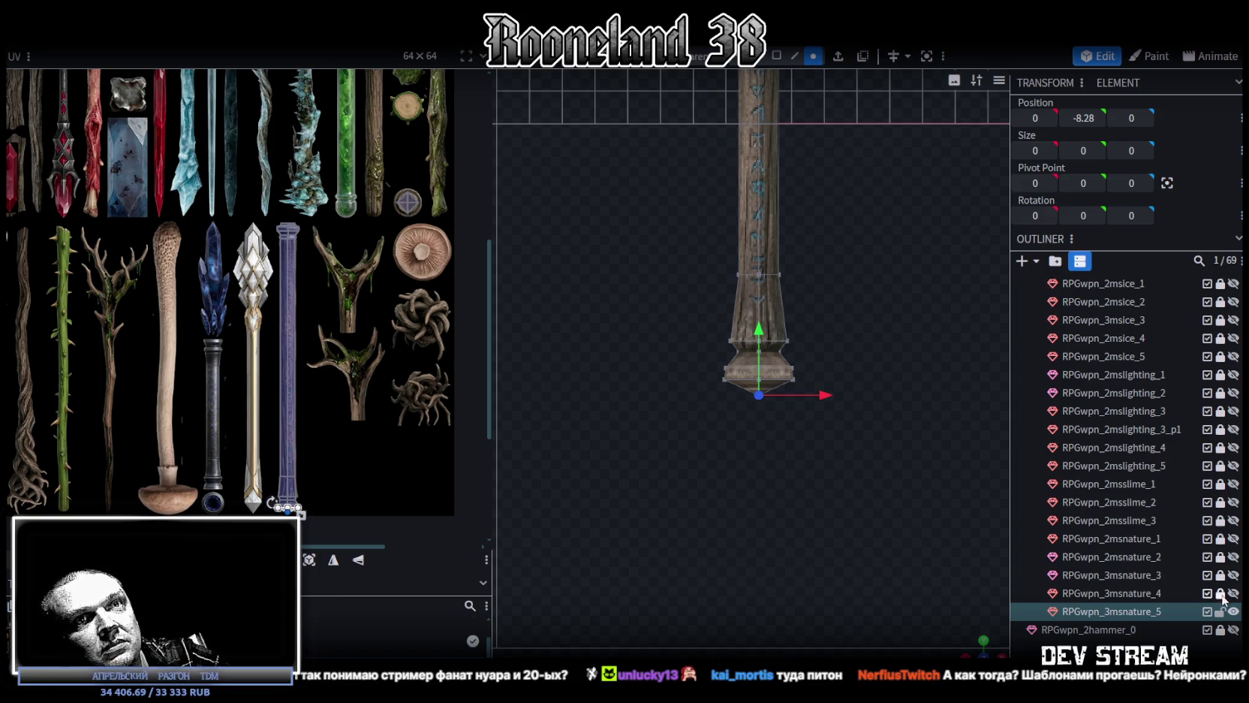
Briefly show, then hide, another staff mesh for comparison
{"action": "left_click", "coordinate": [1234, 593]}
{"action": "left_click", "coordinate": [1234, 593]}
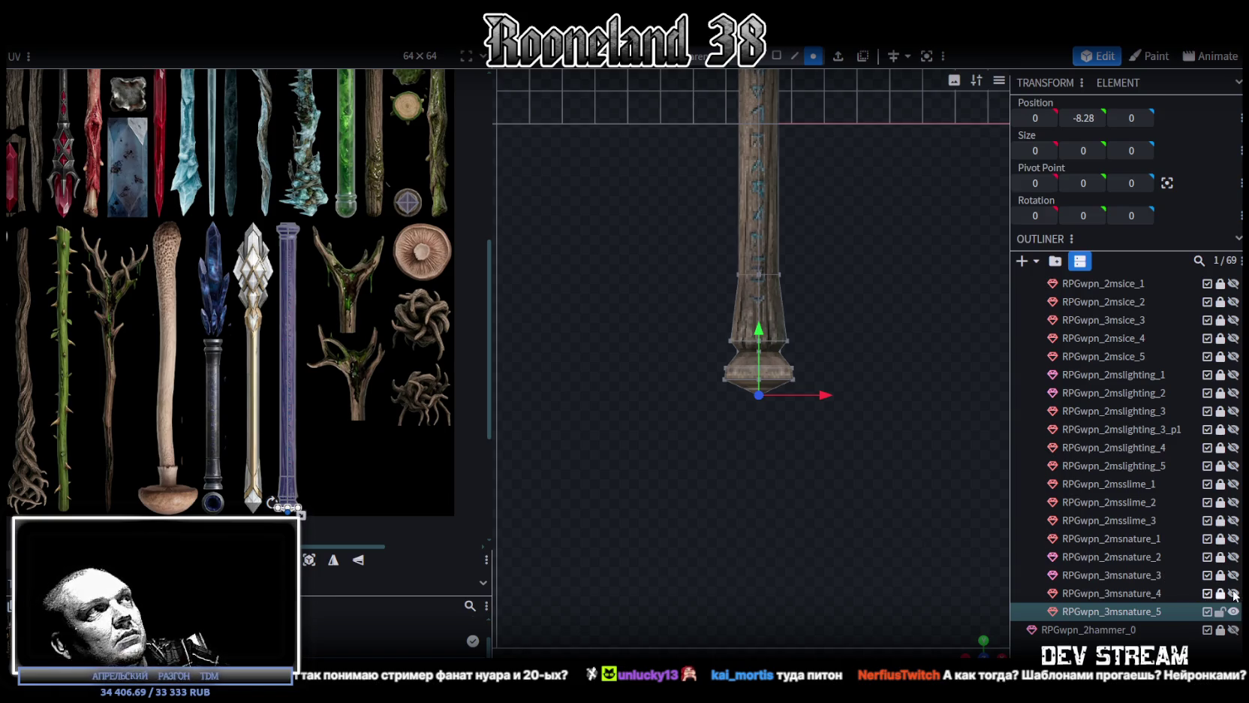
{"action": "scroll", "coordinate": [256, 409], "scroll_direction": "down", "scroll_amount": 1}
{"action": "scroll", "coordinate": [265, 403], "scroll_direction": "down", "scroll_amount": 1}
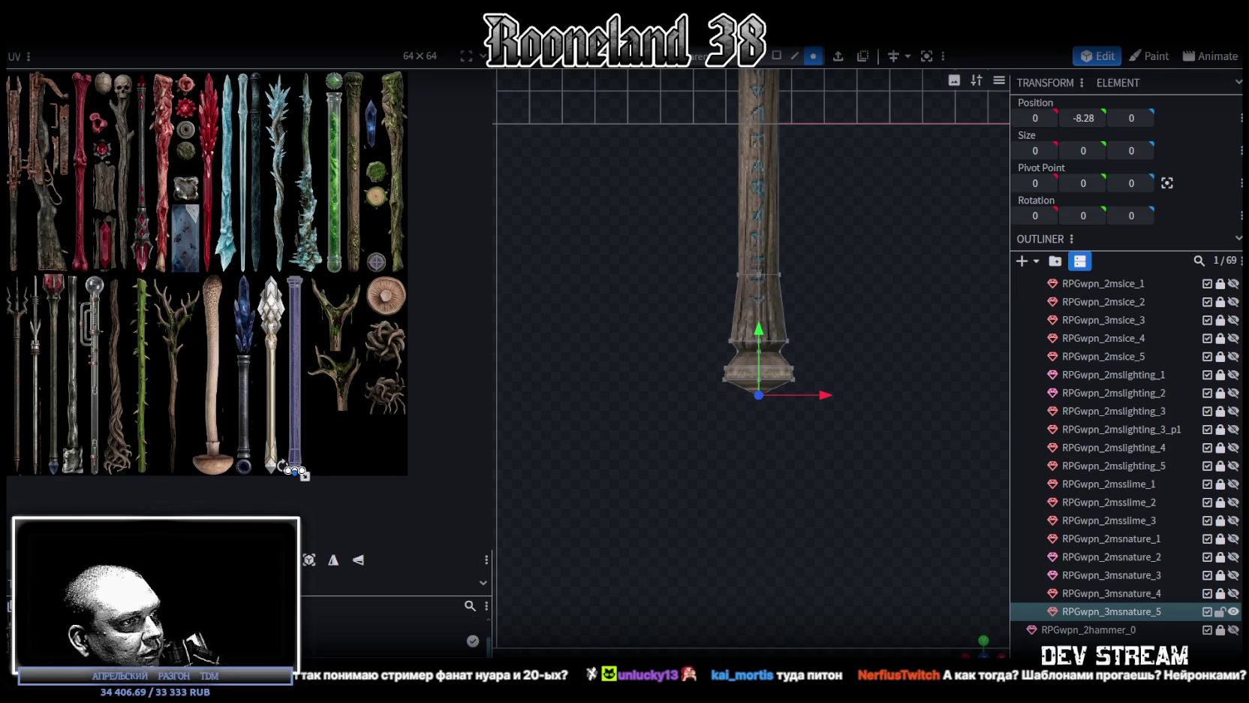
Rename RPGwpn_3msnature_5 to RPGwpn_3msarcane_3, swapping 'nature' for 'arcane' and 5 for 3
{"action": "left_click", "coordinate": [1126, 612]}
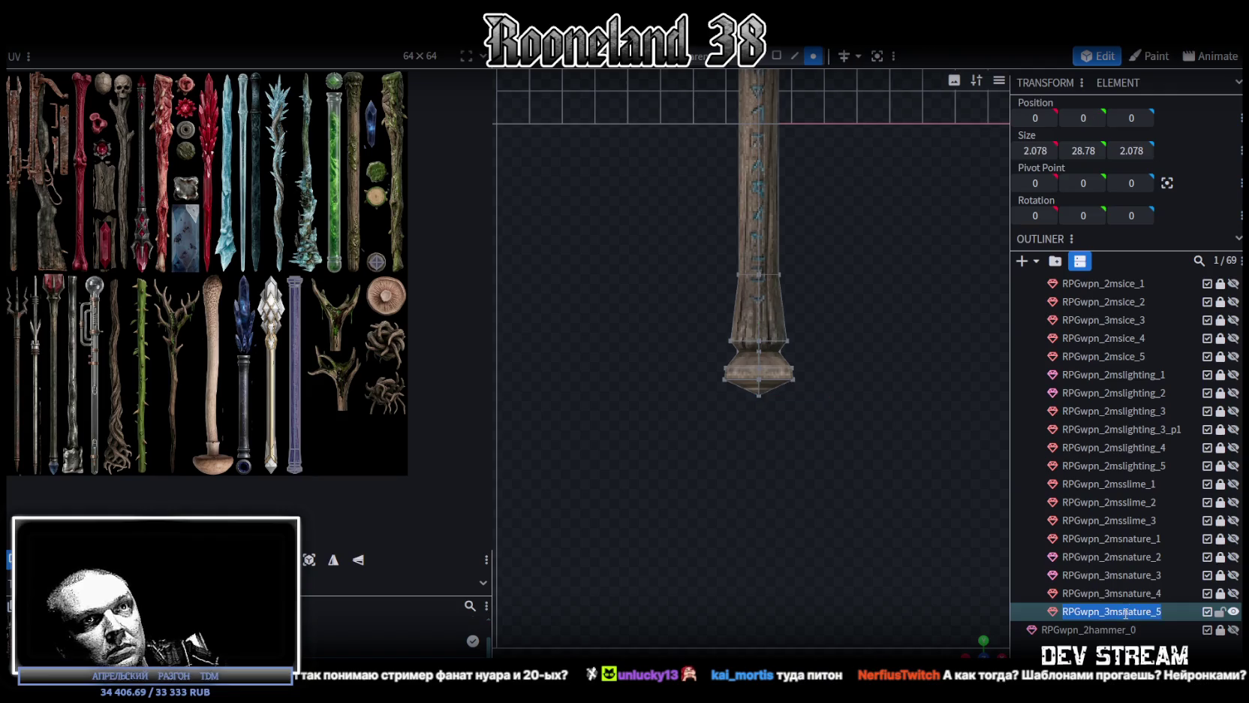
{"action": "left_click_drag", "start_coordinate": [1123, 612], "coordinate": [1156, 612]}
{"action": "type", "text": "a"}
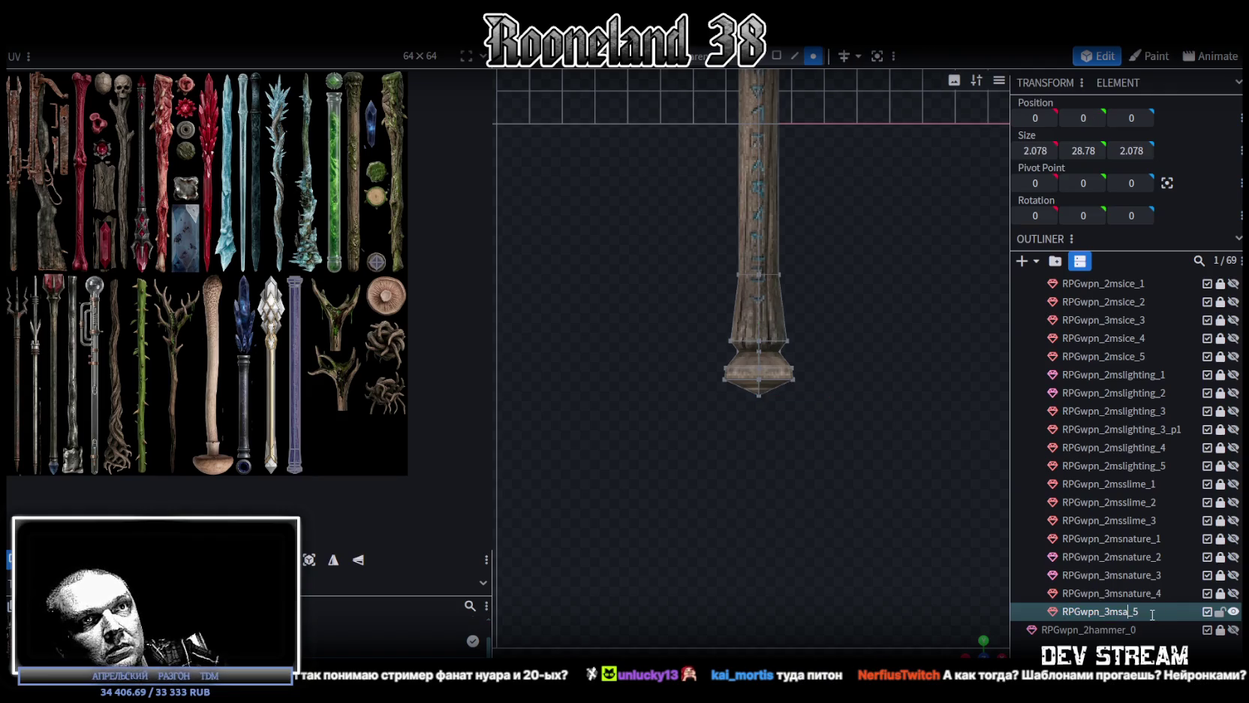
{"action": "type", "text": "ne"}
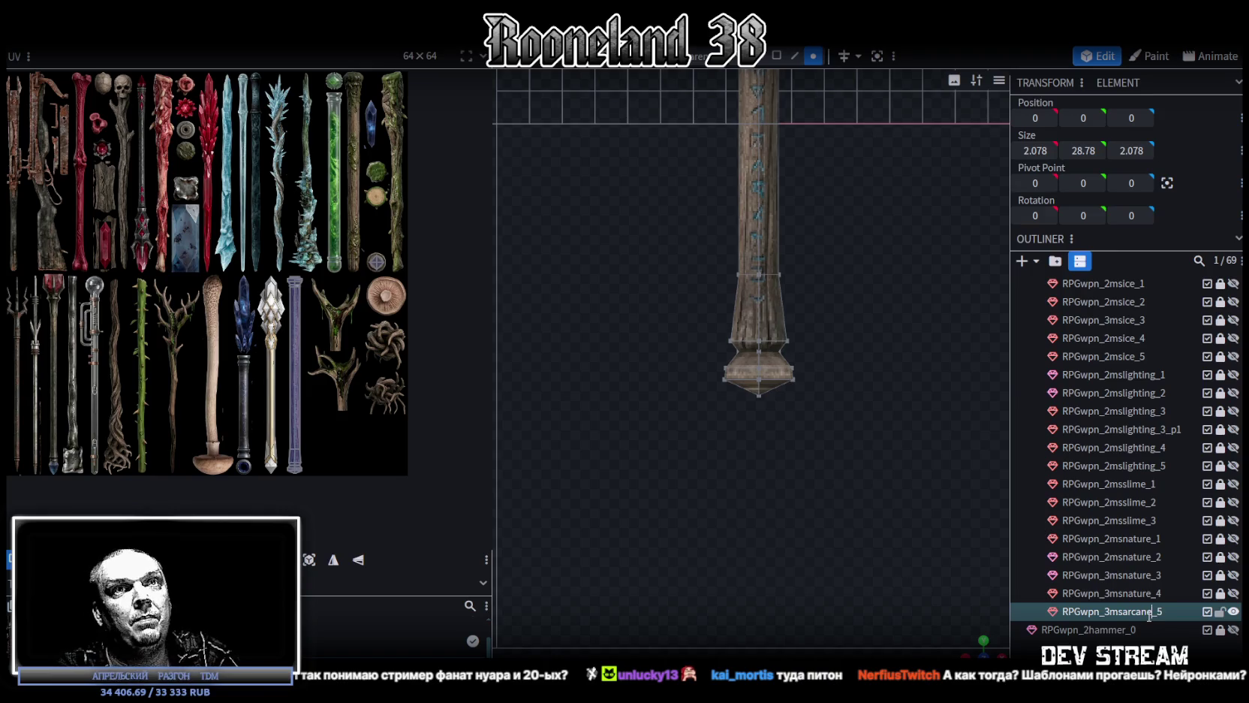
{"action": "key", "text": "End"}
{"action": "key", "text": "BackSpace"}
{"action": "type", "text": "3"}
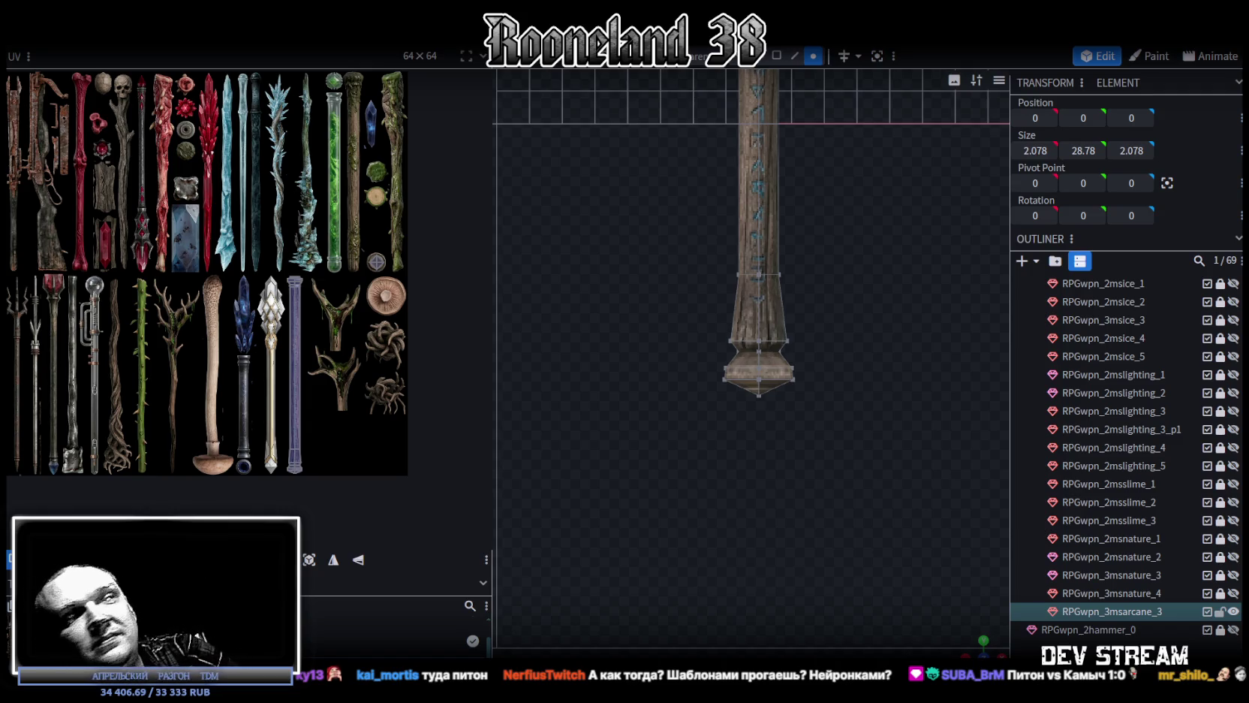
Duplicate the arcane staff with Ctrl+D and move the copy above RPGwpn_3msarcane_3
{"action": "scroll", "coordinate": [764, 424], "scroll_direction": "down", "scroll_amount": 3}
{"action": "scroll", "coordinate": [811, 376], "scroll_direction": "down", "scroll_amount": 3}
{"action": "scroll", "coordinate": [789, 563], "scroll_direction": "down", "scroll_amount": 1}
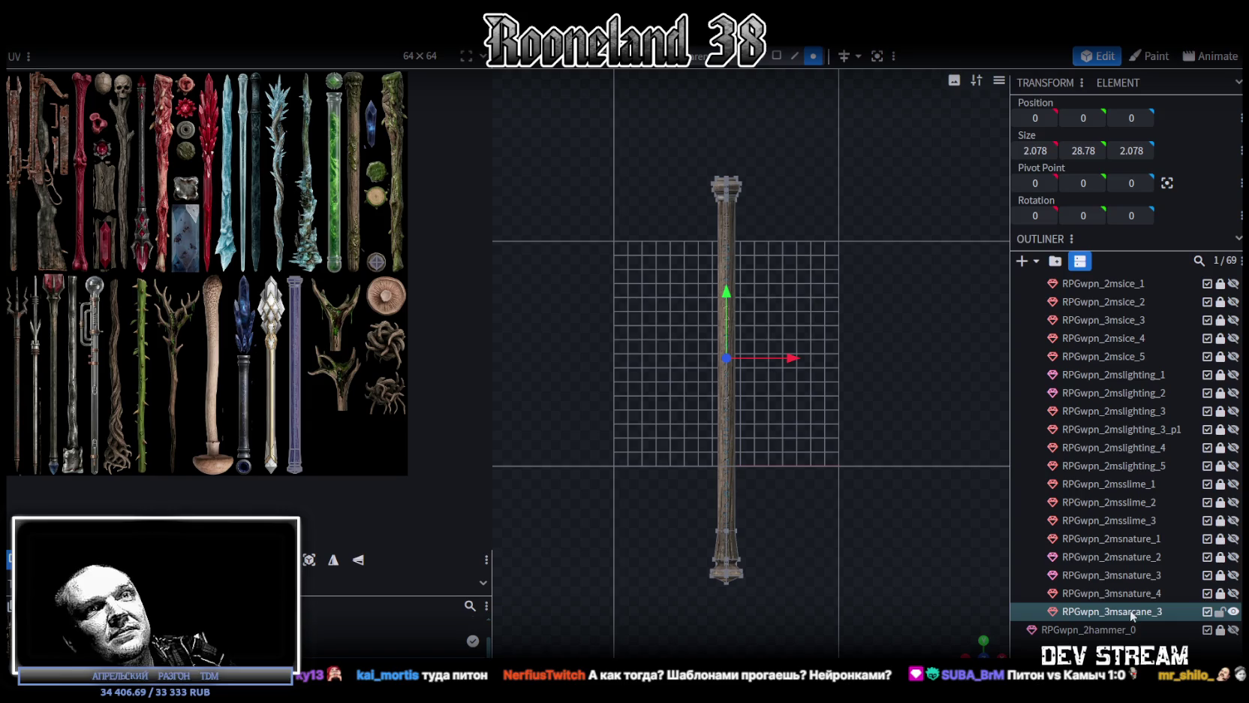
{"action": "scroll", "coordinate": [222, 391], "scroll_direction": "up", "scroll_amount": 3}
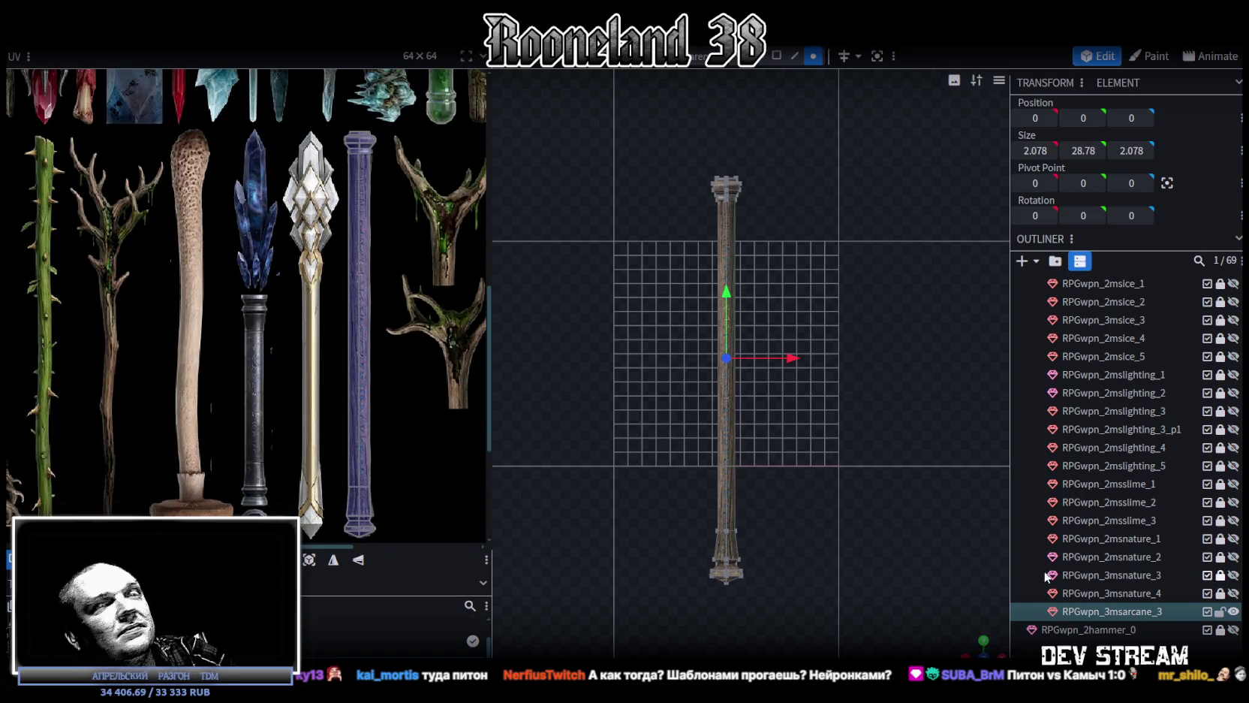
{"action": "key", "text": "ctrl+d"}
{"action": "left_click_drag", "start_coordinate": [1138, 629], "coordinate": [1157, 613]}
{"action": "type", "text": "RPGwpn_4msarcane_1"}
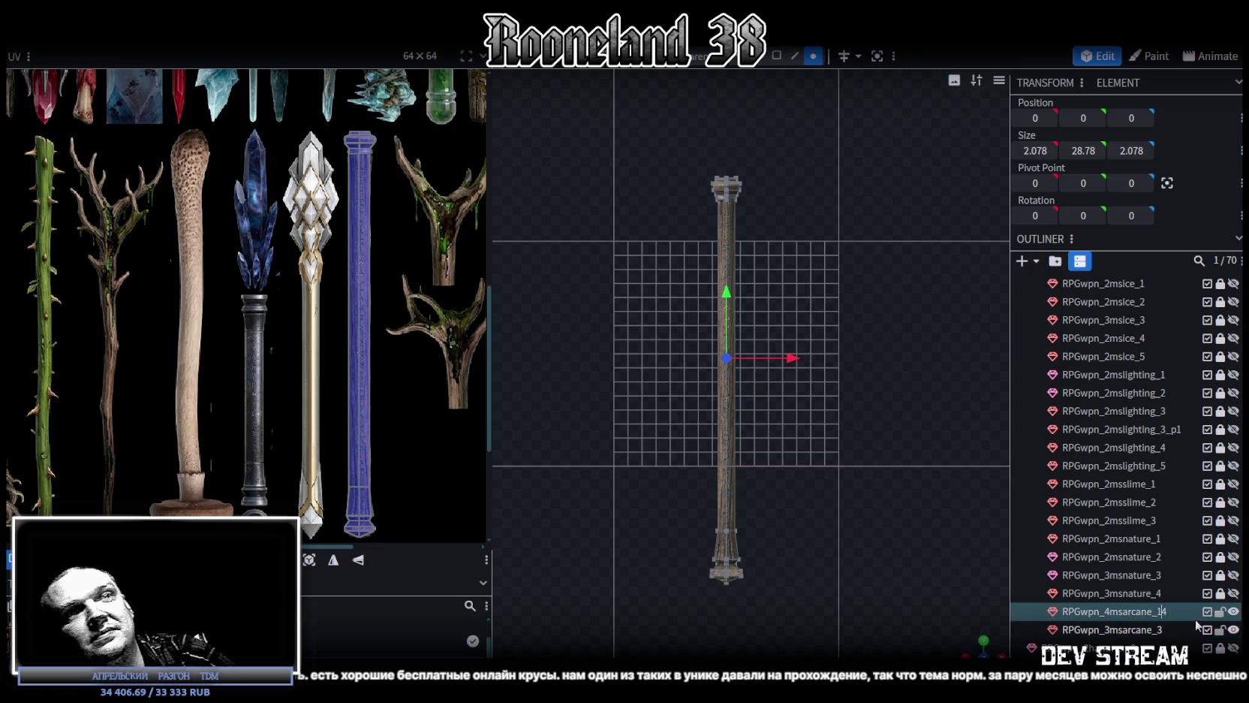
Rename the copy to RPGwpn_4msarcane_1
{"action": "double_click", "coordinate": [1158, 611]}
{"action": "key", "text": "BackSpace"}
{"action": "type", "text": "1"}
{"action": "key", "text": "Return"}
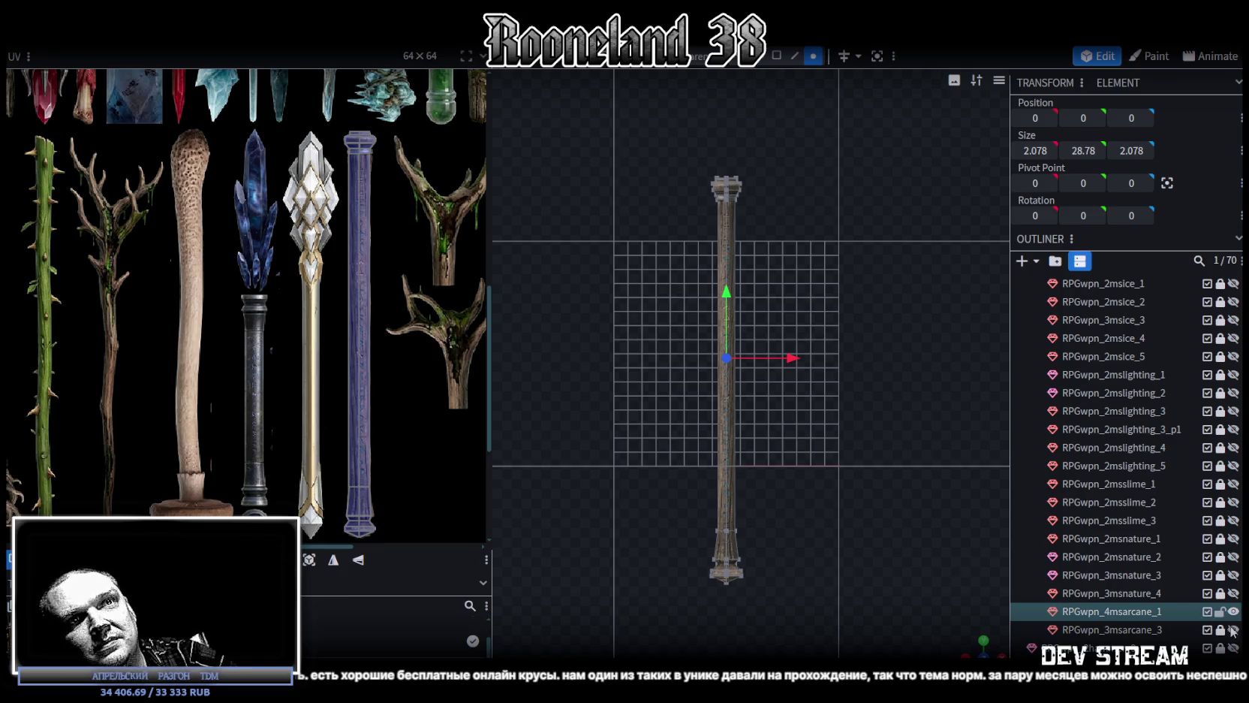
{"action": "scroll", "coordinate": [1211, 495], "scroll_direction": "up", "scroll_amount": 3}
{"action": "scroll", "coordinate": [1211, 495], "scroll_direction": "up", "scroll_amount": 5}
{"action": "scroll", "coordinate": [1210, 492], "scroll_direction": "down", "scroll_amount": 5}
{"action": "scroll", "coordinate": [1209, 488], "scroll_direction": "down", "scroll_amount": 2}
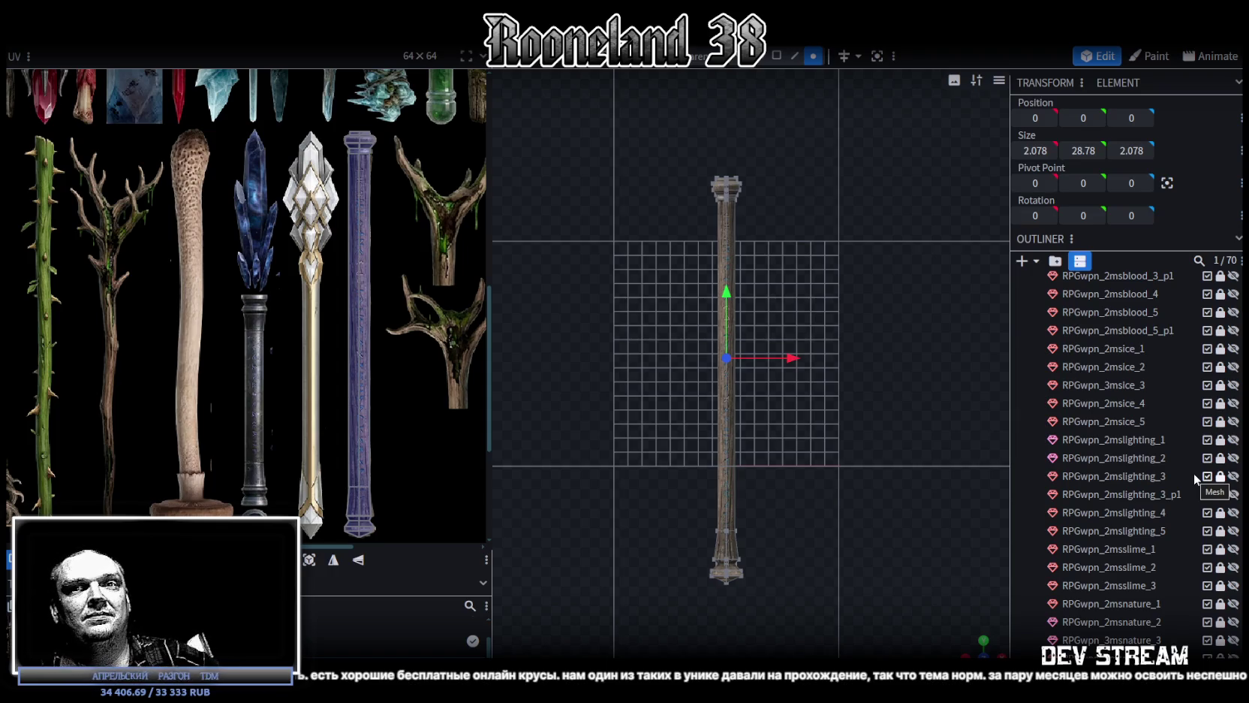
{"action": "scroll", "coordinate": [1194, 473], "scroll_direction": "down", "scroll_amount": 2}
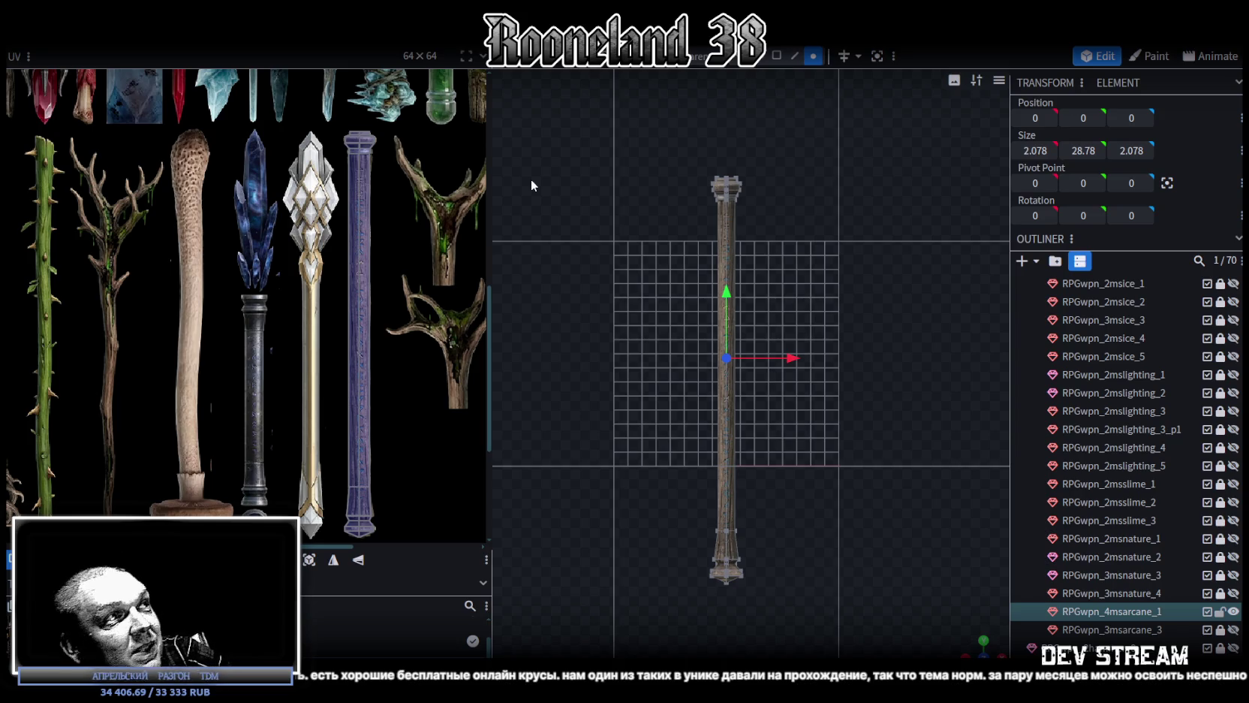
Select the copied staff's top cap and lower it by 12 units to height 7.82
{"action": "scroll", "coordinate": [773, 390], "scroll_direction": "down", "scroll_amount": 2}
{"action": "scroll", "coordinate": [770, 392], "scroll_direction": "down", "scroll_amount": 1}
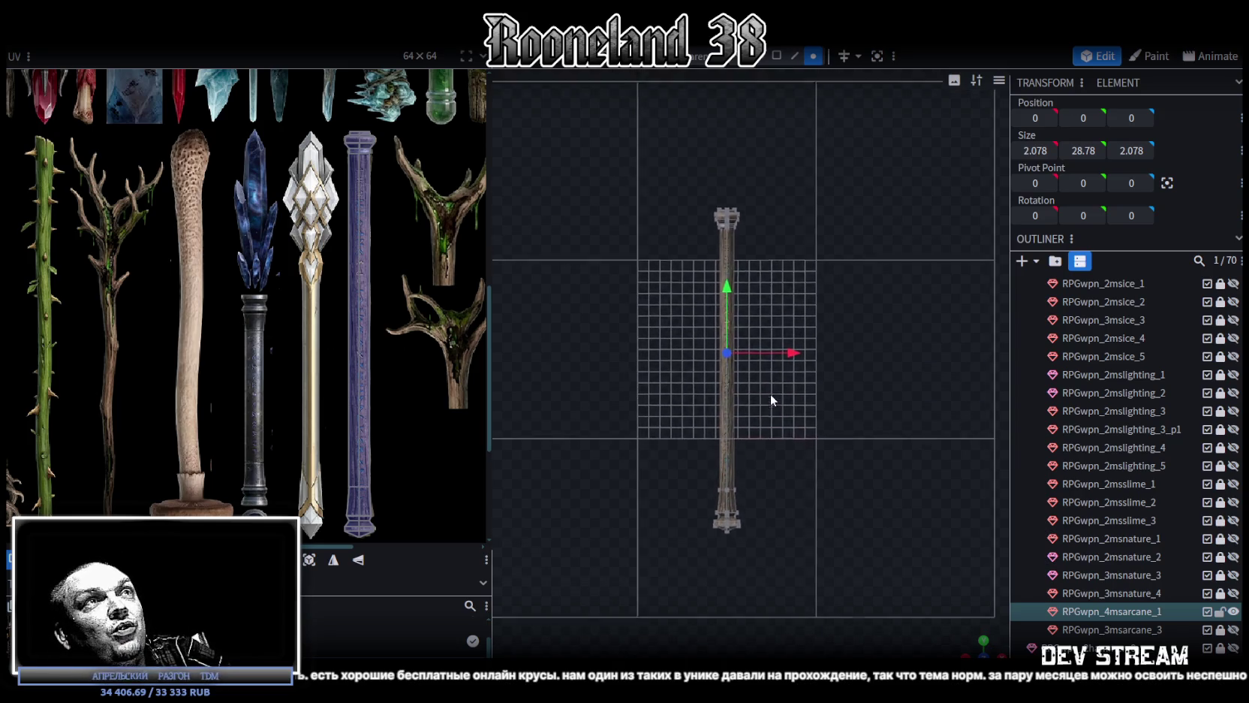
{"action": "scroll", "coordinate": [240, 338], "scroll_direction": "up", "scroll_amount": 3}
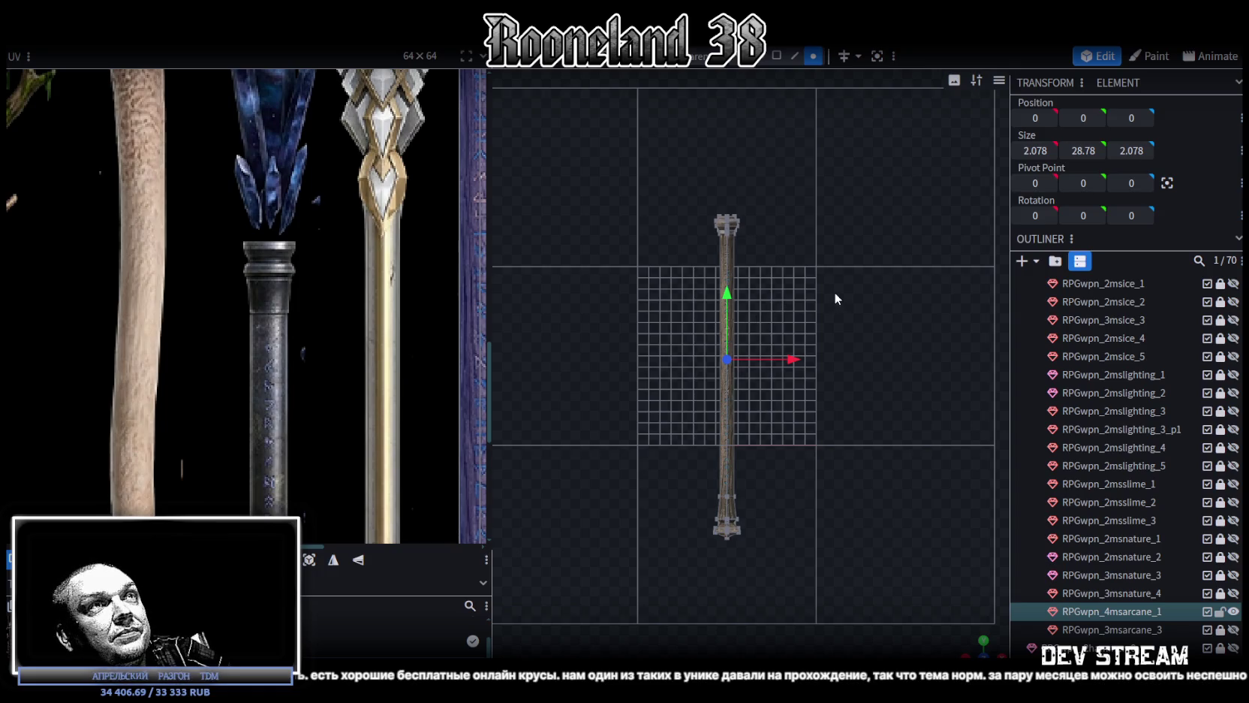
{"action": "scroll", "coordinate": [835, 298], "scroll_direction": "down", "scroll_amount": 2}
{"action": "left_click_drag", "start_coordinate": [974, 612], "coordinate": [740, 187]}
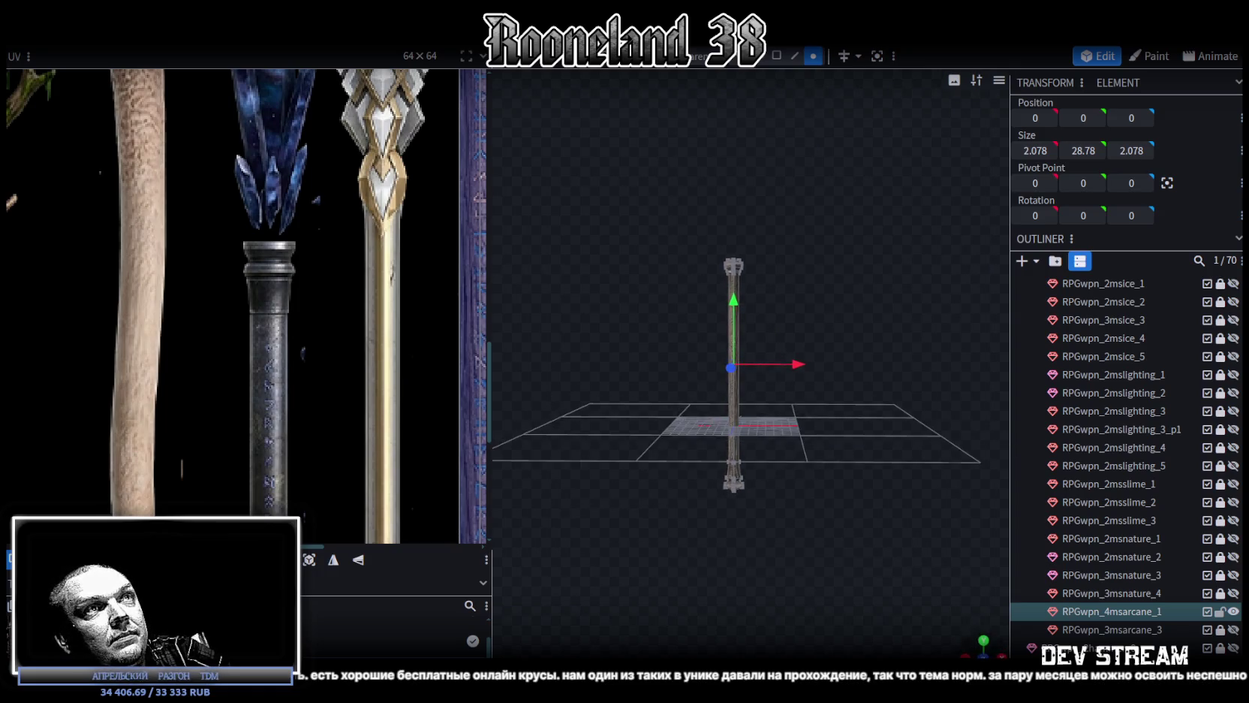
{"action": "left_click_drag", "start_coordinate": [674, 139], "coordinate": [806, 271]}
{"action": "left_click_drag", "start_coordinate": [725, 151], "coordinate": [745, 290]}
{"action": "left_click_drag", "start_coordinate": [847, 447], "coordinate": [844, 469]}
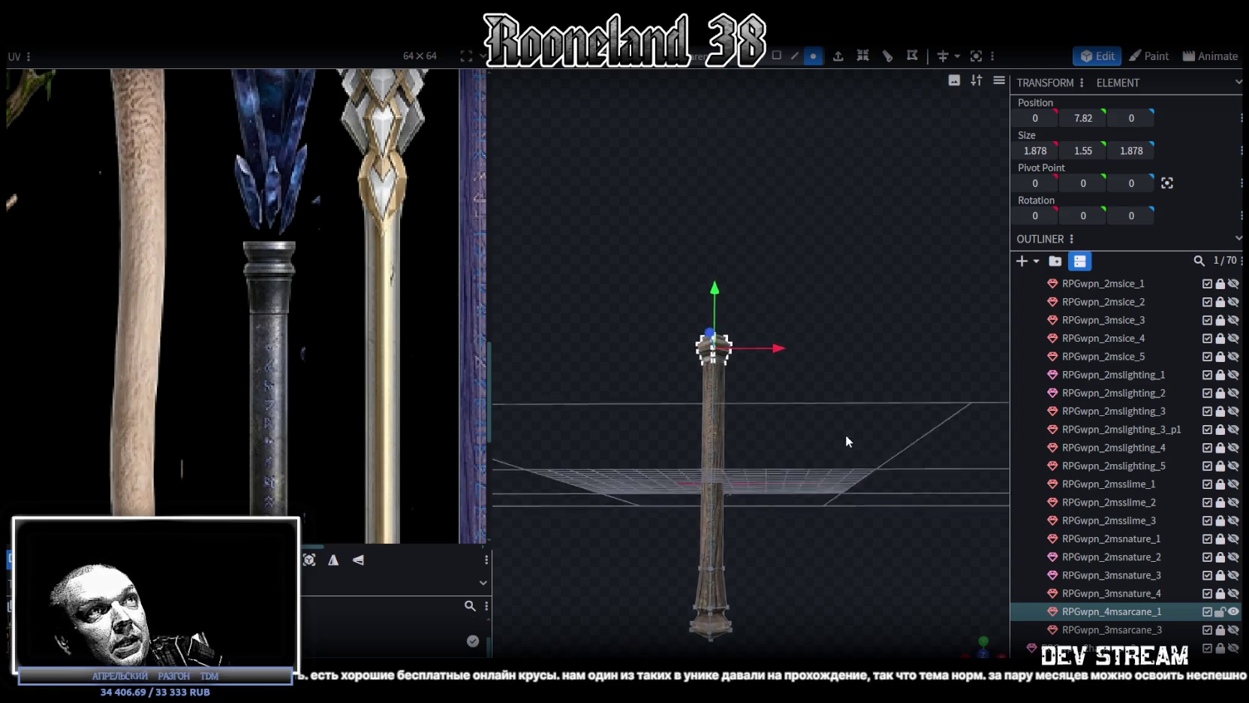
{"action": "left_click_drag", "start_coordinate": [865, 418], "coordinate": [855, 391]}
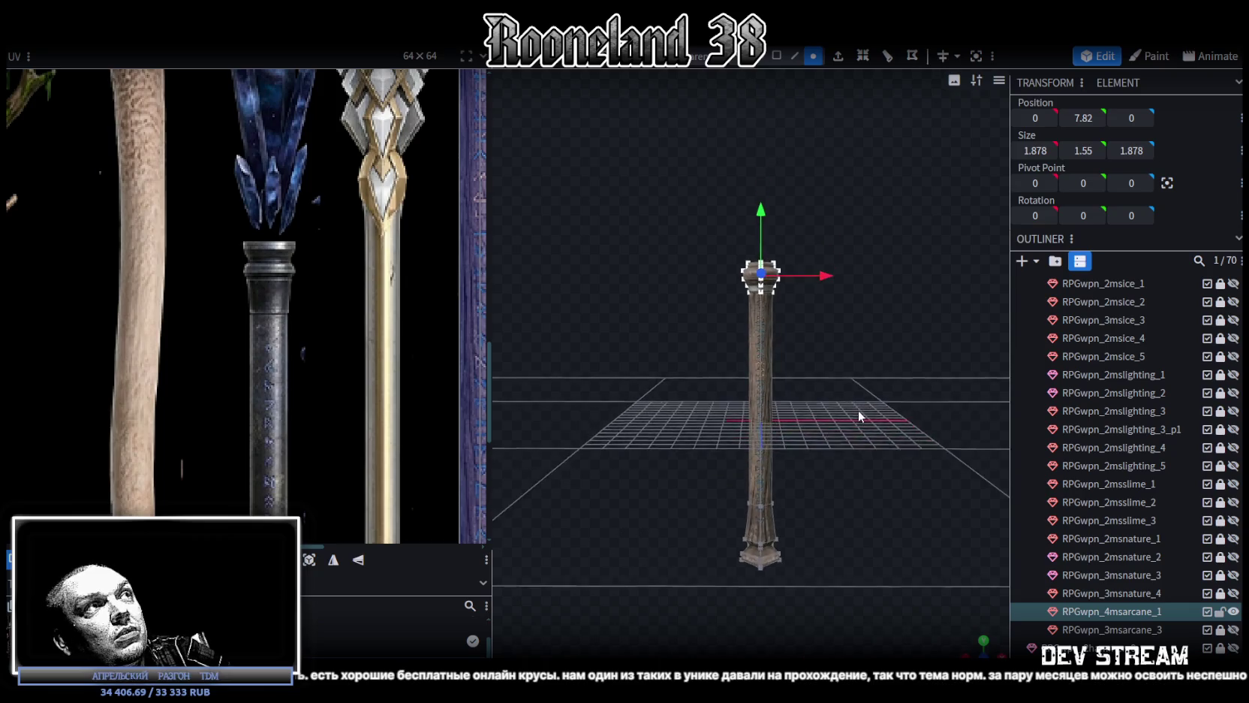
{"action": "scroll", "coordinate": [304, 356], "scroll_direction": "down", "scroll_amount": 3}
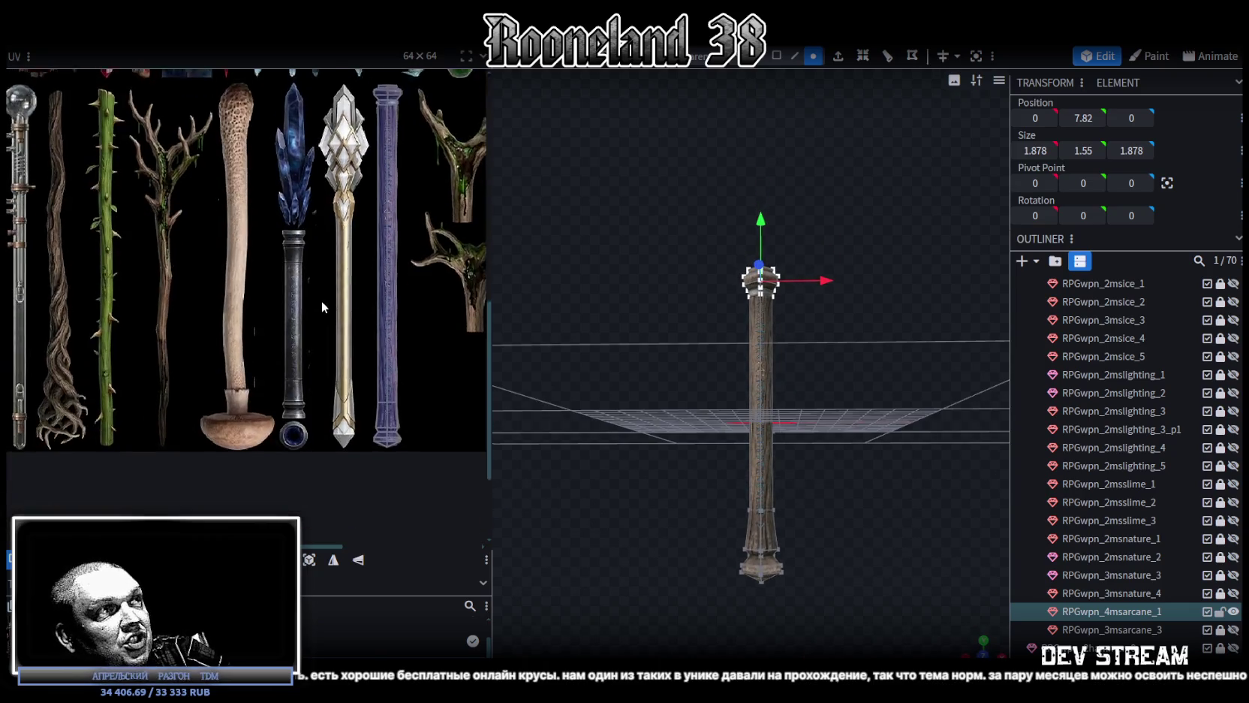
{"action": "scroll", "coordinate": [322, 299], "scroll_direction": "up", "scroll_amount": 2}
{"action": "mouse_move", "coordinate": [813, 537]}
{"action": "left_mouse_down"}
{"action": "mouse_move", "coordinate": [771, 377]}
{"action": "mouse_move", "coordinate": [657, 436]}
{"action": "mouse_move", "coordinate": [679, 508]}
{"action": "mouse_move", "coordinate": [694, 192]}
{"action": "left_mouse_up"}
In Face select mode, select the bottom face of the staff's base
{"action": "left_click", "coordinate": [776, 55]}
{"action": "left_click_drag", "start_coordinate": [827, 464], "coordinate": [742, 368]}
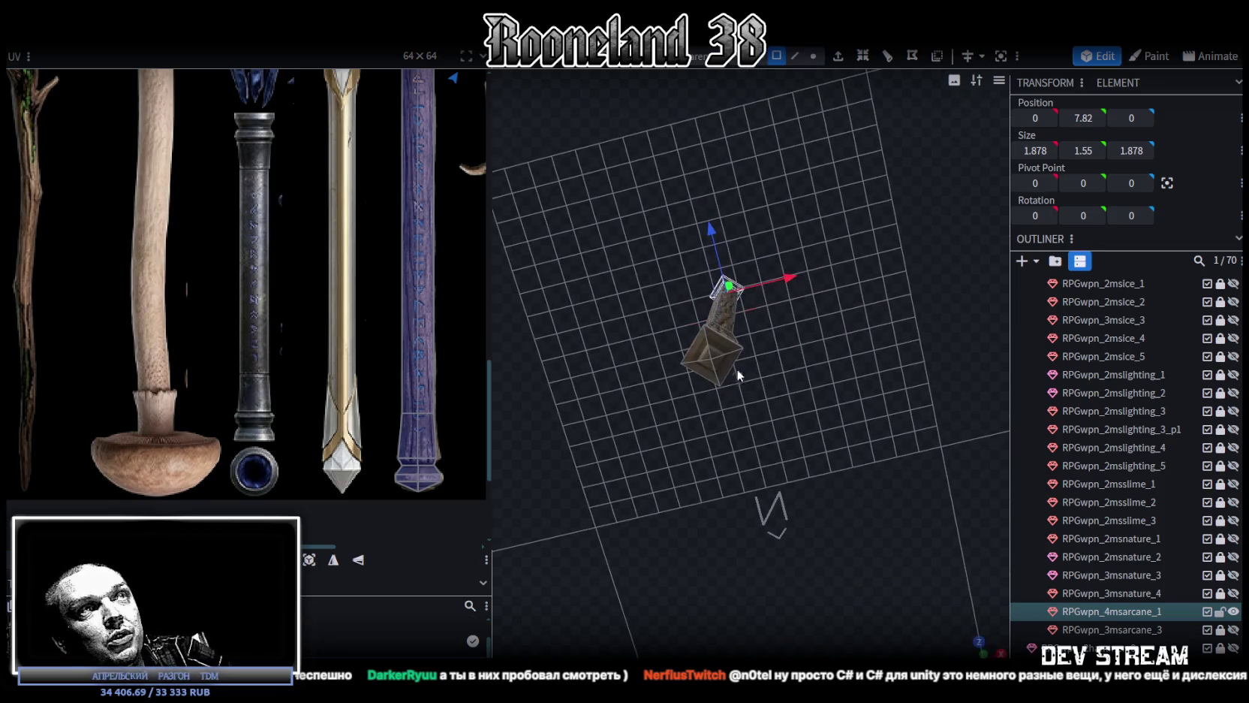
{"action": "left_click", "coordinate": [716, 351]}
{"action": "left_click", "coordinate": [715, 373]}
{"action": "mouse_move", "coordinate": [839, 284]}
{"action": "left_mouse_down"}
{"action": "mouse_move", "coordinate": [871, 588]}
{"action": "mouse_move", "coordinate": [835, 450]}
{"action": "left_mouse_up"}
{"action": "scroll", "coordinate": [276, 159], "scroll_direction": "down", "scroll_amount": 3}
{"action": "scroll", "coordinate": [276, 159], "scroll_direction": "down", "scroll_amount": 2}
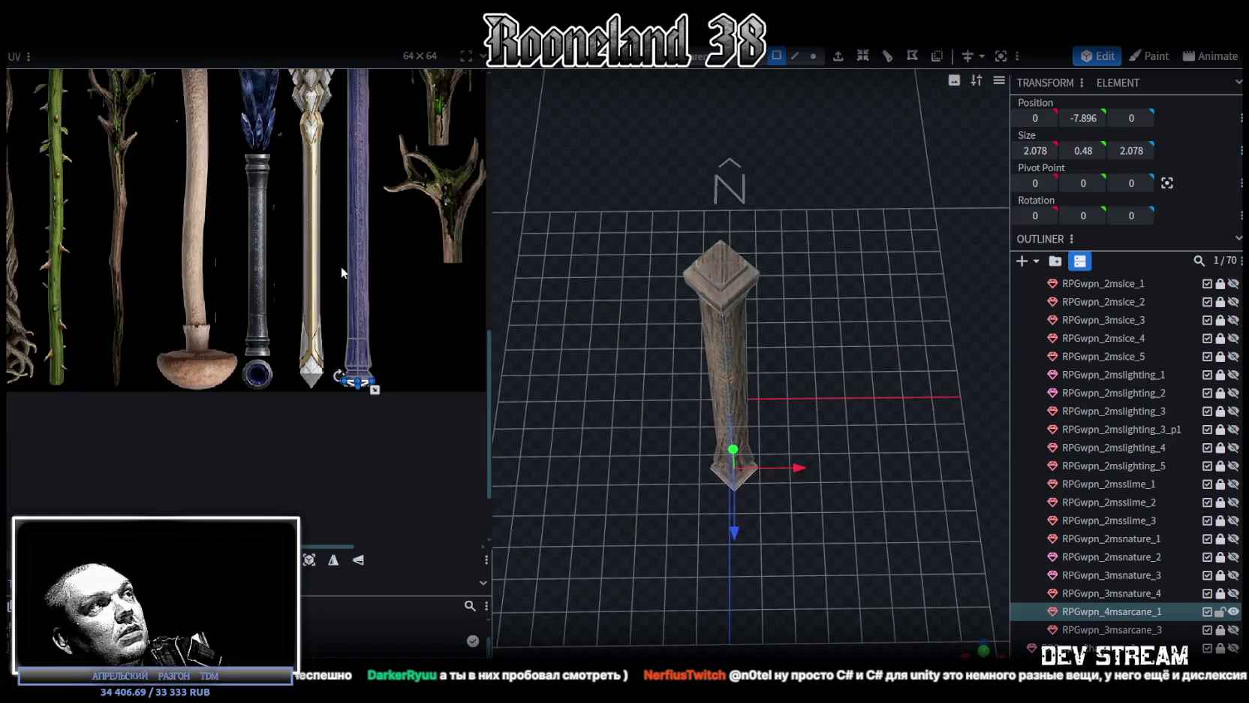
{"action": "mouse_move", "coordinate": [766, 398]}
{"action": "left_mouse_down"}
{"action": "mouse_move", "coordinate": [752, 317]}
{"action": "mouse_move", "coordinate": [764, 305]}
{"action": "mouse_move", "coordinate": [771, 323]}
{"action": "left_mouse_up"}
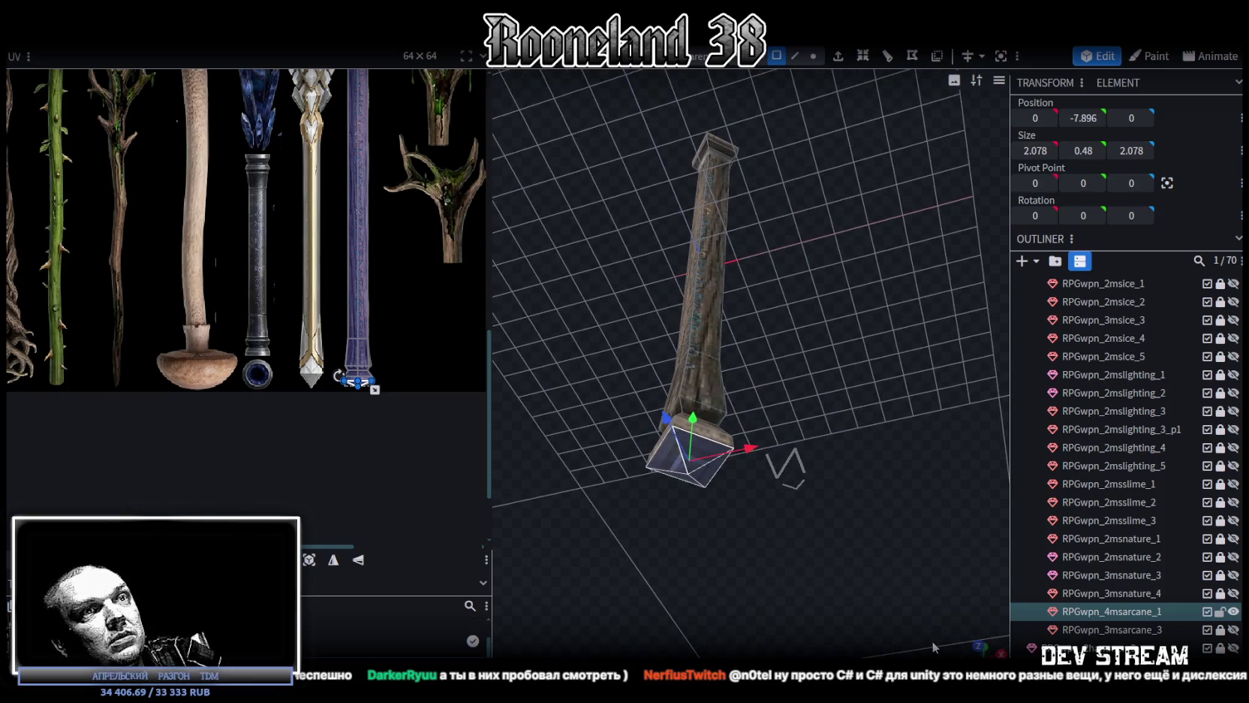
{"action": "left_click", "coordinate": [955, 643]}
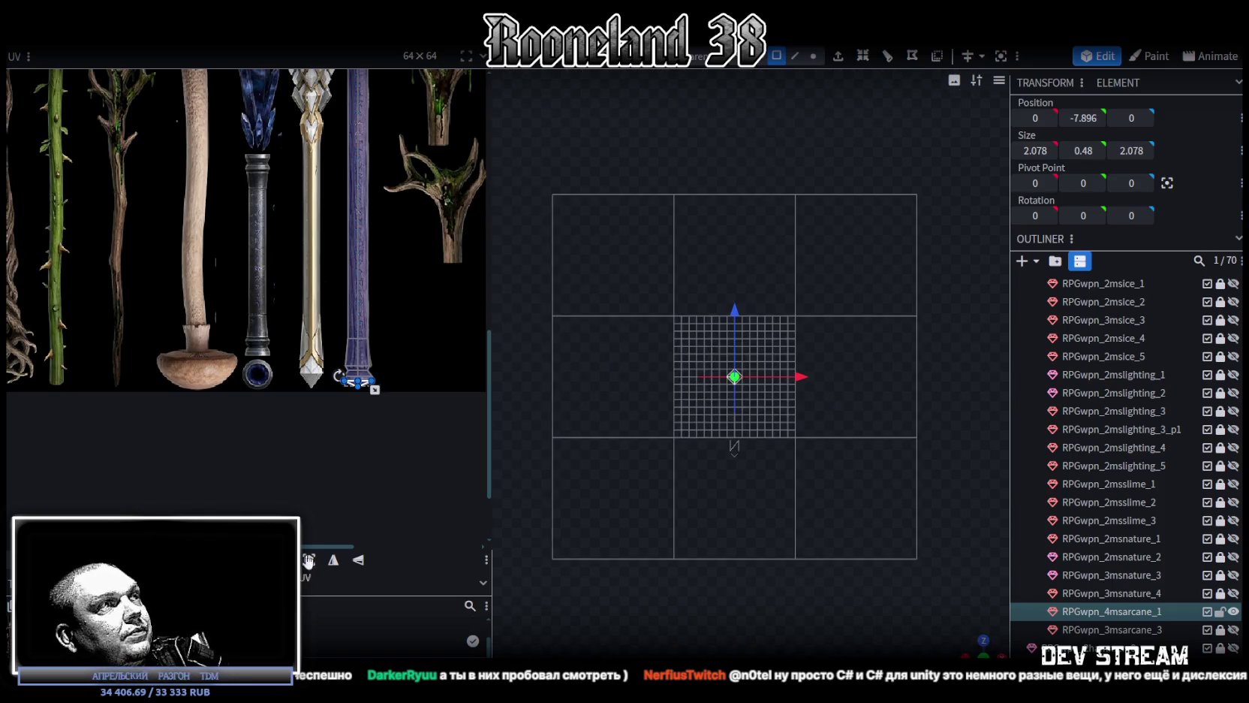
Move the base's bottom-face UV onto the iron staff's blue pommel gem and resize it to fit
{"action": "scroll", "coordinate": [374, 410], "scroll_direction": "up", "scroll_amount": 3}
{"action": "left_click_drag", "start_coordinate": [379, 351], "coordinate": [164, 342]}
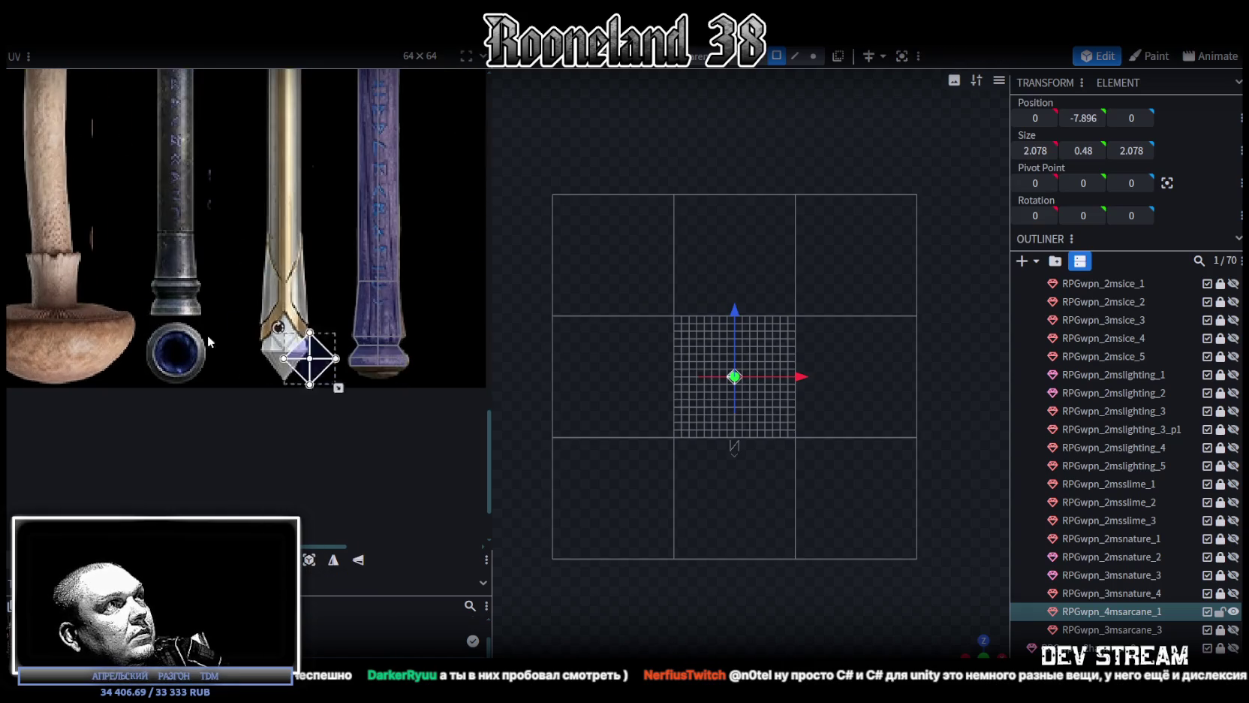
{"action": "scroll", "coordinate": [164, 342], "scroll_direction": "up", "scroll_amount": 3}
{"action": "scroll", "coordinate": [188, 347], "scroll_direction": "up", "scroll_amount": 2}
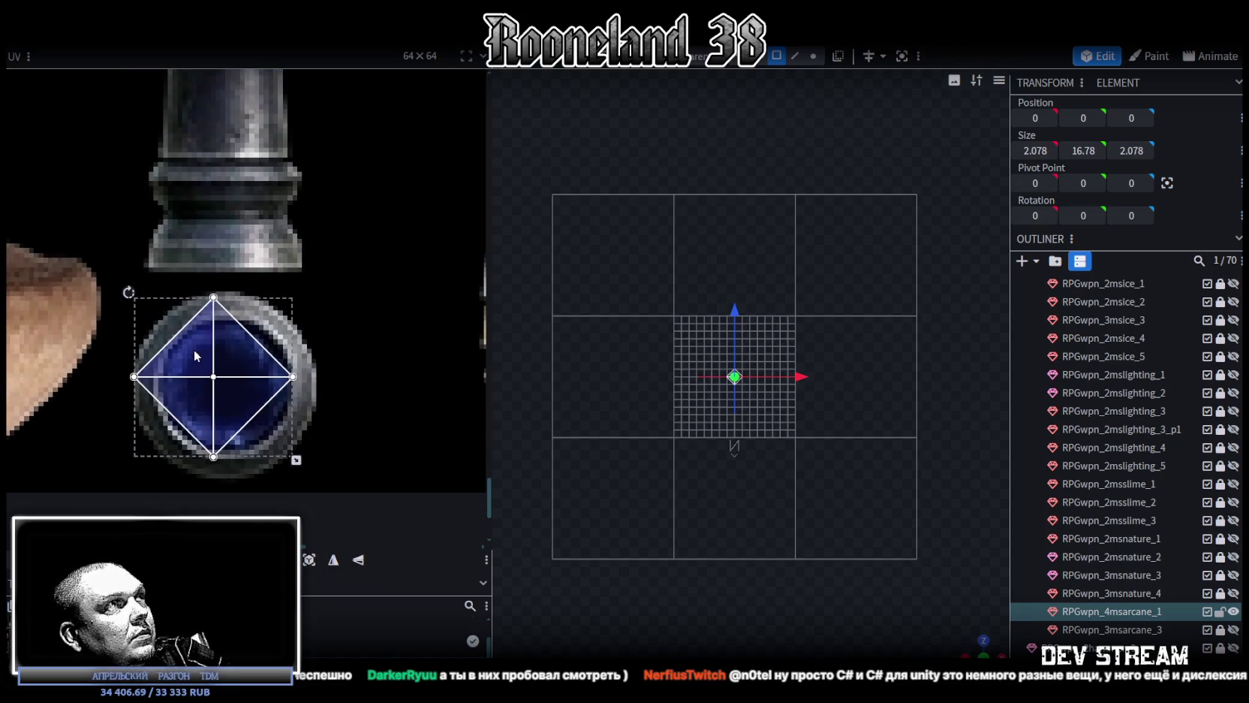
{"action": "left_click_drag", "start_coordinate": [296, 460], "coordinate": [316, 477]}
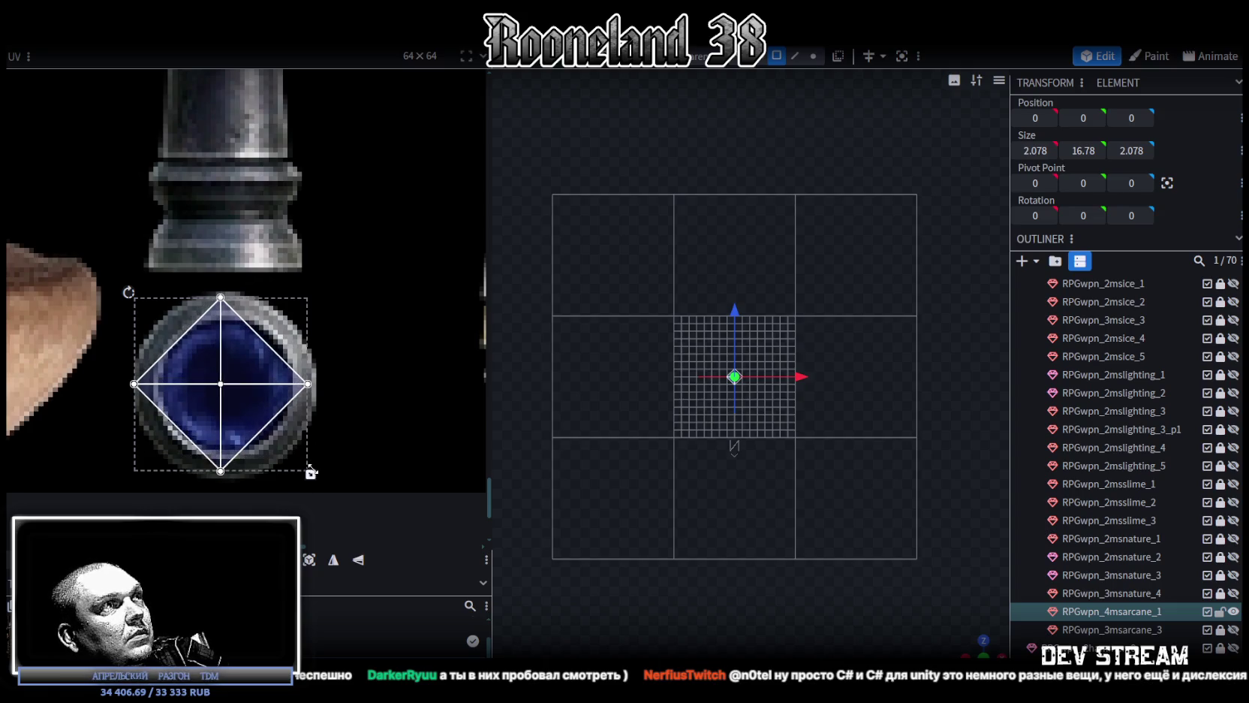
{"action": "left_click_drag", "start_coordinate": [258, 406], "coordinate": [260, 405]}
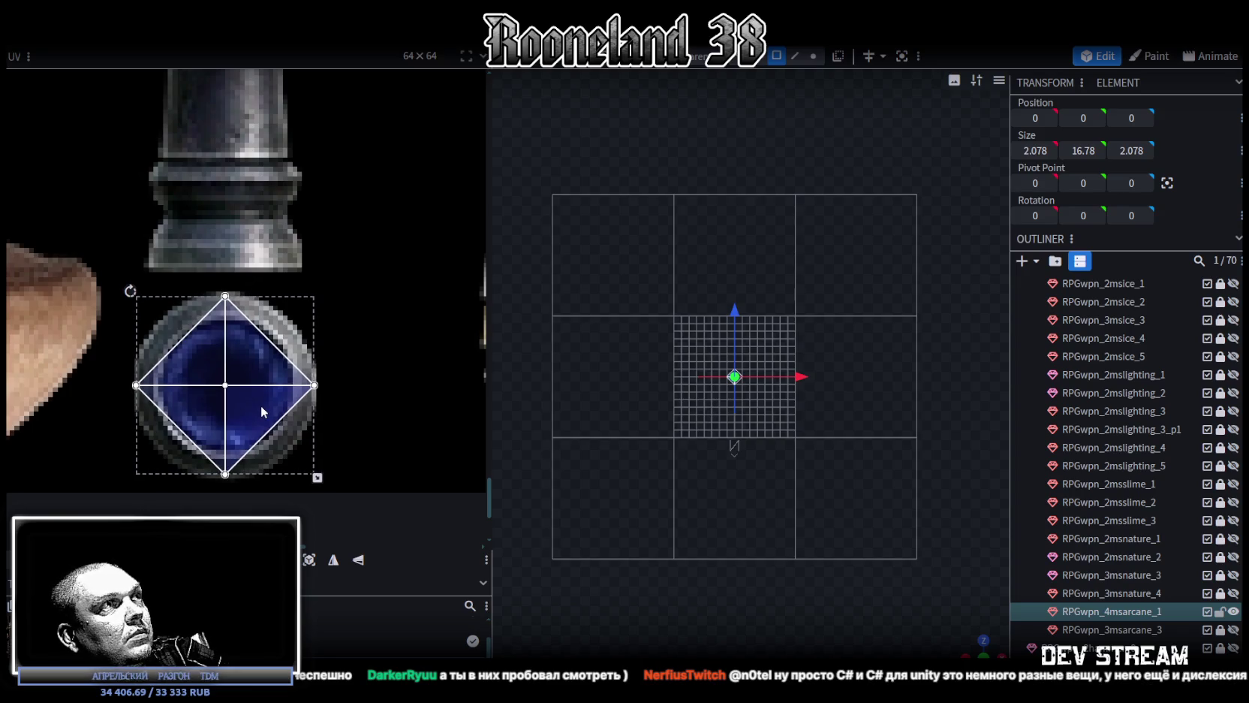
{"action": "left_click_drag", "start_coordinate": [265, 419], "coordinate": [266, 422]}
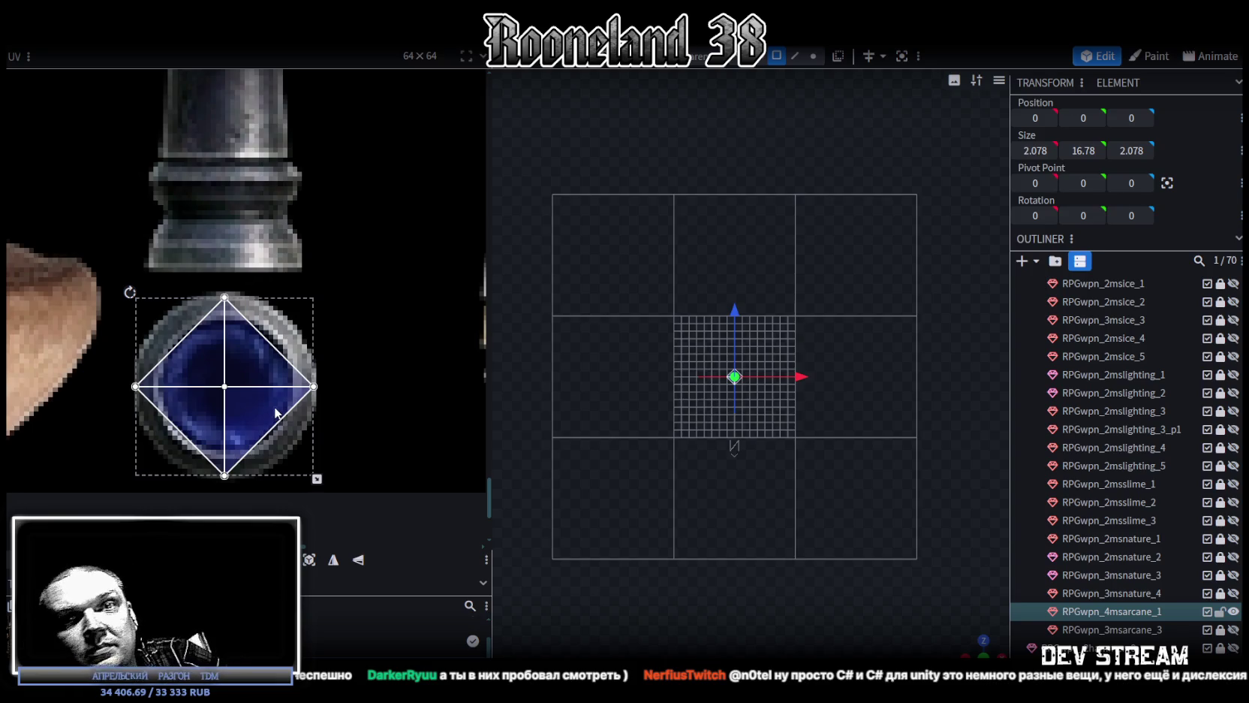
{"action": "mouse_move", "coordinate": [985, 637]}
{"action": "left_mouse_down"}
{"action": "mouse_move", "coordinate": [798, 517]}
{"action": "mouse_move", "coordinate": [817, 476]}
{"action": "mouse_move", "coordinate": [863, 479]}
{"action": "left_mouse_up"}
{"action": "scroll", "coordinate": [832, 495], "scroll_direction": "up", "scroll_amount": 5}
{"action": "scroll", "coordinate": [327, 410], "scroll_direction": "down", "scroll_amount": 3}
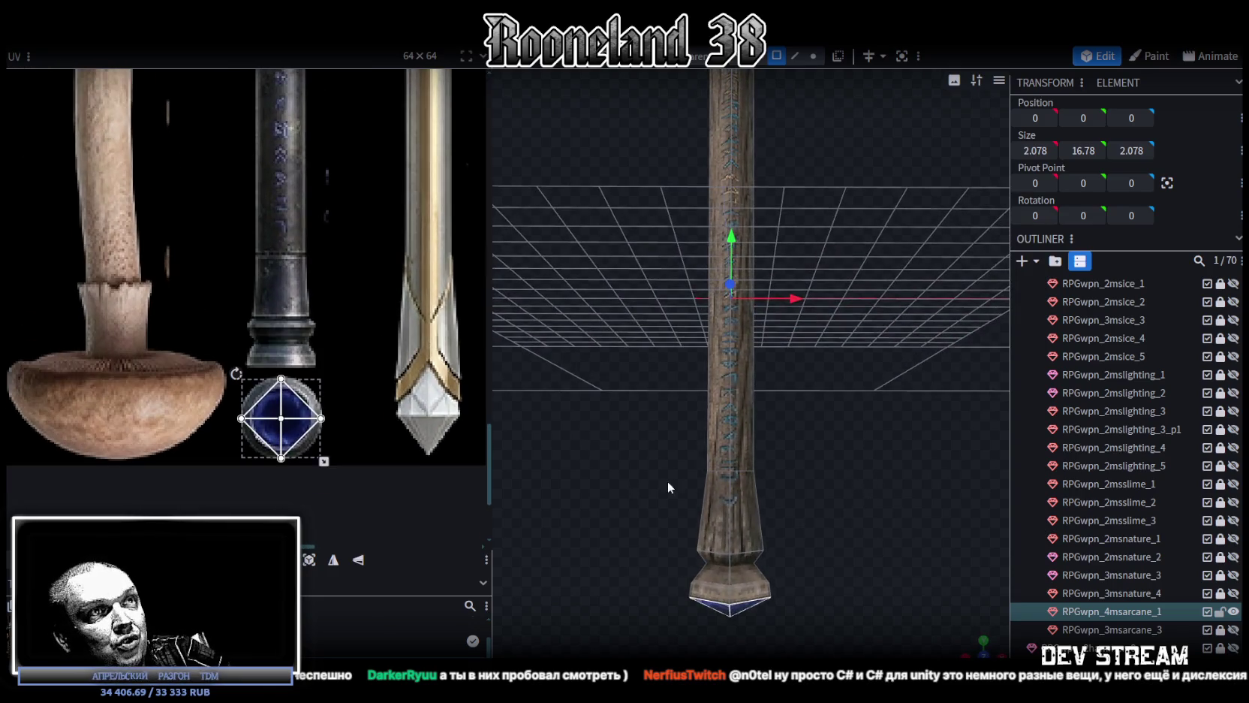
Select the staff's bottom cube
{"action": "left_click_drag", "start_coordinate": [667, 476], "coordinate": [624, 412]}
{"action": "scroll", "coordinate": [600, 425], "scroll_direction": "up", "scroll_amount": 3}
{"action": "scroll", "coordinate": [622, 432], "scroll_direction": "up", "scroll_amount": 2}
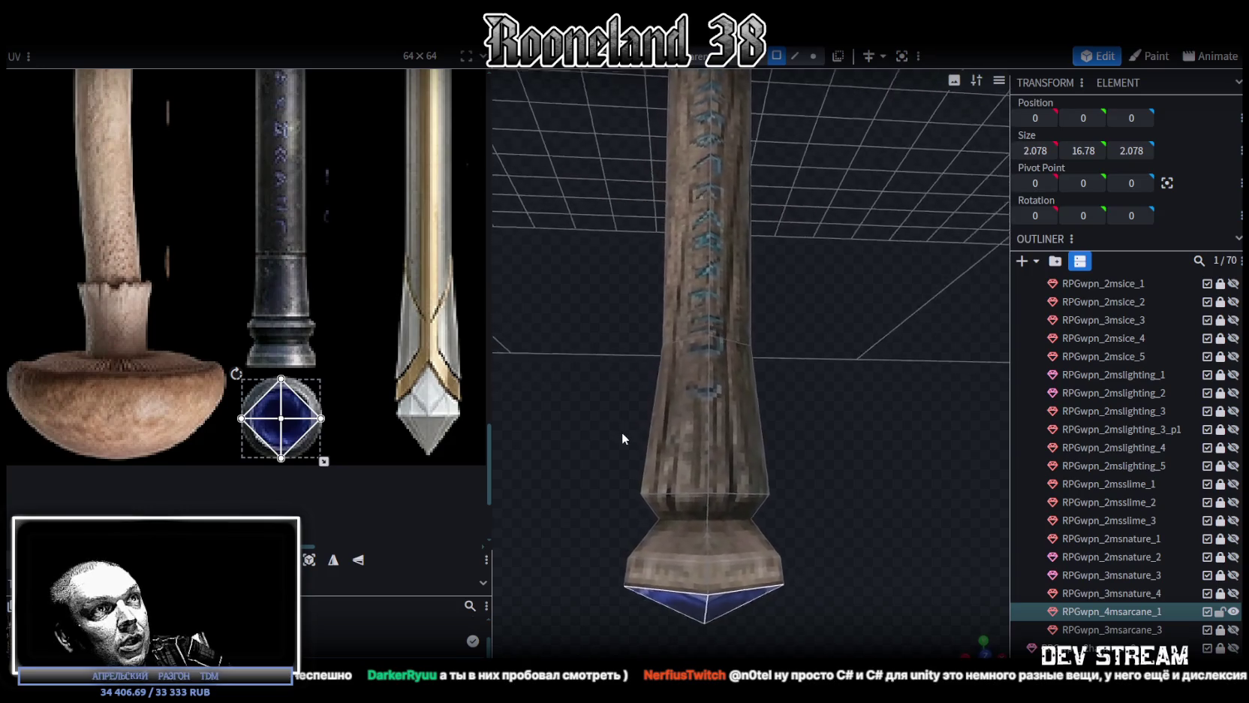
{"action": "scroll", "coordinate": [617, 433], "scroll_direction": "down", "scroll_amount": 3}
{"action": "mouse_move", "coordinate": [613, 431]}
{"action": "left_mouse_down"}
{"action": "mouse_move", "coordinate": [614, 505]}
{"action": "mouse_move", "coordinate": [615, 453]}
{"action": "left_mouse_up"}
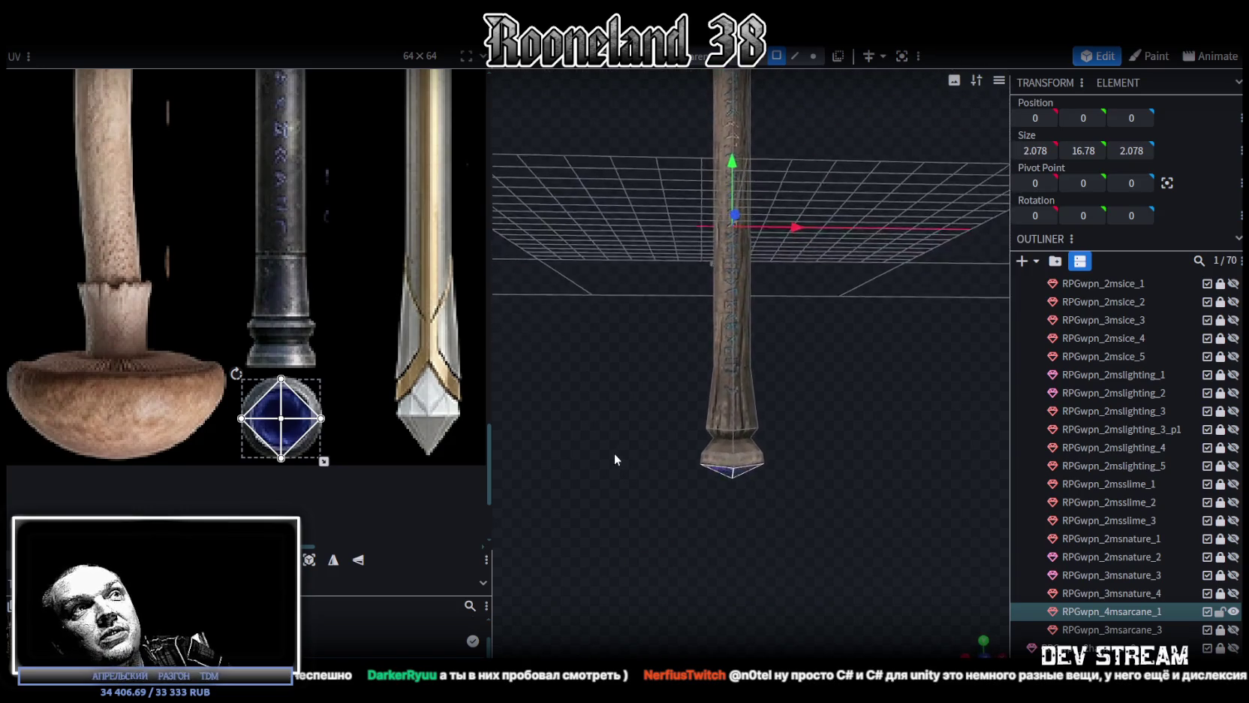
{"action": "scroll", "coordinate": [615, 453], "scroll_direction": "up", "scroll_amount": 2}
{"action": "left_click", "coordinate": [736, 468]}
Zoom the UV editor onto the purple rune staff's lower end and box-select all pommel UV faces
{"action": "scroll", "coordinate": [331, 353], "scroll_direction": "down", "scroll_amount": 3}
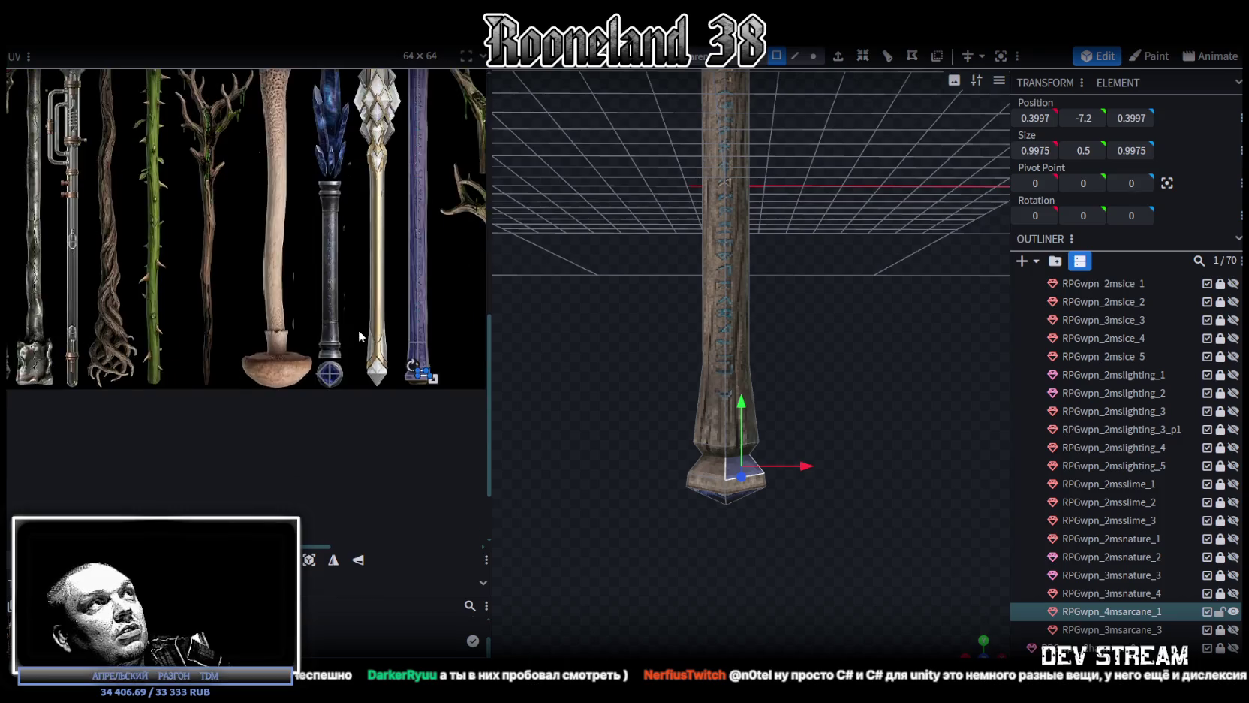
{"action": "scroll", "coordinate": [358, 449], "scroll_direction": "up", "scroll_amount": 2}
{"action": "scroll", "coordinate": [364, 425], "scroll_direction": "up", "scroll_amount": 1}
{"action": "scroll", "coordinate": [364, 425], "scroll_direction": "up", "scroll_amount": 1}
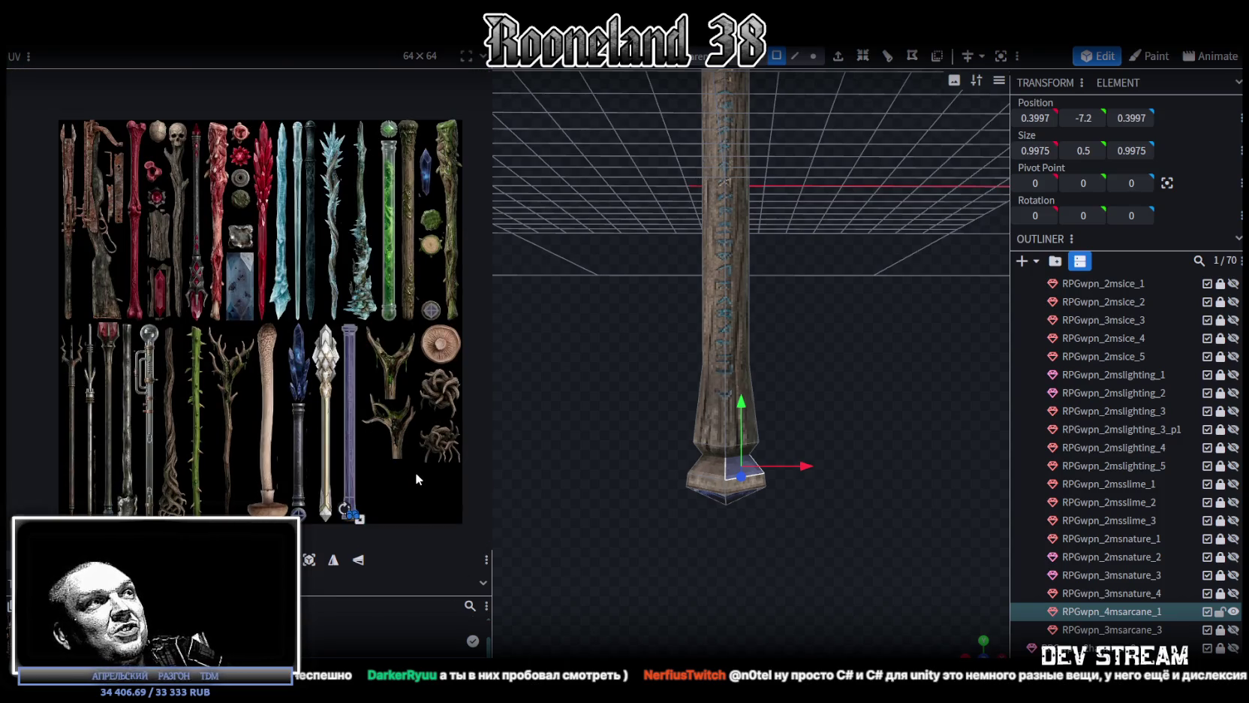
{"action": "scroll", "coordinate": [395, 396], "scroll_direction": "up", "scroll_amount": 1}
{"action": "scroll", "coordinate": [375, 376], "scroll_direction": "up", "scroll_amount": 2}
{"action": "scroll", "coordinate": [357, 353], "scroll_direction": "up", "scroll_amount": 1}
{"action": "scroll", "coordinate": [358, 351], "scroll_direction": "up", "scroll_amount": 1}
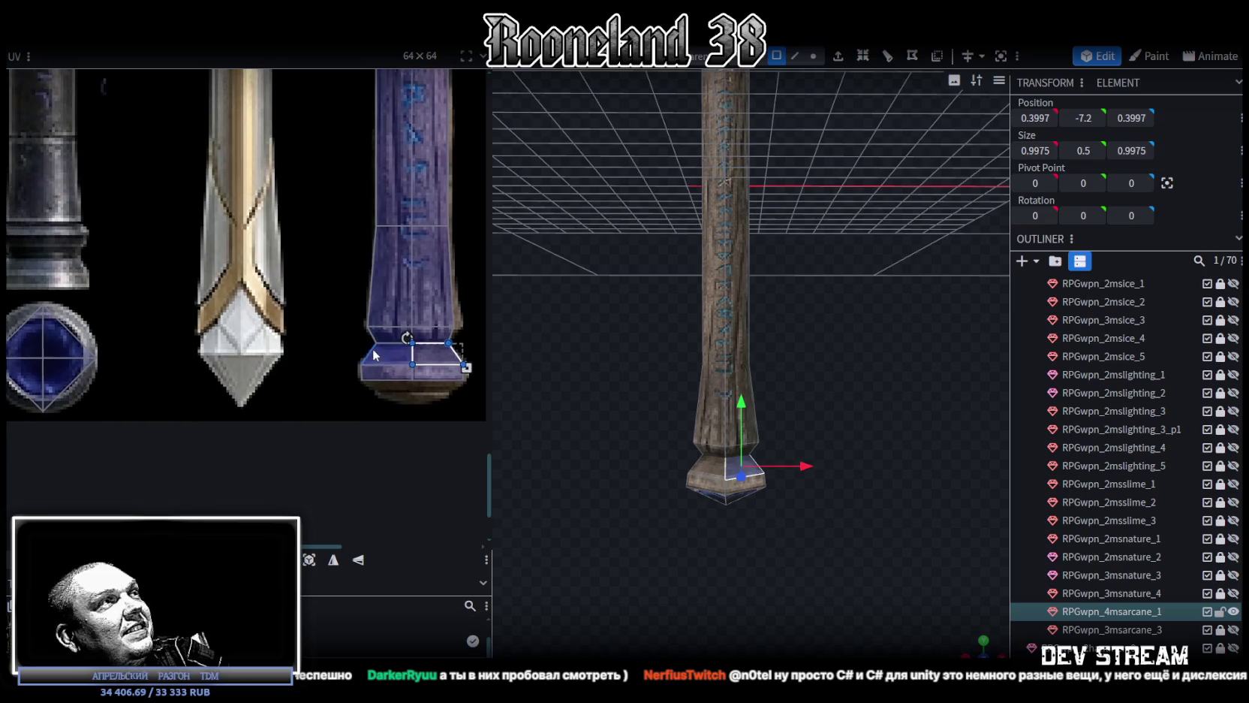
{"action": "scroll", "coordinate": [373, 348], "scroll_direction": "up", "scroll_amount": 1}
{"action": "scroll", "coordinate": [384, 357], "scroll_direction": "up", "scroll_amount": 1}
{"action": "scroll", "coordinate": [366, 373], "scroll_direction": "down", "scroll_amount": 1}
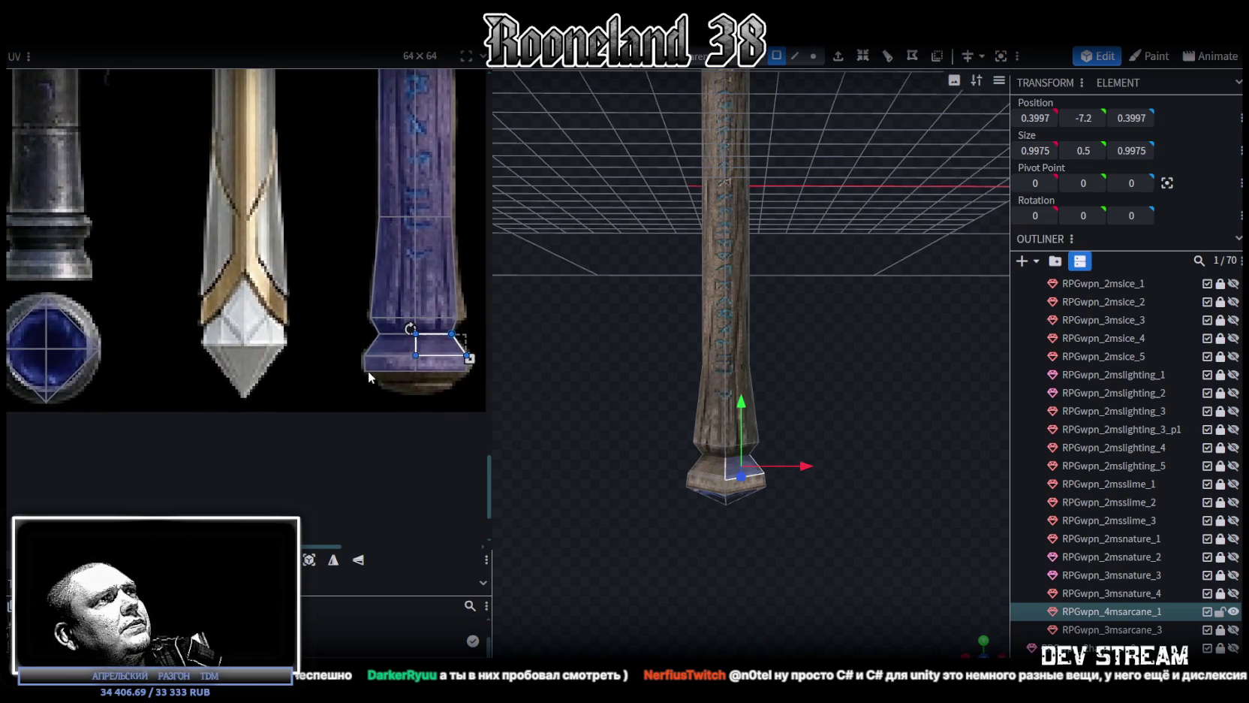
{"action": "scroll", "coordinate": [361, 367], "scroll_direction": "down", "scroll_amount": 1}
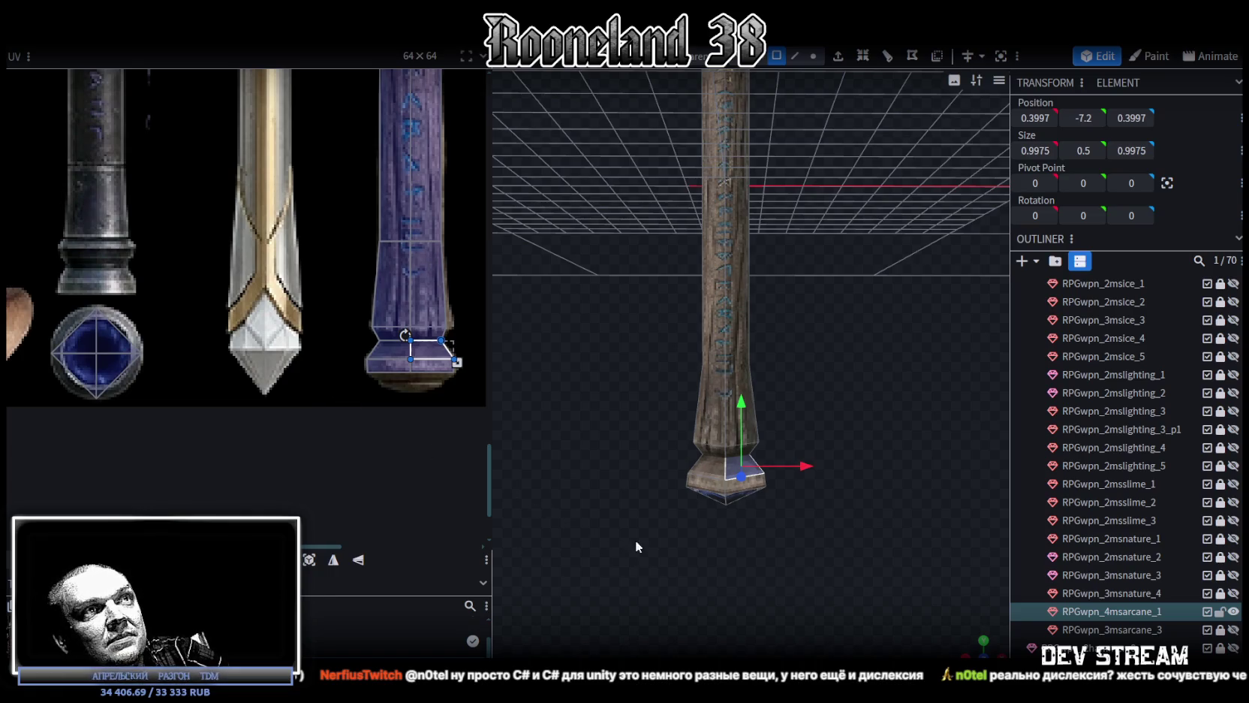
{"action": "mouse_move", "coordinate": [339, 400]}
{"action": "left_mouse_down"}
{"action": "mouse_move", "coordinate": [464, 316]}
{"action": "mouse_move", "coordinate": [455, 238]}
{"action": "left_mouse_up"}
Move the pommel UVs onto the dark metal staff texture and narrow them to fit
{"action": "scroll", "coordinate": [481, 409], "scroll_direction": "down", "scroll_amount": 2}
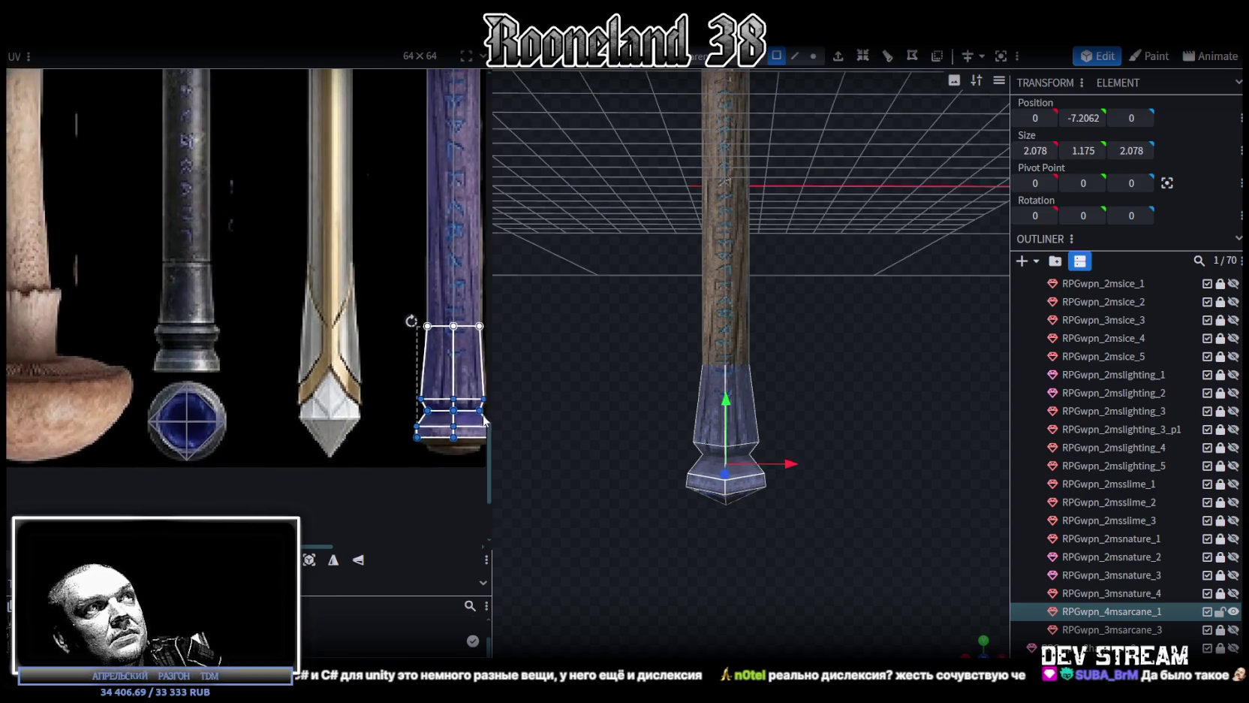
{"action": "mouse_move", "coordinate": [448, 376]}
{"action": "left_mouse_down"}
{"action": "mouse_move", "coordinate": [214, 330]}
{"action": "mouse_move", "coordinate": [210, 319]}
{"action": "left_mouse_up"}
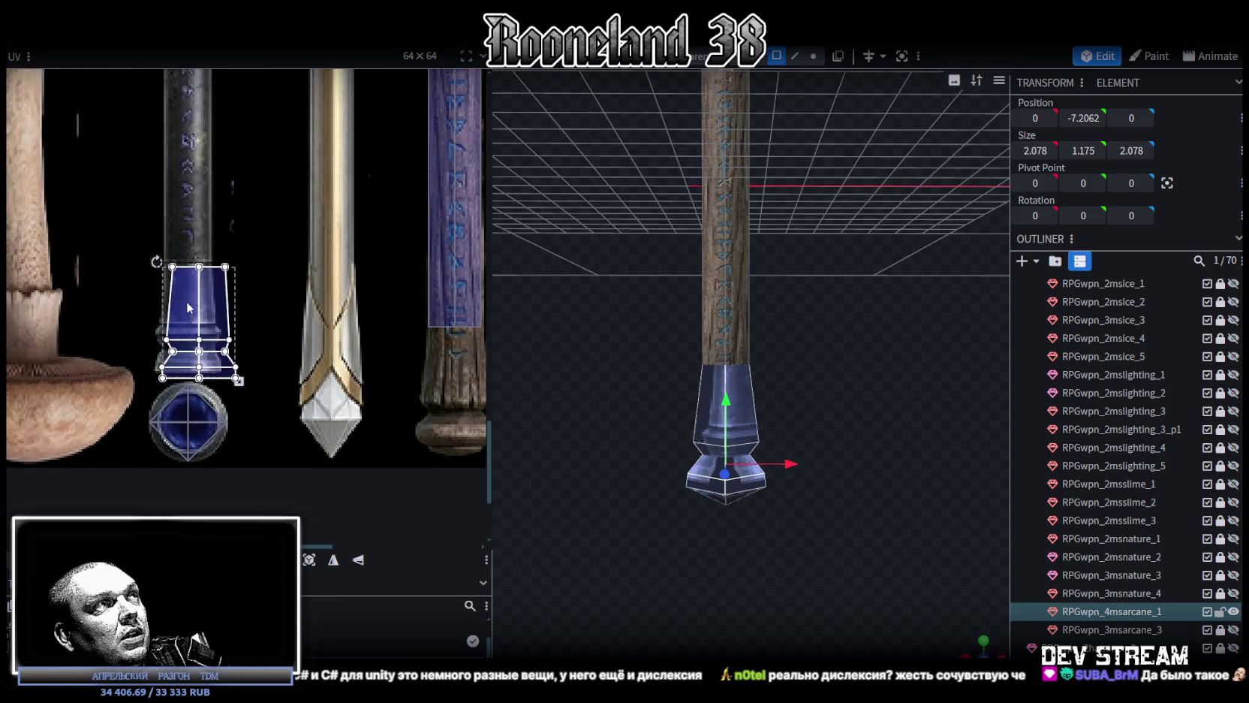
{"action": "scroll", "coordinate": [208, 293], "scroll_direction": "up", "scroll_amount": 4}
{"action": "scroll", "coordinate": [183, 289], "scroll_direction": "up", "scroll_amount": 1}
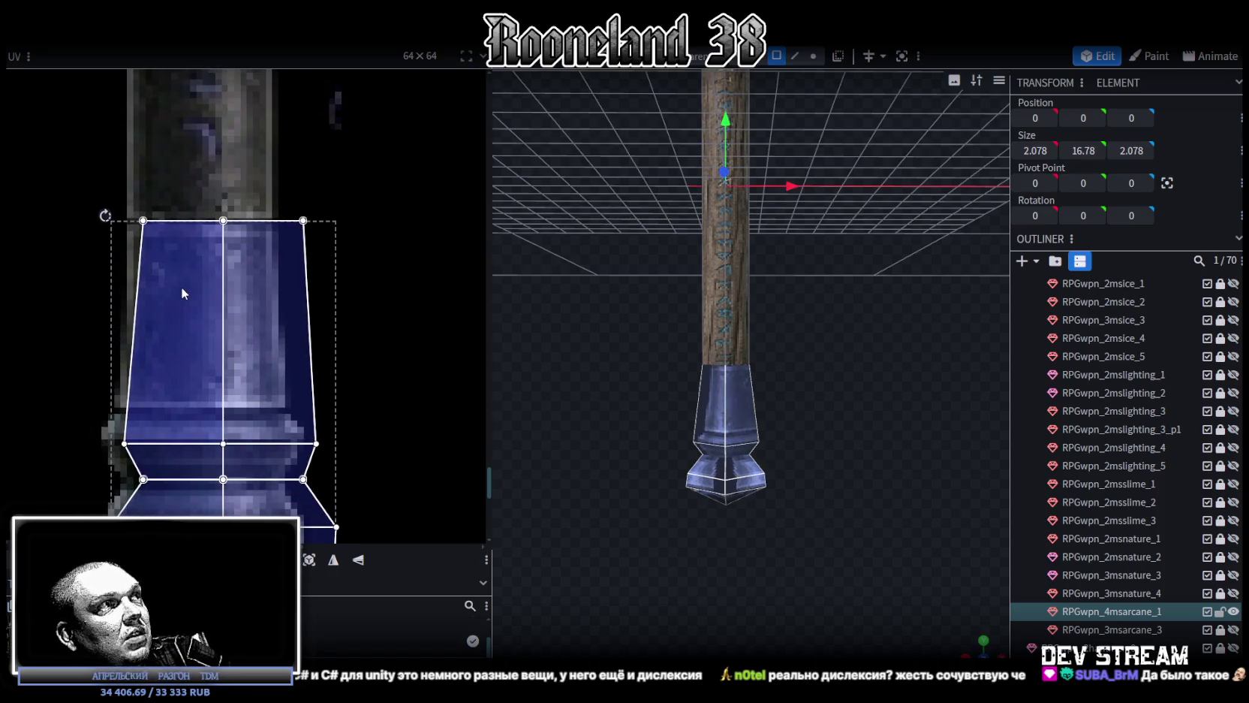
{"action": "middle_click_drag", "start_coordinate": [378, 422], "coordinate": [394, 289]}
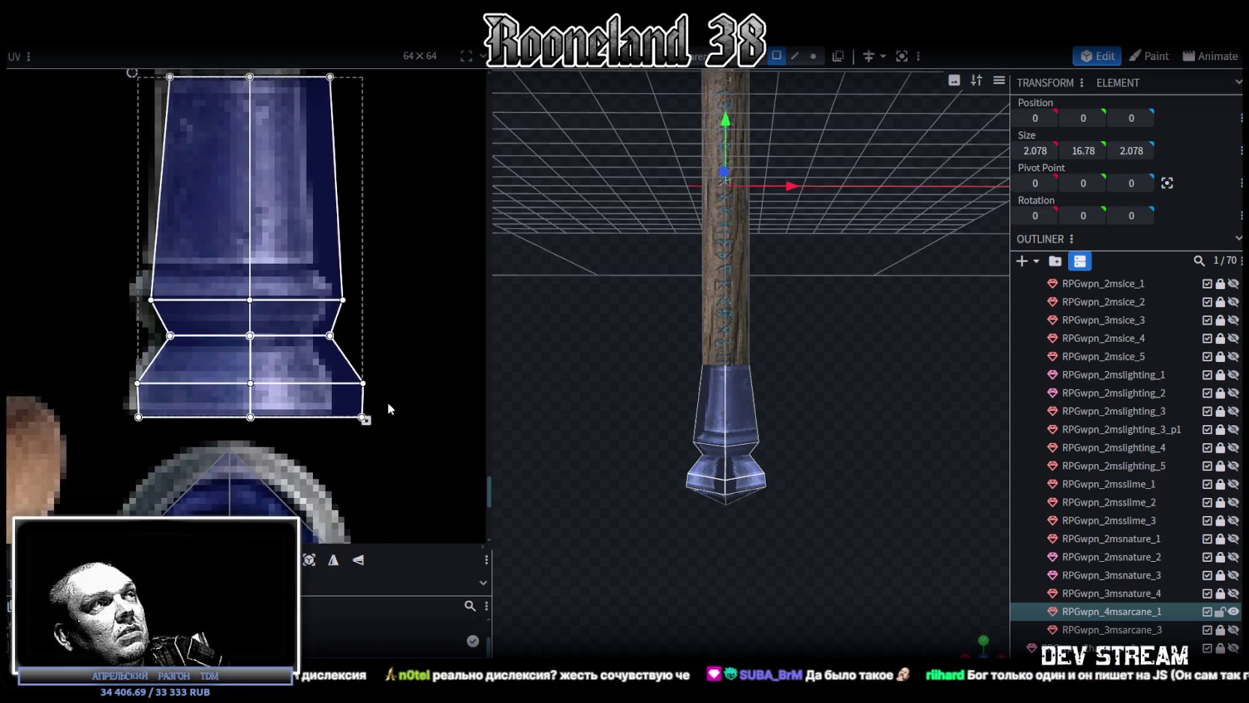
{"action": "left_click_drag", "start_coordinate": [367, 420], "coordinate": [328, 414]}
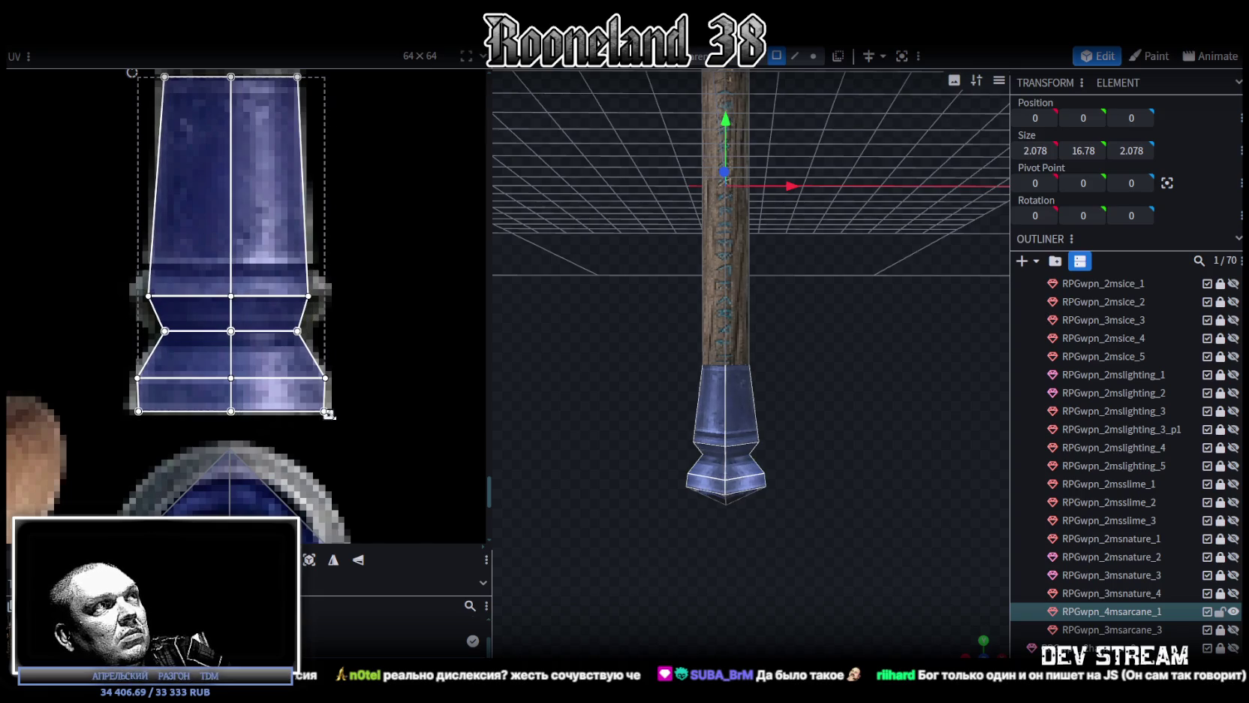
{"action": "middle_click_drag", "start_coordinate": [361, 367], "coordinate": [394, 426]}
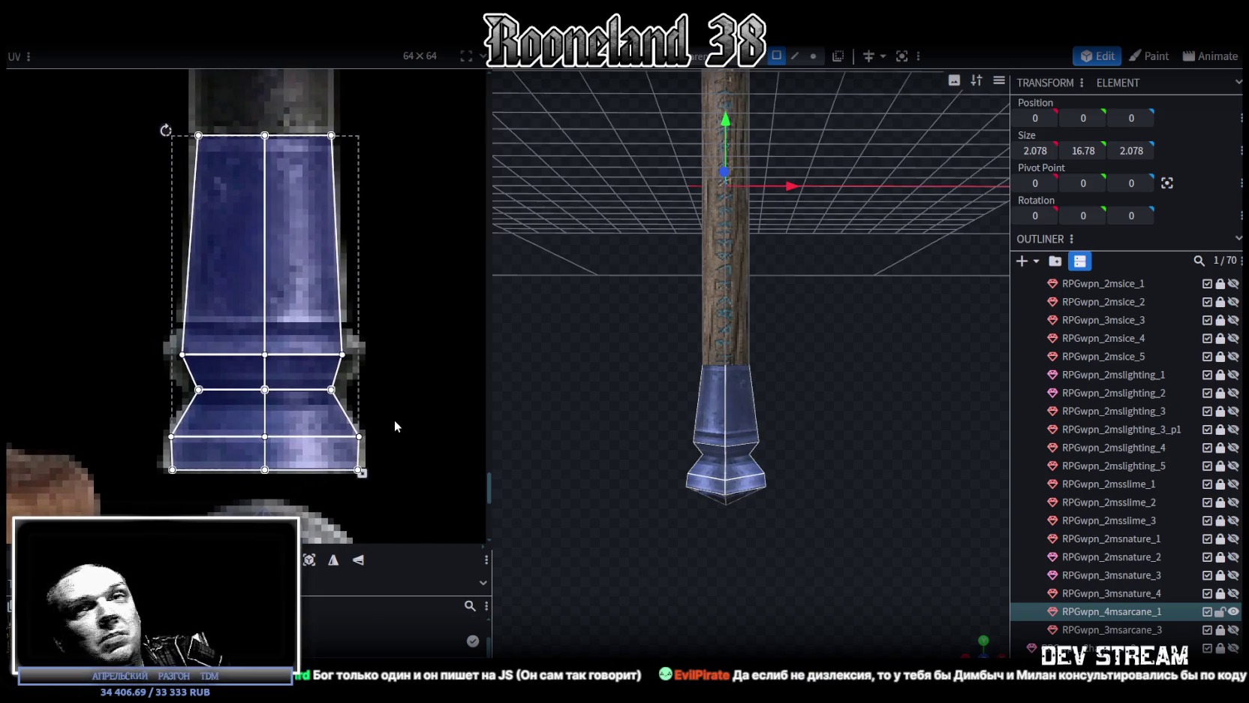
{"action": "scroll", "coordinate": [389, 368], "scroll_direction": "up", "scroll_amount": 1}
{"action": "scroll", "coordinate": [401, 375], "scroll_direction": "up", "scroll_amount": 2}
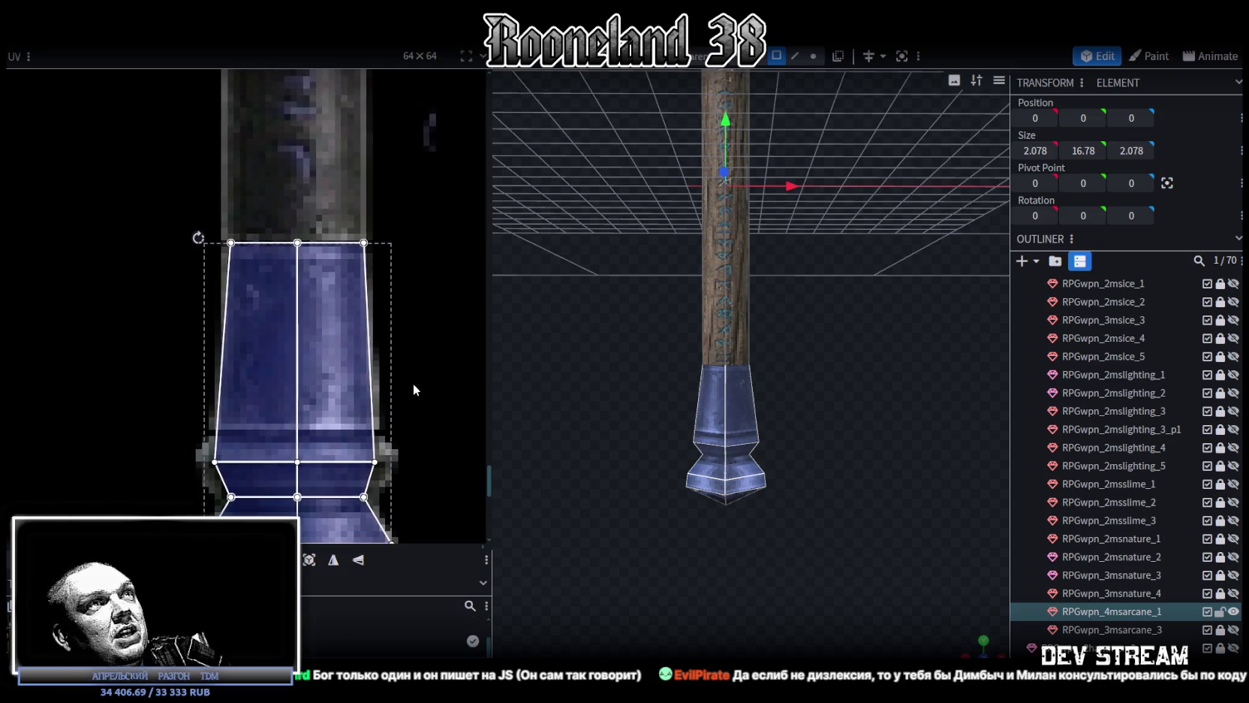
{"action": "scroll", "coordinate": [349, 332], "scroll_direction": "down", "scroll_amount": 2, "text": "ctrl"}
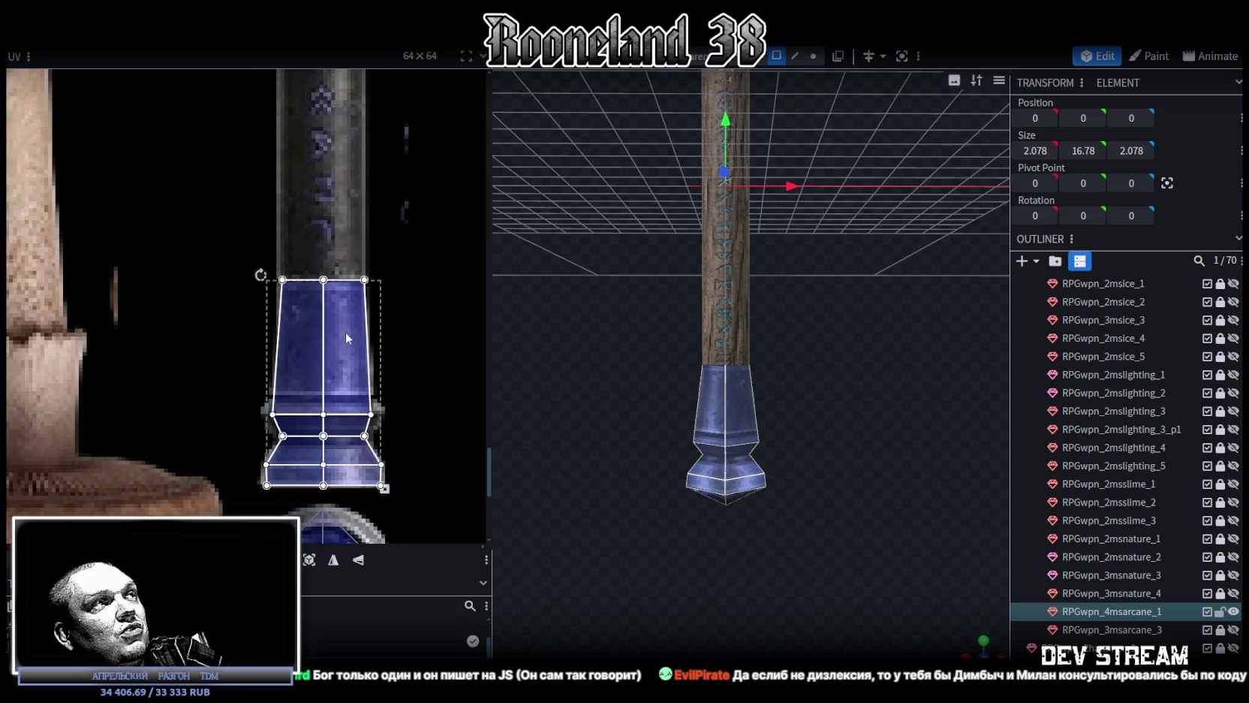
{"action": "scroll", "coordinate": [338, 341], "scroll_direction": "up", "scroll_amount": 3, "text": "ctrl"}
{"action": "scroll", "coordinate": [395, 340], "scroll_direction": "down", "scroll_amount": 2}
{"action": "scroll", "coordinate": [269, 339], "scroll_direction": "down", "scroll_amount": 1}
Select a single small pommel face and its top-right UV corner
{"action": "left_click", "coordinate": [240, 373]}
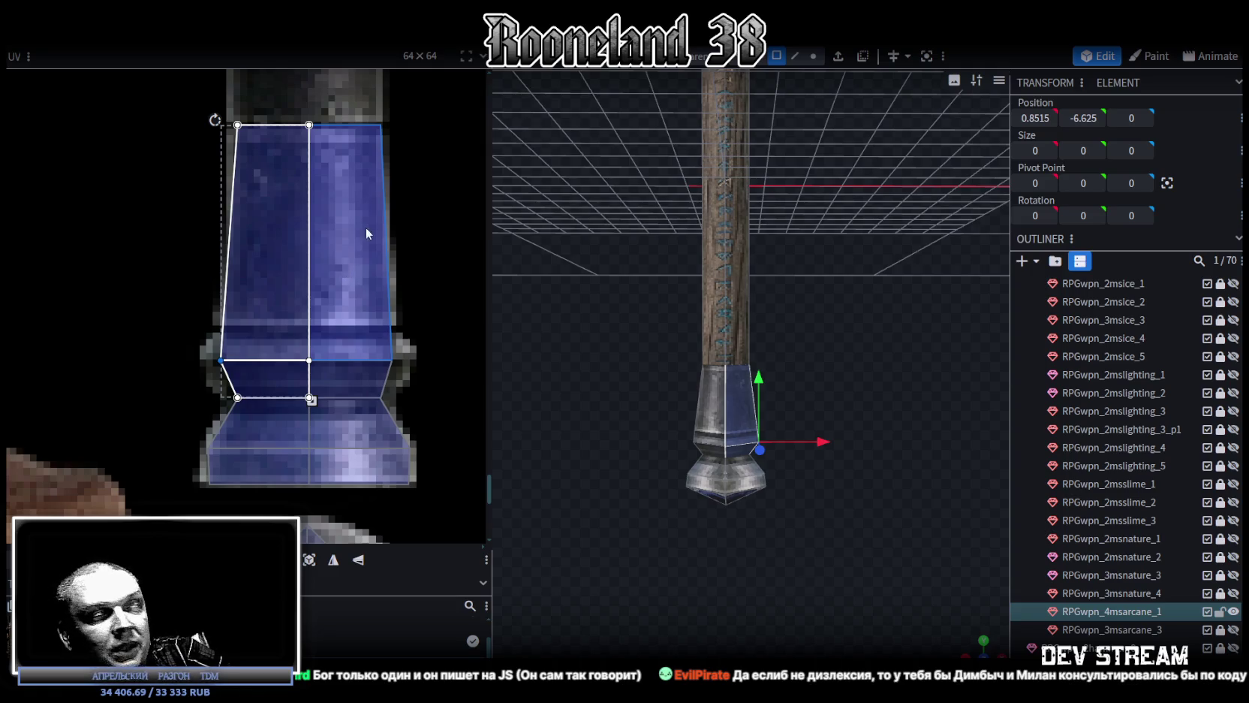
{"action": "middle_click_drag", "start_coordinate": [383, 271], "coordinate": [371, 336]}
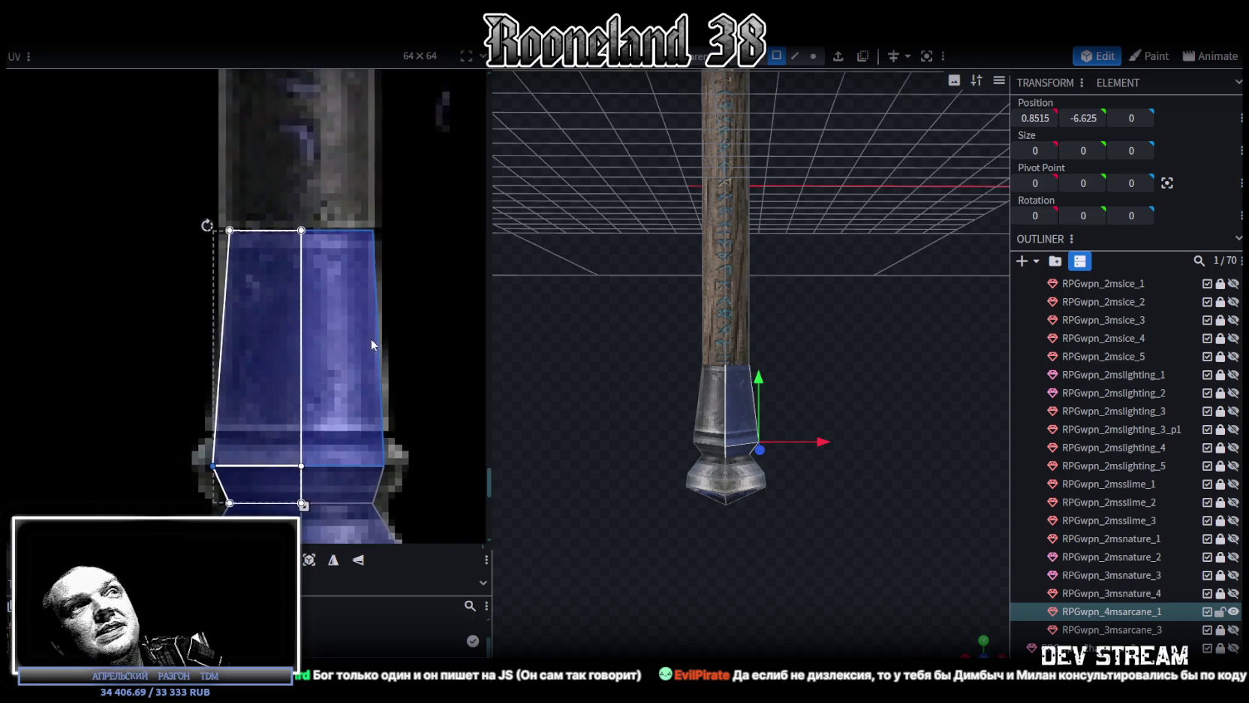
{"action": "scroll", "coordinate": [299, 316], "scroll_direction": "down", "scroll_amount": 2}
{"action": "scroll", "coordinate": [300, 316], "scroll_direction": "down", "scroll_amount": 2}
{"action": "scroll", "coordinate": [300, 316], "scroll_direction": "up", "scroll_amount": 2}
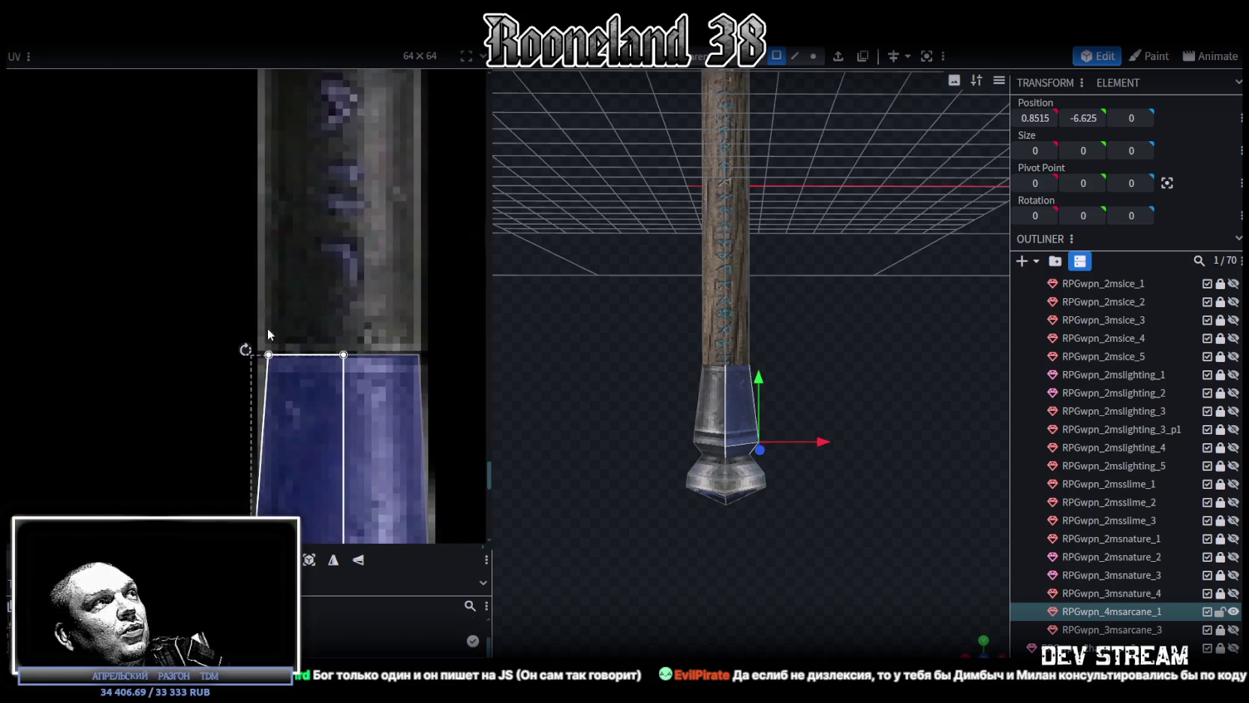
{"action": "scroll", "coordinate": [266, 327], "scroll_direction": "up", "scroll_amount": 2}
{"action": "scroll", "coordinate": [314, 208], "scroll_direction": "up", "scroll_amount": 1}
{"action": "left_click_drag", "start_coordinate": [234, 153], "coordinate": [289, 217]}
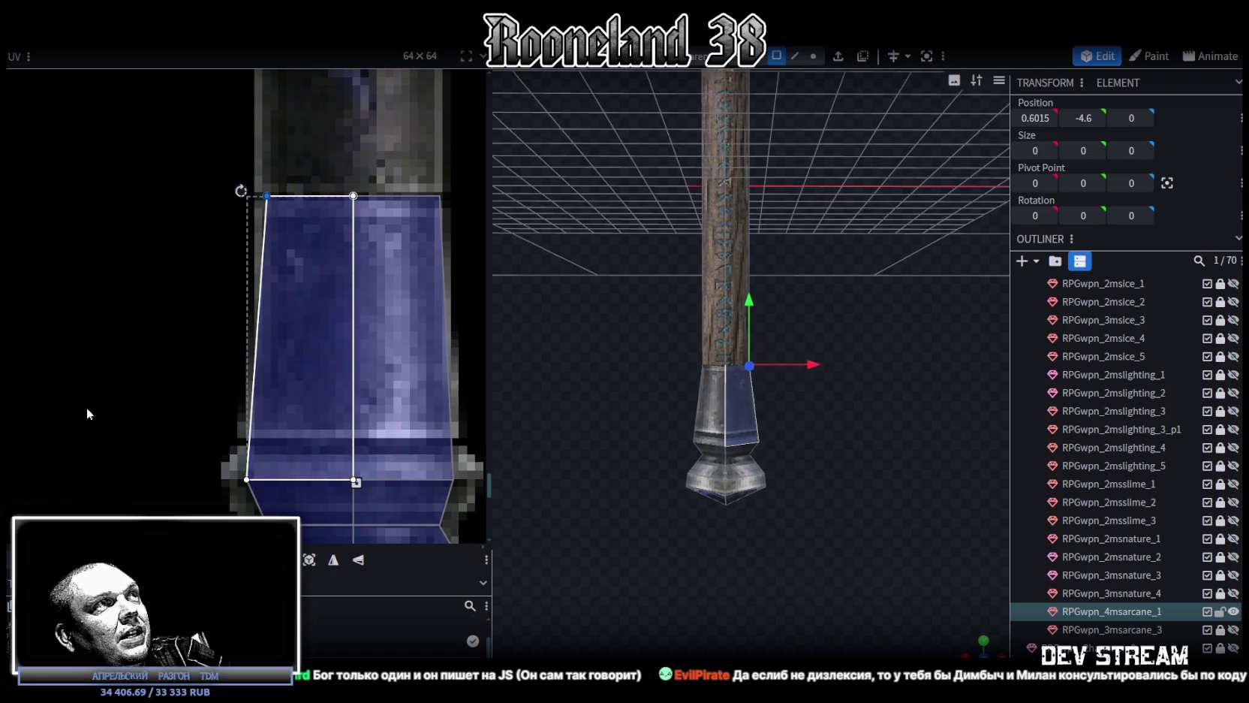
{"action": "middle_click_drag", "start_coordinate": [343, 342], "coordinate": [263, 380]}
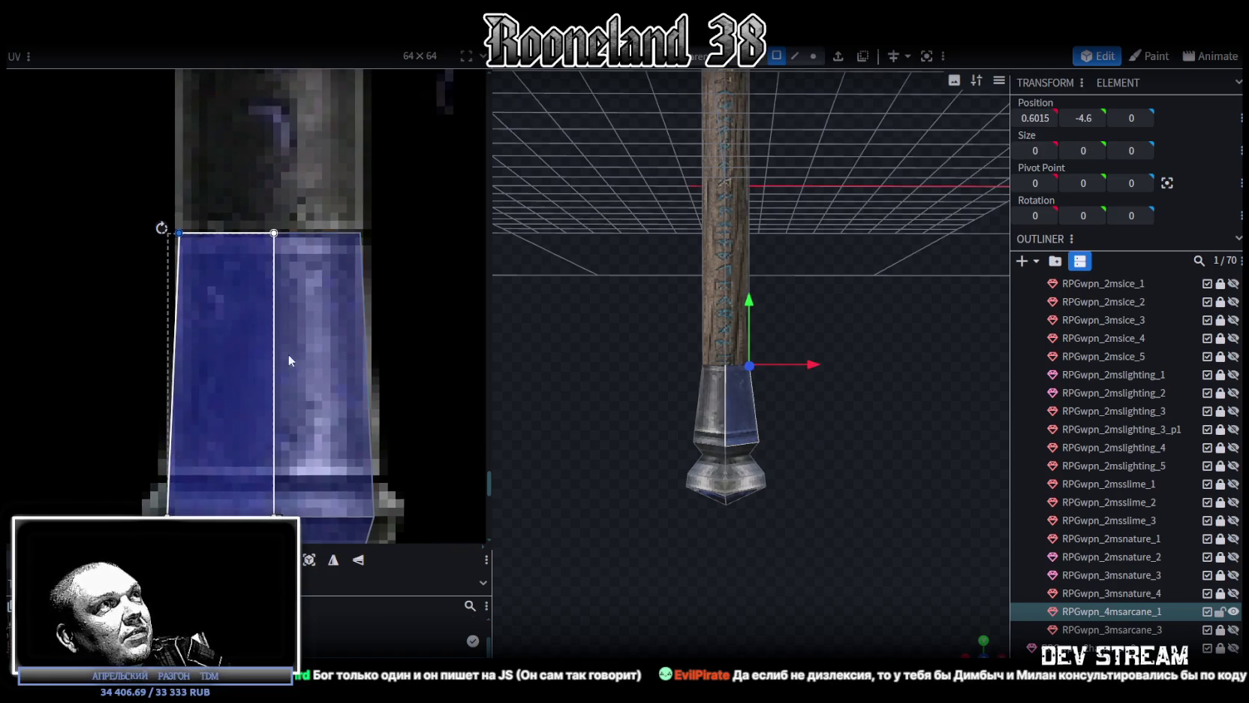
{"action": "left_click_drag", "start_coordinate": [345, 216], "coordinate": [375, 247]}
{"action": "scroll", "coordinate": [347, 252], "scroll_direction": "down", "scroll_amount": 3}
Select every face of the pommel mesh and shift the middle UV points slightly left
{"action": "middle_click_drag", "start_coordinate": [347, 252], "coordinate": [342, 470]}
{"action": "scroll", "coordinate": [349, 413], "scroll_direction": "up", "scroll_amount": 2}
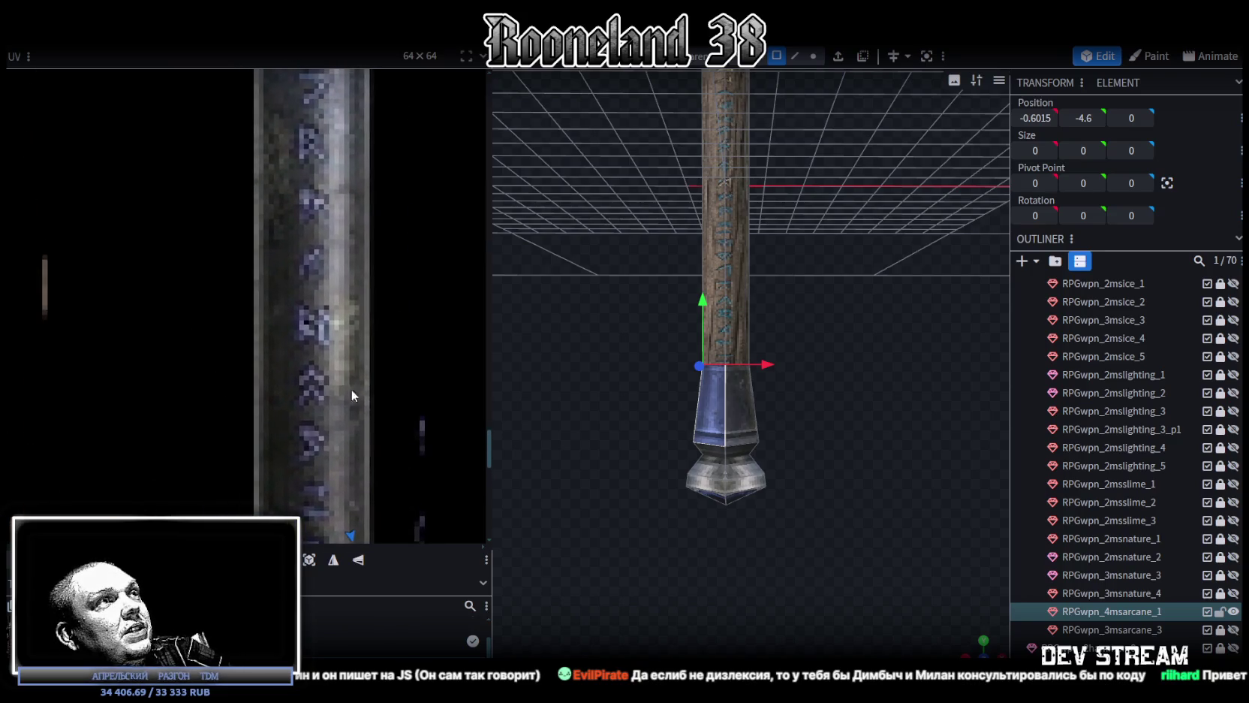
{"action": "scroll", "coordinate": [330, 252], "scroll_direction": "down", "scroll_amount": 3}
{"action": "scroll", "coordinate": [334, 408], "scroll_direction": "up", "scroll_amount": 2}
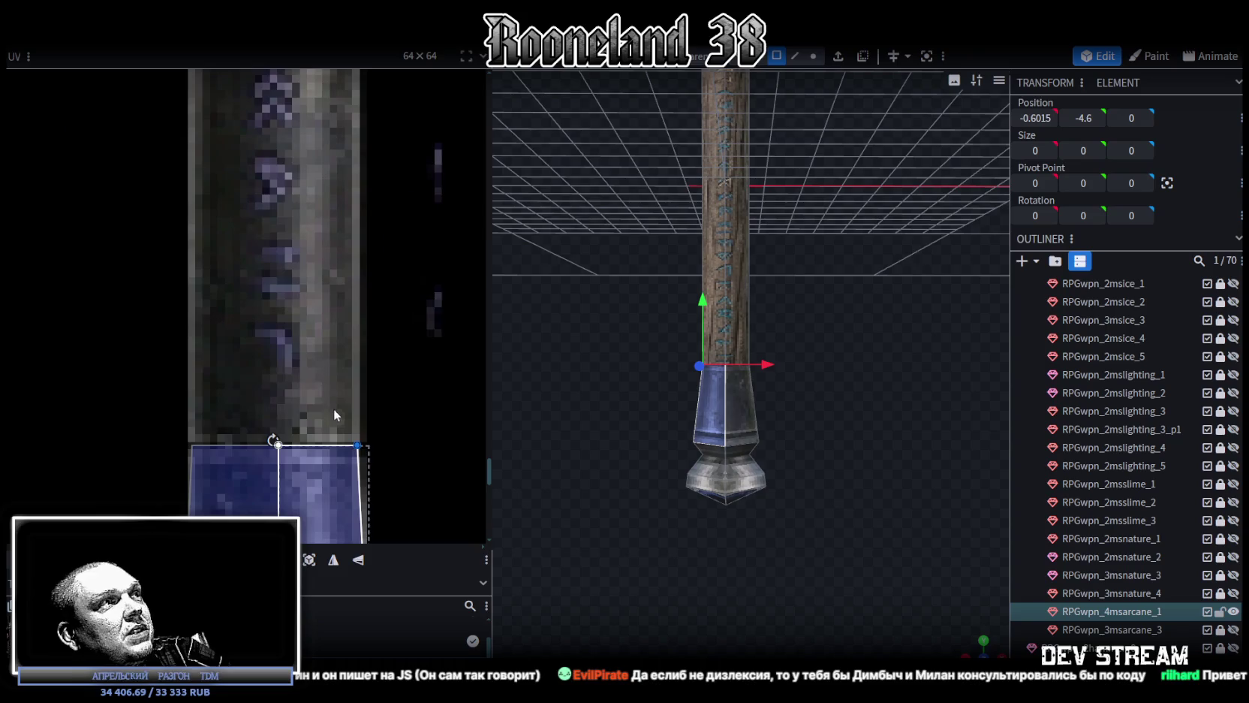
{"action": "middle_click_drag", "start_coordinate": [334, 408], "coordinate": [340, 154]}
{"action": "middle_click_drag", "start_coordinate": [349, 219], "coordinate": [353, 133]}
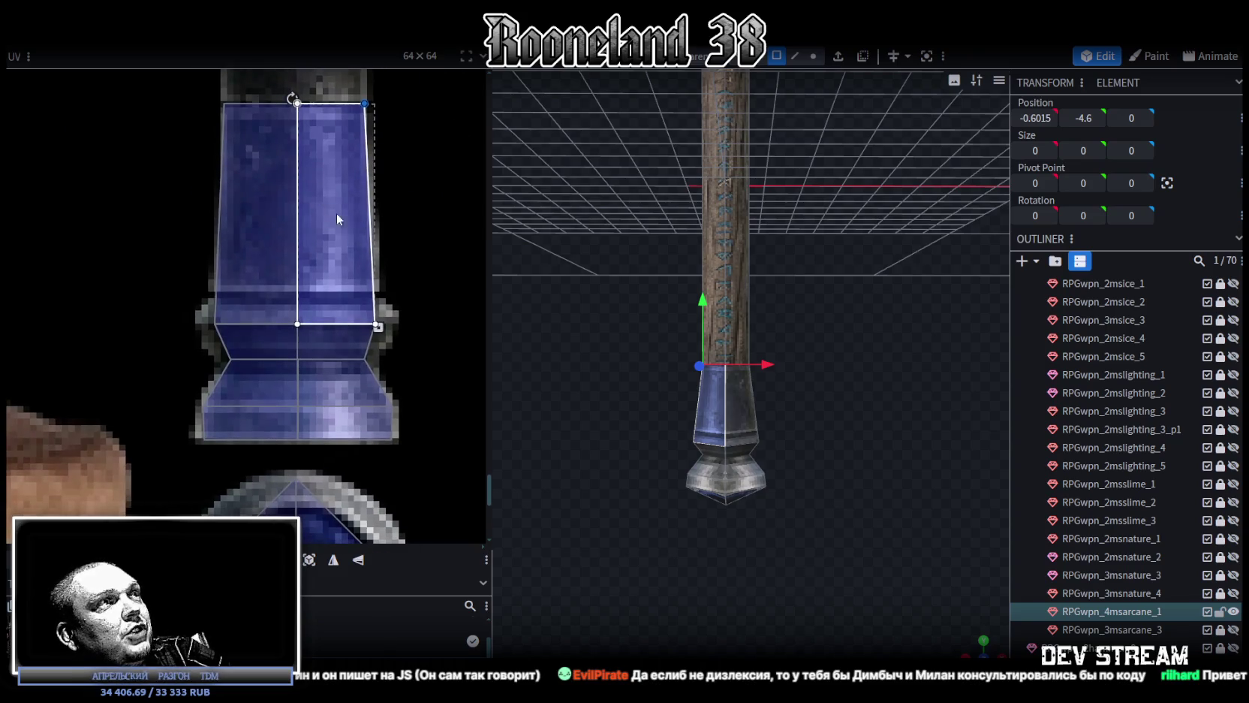
{"action": "key", "text": "ctrl+a"}
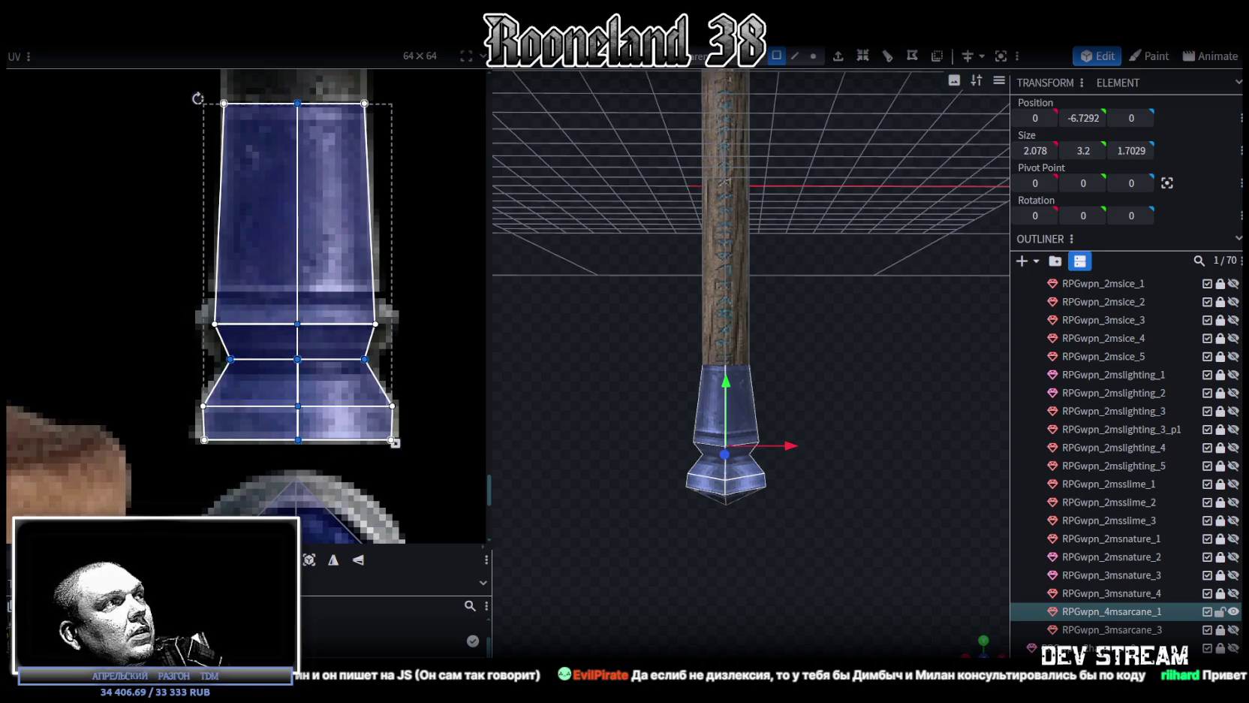
{"action": "left_click_drag", "start_coordinate": [298, 226], "coordinate": [294, 225]}
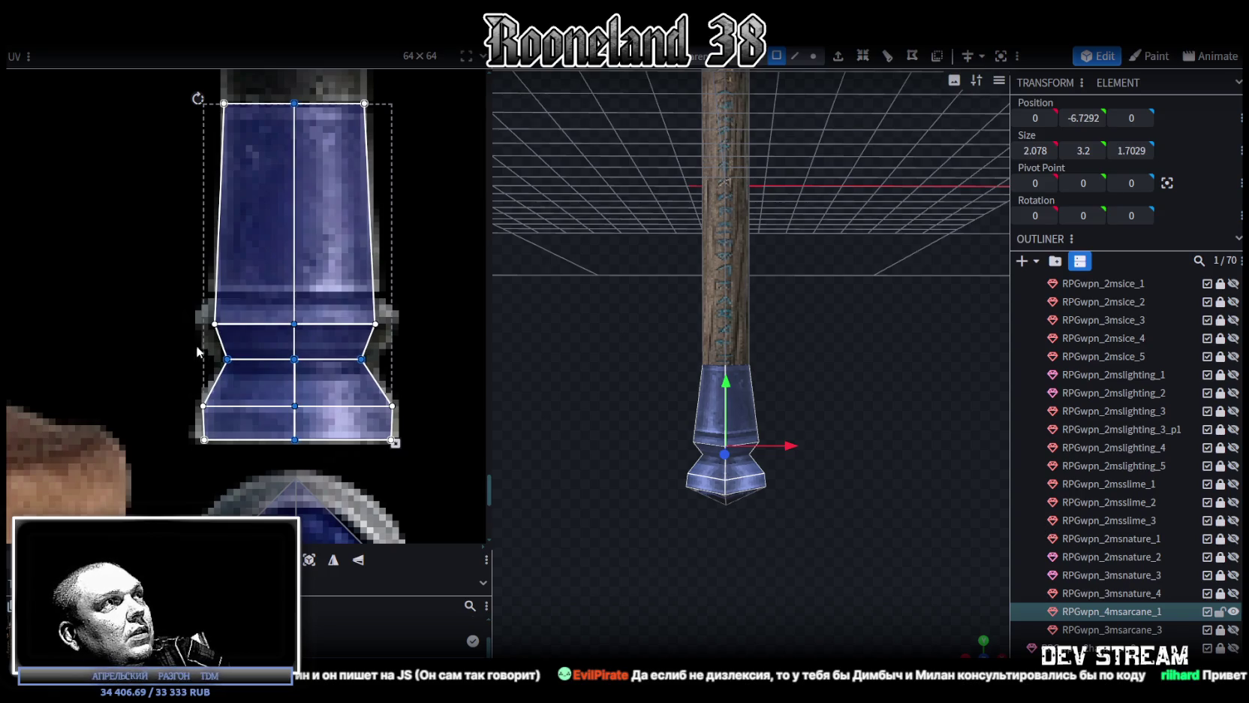
Check faces around the collar's waist, then select the thin cube inside the shaft
{"action": "left_click", "coordinate": [236, 400]}
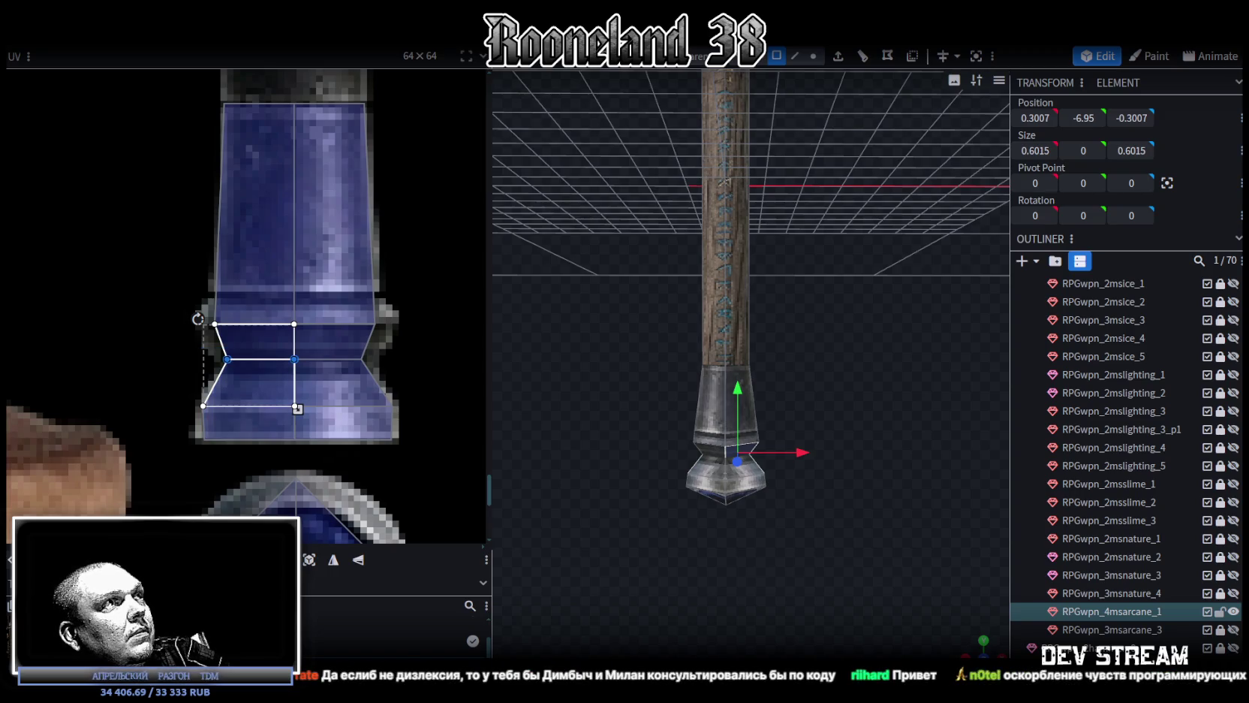
{"action": "mouse_move", "coordinate": [674, 473]}
{"action": "left_mouse_down"}
{"action": "mouse_move", "coordinate": [866, 557]}
{"action": "mouse_move", "coordinate": [783, 484]}
{"action": "left_mouse_up"}
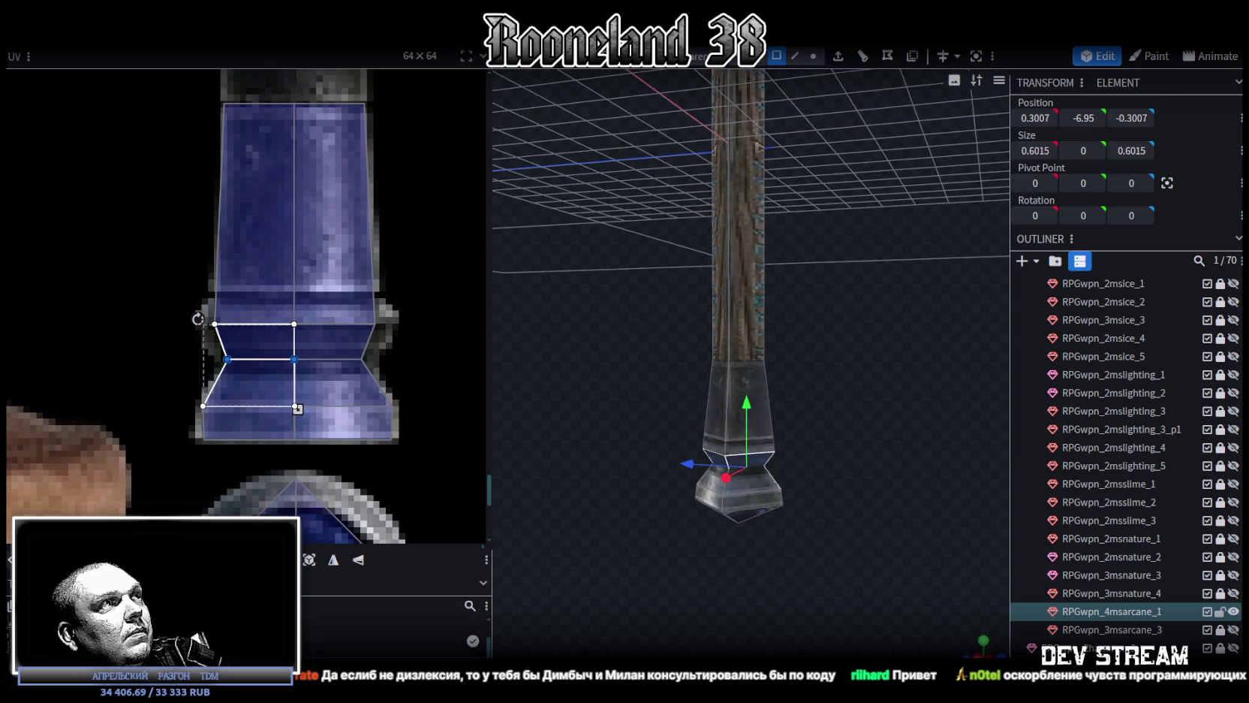
{"action": "scroll", "coordinate": [750, 529], "scroll_direction": "up", "scroll_amount": 3}
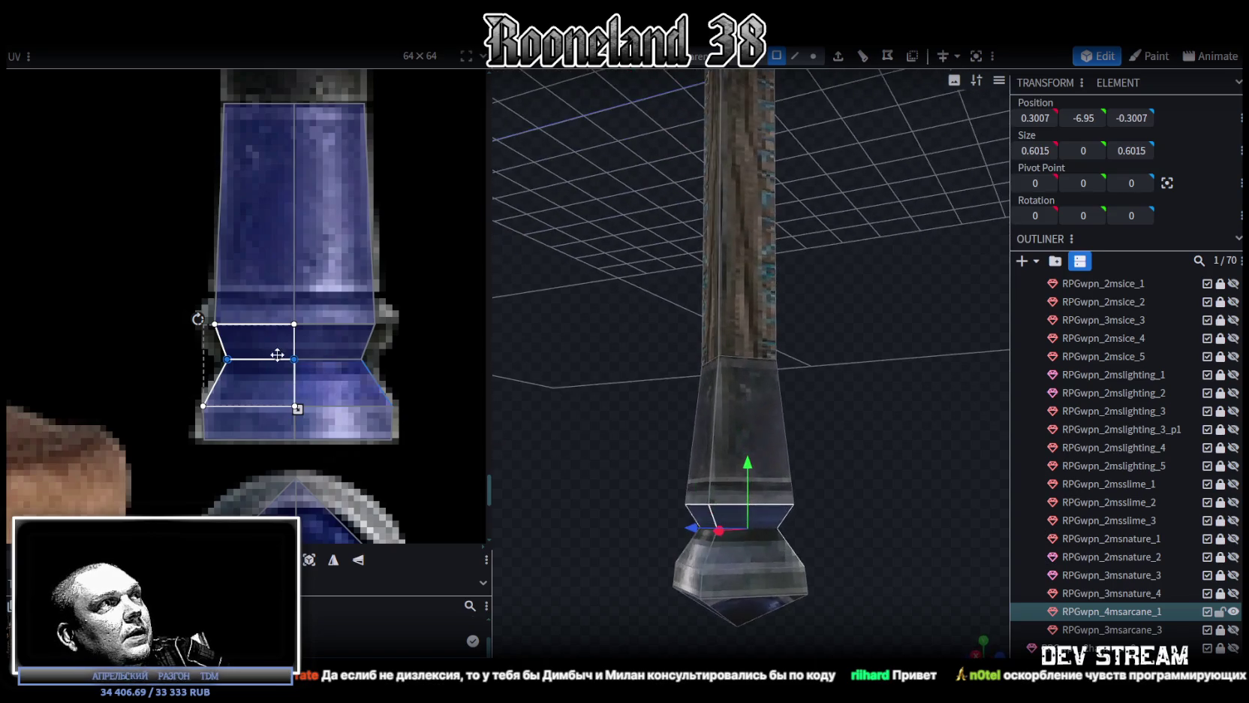
{"action": "left_click_drag", "start_coordinate": [201, 348], "coordinate": [228, 368]}
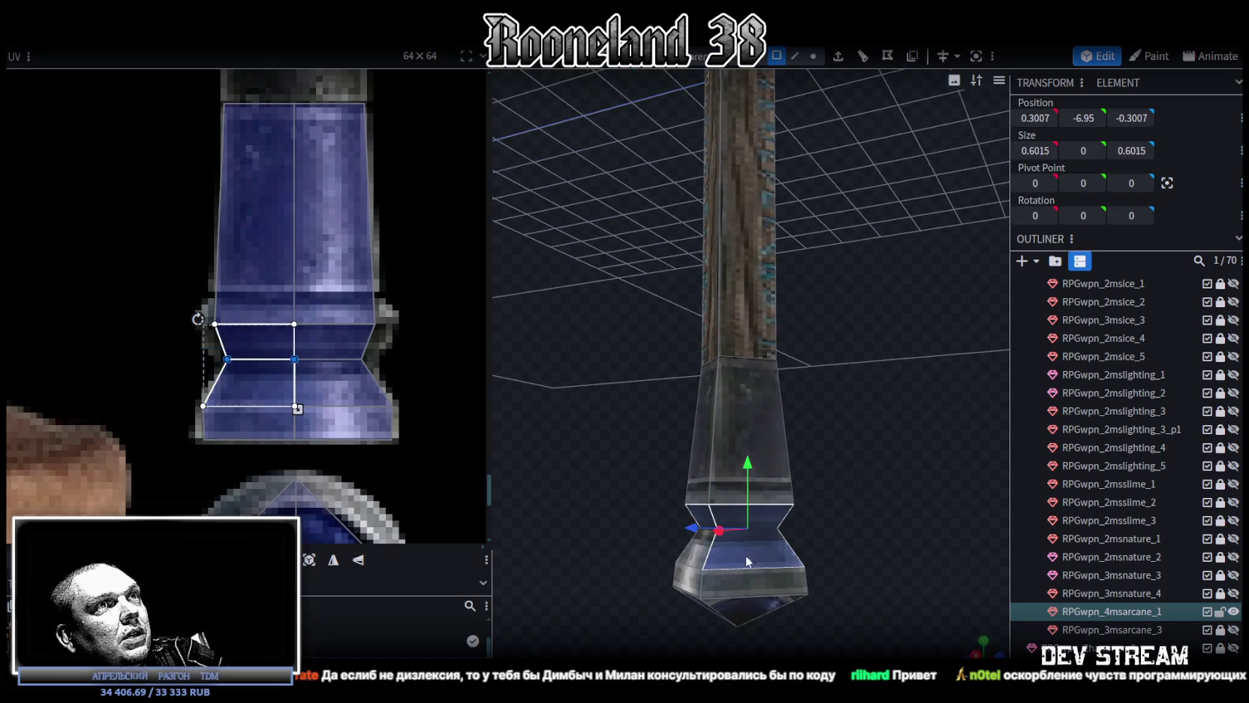
{"action": "left_click_drag", "start_coordinate": [747, 562], "coordinate": [862, 516]}
{"action": "left_click", "coordinate": [879, 577]}
{"action": "mouse_move", "coordinate": [879, 577]}
{"action": "left_mouse_down"}
{"action": "mouse_move", "coordinate": [798, 490]}
{"action": "mouse_move", "coordinate": [796, 409]}
{"action": "mouse_move", "coordinate": [823, 462]}
{"action": "mouse_move", "coordinate": [822, 556]}
{"action": "mouse_move", "coordinate": [830, 525]}
{"action": "mouse_move", "coordinate": [795, 523]}
{"action": "mouse_move", "coordinate": [754, 594]}
{"action": "mouse_move", "coordinate": [950, 608]}
{"action": "mouse_move", "coordinate": [822, 484]}
{"action": "mouse_move", "coordinate": [839, 445]}
{"action": "mouse_move", "coordinate": [823, 479]}
{"action": "mouse_move", "coordinate": [833, 521]}
{"action": "mouse_move", "coordinate": [795, 503]}
{"action": "left_mouse_up"}
{"action": "key", "text": "ctrl+z"}
{"action": "left_click", "coordinate": [741, 396]}
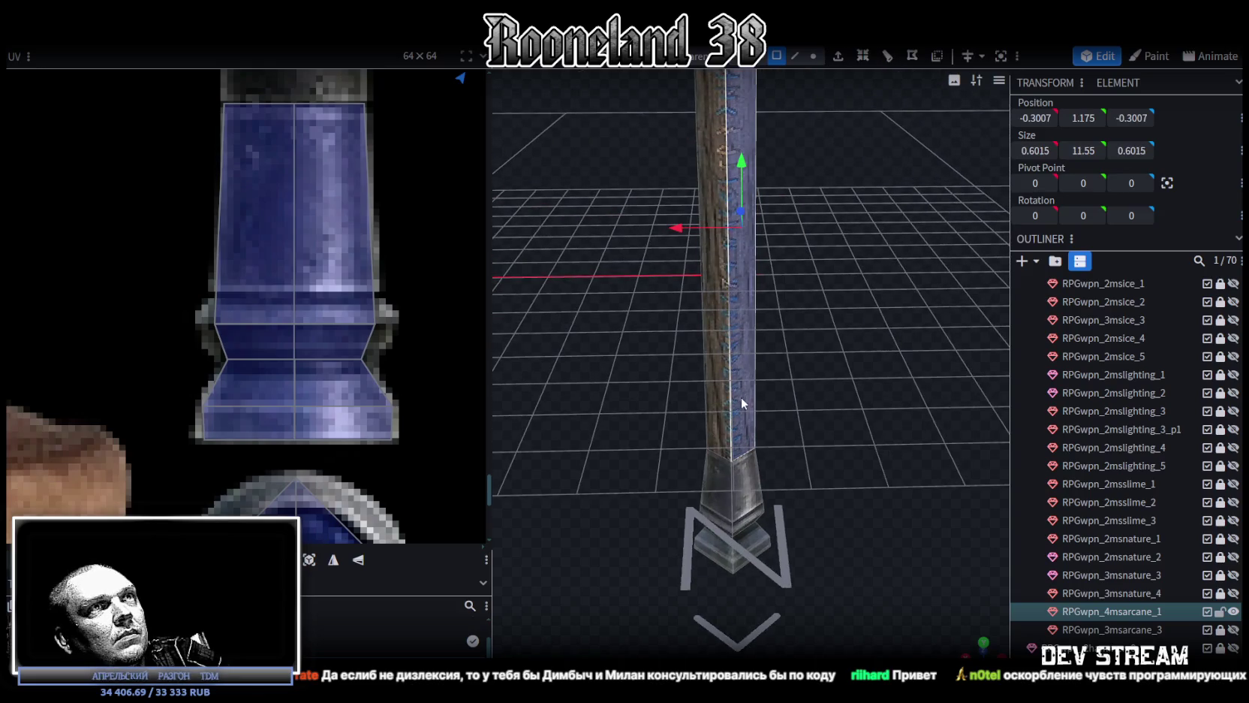
Select the shaft piece, try its UVs on the crystal sword texture, then undo that move
{"action": "scroll", "coordinate": [305, 230], "scroll_direction": "down", "scroll_amount": 2}
{"action": "scroll", "coordinate": [323, 377], "scroll_direction": "down", "scroll_amount": 2}
{"action": "scroll", "coordinate": [322, 377], "scroll_direction": "down", "scroll_amount": 2}
{"action": "mouse_move", "coordinate": [882, 410]}
{"action": "left_mouse_down"}
{"action": "mouse_move", "coordinate": [888, 346]}
{"action": "mouse_move", "coordinate": [811, 475]}
{"action": "mouse_move", "coordinate": [832, 337]}
{"action": "mouse_move", "coordinate": [768, 305]}
{"action": "left_mouse_up"}
{"action": "scroll", "coordinate": [886, 347], "scroll_direction": "down", "scroll_amount": 3}
{"action": "left_click", "coordinate": [768, 305]}
{"action": "key", "text": "ctrl+z"}
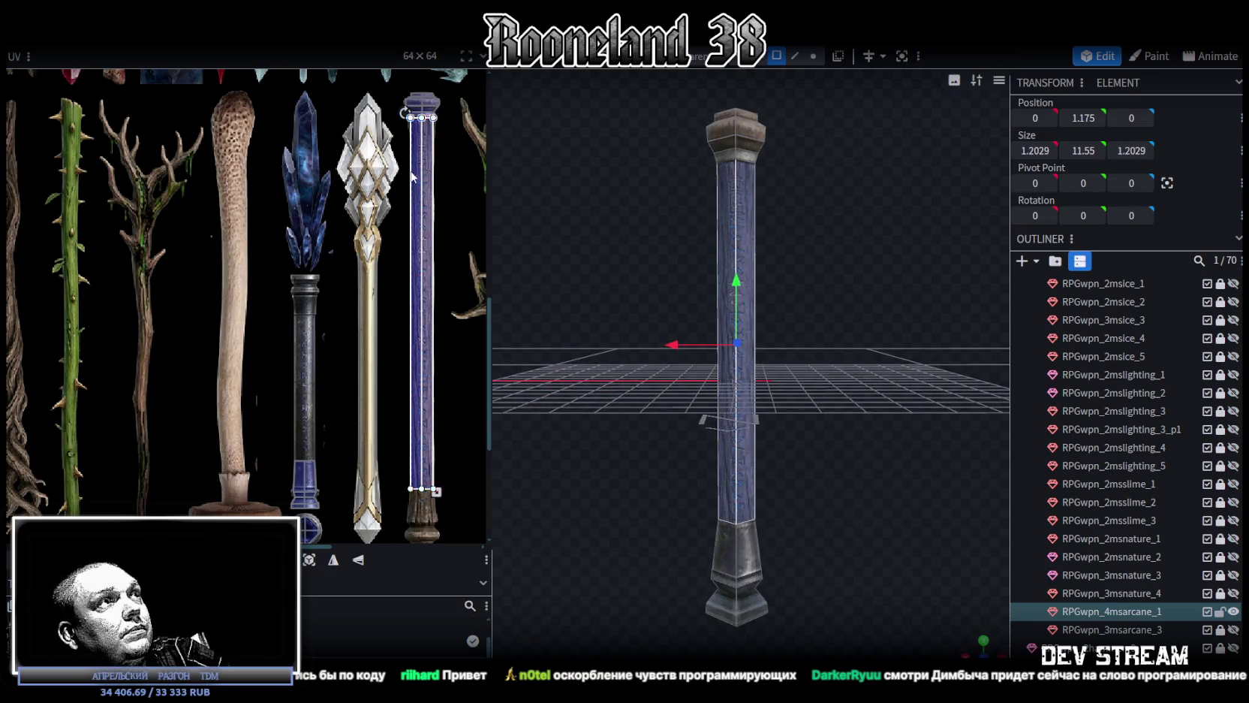
{"action": "left_click_drag", "start_coordinate": [417, 171], "coordinate": [349, 295]}
{"action": "scroll", "coordinate": [390, 375], "scroll_direction": "down", "scroll_amount": 2}
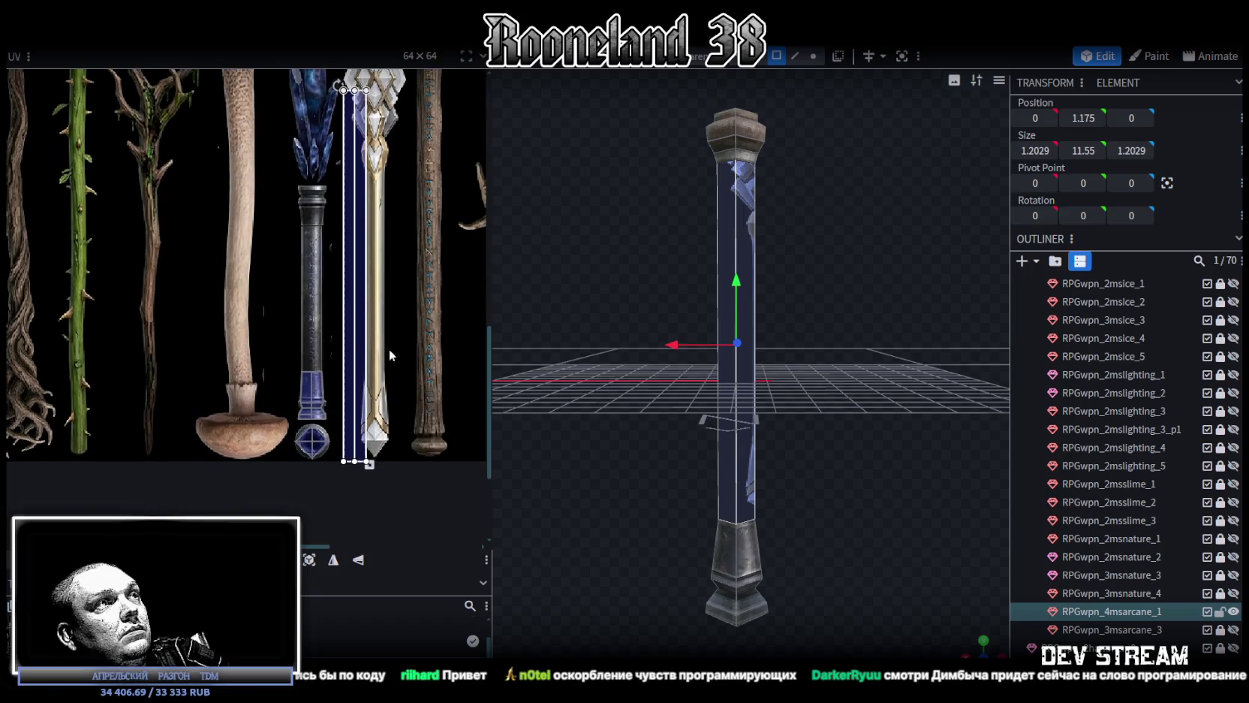
{"action": "key", "text": "ctrl+z"}
{"action": "key", "text": "ctrl+z"}
{"action": "key", "text": "ctrl+z"}
{"action": "key", "text": "ctrl+z"}
{"action": "key", "text": "ctrl+z"}
Place the shaft's UV face on the blue pillar strip and narrow it to the strip's width
{"action": "scroll", "coordinate": [316, 156], "scroll_direction": "up", "scroll_amount": 2, "text": "ctrl"}
{"action": "scroll", "coordinate": [314, 355], "scroll_direction": "up", "scroll_amount": 1, "text": "ctrl"}
{"action": "scroll", "coordinate": [331, 316], "scroll_direction": "up", "scroll_amount": 1, "text": "ctrl"}
{"action": "scroll", "coordinate": [336, 287], "scroll_direction": "down", "scroll_amount": 1}
{"action": "scroll", "coordinate": [323, 277], "scroll_direction": "up", "scroll_amount": 1}
{"action": "scroll", "coordinate": [311, 273], "scroll_direction": "up", "scroll_amount": 3, "text": "ctrl"}
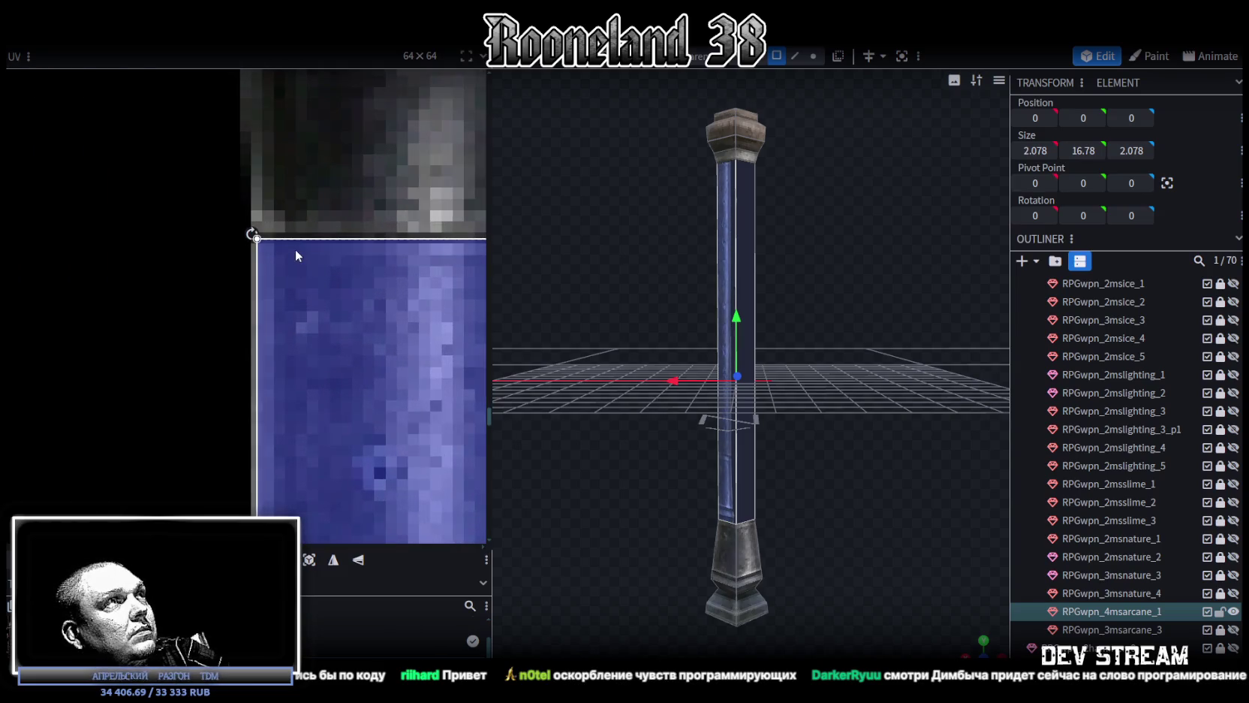
{"action": "scroll", "coordinate": [297, 253], "scroll_direction": "down", "scroll_amount": 2, "text": "ctrl"}
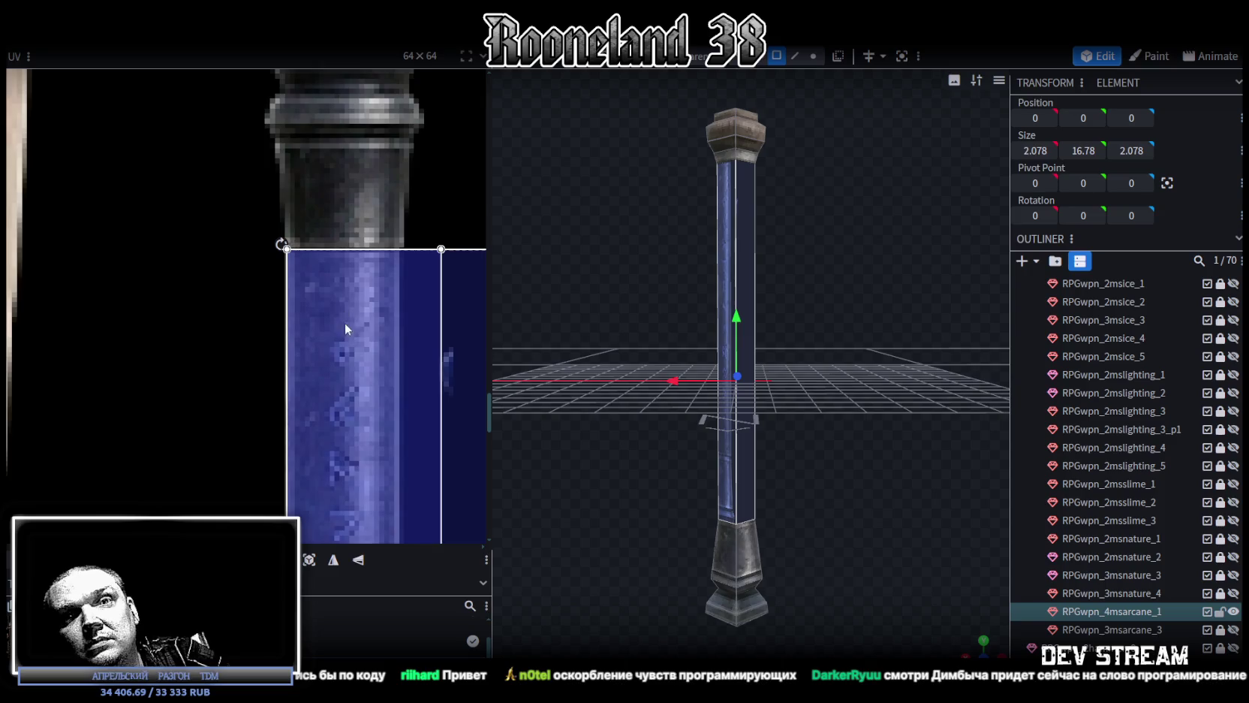
{"action": "scroll", "coordinate": [345, 323], "scroll_direction": "down", "scroll_amount": 1}
{"action": "middle_click_drag", "start_coordinate": [335, 249], "coordinate": [321, 232]}
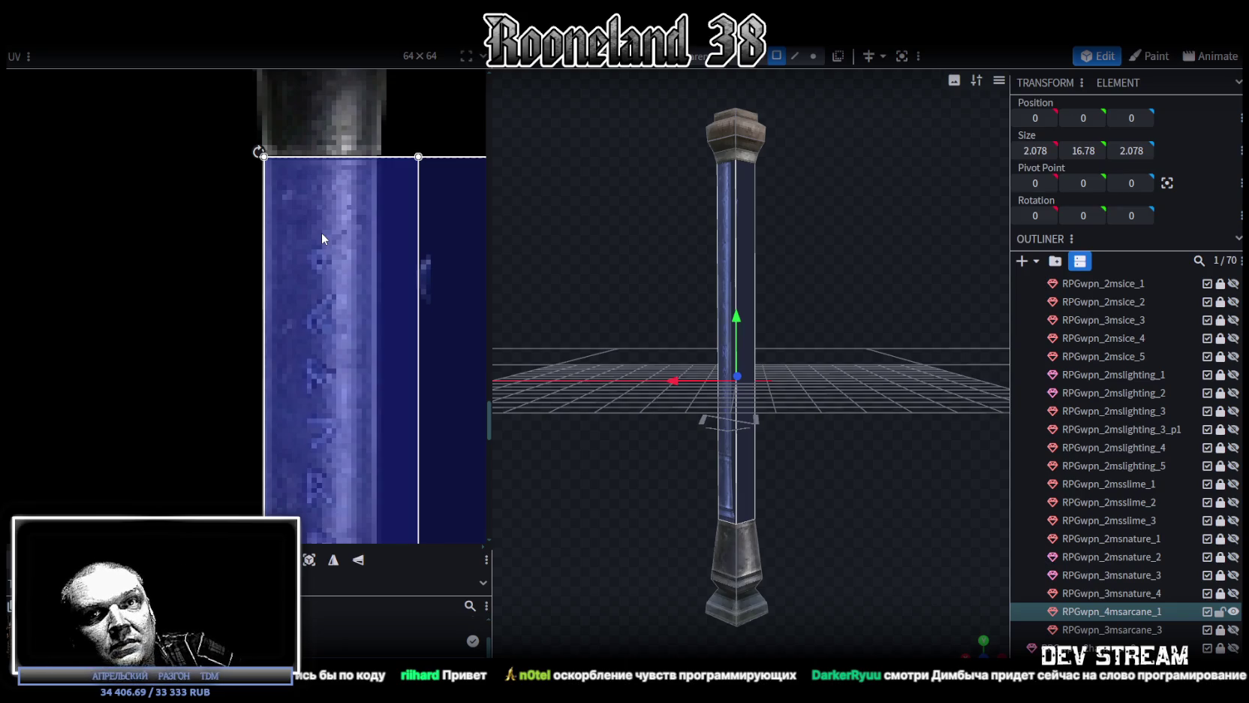
{"action": "scroll", "coordinate": [325, 302], "scroll_direction": "down", "scroll_amount": 2}
{"action": "scroll", "coordinate": [383, 288], "scroll_direction": "down", "scroll_amount": 2}
{"action": "scroll", "coordinate": [426, 332], "scroll_direction": "up", "scroll_amount": 3}
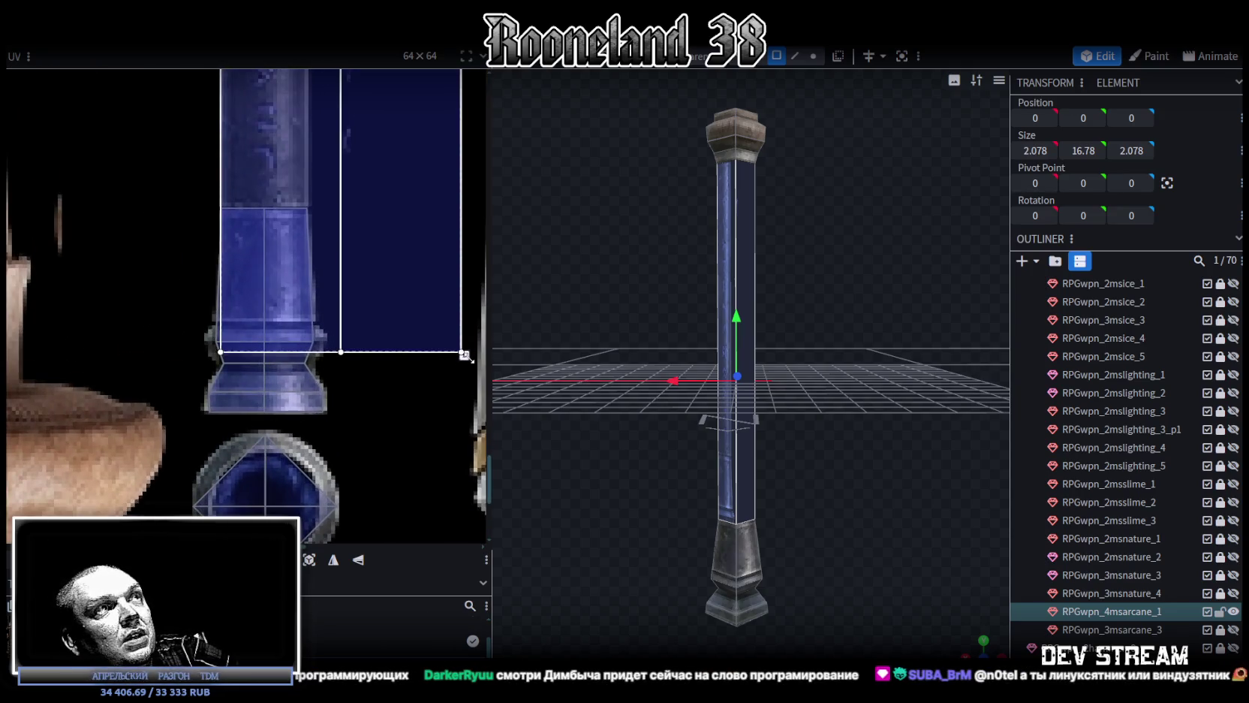
{"action": "left_click_drag", "start_coordinate": [464, 358], "coordinate": [358, 205]}
{"action": "scroll", "coordinate": [272, 165], "scroll_direction": "up", "scroll_amount": 3}
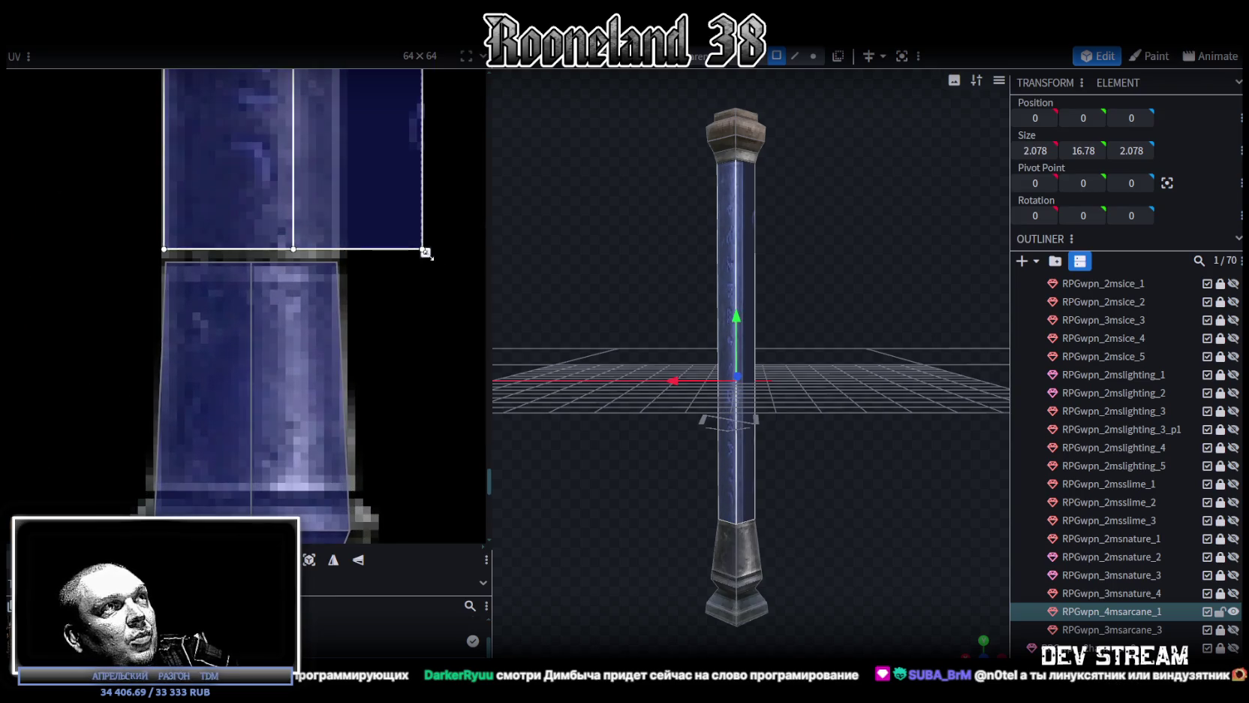
{"action": "mouse_move", "coordinate": [427, 253]}
{"action": "left_mouse_down"}
{"action": "mouse_move", "coordinate": [333, 253]}
{"action": "mouse_move", "coordinate": [335, 282]}
{"action": "left_mouse_up"}
{"action": "scroll", "coordinate": [334, 255], "scroll_direction": "up", "scroll_amount": 2}
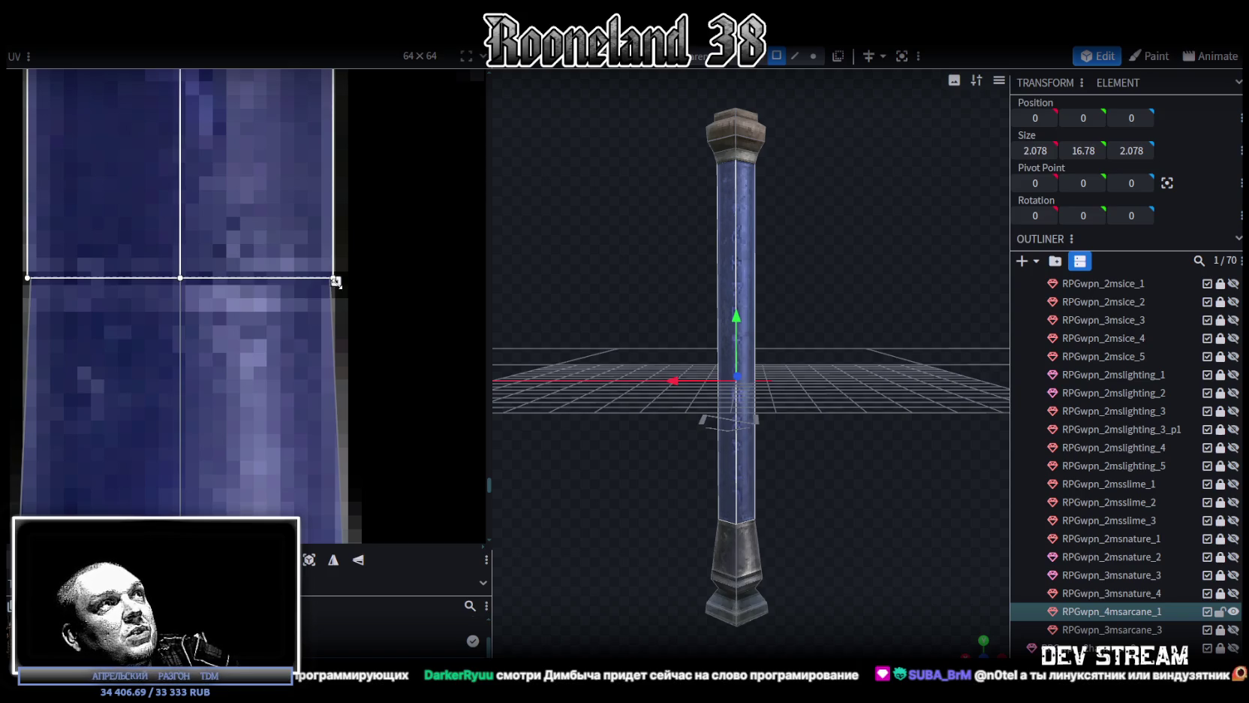
Pan and zoom the UV editor to bring the column capital texture into view
{"action": "scroll", "coordinate": [323, 248], "scroll_direction": "down", "scroll_amount": 2}
{"action": "scroll", "coordinate": [317, 230], "scroll_direction": "down", "scroll_amount": 1}
{"action": "scroll", "coordinate": [355, 208], "scroll_direction": "down", "scroll_amount": 3}
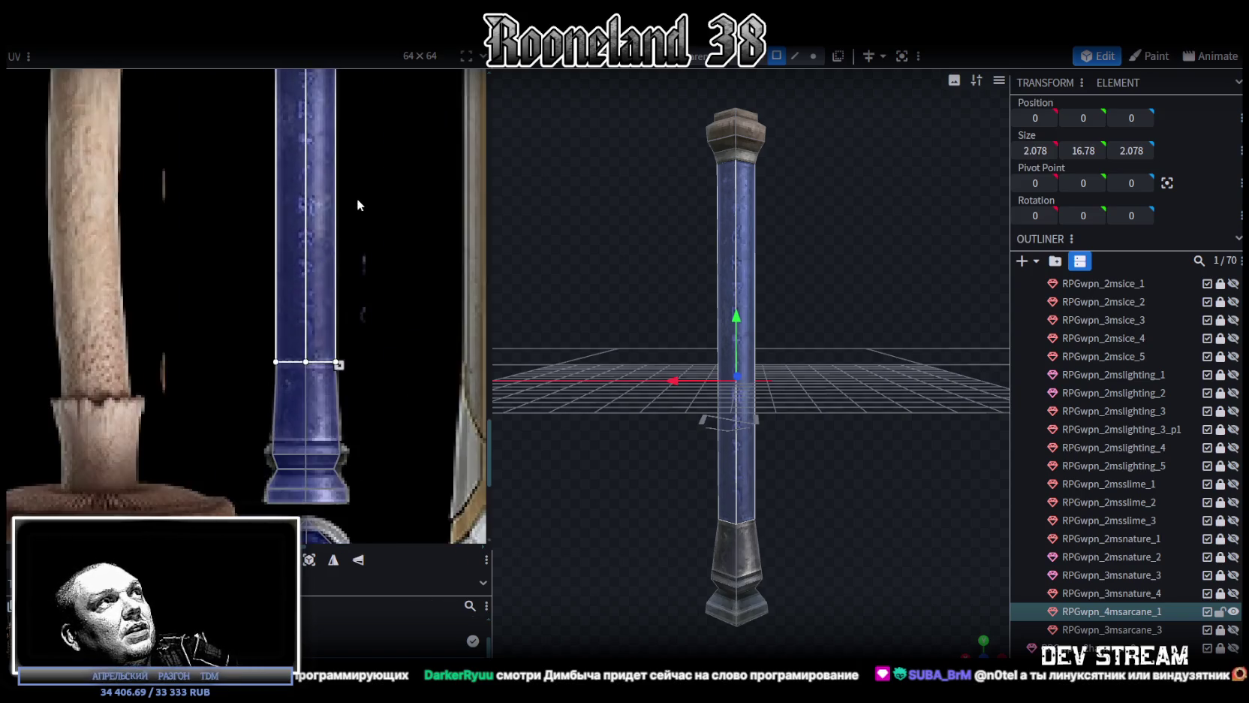
{"action": "scroll", "coordinate": [356, 208], "scroll_direction": "up", "scroll_amount": 2}
{"action": "scroll", "coordinate": [380, 276], "scroll_direction": "up", "scroll_amount": 1}
{"action": "scroll", "coordinate": [326, 221], "scroll_direction": "up", "scroll_amount": 2}
{"action": "scroll", "coordinate": [394, 259], "scroll_direction": "up", "scroll_amount": 2}
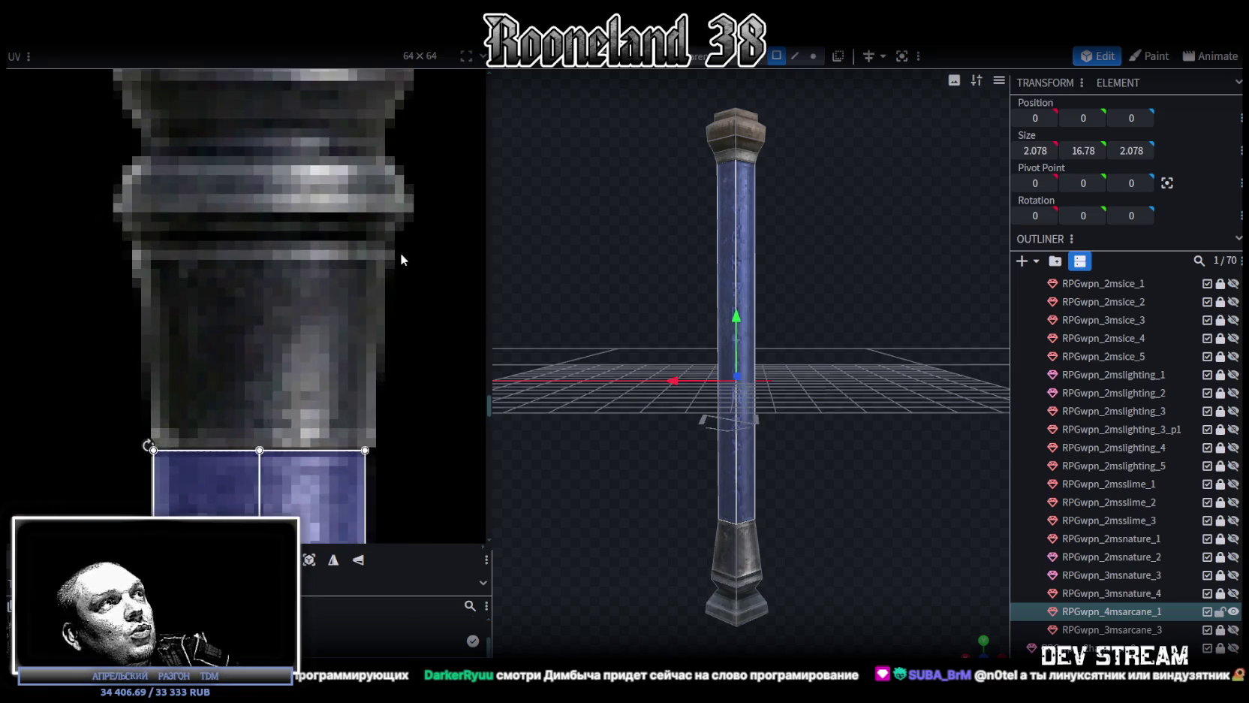
{"action": "middle_click_drag", "start_coordinate": [403, 280], "coordinate": [400, 240]}
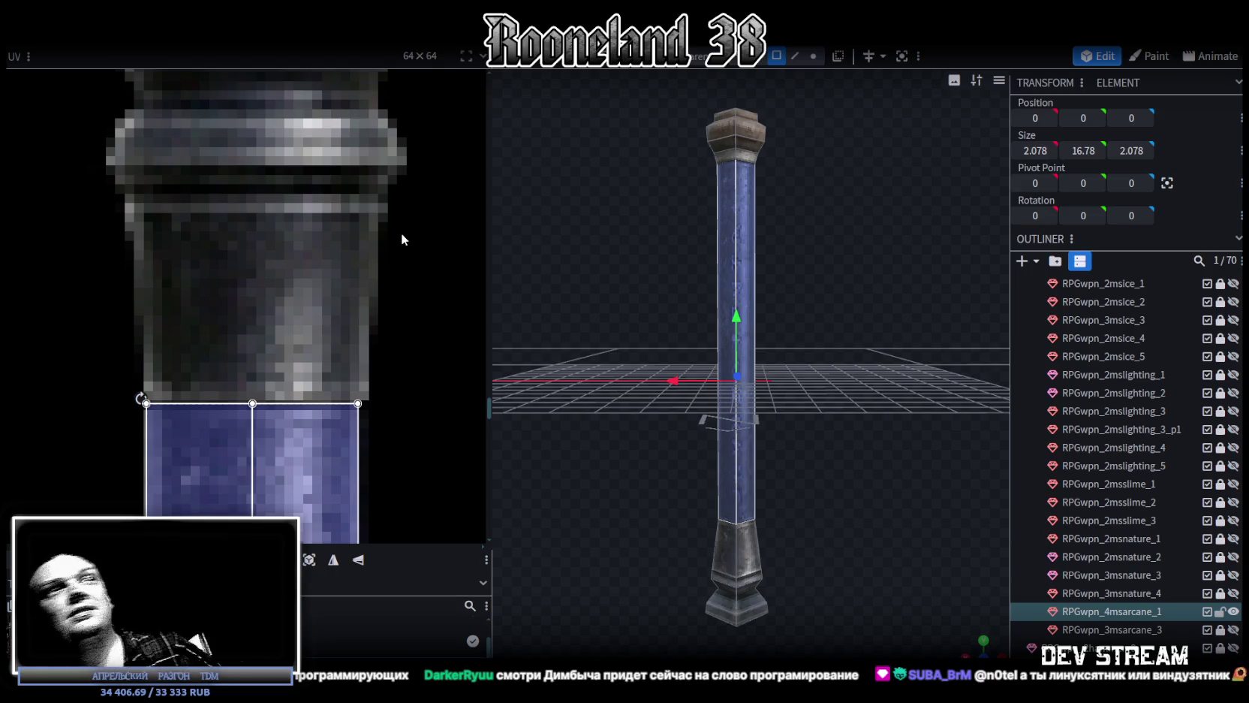
{"action": "scroll", "coordinate": [846, 458], "scroll_direction": "up", "scroll_amount": 3}
{"action": "scroll", "coordinate": [785, 363], "scroll_direction": "up", "scroll_amount": 2}
{"action": "scroll", "coordinate": [786, 362], "scroll_direction": "up", "scroll_amount": 2}
{"action": "scroll", "coordinate": [777, 343], "scroll_direction": "up", "scroll_amount": 2}
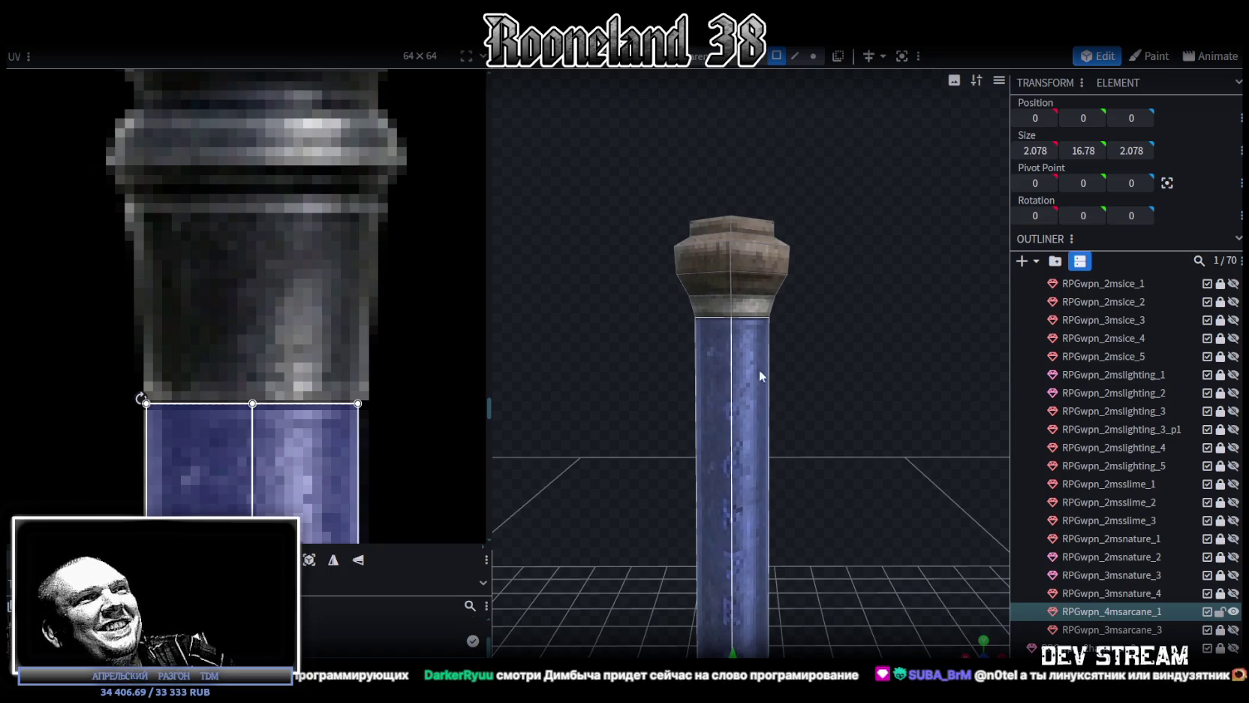
In vertex mode, lower the ring under the cap one unit, from height 6.95 to 5.95
{"action": "left_click", "coordinate": [812, 55]}
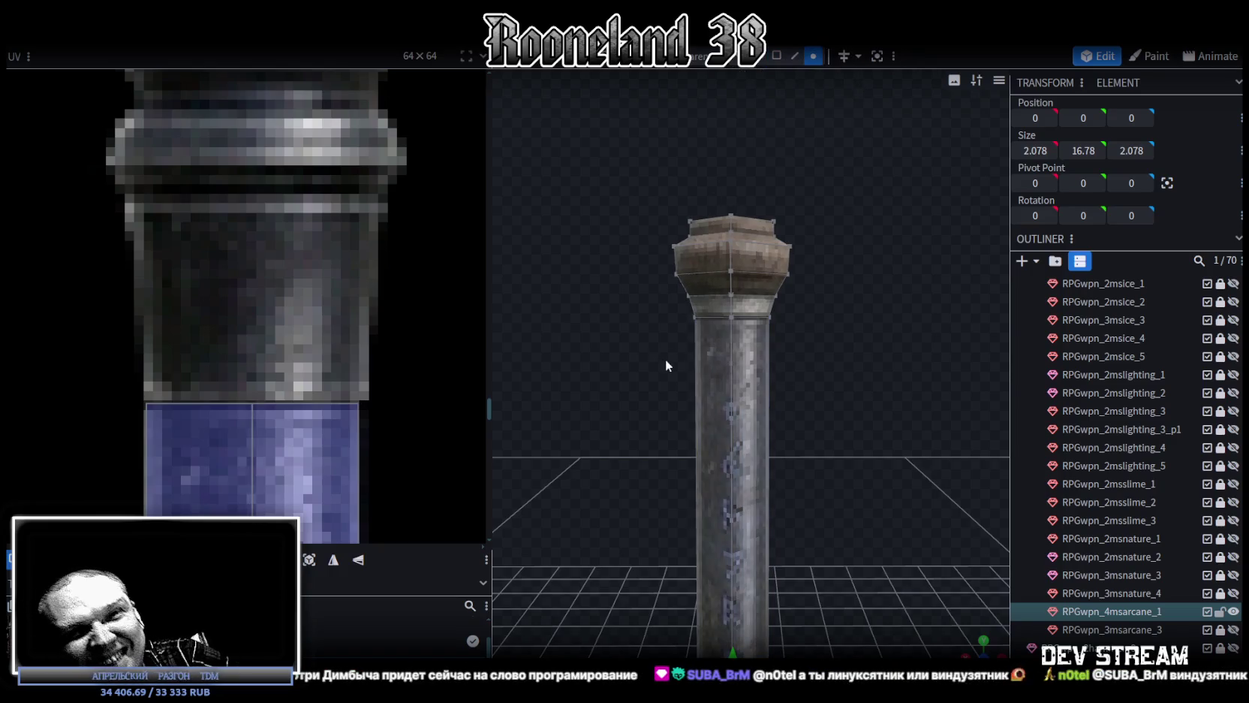
{"action": "left_click_drag", "start_coordinate": [631, 410], "coordinate": [867, 309]}
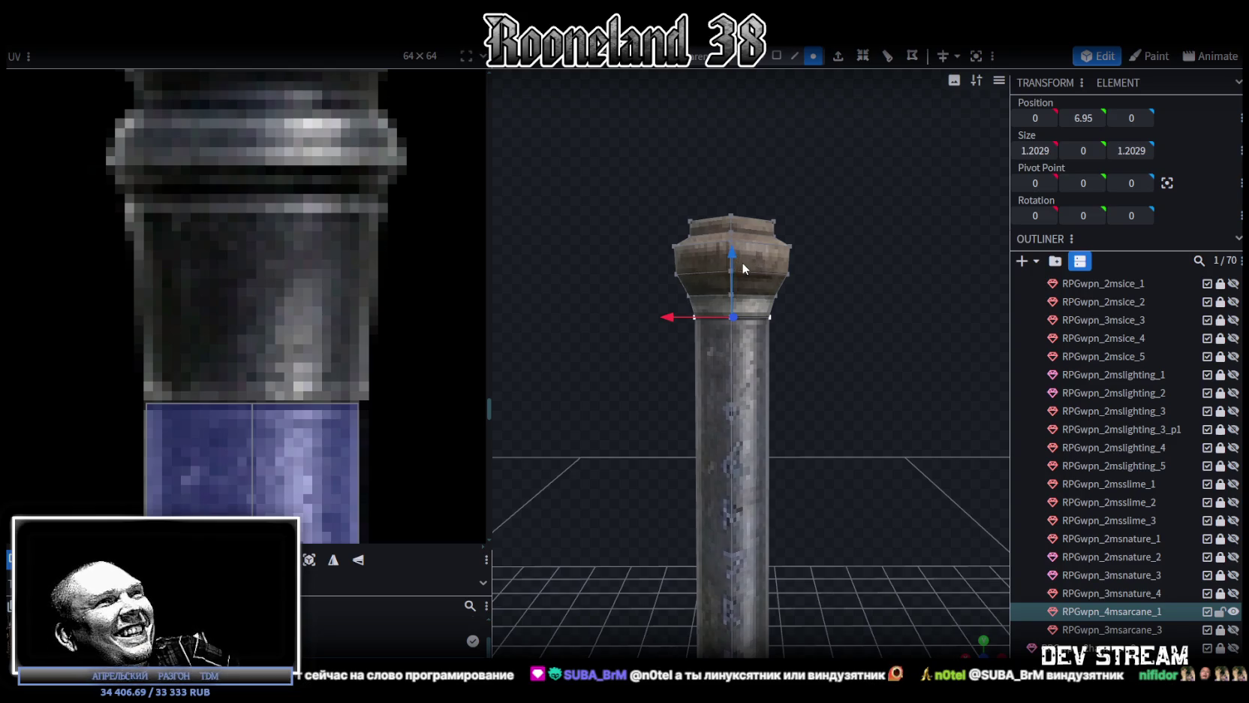
{"action": "left_click_drag", "start_coordinate": [737, 264], "coordinate": [705, 297]}
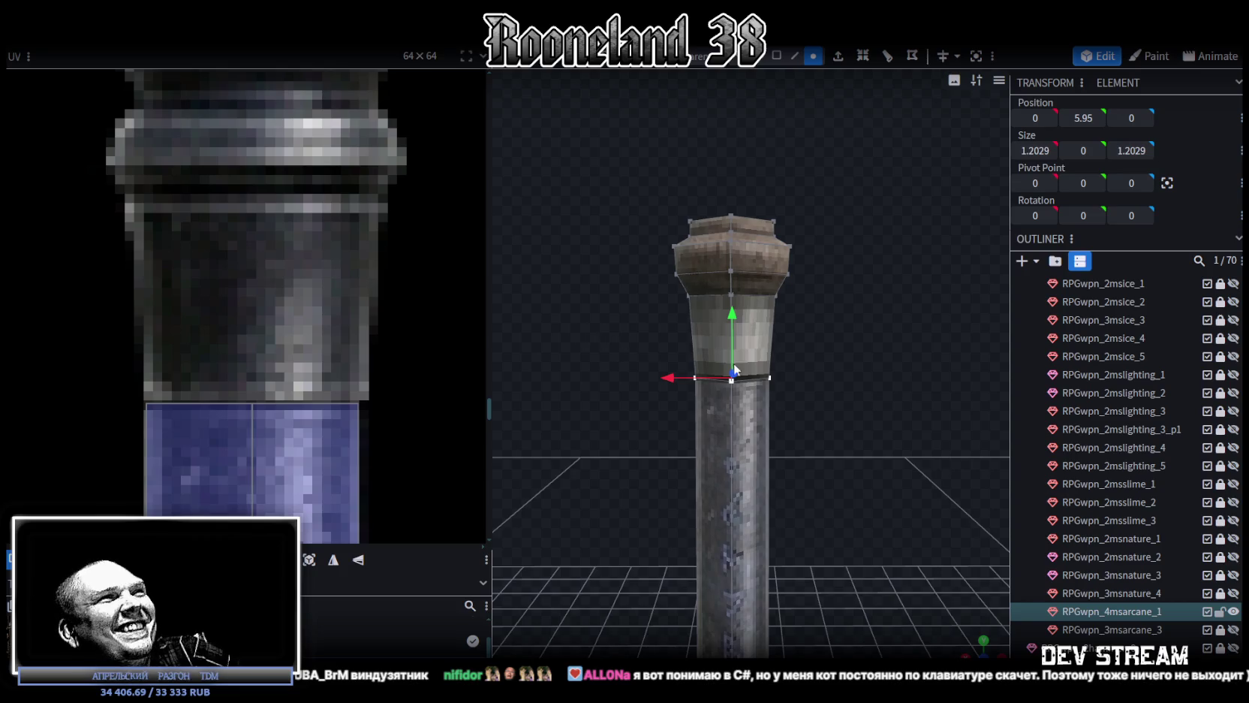
Bring the full staff texture sheet into view and select the cap piece at the top
{"action": "scroll", "coordinate": [397, 346], "scroll_direction": "down", "scroll_amount": 3}
{"action": "scroll", "coordinate": [230, 315], "scroll_direction": "down", "scroll_amount": 2}
{"action": "mouse_move", "coordinate": [230, 316]}
{"action": "middle_mouse_down"}
{"action": "mouse_move", "coordinate": [152, 308]}
{"action": "mouse_move", "coordinate": [100, 324]}
{"action": "middle_mouse_up"}
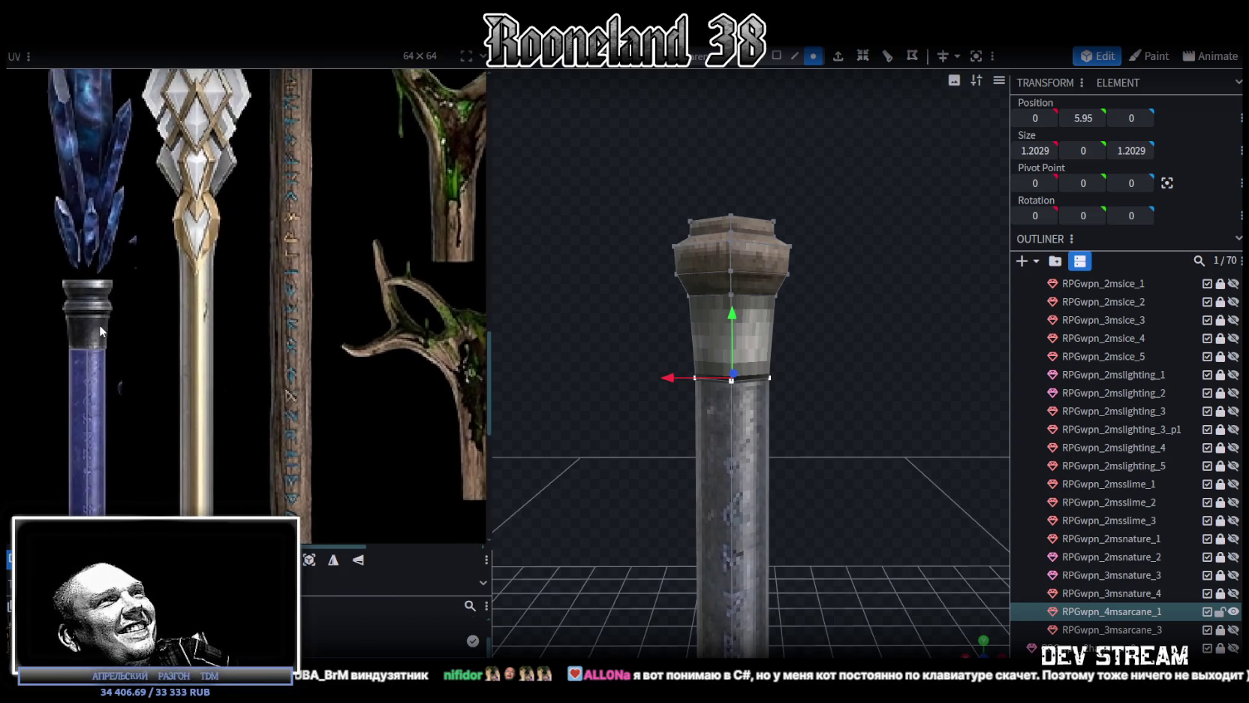
{"action": "middle_click_drag", "start_coordinate": [219, 303], "coordinate": [214, 315]}
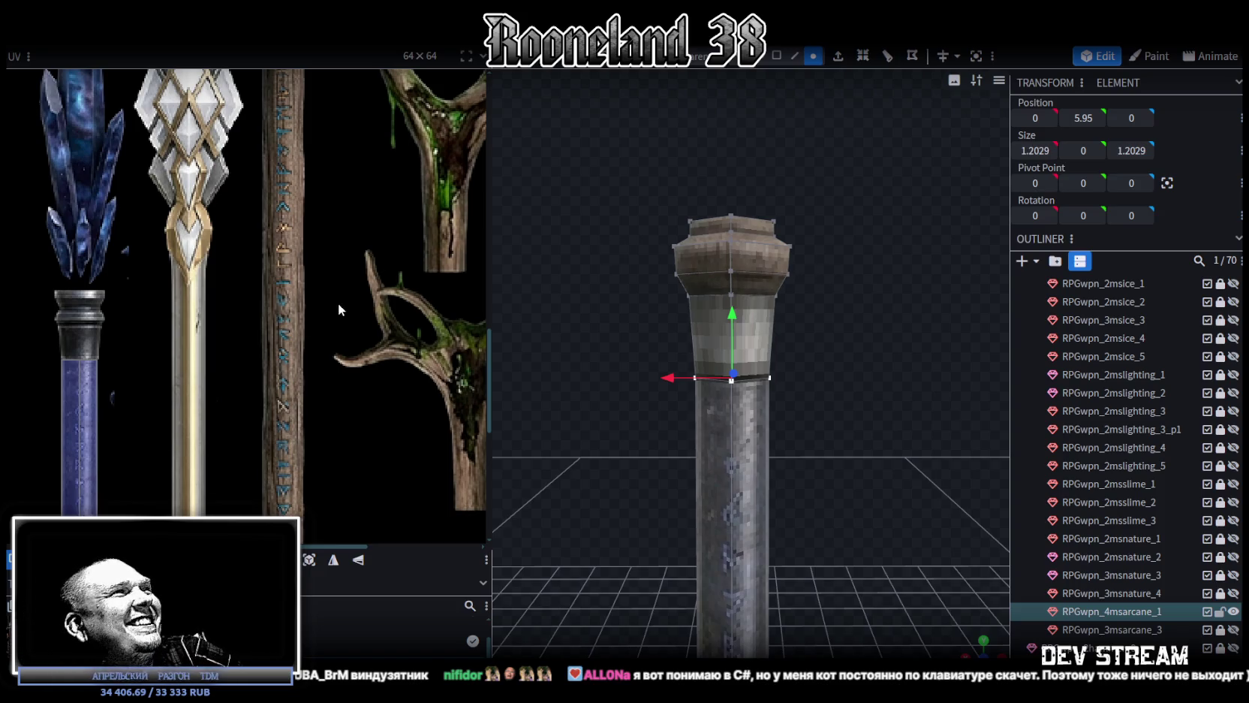
{"action": "scroll", "coordinate": [337, 302], "scroll_direction": "down", "scroll_amount": 3}
{"action": "scroll", "coordinate": [379, 303], "scroll_direction": "up", "scroll_amount": 2}
{"action": "left_click", "coordinate": [349, 234]}
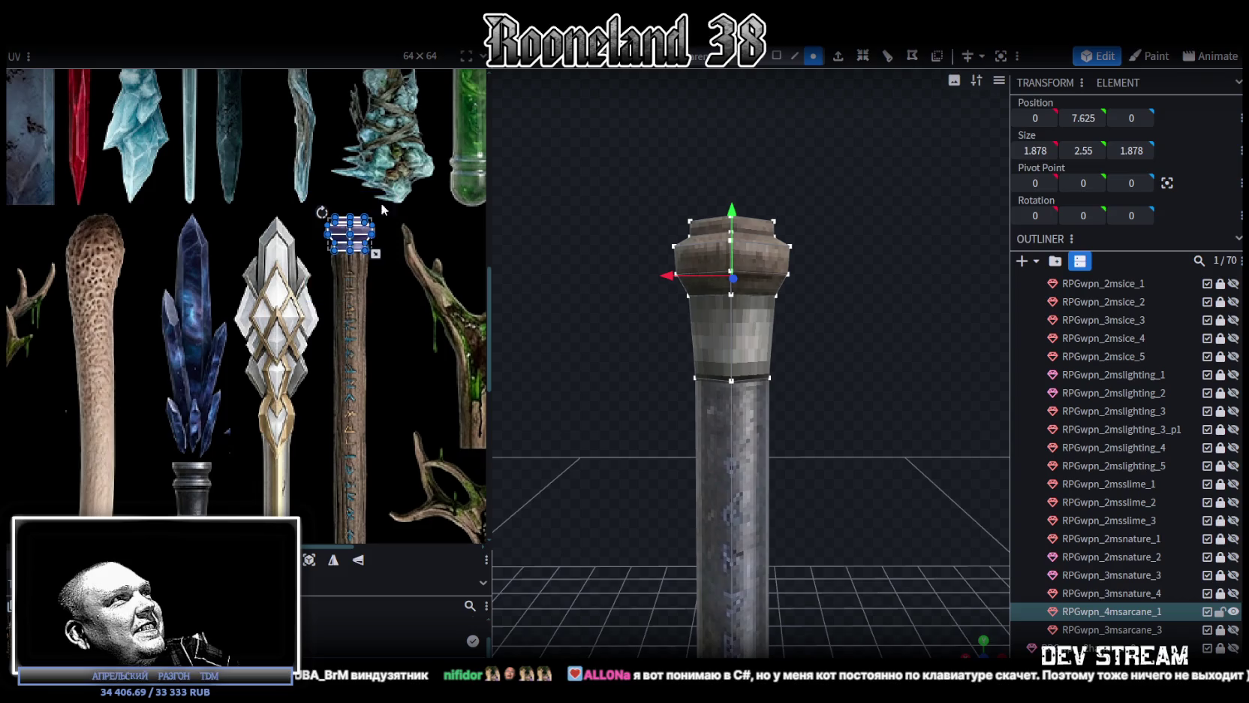
Move the cap's UV onto the crystal staff's metal collar texture
{"action": "left_click_drag", "start_coordinate": [357, 234], "coordinate": [145, 477]}
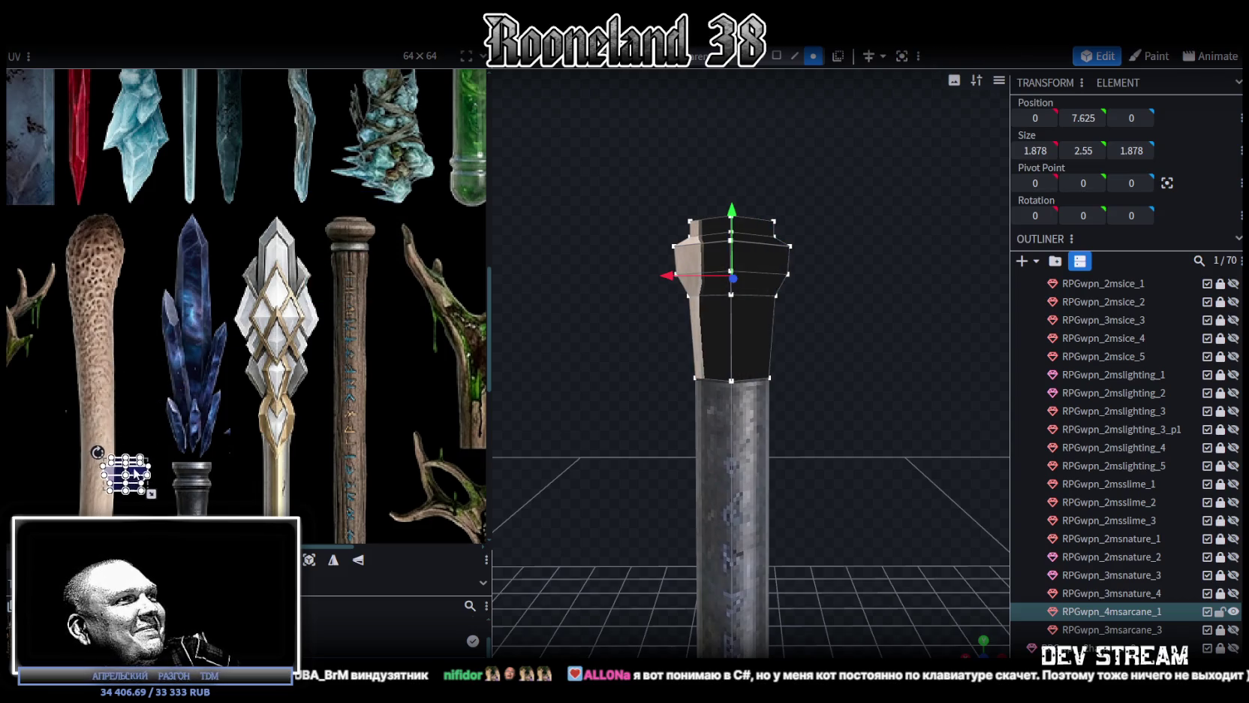
{"action": "scroll", "coordinate": [145, 476], "scroll_direction": "up", "scroll_amount": 2}
{"action": "scroll", "coordinate": [145, 477], "scroll_direction": "up", "scroll_amount": 1}
{"action": "middle_click_drag", "start_coordinate": [272, 448], "coordinate": [263, 283]}
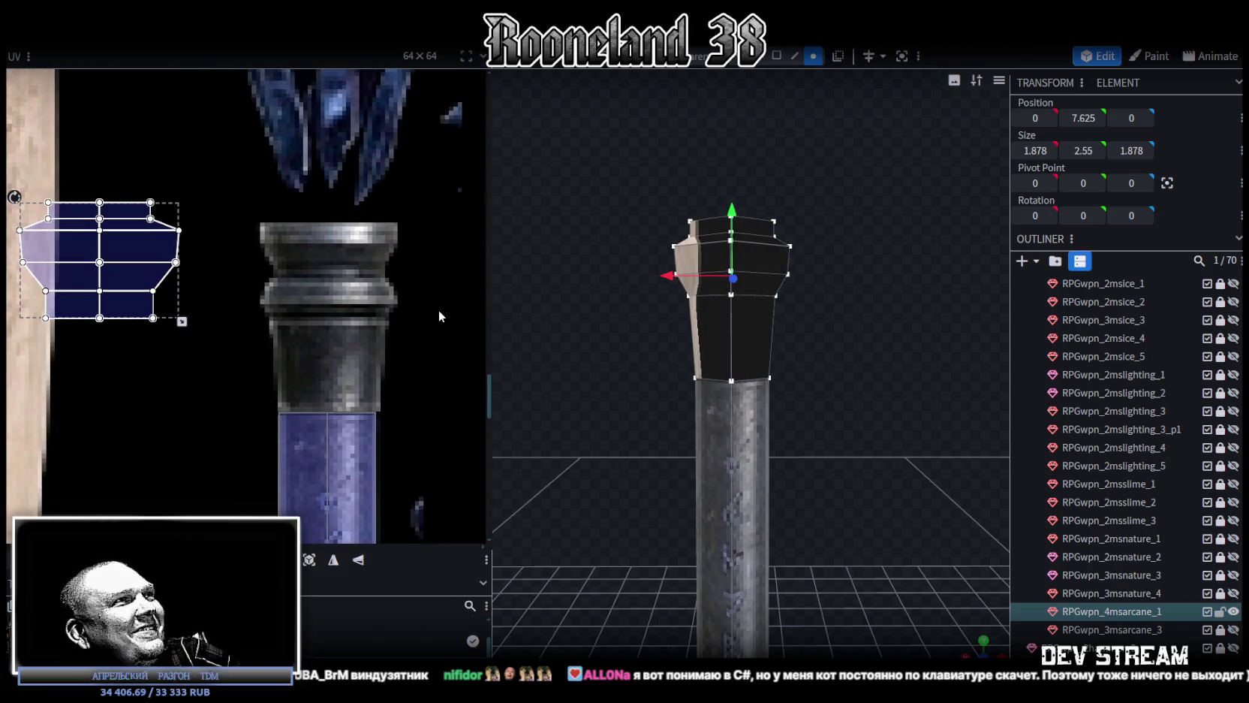
Select the flat band under the cap and place its UV on the metal collar texture
{"action": "mouse_move", "coordinate": [117, 315]}
{"action": "left_mouse_down"}
{"action": "mouse_move", "coordinate": [334, 336]}
{"action": "mouse_move", "coordinate": [287, 308]}
{"action": "left_mouse_up"}
{"action": "scroll", "coordinate": [272, 323], "scroll_direction": "up", "scroll_amount": 2}
{"action": "scroll", "coordinate": [281, 323], "scroll_direction": "up", "scroll_amount": 1}
{"action": "left_click", "coordinate": [276, 317]}
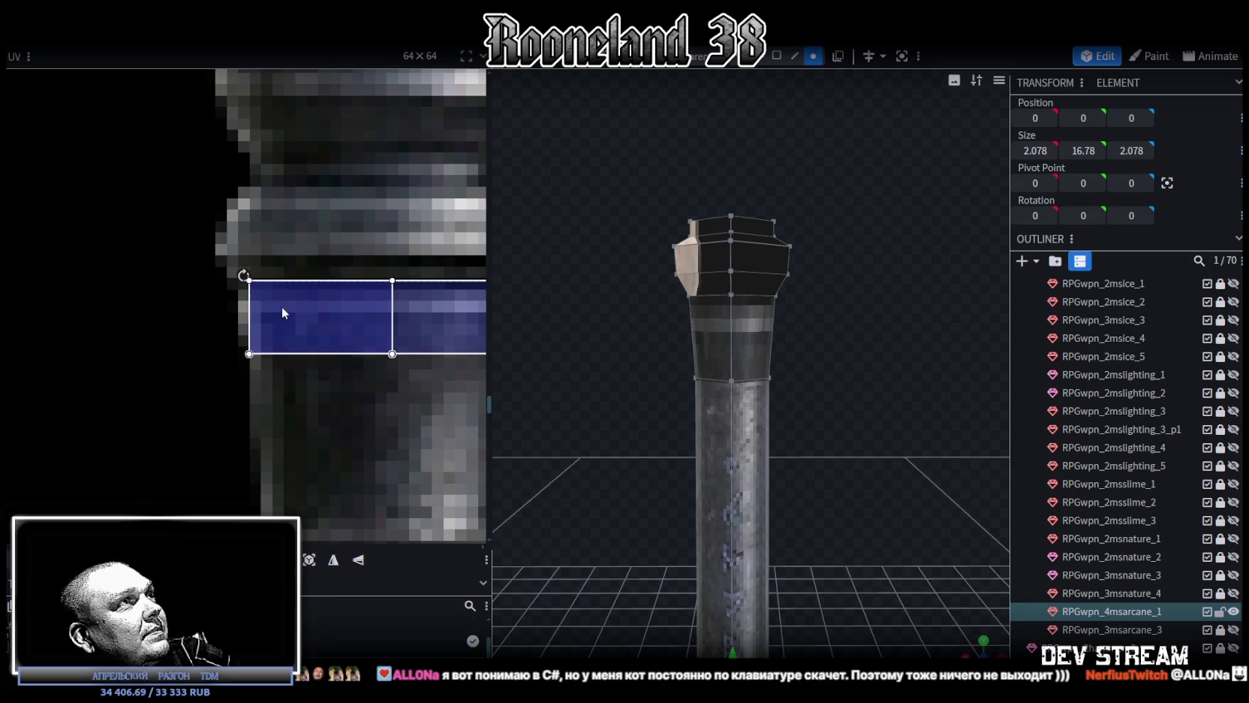
{"action": "scroll", "coordinate": [326, 329], "scroll_direction": "right", "scroll_amount": 3}
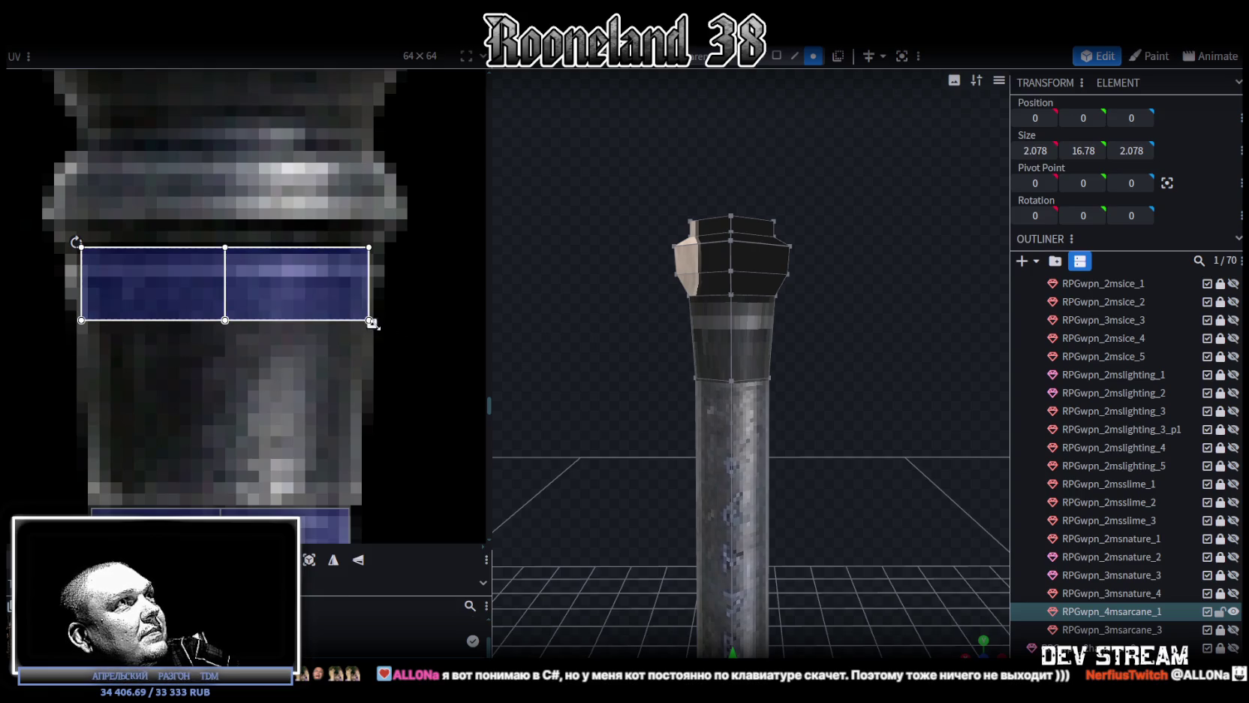
{"action": "scroll", "coordinate": [397, 395], "scroll_direction": "down", "scroll_amount": 1}
Select the bottom vertices along the lower edge of the band's UV face
{"action": "mouse_move", "coordinate": [54, 313]}
{"action": "left_mouse_down"}
{"action": "mouse_move", "coordinate": [405, 249]}
{"action": "mouse_move", "coordinate": [369, 539]}
{"action": "mouse_move", "coordinate": [369, 457]}
{"action": "left_mouse_up"}
{"action": "mouse_move", "coordinate": [58, 477]}
{"action": "left_mouse_down"}
{"action": "mouse_move", "coordinate": [102, 443]}
{"action": "mouse_move", "coordinate": [99, 455]}
{"action": "left_mouse_up"}
{"action": "mouse_move", "coordinate": [425, 482]}
{"action": "left_mouse_down"}
{"action": "mouse_move", "coordinate": [359, 435]}
{"action": "mouse_move", "coordinate": [354, 455]}
{"action": "left_mouse_up"}
{"action": "scroll", "coordinate": [67, 462], "scroll_direction": "up", "scroll_amount": 3}
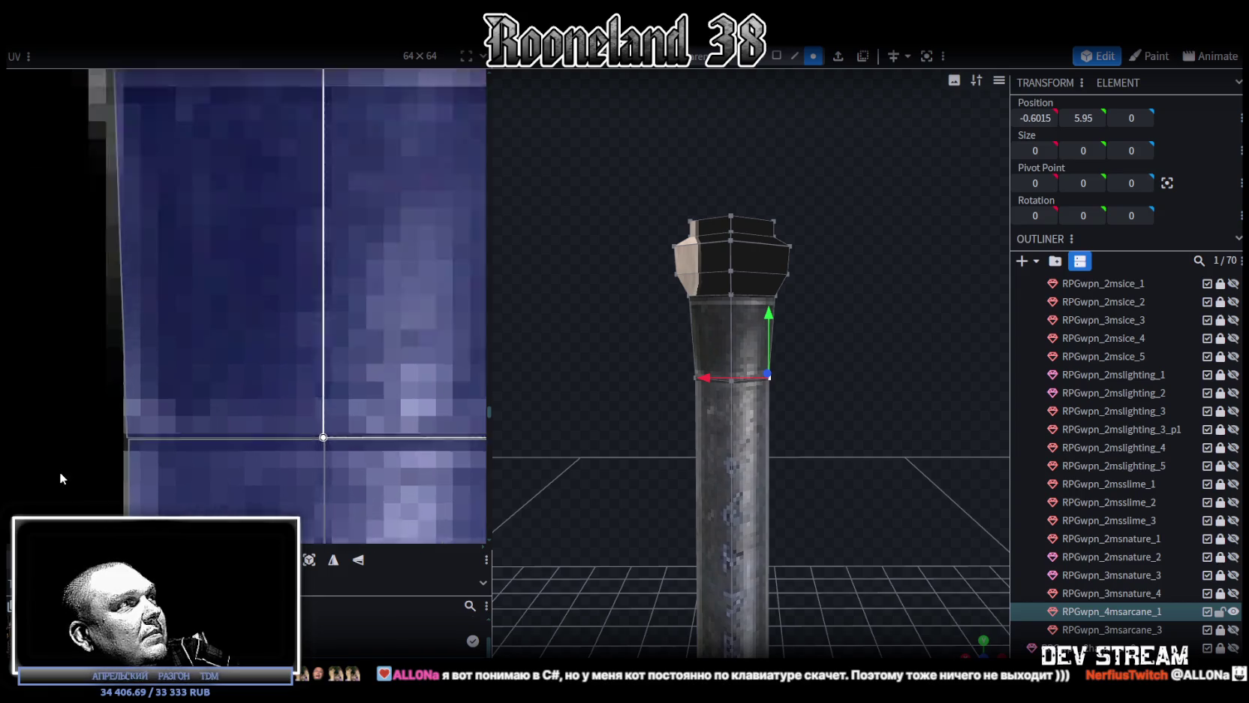
{"action": "scroll", "coordinate": [105, 439], "scroll_direction": "up", "scroll_amount": 2}
{"action": "left_click", "coordinate": [184, 387]}
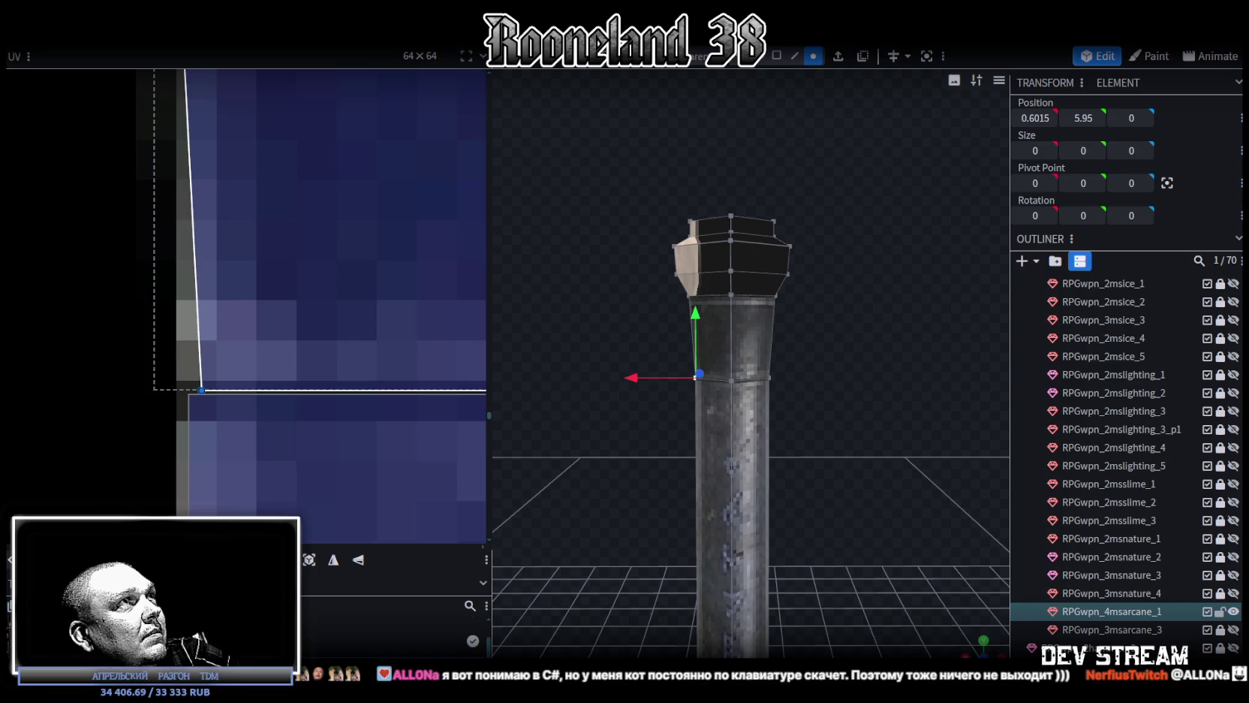
{"action": "scroll", "coordinate": [196, 398], "scroll_direction": "down", "scroll_amount": 2}
{"action": "scroll", "coordinate": [199, 399], "scroll_direction": "down", "scroll_amount": 1}
{"action": "scroll", "coordinate": [225, 372], "scroll_direction": "down", "scroll_amount": 2}
{"action": "scroll", "coordinate": [255, 331], "scroll_direction": "down", "scroll_amount": 1}
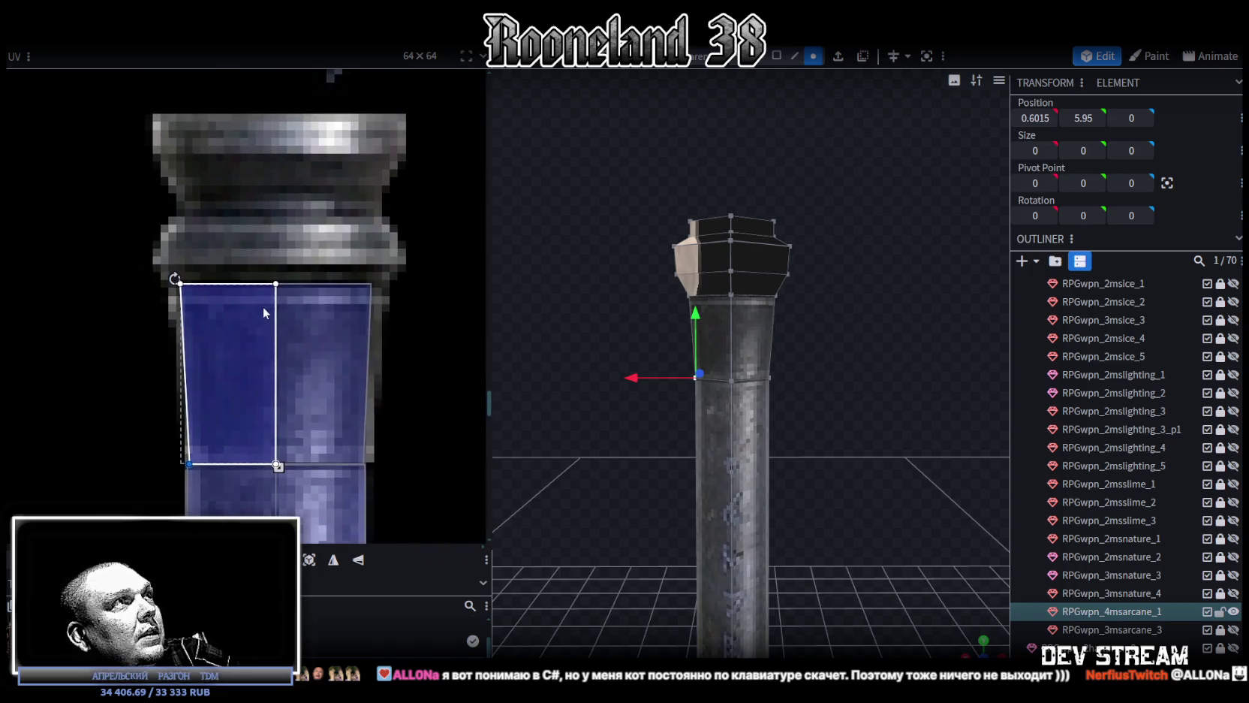
{"action": "scroll", "coordinate": [356, 302], "scroll_direction": "down", "scroll_amount": 1}
Move the cap's UV face onto the collar rim texture
{"action": "middle_click_drag", "start_coordinate": [264, 303], "coordinate": [378, 300]}
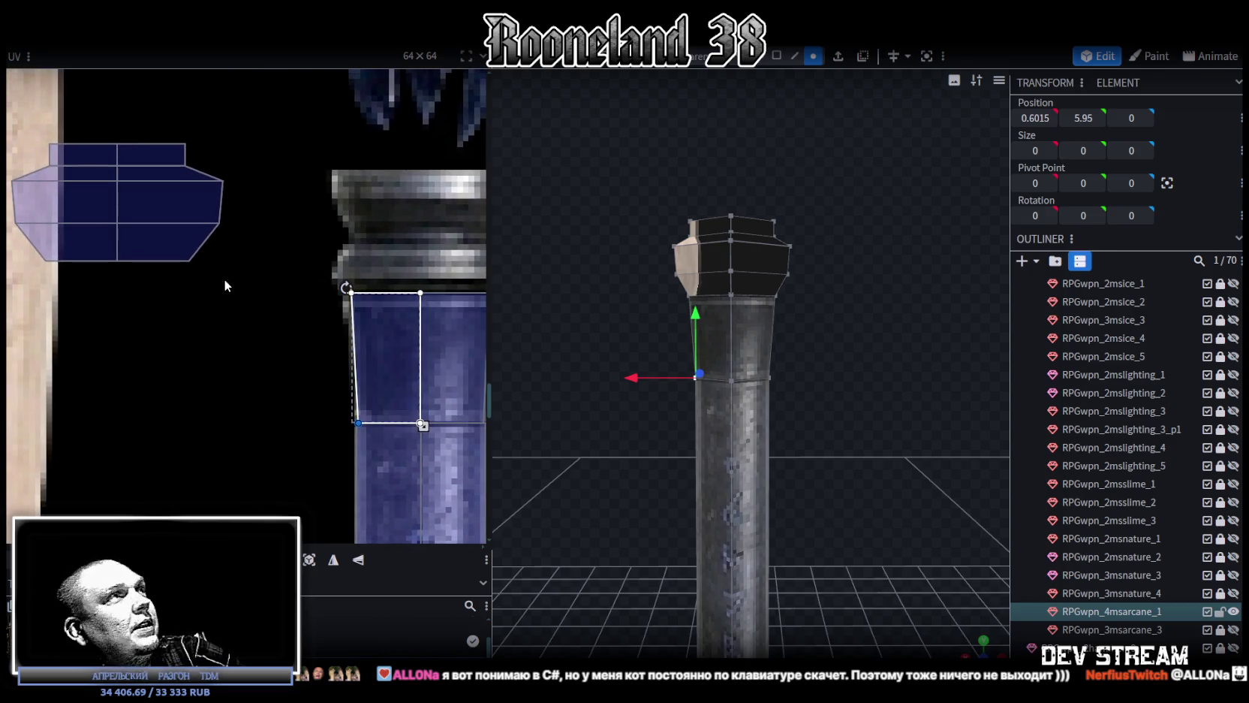
{"action": "scroll", "coordinate": [24, 285], "scroll_direction": "down", "scroll_amount": 1}
{"action": "scroll", "coordinate": [75, 283], "scroll_direction": "down", "scroll_amount": 1}
{"action": "middle_click_drag", "start_coordinate": [126, 282], "coordinate": [154, 306]}
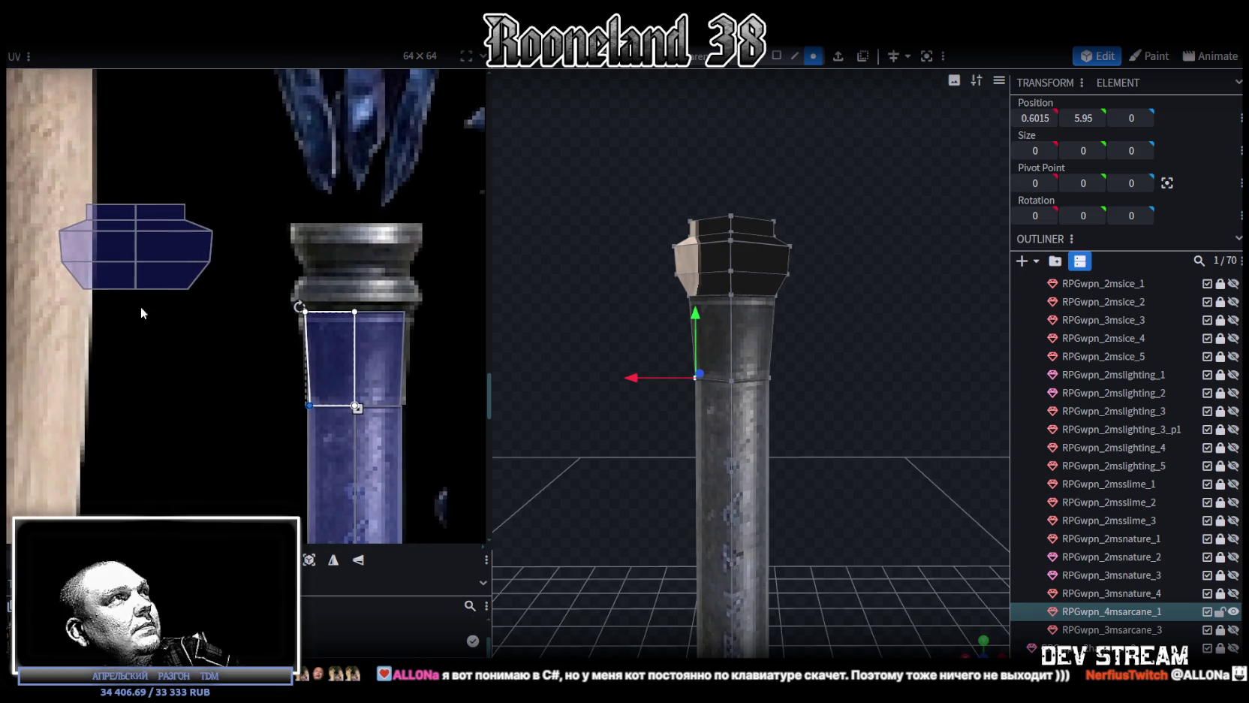
{"action": "left_click", "coordinate": [74, 283]}
{"action": "left_click_drag", "start_coordinate": [194, 258], "coordinate": [424, 274]}
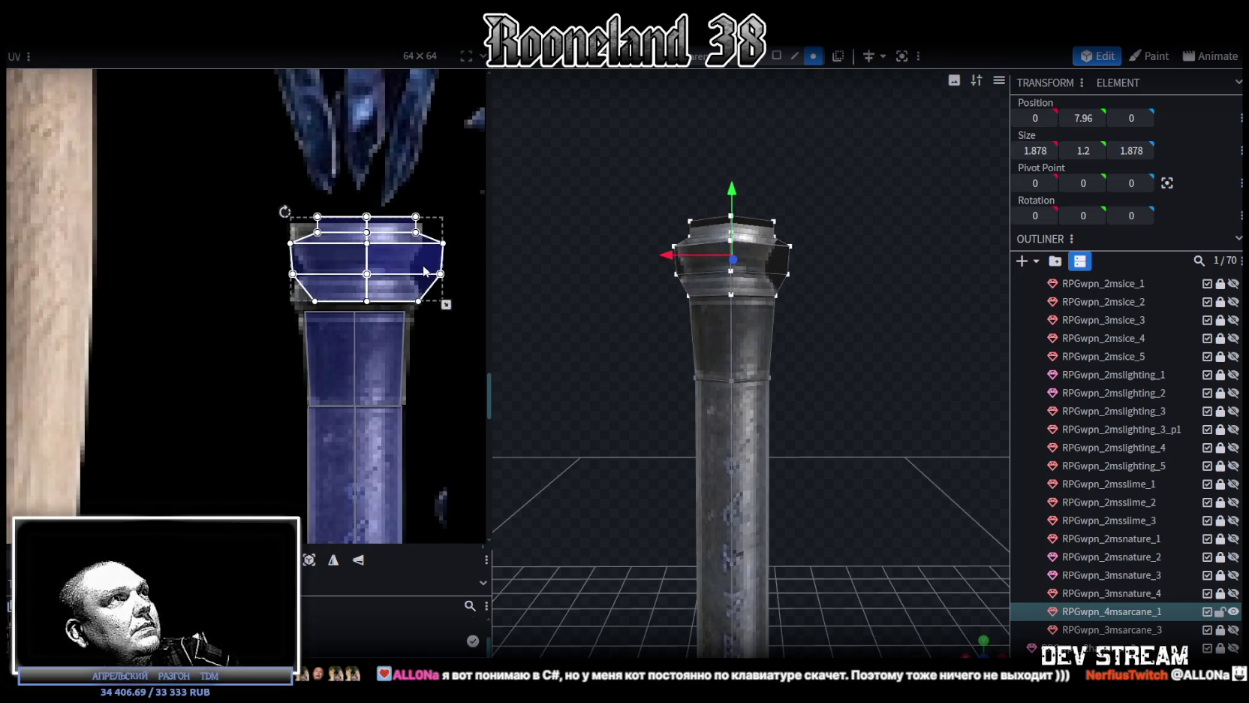
{"action": "scroll", "coordinate": [368, 251], "scroll_direction": "up", "scroll_amount": 3}
{"action": "left_click", "coordinate": [315, 298]}
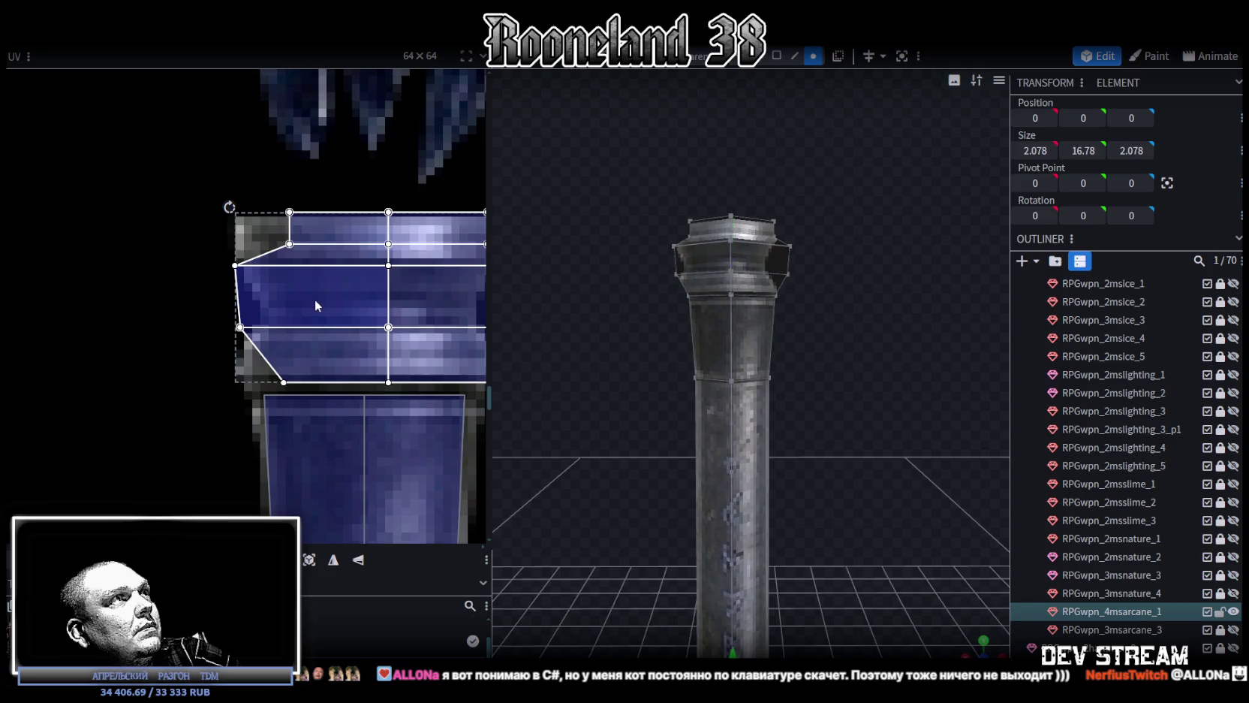
Shift the cap's UV face up and narrow it from the right side
{"action": "left_click_drag", "start_coordinate": [315, 304], "coordinate": [312, 304]}
{"action": "middle_click_drag", "start_coordinate": [313, 304], "coordinate": [203, 248]}
{"action": "left_click_drag", "start_coordinate": [434, 343], "coordinate": [391, 347]}
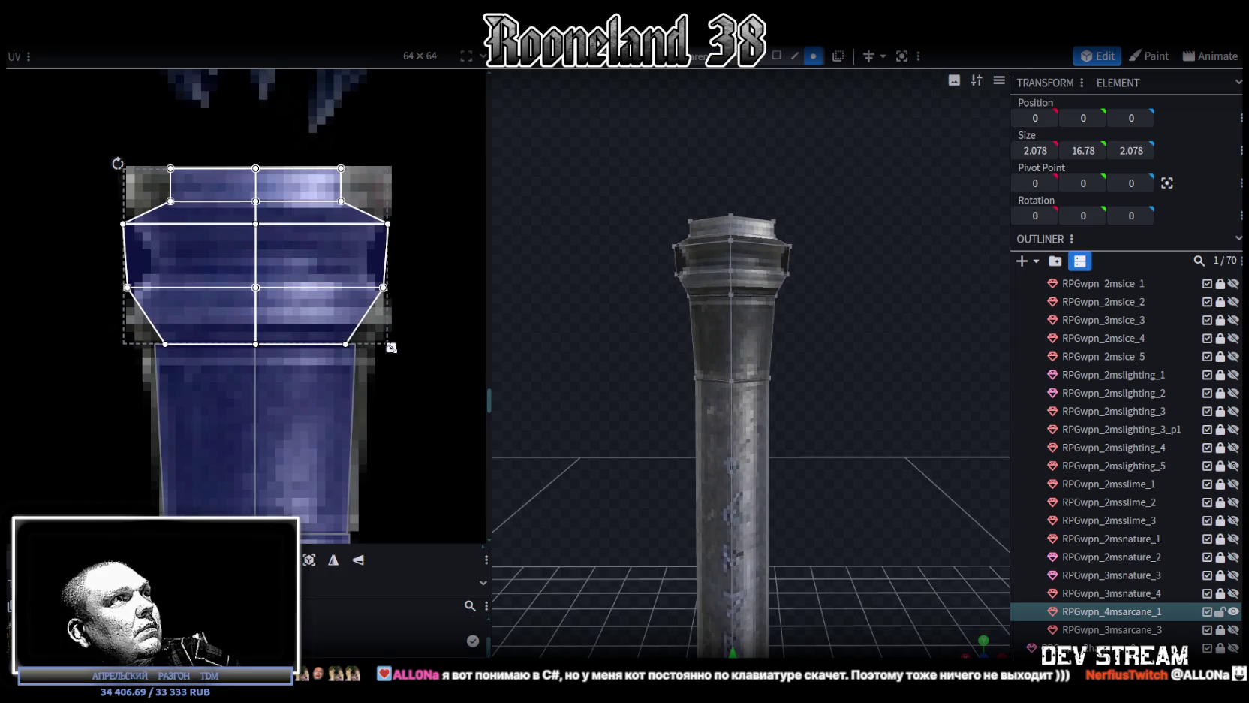
{"action": "scroll", "coordinate": [179, 342], "scroll_direction": "up", "scroll_amount": 3}
{"action": "scroll", "coordinate": [178, 341], "scroll_direction": "up", "scroll_amount": 2}
{"action": "scroll", "coordinate": [172, 319], "scroll_direction": "down", "scroll_amount": 3}
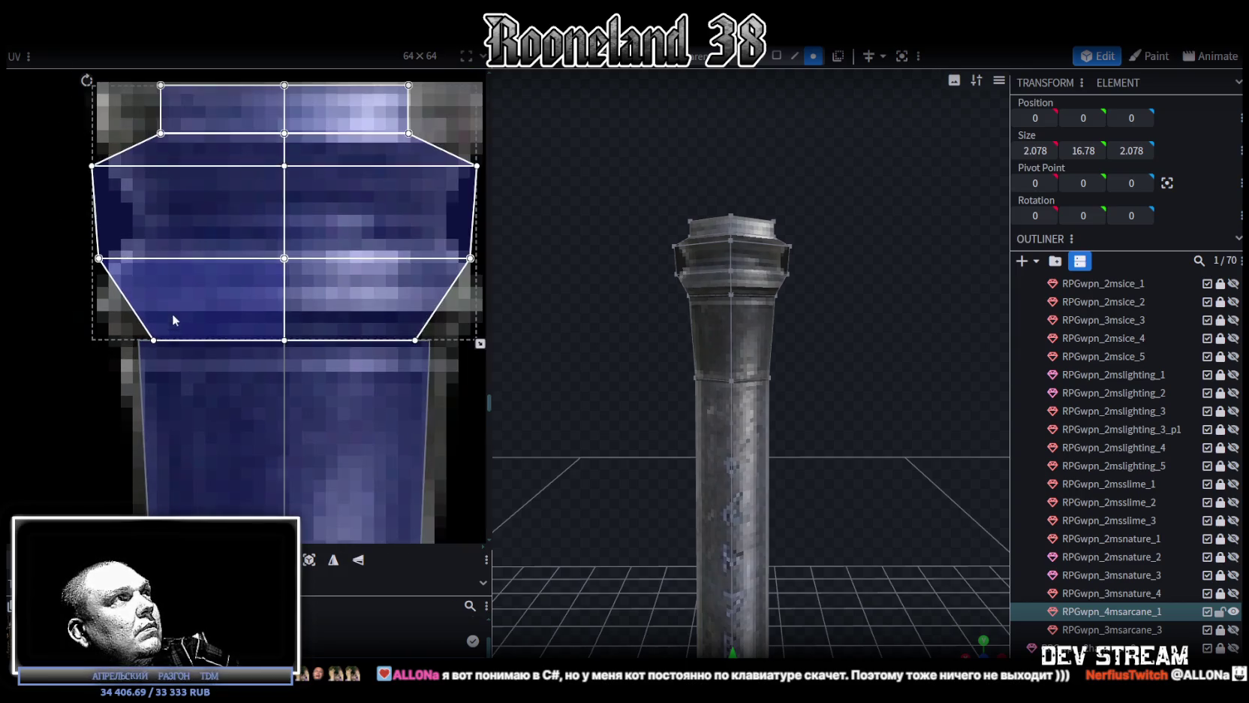
{"action": "scroll", "coordinate": [177, 233], "scroll_direction": "down", "scroll_amount": 1}
Lower the middle and top rows of the cap's UV vertices on the texture
{"action": "middle_click_drag", "start_coordinate": [177, 238], "coordinate": [179, 268]}
{"action": "left_click_drag", "start_coordinate": [51, 333], "coordinate": [456, 277]}
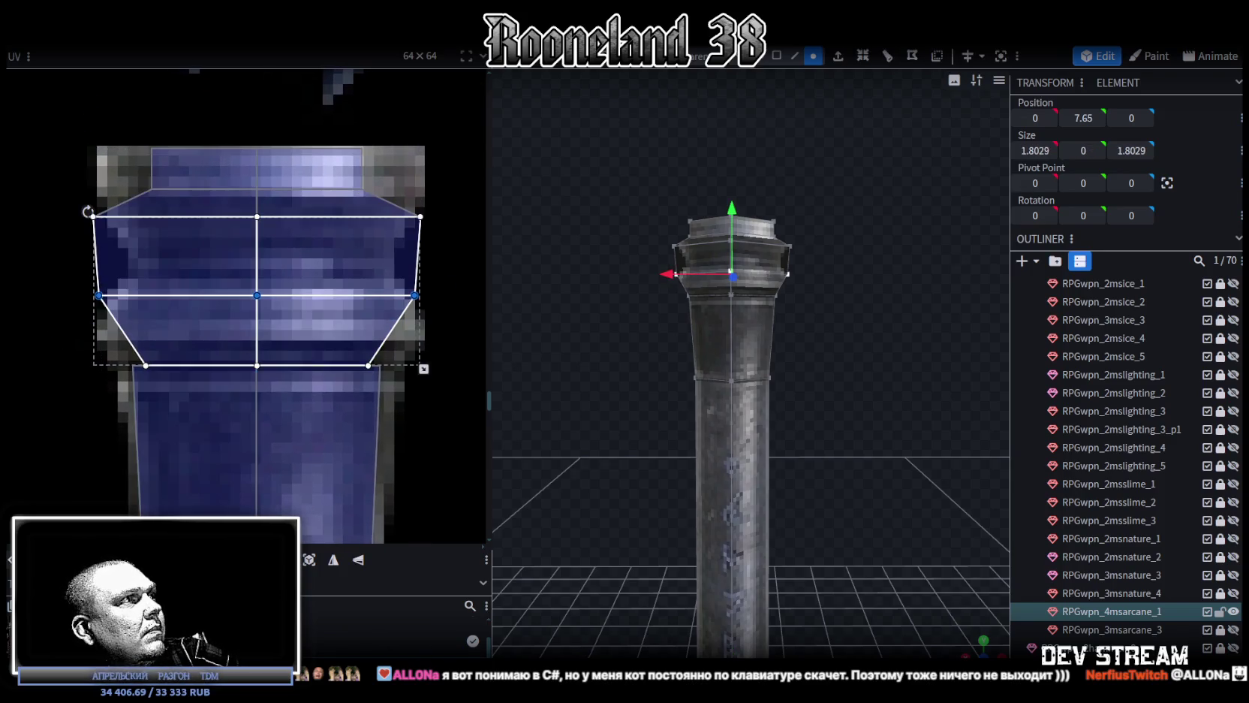
{"action": "left_click_drag", "start_coordinate": [257, 295], "coordinate": [257, 335]}
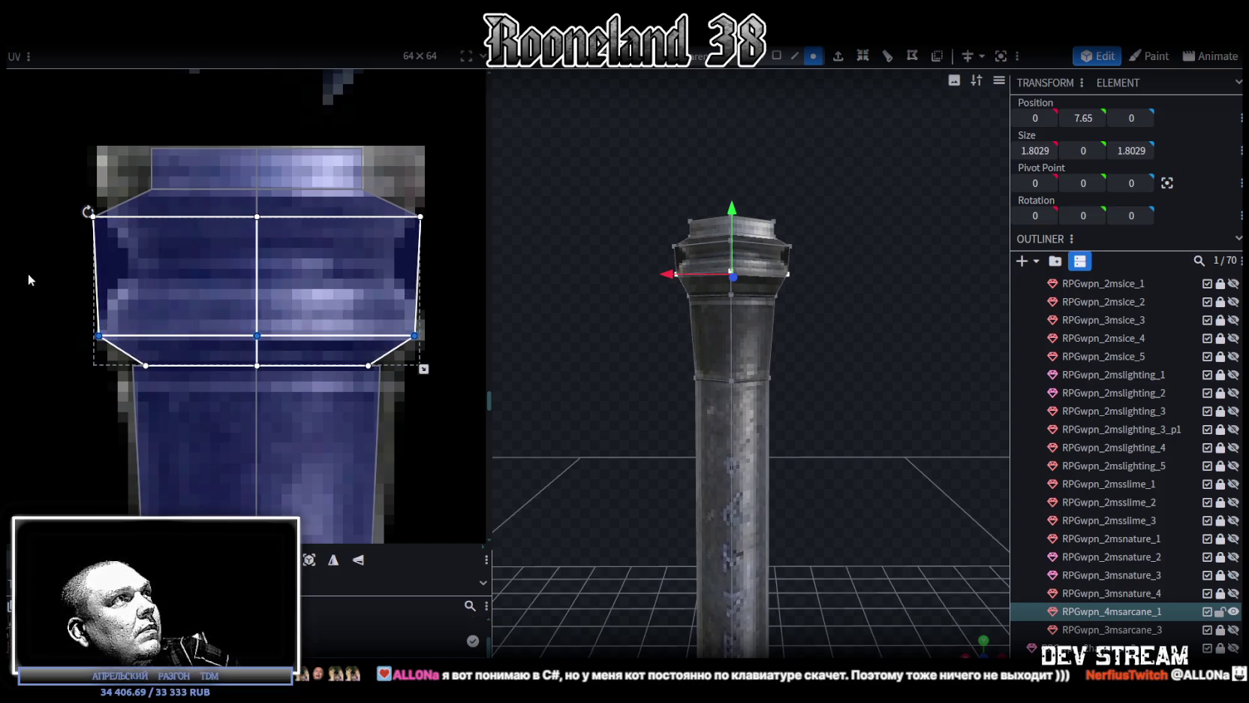
{"action": "left_click_drag", "start_coordinate": [27, 273], "coordinate": [497, 205]}
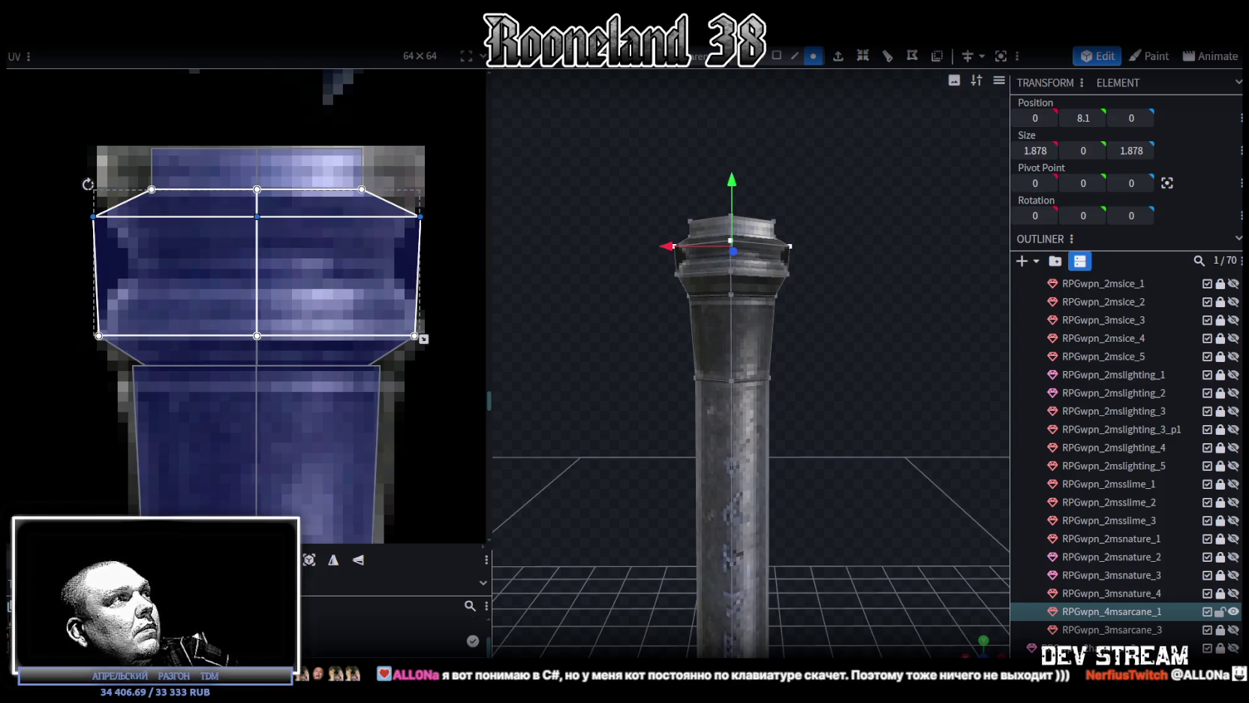
{"action": "mouse_move", "coordinate": [256, 216]}
{"action": "left_mouse_down"}
{"action": "mouse_move", "coordinate": [256, 298]}
{"action": "mouse_move", "coordinate": [257, 265]}
{"action": "left_mouse_up"}
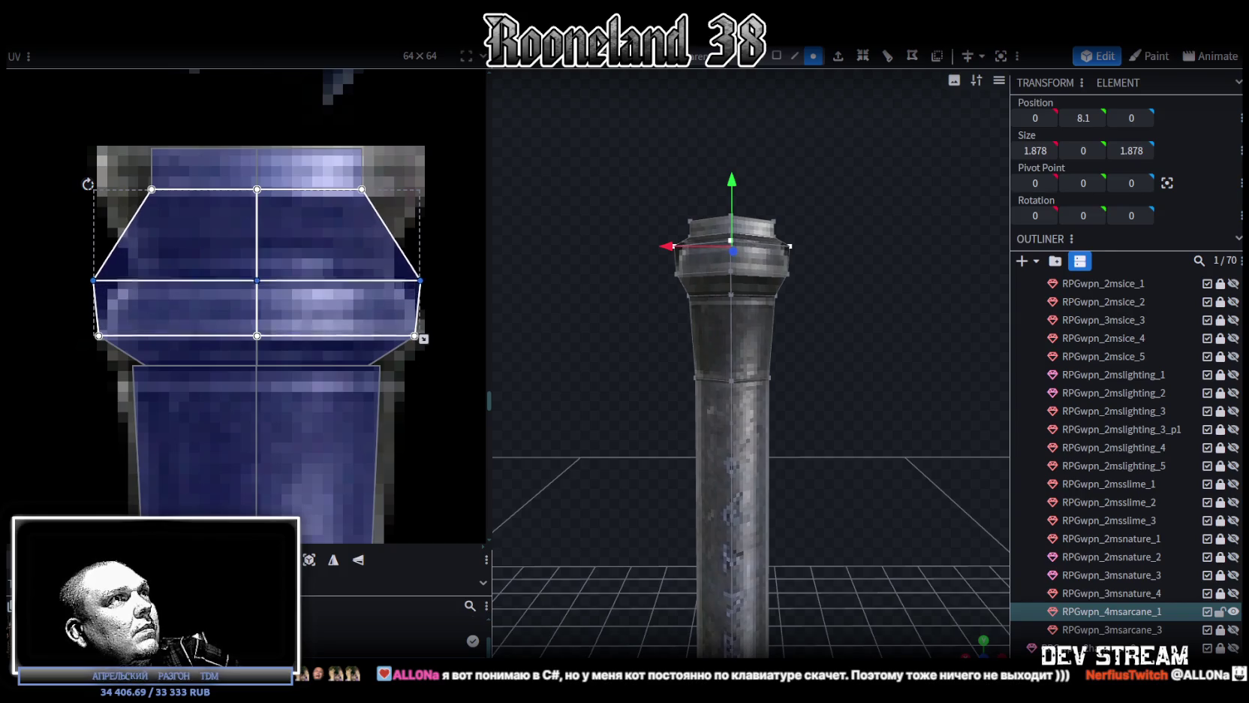
{"action": "mouse_move", "coordinate": [12, 257]}
{"action": "left_mouse_down"}
{"action": "mouse_move", "coordinate": [113, 290]}
{"action": "mouse_move", "coordinate": [133, 264]}
{"action": "left_mouse_up"}
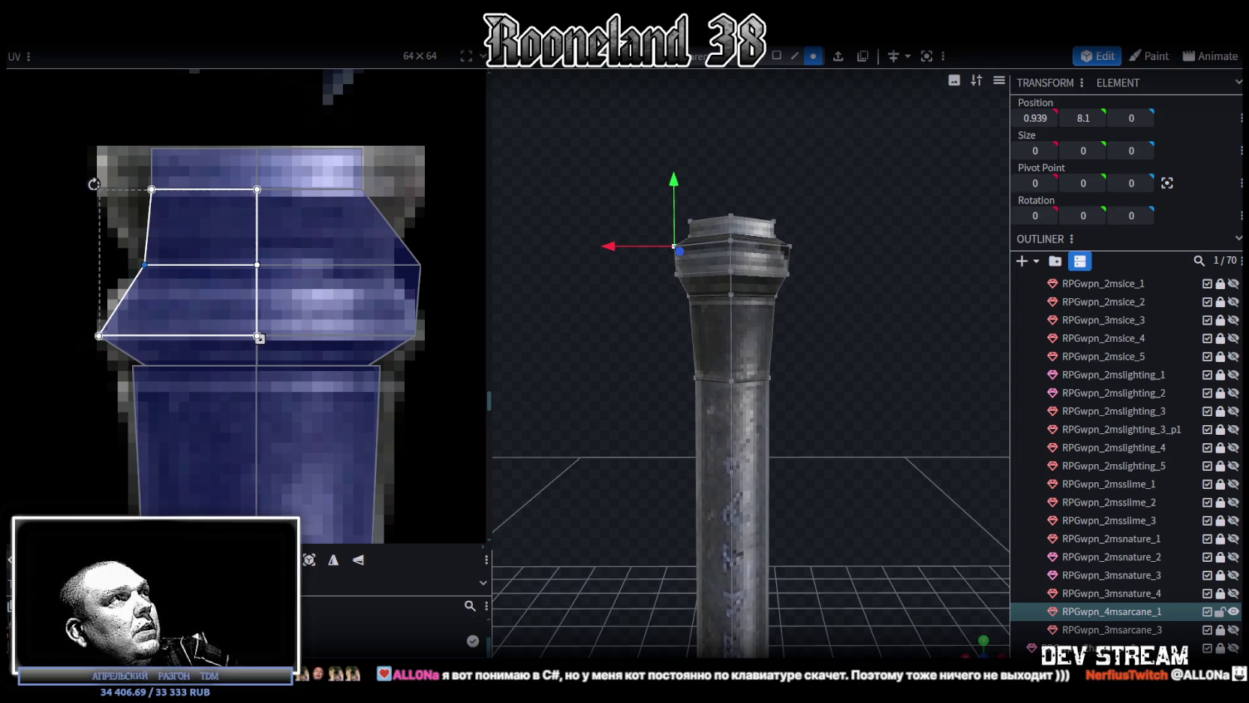
{"action": "mouse_move", "coordinate": [453, 269]}
{"action": "left_mouse_down"}
{"action": "mouse_move", "coordinate": [390, 277]}
{"action": "mouse_move", "coordinate": [370, 264]}
{"action": "left_mouse_up"}
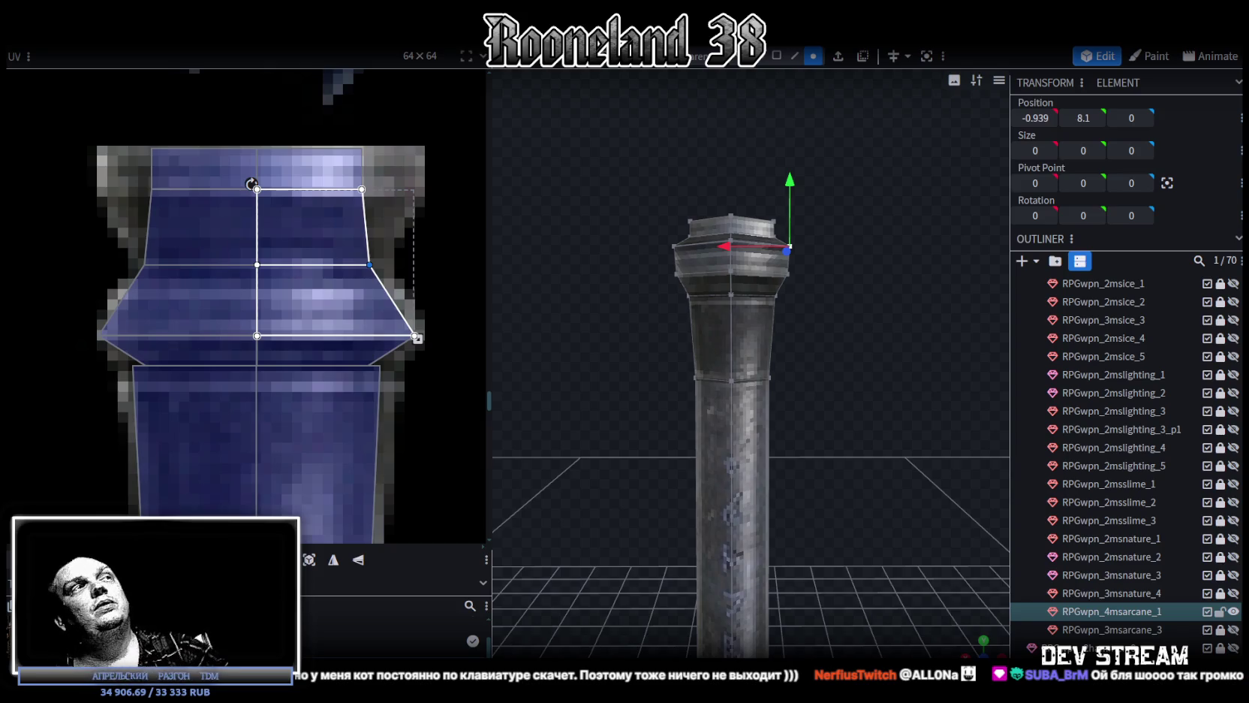
Switch to the orthographic front view (numpad 1), zoom in, and box-select the collar's edge ring
{"action": "left_click_drag", "start_coordinate": [581, 386], "coordinate": [707, 314]}
{"action": "scroll", "coordinate": [827, 396], "scroll_direction": "up", "scroll_amount": 2}
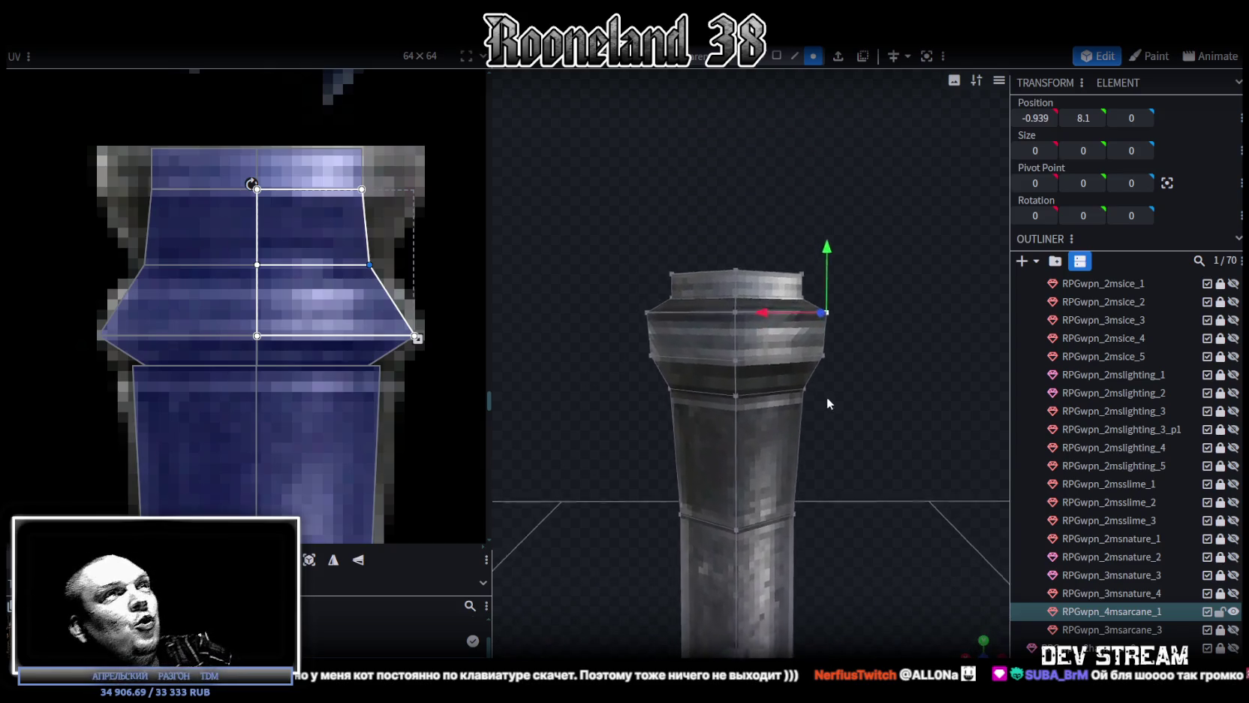
{"action": "scroll", "coordinate": [815, 386], "scroll_direction": "up", "scroll_amount": 2}
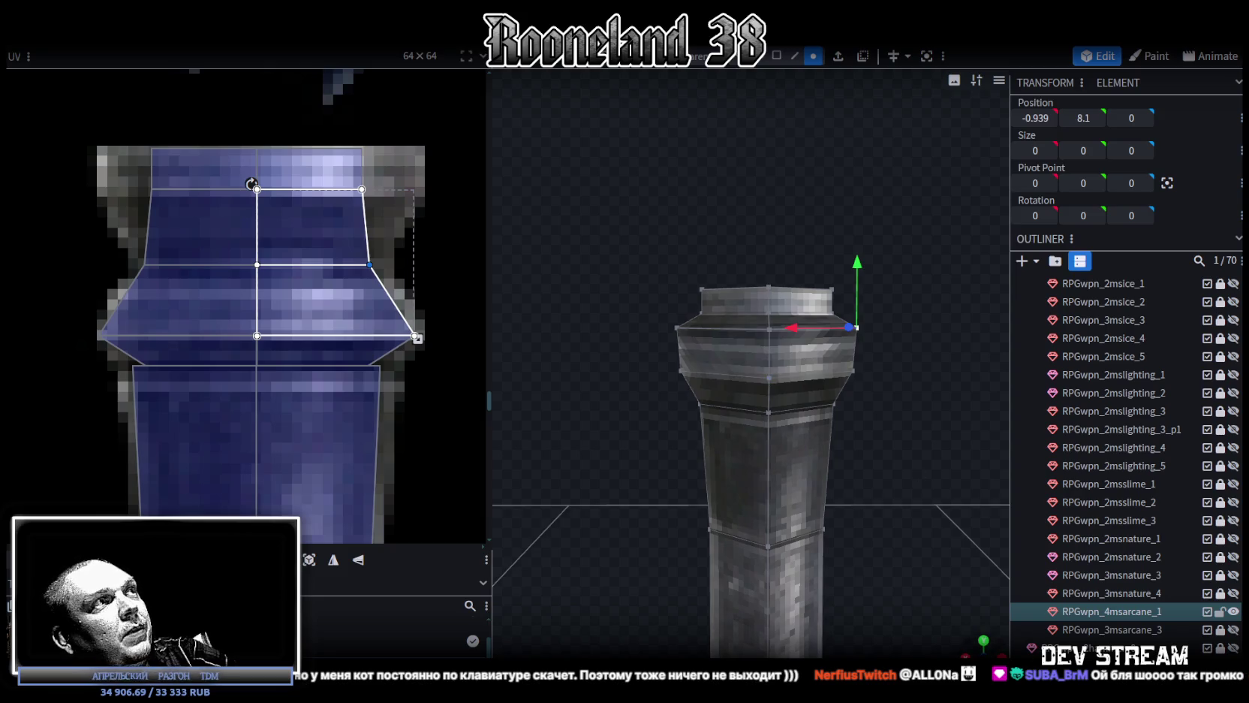
{"action": "key", "text": "KP_1"}
{"action": "scroll", "coordinate": [768, 378], "scroll_direction": "up", "scroll_amount": 2}
{"action": "scroll", "coordinate": [859, 350], "scroll_direction": "up", "scroll_amount": 2}
{"action": "scroll", "coordinate": [722, 392], "scroll_direction": "up", "scroll_amount": 2}
{"action": "scroll", "coordinate": [591, 426], "scroll_direction": "up", "scroll_amount": 2}
{"action": "scroll", "coordinate": [801, 395], "scroll_direction": "up", "scroll_amount": 2}
{"action": "scroll", "coordinate": [601, 376], "scroll_direction": "up", "scroll_amount": 1}
{"action": "mouse_move", "coordinate": [575, 371]}
{"action": "left_mouse_down"}
{"action": "mouse_move", "coordinate": [843, 357]}
{"action": "mouse_move", "coordinate": [871, 342]}
{"action": "mouse_move", "coordinate": [869, 503]}
{"action": "mouse_move", "coordinate": [931, 433]}
{"action": "left_mouse_up"}
Lower the collar's edge ring slightly and pinch it inward toward the centre
{"action": "mouse_move", "coordinate": [703, 274]}
{"action": "left_mouse_down"}
{"action": "mouse_move", "coordinate": [708, 316]}
{"action": "mouse_move", "coordinate": [901, 450]}
{"action": "mouse_move", "coordinate": [822, 503]}
{"action": "left_mouse_up"}
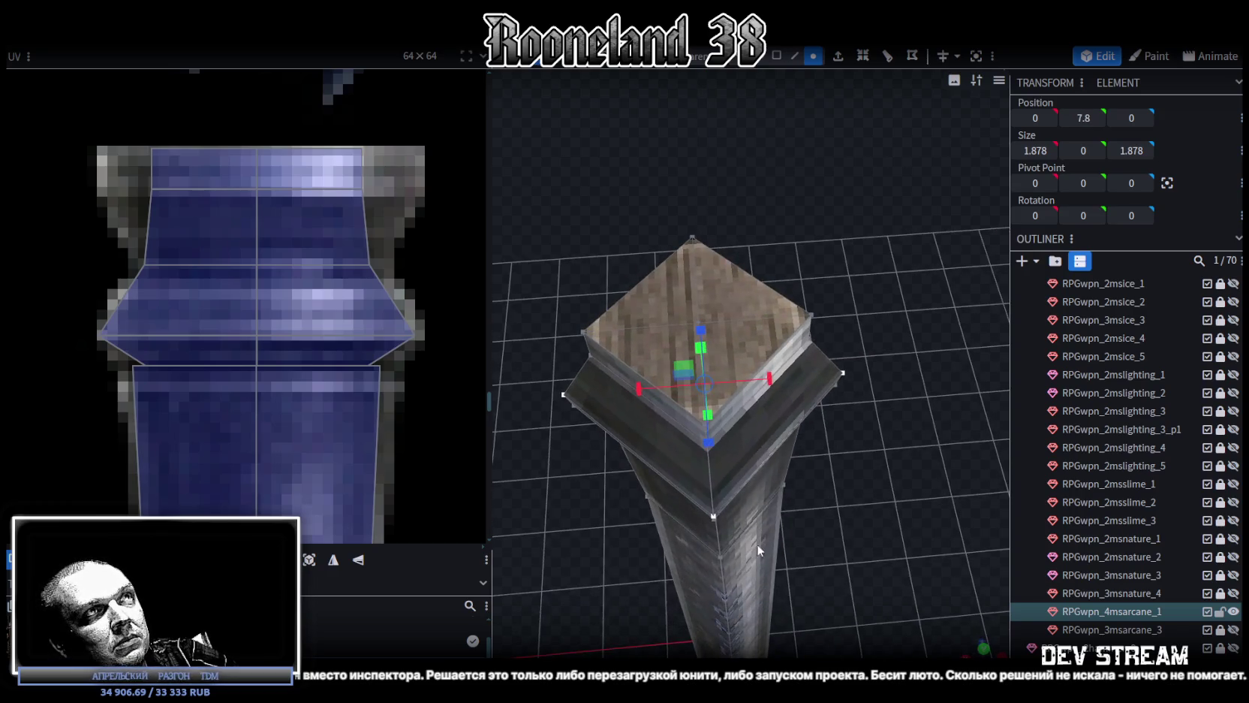
{"action": "left_click_drag", "start_coordinate": [761, 542], "coordinate": [961, 596]}
{"action": "mouse_move", "coordinate": [804, 409]}
{"action": "left_mouse_down"}
{"action": "mouse_move", "coordinate": [792, 425]}
{"action": "mouse_move", "coordinate": [759, 425]}
{"action": "left_mouse_up"}
{"action": "mouse_move", "coordinate": [929, 576]}
{"action": "left_mouse_down"}
{"action": "mouse_move", "coordinate": [674, 439]}
{"action": "mouse_move", "coordinate": [579, 473]}
{"action": "mouse_move", "coordinate": [578, 458]}
{"action": "left_mouse_up"}
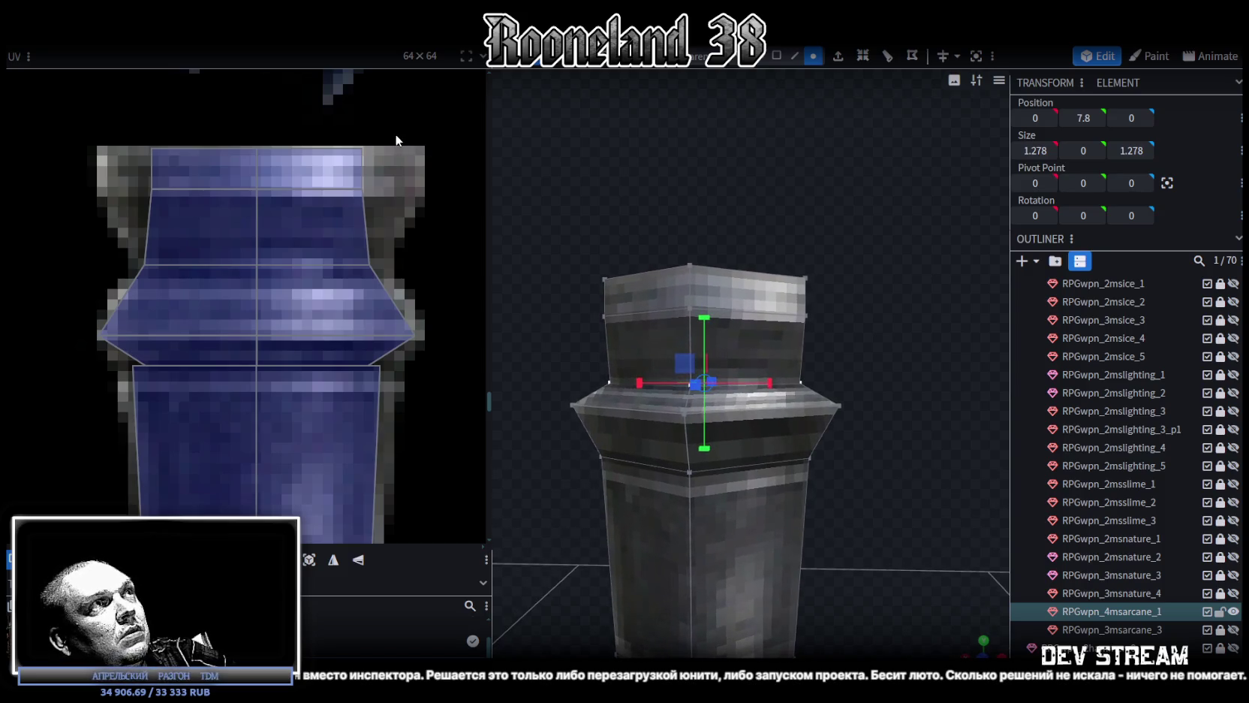
Stretch the flared faces' UV mappings wider and mirror them across to cover the collar texture
{"action": "left_click", "coordinate": [342, 184]}
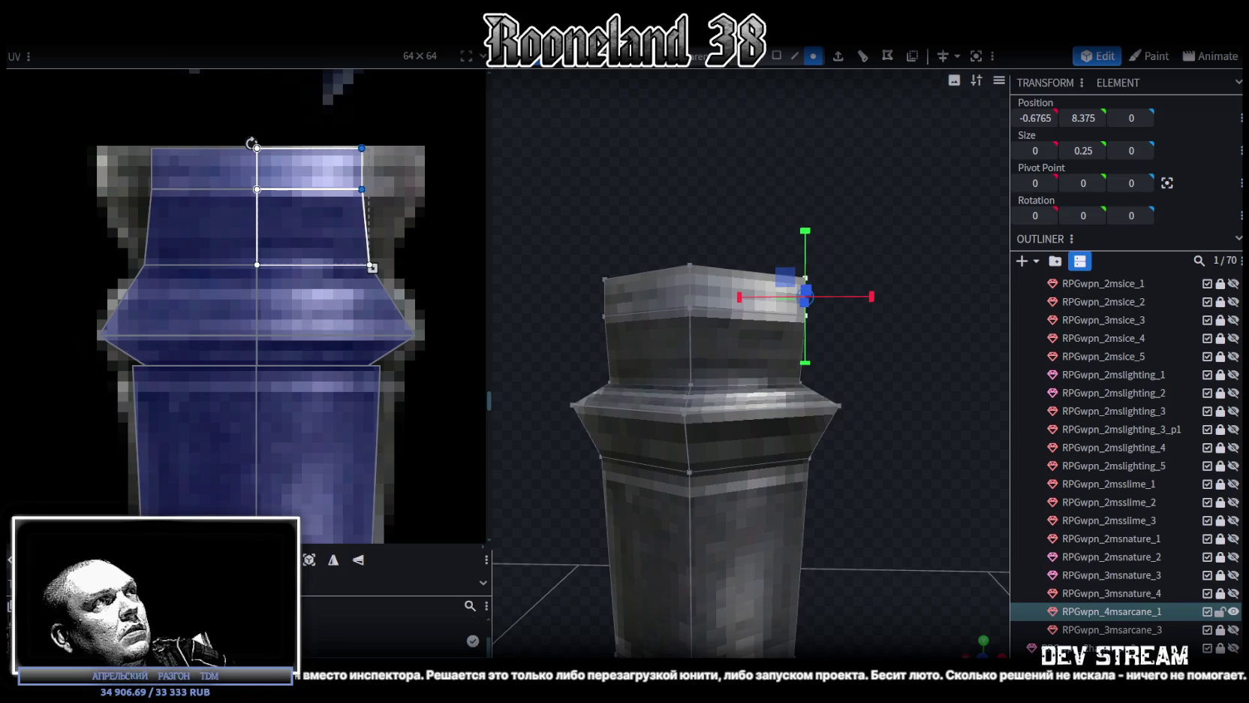
{"action": "left_click_drag", "start_coordinate": [372, 267], "coordinate": [417, 268]}
{"action": "mouse_move", "coordinate": [132, 147]}
{"action": "left_mouse_down"}
{"action": "mouse_move", "coordinate": [164, 202]}
{"action": "mouse_move", "coordinate": [123, 168]}
{"action": "mouse_move", "coordinate": [100, 168]}
{"action": "left_mouse_up"}
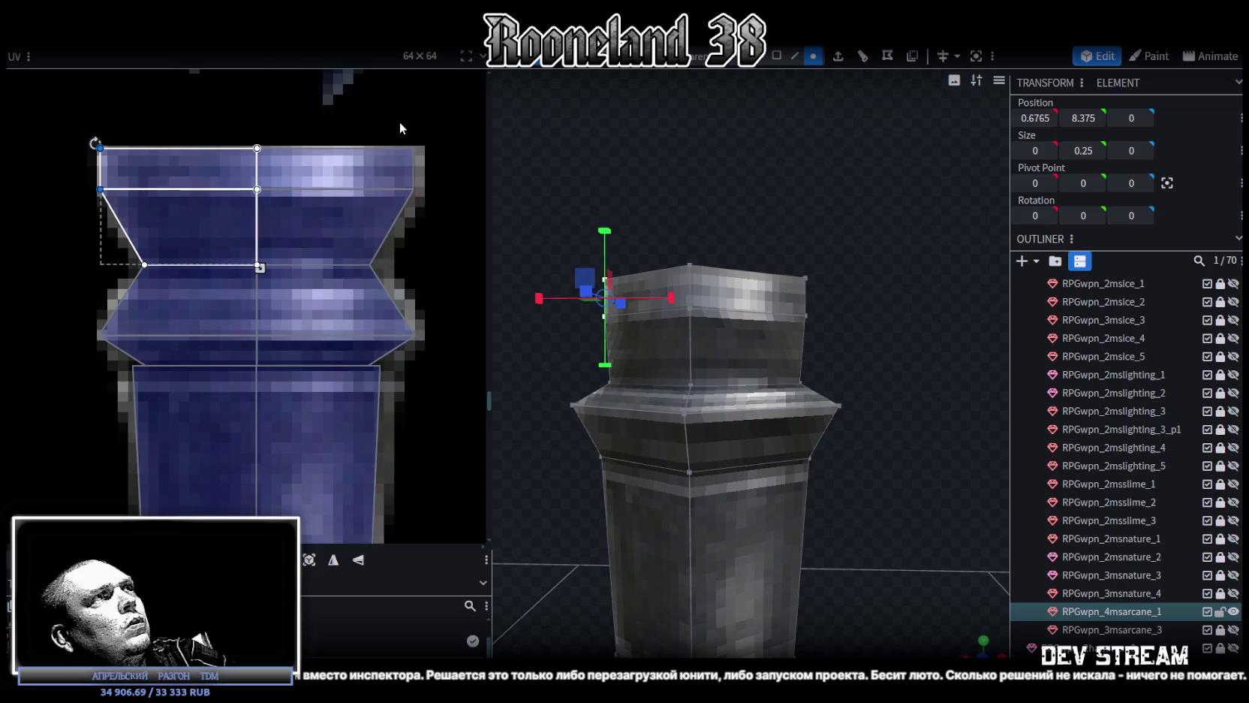
{"action": "key", "text": "ctrl+z"}
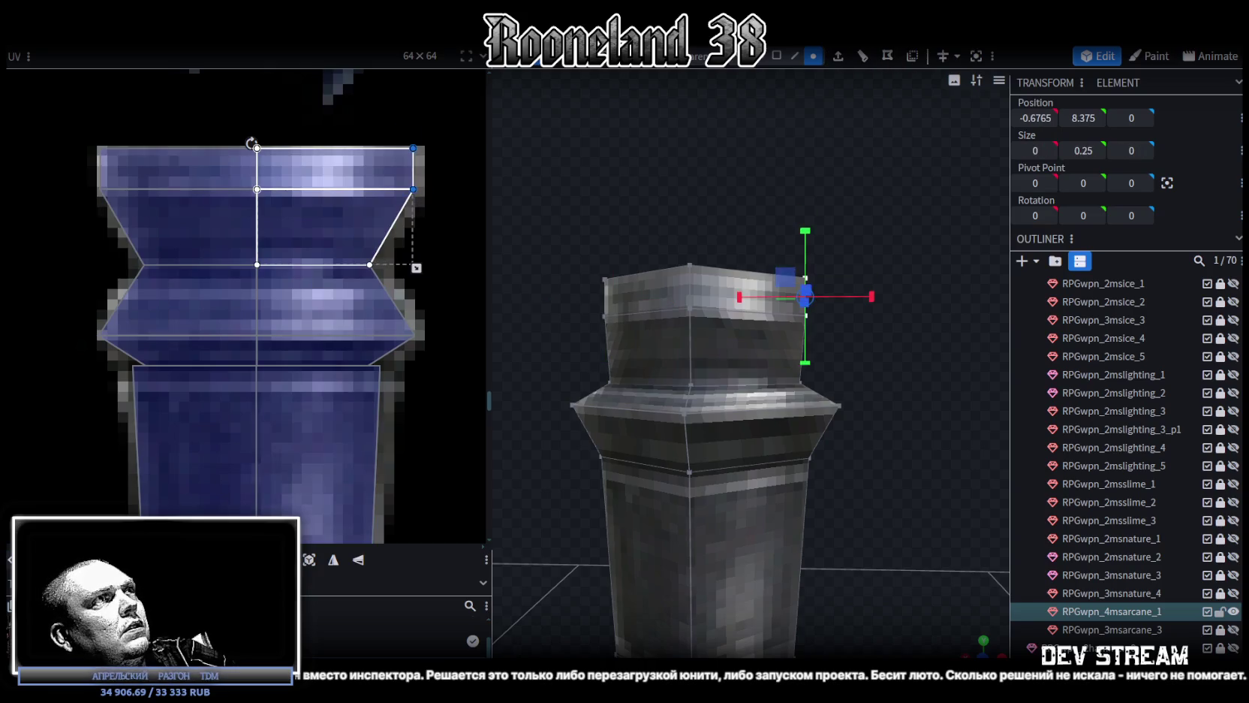
{"action": "left_click_drag", "start_coordinate": [413, 168], "coordinate": [424, 168]}
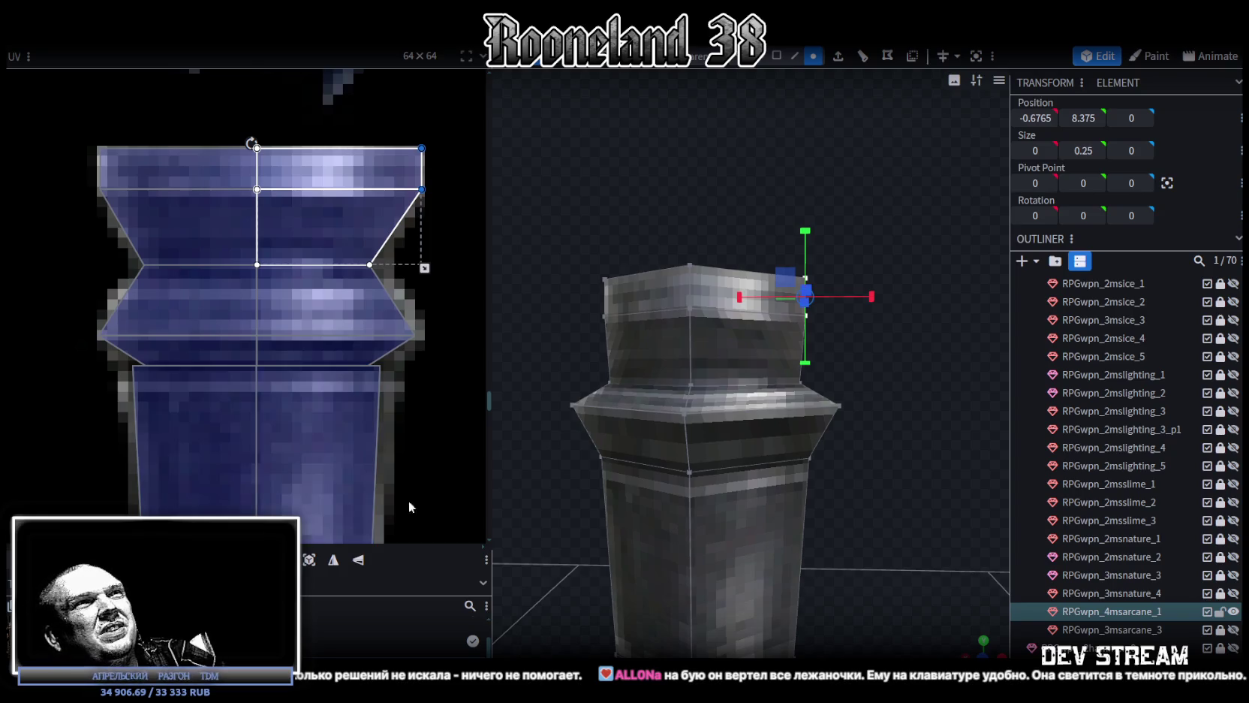
{"action": "scroll", "coordinate": [395, 500], "scroll_direction": "down", "scroll_amount": 2}
{"action": "scroll", "coordinate": [739, 342], "scroll_direction": "down", "scroll_amount": 3}
{"action": "mouse_move", "coordinate": [611, 221]}
{"action": "left_mouse_down"}
{"action": "mouse_move", "coordinate": [635, 279]}
{"action": "mouse_move", "coordinate": [601, 217]}
{"action": "mouse_move", "coordinate": [859, 343]}
{"action": "mouse_move", "coordinate": [797, 445]}
{"action": "mouse_move", "coordinate": [878, 476]}
{"action": "left_mouse_up"}
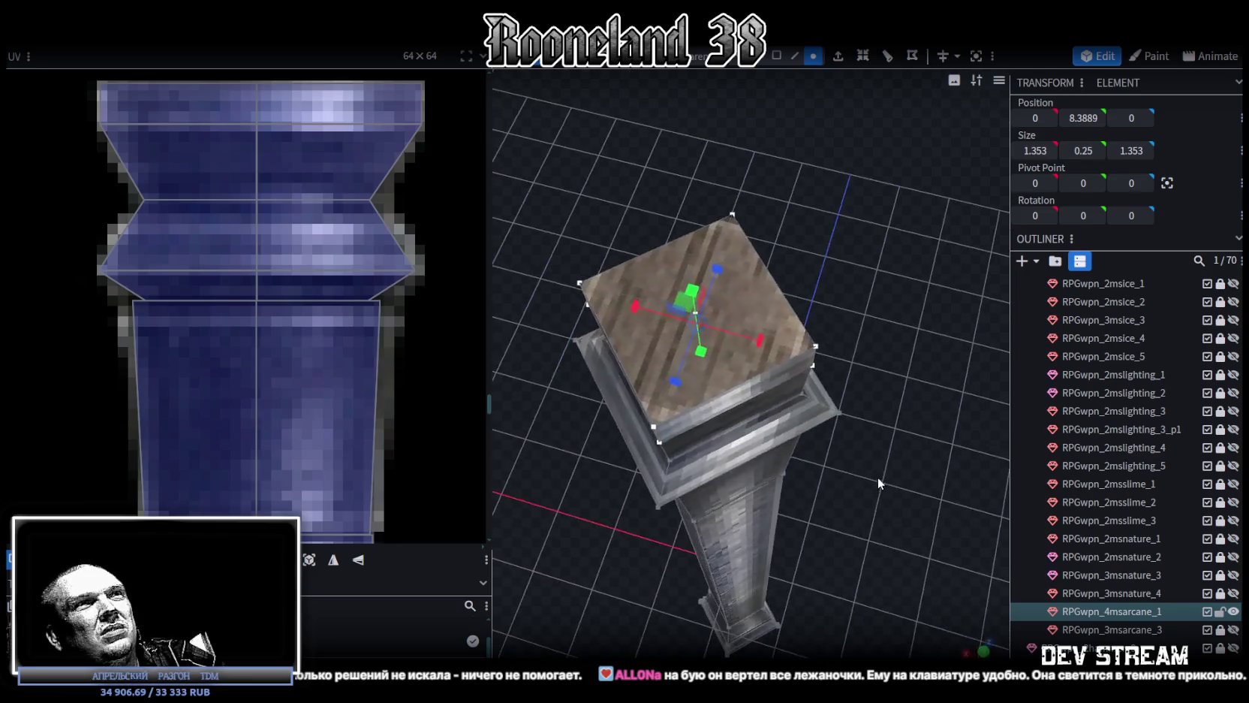
Widen the top rim outward to 1.953 on X and Z
{"action": "mouse_move", "coordinate": [711, 423]}
{"action": "left_mouse_down"}
{"action": "mouse_move", "coordinate": [726, 366]}
{"action": "mouse_move", "coordinate": [606, 403]}
{"action": "mouse_move", "coordinate": [891, 539]}
{"action": "left_mouse_up"}
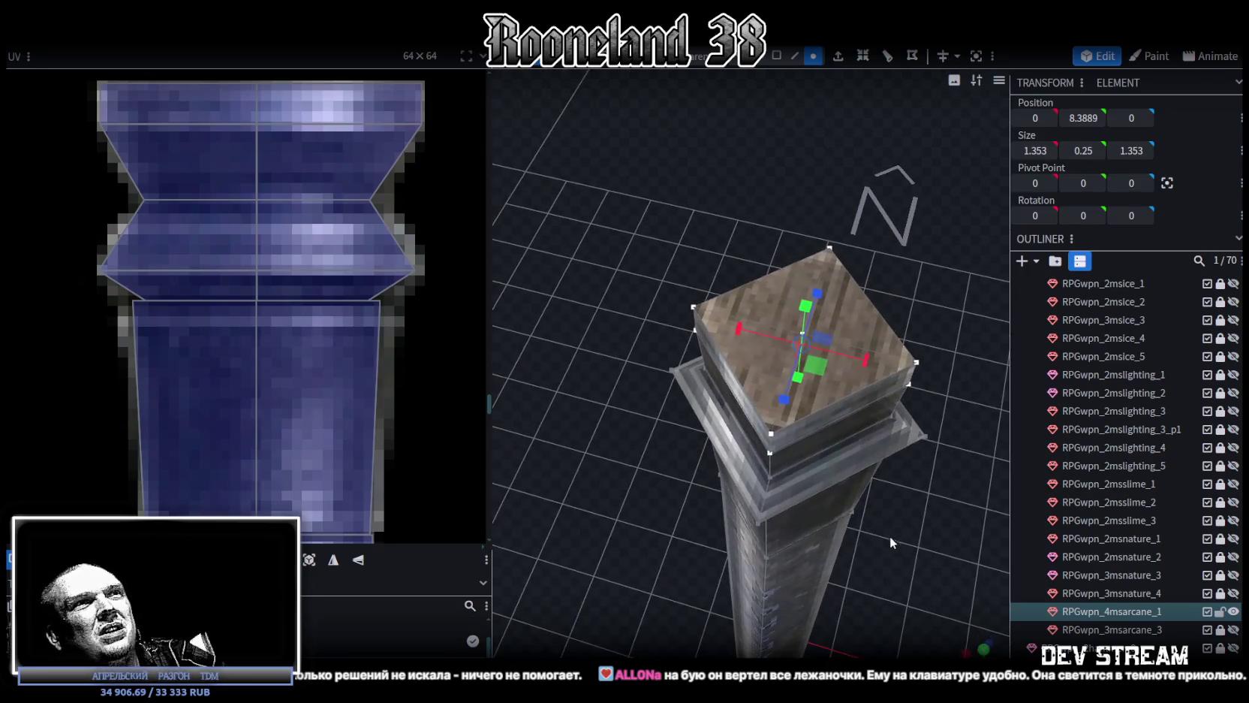
{"action": "mouse_move", "coordinate": [822, 377]}
{"action": "left_mouse_down"}
{"action": "mouse_move", "coordinate": [864, 417]}
{"action": "mouse_move", "coordinate": [820, 443]}
{"action": "mouse_move", "coordinate": [877, 447]}
{"action": "left_mouse_up"}
{"action": "scroll", "coordinate": [361, 353], "scroll_direction": "down", "scroll_amount": 3}
{"action": "scroll", "coordinate": [362, 351], "scroll_direction": "down", "scroll_amount": 3}
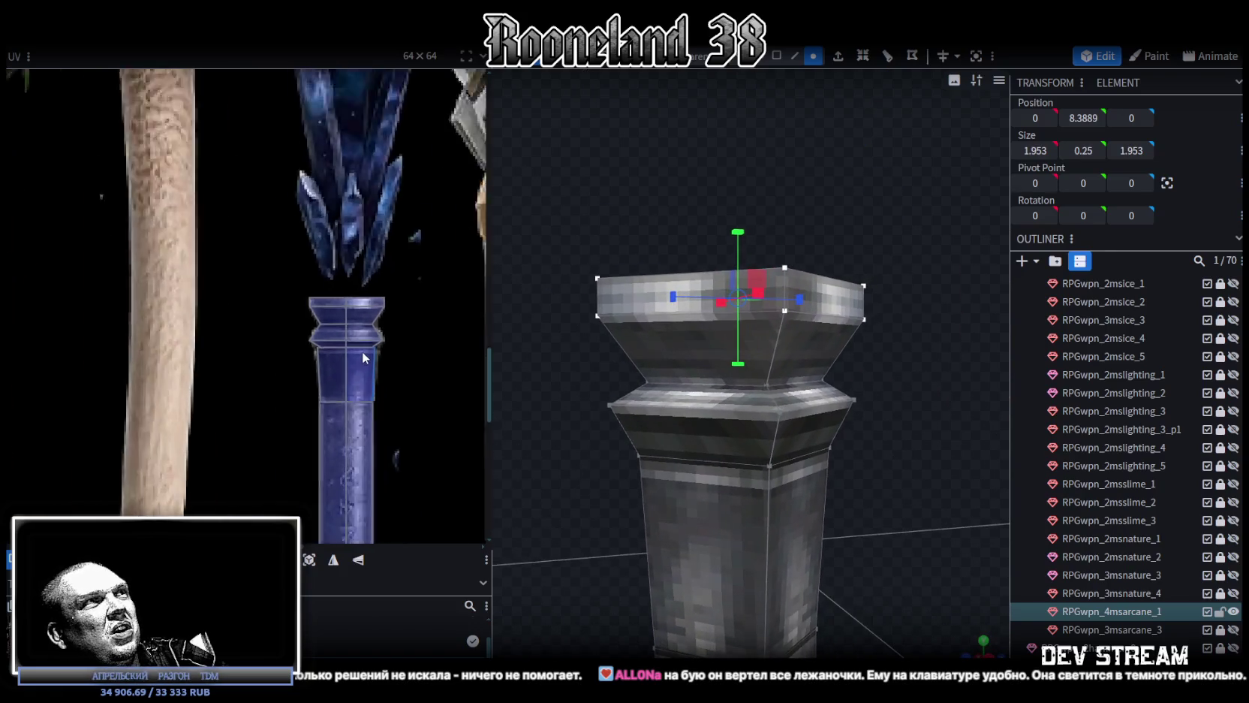
{"action": "scroll", "coordinate": [420, 362], "scroll_direction": "down", "scroll_amount": 3}
Raise the top rim's height to 1.2, forming a thick cap above the collar
{"action": "mouse_move", "coordinate": [825, 337]}
{"action": "left_mouse_down"}
{"action": "mouse_move", "coordinate": [871, 287]}
{"action": "mouse_move", "coordinate": [861, 244]}
{"action": "mouse_move", "coordinate": [864, 296]}
{"action": "mouse_move", "coordinate": [972, 260]}
{"action": "mouse_move", "coordinate": [821, 522]}
{"action": "mouse_move", "coordinate": [867, 495]}
{"action": "mouse_move", "coordinate": [854, 523]}
{"action": "mouse_move", "coordinate": [837, 483]}
{"action": "left_mouse_up"}
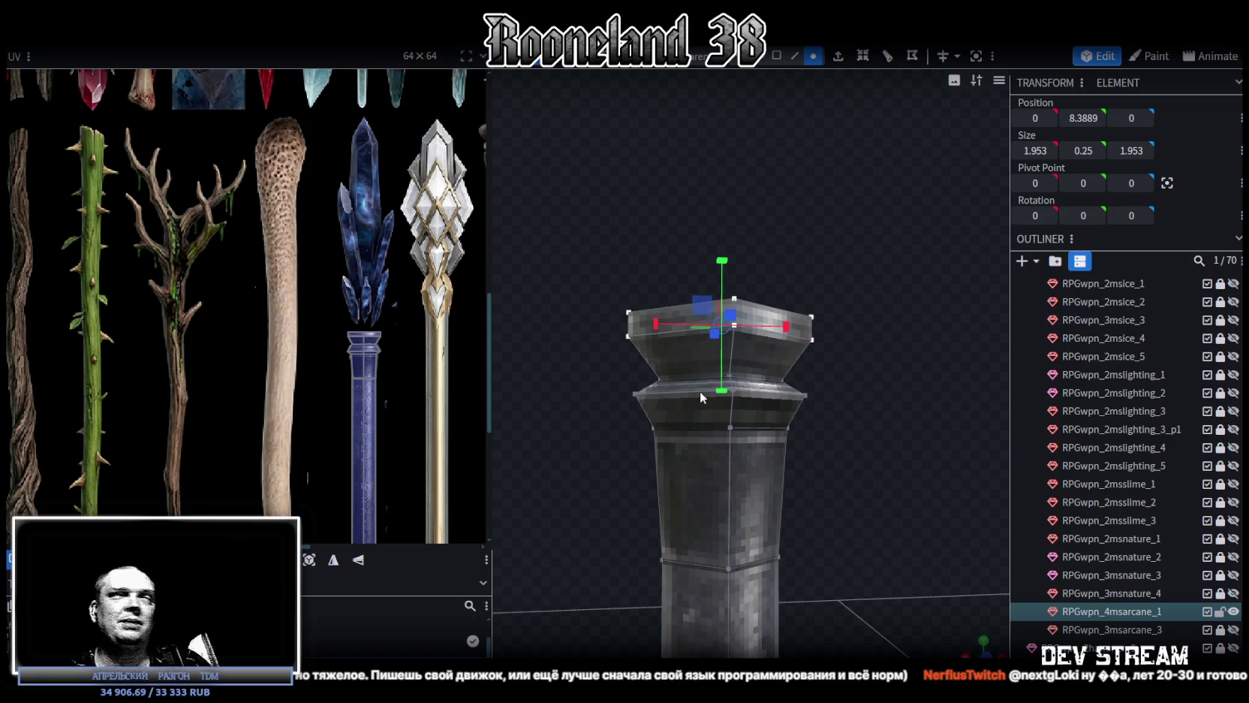
{"action": "mouse_move", "coordinate": [789, 323]}
{"action": "middle_mouse_down"}
{"action": "mouse_move", "coordinate": [840, 349]}
{"action": "mouse_move", "coordinate": [817, 353]}
{"action": "mouse_move", "coordinate": [840, 305]}
{"action": "middle_mouse_up"}
{"action": "left_click_drag", "start_coordinate": [727, 401], "coordinate": [818, 436]}
{"action": "left_click_drag", "start_coordinate": [967, 365], "coordinate": [847, 437]}
{"action": "mouse_move", "coordinate": [847, 437]}
{"action": "middle_mouse_down"}
{"action": "mouse_move", "coordinate": [662, 443]}
{"action": "mouse_move", "coordinate": [808, 365]}
{"action": "mouse_move", "coordinate": [964, 368]}
{"action": "mouse_move", "coordinate": [781, 369]}
{"action": "mouse_move", "coordinate": [905, 461]}
{"action": "mouse_move", "coordinate": [925, 412]}
{"action": "mouse_move", "coordinate": [688, 267]}
{"action": "mouse_move", "coordinate": [500, 193]}
{"action": "middle_mouse_up"}
{"action": "scroll", "coordinate": [310, 219], "scroll_direction": "down", "scroll_amount": 1}
{"action": "scroll", "coordinate": [311, 219], "scroll_direction": "down", "scroll_amount": 2}
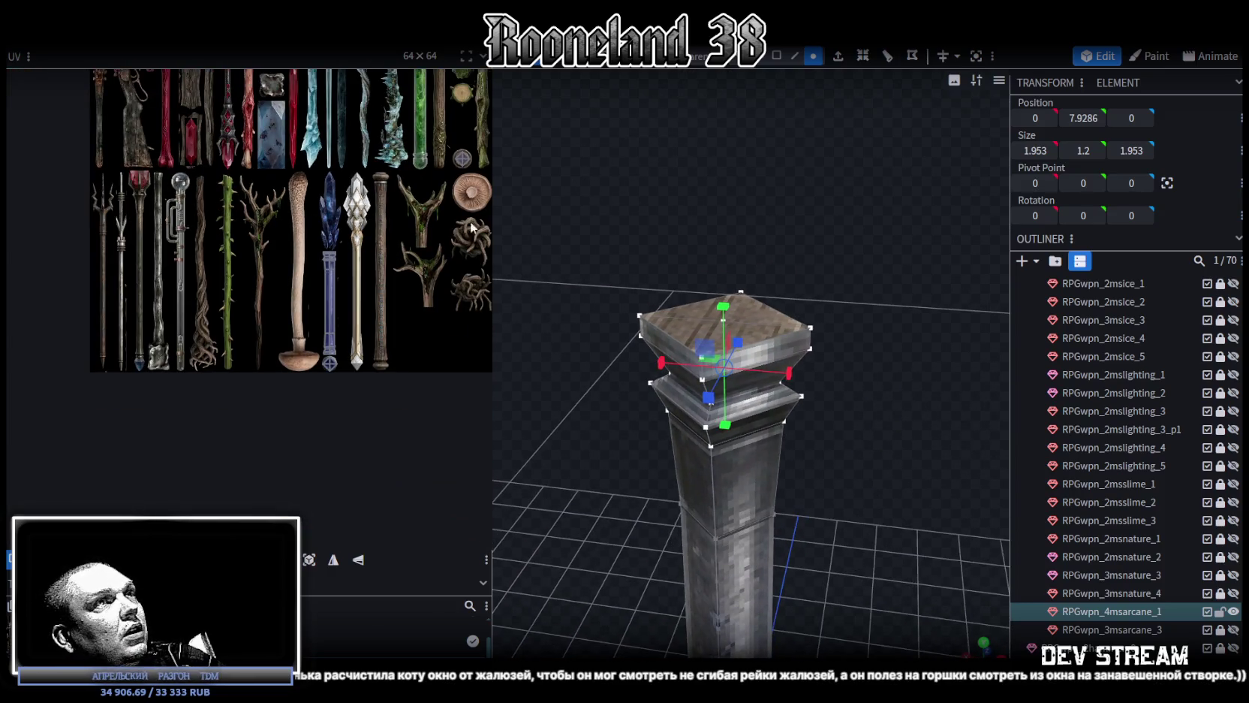
Select the staff's flat top face and move its UV mapping onto the texture's blue column
{"action": "middle_click_drag", "start_coordinate": [788, 214], "coordinate": [813, 267]}
{"action": "scroll", "coordinate": [812, 266], "scroll_direction": "up", "scroll_amount": 2}
{"action": "left_click", "coordinate": [777, 55]}
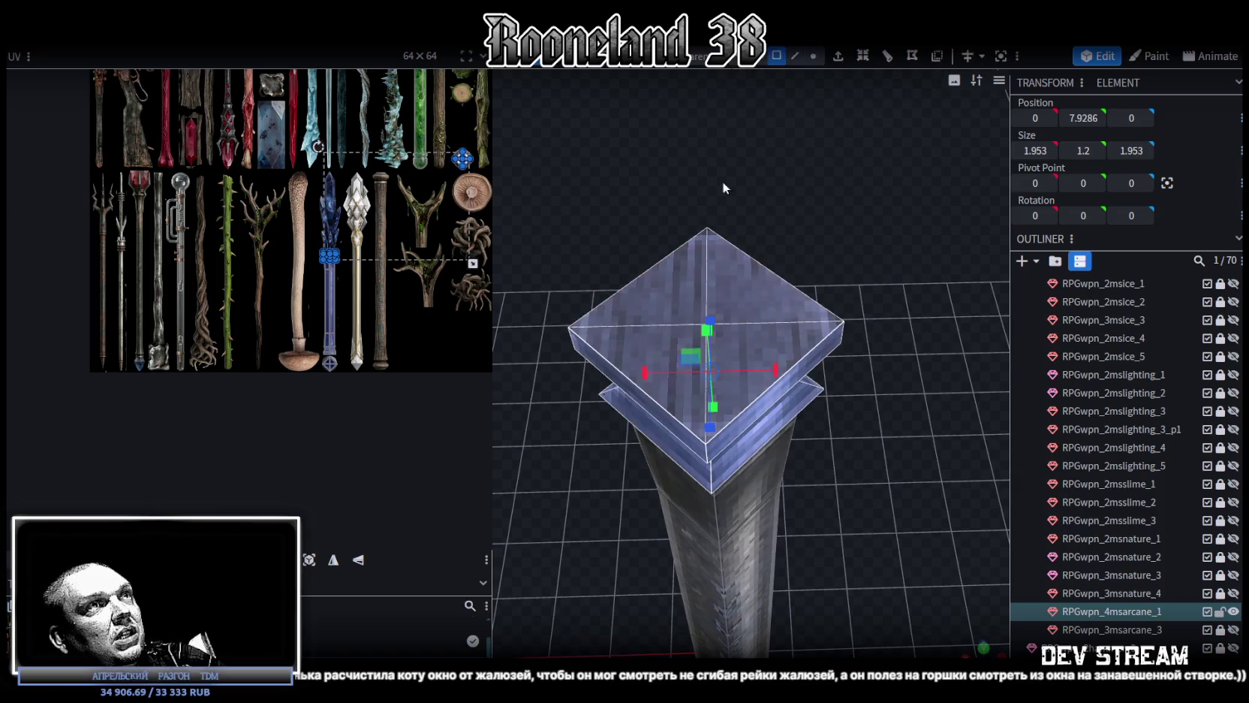
{"action": "left_click", "coordinate": [679, 297]}
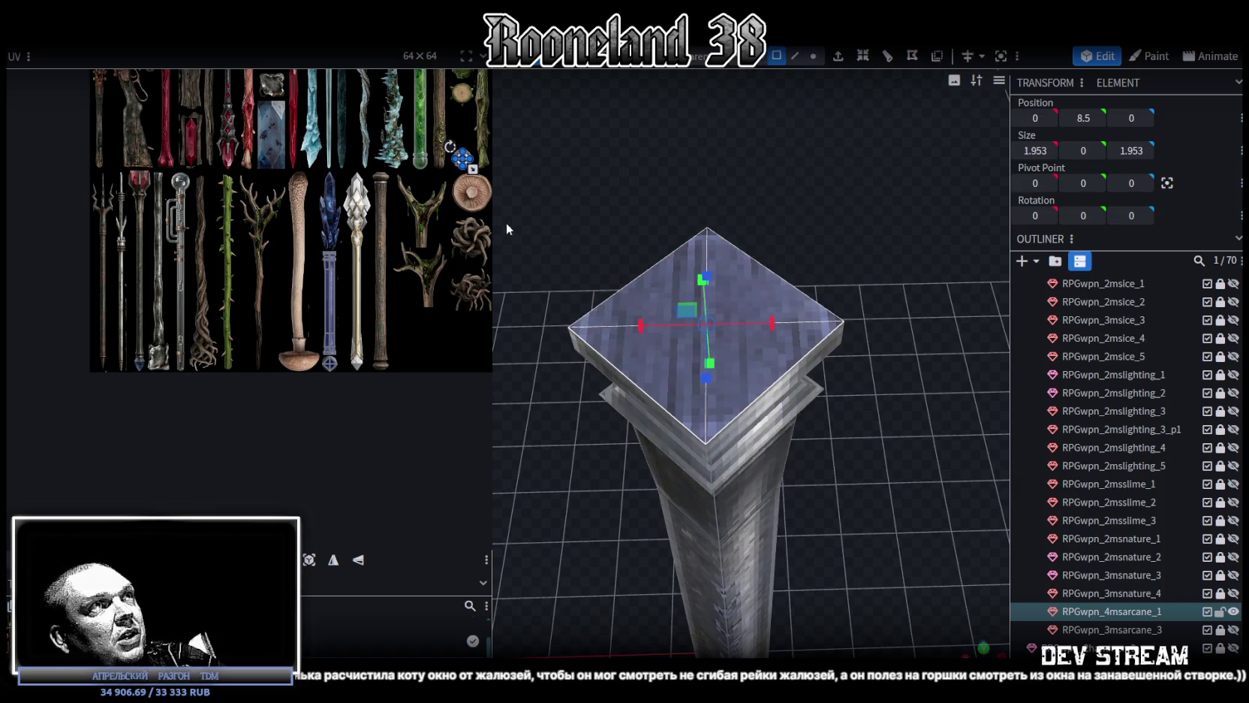
{"action": "scroll", "coordinate": [460, 161], "scroll_direction": "up", "scroll_amount": 2}
{"action": "scroll", "coordinate": [425, 170], "scroll_direction": "up", "scroll_amount": 1}
{"action": "left_click_drag", "start_coordinate": [425, 170], "coordinate": [340, 465]}
{"action": "mouse_move", "coordinate": [339, 465]}
{"action": "middle_mouse_down"}
{"action": "mouse_move", "coordinate": [467, 215]}
{"action": "mouse_move", "coordinate": [459, 195]}
{"action": "middle_mouse_up"}
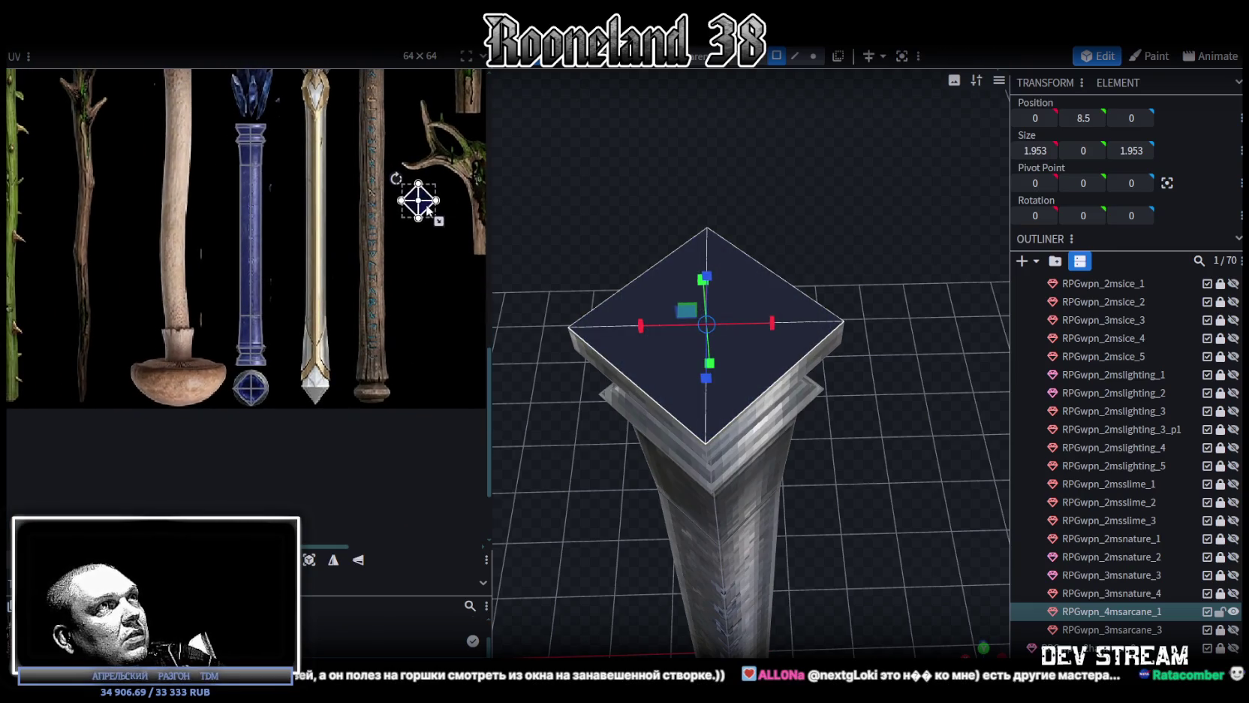
{"action": "left_click_drag", "start_coordinate": [418, 201], "coordinate": [265, 357]}
{"action": "scroll", "coordinate": [252, 376], "scroll_direction": "up", "scroll_amount": 3}
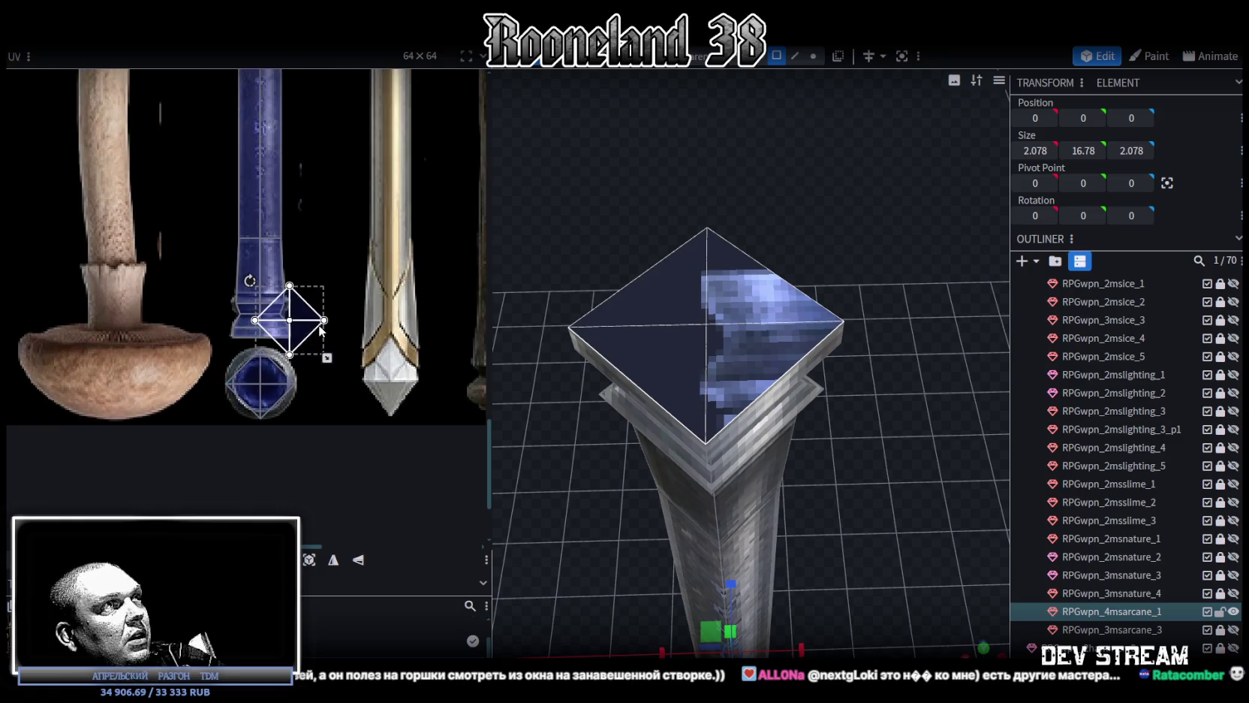
Rotate the top face's UV a quarter turn right, then fit and centre it over the round blue gem
{"action": "right_click", "coordinate": [304, 334]}
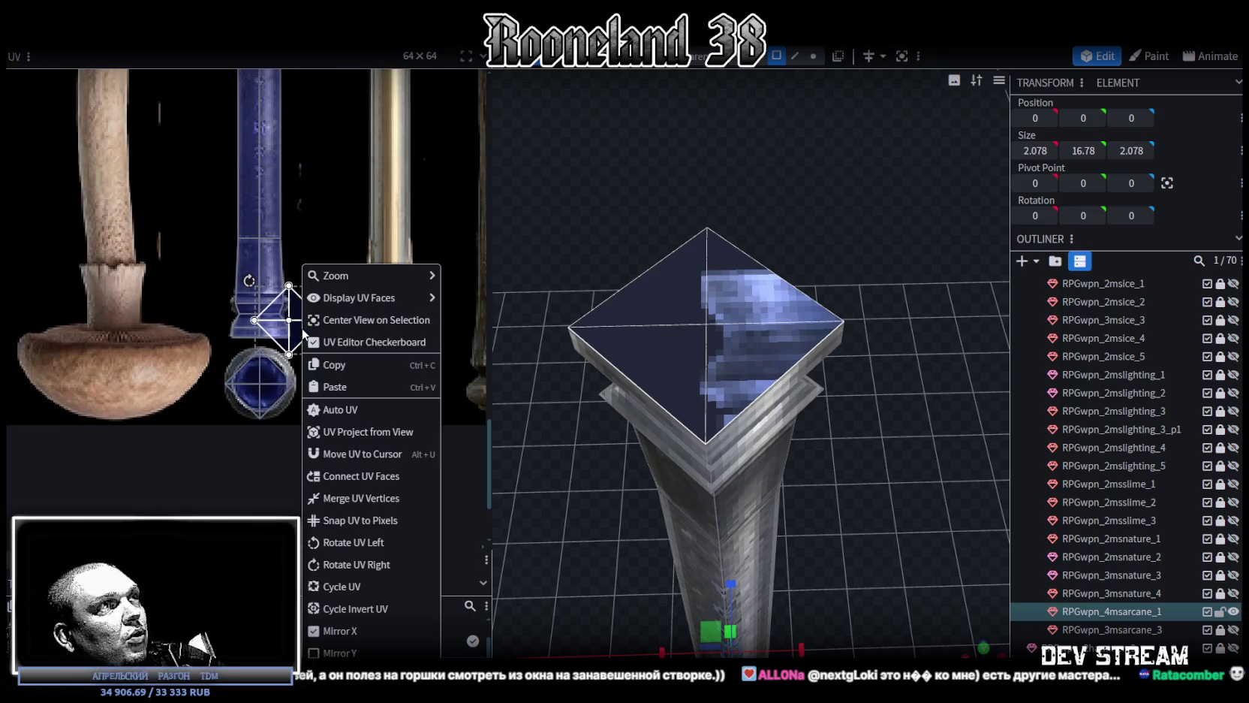
{"action": "left_click", "coordinate": [353, 564]}
{"action": "left_click_drag", "start_coordinate": [292, 334], "coordinate": [280, 399]}
{"action": "scroll", "coordinate": [280, 398], "scroll_direction": "up", "scroll_amount": 2}
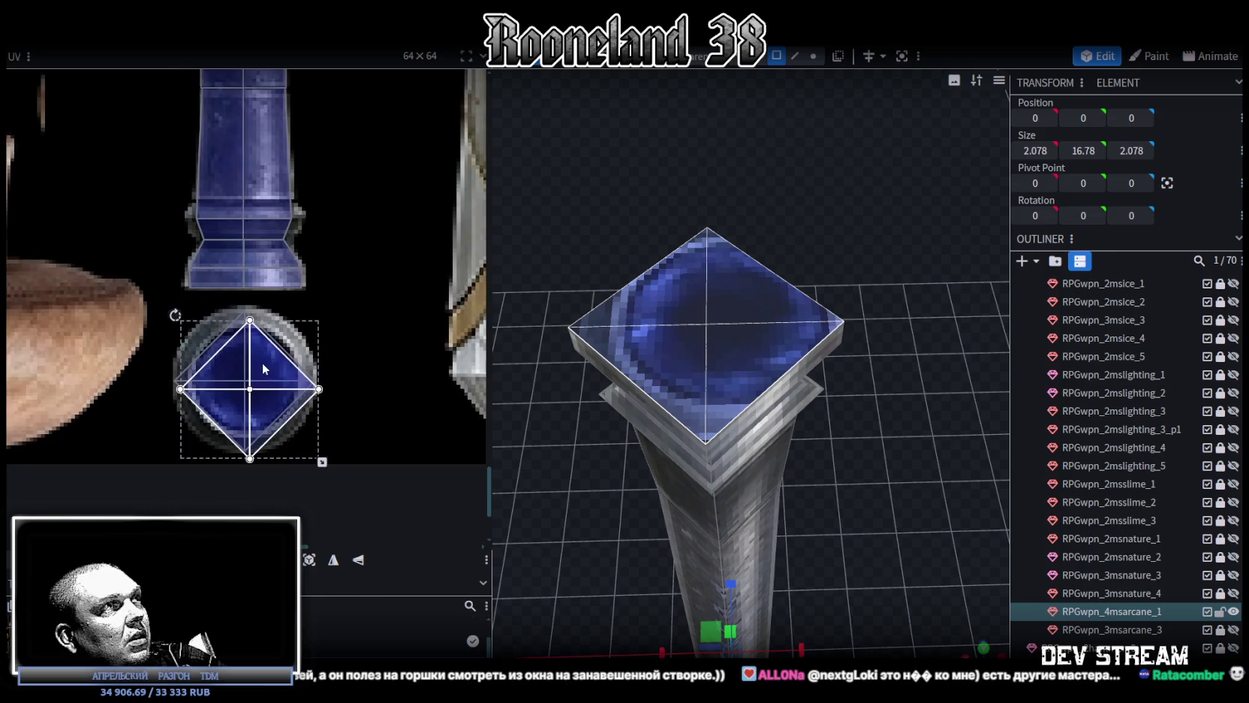
{"action": "scroll", "coordinate": [279, 397], "scroll_direction": "up", "scroll_amount": 2}
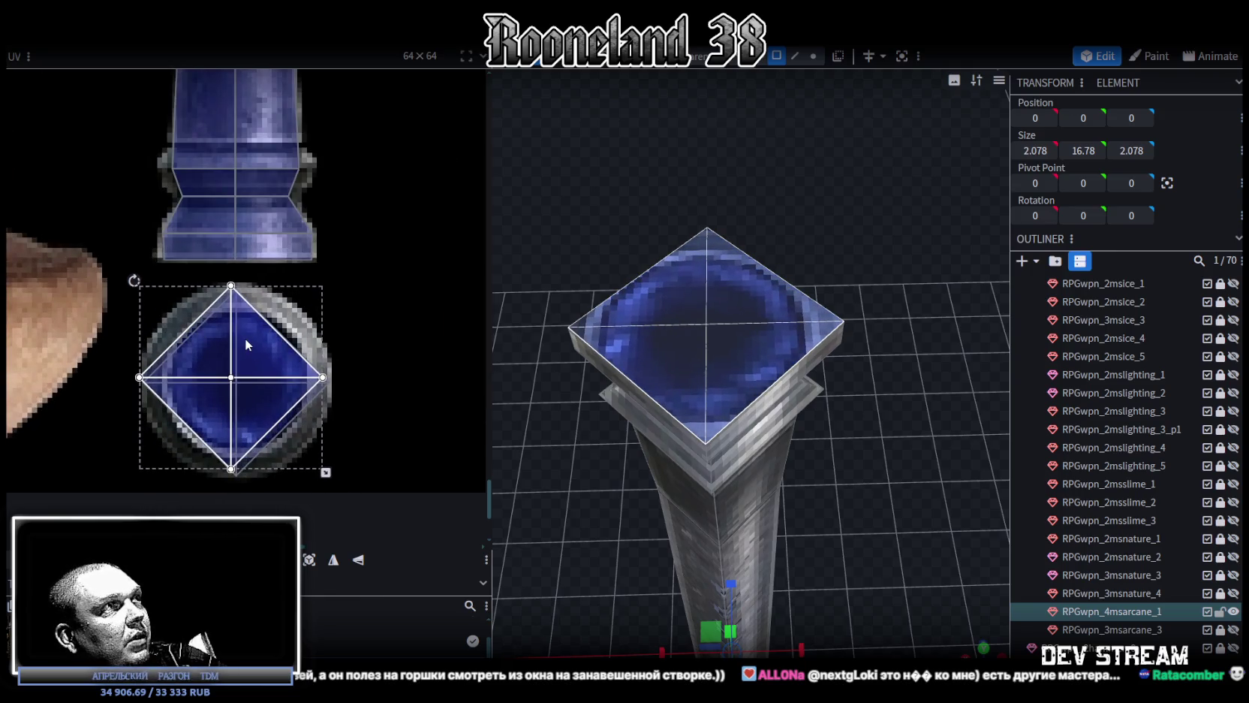
{"action": "left_click_drag", "start_coordinate": [245, 338], "coordinate": [247, 340]}
{"action": "left_click_drag", "start_coordinate": [327, 474], "coordinate": [333, 479]}
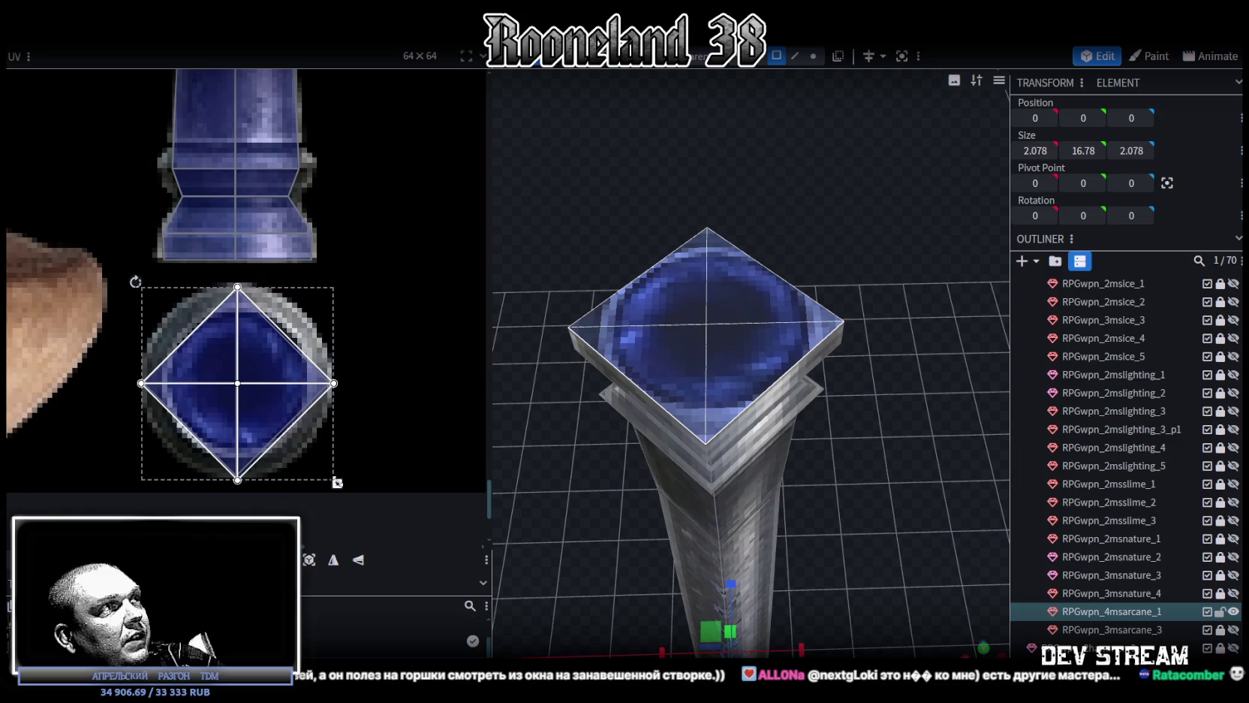
{"action": "left_click_drag", "start_coordinate": [266, 411], "coordinate": [268, 410]}
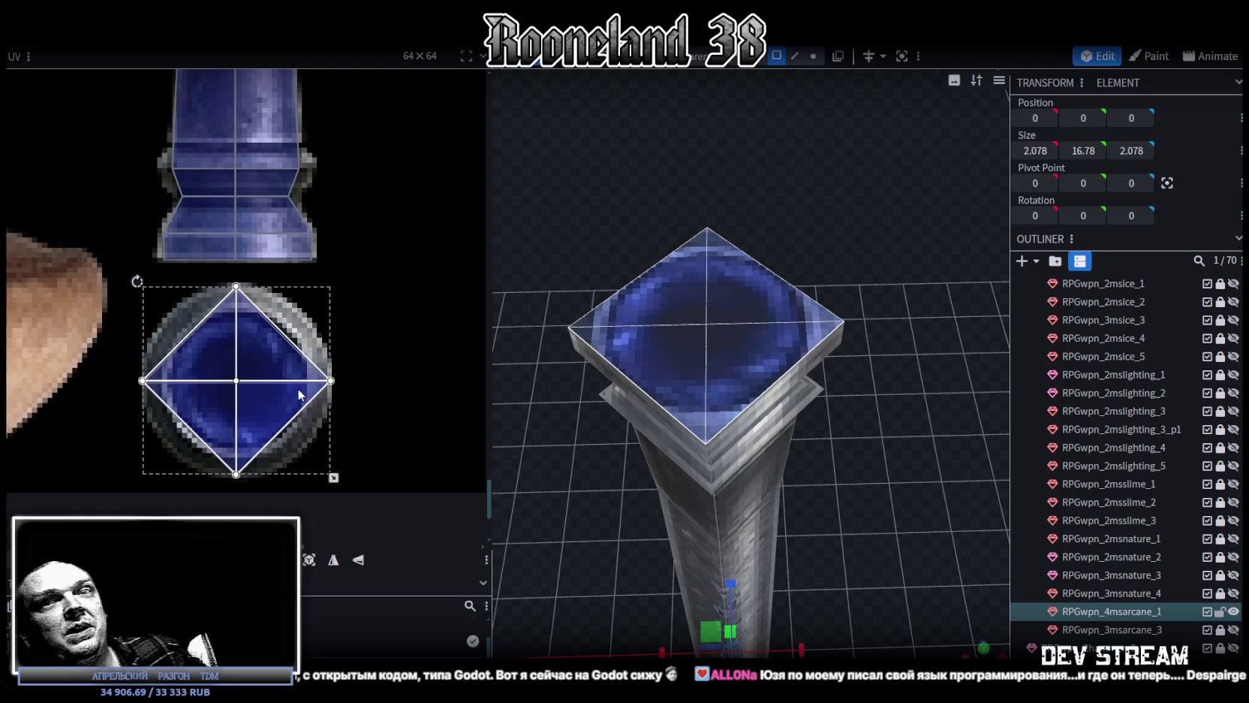
{"action": "scroll", "coordinate": [670, 420], "scroll_direction": "down", "scroll_amount": 3}
Orbit to an oblique side view and select a corner vertex of the top face
{"action": "mouse_move", "coordinate": [669, 420]}
{"action": "left_mouse_down"}
{"action": "mouse_move", "coordinate": [901, 368]}
{"action": "mouse_move", "coordinate": [928, 398]}
{"action": "mouse_move", "coordinate": [932, 433]}
{"action": "mouse_move", "coordinate": [930, 419]}
{"action": "mouse_move", "coordinate": [946, 435]}
{"action": "mouse_move", "coordinate": [859, 349]}
{"action": "mouse_move", "coordinate": [862, 386]}
{"action": "mouse_move", "coordinate": [888, 394]}
{"action": "mouse_move", "coordinate": [884, 529]}
{"action": "left_mouse_up"}
{"action": "left_click", "coordinate": [817, 58]}
{"action": "left_click", "coordinate": [719, 323]}
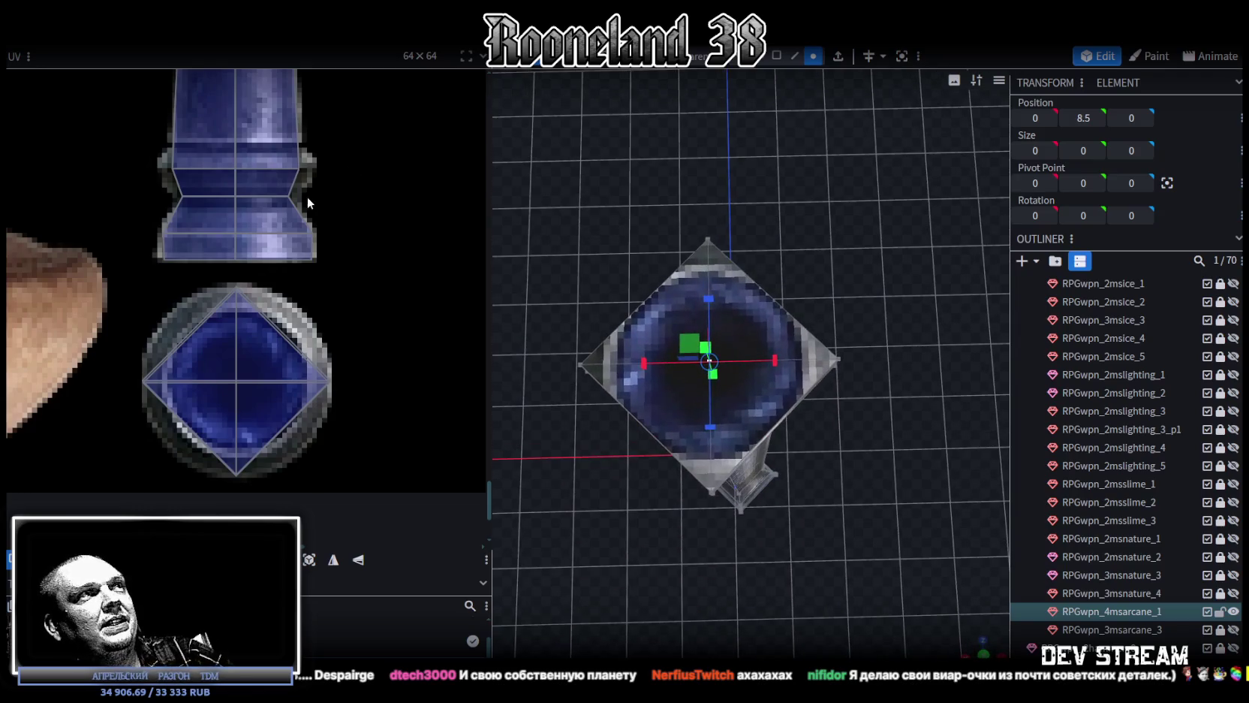
{"action": "scroll", "coordinate": [311, 196], "scroll_direction": "down", "scroll_amount": 5}
{"action": "scroll", "coordinate": [338, 248], "scroll_direction": "up", "scroll_amount": 2}
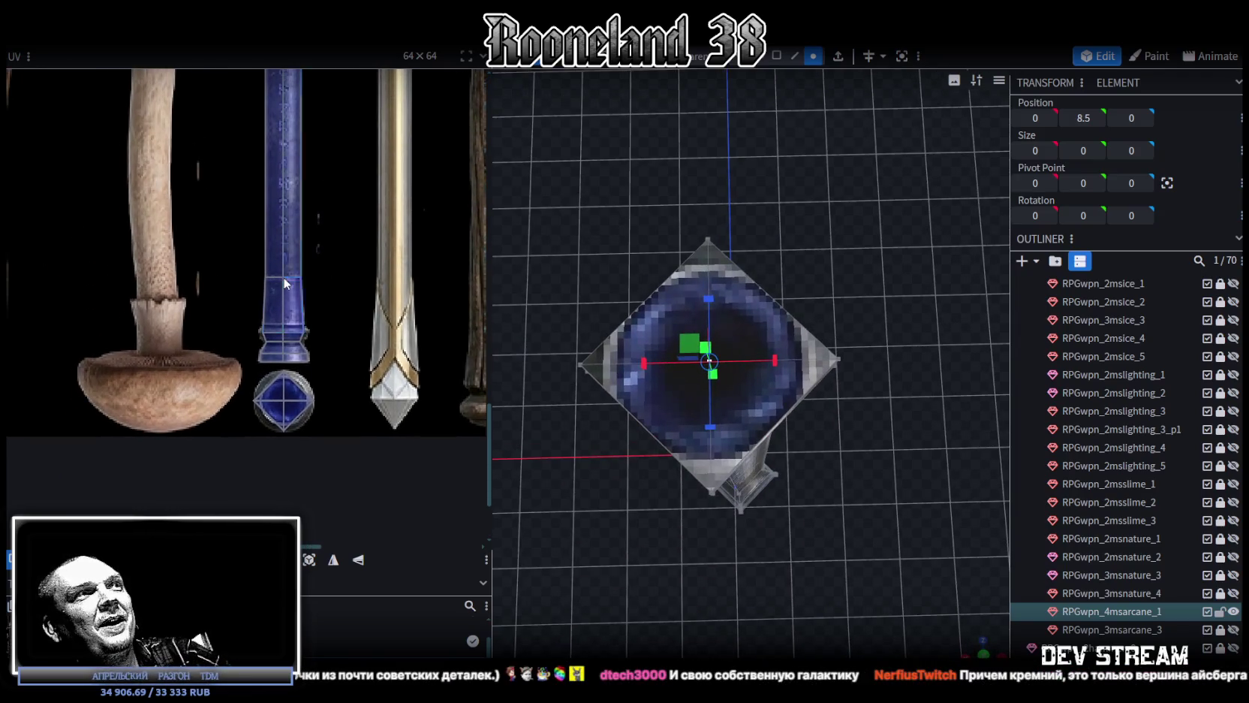
{"action": "scroll", "coordinate": [285, 283], "scroll_direction": "up", "scroll_amount": 5}
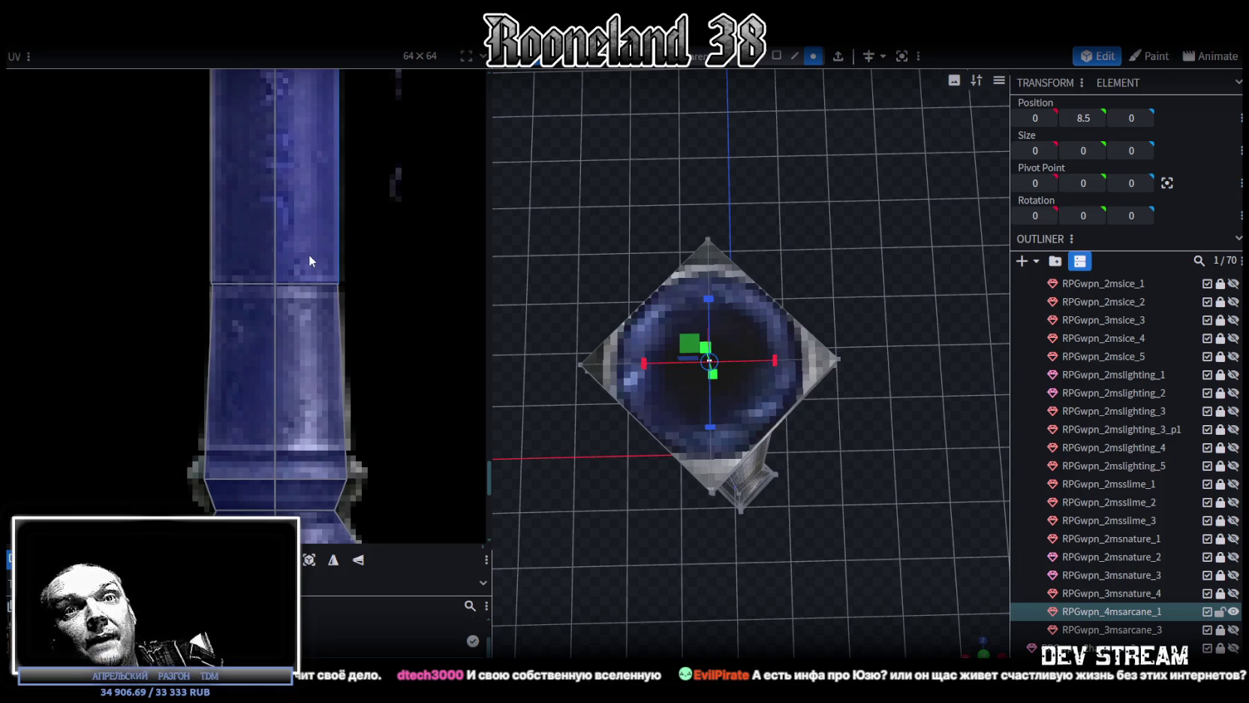
Select the shaft piece and snap to a straight-on front view of the collar and cap
{"action": "mouse_move", "coordinate": [603, 219]}
{"action": "left_mouse_down"}
{"action": "mouse_move", "coordinate": [840, 370]}
{"action": "mouse_move", "coordinate": [637, 316]}
{"action": "mouse_move", "coordinate": [746, 305]}
{"action": "mouse_move", "coordinate": [853, 394]}
{"action": "mouse_move", "coordinate": [888, 364]}
{"action": "left_mouse_up"}
{"action": "left_click", "coordinate": [760, 365]}
{"action": "mouse_move", "coordinate": [760, 365]}
{"action": "left_mouse_down"}
{"action": "mouse_move", "coordinate": [878, 416]}
{"action": "mouse_move", "coordinate": [812, 308]}
{"action": "mouse_move", "coordinate": [859, 316]}
{"action": "left_mouse_up"}
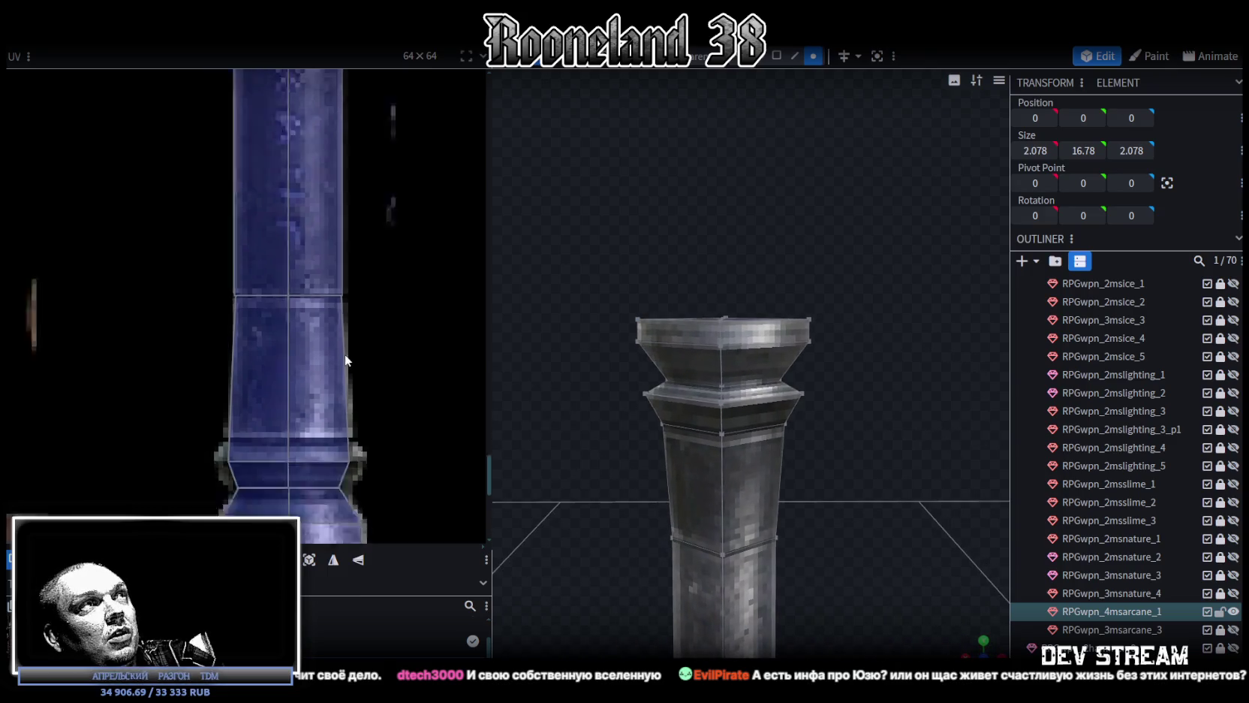
{"action": "scroll", "coordinate": [344, 354], "scroll_direction": "down", "scroll_amount": 3}
{"action": "scroll", "coordinate": [327, 379], "scroll_direction": "down", "scroll_amount": 2}
{"action": "scroll", "coordinate": [360, 391], "scroll_direction": "up", "scroll_amount": 2}
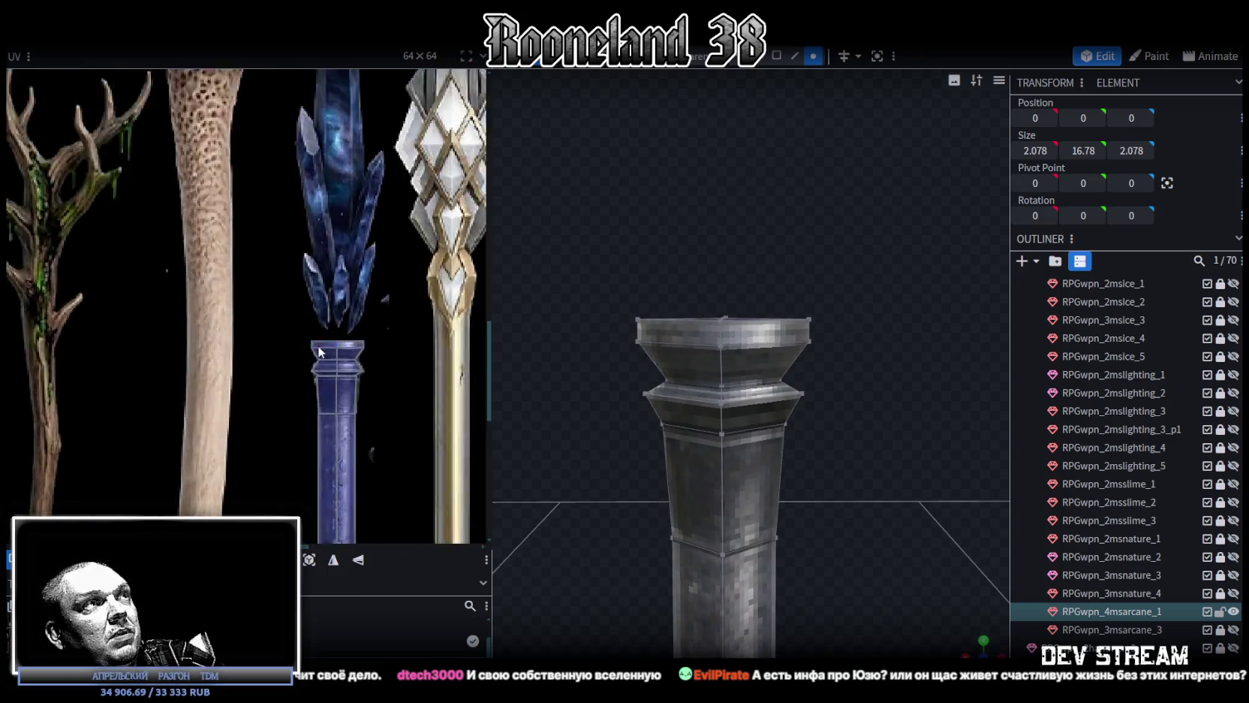
{"action": "scroll", "coordinate": [349, 346], "scroll_direction": "up", "scroll_amount": 2}
{"action": "scroll", "coordinate": [349, 347], "scroll_direction": "up", "scroll_amount": 1}
{"action": "mouse_move", "coordinate": [601, 387]}
{"action": "left_mouse_down"}
{"action": "mouse_move", "coordinate": [583, 405]}
{"action": "mouse_move", "coordinate": [647, 382]}
{"action": "mouse_move", "coordinate": [609, 380]}
{"action": "left_mouse_up"}
{"action": "scroll", "coordinate": [649, 395], "scroll_direction": "up", "scroll_amount": 2}
{"action": "scroll", "coordinate": [621, 384], "scroll_direction": "up", "scroll_amount": 2}
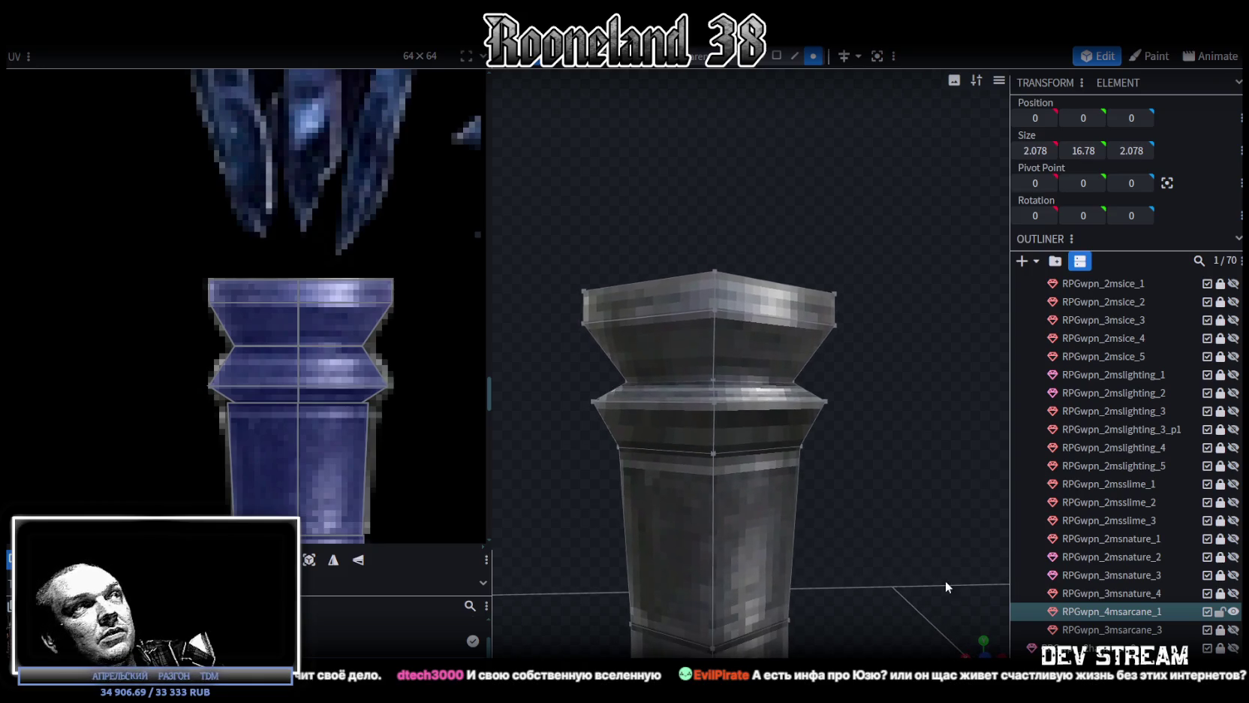
{"action": "left_click", "coordinate": [982, 638]}
{"action": "scroll", "coordinate": [645, 379], "scroll_direction": "up", "scroll_amount": 2}
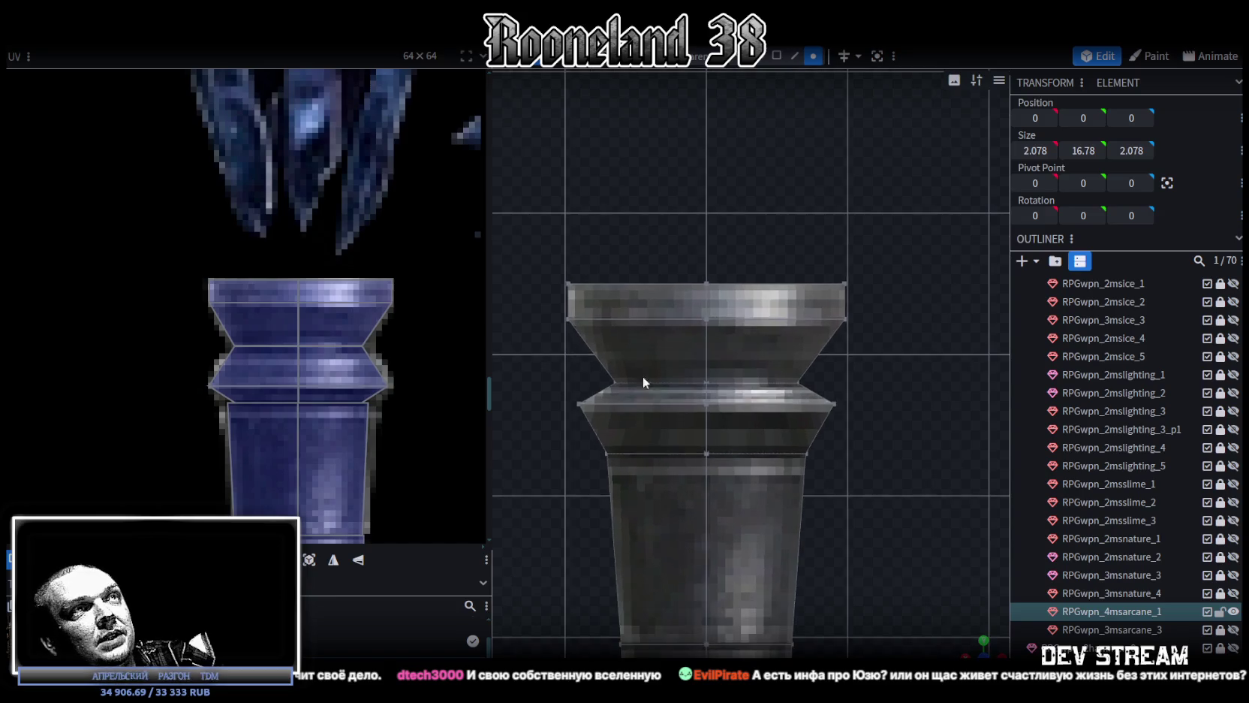
Select the cap's top edge ring and raise it slightly upward
{"action": "left_click", "coordinate": [751, 384]}
{"action": "key", "text": "v"}
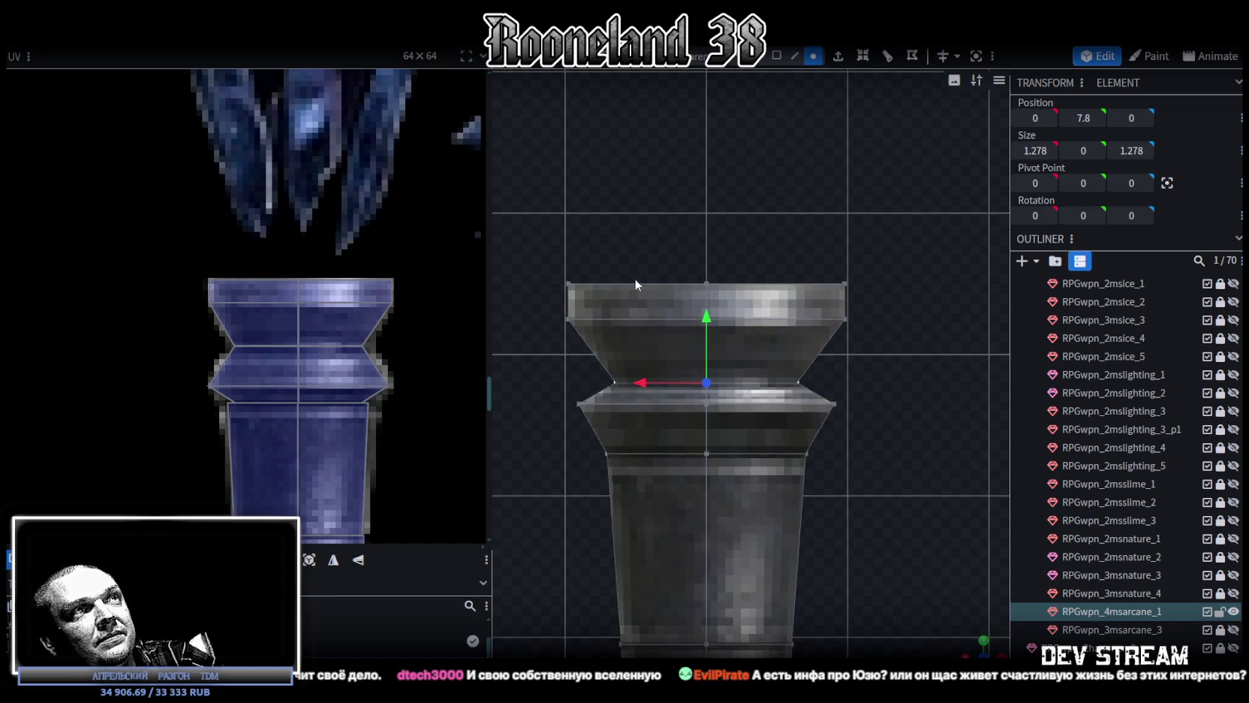
{"action": "left_click_drag", "start_coordinate": [544, 235], "coordinate": [898, 390]}
{"action": "left_click_drag", "start_coordinate": [706, 256], "coordinate": [699, 219]}
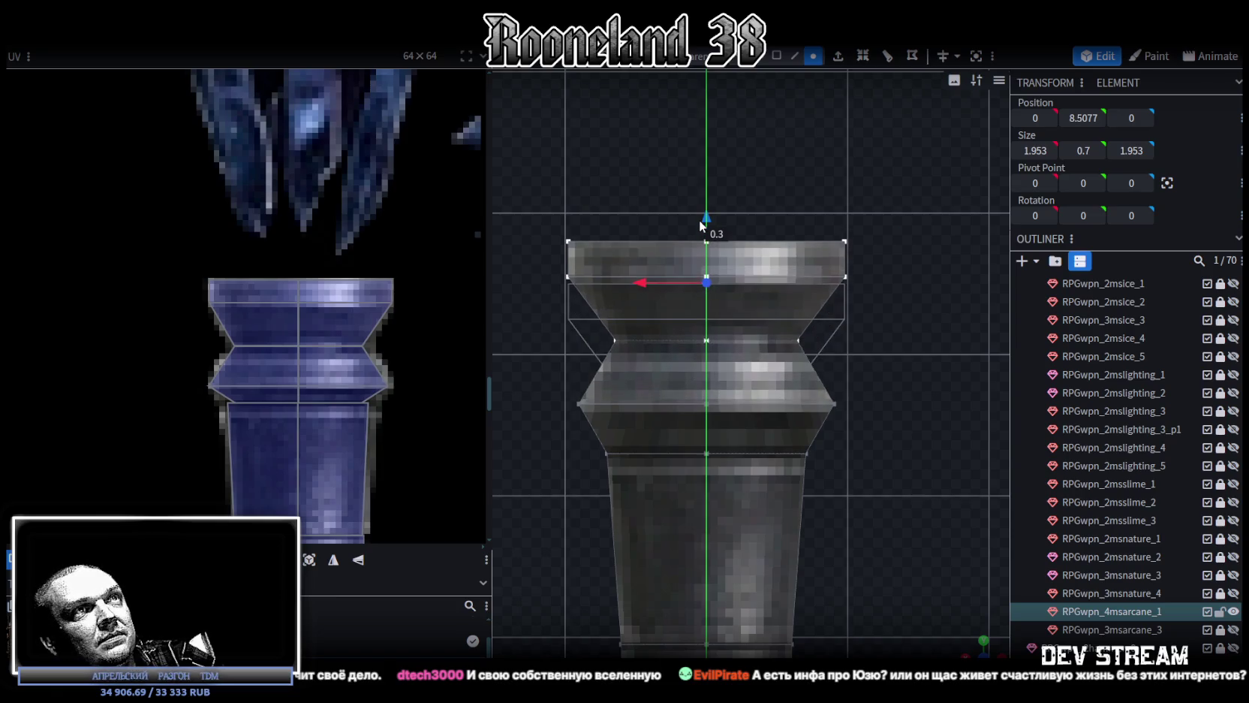
{"action": "scroll", "coordinate": [250, 325], "scroll_direction": "down", "scroll_amount": 2}
{"action": "scroll", "coordinate": [250, 325], "scroll_direction": "down", "scroll_amount": 1}
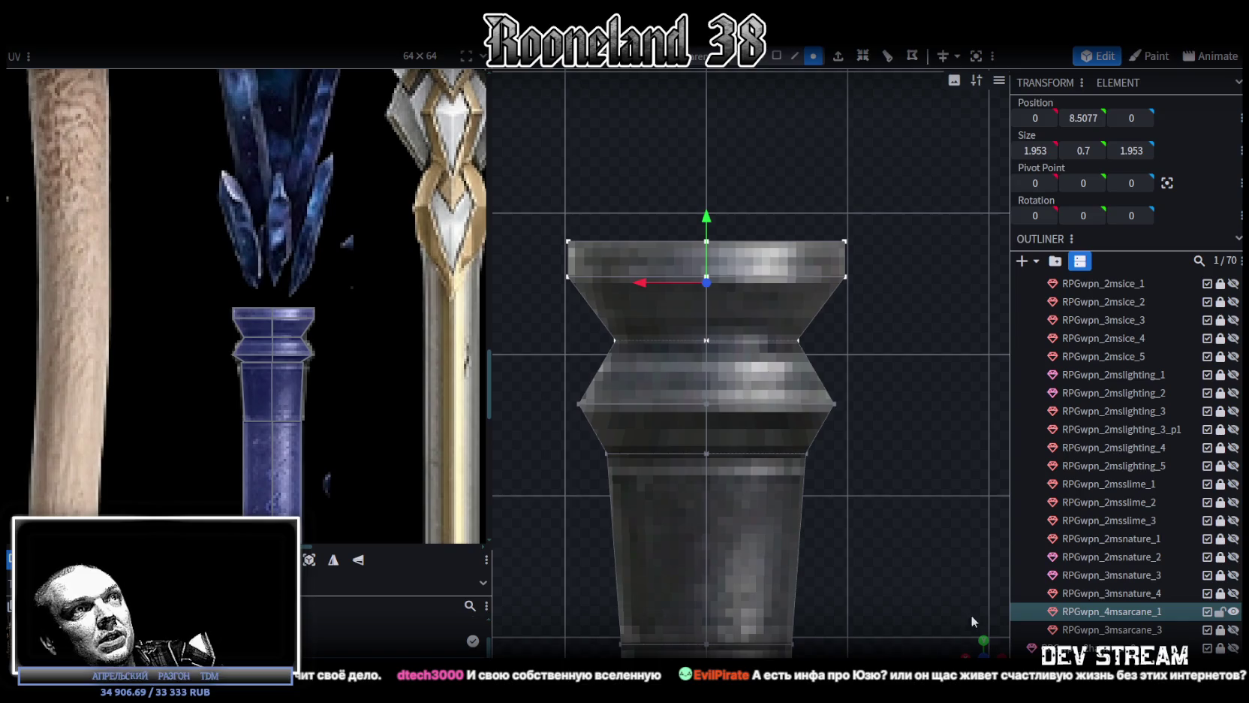
Lower the collar's middle edge ring slightly to 7.55
{"action": "left_click_drag", "start_coordinate": [536, 426], "coordinate": [886, 392]}
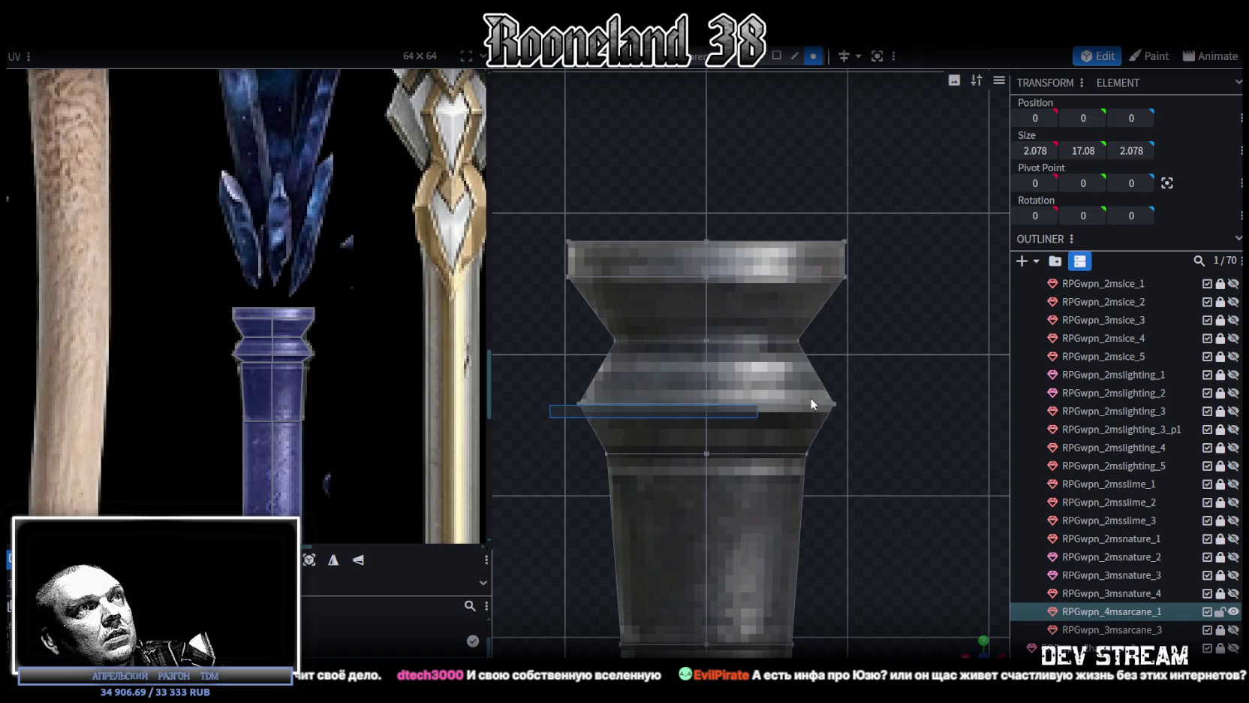
{"action": "left_click_drag", "start_coordinate": [705, 343], "coordinate": [703, 347]}
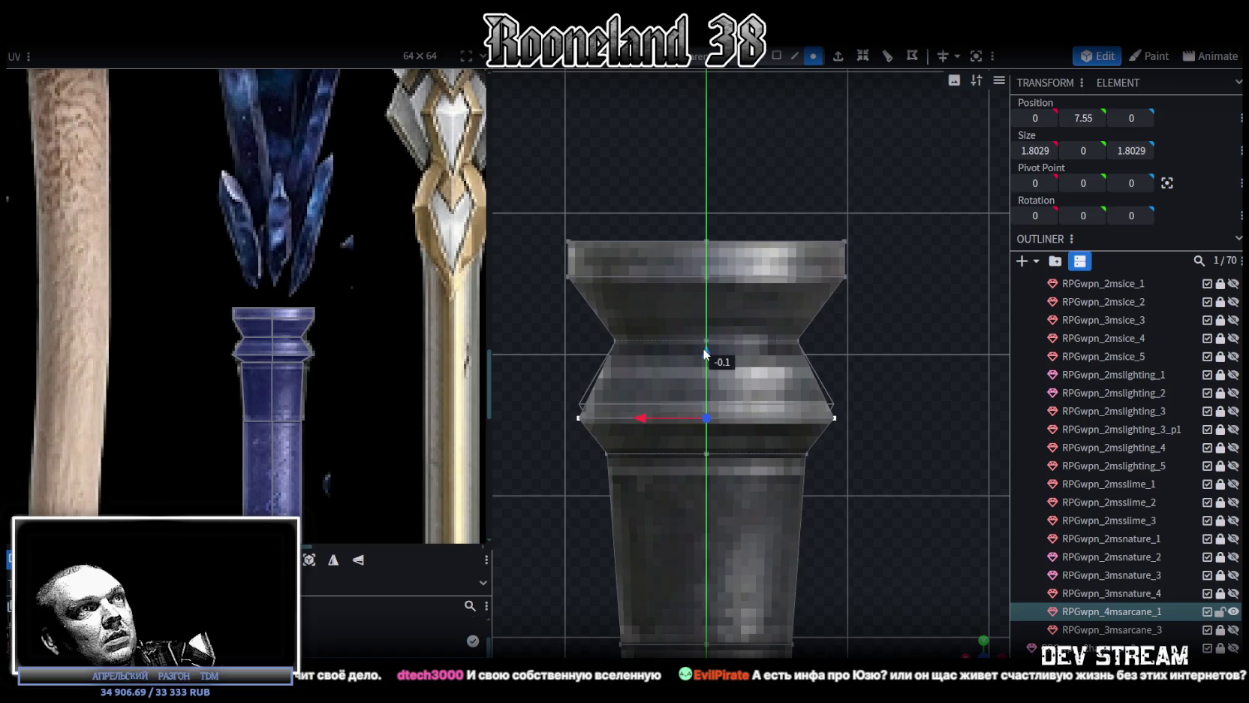
{"action": "scroll", "coordinate": [230, 366], "scroll_direction": "up", "scroll_amount": 2}
{"action": "scroll", "coordinate": [241, 334], "scroll_direction": "up", "scroll_amount": 2}
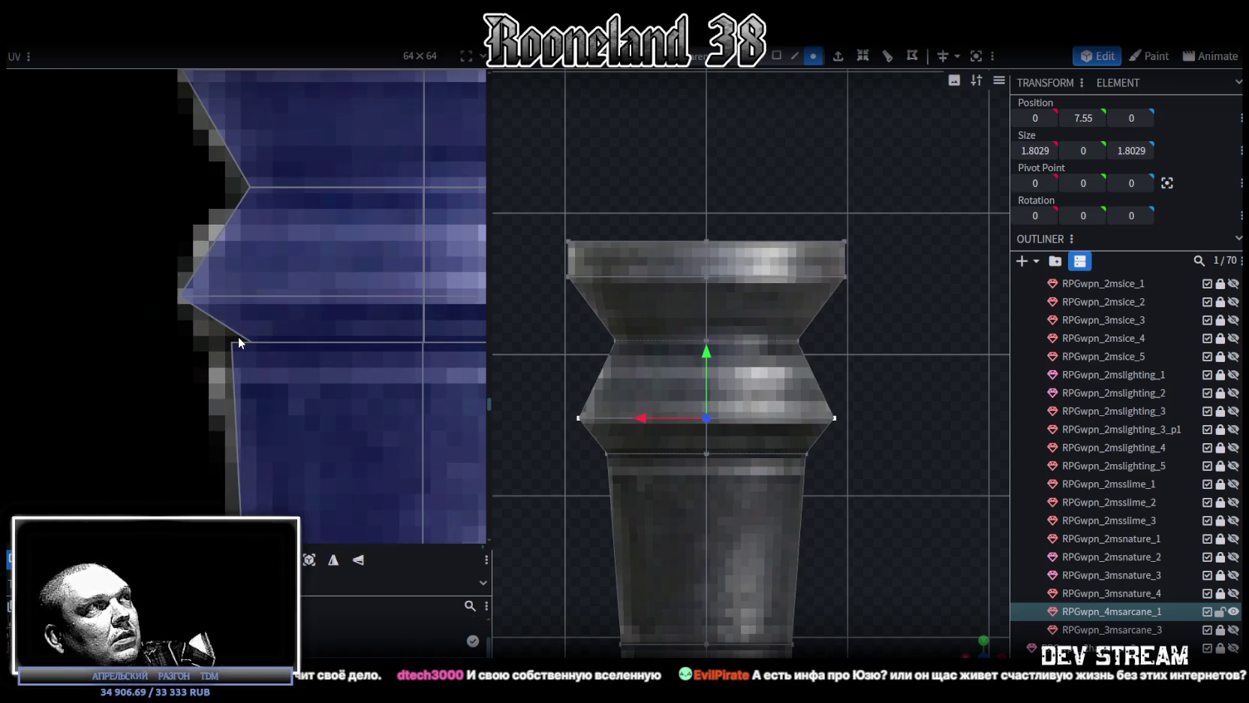
Merge the collar's flare-corner UV vertices and shift the UV points to fit the tapered handle texture
{"action": "left_click", "coordinate": [253, 343]}
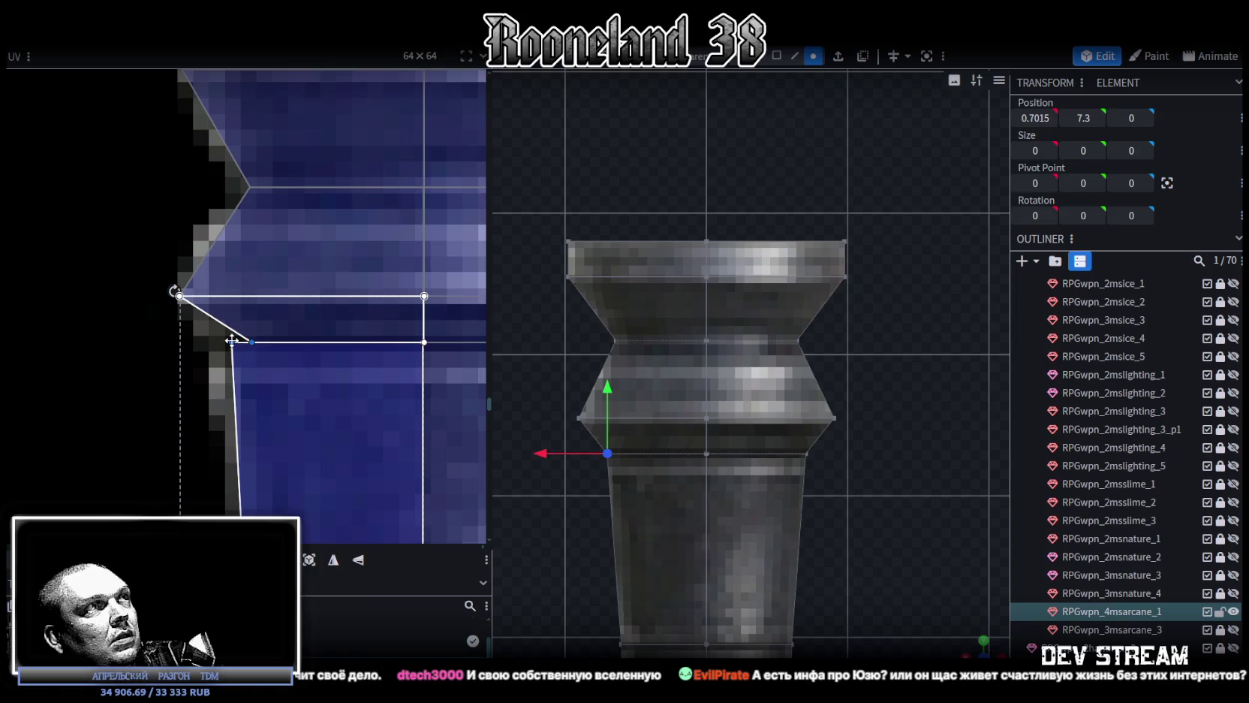
{"action": "right_click", "coordinate": [232, 341]}
{"action": "left_click", "coordinate": [291, 498]}
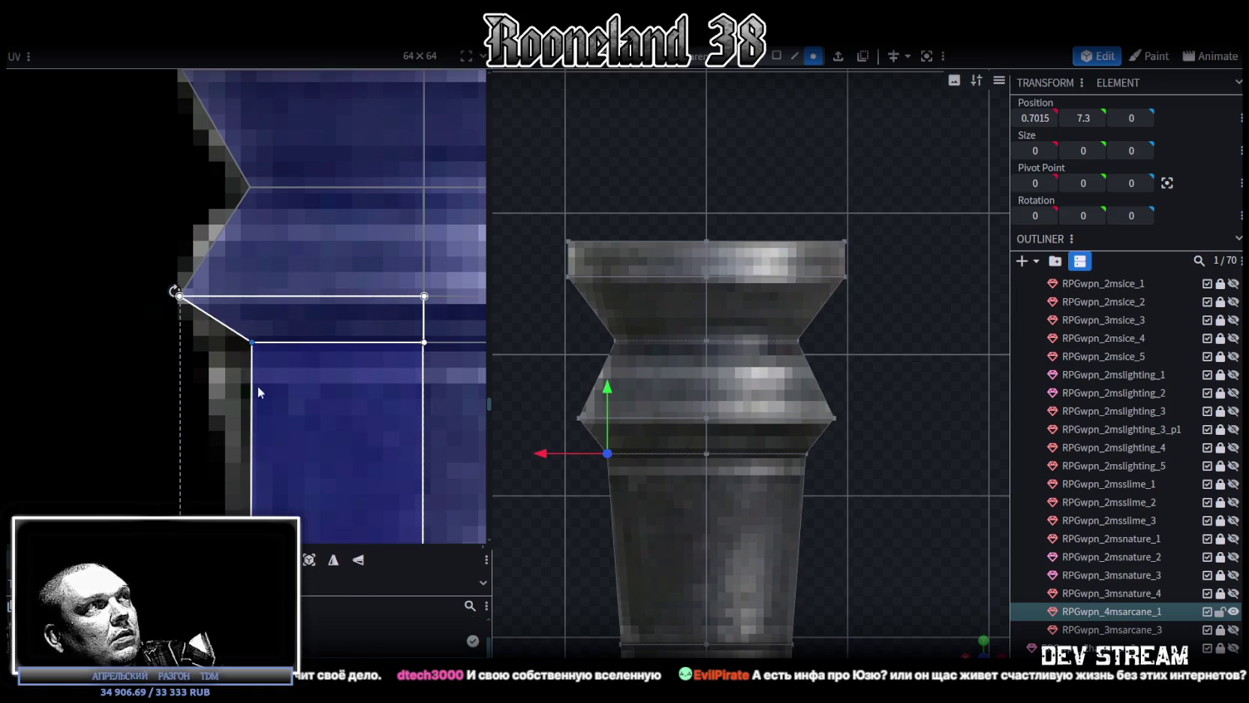
{"action": "left_click_drag", "start_coordinate": [254, 341], "coordinate": [241, 346]}
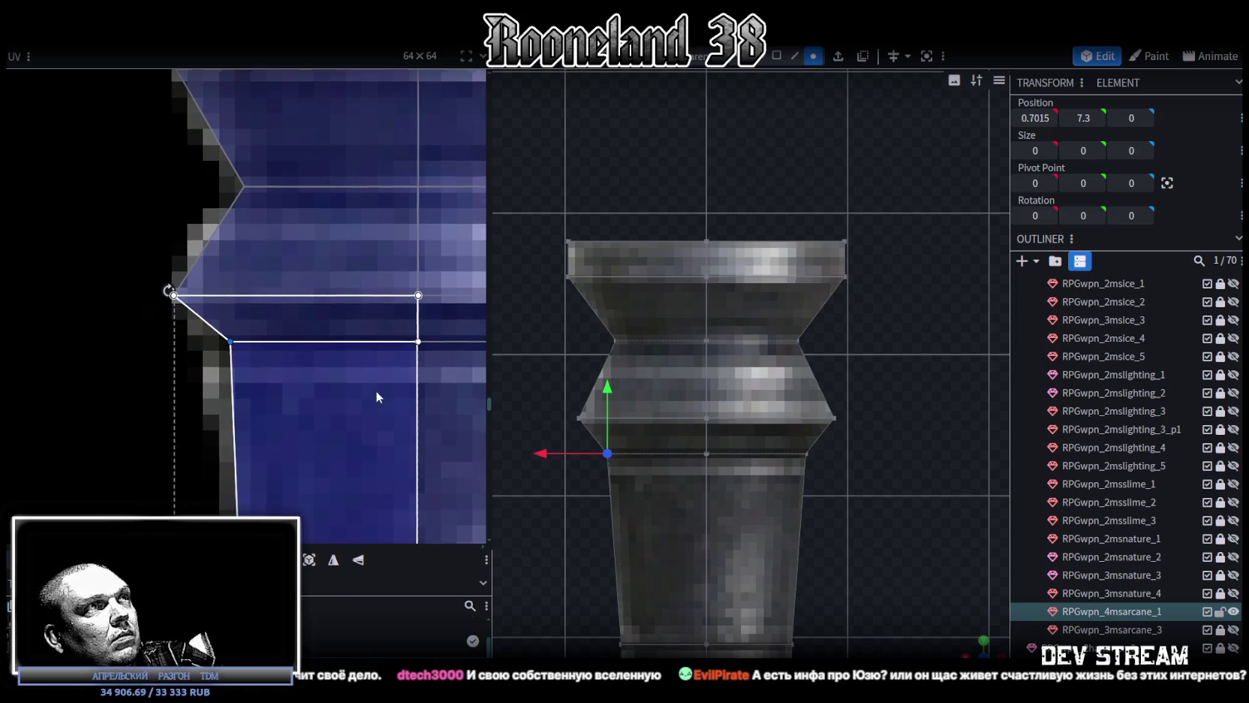
{"action": "scroll", "coordinate": [383, 390], "scroll_direction": "right", "scroll_amount": 5}
{"action": "left_click_drag", "start_coordinate": [437, 330], "coordinate": [379, 318]}
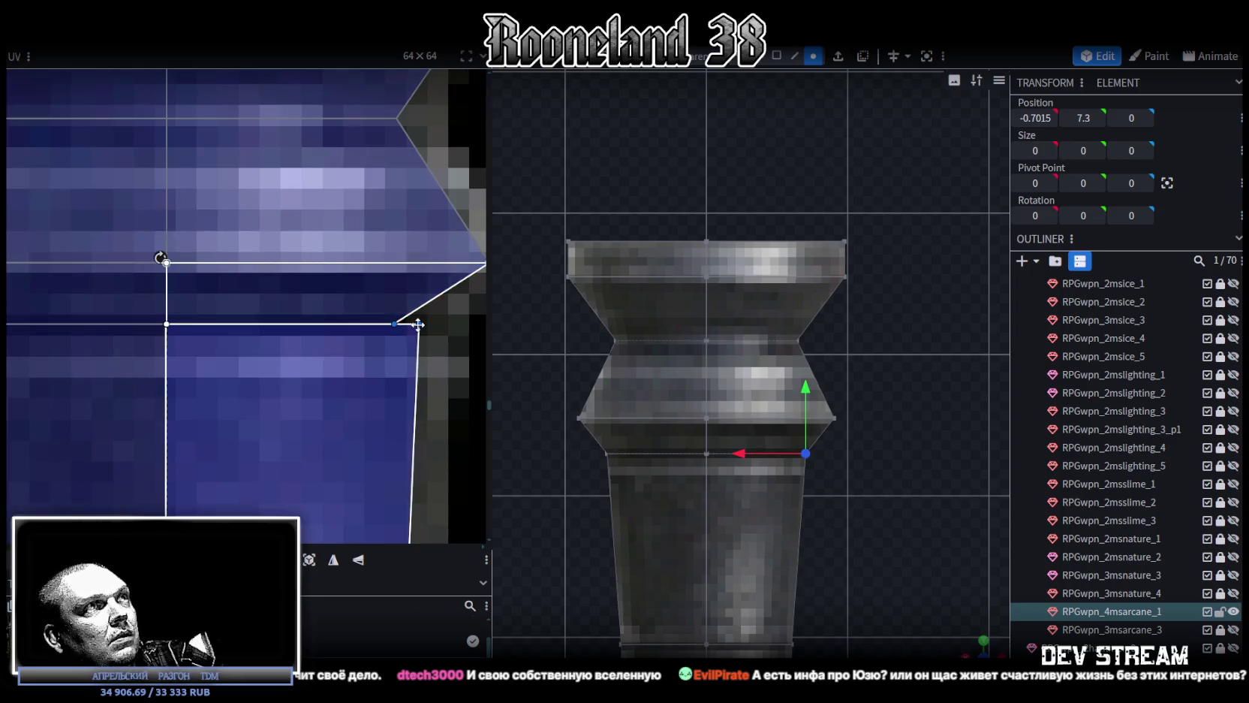
{"action": "right_click", "coordinate": [418, 263]}
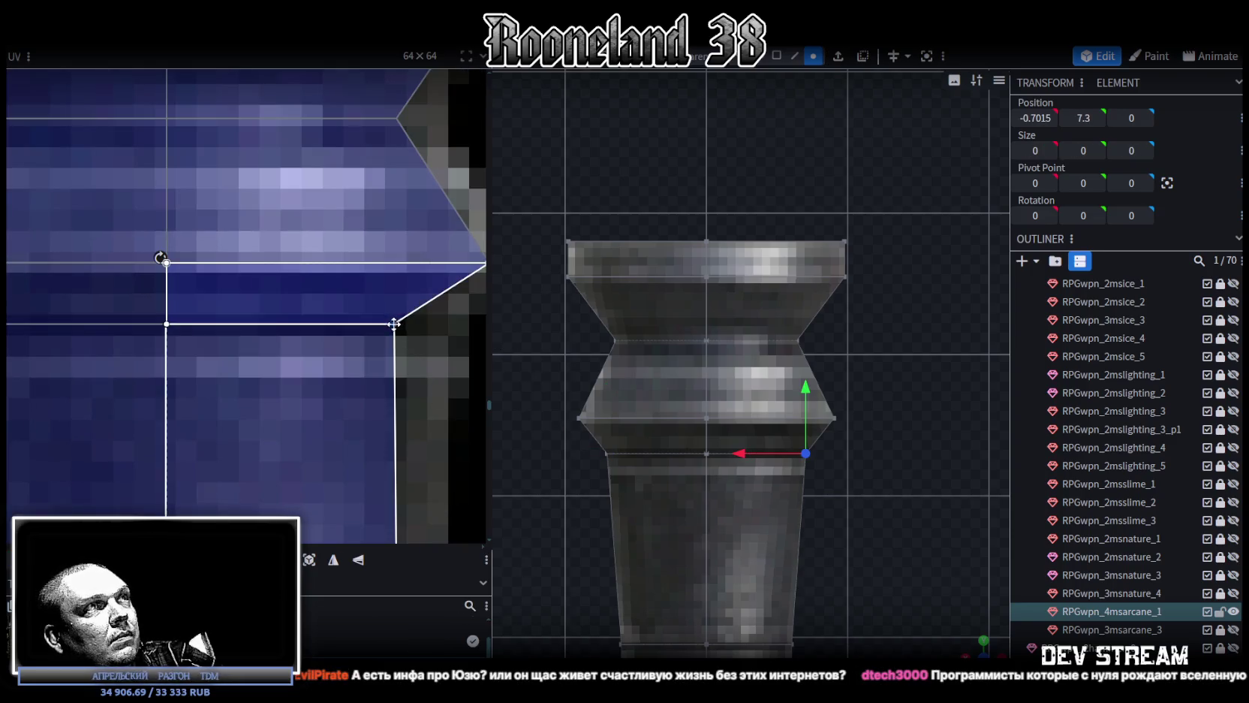
{"action": "scroll", "coordinate": [417, 372], "scroll_direction": "down", "scroll_amount": 3}
{"action": "scroll", "coordinate": [421, 387], "scroll_direction": "down", "scroll_amount": 5}
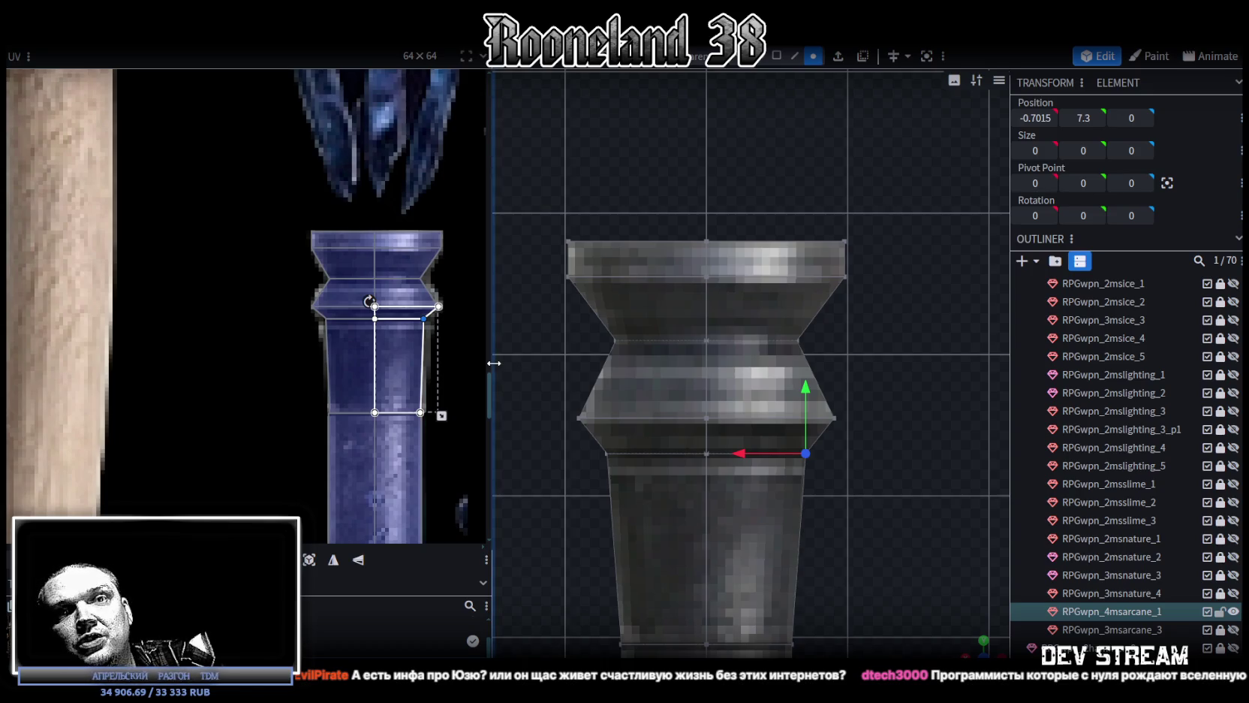
{"action": "key", "text": "Escape"}
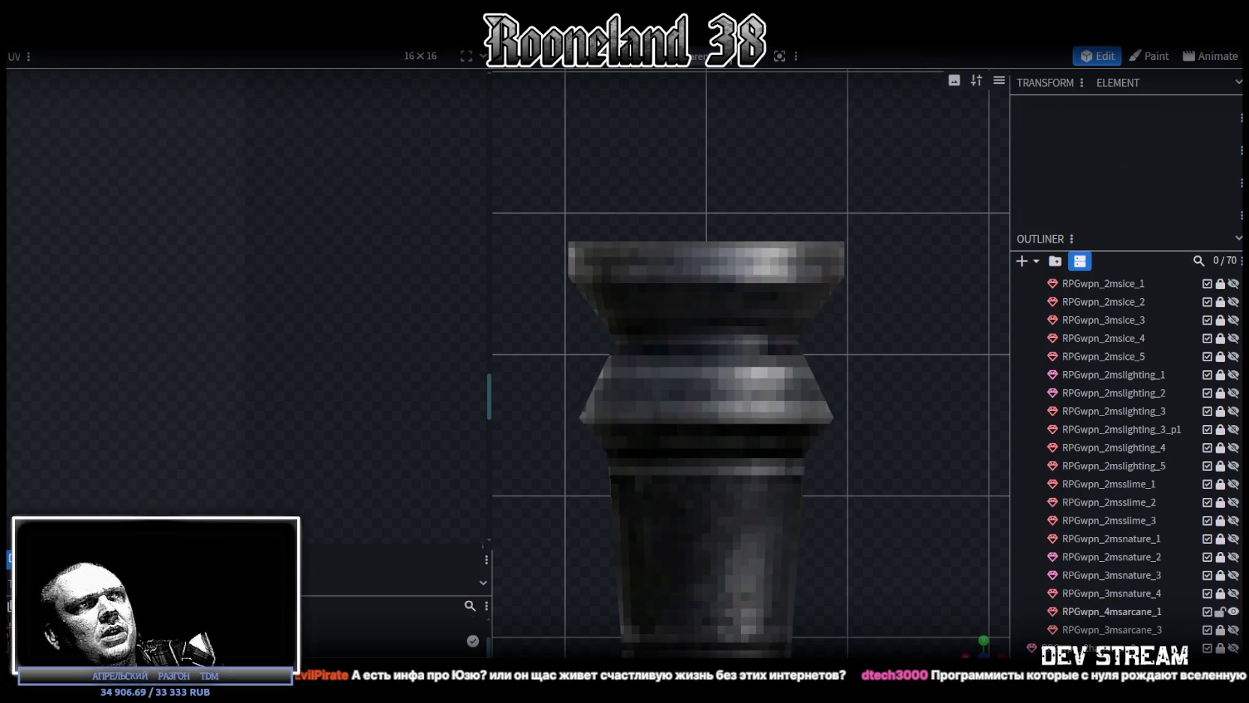
Orbit around the column to inspect the reshaped collar in perspective
{"action": "scroll", "coordinate": [788, 446], "scroll_direction": "down", "scroll_amount": 2}
{"action": "mouse_move", "coordinate": [976, 638]}
{"action": "left_mouse_down"}
{"action": "mouse_move", "coordinate": [699, 401]}
{"action": "mouse_move", "coordinate": [816, 463]}
{"action": "mouse_move", "coordinate": [905, 473]}
{"action": "left_mouse_up"}
{"action": "scroll", "coordinate": [307, 255], "scroll_direction": "down", "scroll_amount": 3}
{"action": "scroll", "coordinate": [360, 378], "scroll_direction": "down", "scroll_amount": 3}
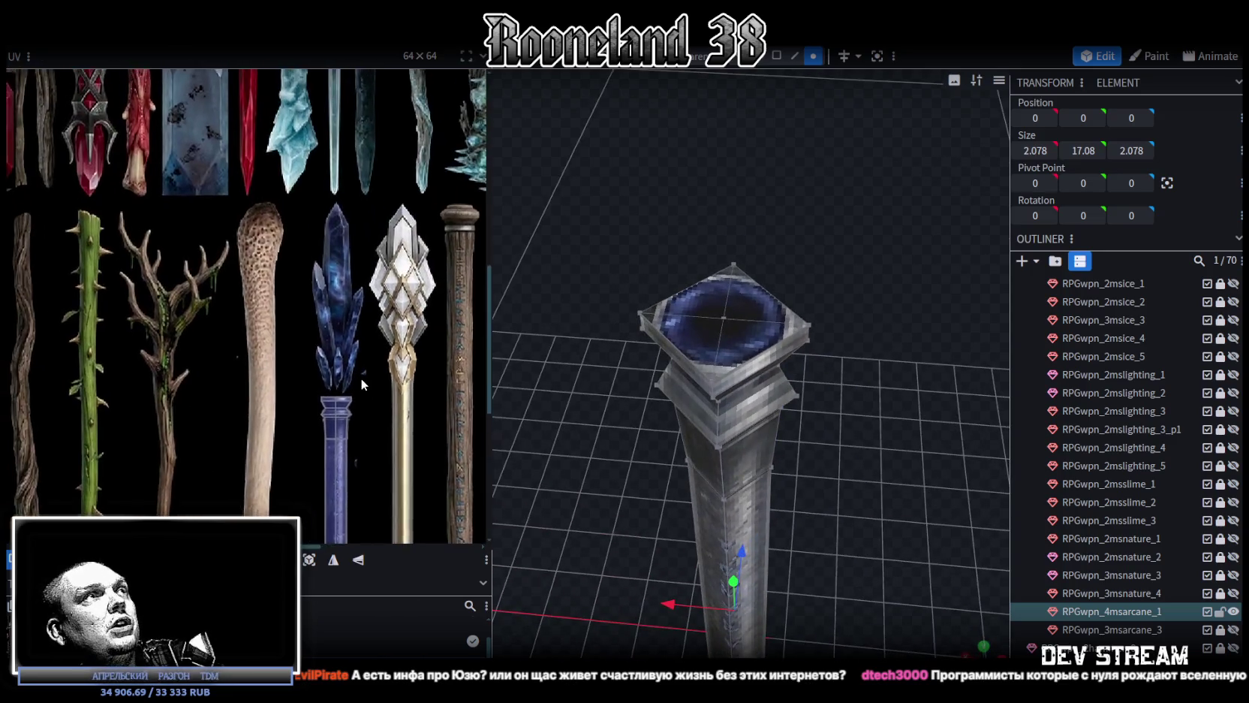
{"action": "scroll", "coordinate": [643, 438], "scroll_direction": "down", "scroll_amount": 2}
{"action": "left_click_drag", "start_coordinate": [776, 476], "coordinate": [880, 444]}
{"action": "scroll", "coordinate": [302, 327], "scroll_direction": "down", "scroll_amount": 3}
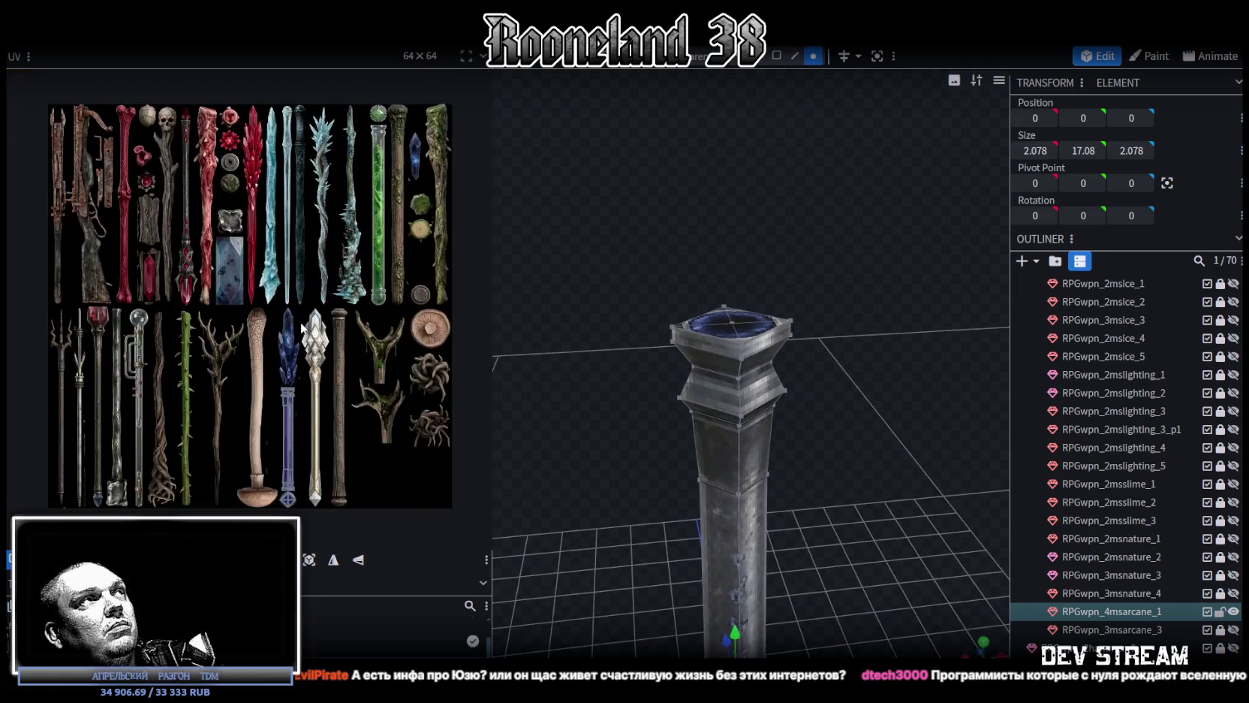
{"action": "scroll", "coordinate": [270, 315], "scroll_direction": "up", "scroll_amount": 3}
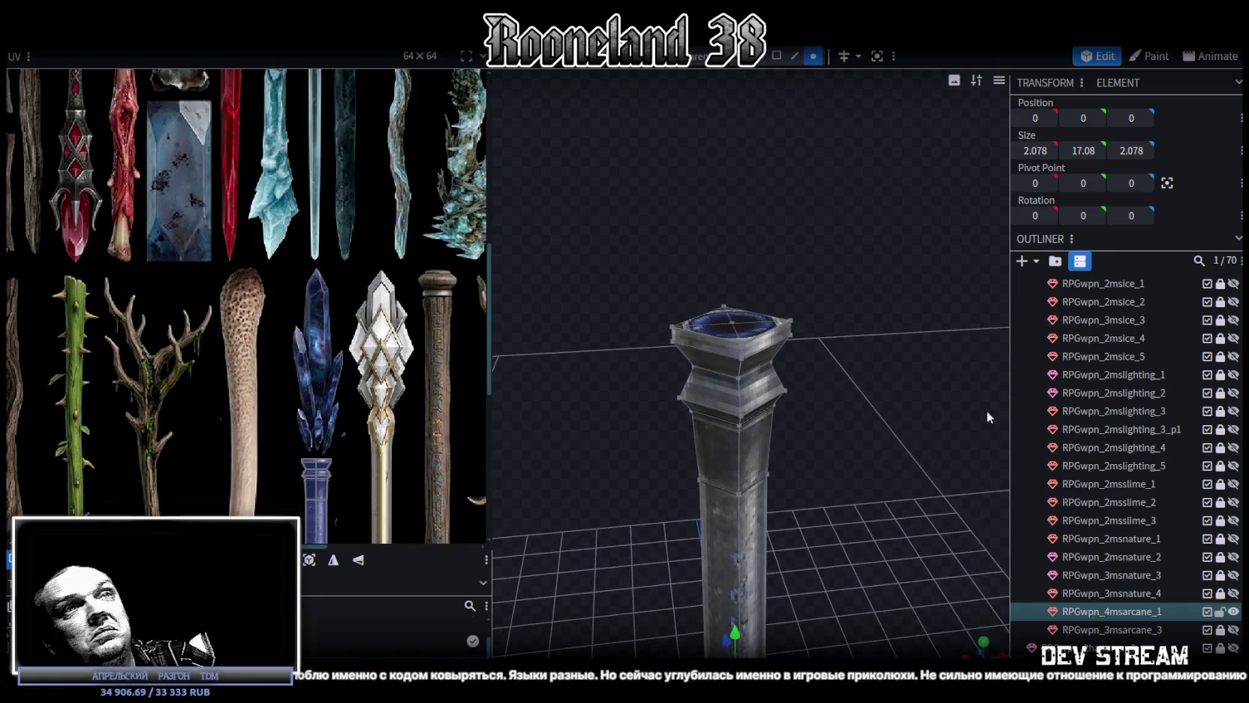
{"action": "mouse_move", "coordinate": [856, 429]}
{"action": "left_mouse_down"}
{"action": "mouse_move", "coordinate": [892, 411]}
{"action": "mouse_move", "coordinate": [861, 456]}
{"action": "mouse_move", "coordinate": [993, 434]}
{"action": "mouse_move", "coordinate": [862, 442]}
{"action": "mouse_move", "coordinate": [874, 441]}
{"action": "left_mouse_up"}
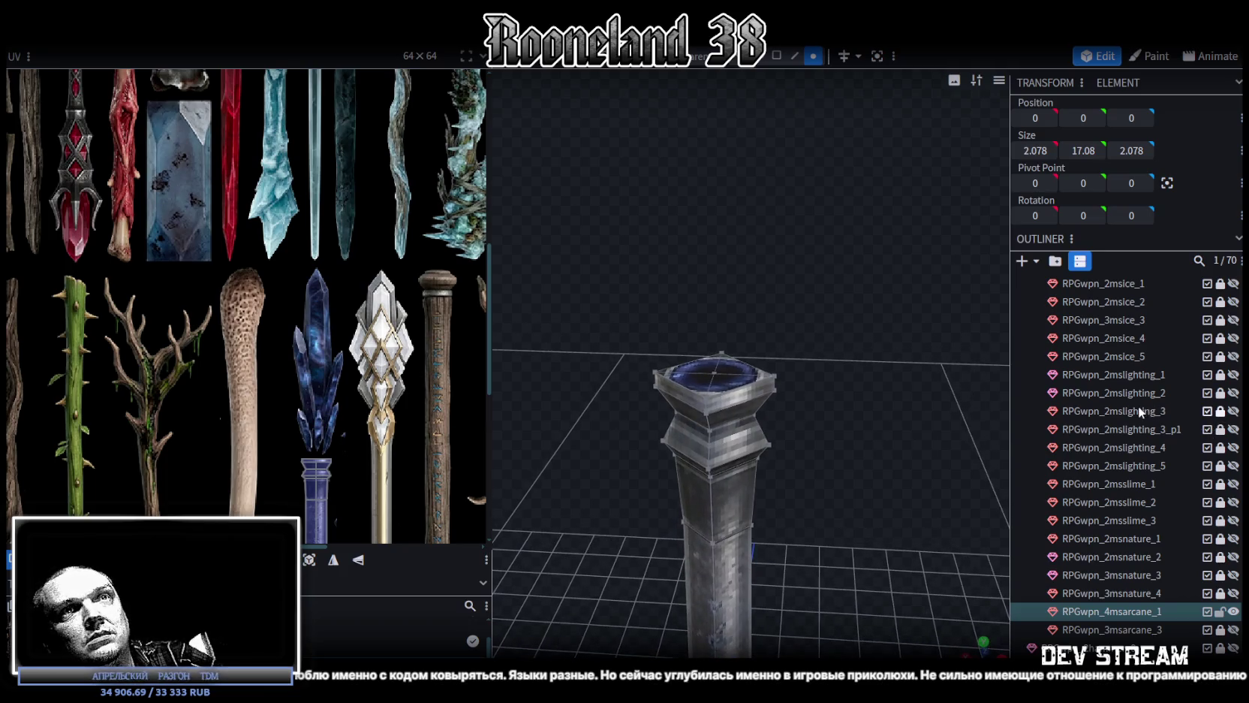
Unhide the RPGwpn_2msblood_5 red crystal and select it together with RPGwpn_2msblood_5_p1
{"action": "scroll", "coordinate": [1139, 411], "scroll_direction": "up", "scroll_amount": 2}
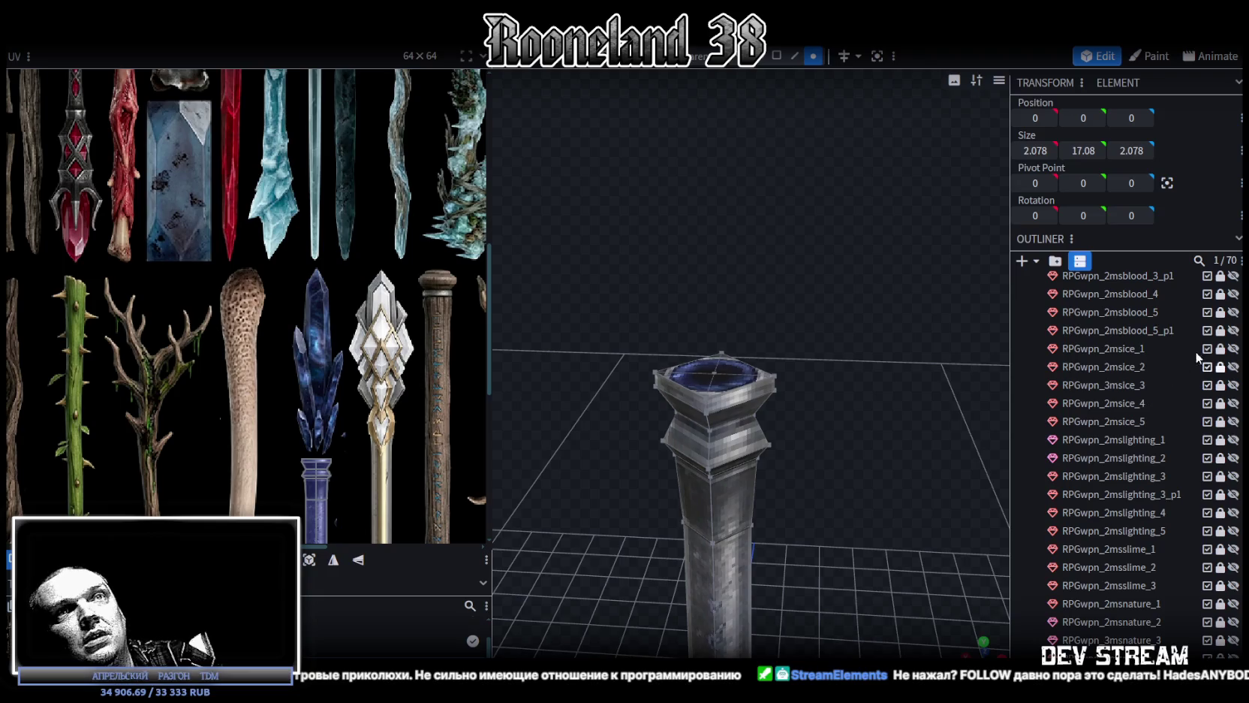
{"action": "scroll", "coordinate": [1236, 355], "scroll_direction": "up", "scroll_amount": 4}
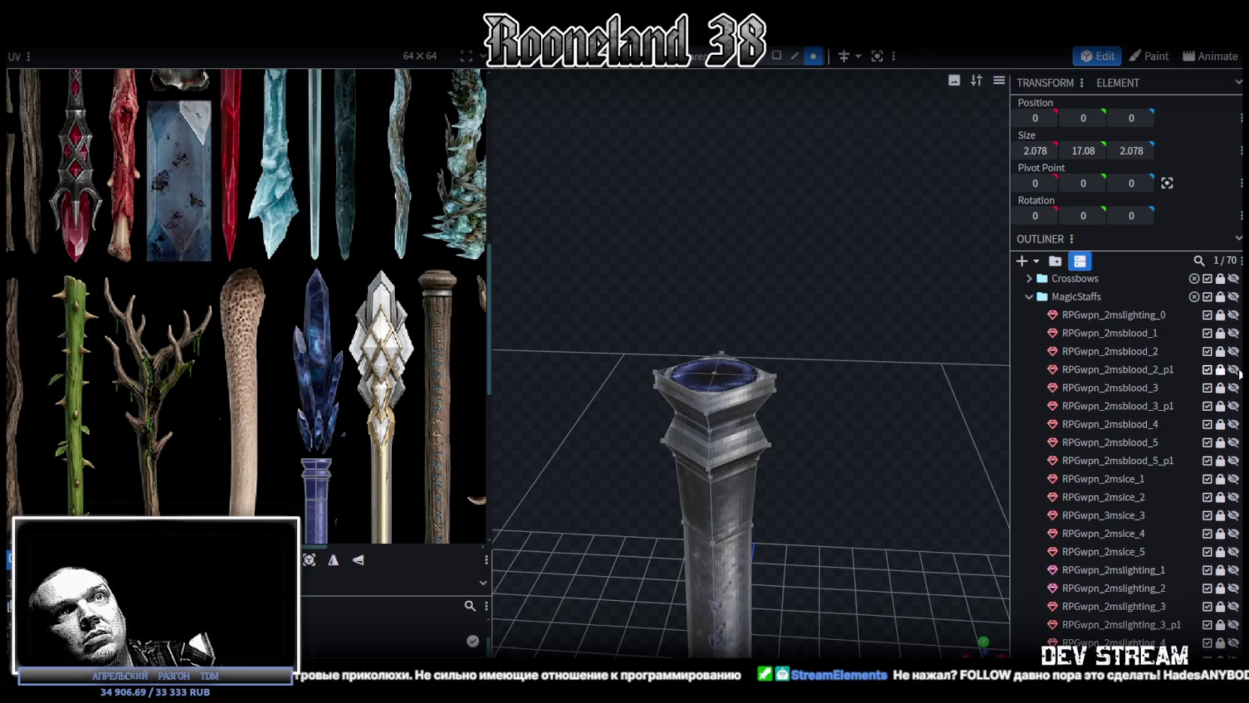
{"action": "left_click", "coordinate": [1234, 461]}
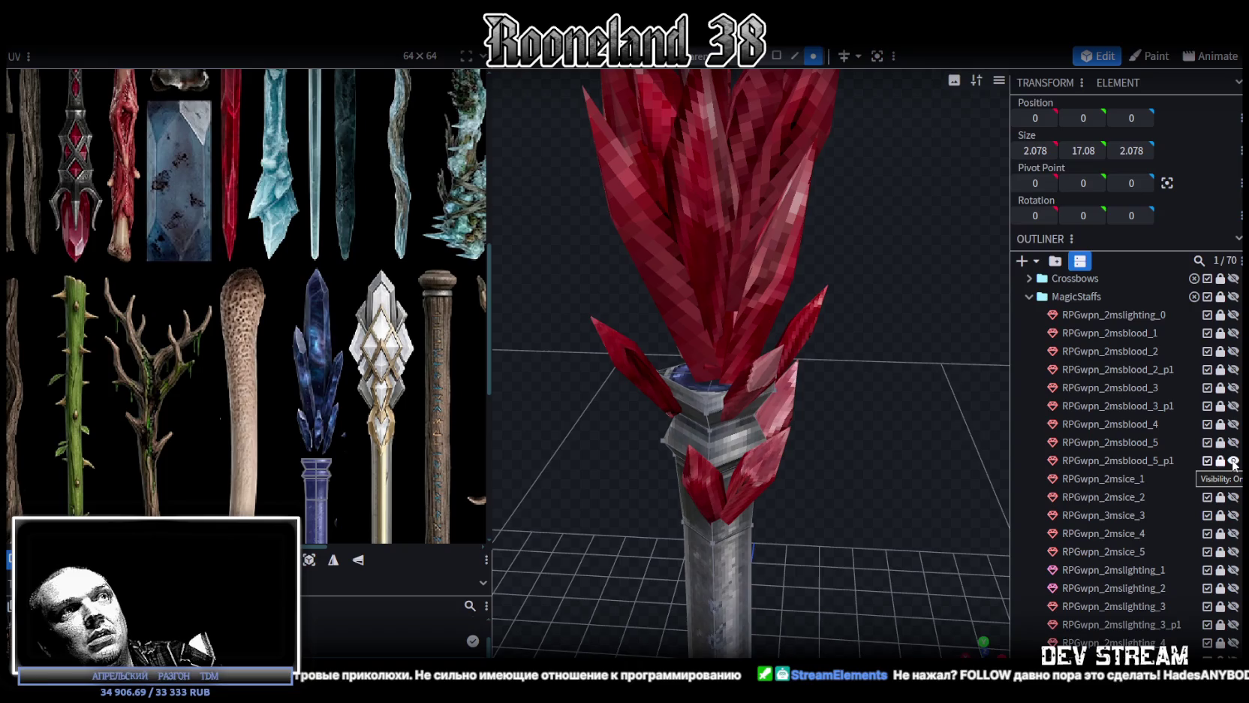
{"action": "left_click", "coordinate": [1234, 461]}
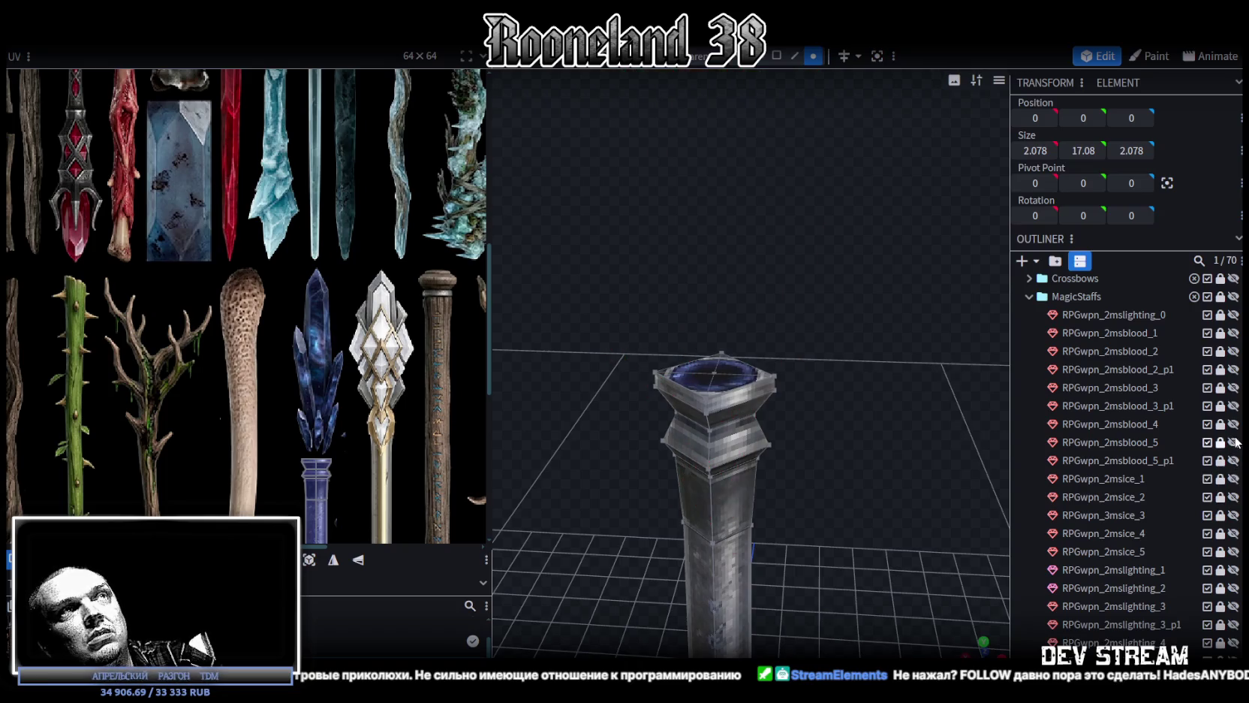
{"action": "left_click", "coordinate": [1234, 442]}
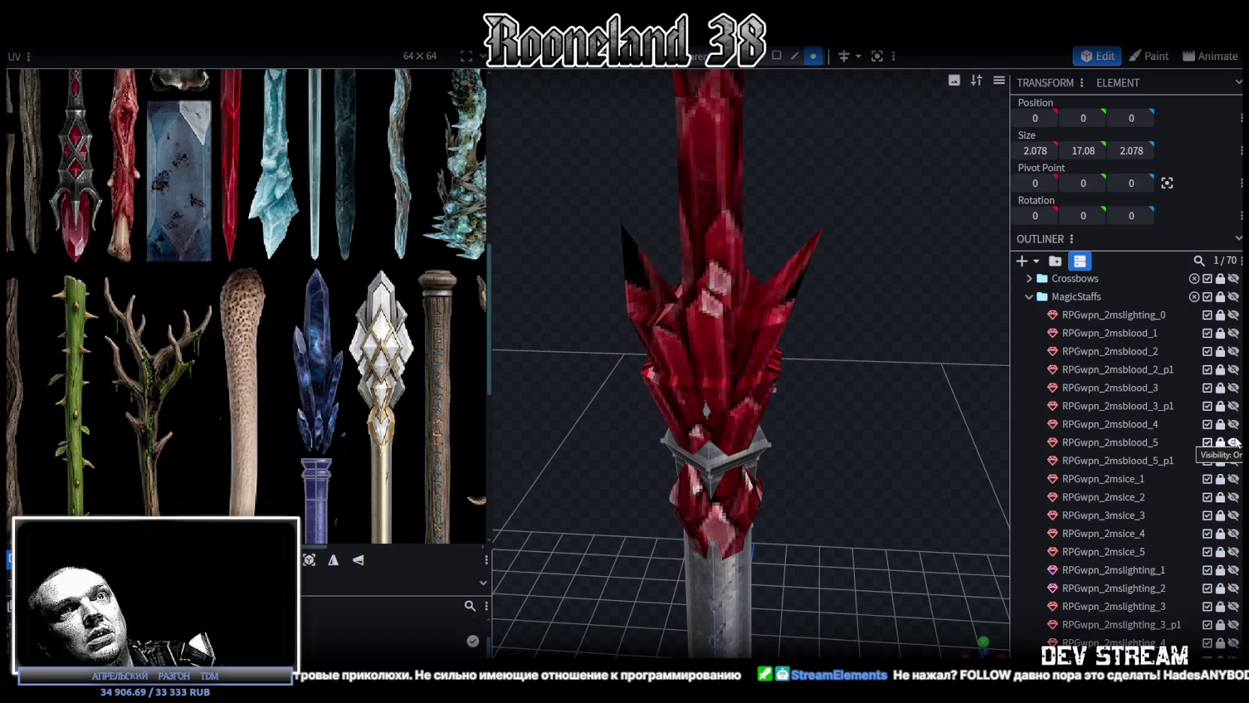
{"action": "left_click_drag", "start_coordinate": [1221, 445], "coordinate": [1226, 463]}
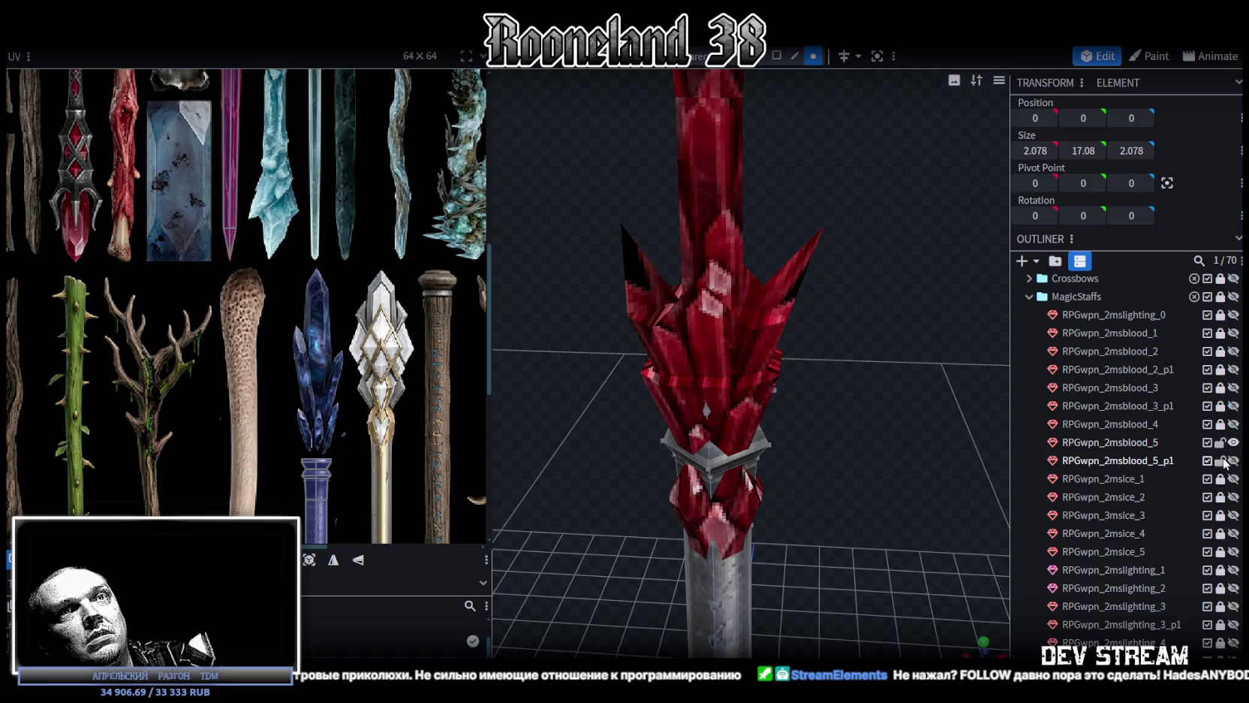
{"action": "left_click", "coordinate": [1132, 441]}
{"action": "left_click", "coordinate": [1133, 462], "text": "ctrl"}
Duplicate the red crystal parts and select the copies RPGwpn_2msblood_6 and RPGwpn_2msblood_5_p2
{"action": "key", "text": "ctrl+d"}
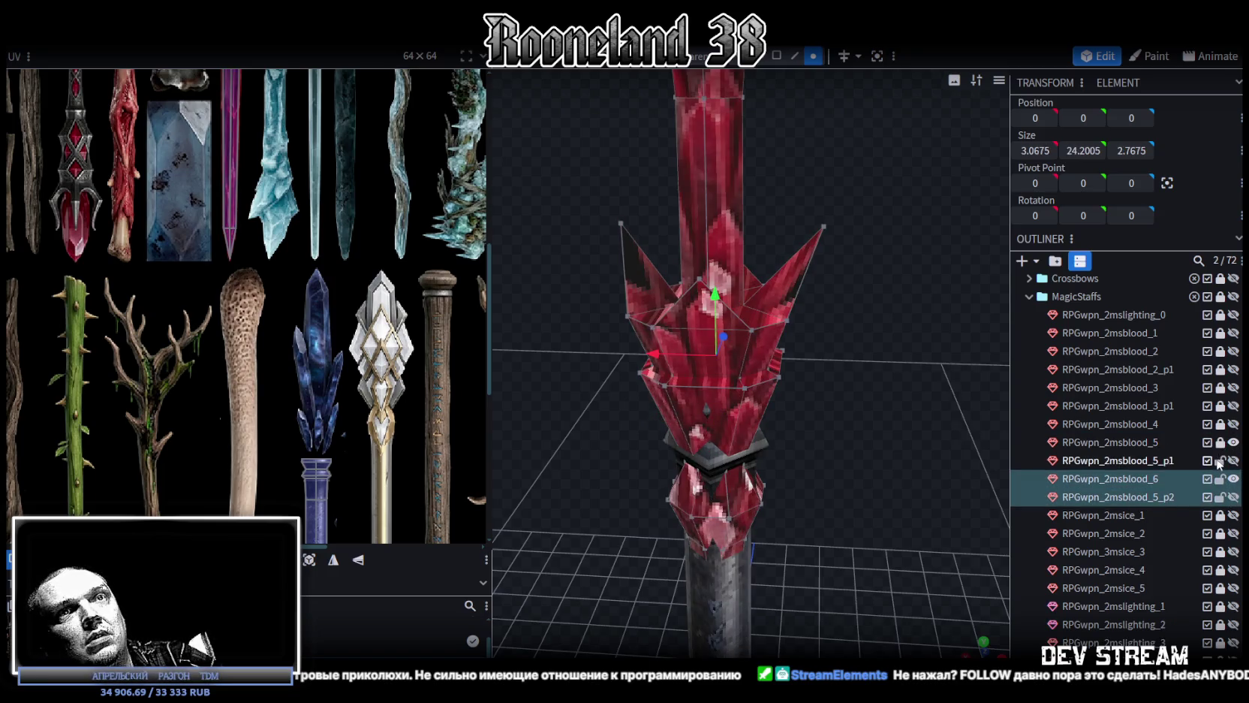
{"action": "left_click", "coordinate": [1123, 478]}
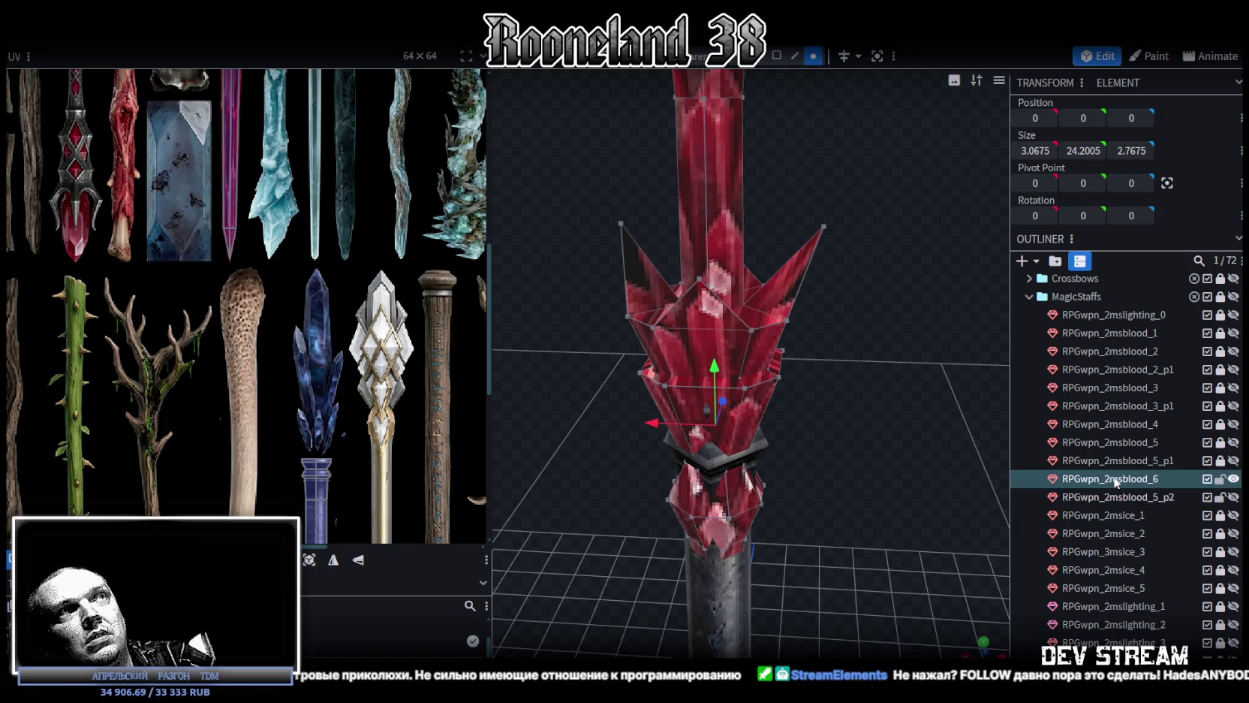
{"action": "scroll", "coordinate": [854, 443], "scroll_direction": "down", "scroll_amount": 2}
{"action": "scroll", "coordinate": [863, 436], "scroll_direction": "down", "scroll_amount": 1}
{"action": "scroll", "coordinate": [866, 413], "scroll_direction": "down", "scroll_amount": 1}
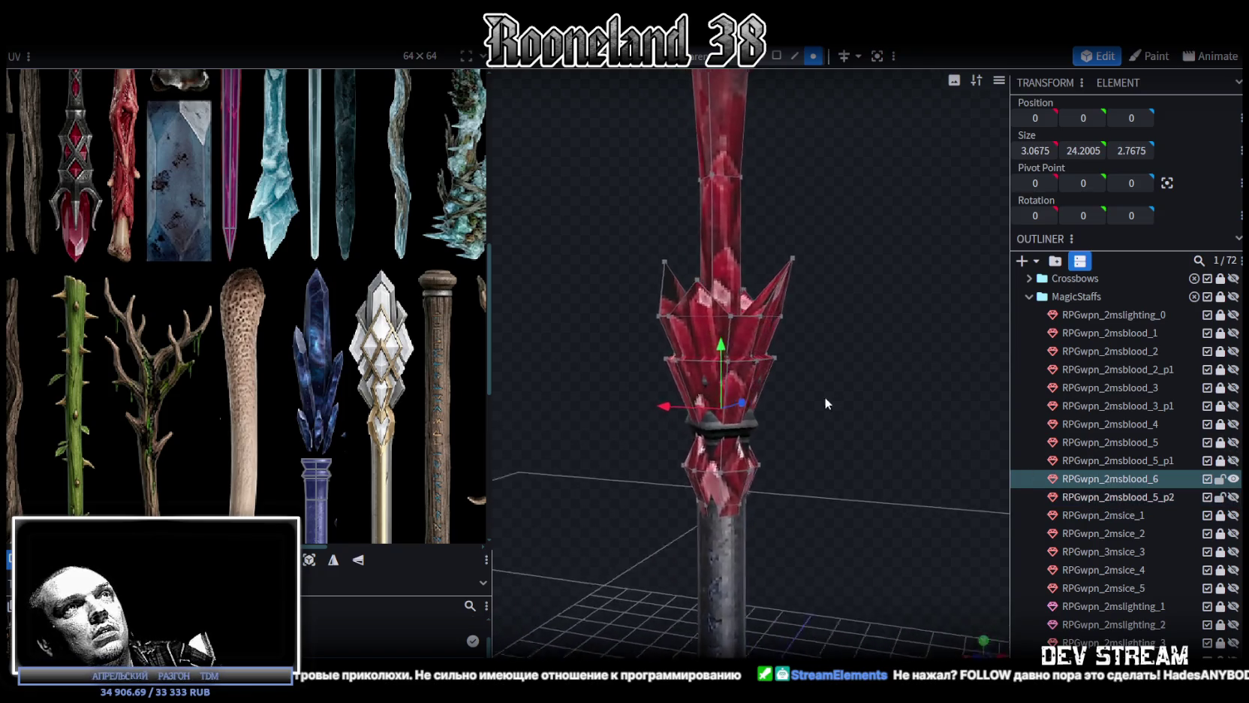
{"action": "left_click_drag", "start_coordinate": [825, 396], "coordinate": [872, 393]}
{"action": "scroll", "coordinate": [866, 401], "scroll_direction": "up", "scroll_amount": 1}
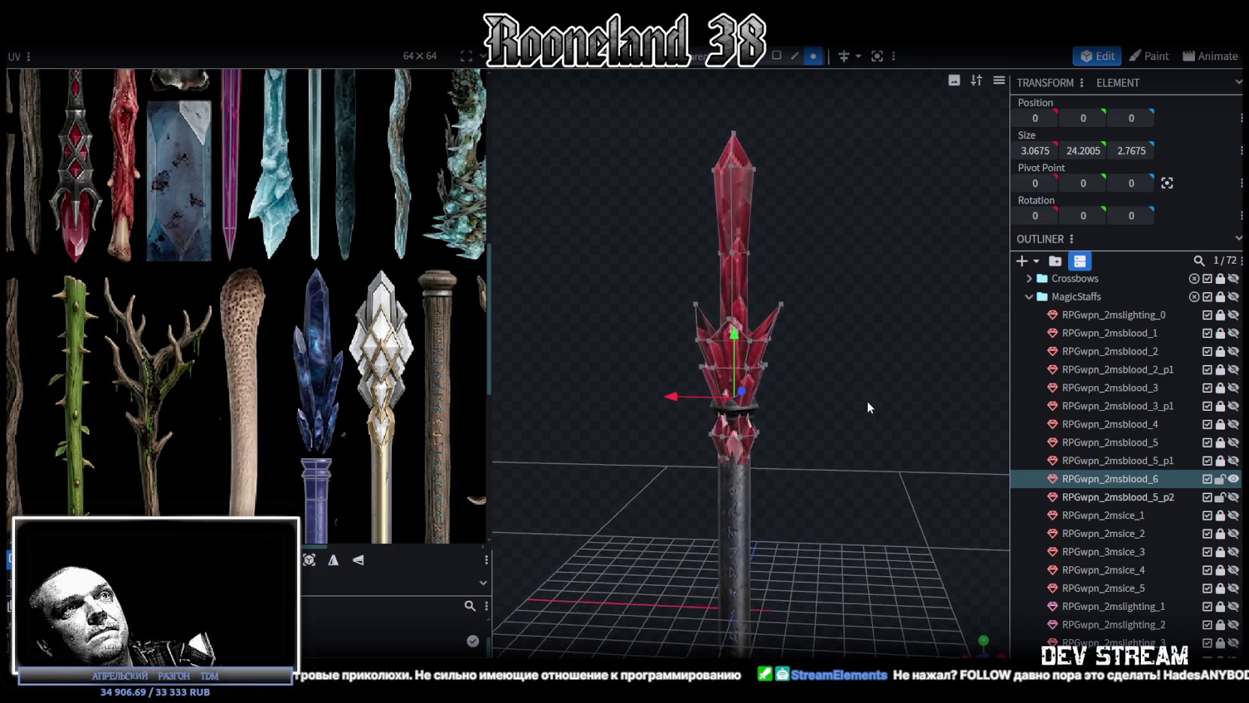
{"action": "scroll", "coordinate": [869, 409], "scroll_direction": "up", "scroll_amount": 1}
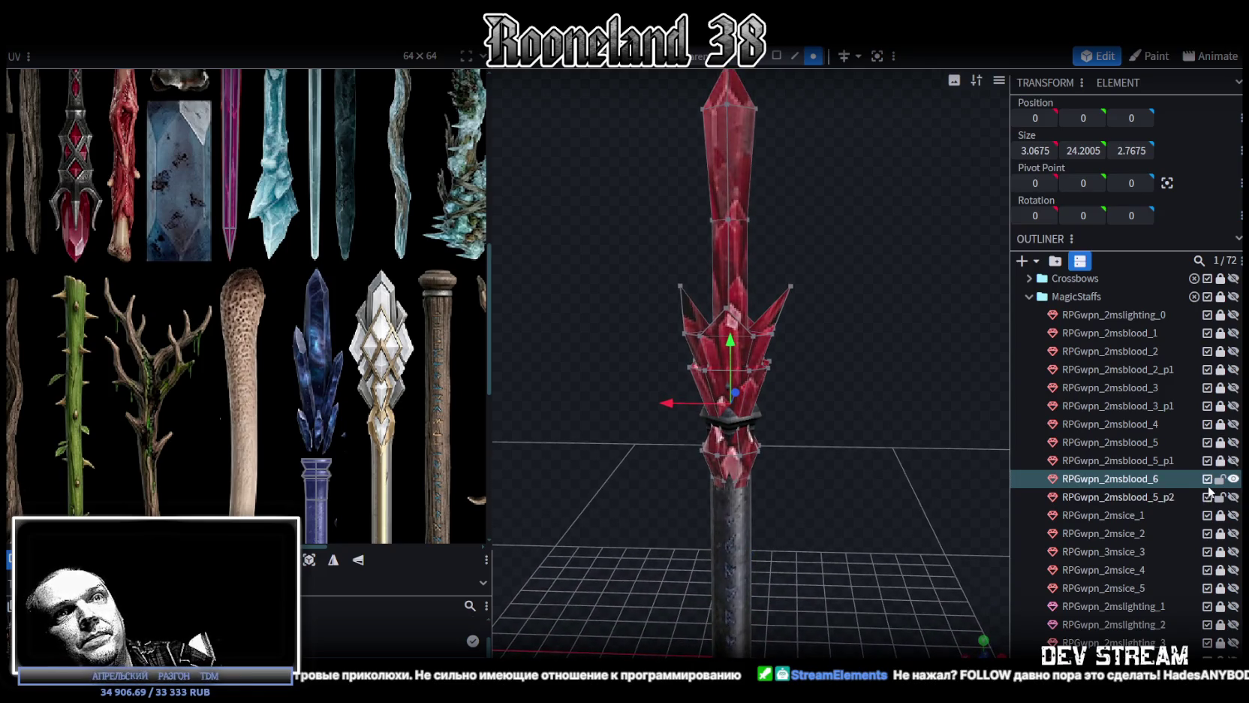
{"action": "left_click", "coordinate": [1154, 497], "text": "ctrl"}
{"action": "scroll", "coordinate": [1148, 492], "scroll_direction": "down", "scroll_amount": 3}
{"action": "scroll", "coordinate": [1149, 481], "scroll_direction": "up", "scroll_amount": 2}
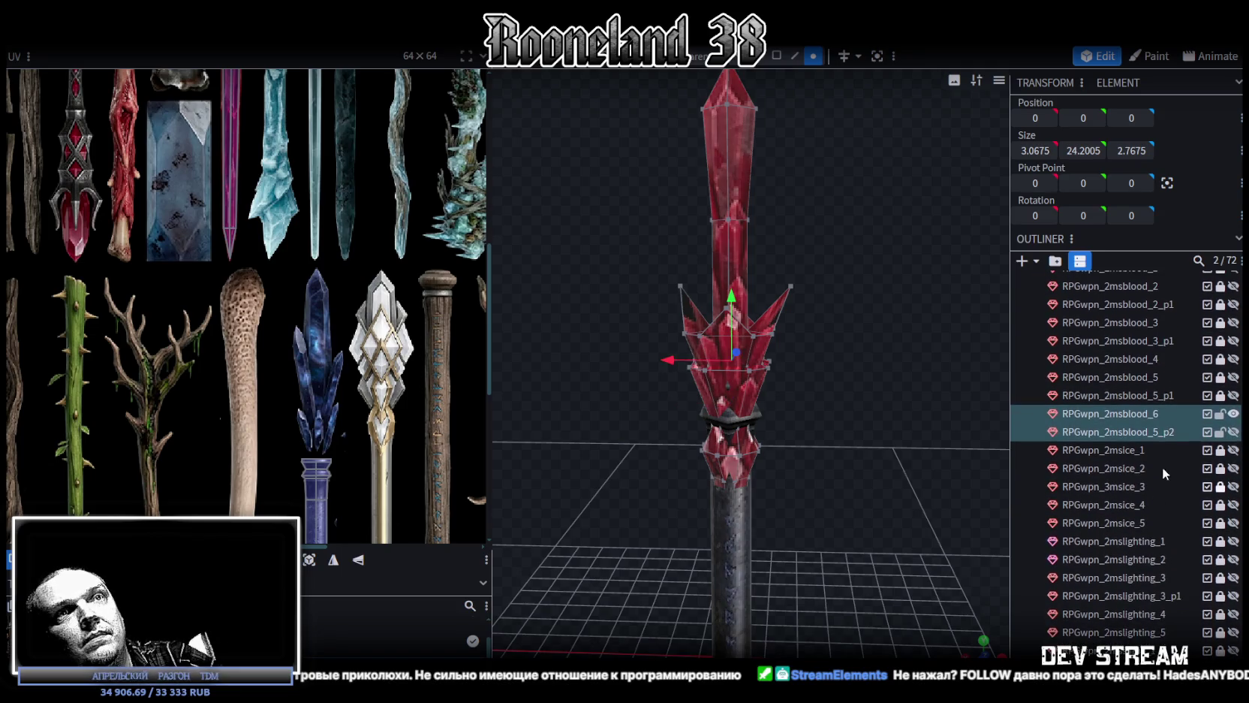
{"action": "scroll", "coordinate": [1200, 517], "scroll_direction": "down", "scroll_amount": 1}
{"action": "scroll", "coordinate": [1200, 511], "scroll_direction": "down", "scroll_amount": 3}
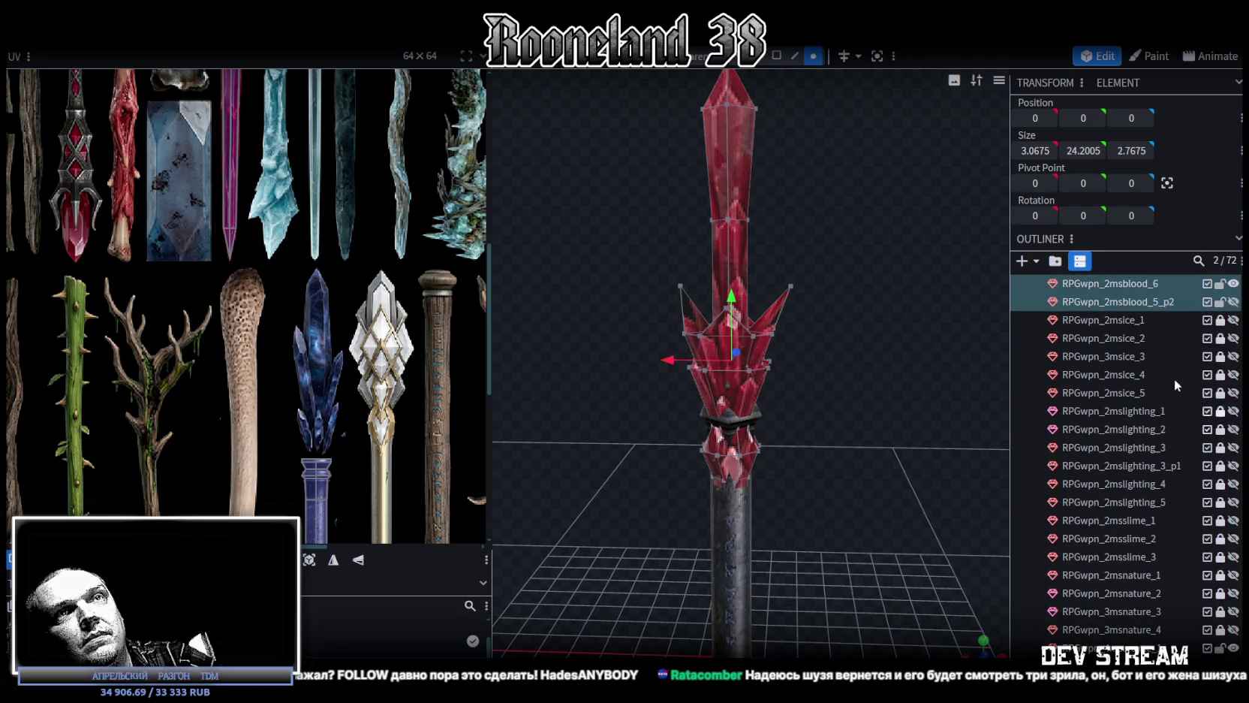
Move both copies under RPGwpn_4msarcane_1, then hide and lock that metal handle
{"action": "left_click_drag", "start_coordinate": [1135, 301], "coordinate": [1119, 634]}
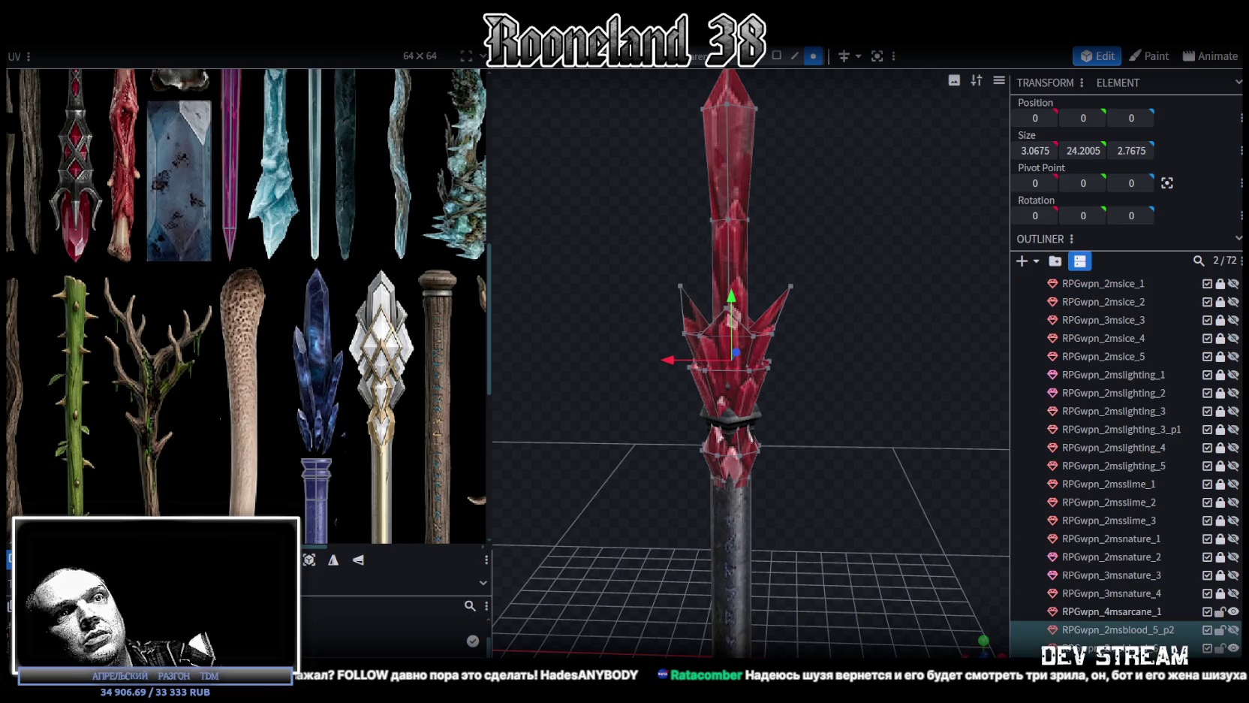
{"action": "left_click", "coordinate": [1233, 611]}
{"action": "left_click", "coordinate": [1220, 612]}
Select the faces of the crystal copy's long lower spike
{"action": "right_click_drag", "start_coordinate": [864, 424], "coordinate": [735, 280]}
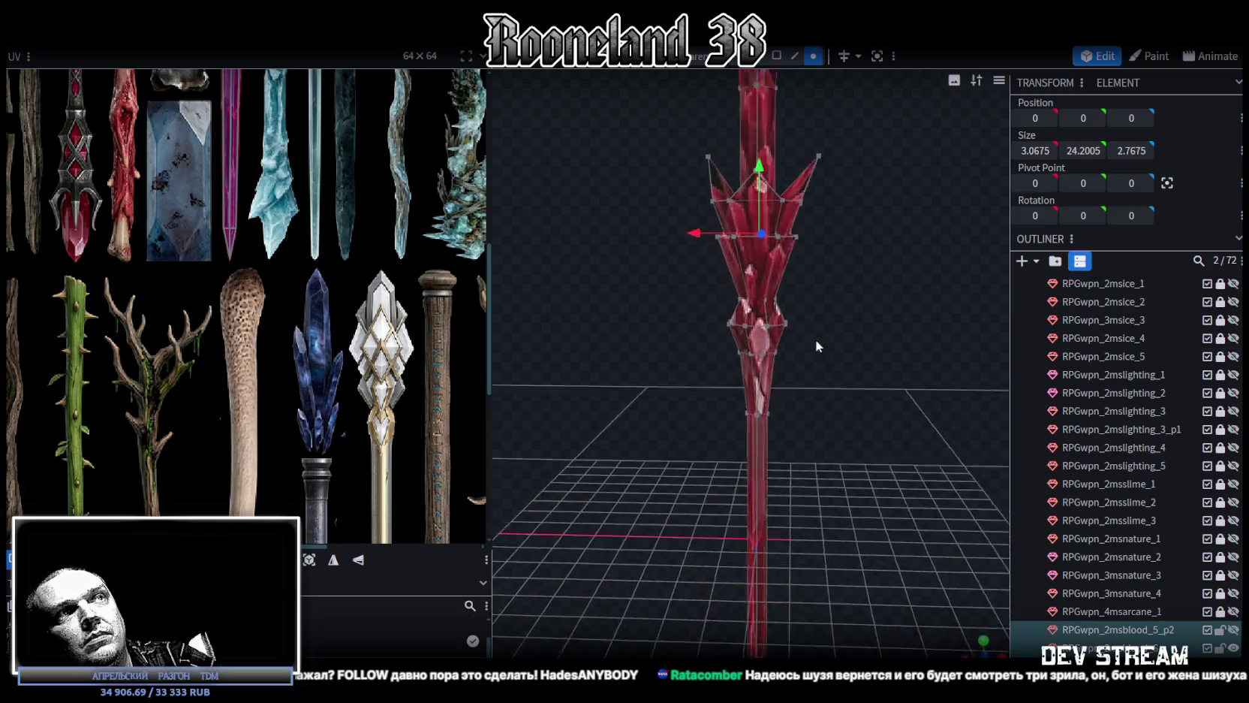
{"action": "scroll", "coordinate": [722, 374], "scroll_direction": "down", "scroll_amount": 2}
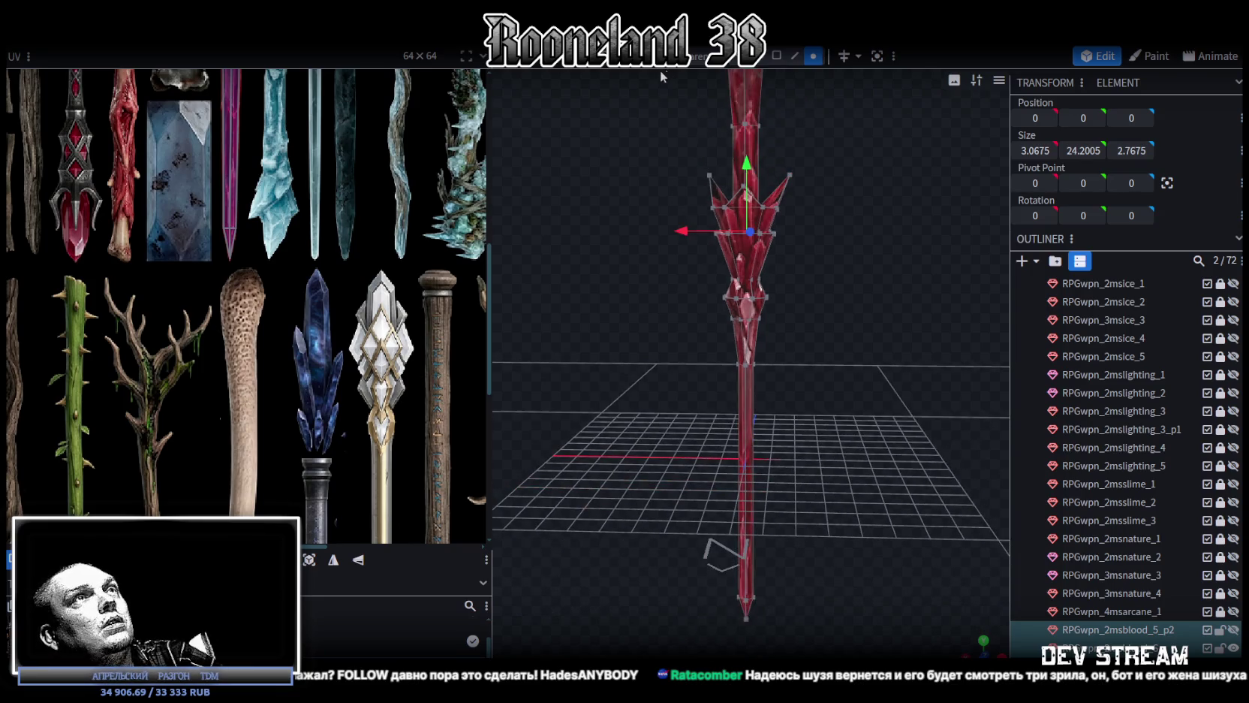
{"action": "left_click", "coordinate": [777, 56]}
{"action": "mouse_move", "coordinate": [681, 635]}
{"action": "left_mouse_down"}
{"action": "mouse_move", "coordinate": [853, 229]}
{"action": "mouse_move", "coordinate": [847, 178]}
{"action": "left_mouse_up"}
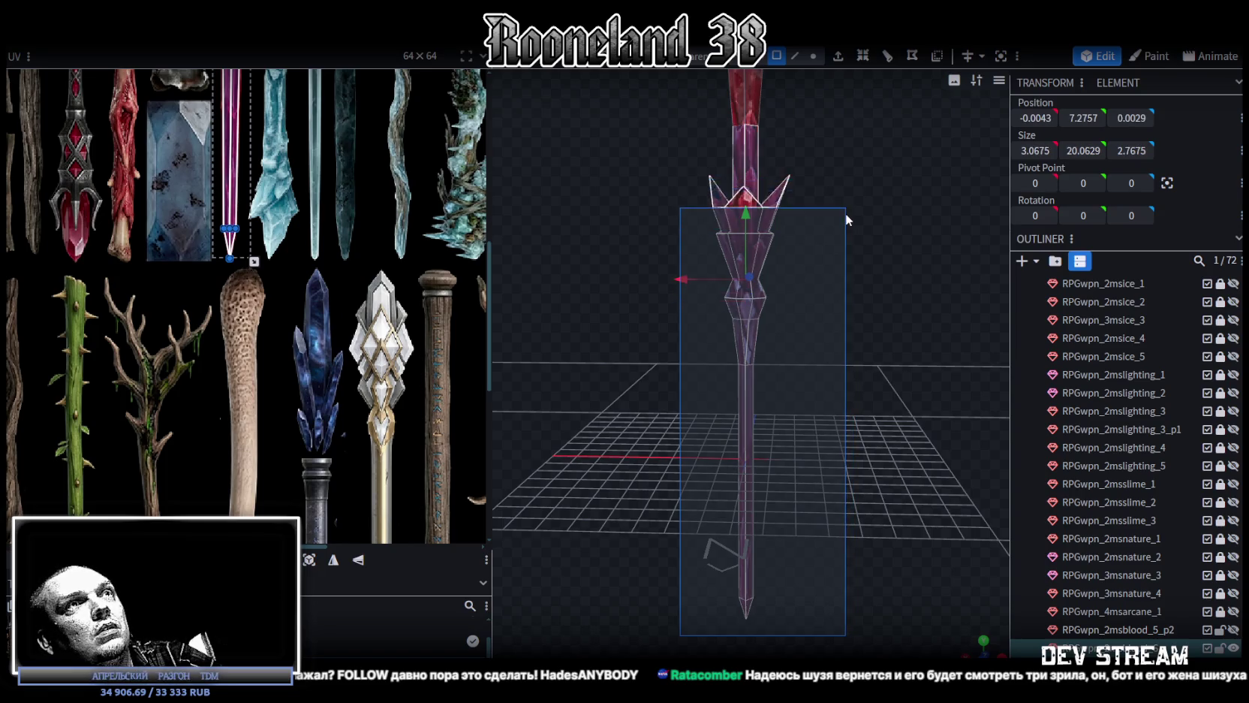
Delete the crystal's lower spike geometry and both the right and left crossguard wings
{"action": "left_click_drag", "start_coordinate": [847, 178], "coordinate": [845, 214]}
{"action": "left_click_drag", "start_coordinate": [845, 214], "coordinate": [852, 344]}
{"action": "key", "text": "Delete"}
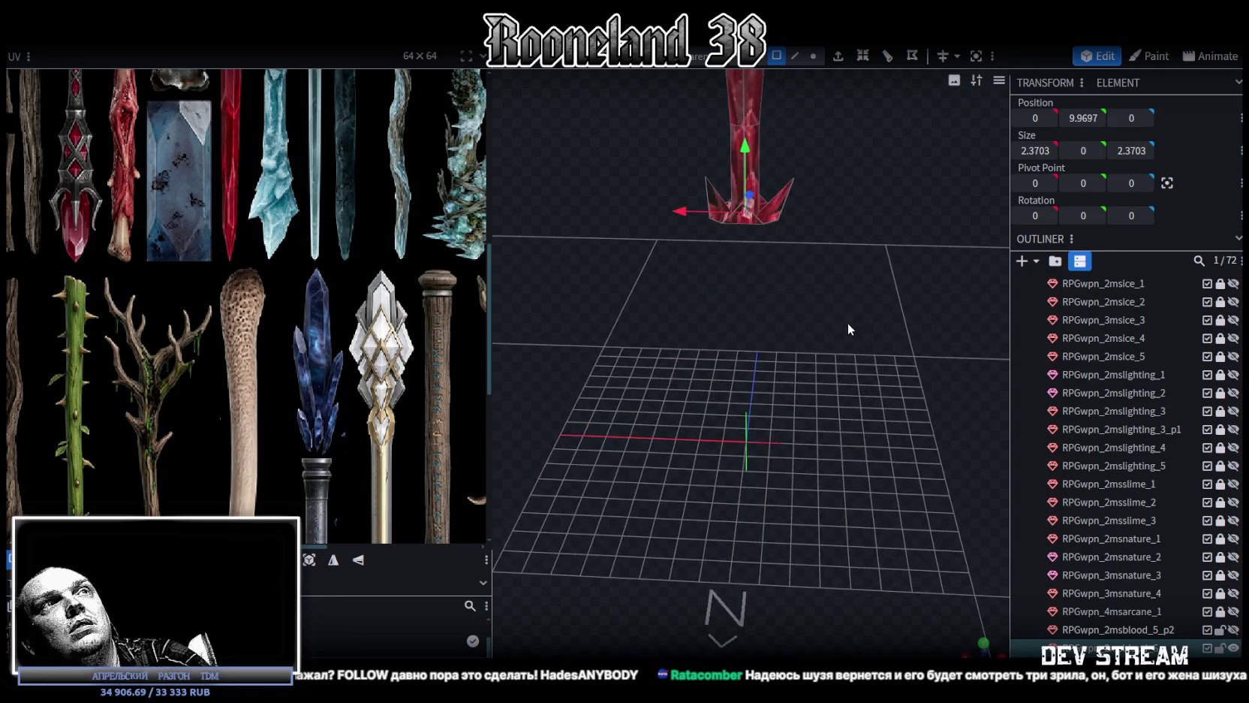
{"action": "mouse_move", "coordinate": [847, 440]}
{"action": "left_mouse_down"}
{"action": "mouse_move", "coordinate": [832, 327]}
{"action": "mouse_move", "coordinate": [778, 318]}
{"action": "mouse_move", "coordinate": [732, 359]}
{"action": "mouse_move", "coordinate": [605, 209]}
{"action": "mouse_move", "coordinate": [682, 324]}
{"action": "left_mouse_up"}
{"action": "mouse_move", "coordinate": [759, 330]}
{"action": "left_mouse_down"}
{"action": "mouse_move", "coordinate": [671, 351]}
{"action": "mouse_move", "coordinate": [754, 317]}
{"action": "mouse_move", "coordinate": [738, 295]}
{"action": "left_mouse_up"}
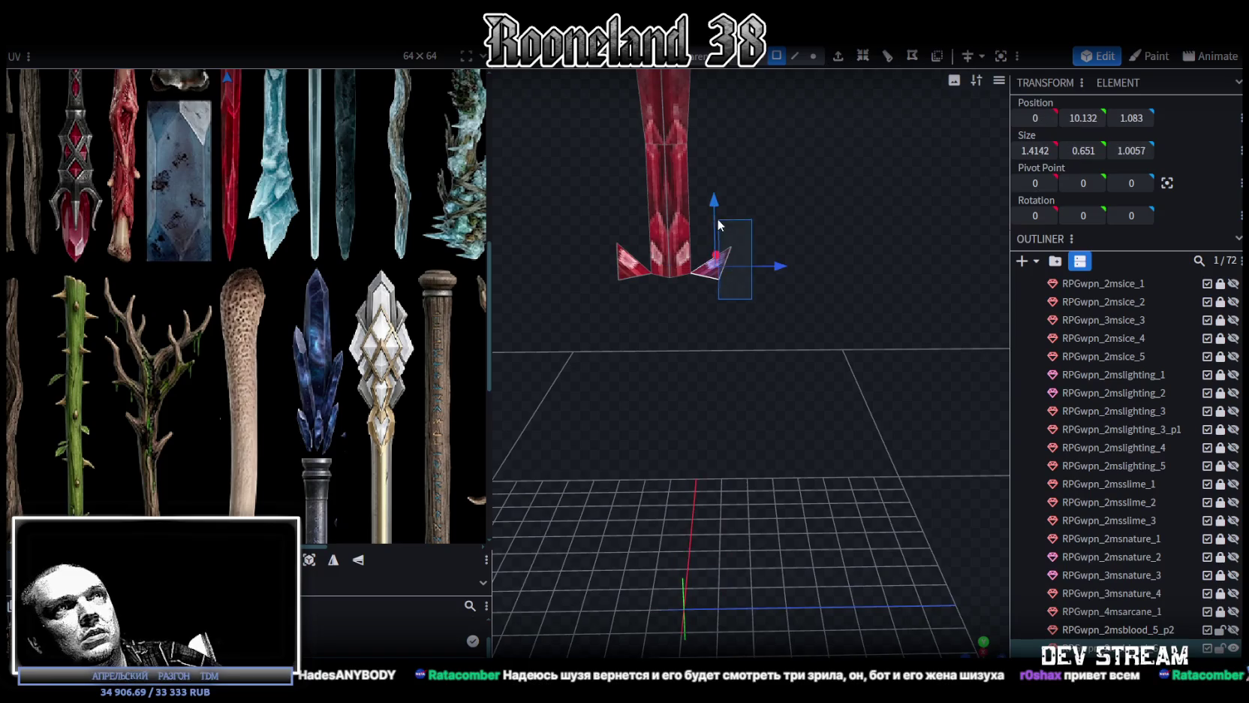
{"action": "key", "text": "Delete"}
{"action": "left_click", "coordinate": [629, 269]}
{"action": "key", "text": "Delete"}
{"action": "mouse_move", "coordinate": [631, 274]}
{"action": "left_mouse_down"}
{"action": "mouse_move", "coordinate": [690, 345]}
{"action": "mouse_move", "coordinate": [781, 373]}
{"action": "left_mouse_up"}
Merge the blade's bottom vertices all in the centre so it tapers to a single point
{"action": "left_click", "coordinate": [813, 56]}
{"action": "left_click_drag", "start_coordinate": [651, 362], "coordinate": [809, 322]}
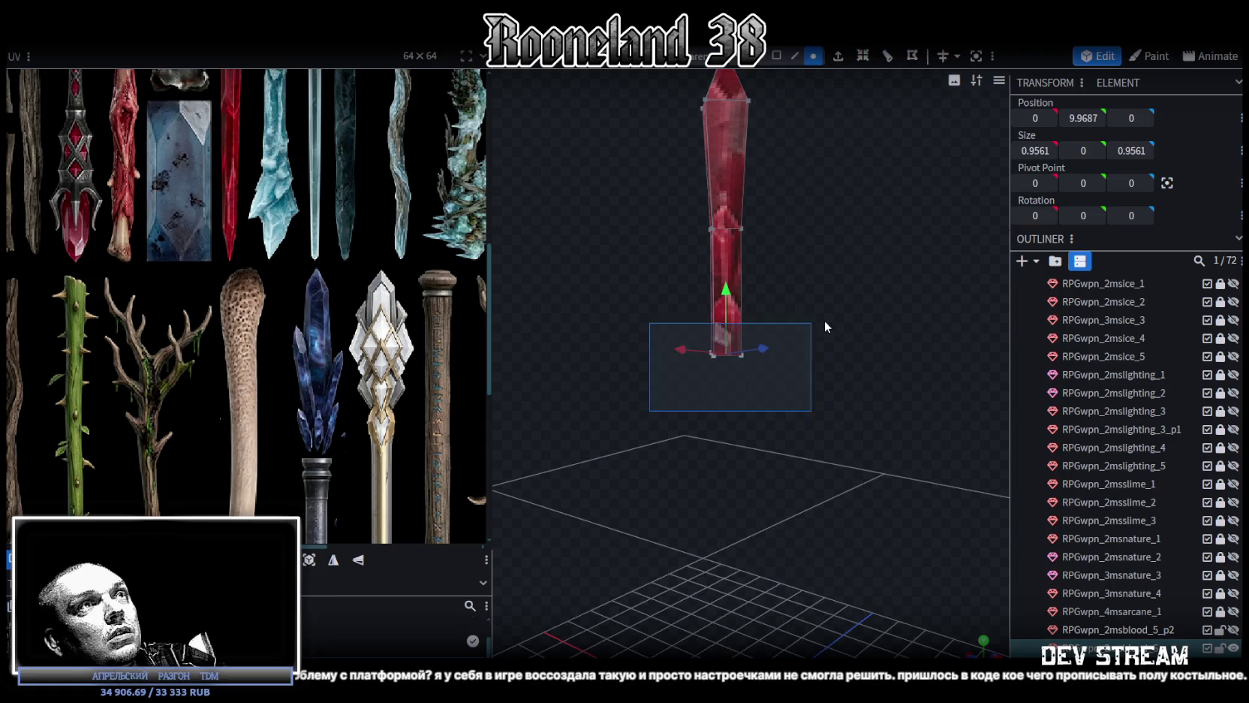
{"action": "scroll", "coordinate": [865, 393], "scroll_direction": "up", "scroll_amount": 2}
{"action": "scroll", "coordinate": [817, 339], "scroll_direction": "up", "scroll_amount": 3}
{"action": "right_click", "coordinate": [804, 342]}
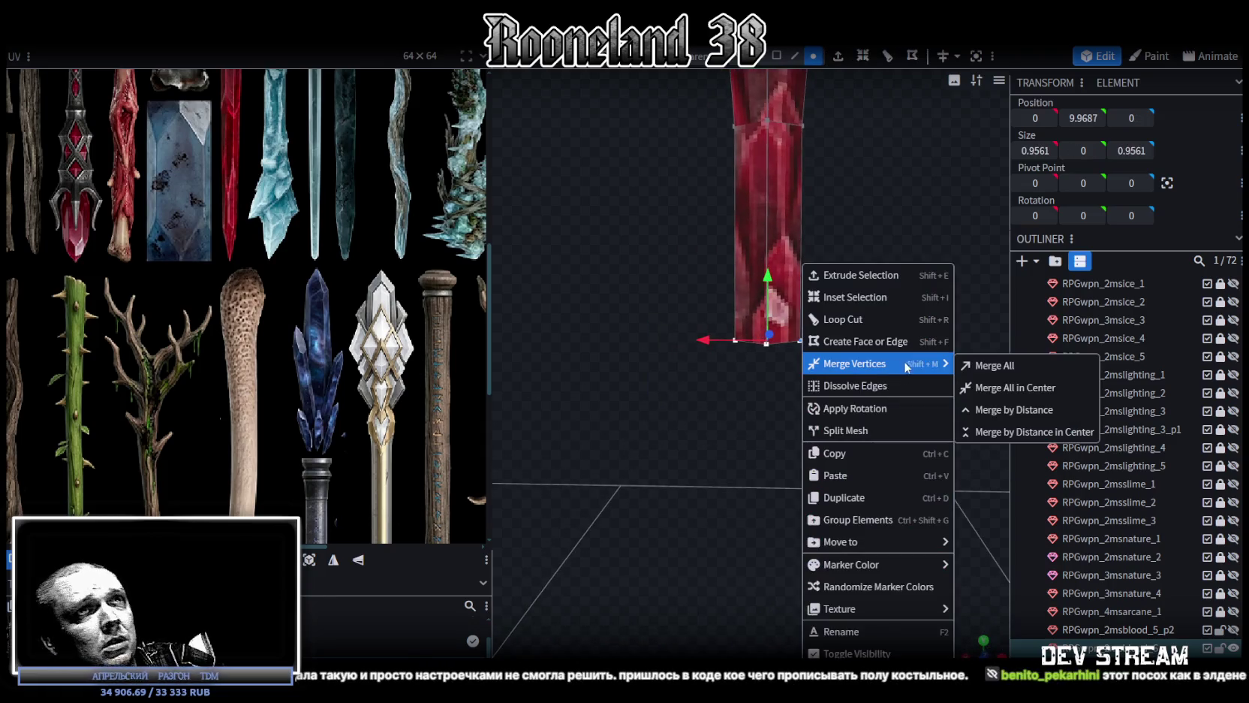
{"action": "left_click", "coordinate": [976, 387]}
{"action": "left_click_drag", "start_coordinate": [790, 353], "coordinate": [703, 377]}
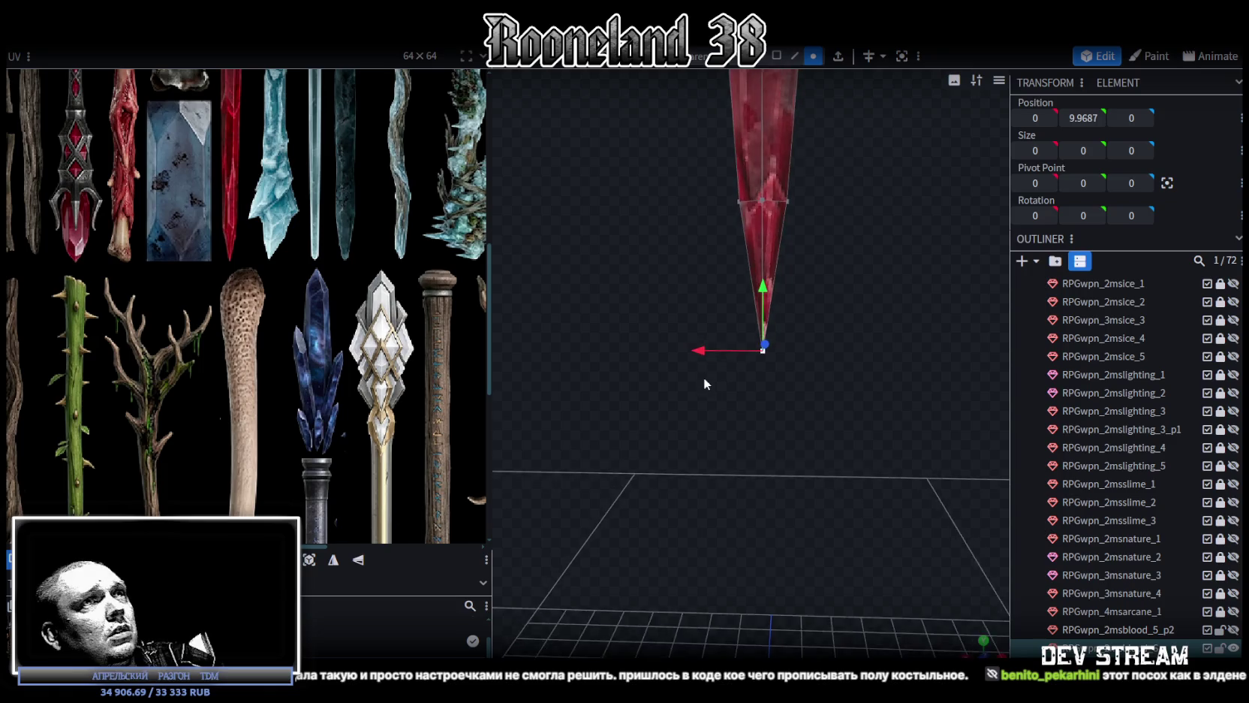
{"action": "left_click_drag", "start_coordinate": [637, 338], "coordinate": [832, 490]}
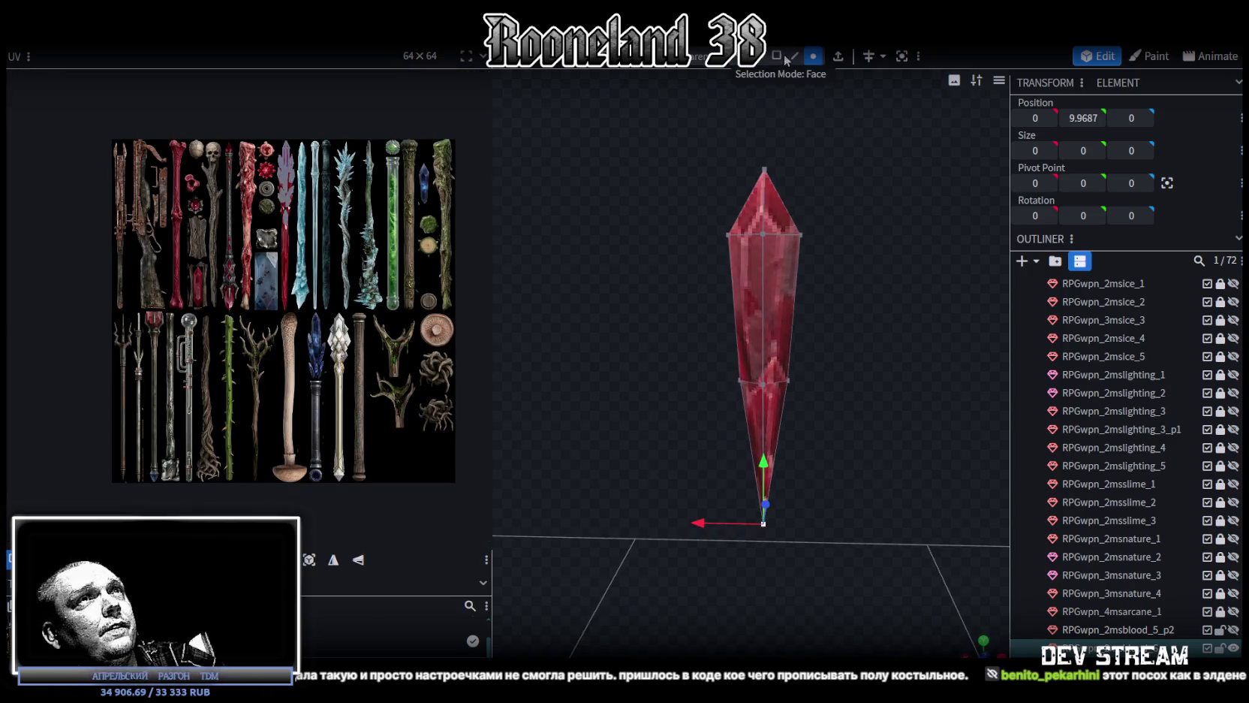
Select the whole crystal mesh, show it as wireframe, and view it straight from the front
{"action": "mouse_move", "coordinate": [638, 140]}
{"action": "left_mouse_down"}
{"action": "mouse_move", "coordinate": [835, 465]}
{"action": "mouse_move", "coordinate": [779, 515]}
{"action": "mouse_move", "coordinate": [877, 492]}
{"action": "left_mouse_up"}
{"action": "key", "text": "z"}
{"action": "key", "text": "z"}
{"action": "key", "text": "z"}
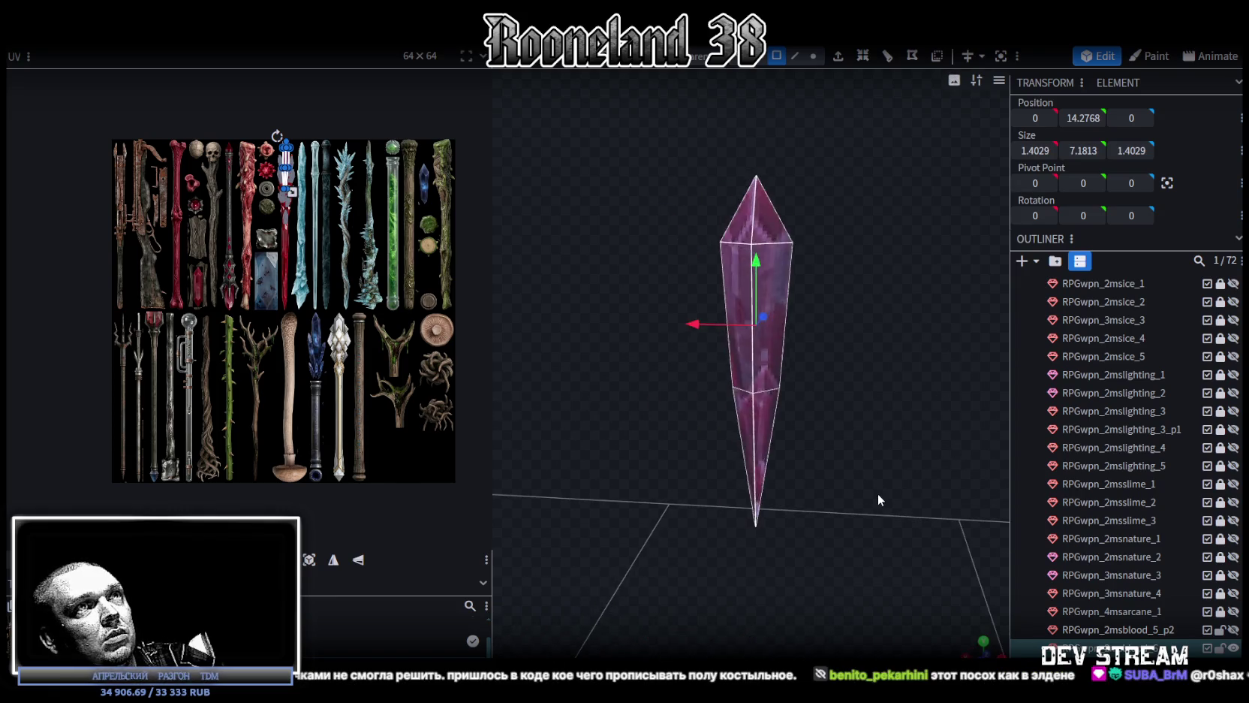
{"action": "key", "text": "z"}
{"action": "key", "text": "z"}
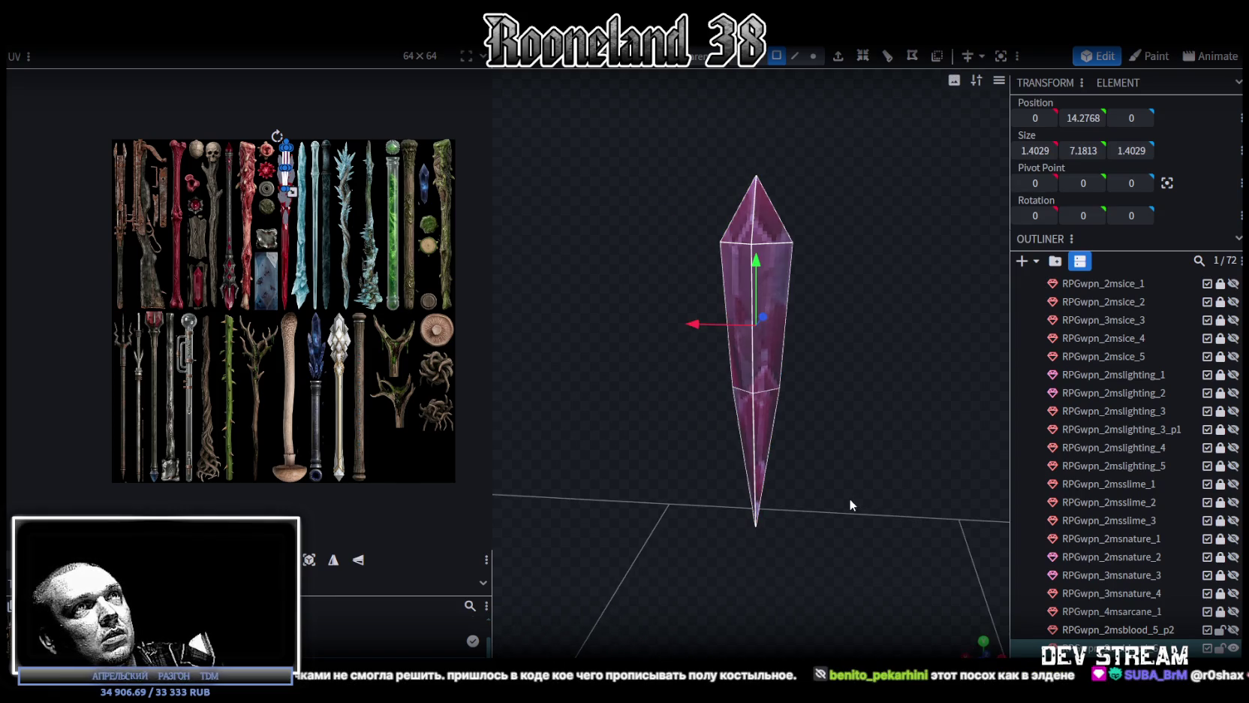
{"action": "left_click_drag", "start_coordinate": [849, 498], "coordinate": [971, 643]}
{"action": "left_click", "coordinate": [983, 641]}
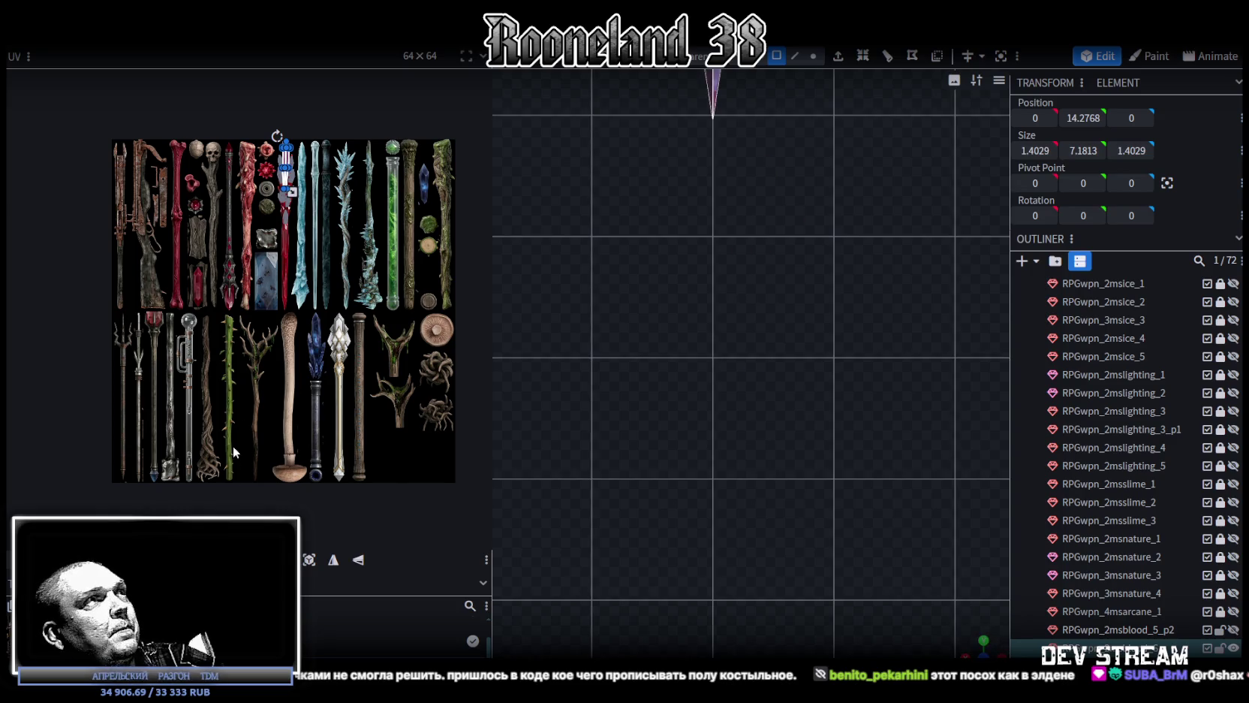
Move the crystal's UV island onto the blue crystal image in the texture sheet
{"action": "left_click", "coordinate": [311, 559]}
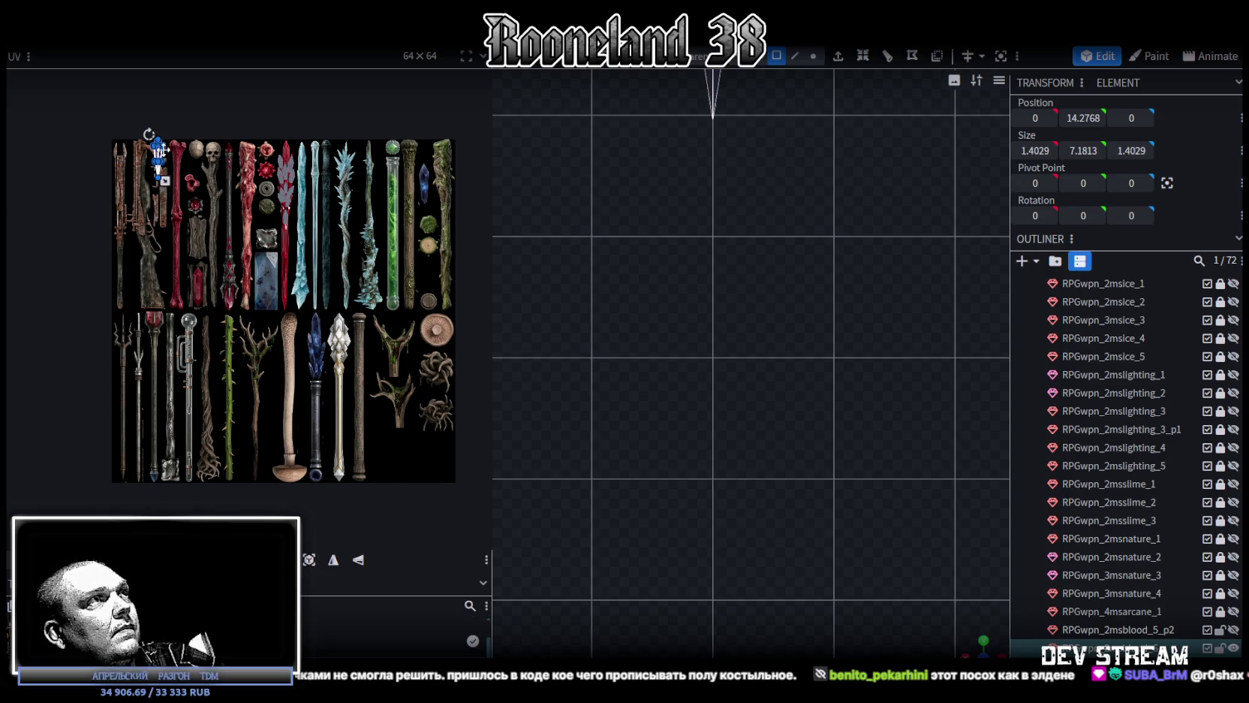
{"action": "left_click_drag", "start_coordinate": [161, 155], "coordinate": [310, 324]}
{"action": "scroll", "coordinate": [311, 324], "scroll_direction": "up", "scroll_amount": 2}
{"action": "scroll", "coordinate": [244, 315], "scroll_direction": "up", "scroll_amount": 2}
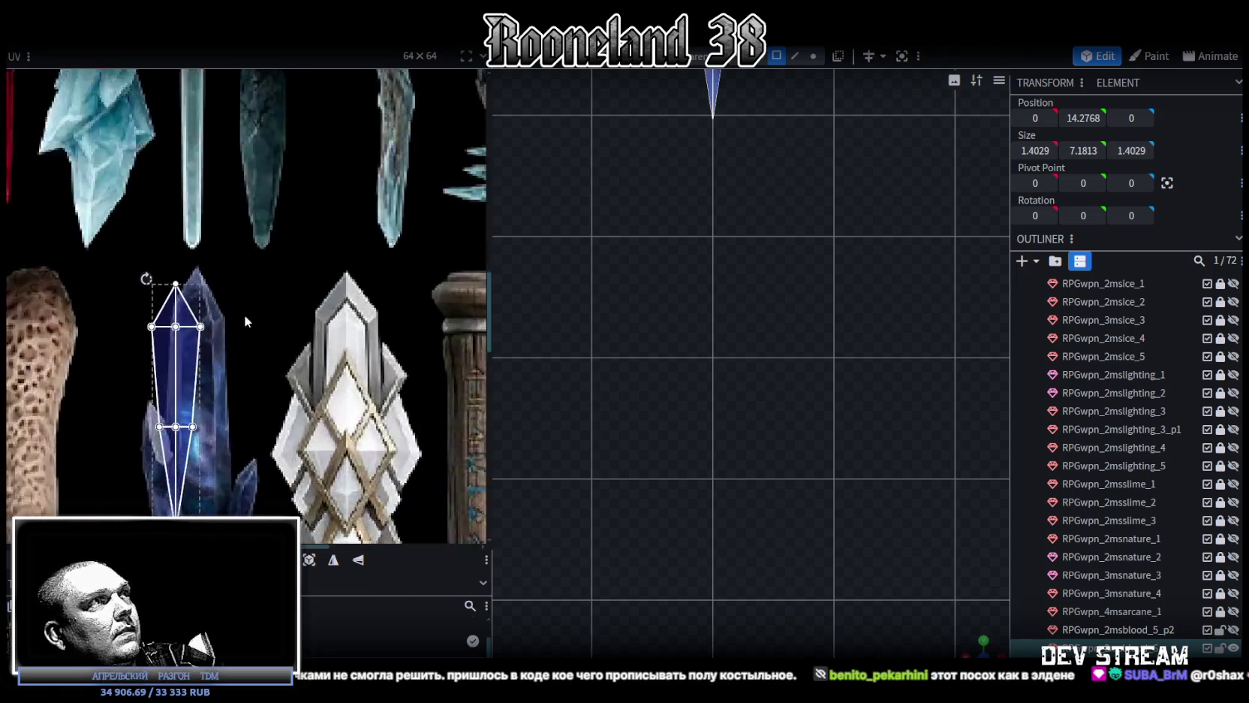
{"action": "scroll", "coordinate": [157, 383], "scroll_direction": "up", "scroll_amount": 2}
{"action": "left_click_drag", "start_coordinate": [158, 379], "coordinate": [185, 368]}
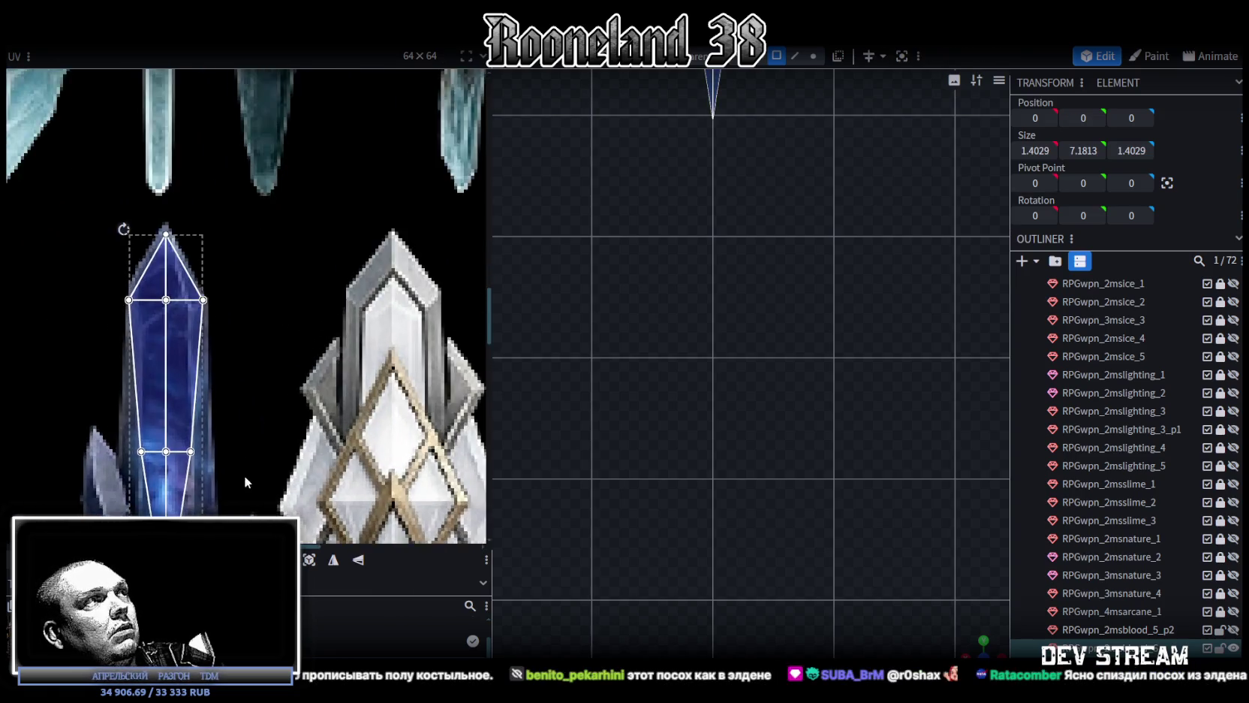
Stretch the UV face along the blue crystal's length and select the thin lower UV face
{"action": "middle_click_drag", "start_coordinate": [244, 476], "coordinate": [298, 242]}
{"action": "left_click_drag", "start_coordinate": [273, 275], "coordinate": [267, 525]}
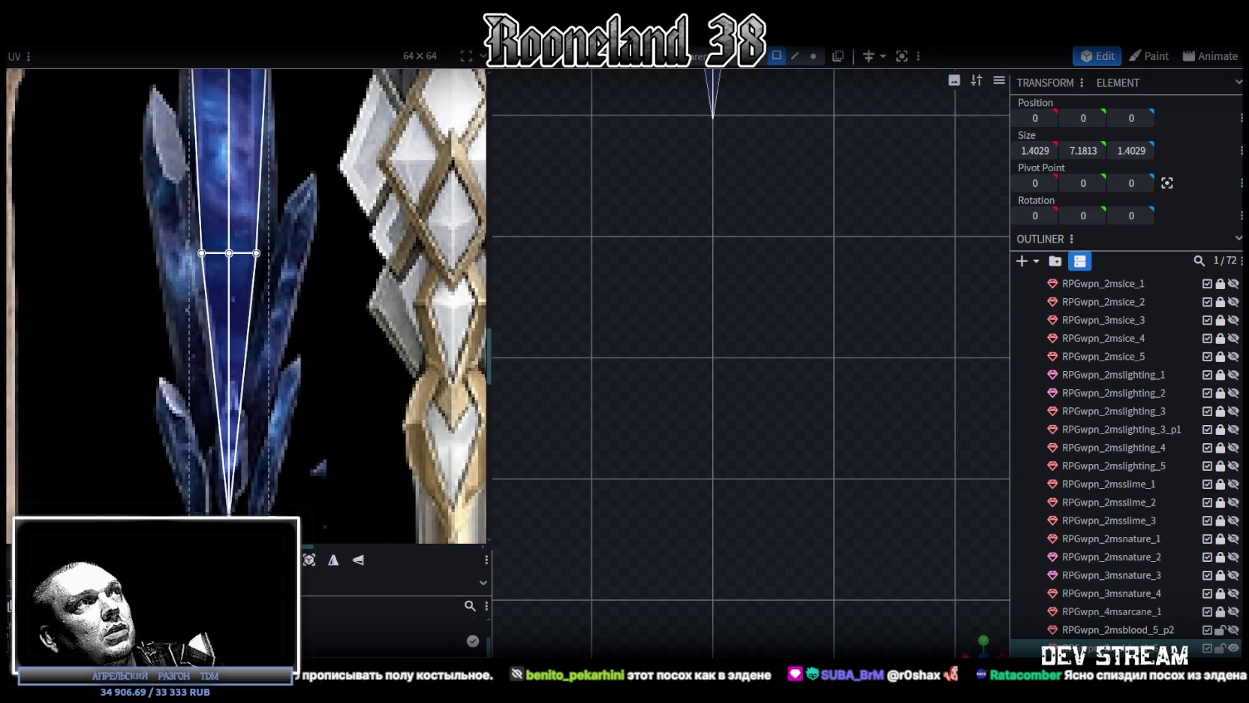
{"action": "scroll", "coordinate": [303, 462], "scroll_direction": "up", "scroll_amount": 3}
{"action": "scroll", "coordinate": [253, 244], "scroll_direction": "up", "scroll_amount": 2}
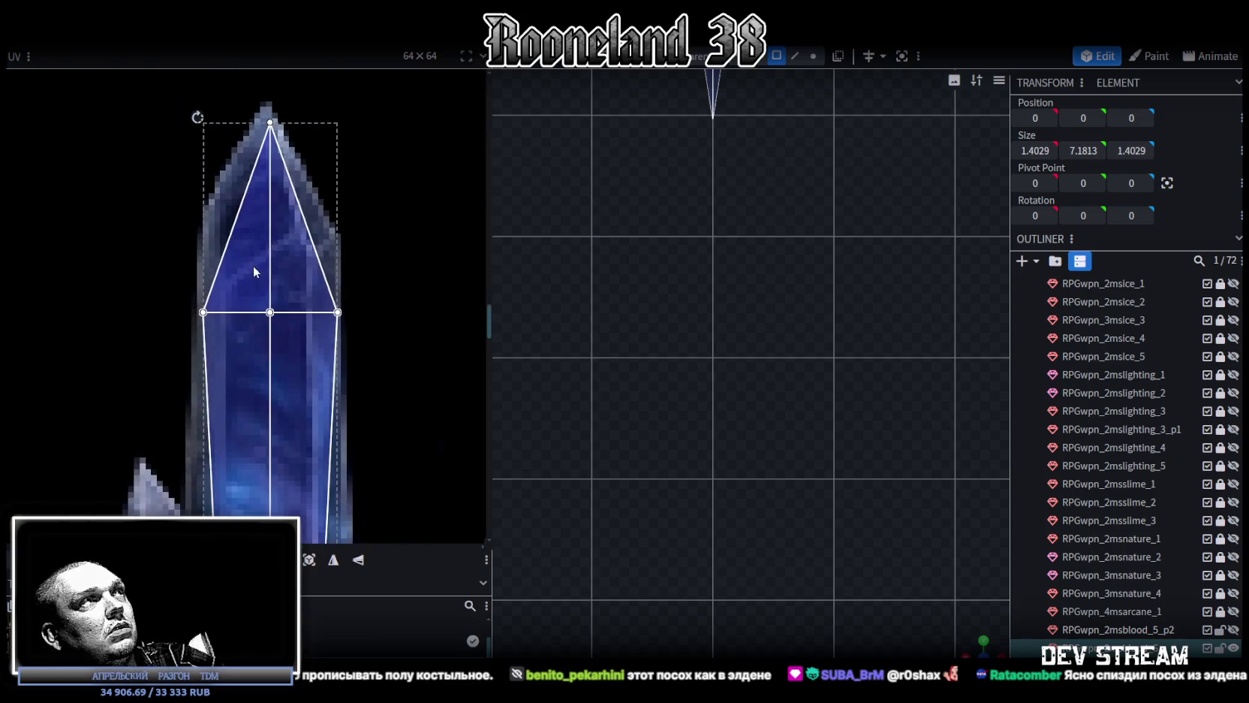
{"action": "key", "text": "ctrl+z"}
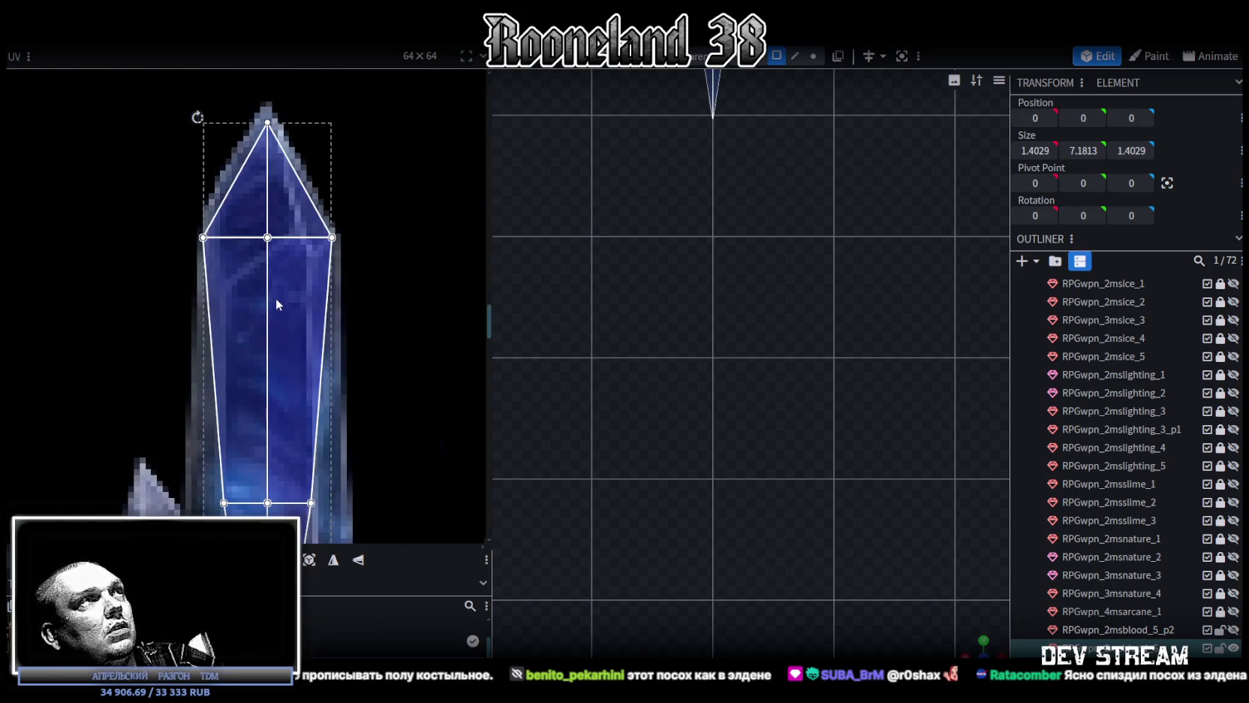
{"action": "scroll", "coordinate": [367, 407], "scroll_direction": "down", "scroll_amount": 1}
{"action": "scroll", "coordinate": [368, 410], "scroll_direction": "down", "scroll_amount": 1}
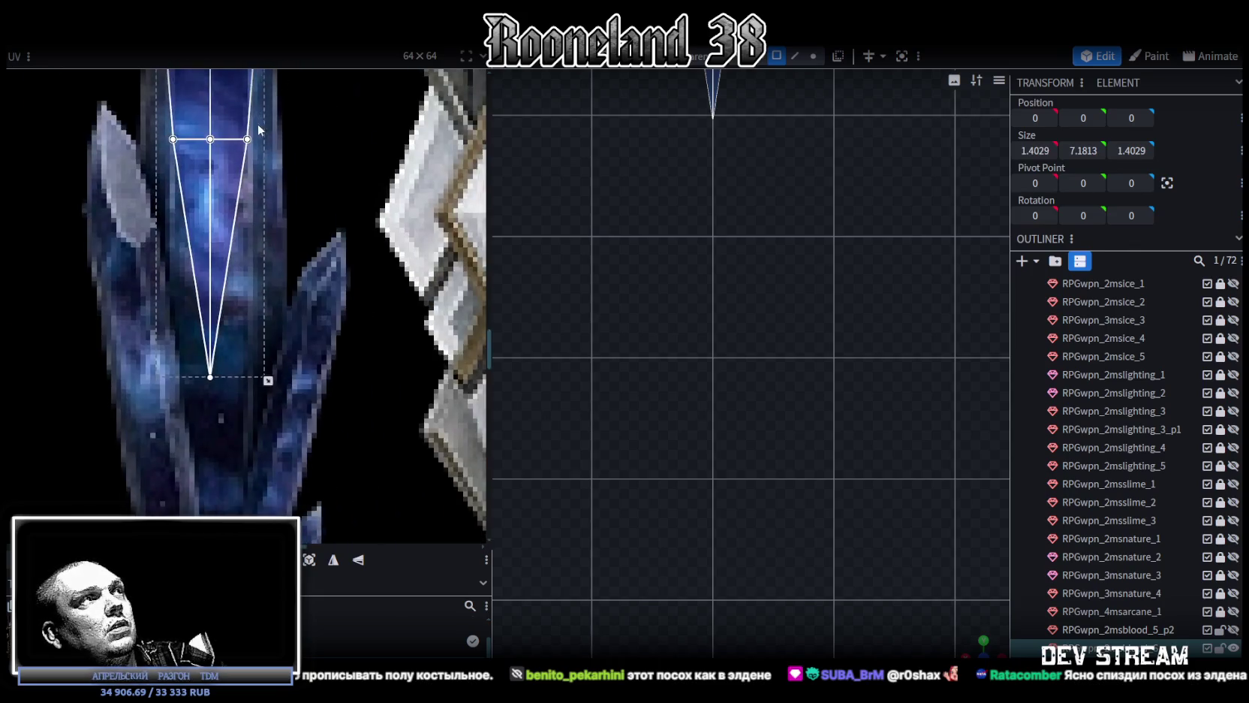
{"action": "scroll", "coordinate": [257, 123], "scroll_direction": "down", "scroll_amount": 1}
{"action": "mouse_move", "coordinate": [177, 105]}
{"action": "left_mouse_down"}
{"action": "mouse_move", "coordinate": [320, 278]}
{"action": "mouse_move", "coordinate": [266, 310]}
{"action": "mouse_move", "coordinate": [267, 439]}
{"action": "left_mouse_up"}
{"action": "scroll", "coordinate": [386, 321], "scroll_direction": "down", "scroll_amount": 3}
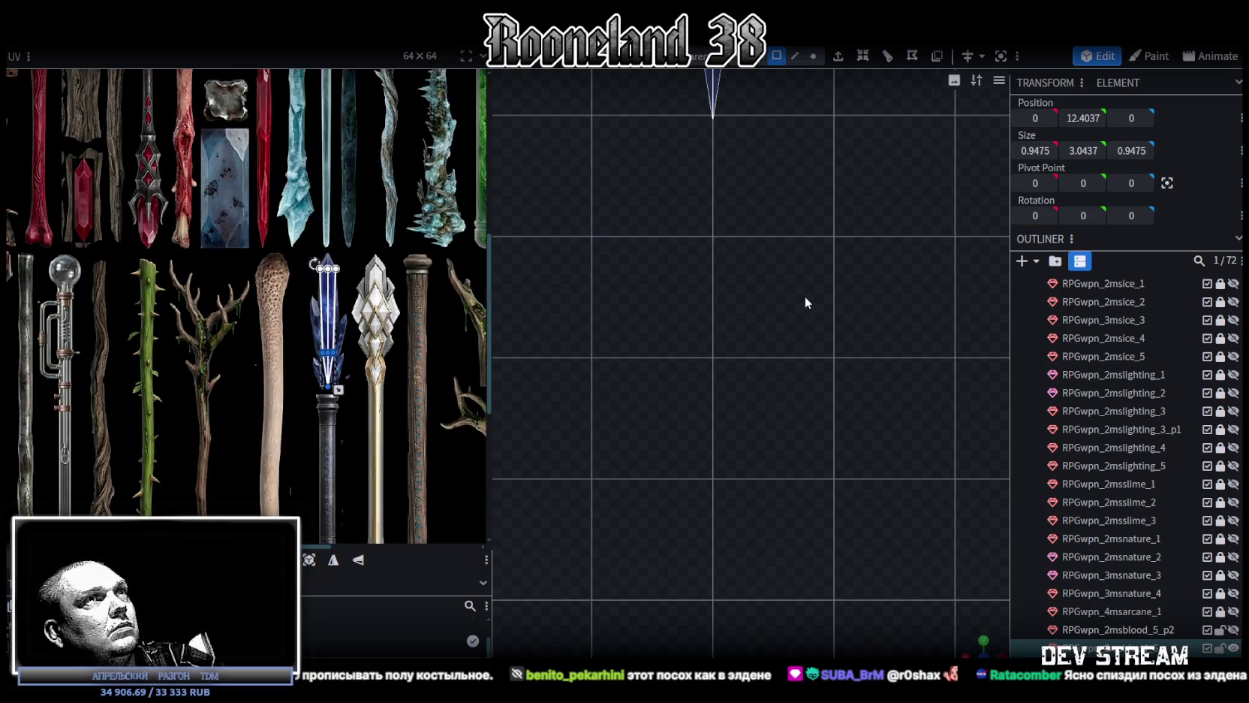
Lower the blue crystal blade 2 units and unhide the RPGwpn_4msarcane_1 staff handle
{"action": "scroll", "coordinate": [772, 286], "scroll_direction": "up", "scroll_amount": 3}
{"action": "scroll", "coordinate": [758, 316], "scroll_direction": "up", "scroll_amount": 3}
{"action": "right_click_drag", "start_coordinate": [758, 321], "coordinate": [768, 526]}
{"action": "scroll", "coordinate": [768, 520], "scroll_direction": "down", "scroll_amount": 2}
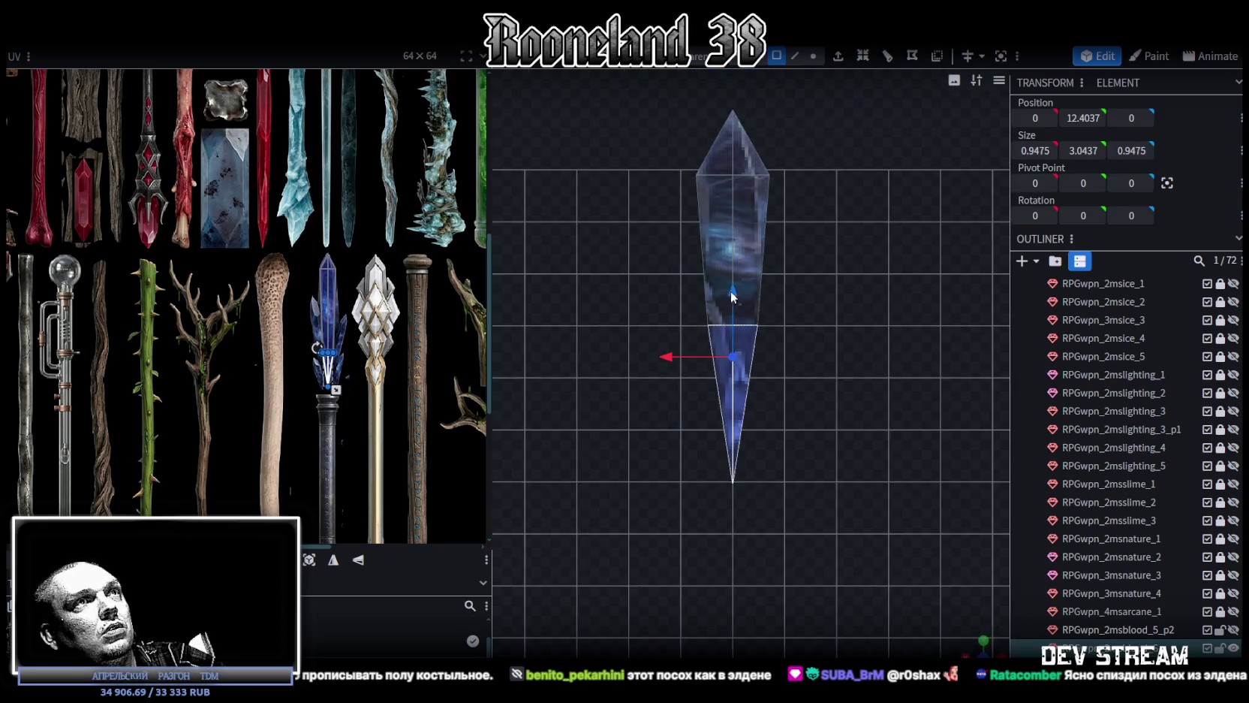
{"action": "left_click_drag", "start_coordinate": [734, 295], "coordinate": [752, 415]}
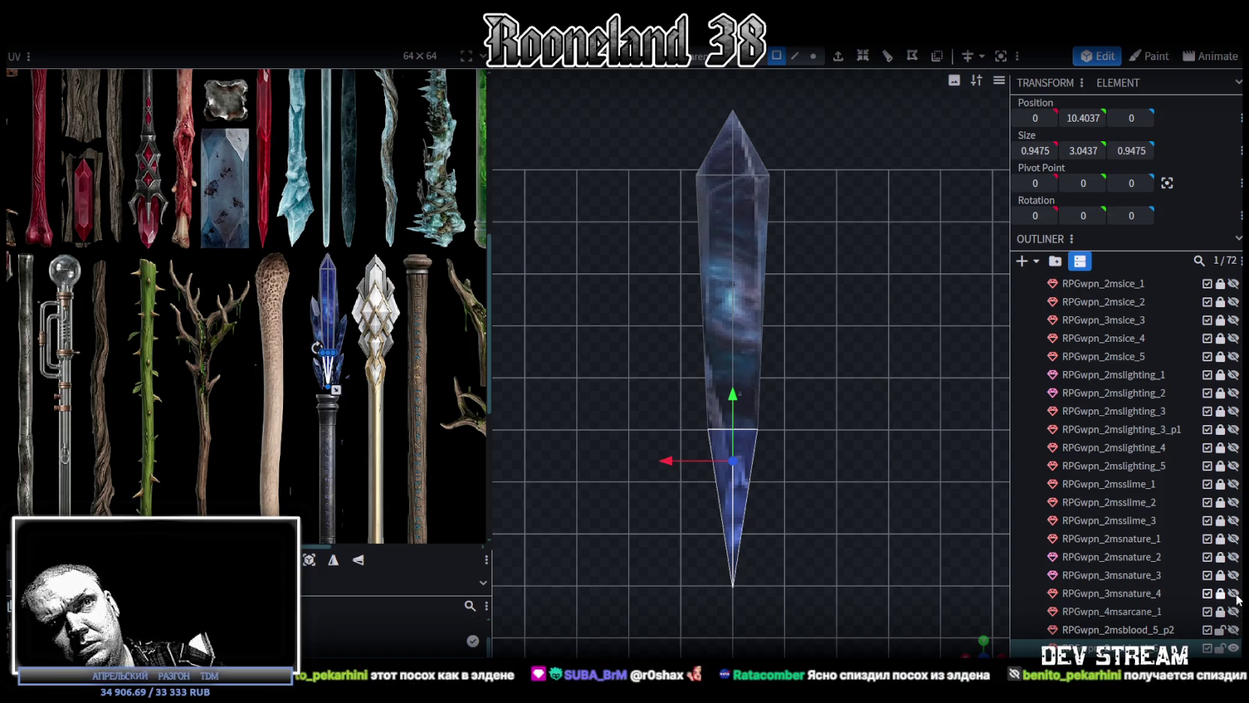
{"action": "left_click", "coordinate": [1234, 611]}
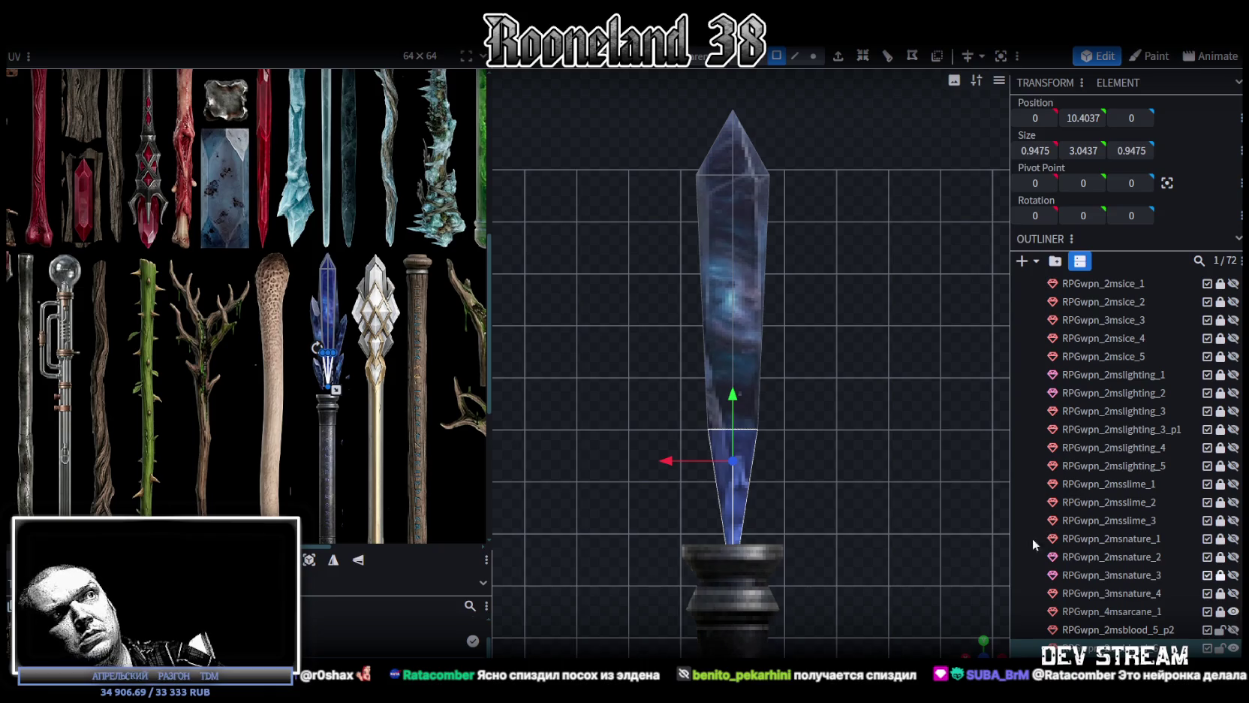
Move the blade's bottom tip vertex onto the collar at 9.0687 and unhide the red crystal cluster
{"action": "scroll", "coordinate": [870, 402], "scroll_direction": "down", "scroll_amount": 2}
{"action": "scroll", "coordinate": [854, 377], "scroll_direction": "down", "scroll_amount": 1}
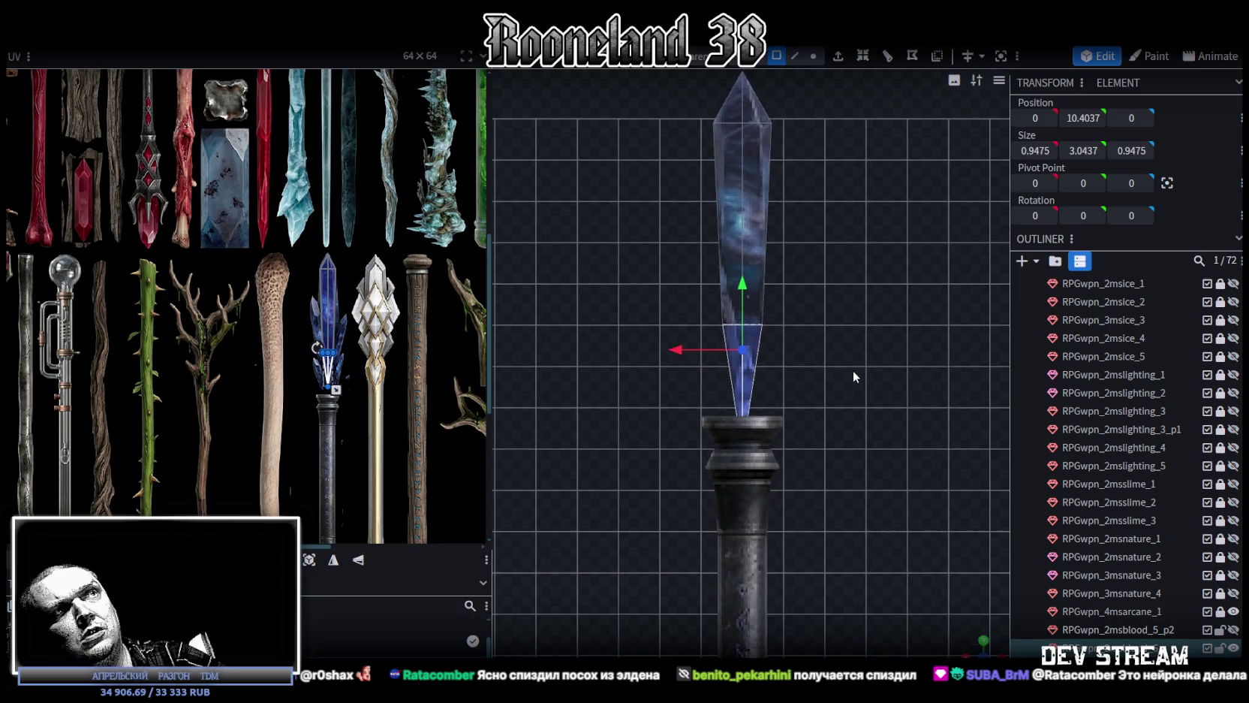
{"action": "left_click", "coordinate": [815, 56]}
{"action": "left_click_drag", "start_coordinate": [739, 386], "coordinate": [740, 347]}
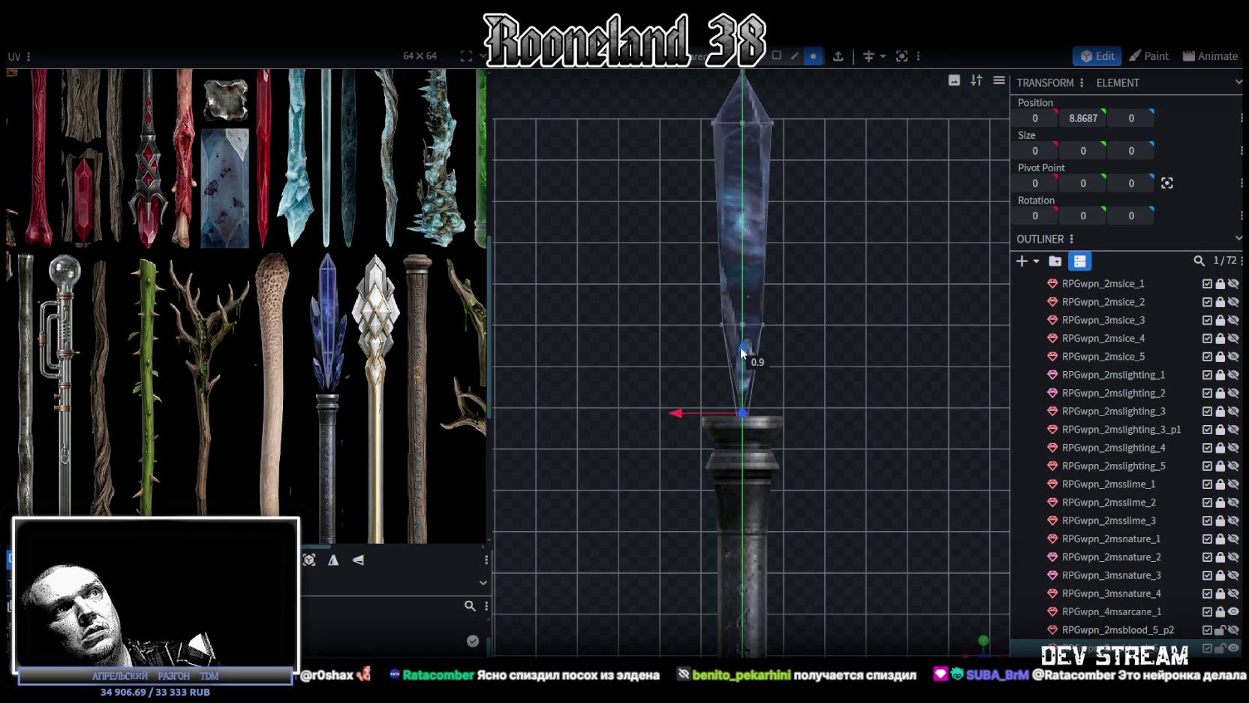
{"action": "scroll", "coordinate": [831, 386], "scroll_direction": "up", "scroll_amount": 1}
{"action": "scroll", "coordinate": [835, 523], "scroll_direction": "down", "scroll_amount": 2}
{"action": "scroll", "coordinate": [817, 485], "scroll_direction": "down", "scroll_amount": 1}
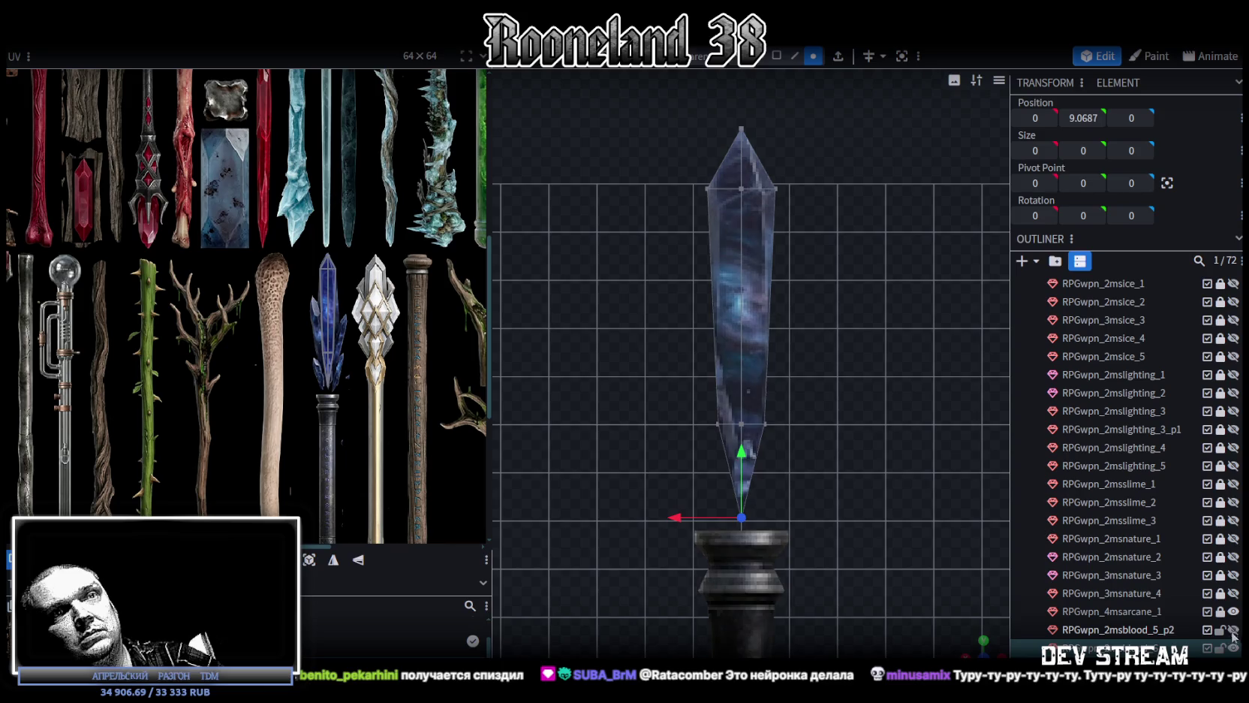
{"action": "left_click", "coordinate": [1233, 631]}
{"action": "scroll", "coordinate": [999, 539], "scroll_direction": "down", "scroll_amount": 1}
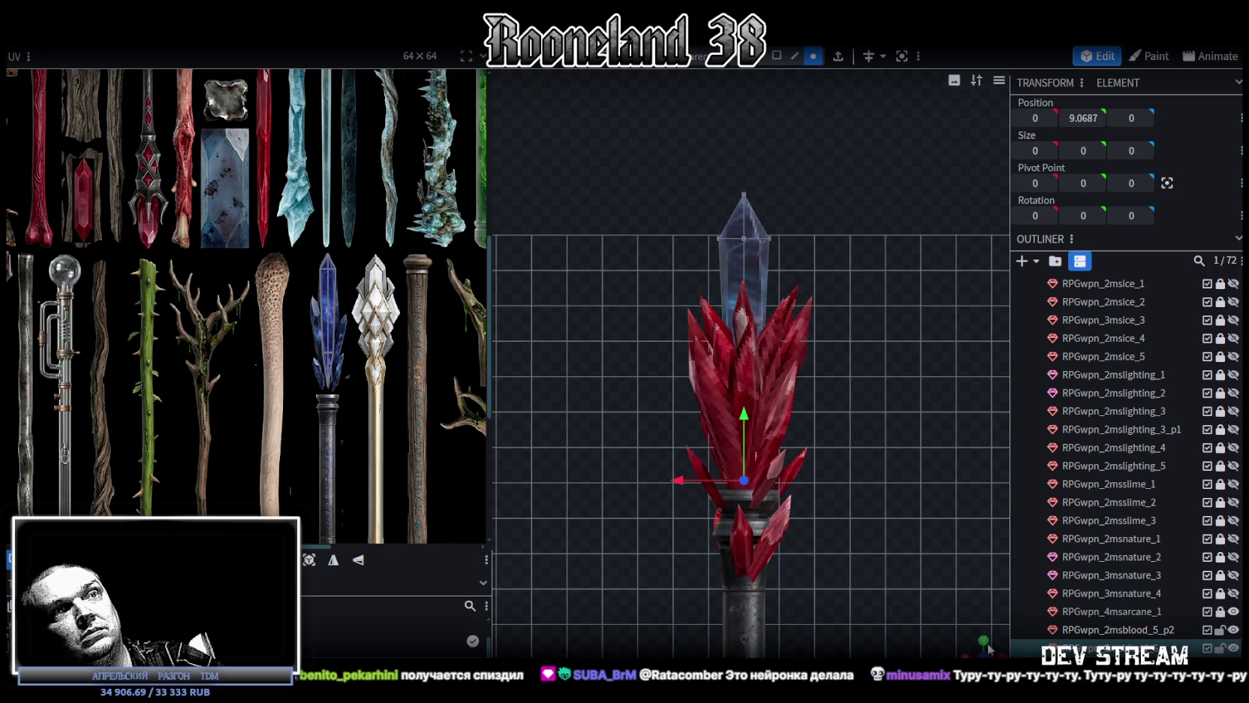
Select the four low stray red shards and delete them
{"action": "mouse_move", "coordinate": [969, 648]}
{"action": "left_mouse_down"}
{"action": "mouse_move", "coordinate": [823, 473]}
{"action": "mouse_move", "coordinate": [705, 514]}
{"action": "mouse_move", "coordinate": [869, 433]}
{"action": "mouse_move", "coordinate": [902, 459]}
{"action": "mouse_move", "coordinate": [838, 474]}
{"action": "mouse_move", "coordinate": [822, 420]}
{"action": "left_mouse_up"}
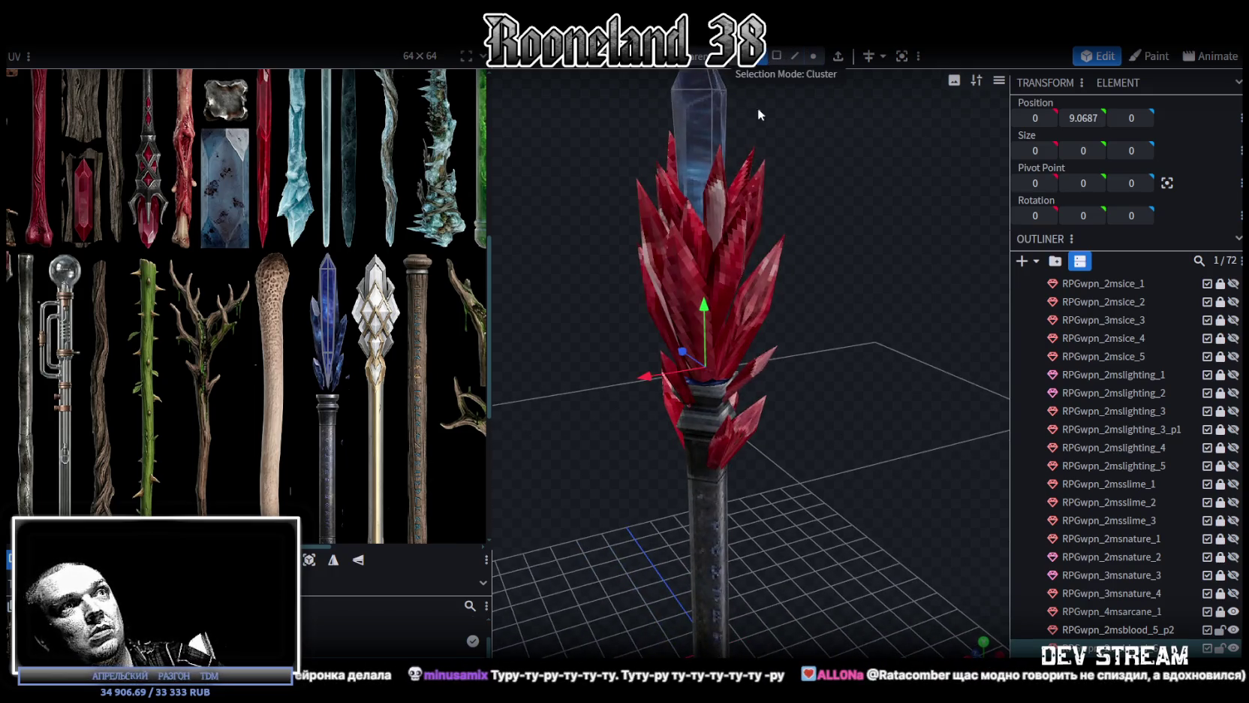
{"action": "scroll", "coordinate": [743, 301], "scroll_direction": "up", "scroll_amount": 3}
{"action": "left_click", "coordinate": [741, 376]}
{"action": "left_click", "coordinate": [741, 457], "text": "ctrl"}
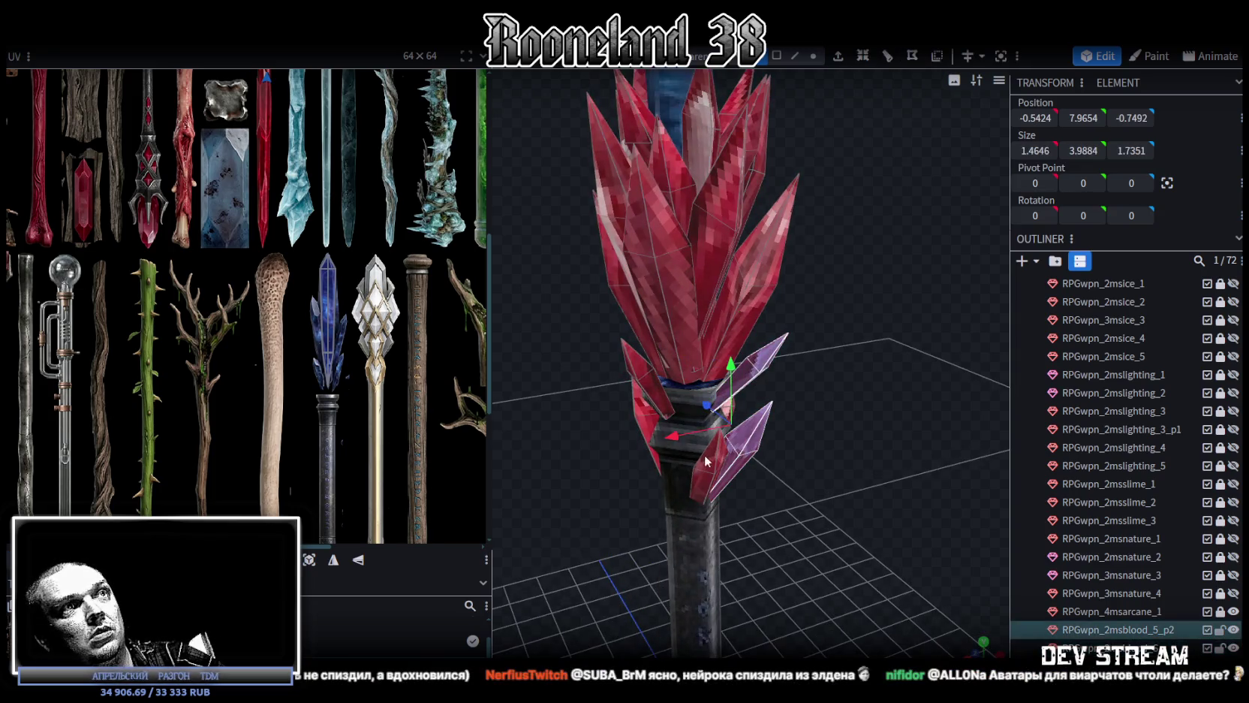
{"action": "left_click", "coordinate": [647, 375], "text": "ctrl"}
{"action": "left_click", "coordinate": [643, 431], "text": "ctrl"}
{"action": "left_click_drag", "start_coordinate": [600, 497], "coordinate": [965, 515]}
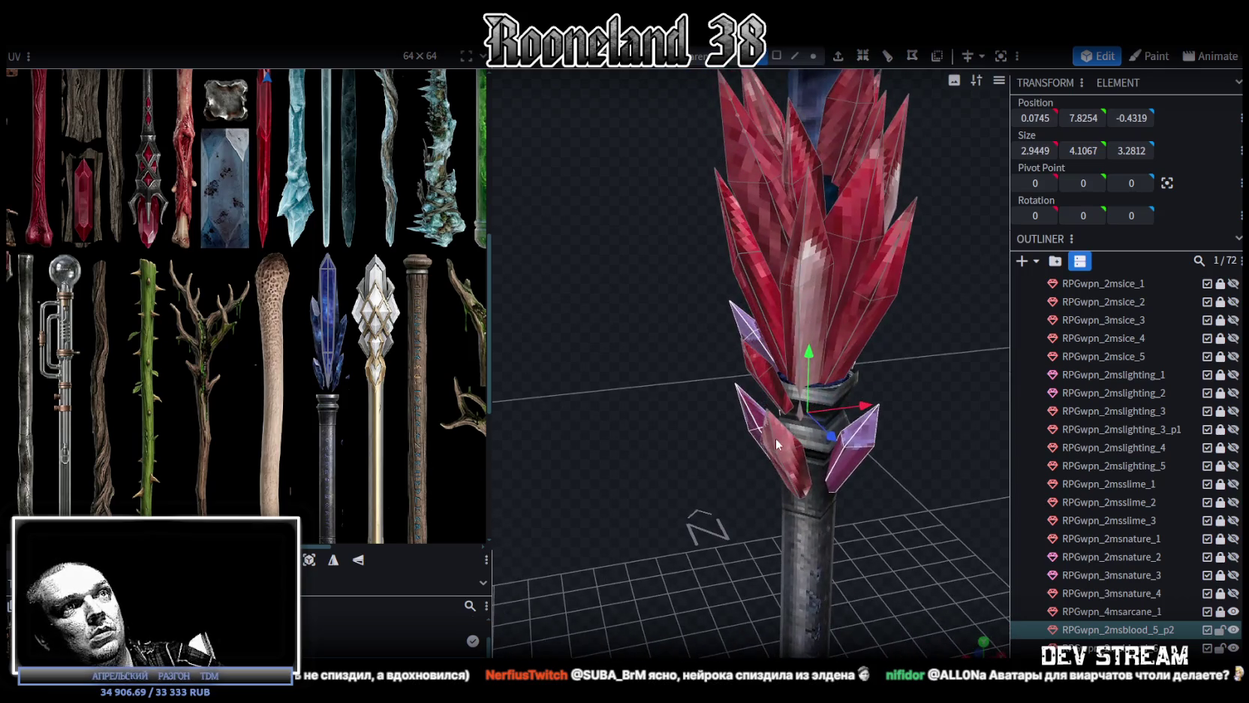
{"action": "mouse_move", "coordinate": [965, 515]}
{"action": "left_mouse_down"}
{"action": "mouse_move", "coordinate": [757, 506]}
{"action": "mouse_move", "coordinate": [903, 500]}
{"action": "mouse_move", "coordinate": [839, 500]}
{"action": "mouse_move", "coordinate": [899, 526]}
{"action": "mouse_move", "coordinate": [926, 574]}
{"action": "mouse_move", "coordinate": [961, 521]}
{"action": "mouse_move", "coordinate": [932, 523]}
{"action": "mouse_move", "coordinate": [754, 407]}
{"action": "left_mouse_up"}
{"action": "key", "text": "Delete"}
Raise the remaining red crystal cluster 0.9 units around the blue gem
{"action": "left_click", "coordinate": [754, 407]}
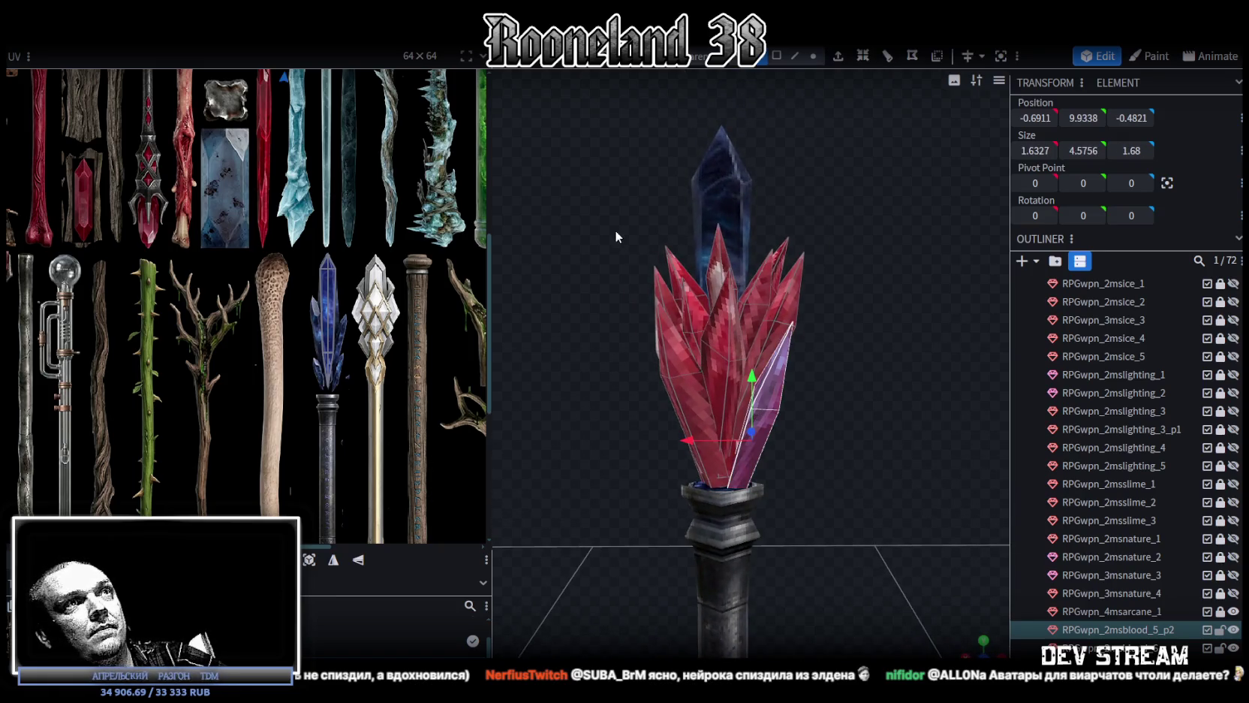
{"action": "left_click", "coordinate": [691, 323]}
{"action": "left_click_drag", "start_coordinate": [725, 312], "coordinate": [720, 276]}
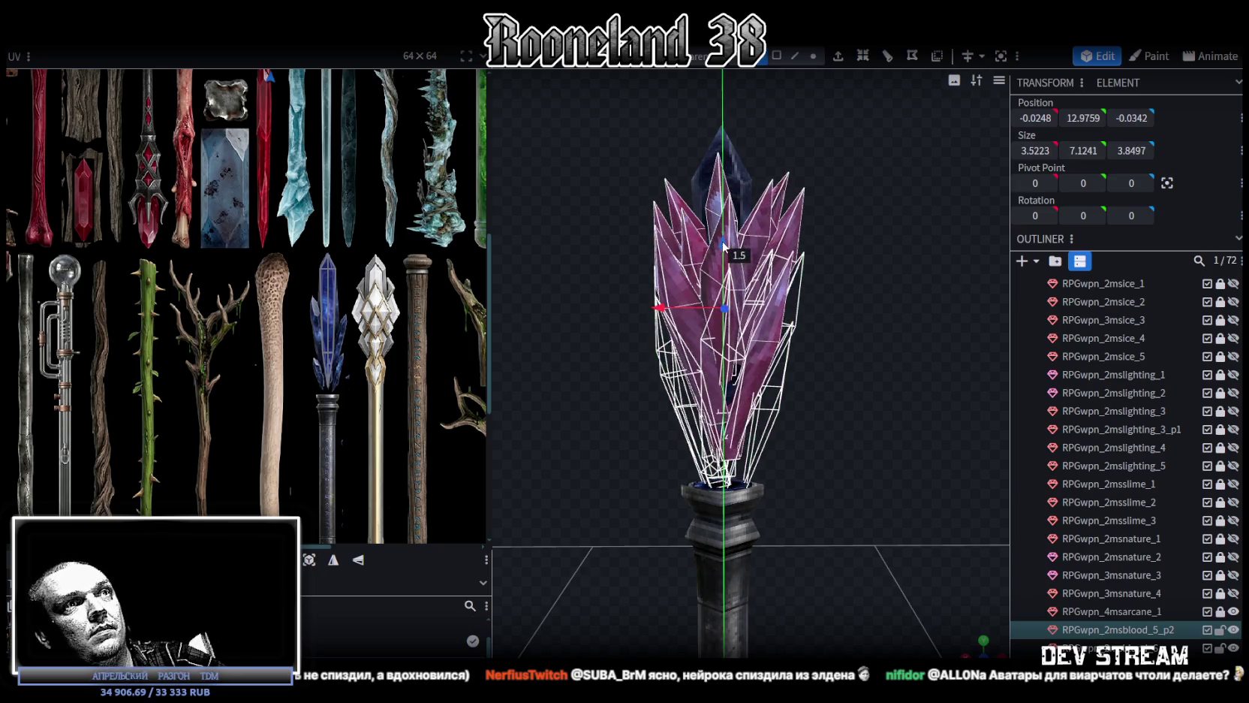
Shift the crystal shards' UVs onto the bone club area of the texture
{"action": "scroll", "coordinate": [720, 276], "scroll_direction": "up", "scroll_amount": 2}
{"action": "mouse_move", "coordinate": [735, 330]}
{"action": "left_mouse_down"}
{"action": "mouse_move", "coordinate": [683, 373]}
{"action": "mouse_move", "coordinate": [437, 371]}
{"action": "left_mouse_up"}
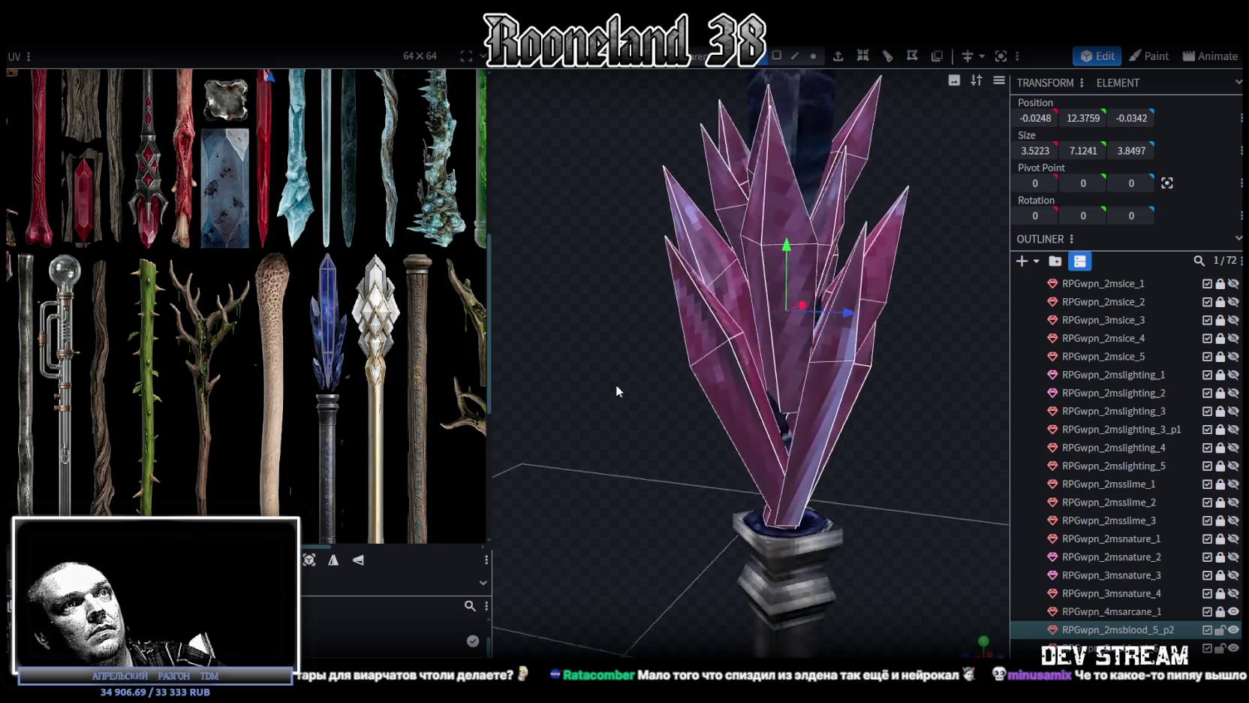
{"action": "scroll", "coordinate": [362, 304], "scroll_direction": "down", "scroll_amount": 3}
{"action": "scroll", "coordinate": [362, 304], "scroll_direction": "up", "scroll_amount": 1}
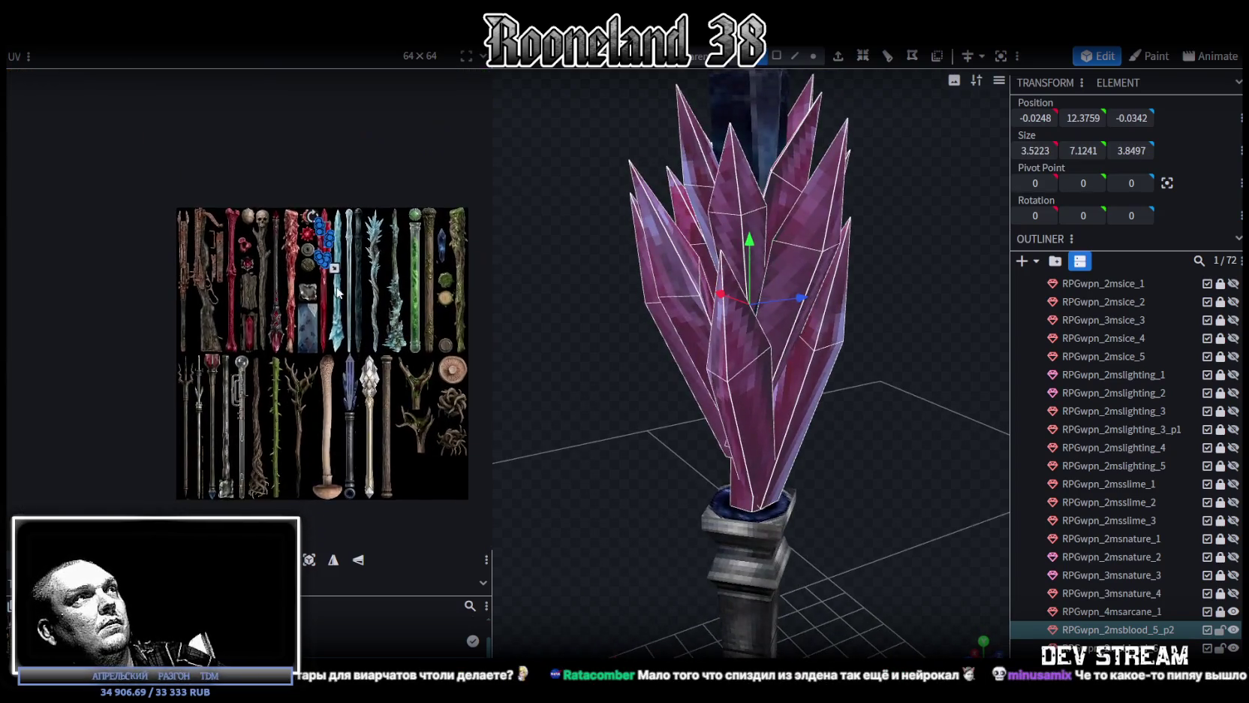
{"action": "scroll", "coordinate": [338, 270], "scroll_direction": "up", "scroll_amount": 2}
{"action": "scroll", "coordinate": [316, 233], "scroll_direction": "up", "scroll_amount": 2}
{"action": "left_click_drag", "start_coordinate": [290, 150], "coordinate": [299, 420]}
{"action": "scroll", "coordinate": [302, 417], "scroll_direction": "up", "scroll_amount": 2}
{"action": "scroll", "coordinate": [302, 411], "scroll_direction": "up", "scroll_amount": 3}
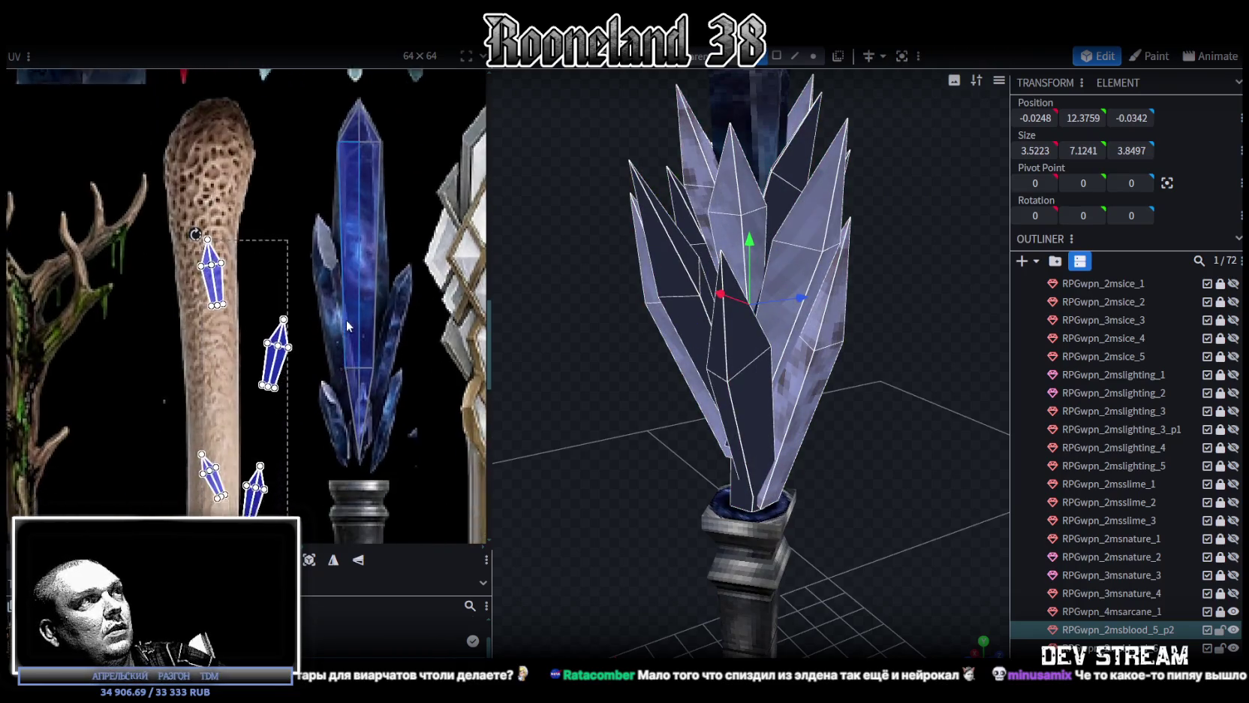
{"action": "scroll", "coordinate": [346, 319], "scroll_direction": "down", "scroll_amount": 1}
Fit the top-left UV island onto the blue crystal texture, enlarged and rotated
{"action": "left_click", "coordinate": [237, 227]}
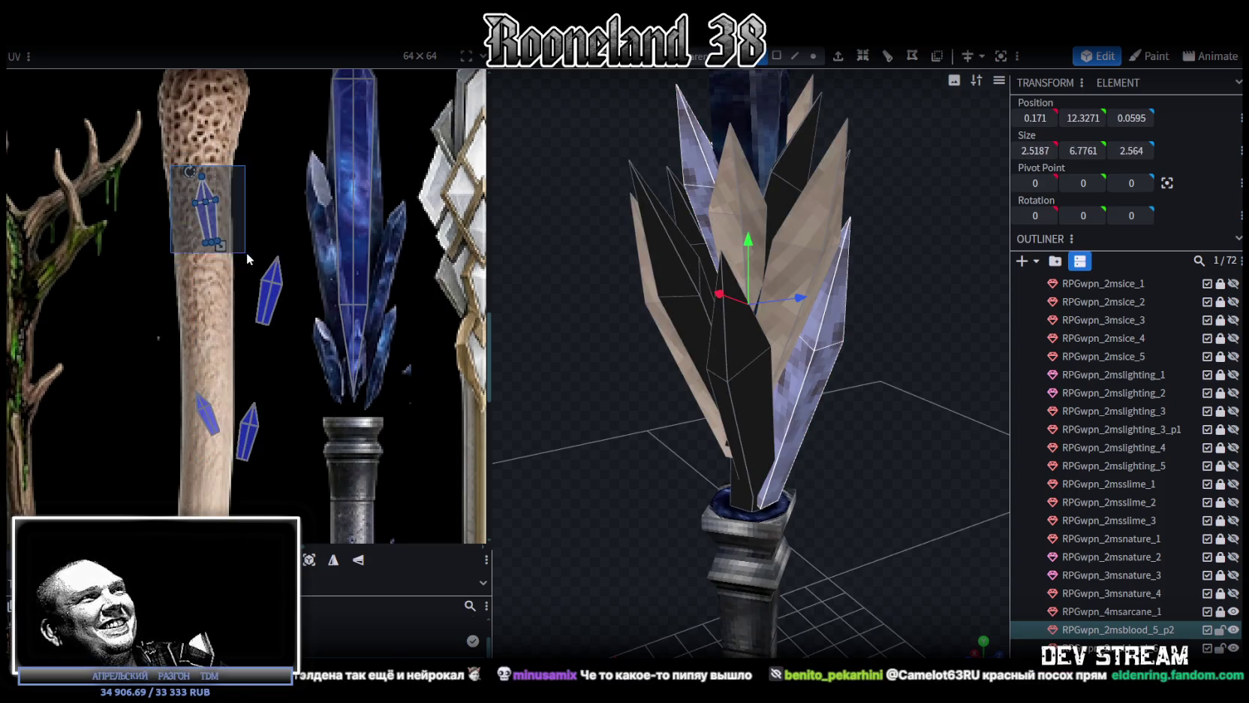
{"action": "mouse_move", "coordinate": [218, 219]}
{"action": "left_mouse_down"}
{"action": "mouse_move", "coordinate": [351, 179]}
{"action": "mouse_move", "coordinate": [326, 187]}
{"action": "left_mouse_up"}
{"action": "scroll", "coordinate": [323, 192], "scroll_direction": "up", "scroll_amount": 2}
{"action": "left_click_drag", "start_coordinate": [330, 260], "coordinate": [346, 389]}
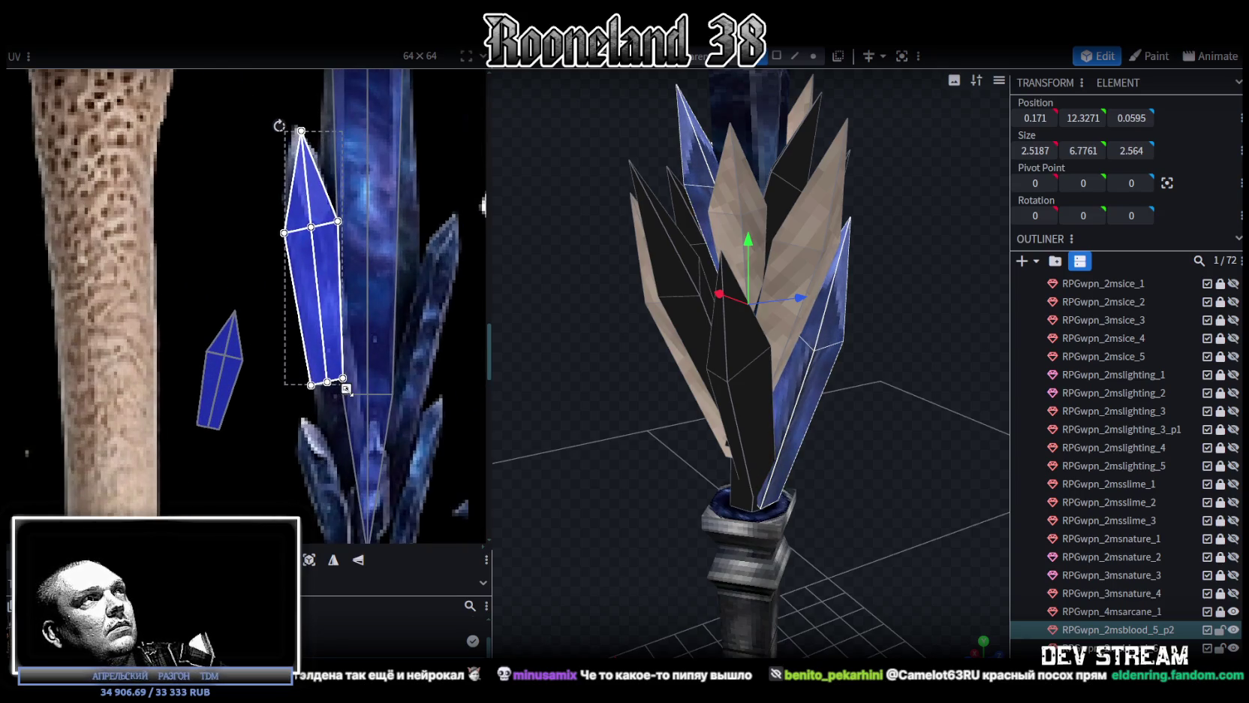
{"action": "left_click_drag", "start_coordinate": [281, 124], "coordinate": [275, 125]}
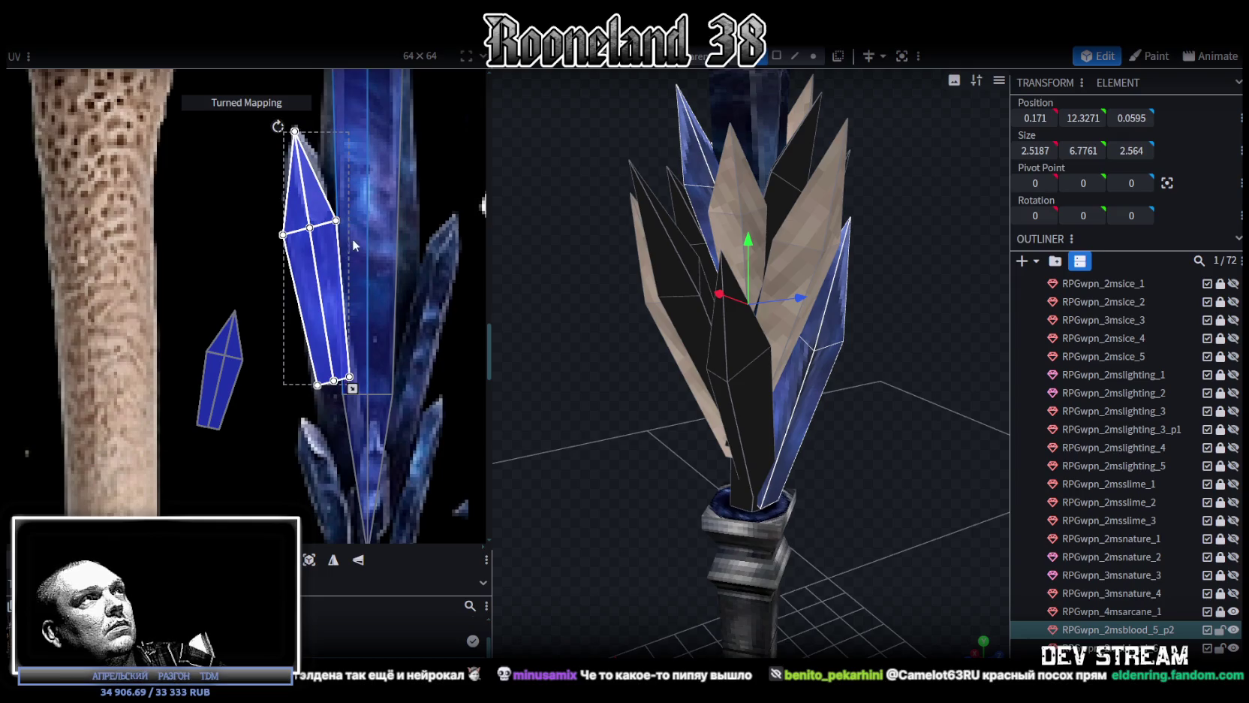
{"action": "left_click_drag", "start_coordinate": [333, 272], "coordinate": [337, 268]}
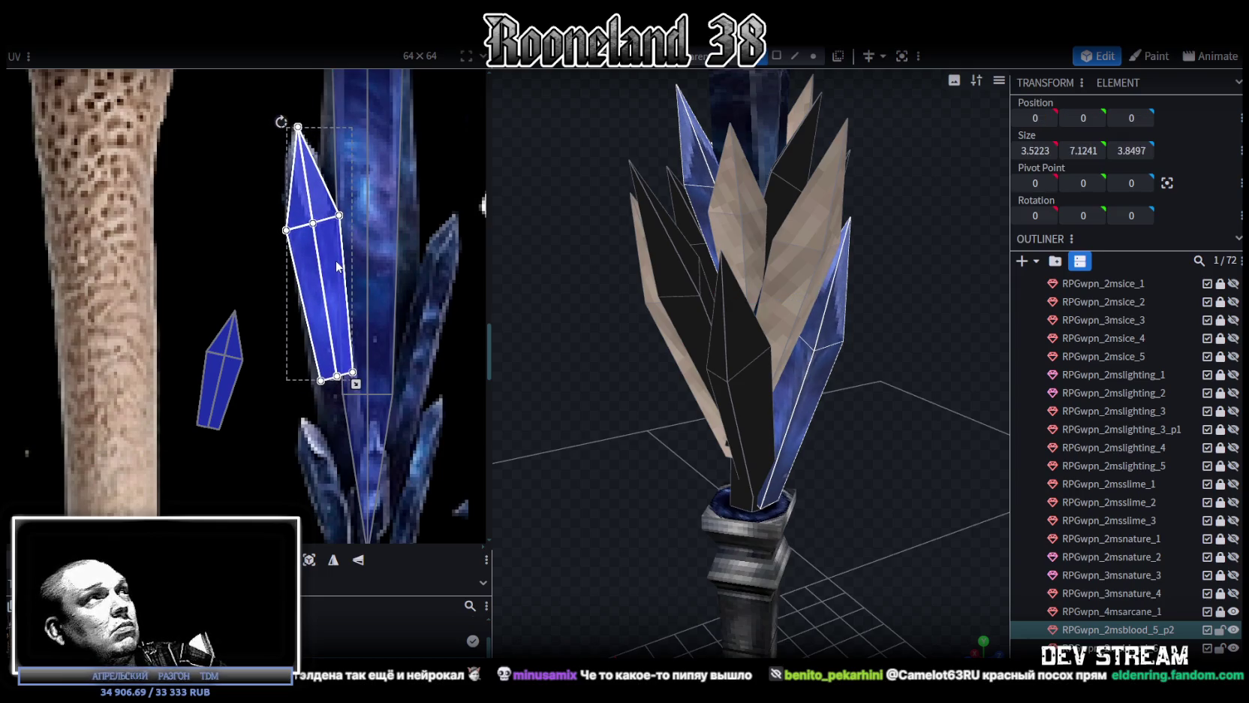
{"action": "scroll", "coordinate": [346, 293], "scroll_direction": "down", "scroll_amount": 1}
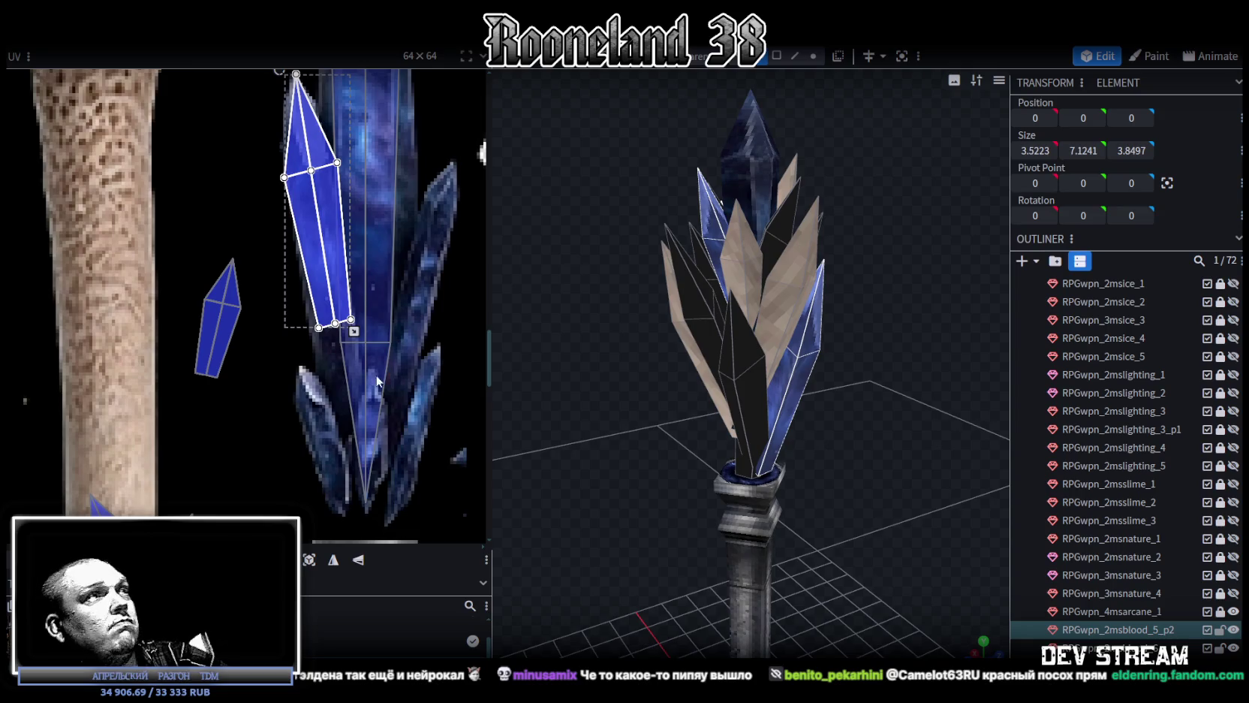
{"action": "scroll", "coordinate": [346, 375], "scroll_direction": "down", "scroll_amount": 1}
{"action": "scroll", "coordinate": [247, 337], "scroll_direction": "right", "scroll_amount": 1}
Mirror the small left crystal face's UV island and place it on a crystal shard
{"action": "left_click", "coordinate": [183, 304]}
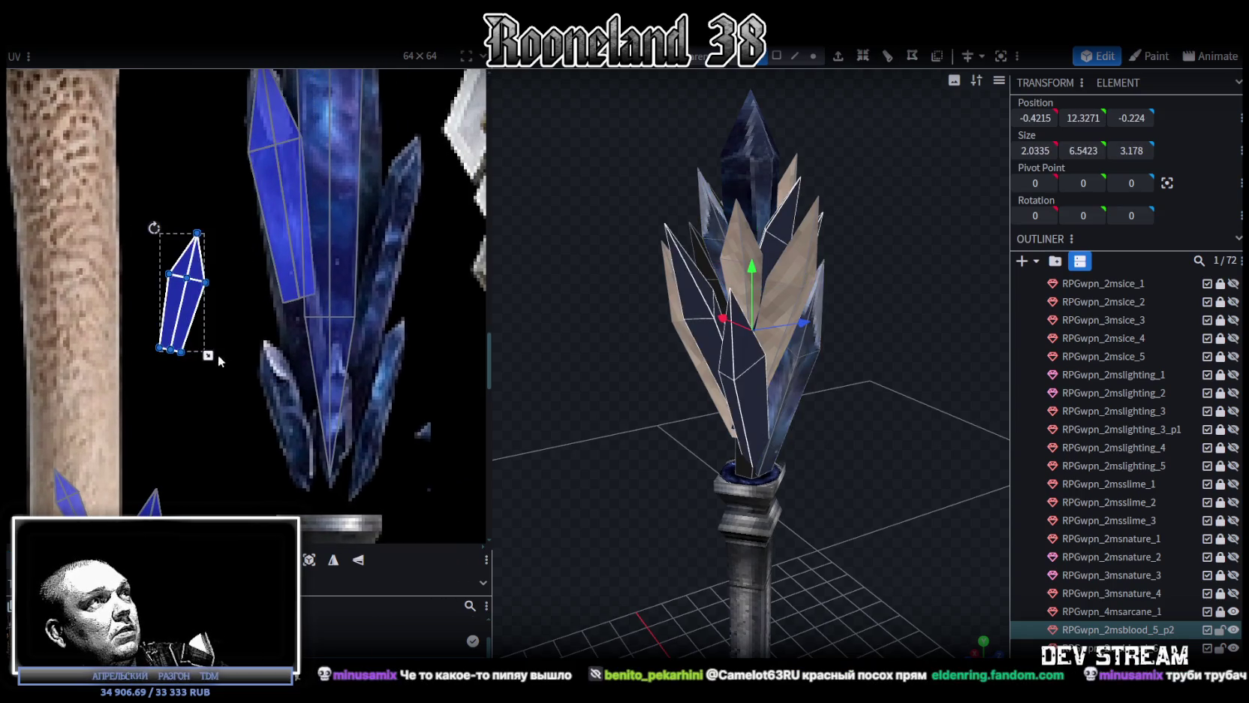
{"action": "scroll", "coordinate": [220, 323], "scroll_direction": "down", "scroll_amount": 1}
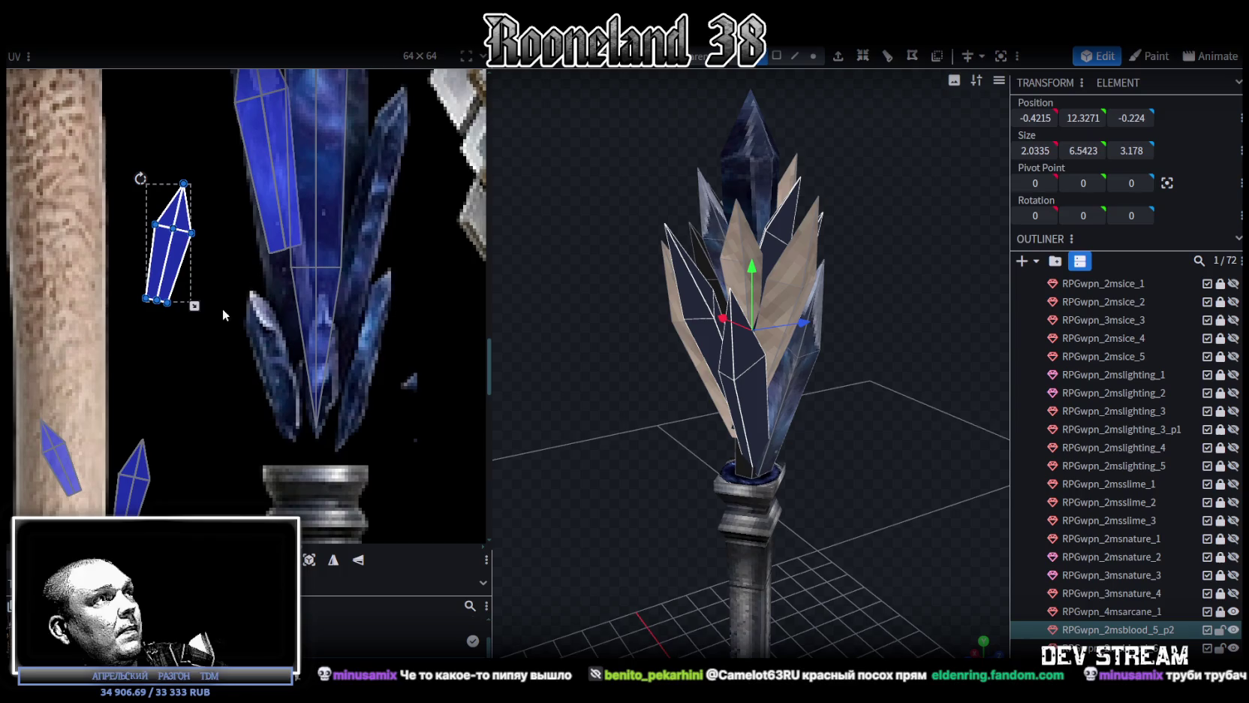
{"action": "left_click", "coordinate": [334, 559]}
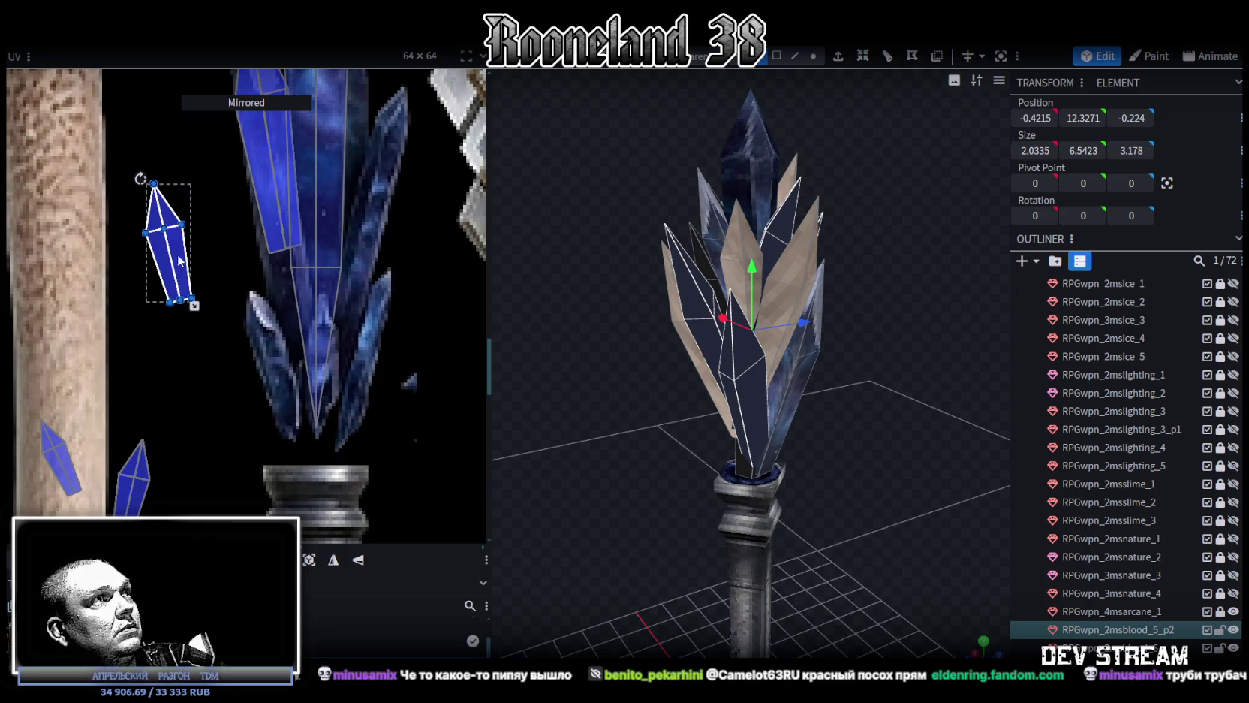
{"action": "left_click_drag", "start_coordinate": [181, 260], "coordinate": [260, 351]}
{"action": "scroll", "coordinate": [229, 255], "scroll_direction": "up", "scroll_amount": 3}
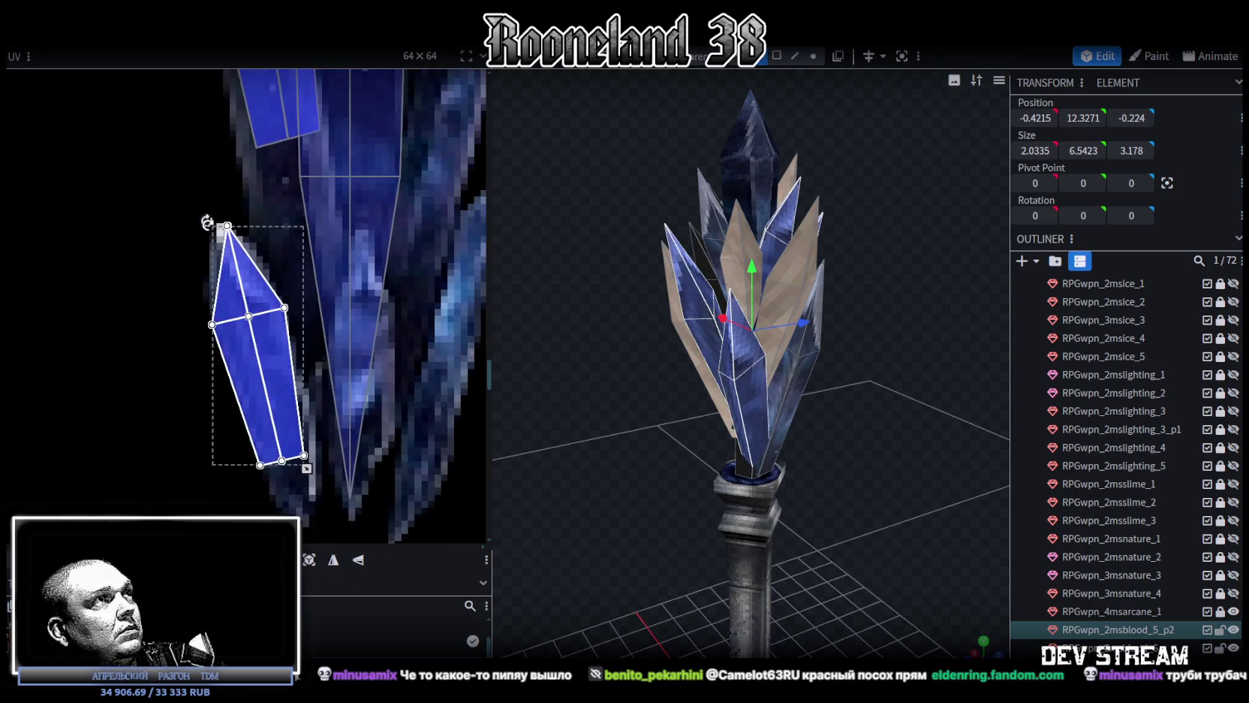
{"action": "left_click_drag", "start_coordinate": [207, 222], "coordinate": [202, 223]}
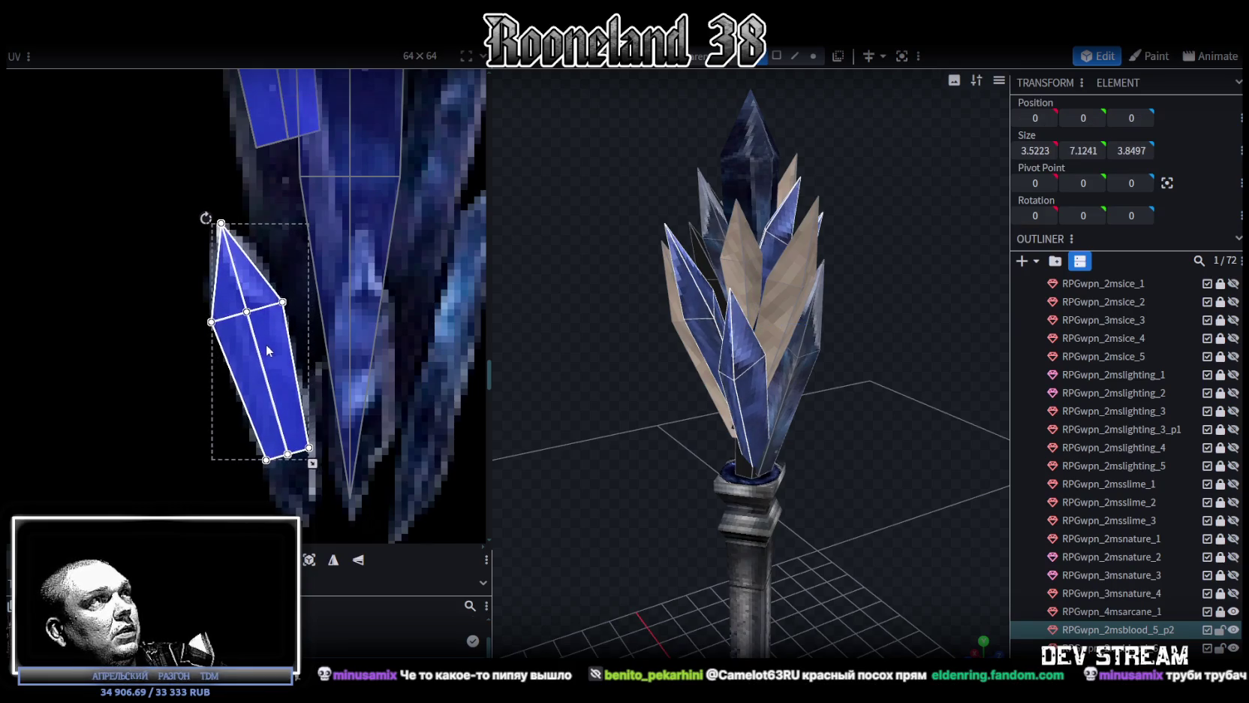
{"action": "scroll", "coordinate": [268, 357], "scroll_direction": "down", "scroll_amount": 3}
Place another shard's UV island over the blue crystal texture, shifted and slightly rotated
{"action": "left_click", "coordinate": [197, 409]}
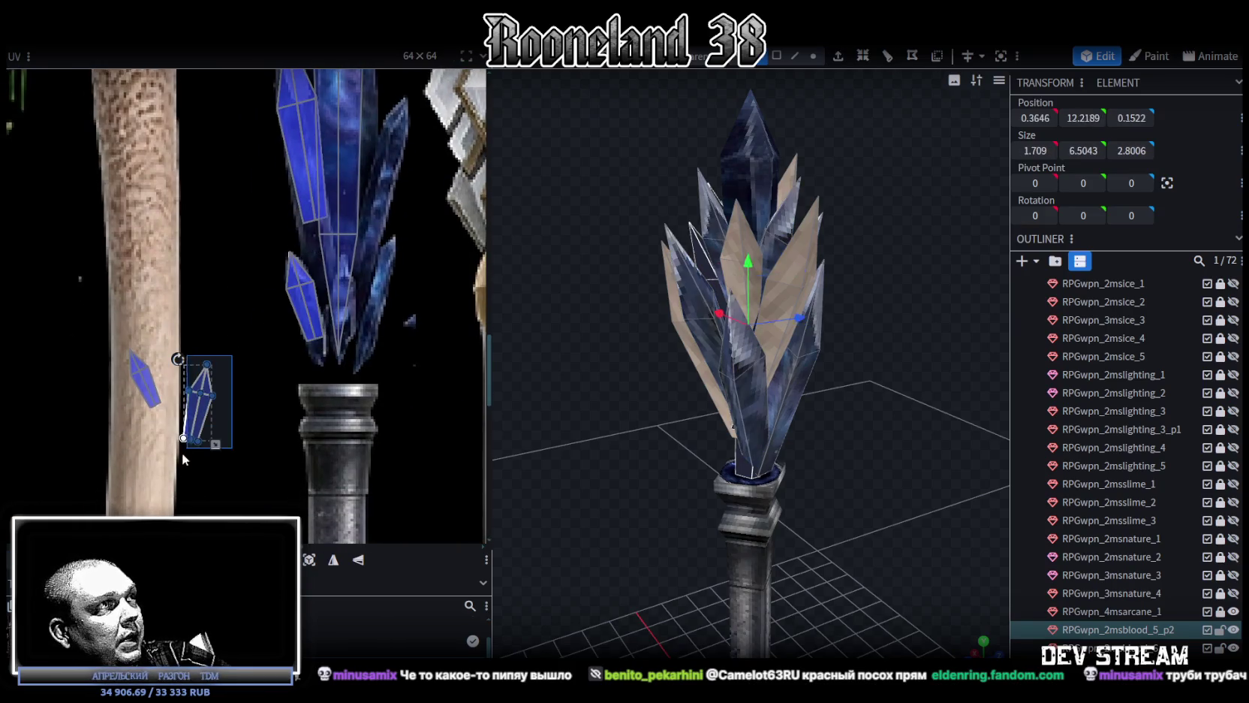
{"action": "scroll", "coordinate": [230, 373], "scroll_direction": "up", "scroll_amount": 2}
{"action": "middle_click_drag", "start_coordinate": [230, 373], "coordinate": [147, 500]}
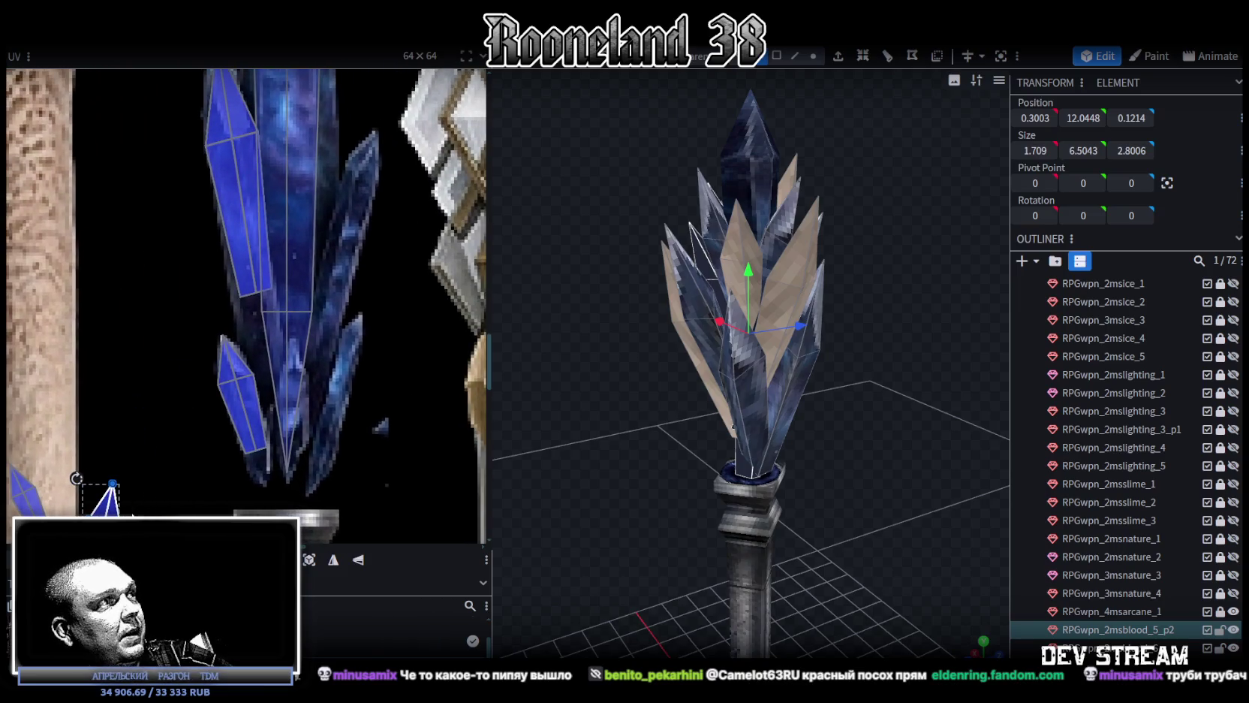
{"action": "left_click_drag", "start_coordinate": [143, 507], "coordinate": [357, 186]}
{"action": "scroll", "coordinate": [390, 285], "scroll_direction": "up", "scroll_amount": 2}
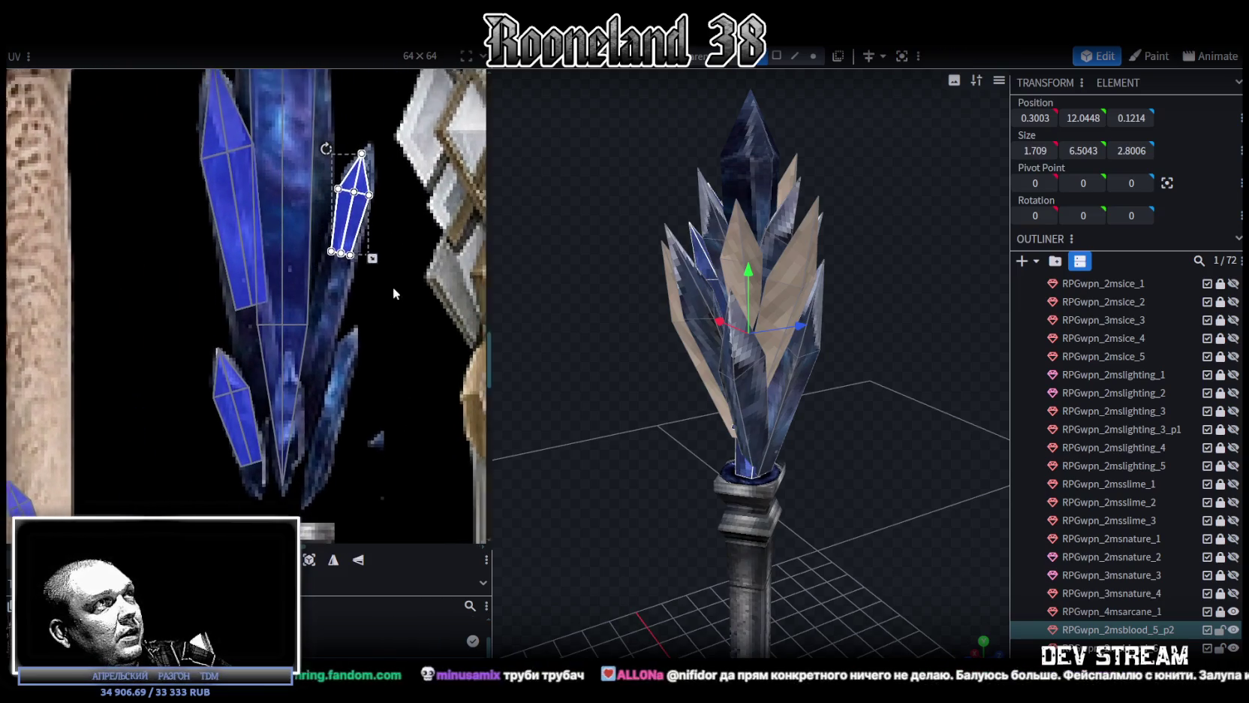
{"action": "scroll", "coordinate": [381, 418], "scroll_direction": "up", "scroll_amount": 1}
{"action": "scroll", "coordinate": [351, 364], "scroll_direction": "up", "scroll_amount": 2}
{"action": "scroll", "coordinate": [323, 301], "scroll_direction": "up", "scroll_amount": 2}
{"action": "mouse_move", "coordinate": [319, 298]}
{"action": "left_mouse_down"}
{"action": "mouse_move", "coordinate": [337, 311]}
{"action": "mouse_move", "coordinate": [316, 281]}
{"action": "left_mouse_up"}
{"action": "left_click_drag", "start_coordinate": [263, 210], "coordinate": [334, 364]}
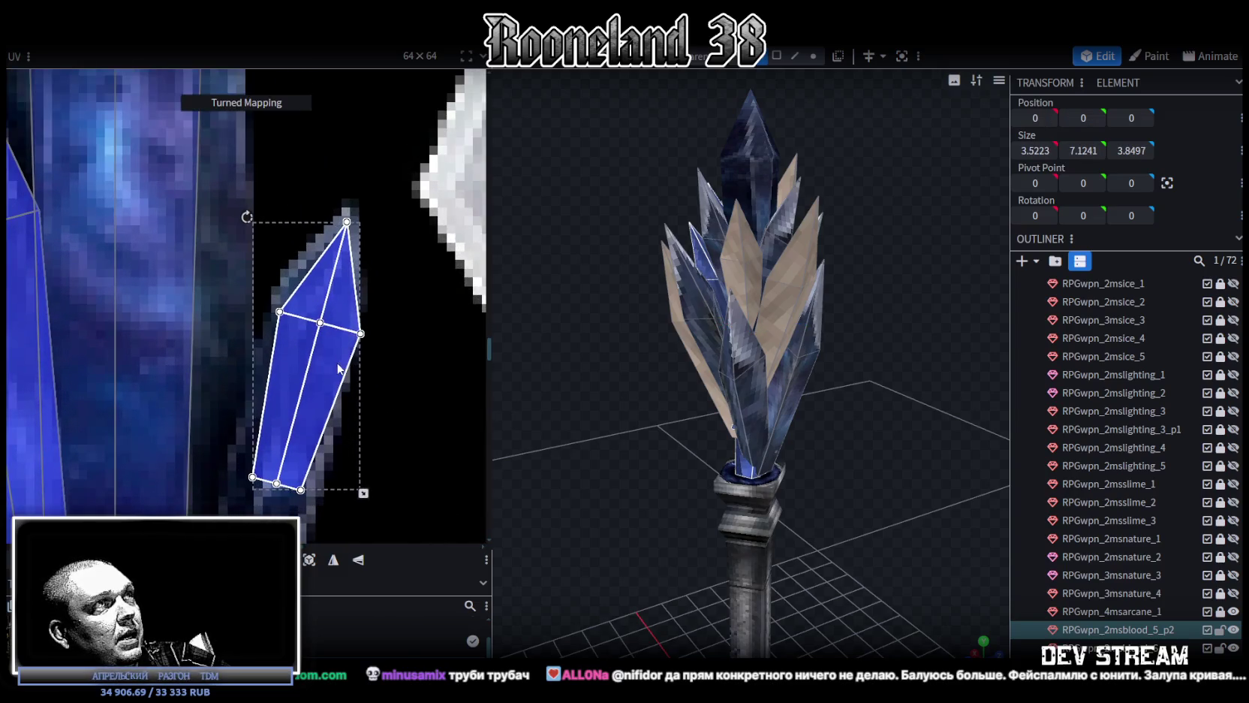
{"action": "scroll", "coordinate": [334, 364], "scroll_direction": "down", "scroll_amount": 2}
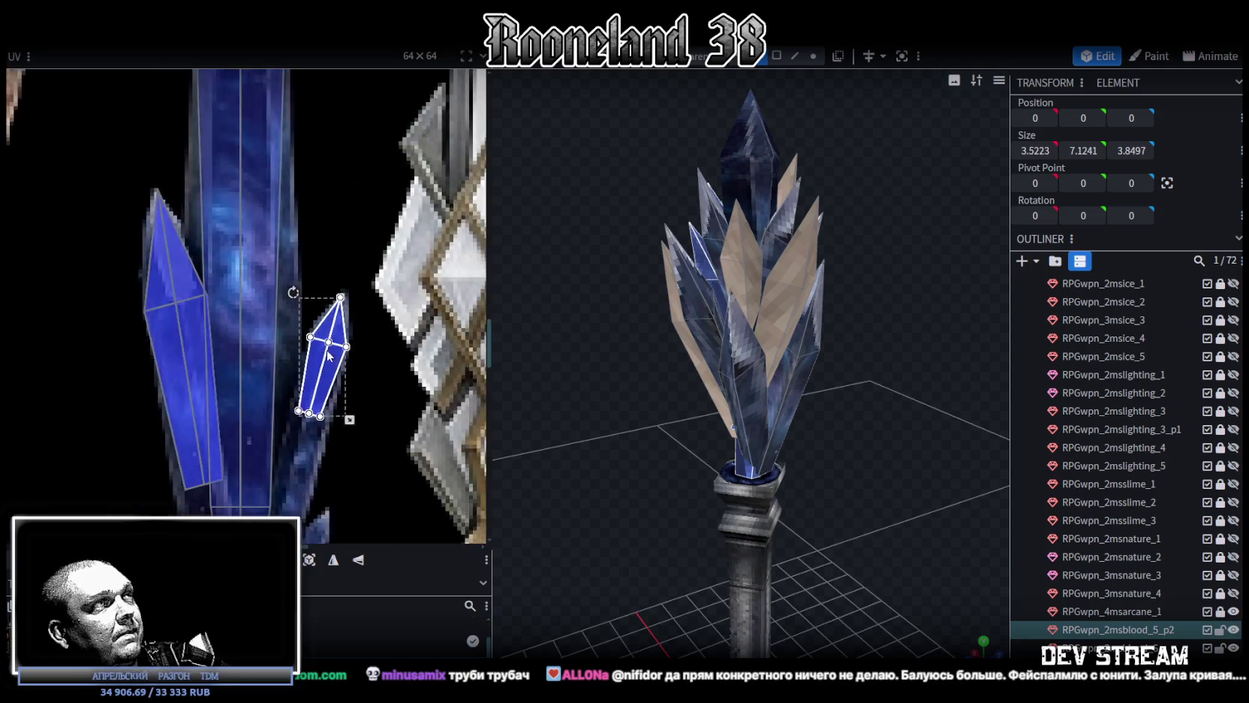
{"action": "scroll", "coordinate": [334, 360], "scroll_direction": "down", "scroll_amount": 2}
{"action": "scroll", "coordinate": [334, 353], "scroll_direction": "down", "scroll_amount": 2}
{"action": "scroll", "coordinate": [174, 328], "scroll_direction": "up", "scroll_amount": 2}
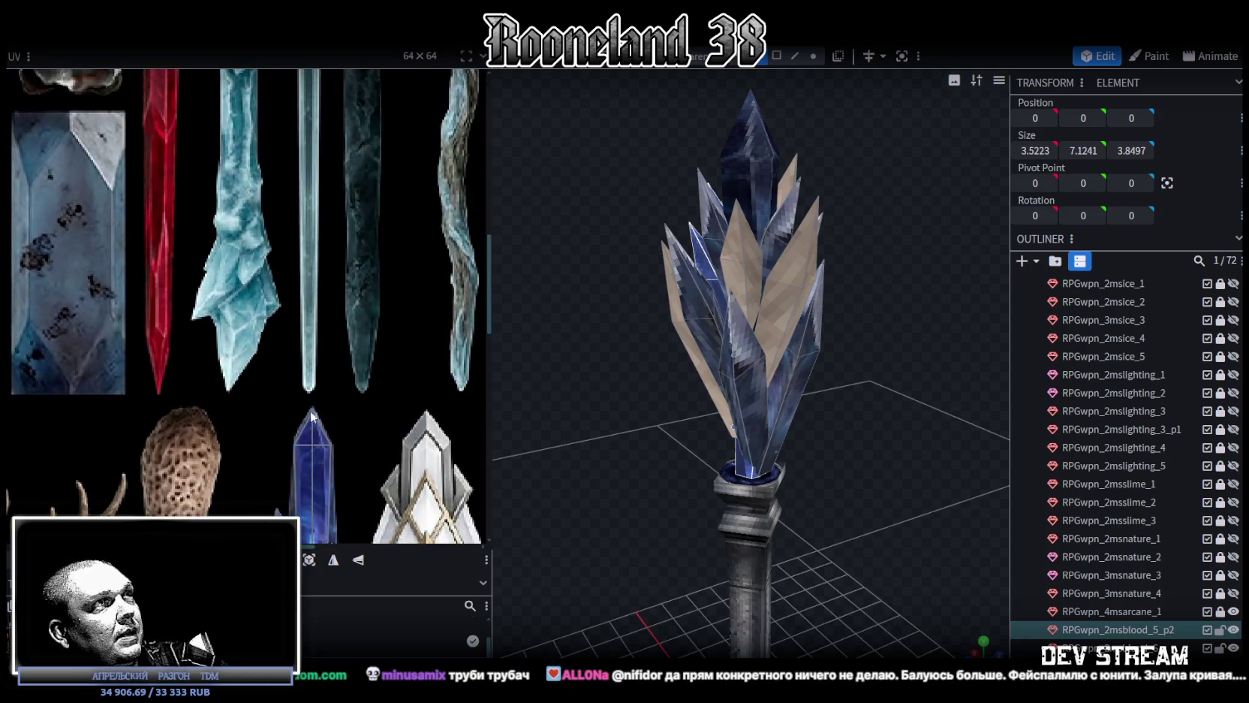
Move the small UV island from the bone onto the crystal texture, mirrored and turned
{"action": "scroll", "coordinate": [173, 327], "scroll_direction": "up", "scroll_amount": 2}
{"action": "left_click", "coordinate": [189, 420]}
{"action": "scroll", "coordinate": [187, 431], "scroll_direction": "up", "scroll_amount": 2}
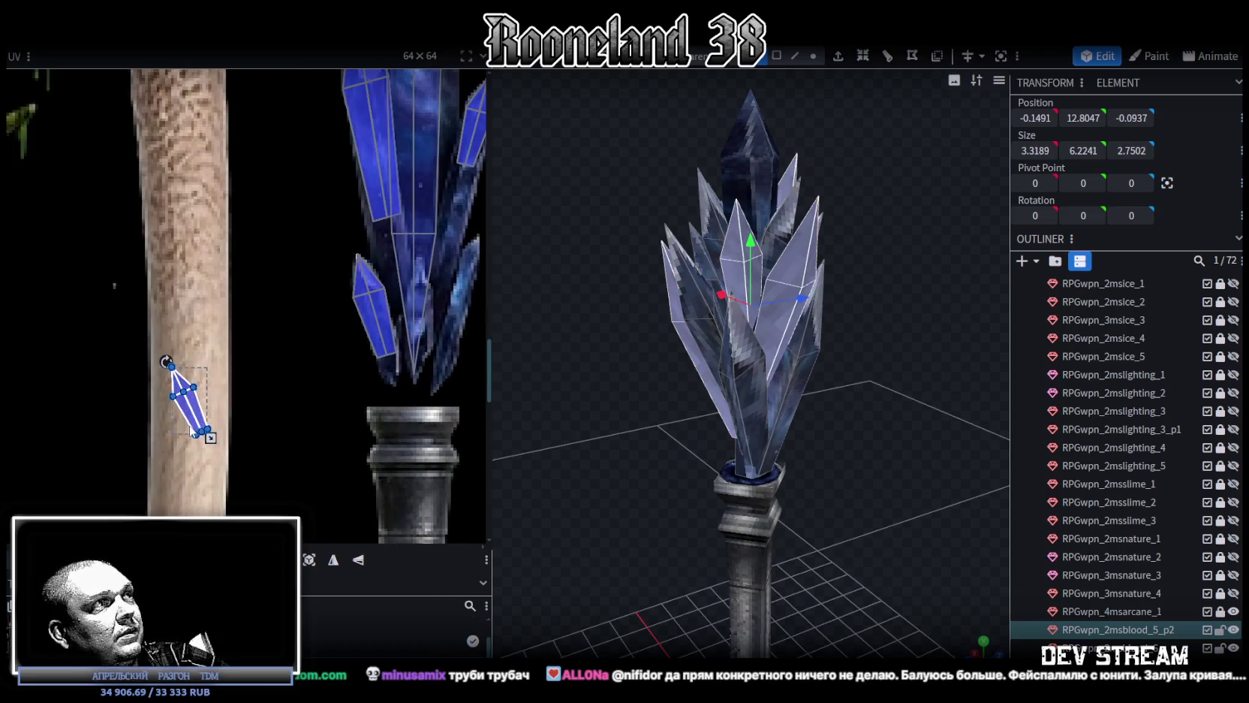
{"action": "left_click_drag", "start_coordinate": [196, 411], "coordinate": [405, 315]}
{"action": "middle_click_drag", "start_coordinate": [422, 369], "coordinate": [333, 391]}
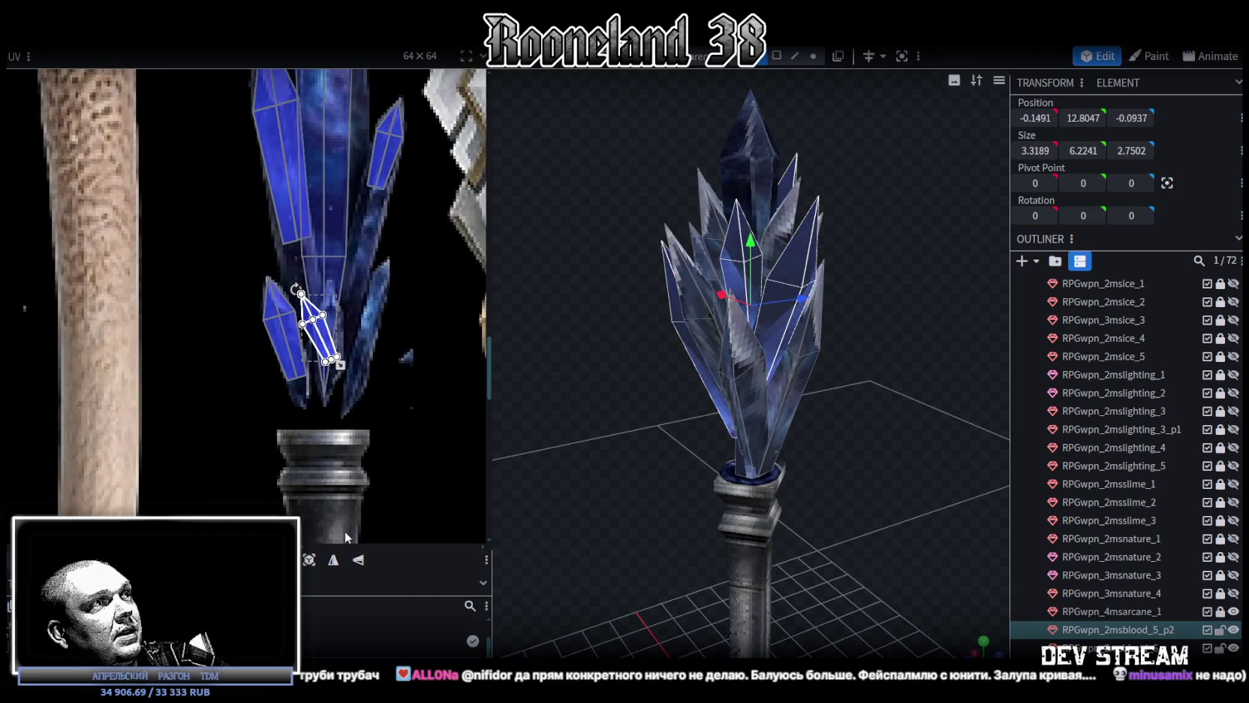
{"action": "left_click", "coordinate": [335, 561]}
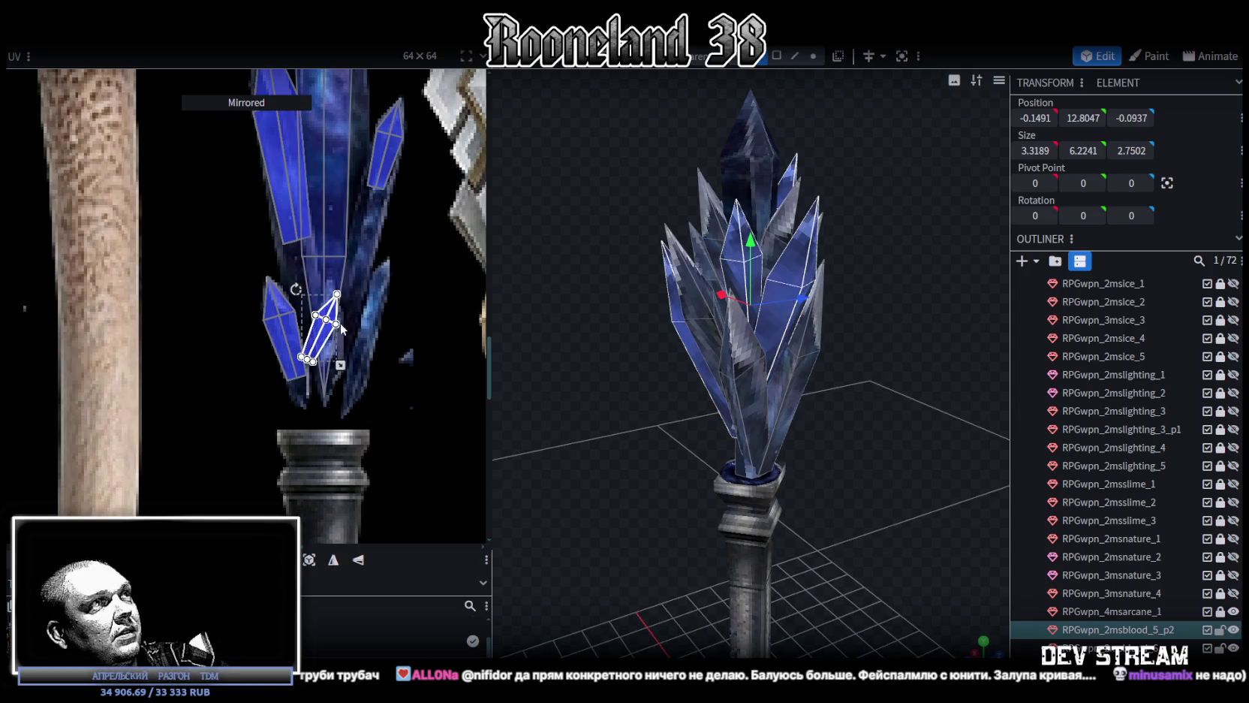
{"action": "key", "text": "r"}
{"action": "scroll", "coordinate": [387, 285], "scroll_direction": "up", "scroll_amount": 2}
{"action": "scroll", "coordinate": [386, 286], "scroll_direction": "up", "scroll_amount": 1}
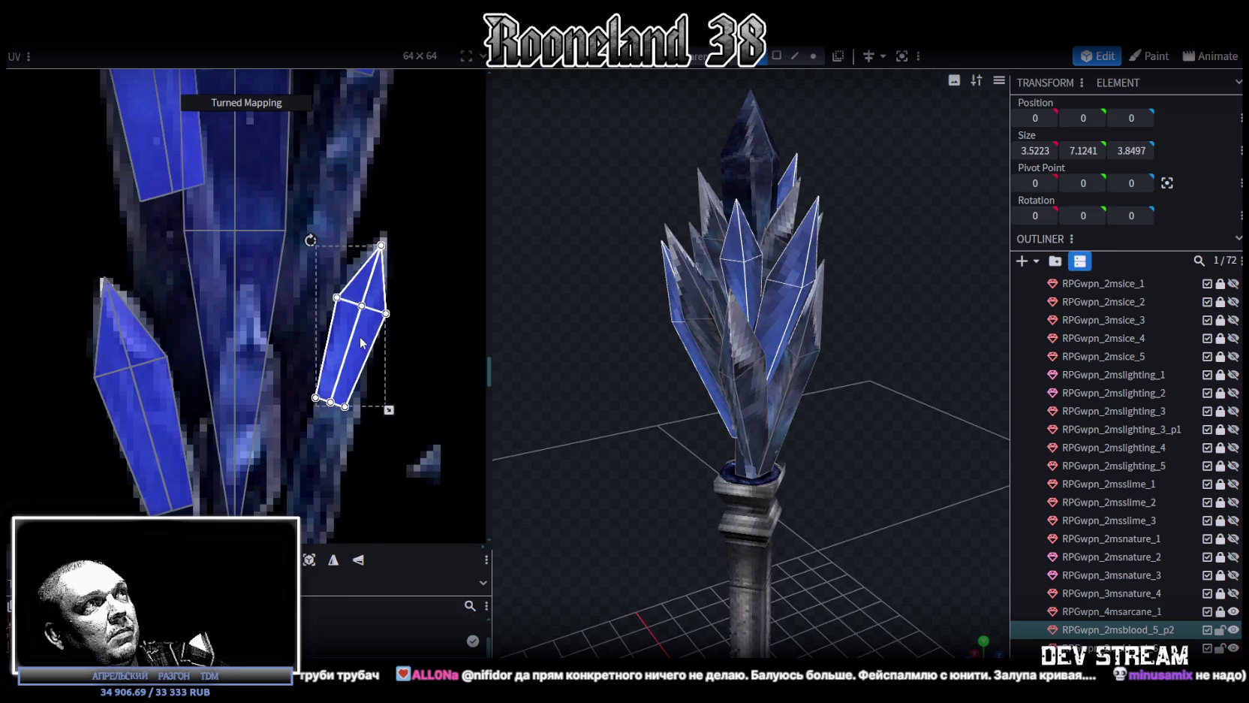
{"action": "left_click_drag", "start_coordinate": [353, 352], "coordinate": [358, 339]}
Fine-tune that crystal UV island's position and rotation on the blue texture
{"action": "scroll", "coordinate": [358, 339], "scroll_direction": "up", "scroll_amount": 1}
{"action": "scroll", "coordinate": [362, 320], "scroll_direction": "up", "scroll_amount": 1}
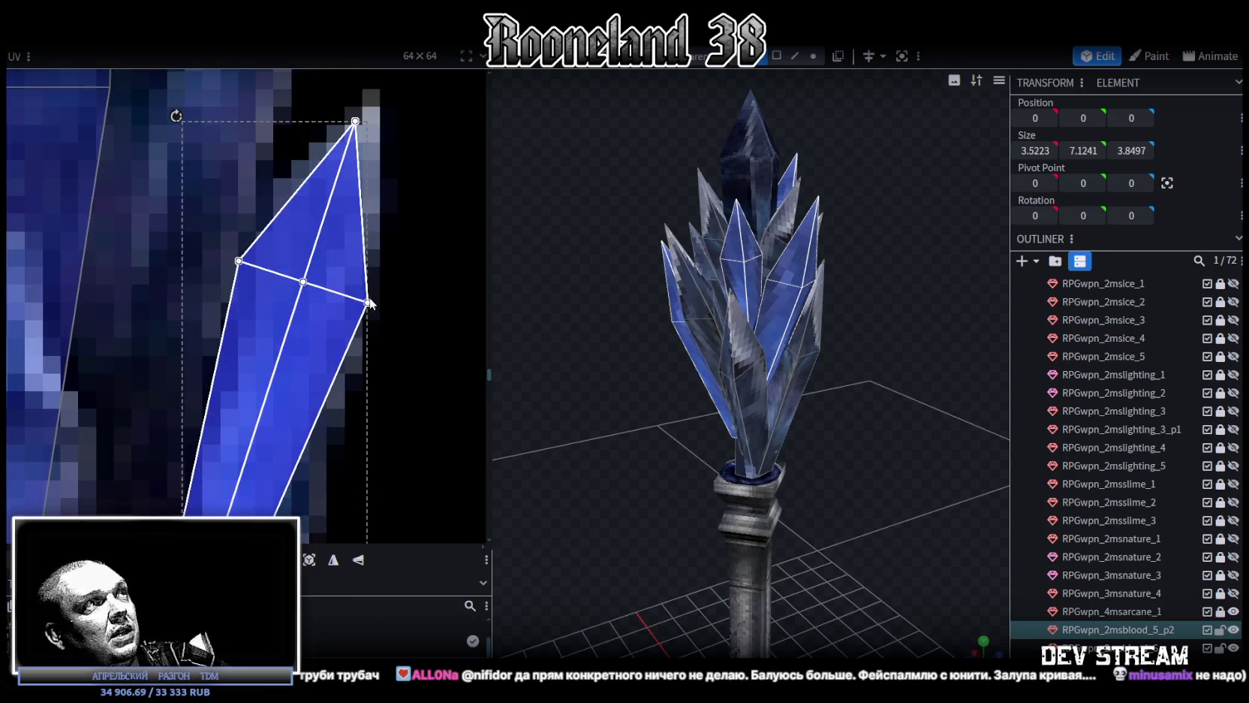
{"action": "scroll", "coordinate": [366, 301], "scroll_direction": "up", "scroll_amount": 1}
{"action": "left_click_drag", "start_coordinate": [365, 301], "coordinate": [372, 296]}
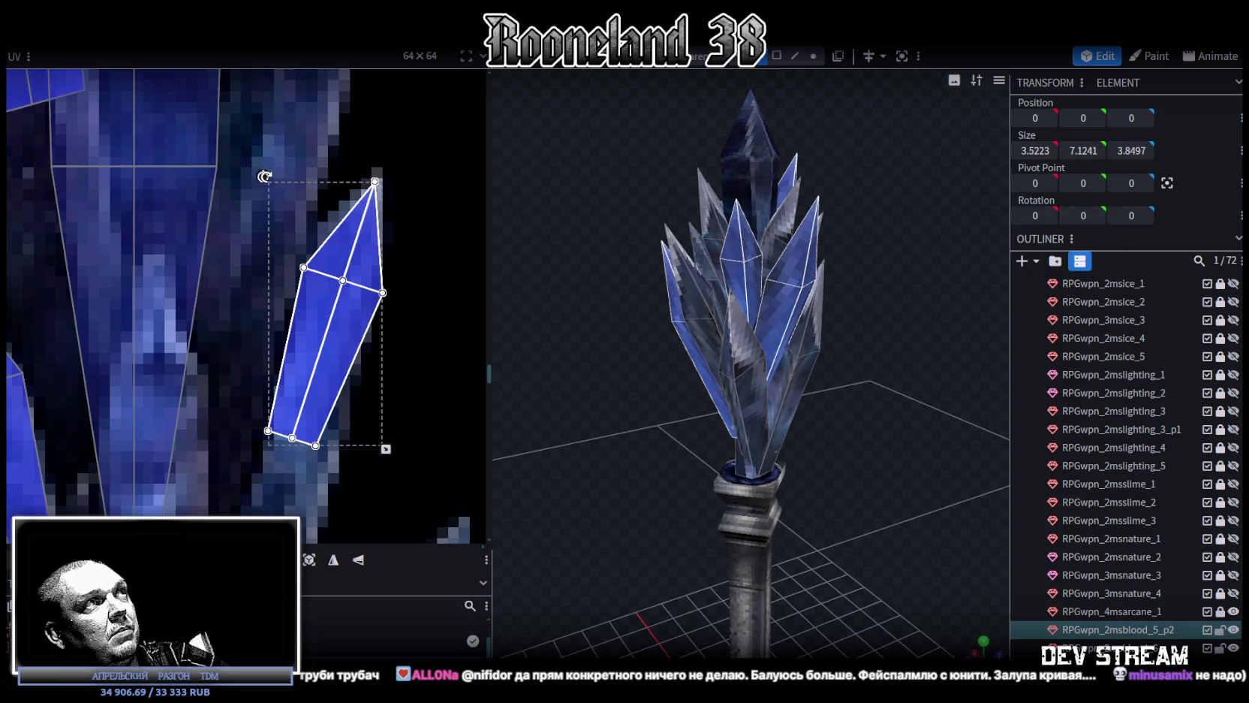
{"action": "left_click_drag", "start_coordinate": [265, 176], "coordinate": [271, 172]}
{"action": "left_click_drag", "start_coordinate": [341, 336], "coordinate": [336, 336]}
{"action": "scroll", "coordinate": [398, 307], "scroll_direction": "down", "scroll_amount": 3}
{"action": "scroll", "coordinate": [398, 307], "scroll_direction": "down", "scroll_amount": 3}
{"action": "scroll", "coordinate": [370, 353], "scroll_direction": "up", "scroll_amount": 5}
Drag the island's bottom UV vertices down to lengthen the face, then select the left crystal's vertices
{"action": "mouse_move", "coordinate": [308, 325]}
{"action": "left_mouse_down"}
{"action": "mouse_move", "coordinate": [377, 284]}
{"action": "mouse_move", "coordinate": [331, 410]}
{"action": "left_mouse_up"}
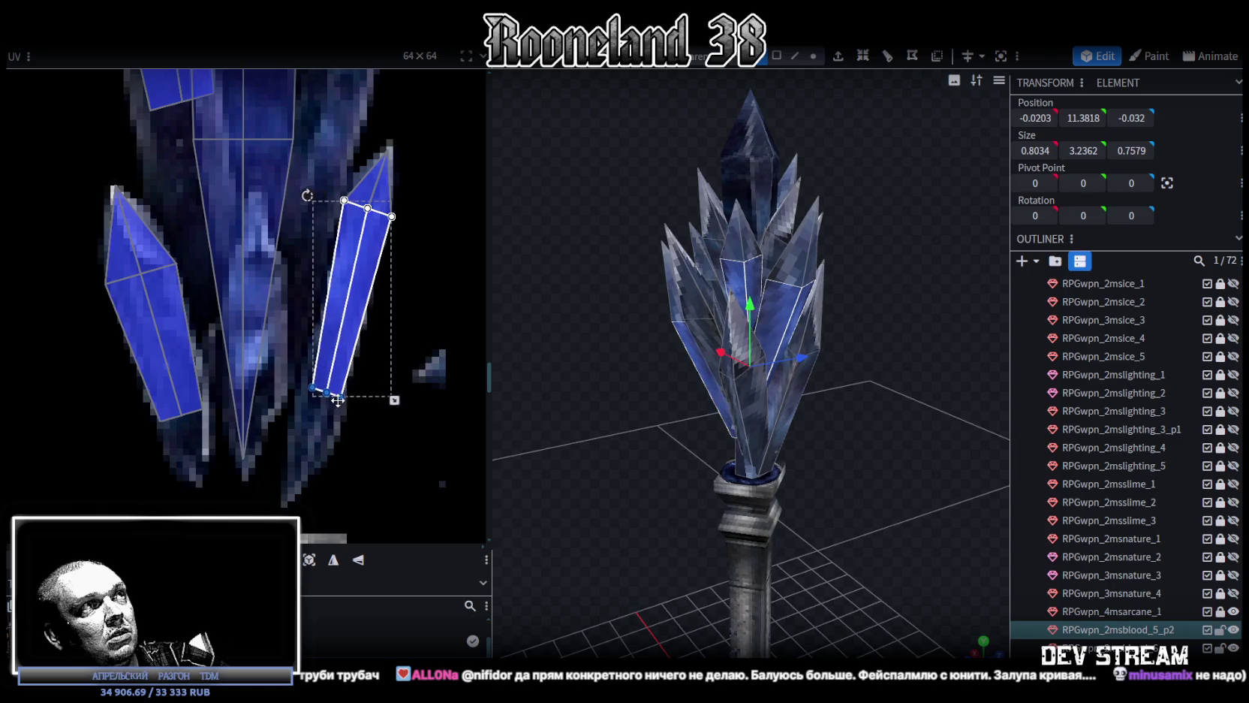
{"action": "left_click_drag", "start_coordinate": [330, 411], "coordinate": [323, 452]}
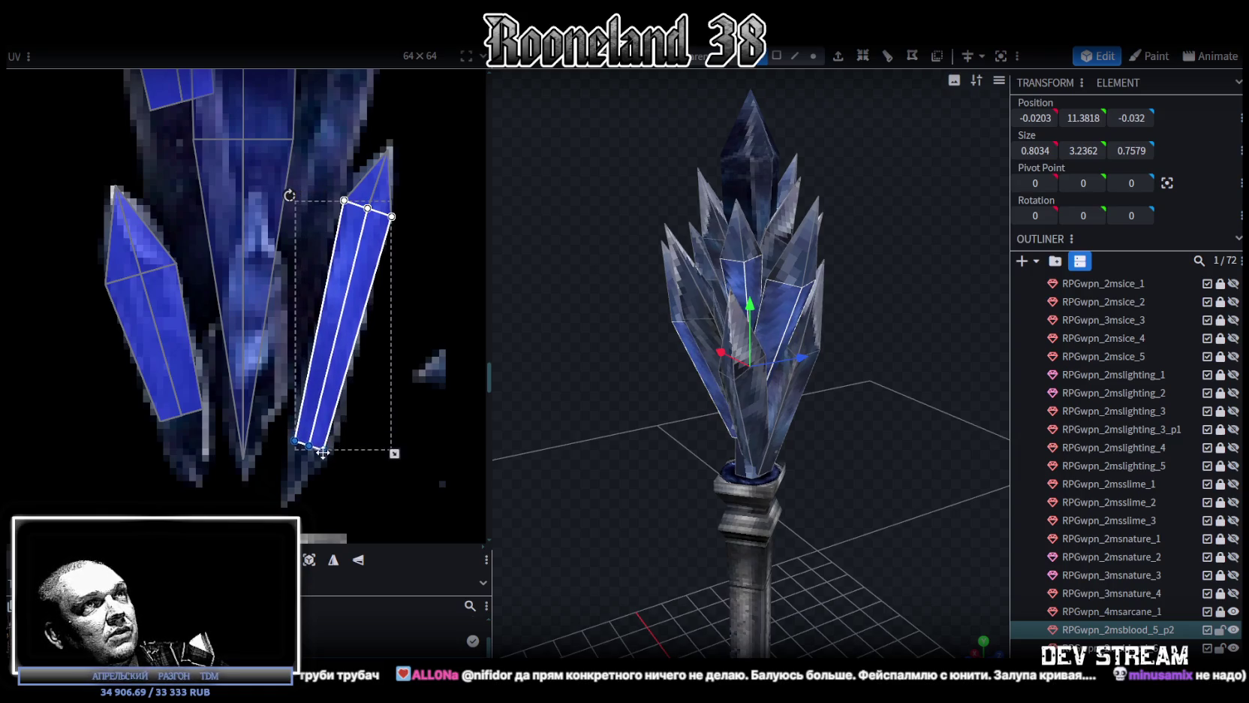
{"action": "mouse_move", "coordinate": [148, 425]}
{"action": "left_mouse_down"}
{"action": "mouse_move", "coordinate": [240, 394]}
{"action": "mouse_move", "coordinate": [219, 453]}
{"action": "left_mouse_up"}
{"action": "mouse_move", "coordinate": [91, 268]}
{"action": "left_mouse_down"}
{"action": "mouse_move", "coordinate": [118, 310]}
{"action": "mouse_move", "coordinate": [111, 281]}
{"action": "left_mouse_up"}
{"action": "left_click", "coordinate": [172, 264]}
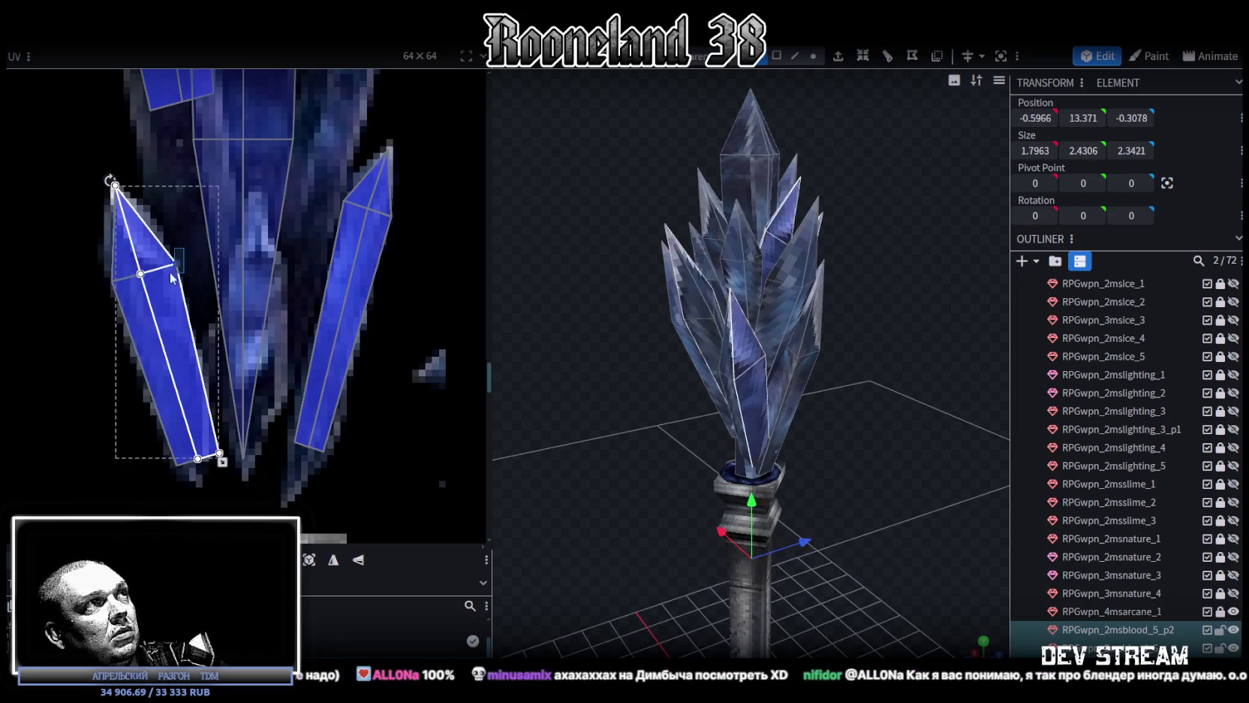
Raise both crystal faces' middle UV vertices so the tips sit higher, then view the staff level from the front
{"action": "left_click", "coordinate": [92, 255], "text": "shift"}
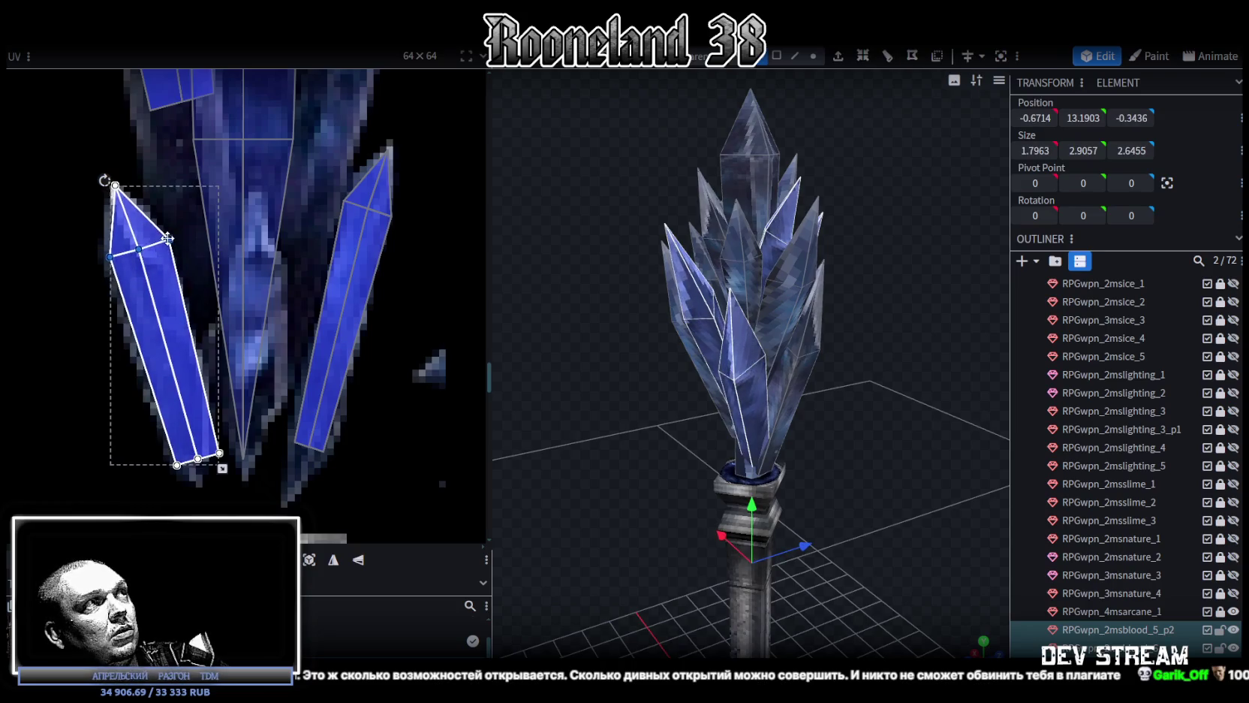
{"action": "scroll", "coordinate": [228, 445], "scroll_direction": "down", "scroll_amount": 3}
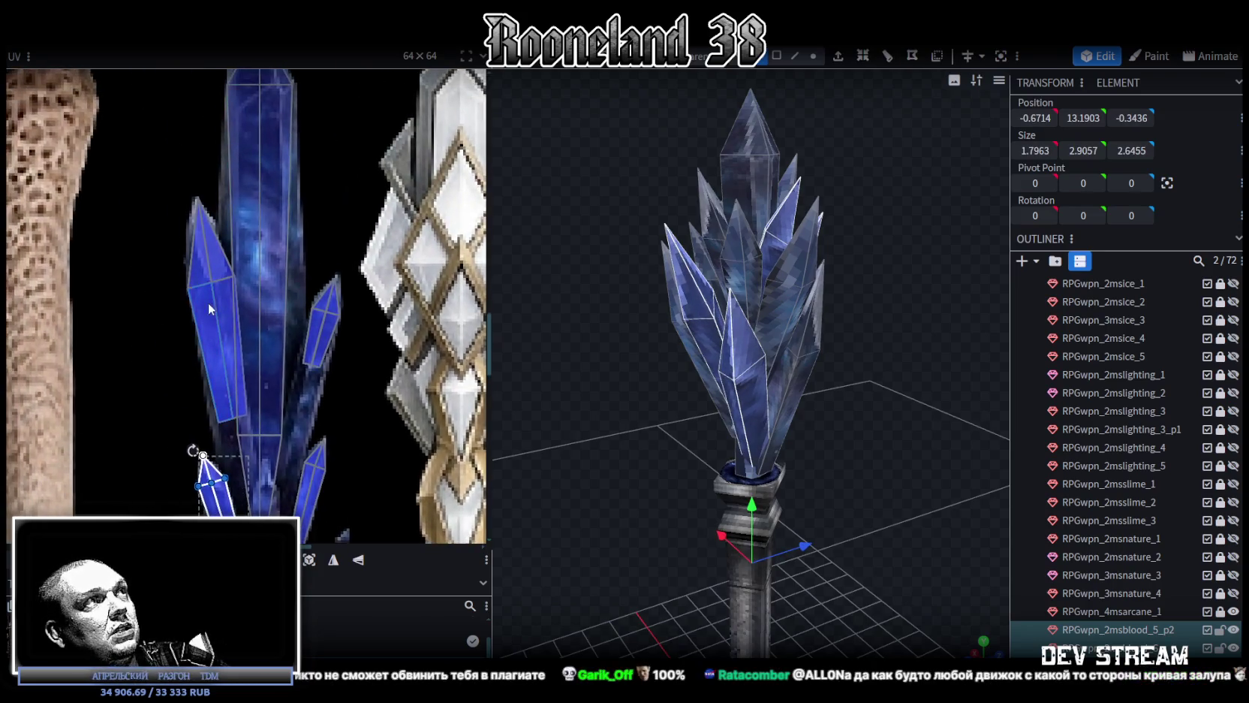
{"action": "left_click", "coordinate": [208, 306]}
{"action": "scroll", "coordinate": [208, 306], "scroll_direction": "up", "scroll_amount": 5}
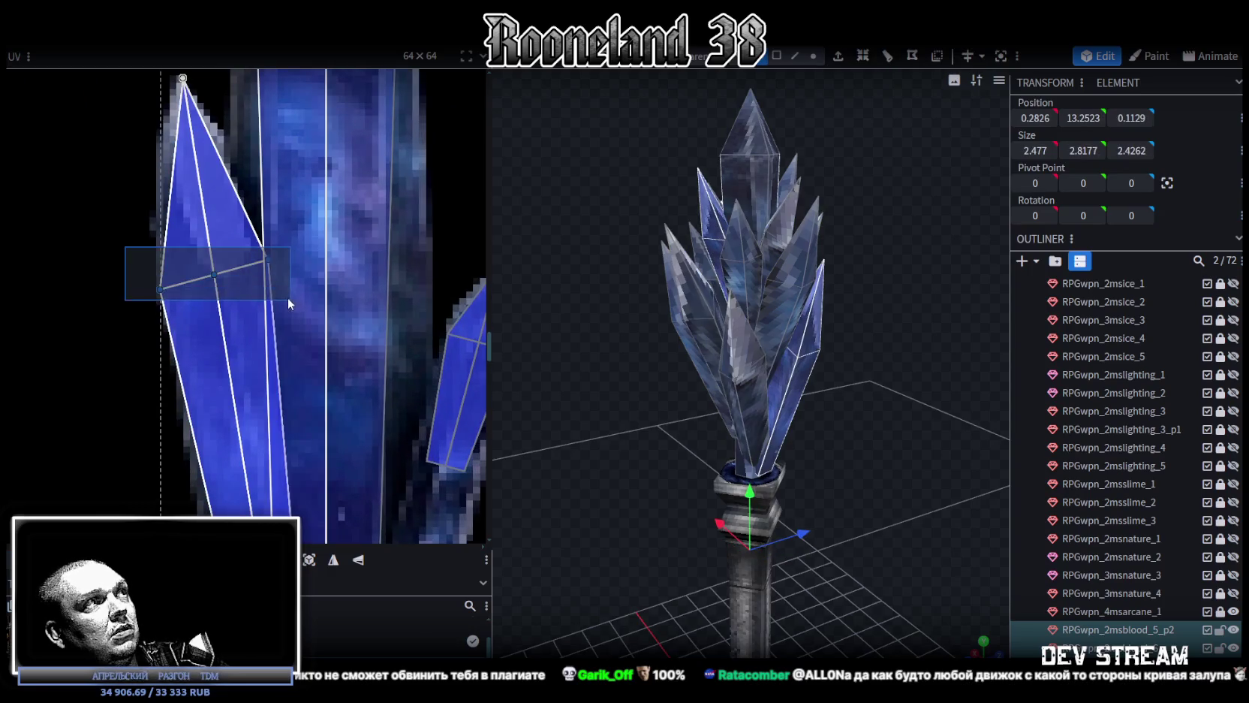
{"action": "mouse_move", "coordinate": [214, 274]}
{"action": "left_mouse_down"}
{"action": "mouse_move", "coordinate": [211, 201]}
{"action": "mouse_move", "coordinate": [197, 188]}
{"action": "left_mouse_up"}
{"action": "mouse_move", "coordinate": [109, 166]}
{"action": "left_mouse_down"}
{"action": "mouse_move", "coordinate": [208, 230]}
{"action": "mouse_move", "coordinate": [210, 184]}
{"action": "left_mouse_up"}
{"action": "mouse_move", "coordinate": [125, 175]}
{"action": "left_mouse_down"}
{"action": "mouse_move", "coordinate": [173, 216]}
{"action": "mouse_move", "coordinate": [161, 193]}
{"action": "left_mouse_up"}
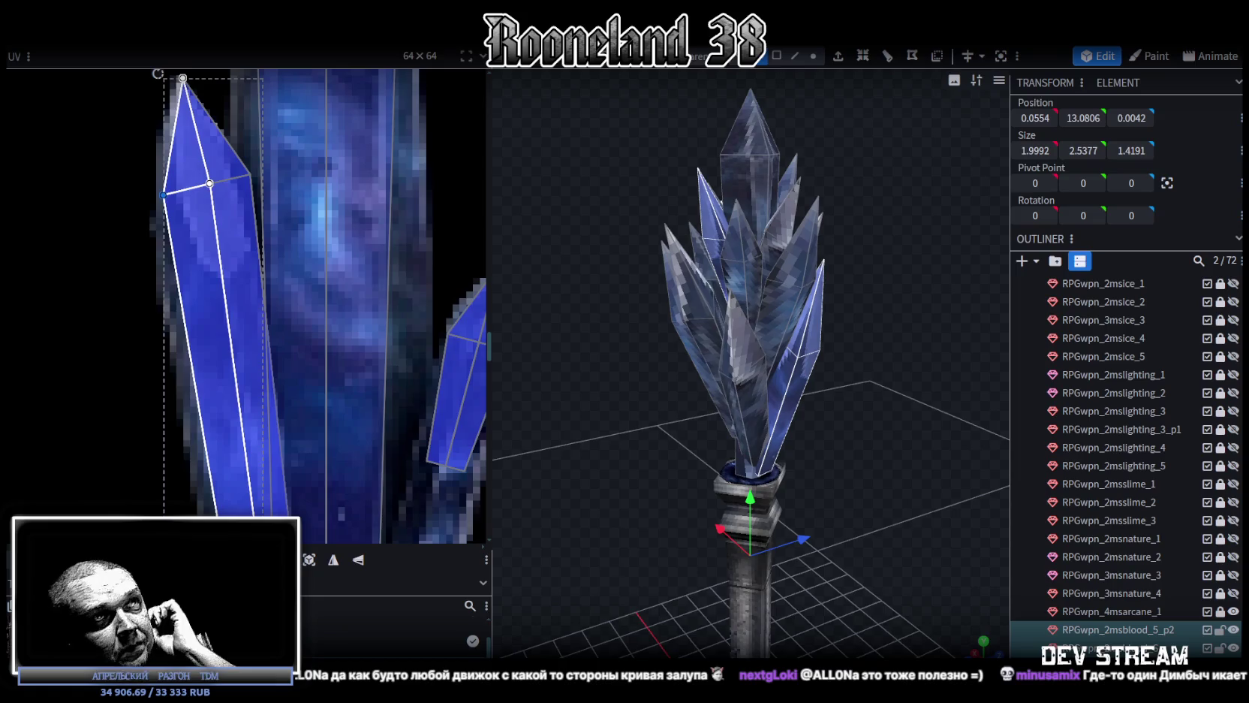
{"action": "mouse_move", "coordinate": [872, 401]}
{"action": "left_mouse_down"}
{"action": "mouse_move", "coordinate": [813, 358]}
{"action": "mouse_move", "coordinate": [864, 370]}
{"action": "mouse_move", "coordinate": [844, 426]}
{"action": "mouse_move", "coordinate": [854, 388]}
{"action": "mouse_move", "coordinate": [894, 377]}
{"action": "mouse_move", "coordinate": [808, 386]}
{"action": "mouse_move", "coordinate": [819, 377]}
{"action": "left_mouse_up"}
{"action": "left_click_drag", "start_coordinate": [680, 225], "coordinate": [838, 388]}
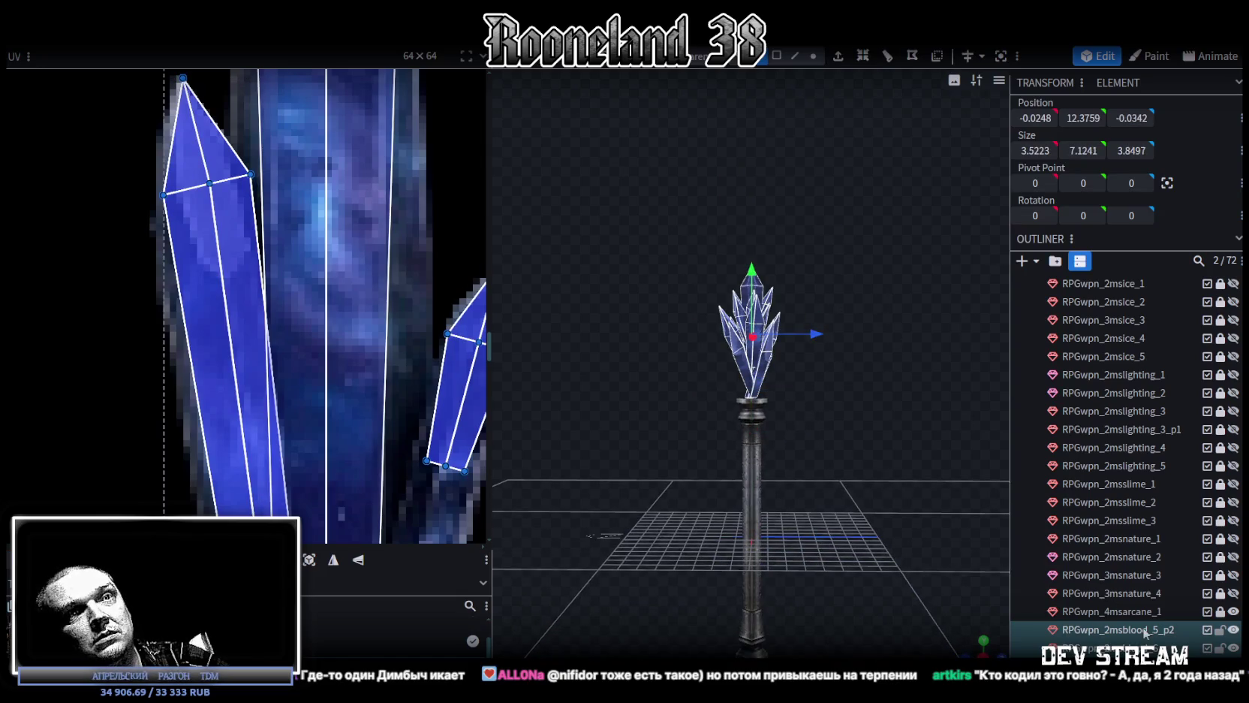
Select the central crystal gem element and raise it along Y
{"action": "left_click", "coordinate": [1145, 631]}
{"action": "left_click", "coordinate": [1145, 647]}
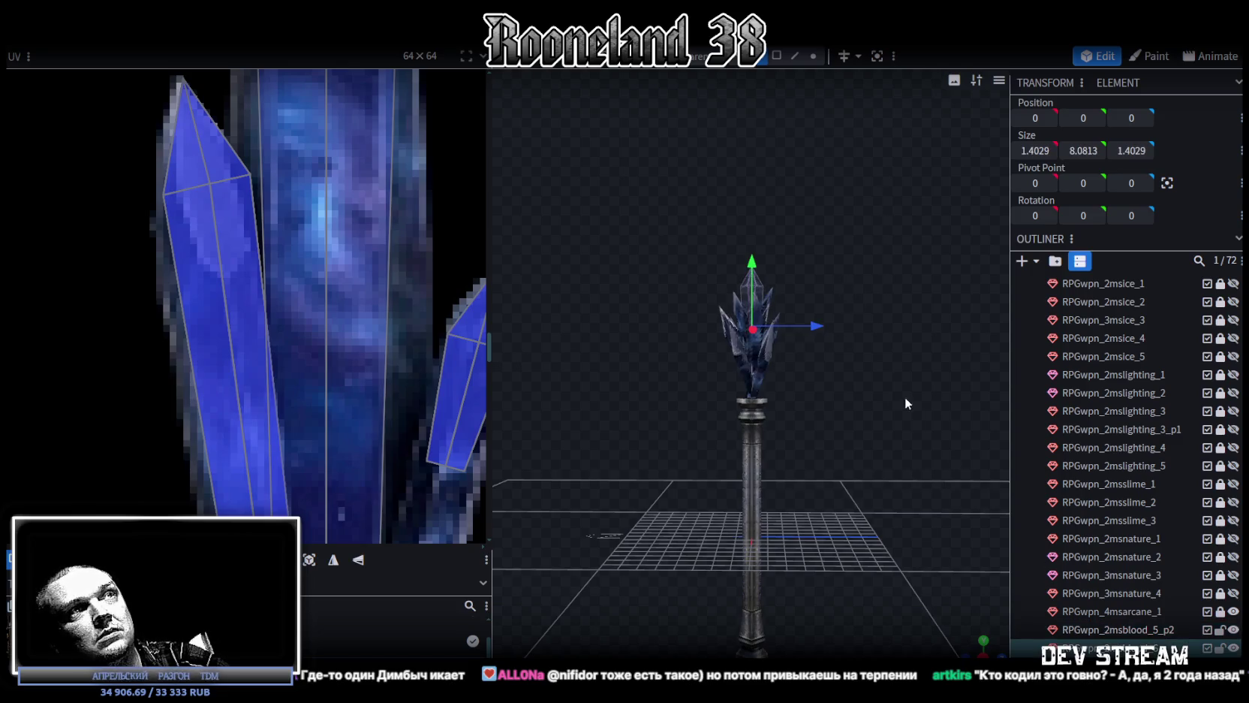
{"action": "scroll", "coordinate": [871, 429], "scroll_direction": "up", "scroll_amount": 2}
{"action": "scroll", "coordinate": [803, 385], "scroll_direction": "up", "scroll_amount": 2}
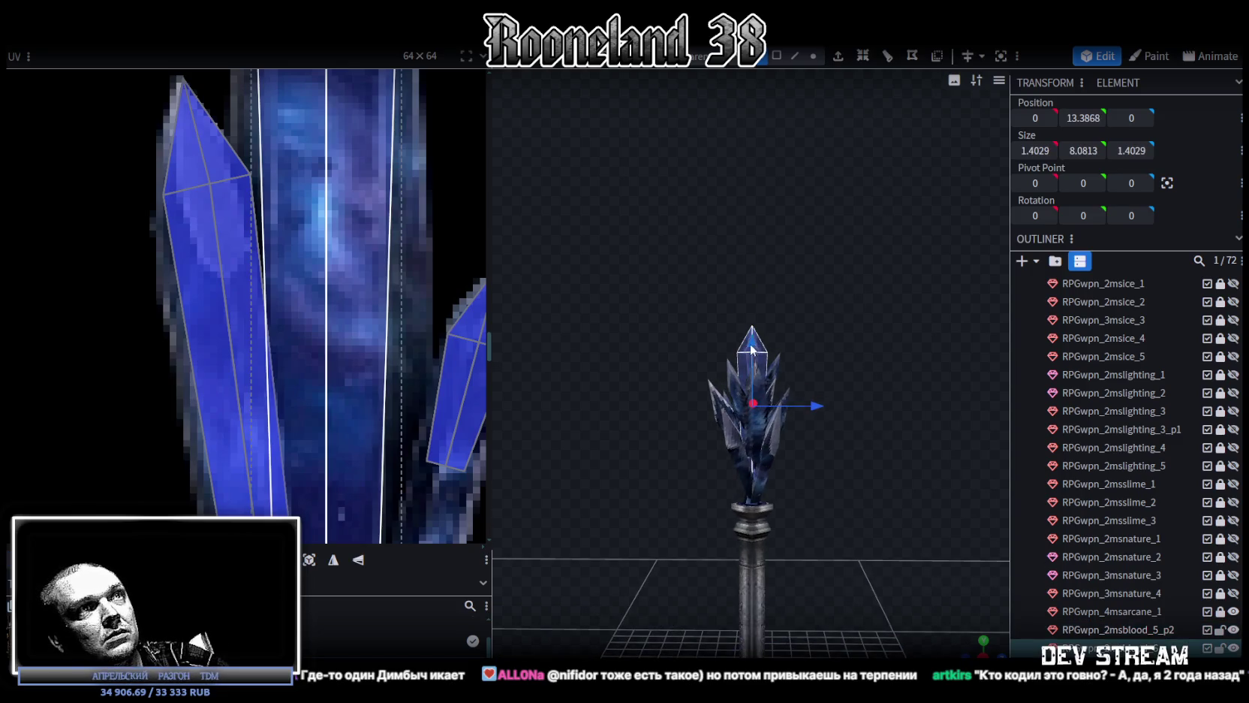
{"action": "left_click_drag", "start_coordinate": [752, 349], "coordinate": [751, 303]}
{"action": "scroll", "coordinate": [826, 450], "scroll_direction": "up", "scroll_amount": 3}
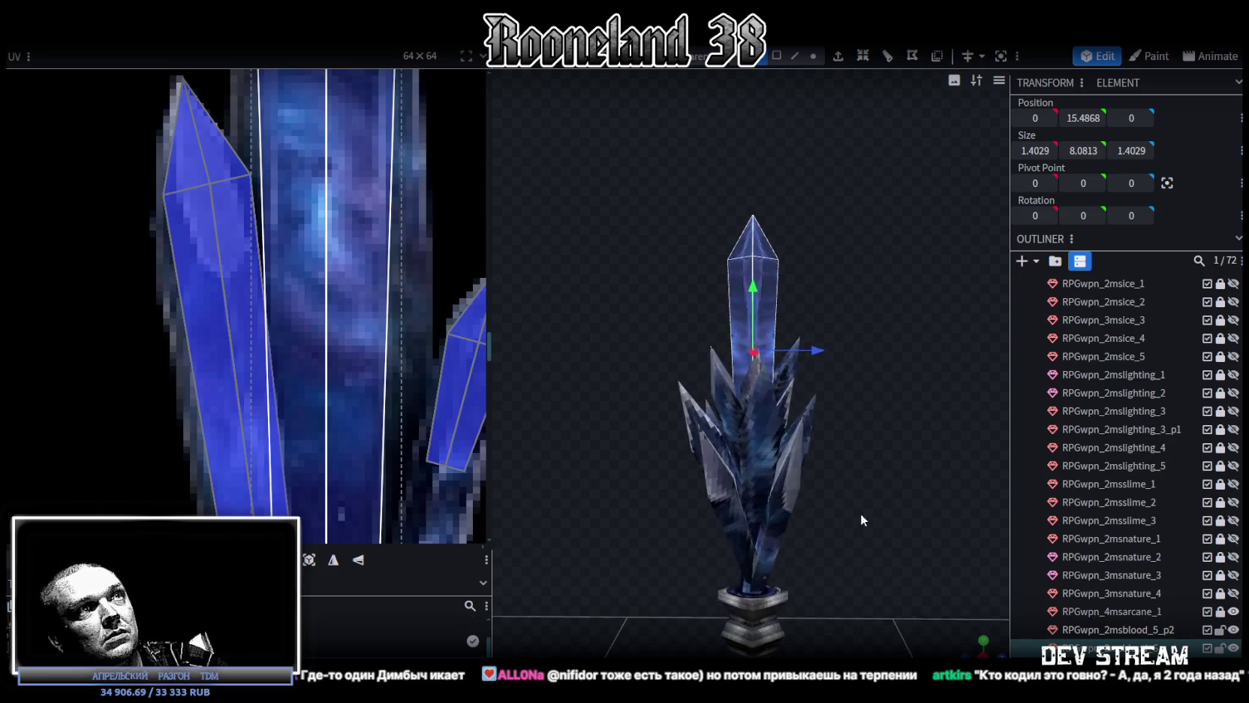
Hide the crystal cluster and slide the gem's texture-mapping vertex across its UV
{"action": "left_click", "coordinate": [1232, 631]}
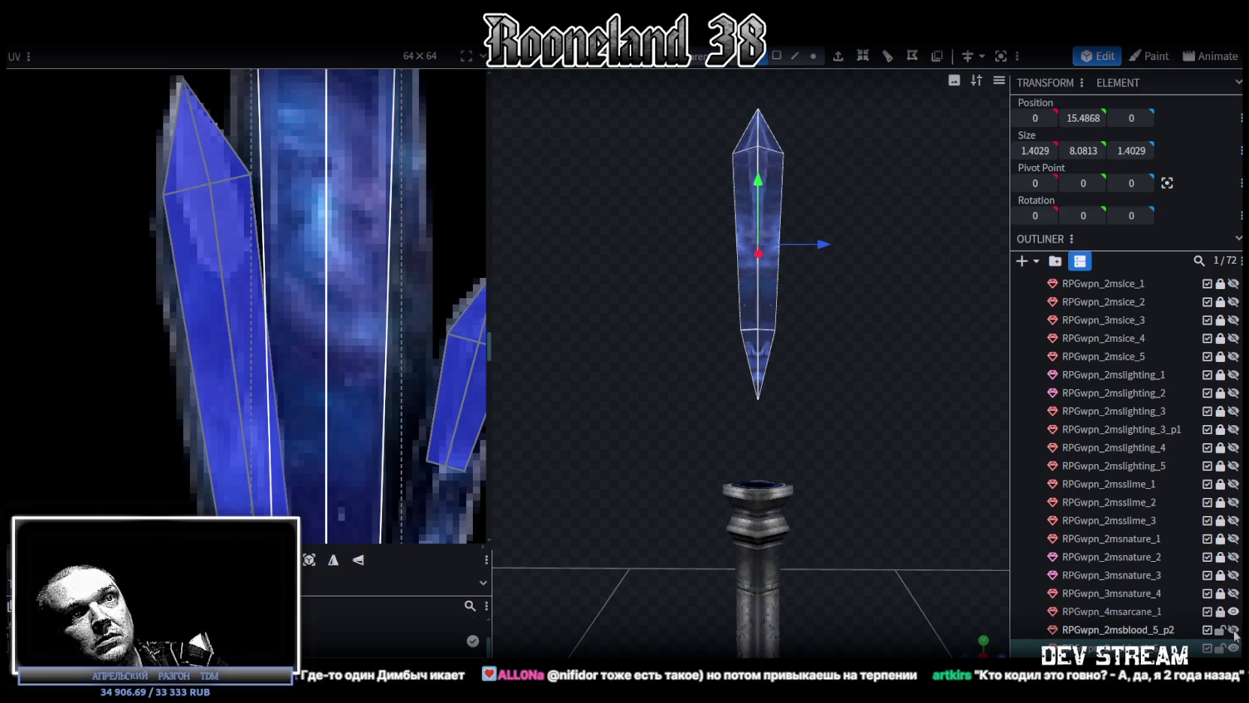
{"action": "left_click", "coordinate": [812, 56]}
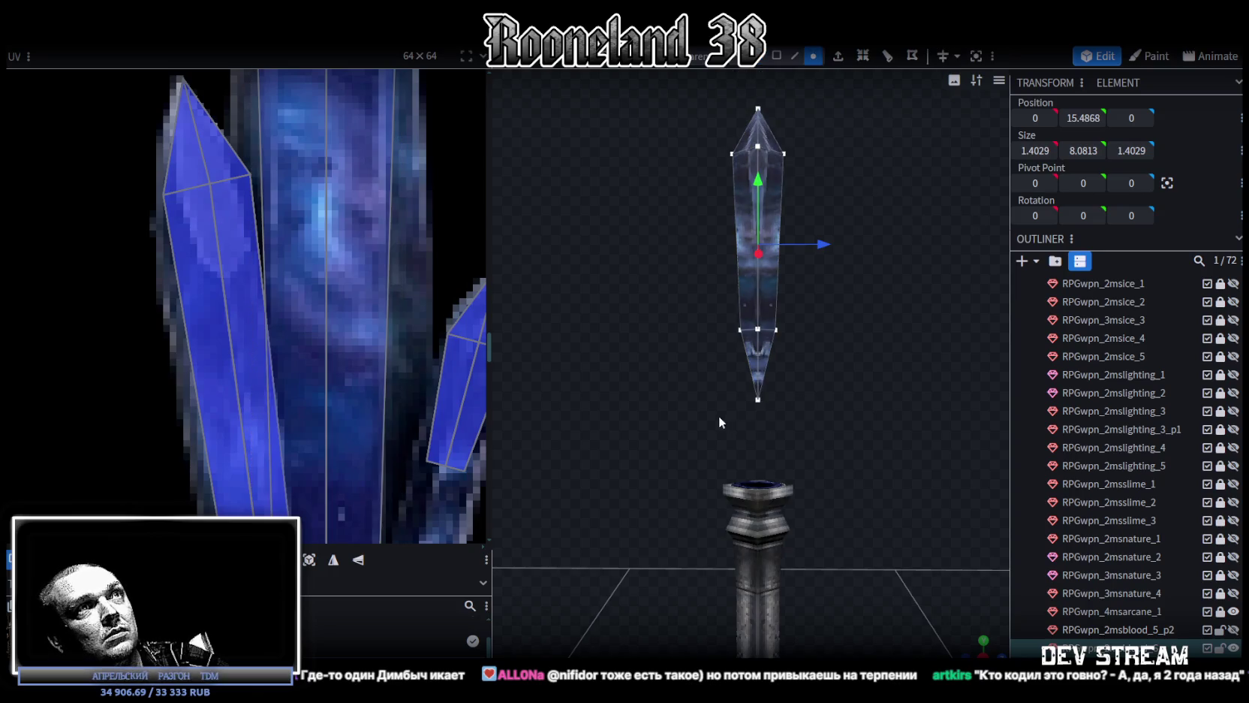
{"action": "left_click_drag", "start_coordinate": [719, 415], "coordinate": [762, 364]}
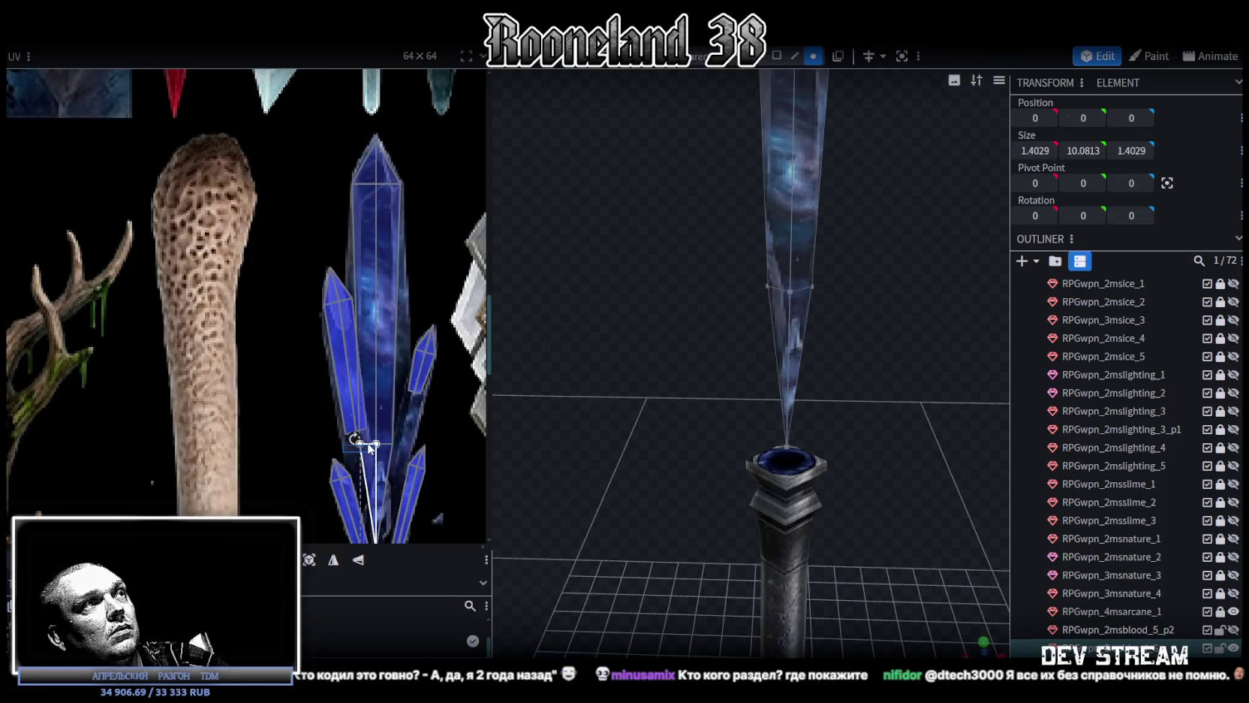
{"action": "left_click", "coordinate": [359, 444]}
{"action": "scroll", "coordinate": [368, 444], "scroll_direction": "up", "scroll_amount": 3}
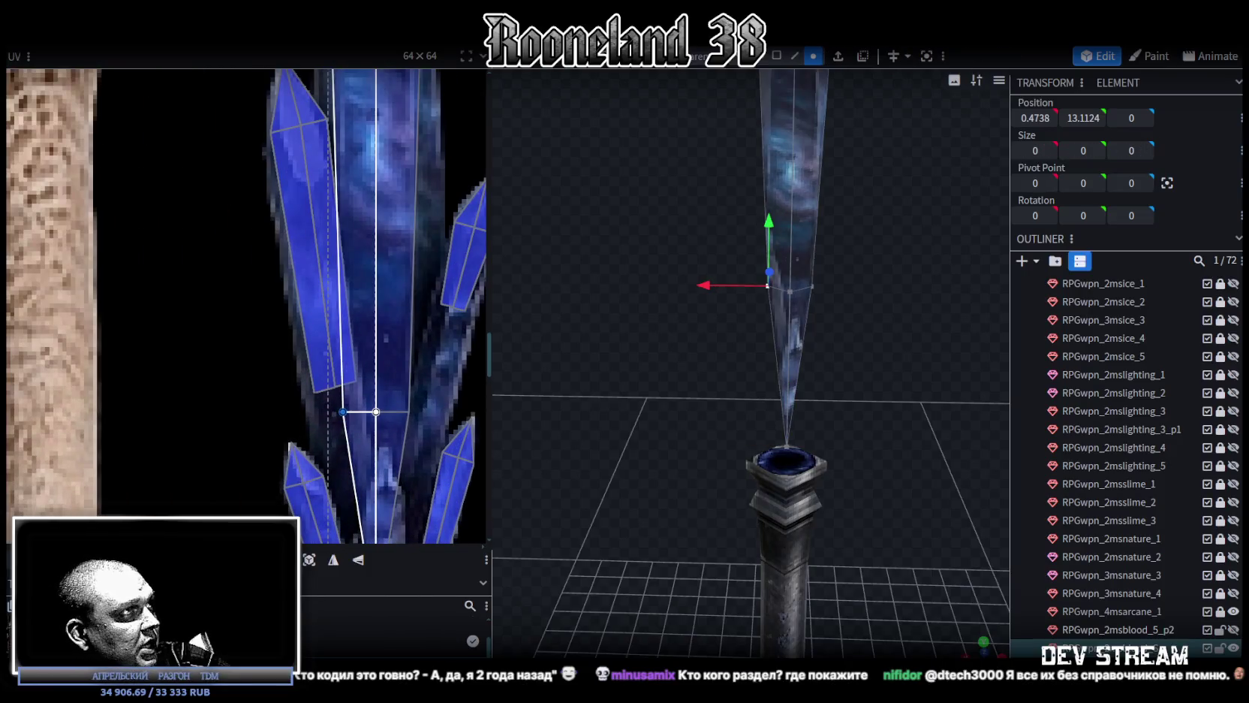
{"action": "left_click_drag", "start_coordinate": [342, 411], "coordinate": [317, 411]}
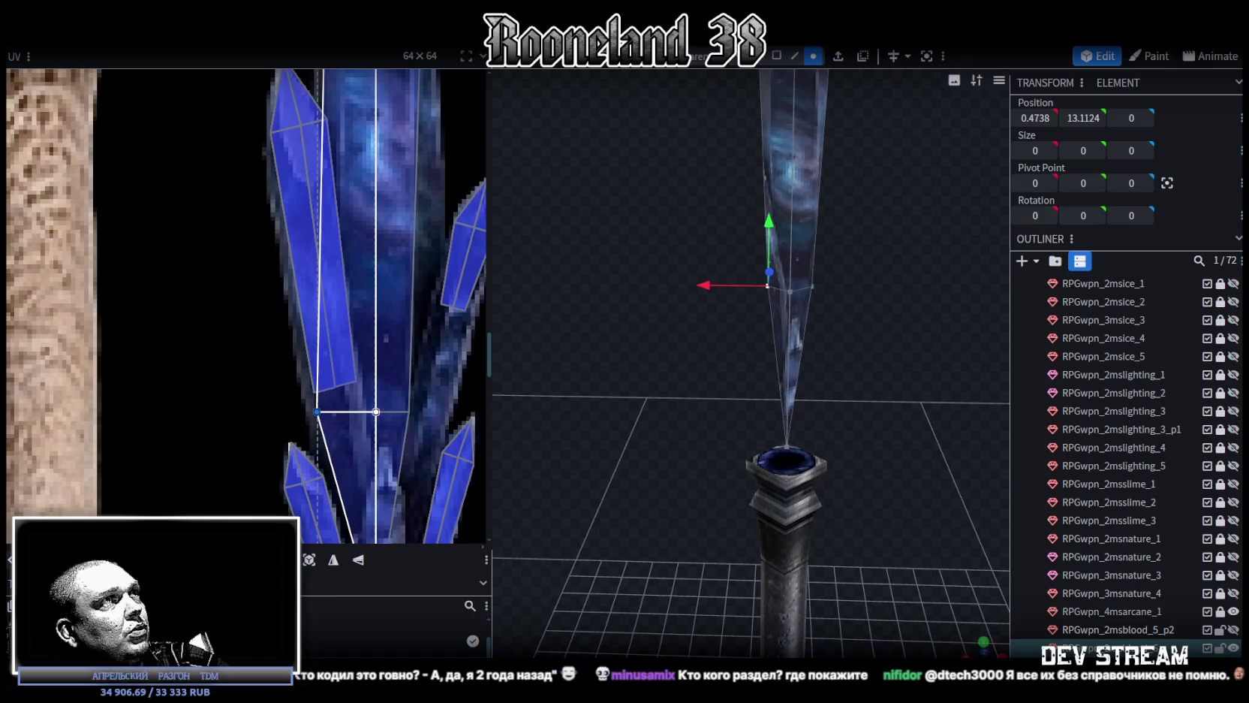
{"action": "left_click_drag", "start_coordinate": [318, 411], "coordinate": [448, 412]}
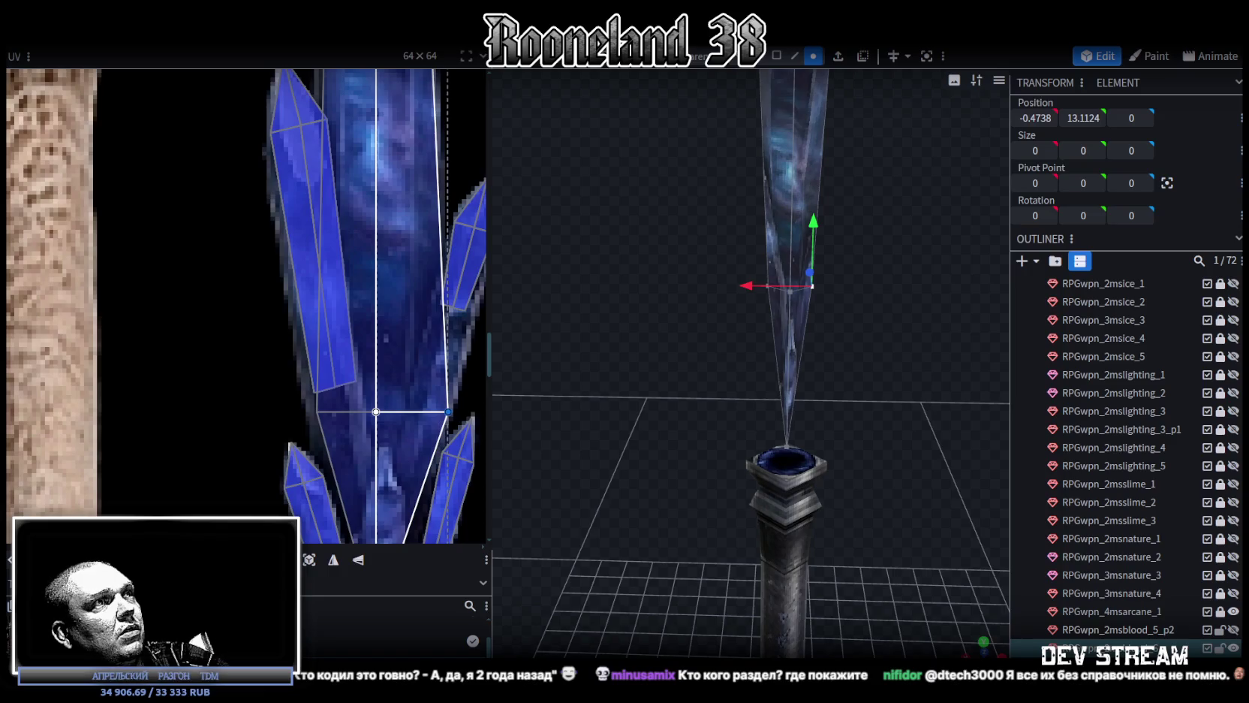
{"action": "scroll", "coordinate": [658, 353], "scroll_direction": "down", "scroll_amount": 2}
Widen the gem's middle vertex ring to 1.9475 and unhide RPGwpn_2msblood_5_p2
{"action": "mouse_move", "coordinate": [729, 263]}
{"action": "left_mouse_down"}
{"action": "mouse_move", "coordinate": [874, 347]}
{"action": "mouse_move", "coordinate": [835, 424]}
{"action": "mouse_move", "coordinate": [898, 437]}
{"action": "mouse_move", "coordinate": [829, 497]}
{"action": "left_mouse_up"}
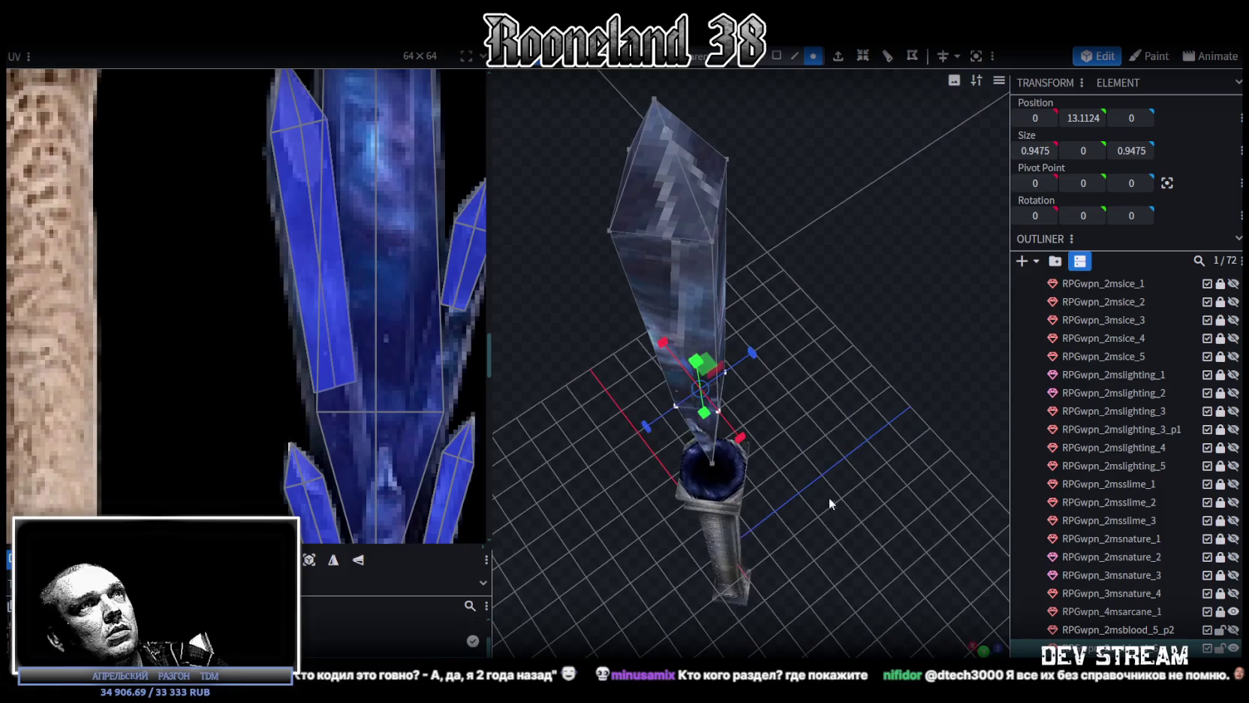
{"action": "scroll", "coordinate": [724, 465], "scroll_direction": "up", "scroll_amount": 2}
{"action": "left_click_drag", "start_coordinate": [725, 465], "coordinate": [704, 370]}
{"action": "left_click_drag", "start_coordinate": [771, 325], "coordinate": [807, 339]}
{"action": "mouse_move", "coordinate": [608, 535]}
{"action": "left_mouse_down"}
{"action": "mouse_move", "coordinate": [553, 410]}
{"action": "mouse_move", "coordinate": [880, 442]}
{"action": "mouse_move", "coordinate": [819, 405]}
{"action": "mouse_move", "coordinate": [959, 404]}
{"action": "mouse_move", "coordinate": [922, 395]}
{"action": "left_mouse_up"}
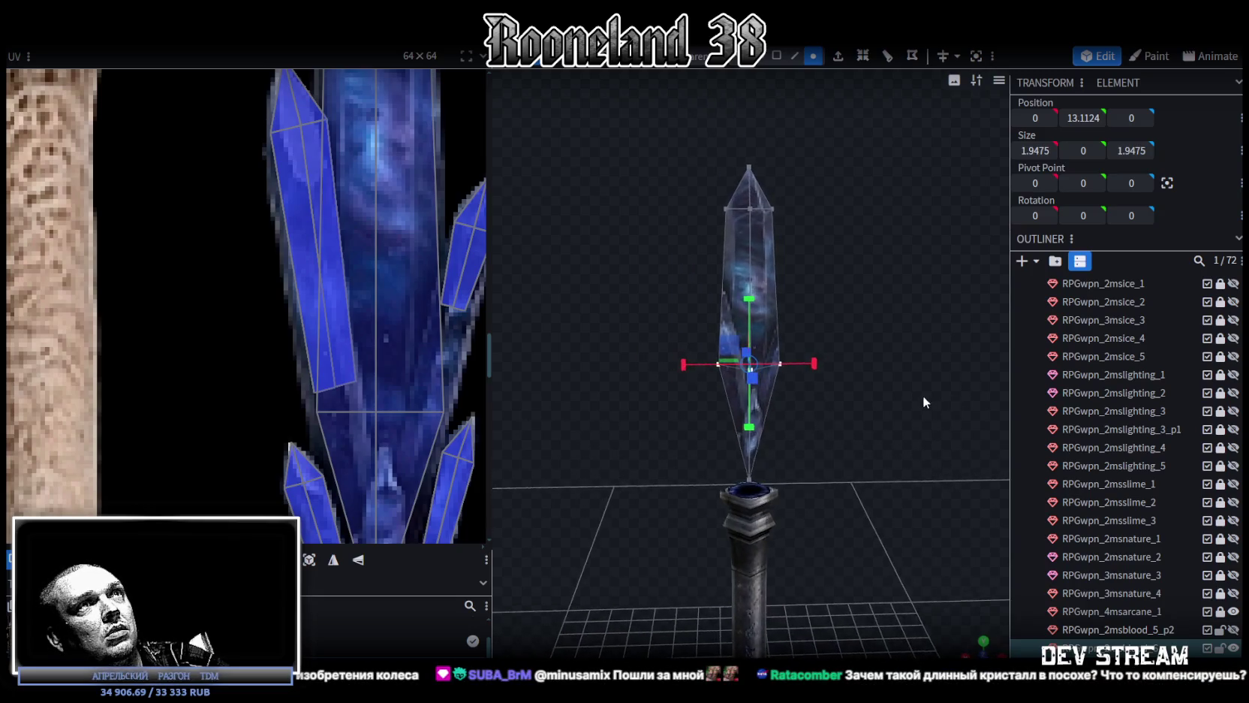
{"action": "scroll", "coordinate": [316, 327], "scroll_direction": "up", "scroll_amount": 3}
{"action": "scroll", "coordinate": [330, 205], "scroll_direction": "up", "scroll_amount": 3}
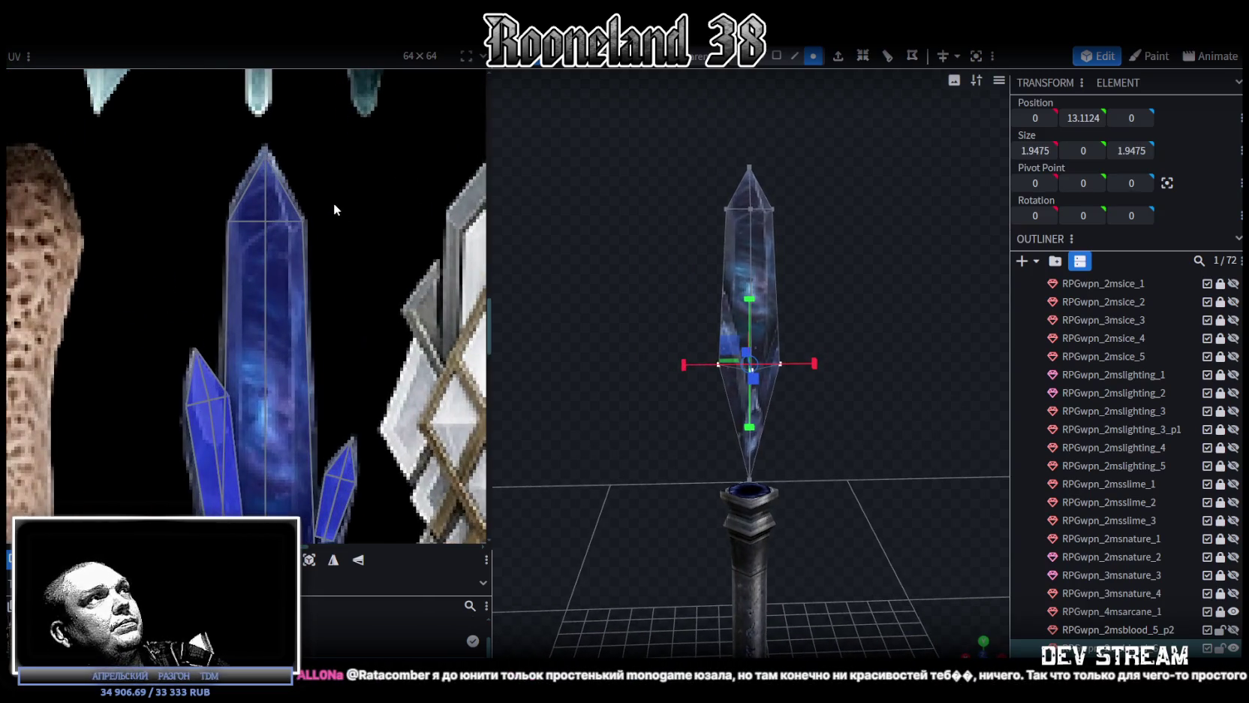
{"action": "scroll", "coordinate": [333, 203], "scroll_direction": "up", "scroll_amount": 1}
{"action": "mouse_move", "coordinate": [843, 304]}
{"action": "left_mouse_down"}
{"action": "mouse_move", "coordinate": [861, 302]}
{"action": "mouse_move", "coordinate": [849, 316]}
{"action": "mouse_move", "coordinate": [882, 306]}
{"action": "mouse_move", "coordinate": [900, 283]}
{"action": "mouse_move", "coordinate": [876, 284]}
{"action": "mouse_move", "coordinate": [874, 268]}
{"action": "mouse_move", "coordinate": [886, 285]}
{"action": "left_mouse_up"}
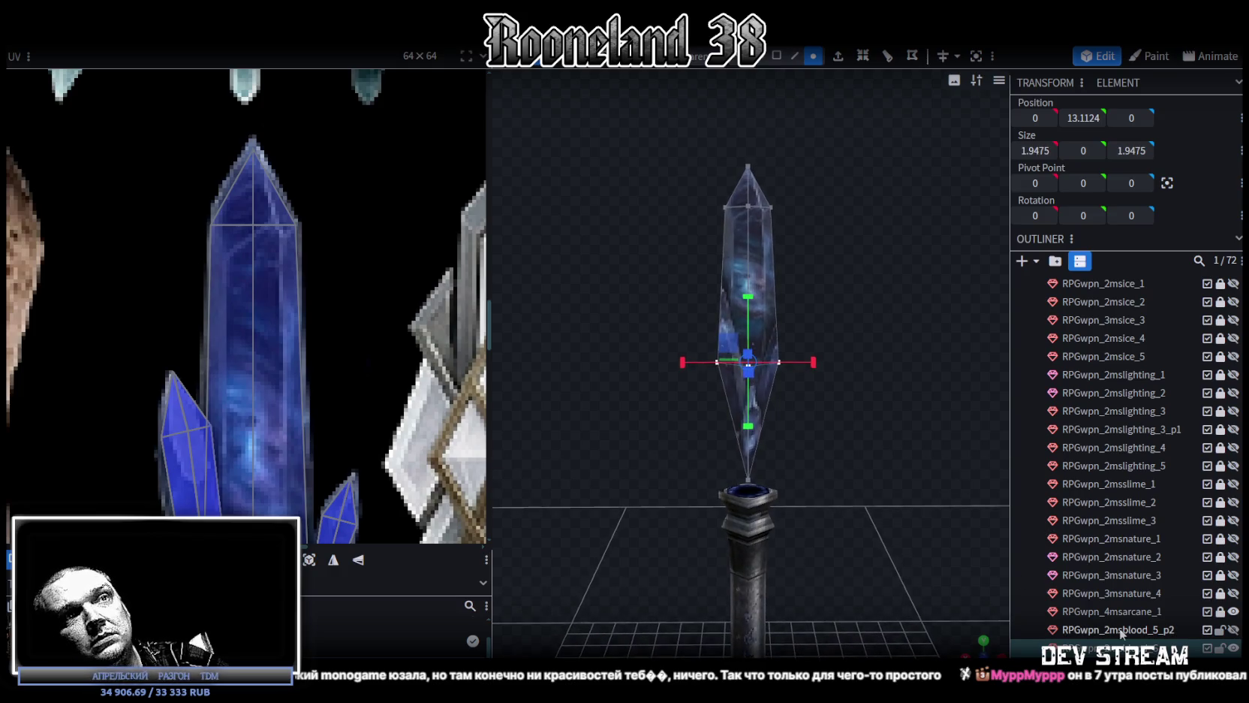
{"action": "scroll", "coordinate": [329, 391], "scroll_direction": "down", "scroll_amount": 3}
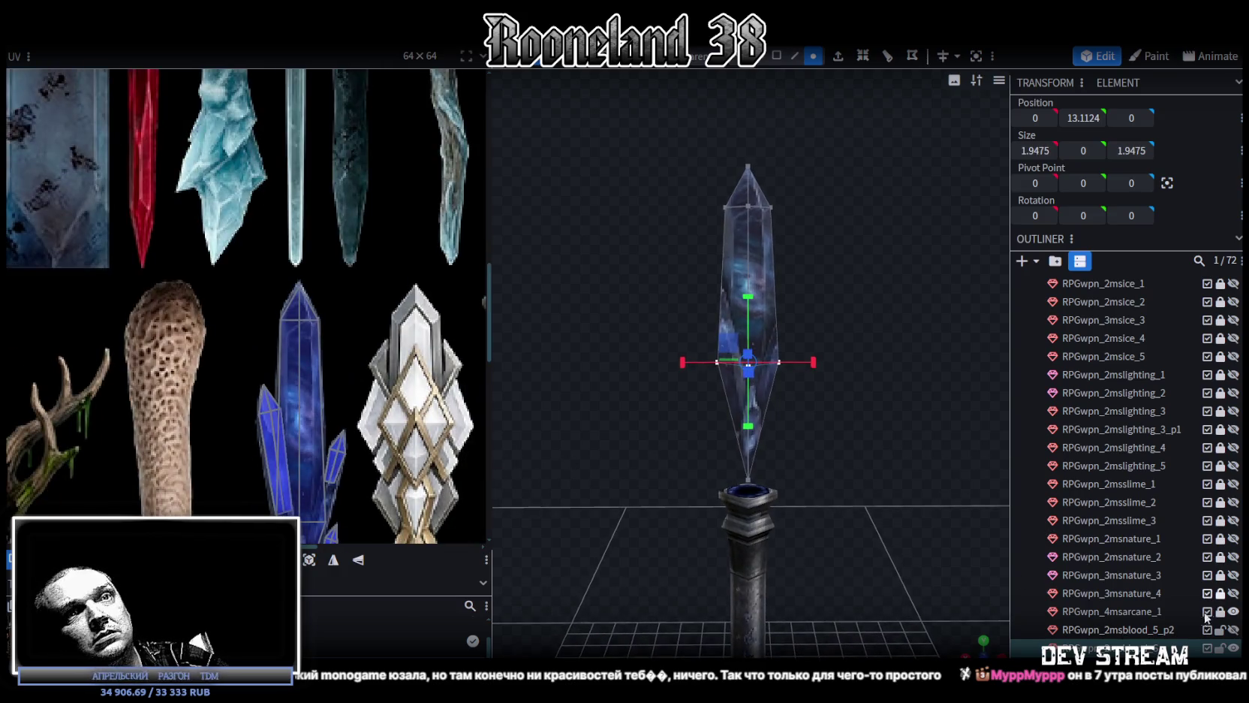
{"action": "left_click", "coordinate": [1233, 632]}
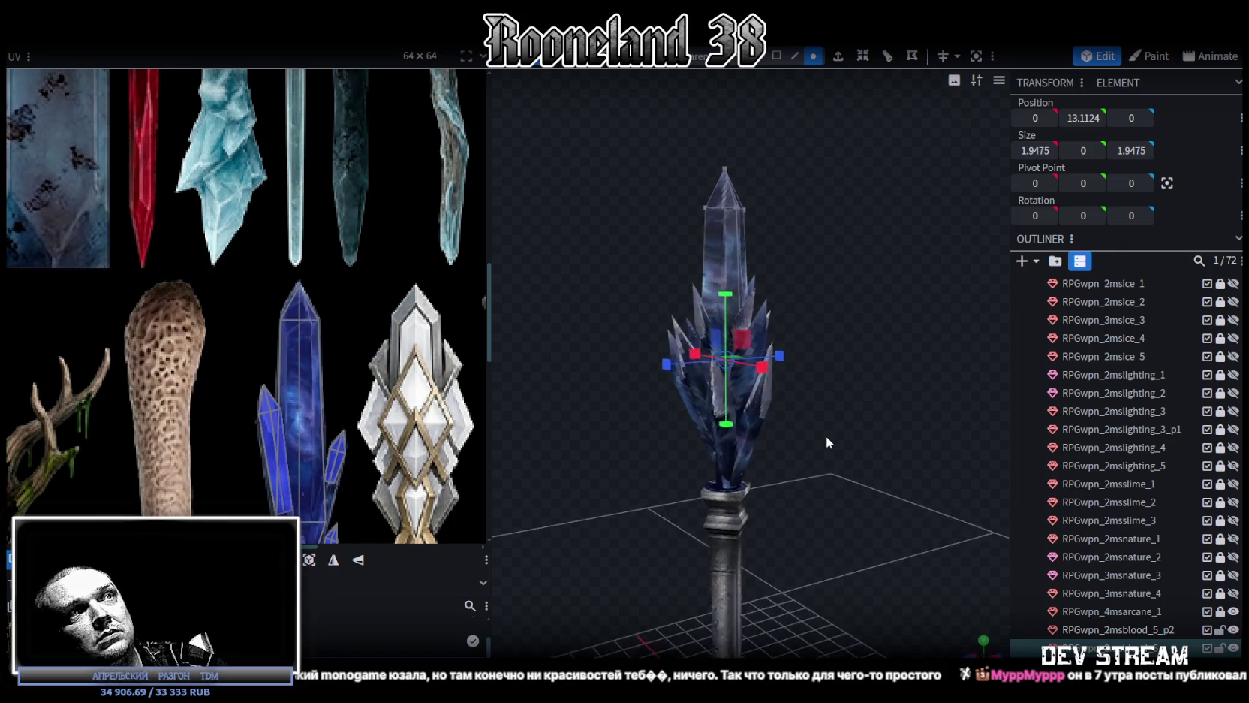
Select the outer crystal cluster and raise it 0.25 units
{"action": "scroll", "coordinate": [826, 435], "scroll_direction": "up", "scroll_amount": 3}
{"action": "mouse_move", "coordinate": [793, 437]}
{"action": "left_mouse_down"}
{"action": "mouse_move", "coordinate": [758, 429]}
{"action": "mouse_move", "coordinate": [853, 418]}
{"action": "mouse_move", "coordinate": [855, 401]}
{"action": "mouse_move", "coordinate": [913, 430]}
{"action": "mouse_move", "coordinate": [755, 244]}
{"action": "left_mouse_up"}
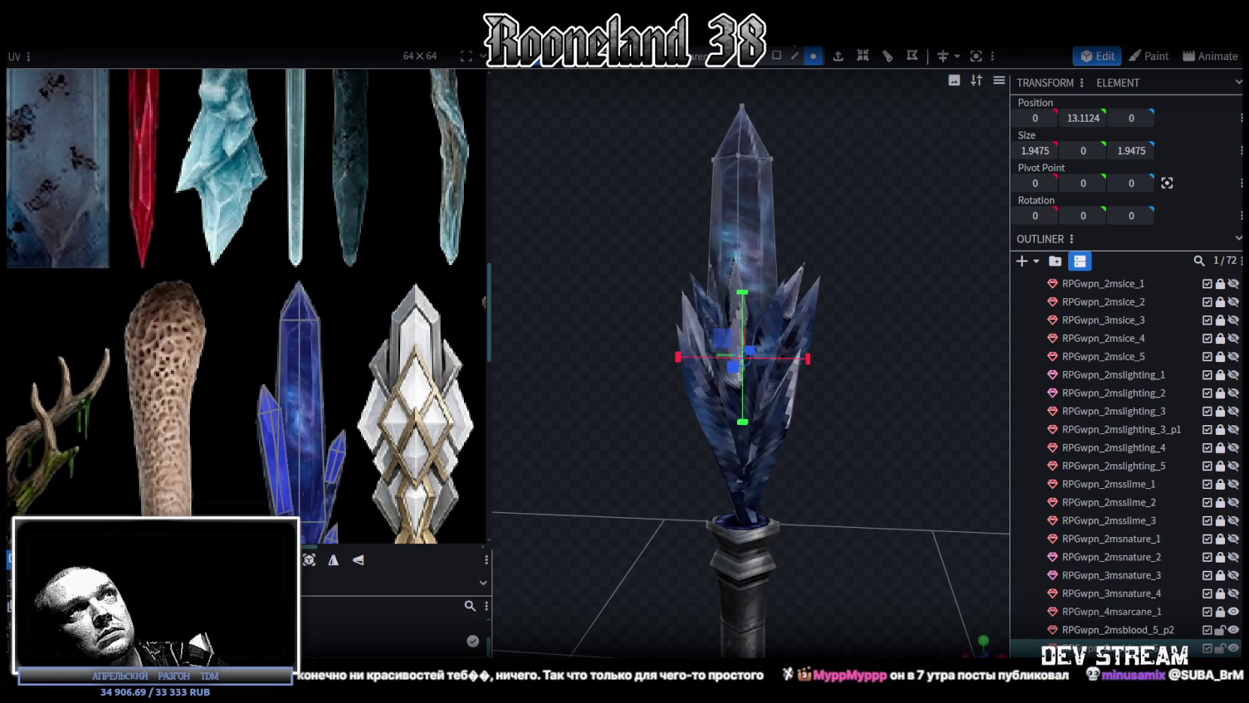
{"action": "left_click", "coordinate": [781, 414]}
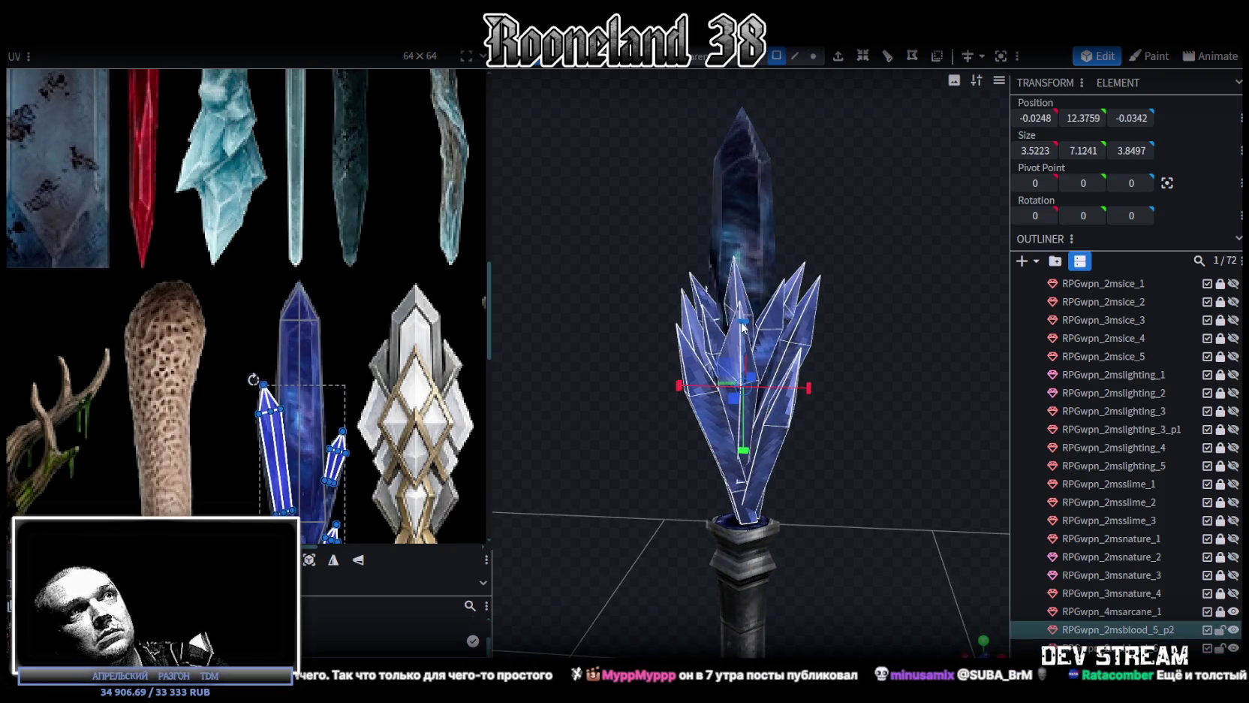
{"action": "left_click_drag", "start_coordinate": [746, 330], "coordinate": [742, 321]}
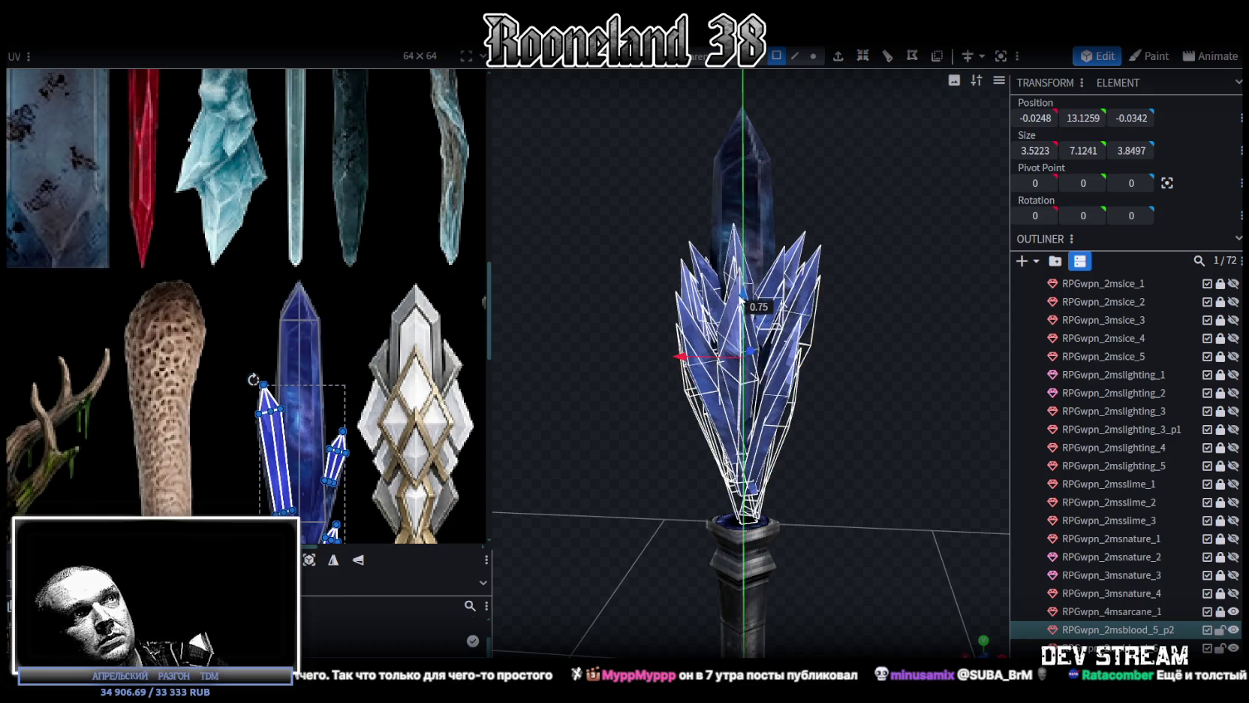
In vertex mode above the collar, open the mesh edit menu on the cluster's base vertices
{"action": "left_click_drag", "start_coordinate": [850, 291], "coordinate": [776, 271]}
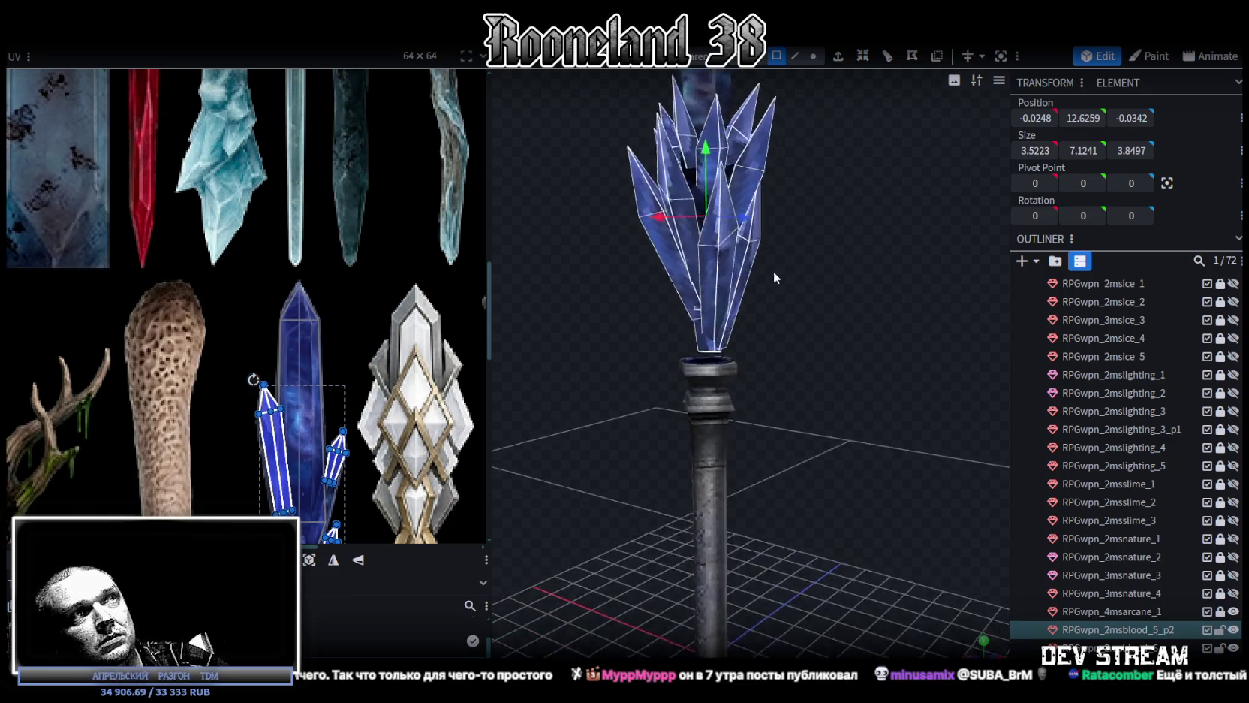
{"action": "scroll", "coordinate": [713, 256], "scroll_direction": "up", "scroll_amount": 3}
{"action": "scroll", "coordinate": [296, 384], "scroll_direction": "down", "scroll_amount": 2}
{"action": "scroll", "coordinate": [296, 384], "scroll_direction": "down", "scroll_amount": 2}
{"action": "scroll", "coordinate": [331, 376], "scroll_direction": "up", "scroll_amount": 3}
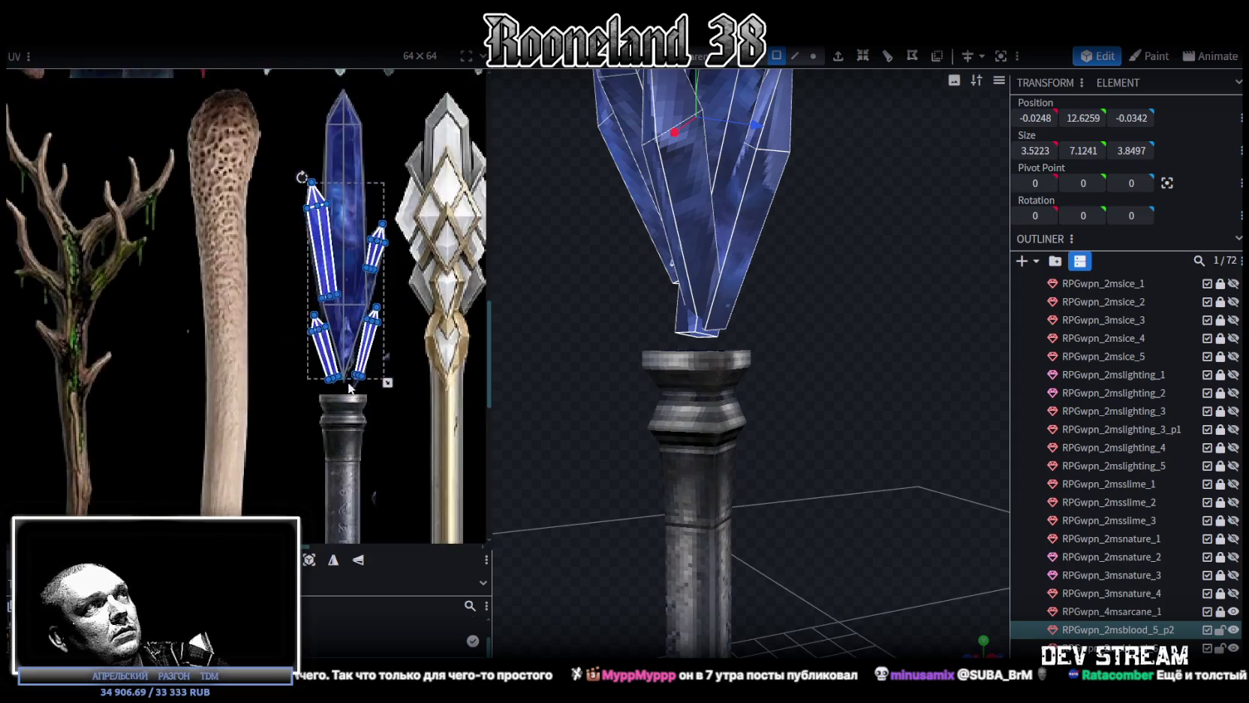
{"action": "scroll", "coordinate": [359, 374], "scroll_direction": "up", "scroll_amount": 3}
{"action": "mouse_move", "coordinate": [820, 272]}
{"action": "left_mouse_down"}
{"action": "mouse_move", "coordinate": [906, 306]}
{"action": "mouse_move", "coordinate": [930, 293]}
{"action": "mouse_move", "coordinate": [761, 79]}
{"action": "left_mouse_up"}
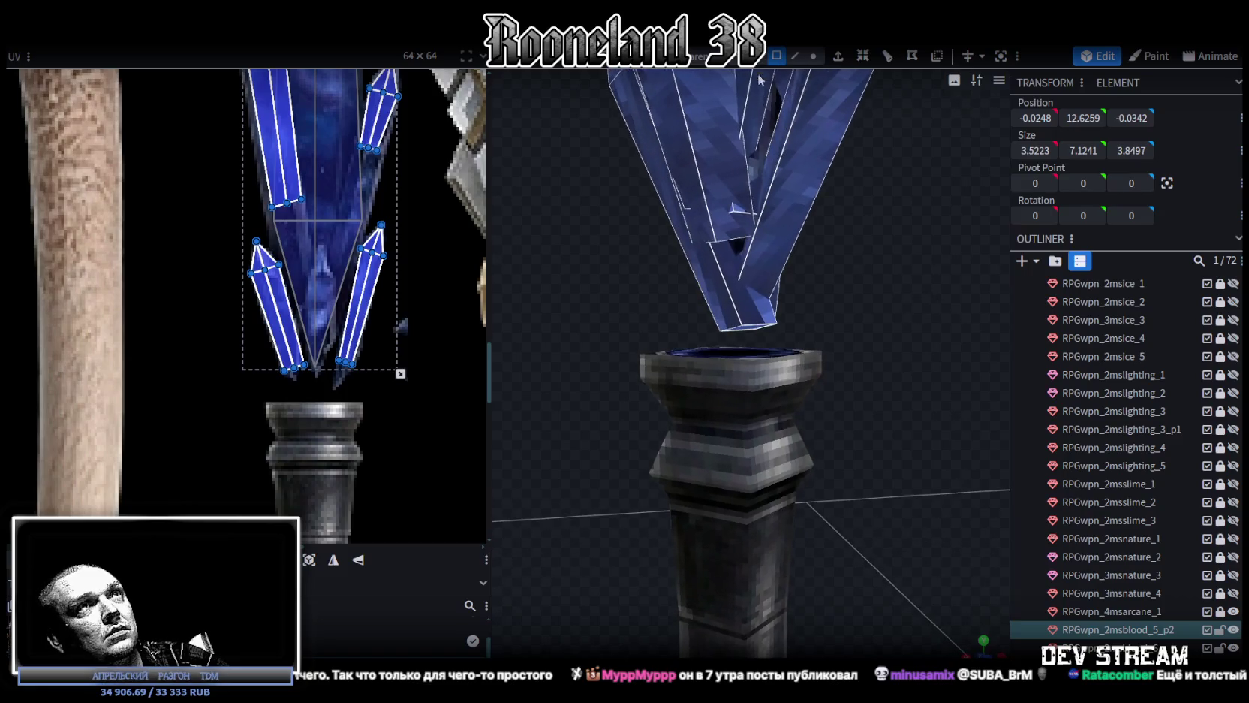
{"action": "left_click", "coordinate": [812, 56]}
{"action": "mouse_move", "coordinate": [731, 333]}
{"action": "left_mouse_down"}
{"action": "mouse_move", "coordinate": [702, 334]}
{"action": "mouse_move", "coordinate": [771, 331]}
{"action": "left_mouse_up"}
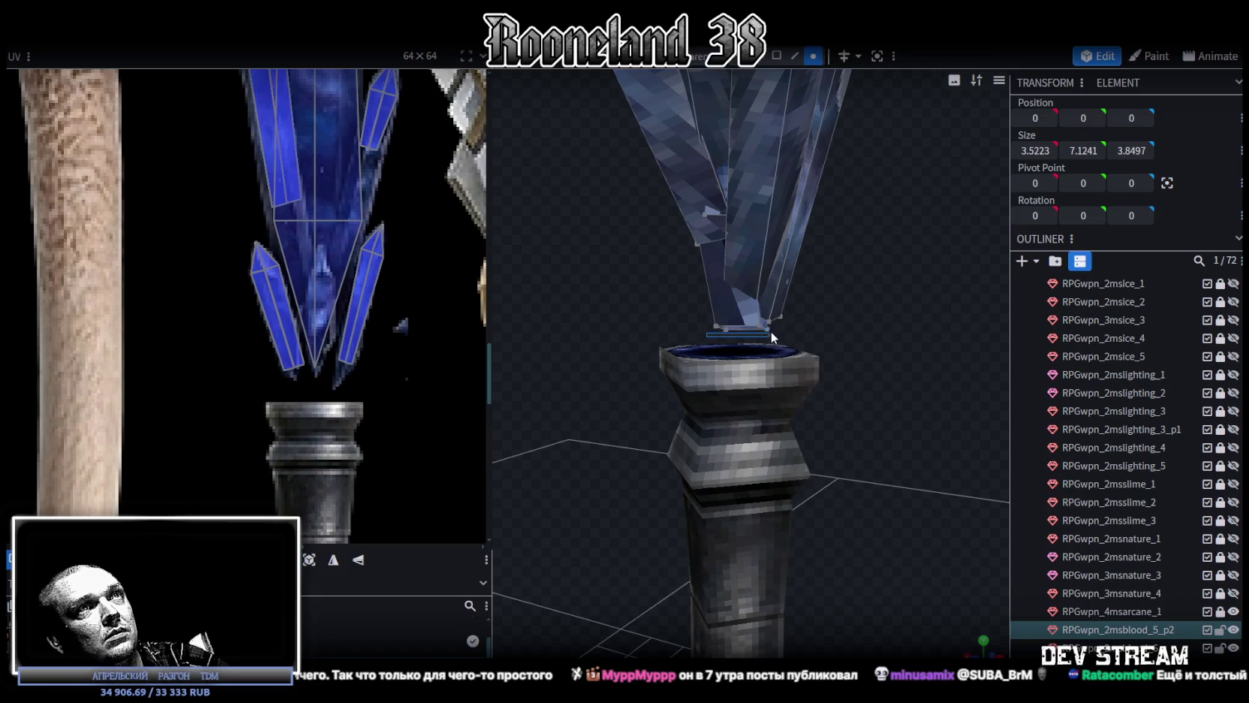
{"action": "scroll", "coordinate": [717, 322], "scroll_direction": "up", "scroll_amount": 2}
{"action": "right_click", "coordinate": [711, 312]}
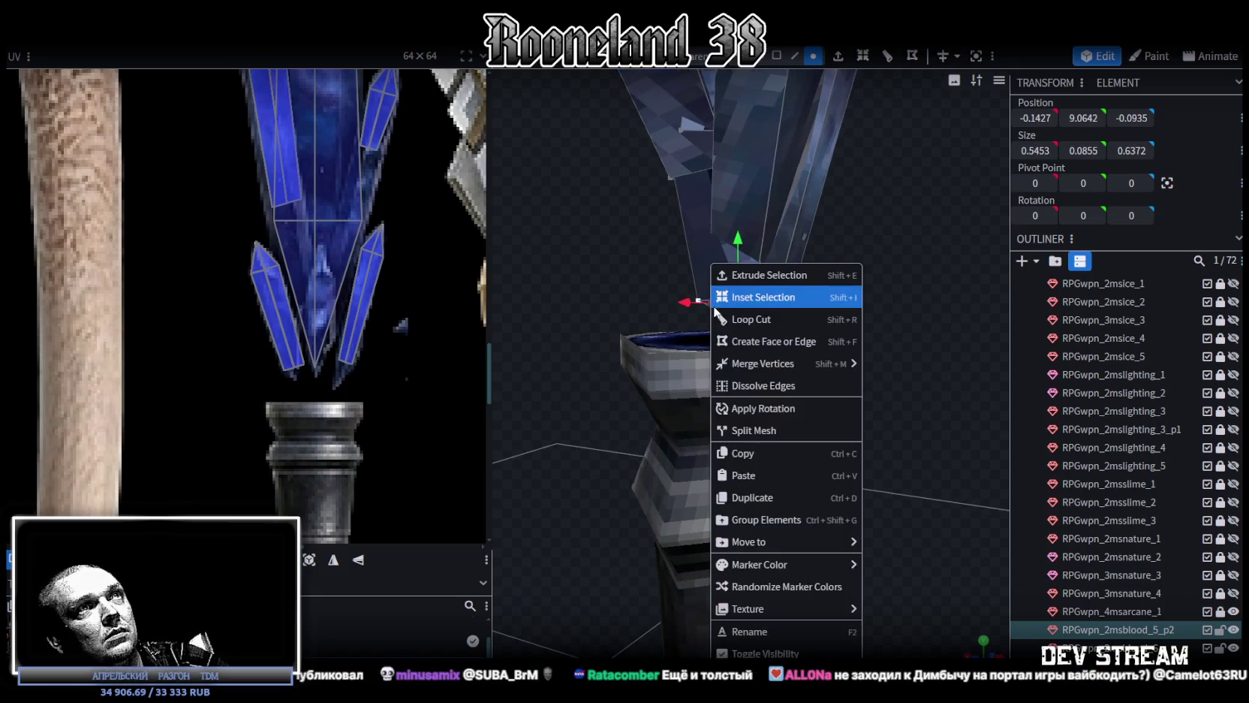
Weld the first base vertex pair and hide the RPGwpn_4msarcane_1 shaft
{"action": "left_click", "coordinate": [900, 364]}
{"action": "mouse_move", "coordinate": [867, 294]}
{"action": "left_mouse_down"}
{"action": "mouse_move", "coordinate": [959, 290]}
{"action": "mouse_move", "coordinate": [874, 270]}
{"action": "mouse_move", "coordinate": [950, 246]}
{"action": "mouse_move", "coordinate": [863, 295]}
{"action": "mouse_move", "coordinate": [875, 305]}
{"action": "mouse_move", "coordinate": [917, 278]}
{"action": "mouse_move", "coordinate": [939, 283]}
{"action": "mouse_move", "coordinate": [908, 292]}
{"action": "mouse_move", "coordinate": [838, 264]}
{"action": "mouse_move", "coordinate": [864, 284]}
{"action": "mouse_move", "coordinate": [881, 271]}
{"action": "mouse_move", "coordinate": [757, 258]}
{"action": "left_mouse_up"}
{"action": "left_click", "coordinate": [698, 205]}
{"action": "mouse_move", "coordinate": [699, 204]}
{"action": "left_mouse_down"}
{"action": "mouse_move", "coordinate": [839, 181]}
{"action": "mouse_move", "coordinate": [793, 169]}
{"action": "mouse_move", "coordinate": [977, 247]}
{"action": "mouse_move", "coordinate": [807, 215]}
{"action": "left_mouse_up"}
{"action": "left_click", "coordinate": [1233, 613]}
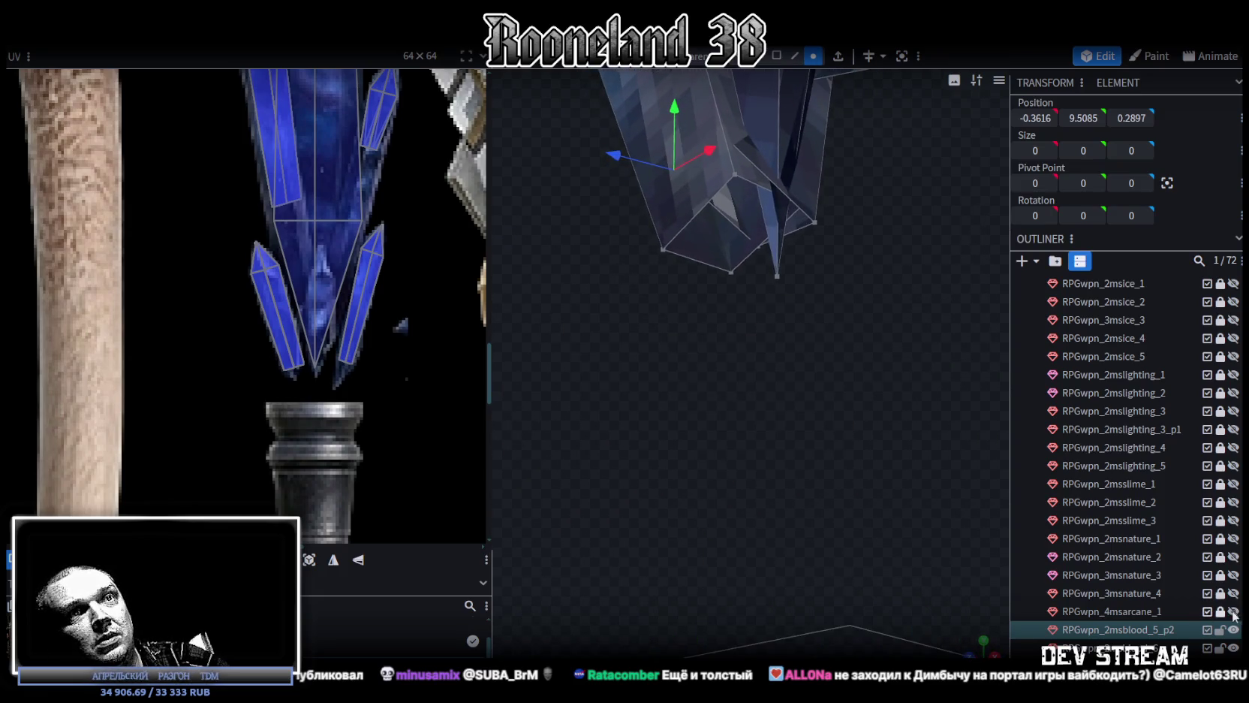
{"action": "mouse_move", "coordinate": [858, 371]}
{"action": "left_mouse_down"}
{"action": "mouse_move", "coordinate": [793, 278]}
{"action": "mouse_move", "coordinate": [630, 257]}
{"action": "mouse_move", "coordinate": [623, 273]}
{"action": "mouse_move", "coordinate": [675, 283]}
{"action": "left_mouse_up"}
Merge two more pairs of loose crystal-base vertices with Merge All
{"action": "left_click", "coordinate": [674, 289]}
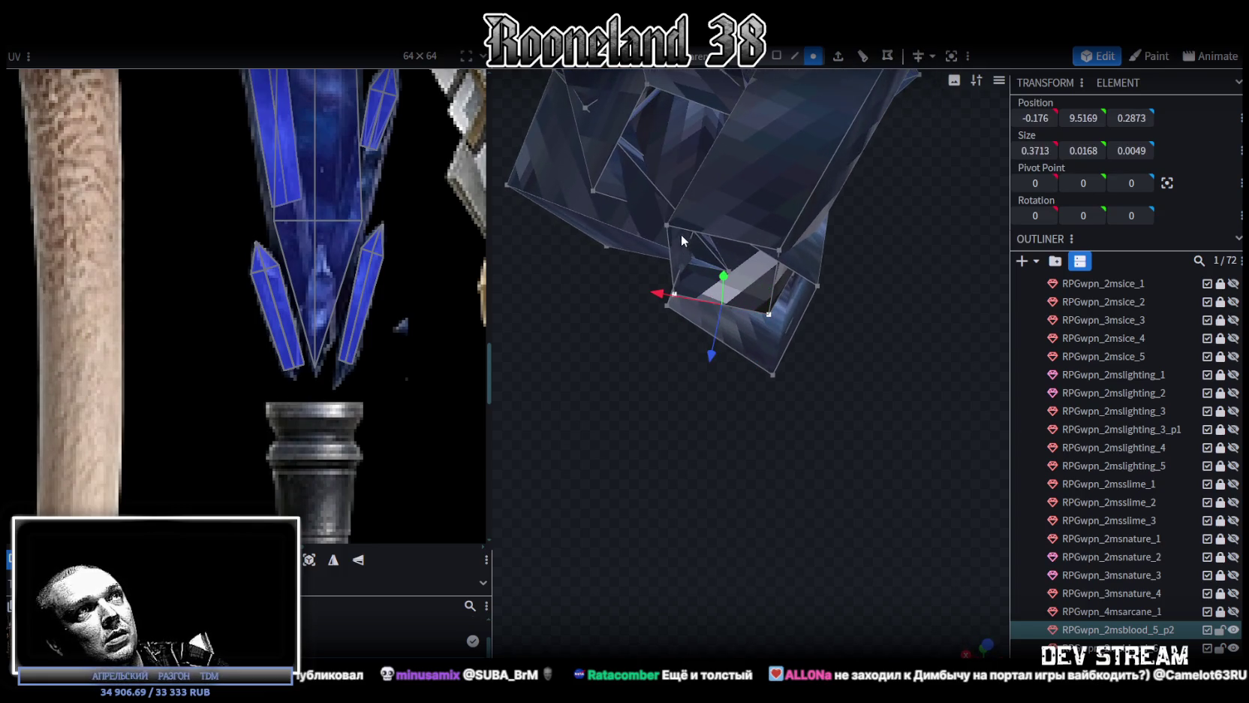
{"action": "right_click", "coordinate": [777, 250]}
{"action": "mouse_move", "coordinate": [830, 352]}
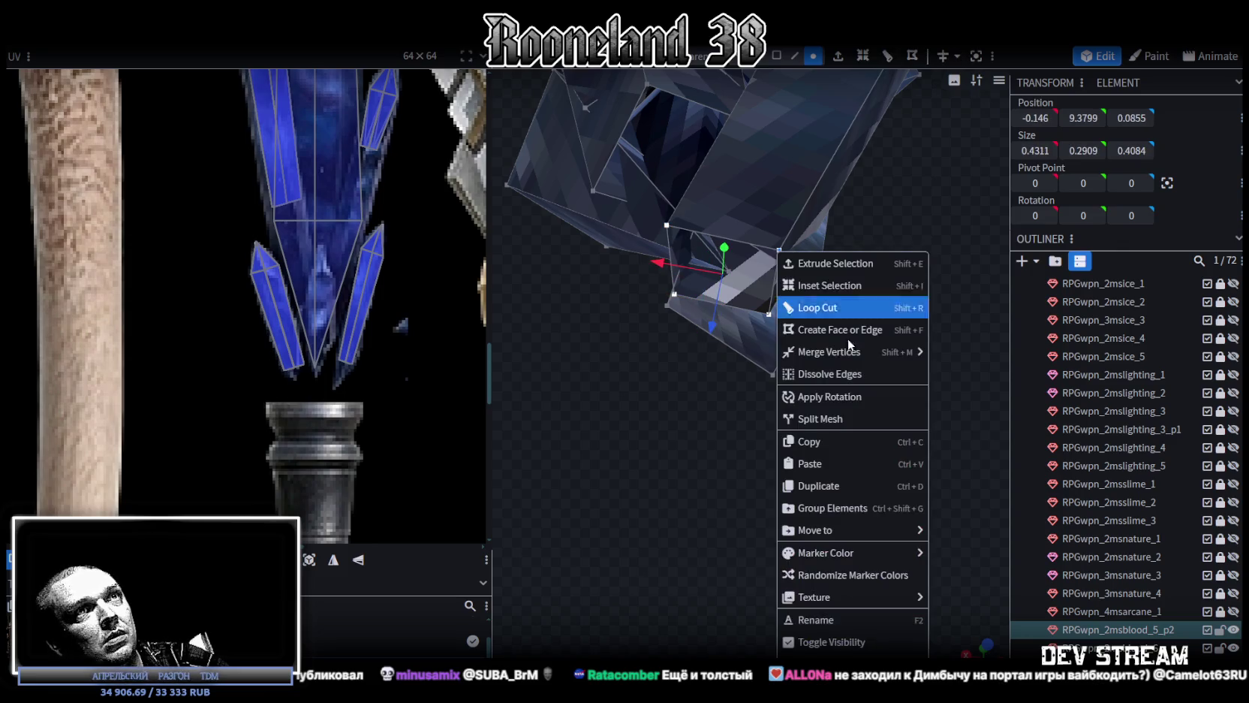
{"action": "left_click", "coordinate": [954, 348]}
{"action": "mouse_move", "coordinate": [876, 330]}
{"action": "left_mouse_down"}
{"action": "mouse_move", "coordinate": [883, 375]}
{"action": "mouse_move", "coordinate": [815, 267]}
{"action": "left_mouse_up"}
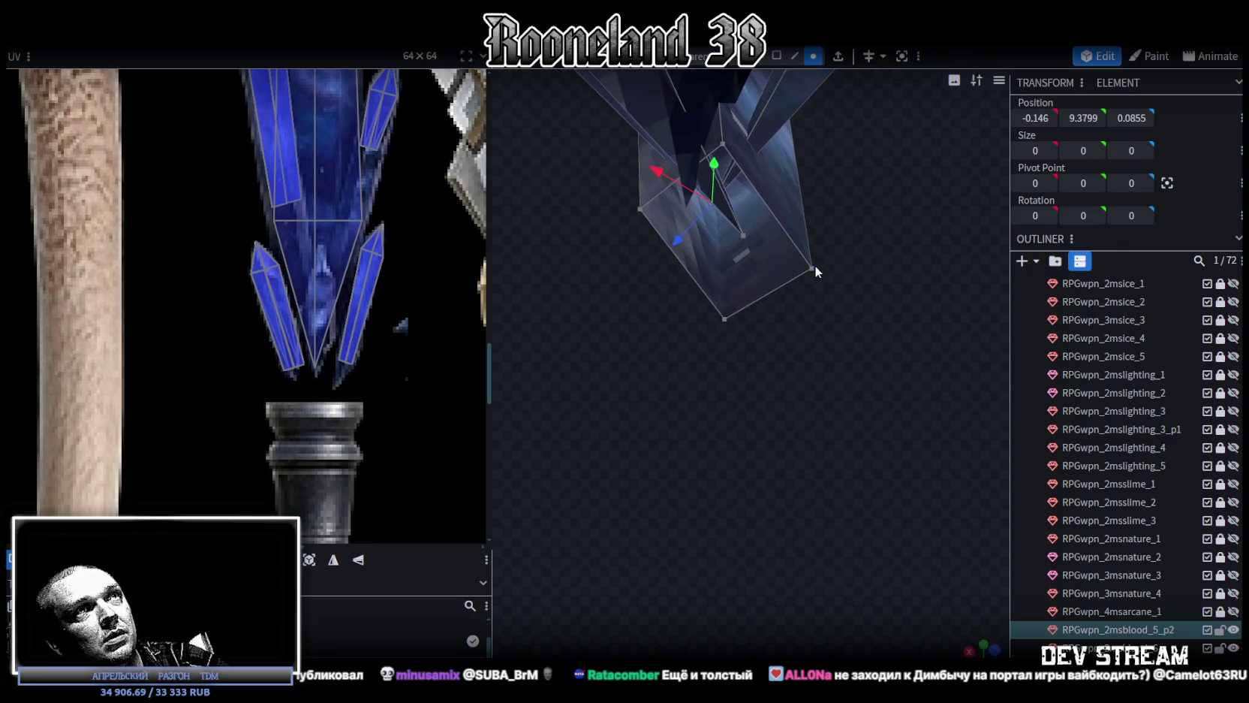
{"action": "left_click", "coordinate": [811, 267]}
{"action": "left_click", "coordinate": [722, 143], "text": "shift"}
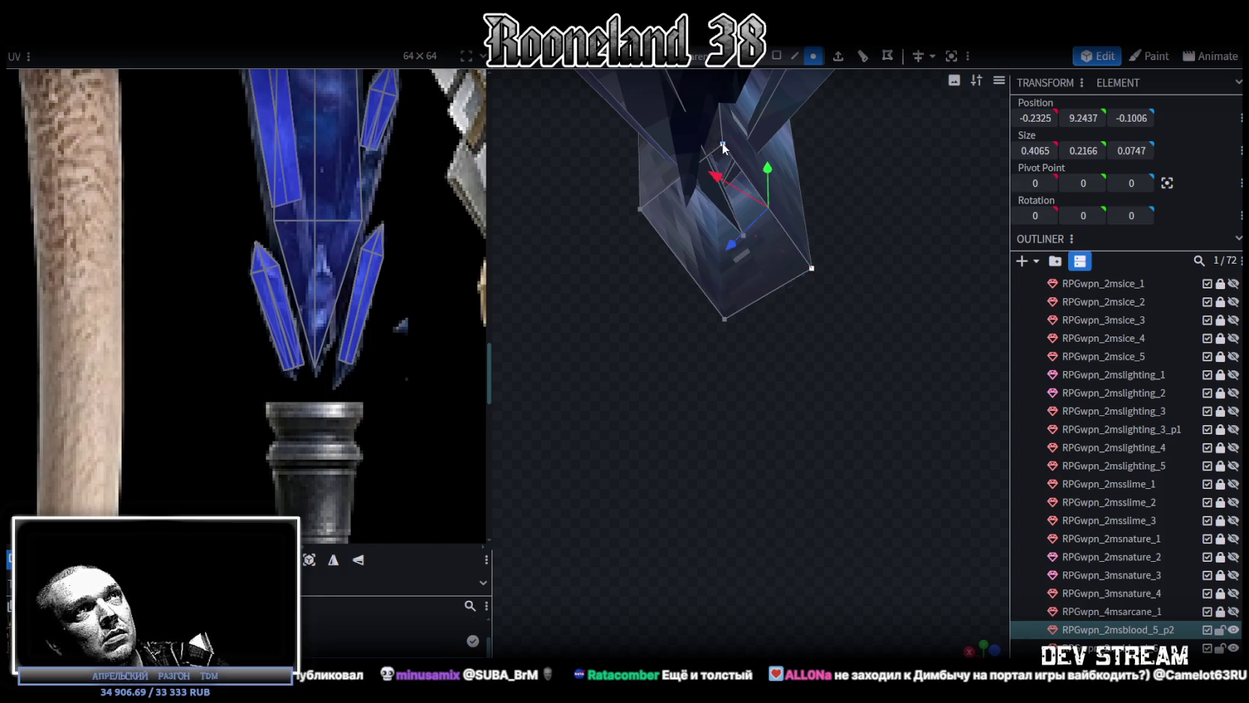
{"action": "right_click", "coordinate": [724, 323]}
{"action": "left_click", "coordinate": [908, 363]}
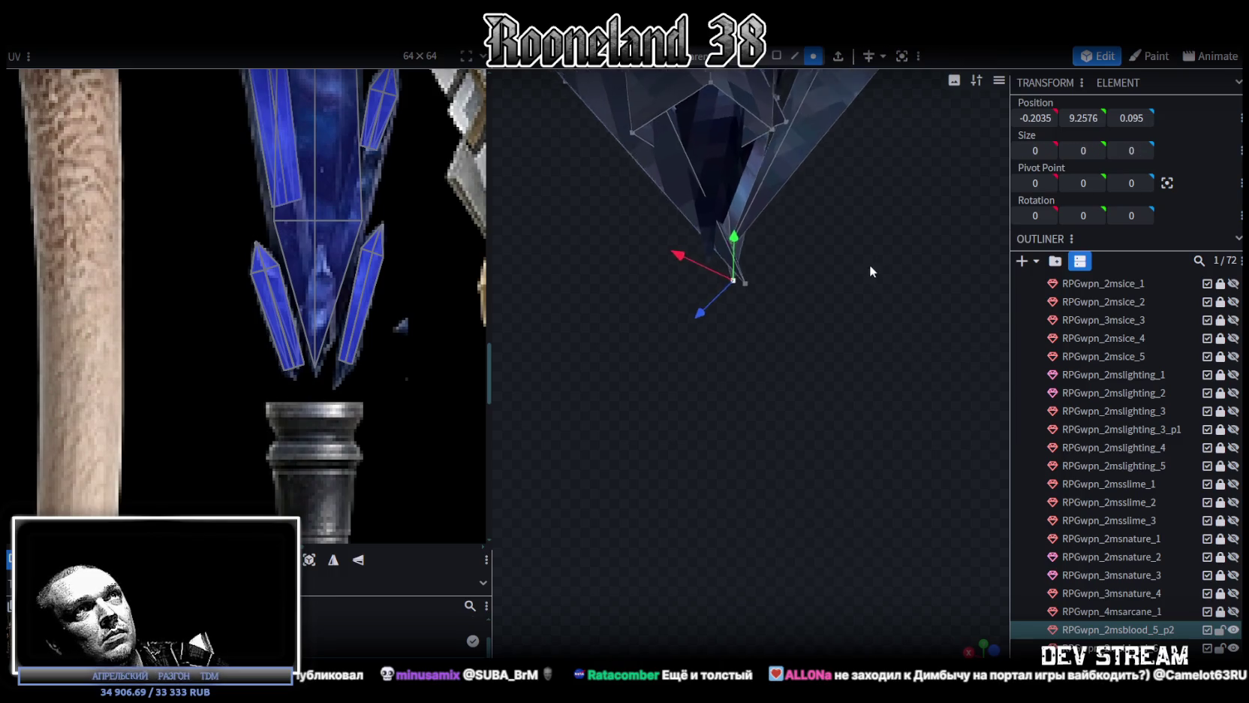
Weld four loose base vertices of a blue shard into a single point
{"action": "scroll", "coordinate": [869, 264], "scroll_direction": "up", "scroll_amount": 3}
{"action": "mouse_move", "coordinate": [765, 300]}
{"action": "left_mouse_down"}
{"action": "mouse_move", "coordinate": [566, 442]}
{"action": "mouse_move", "coordinate": [656, 406]}
{"action": "mouse_move", "coordinate": [801, 298]}
{"action": "left_mouse_up"}
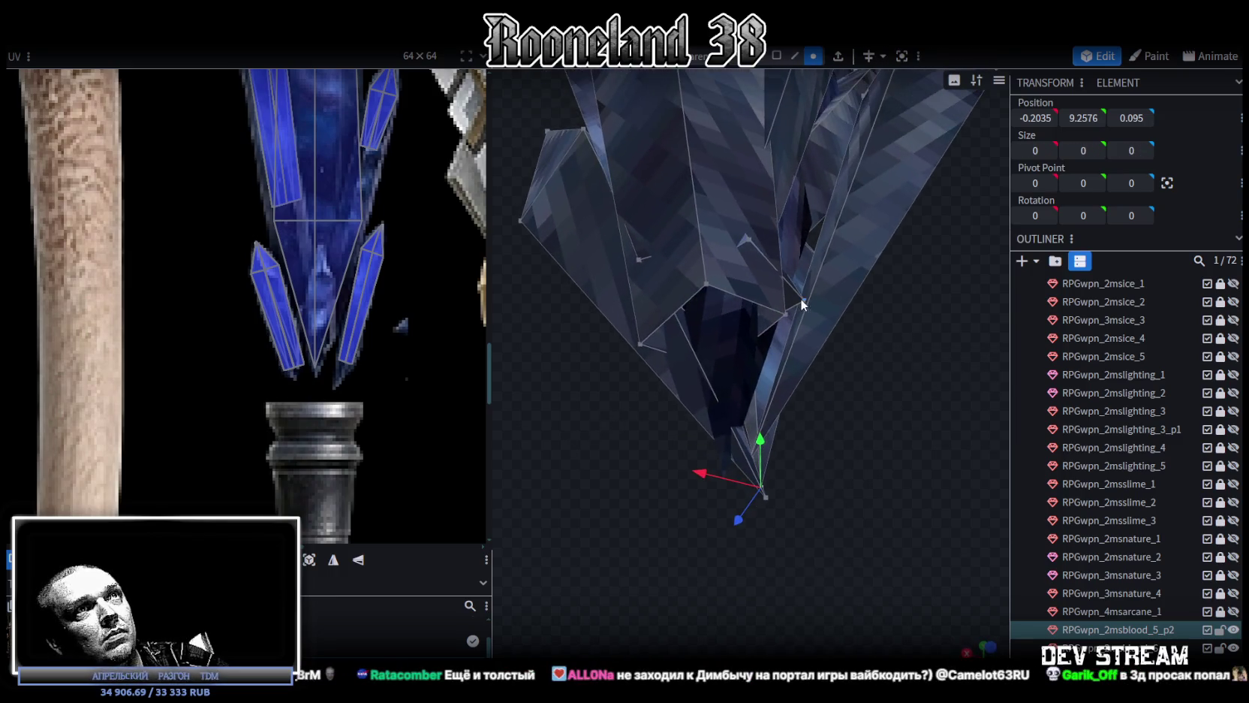
{"action": "left_click", "coordinate": [785, 312]}
{"action": "left_click", "coordinate": [706, 285], "text": "shift"}
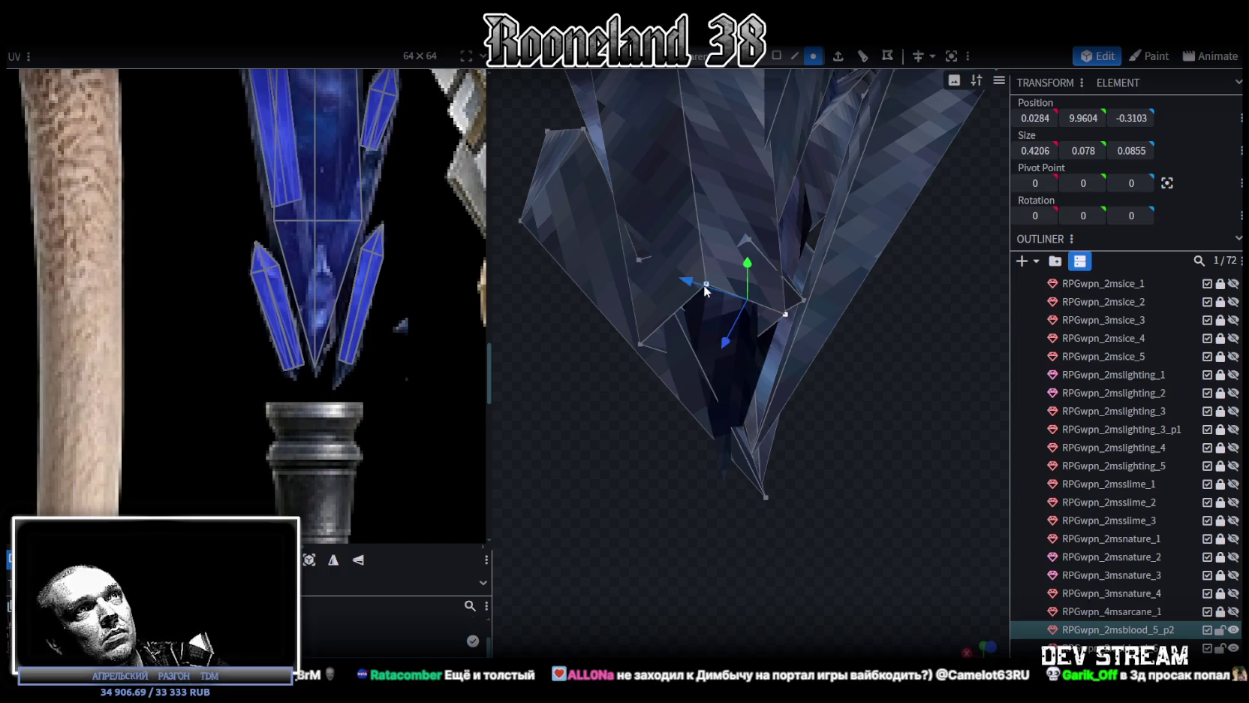
{"action": "left_click", "coordinate": [641, 345], "text": "shift"}
{"action": "mouse_move", "coordinate": [605, 441]}
{"action": "left_mouse_down"}
{"action": "mouse_move", "coordinate": [814, 493]}
{"action": "mouse_move", "coordinate": [784, 460]}
{"action": "mouse_move", "coordinate": [847, 443]}
{"action": "left_mouse_up"}
{"action": "left_click", "coordinate": [702, 232], "text": "shift"}
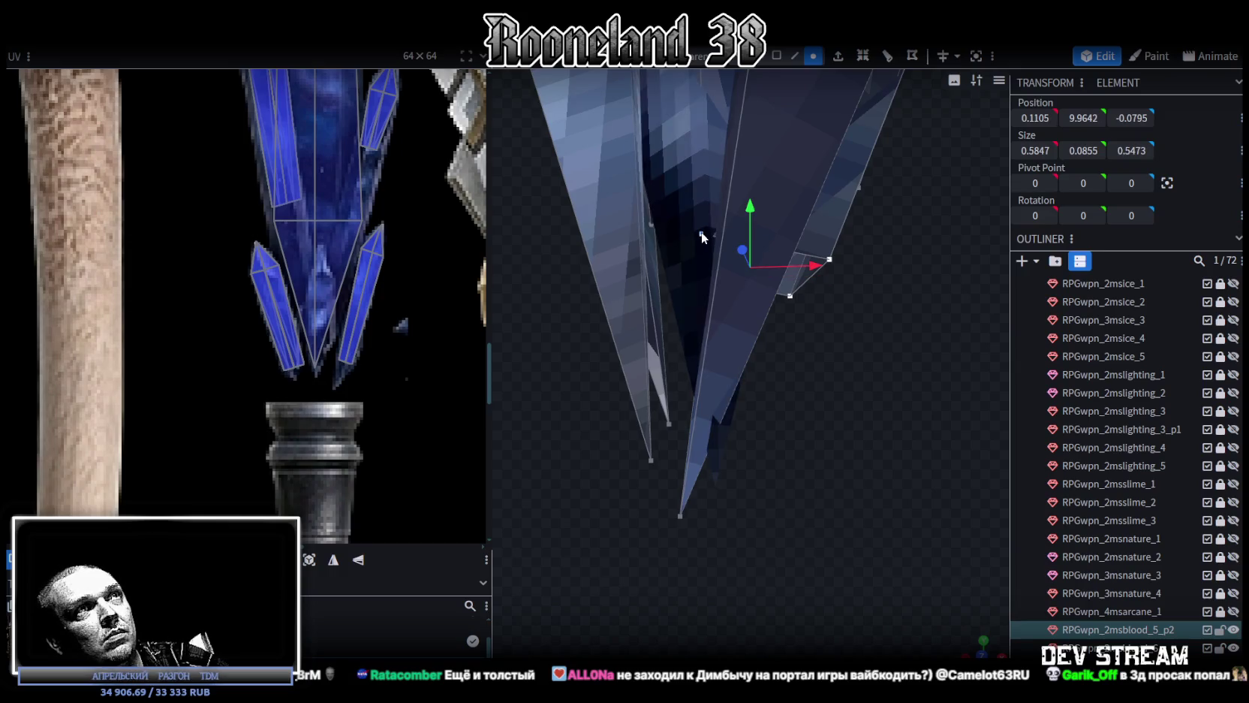
{"action": "right_click", "coordinate": [701, 231]}
{"action": "left_click", "coordinate": [900, 354]}
Select another base vertex and inspect the crystal base from several angles
{"action": "mouse_move", "coordinate": [904, 352]}
{"action": "left_mouse_down"}
{"action": "mouse_move", "coordinate": [798, 298]}
{"action": "mouse_move", "coordinate": [693, 300]}
{"action": "mouse_move", "coordinate": [617, 259]}
{"action": "mouse_move", "coordinate": [574, 258]}
{"action": "left_mouse_up"}
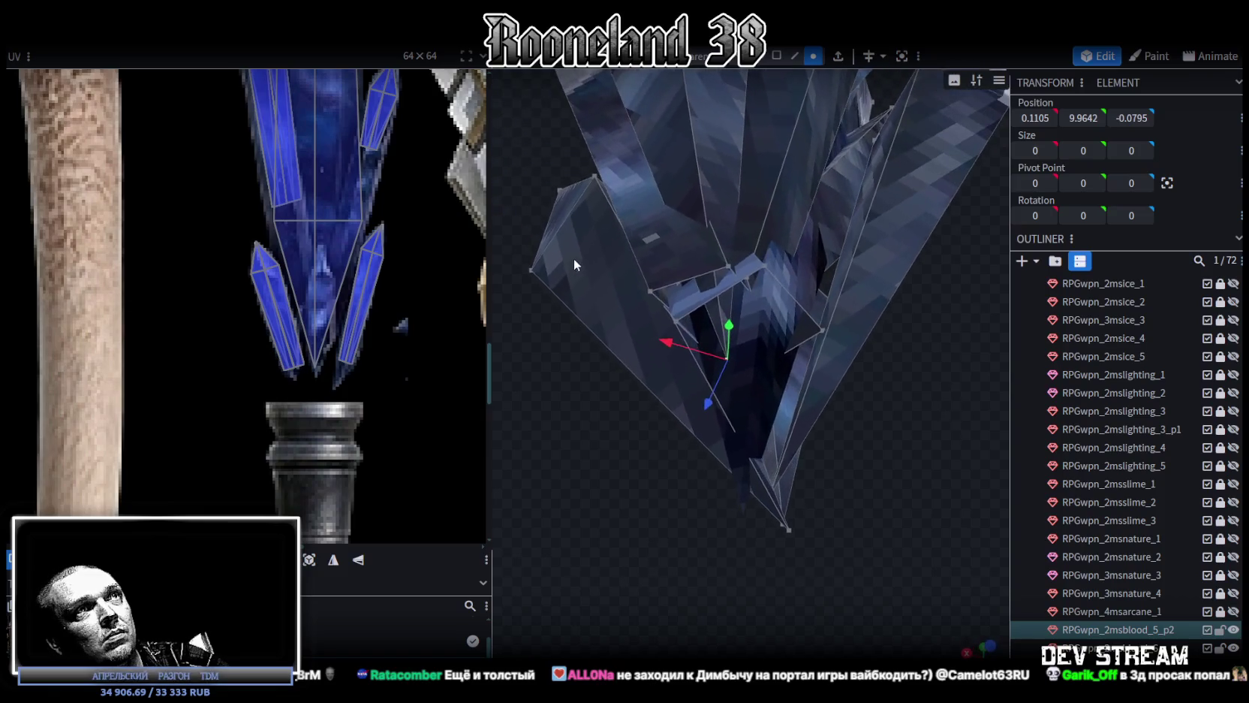
{"action": "left_click", "coordinate": [826, 333], "text": "shift"}
{"action": "left_click_drag", "start_coordinate": [835, 338], "coordinate": [828, 397]}
{"action": "mouse_move", "coordinate": [718, 389]}
{"action": "left_mouse_down"}
{"action": "mouse_move", "coordinate": [649, 380]}
{"action": "mouse_move", "coordinate": [764, 409]}
{"action": "mouse_move", "coordinate": [834, 450]}
{"action": "left_mouse_up"}
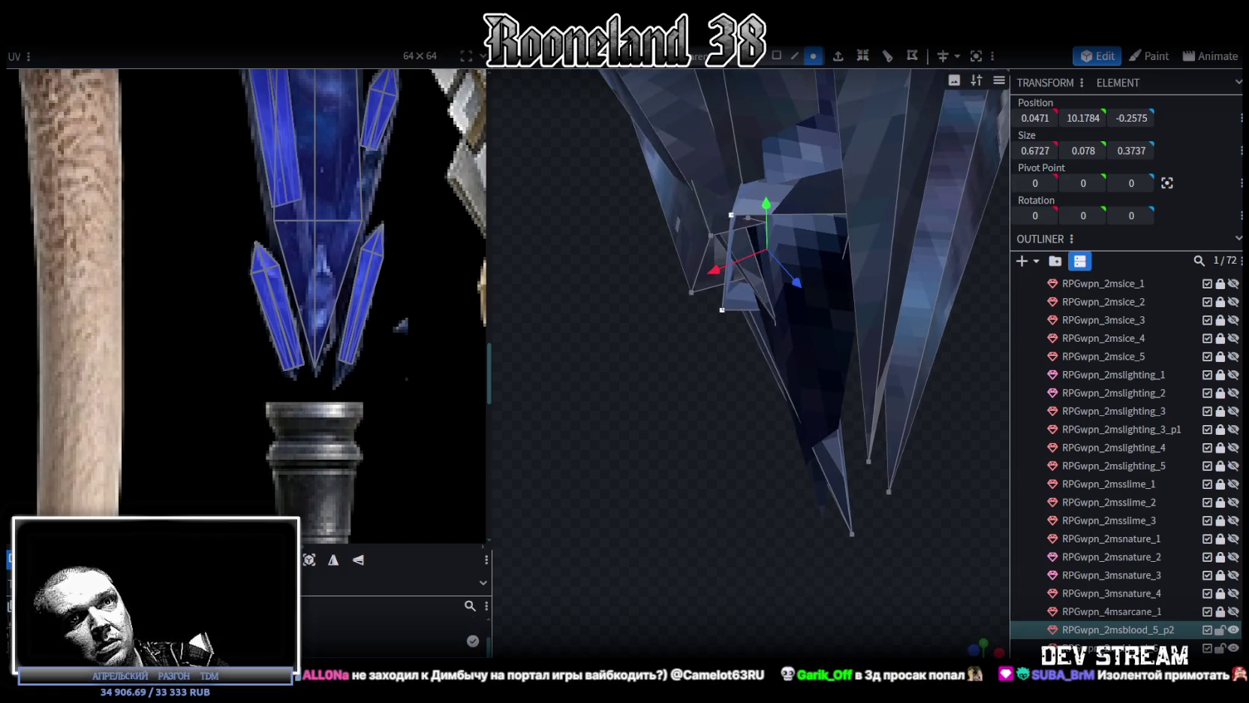
{"action": "mouse_move", "coordinate": [787, 489]}
{"action": "left_mouse_down"}
{"action": "mouse_move", "coordinate": [790, 429]}
{"action": "mouse_move", "coordinate": [831, 399]}
{"action": "mouse_move", "coordinate": [915, 446]}
{"action": "left_mouse_up"}
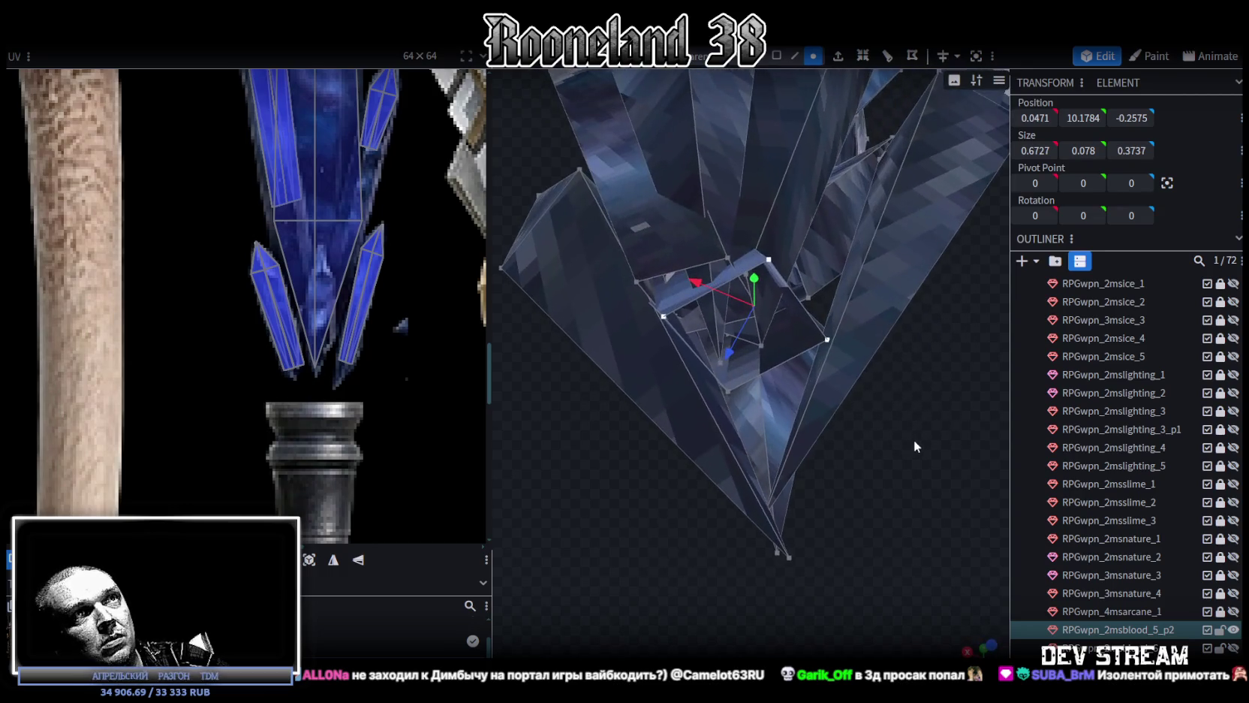
Merge the selected shard-base vertices at their centre with Merge All in Center
{"action": "right_click", "coordinate": [728, 395]}
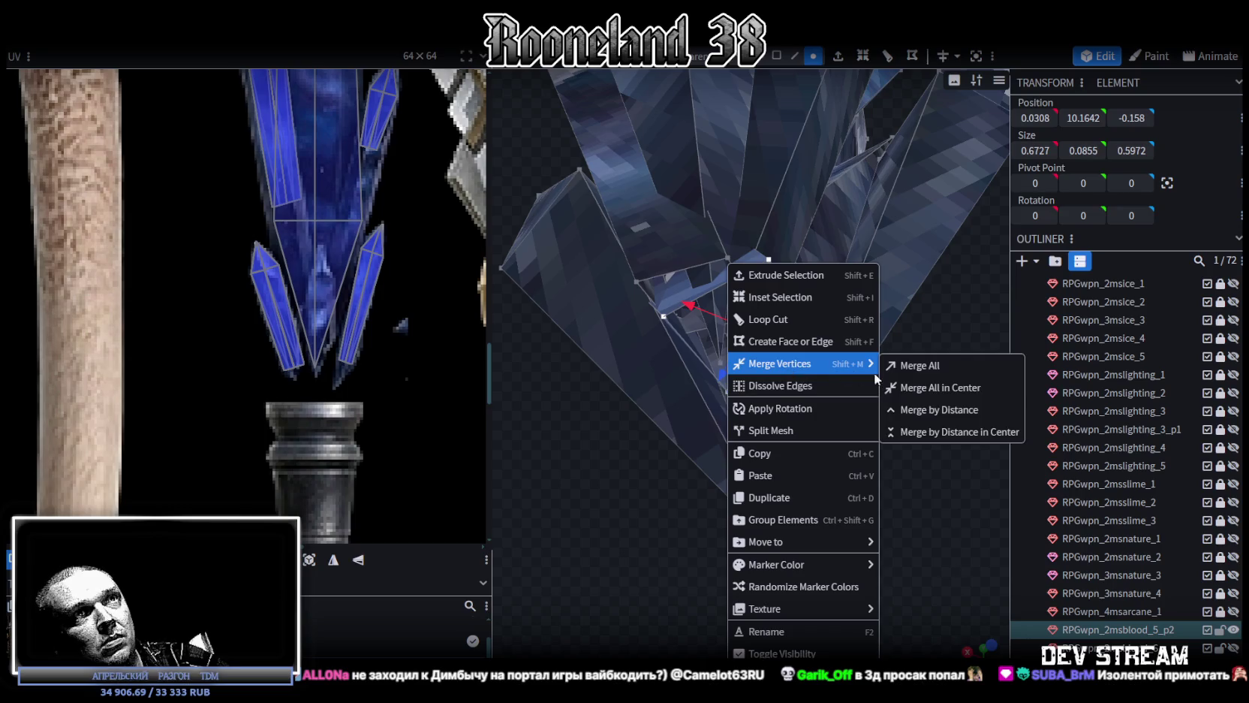
{"action": "left_click", "coordinate": [917, 387]}
{"action": "mouse_move", "coordinate": [920, 390]}
{"action": "left_mouse_down"}
{"action": "mouse_move", "coordinate": [893, 410]}
{"action": "mouse_move", "coordinate": [794, 384]}
{"action": "mouse_move", "coordinate": [715, 343]}
{"action": "mouse_move", "coordinate": [657, 339]}
{"action": "mouse_move", "coordinate": [580, 368]}
{"action": "mouse_move", "coordinate": [697, 480]}
{"action": "mouse_move", "coordinate": [734, 455]}
{"action": "mouse_move", "coordinate": [883, 425]}
{"action": "mouse_move", "coordinate": [902, 493]}
{"action": "mouse_move", "coordinate": [924, 503]}
{"action": "mouse_move", "coordinate": [859, 448]}
{"action": "mouse_move", "coordinate": [868, 455]}
{"action": "mouse_move", "coordinate": [875, 356]}
{"action": "mouse_move", "coordinate": [924, 341]}
{"action": "mouse_move", "coordinate": [898, 319]}
{"action": "mouse_move", "coordinate": [671, 406]}
{"action": "mouse_move", "coordinate": [554, 407]}
{"action": "mouse_move", "coordinate": [738, 426]}
{"action": "mouse_move", "coordinate": [820, 377]}
{"action": "mouse_move", "coordinate": [764, 394]}
{"action": "mouse_move", "coordinate": [749, 344]}
{"action": "mouse_move", "coordinate": [778, 316]}
{"action": "mouse_move", "coordinate": [712, 180]}
{"action": "left_mouse_up"}
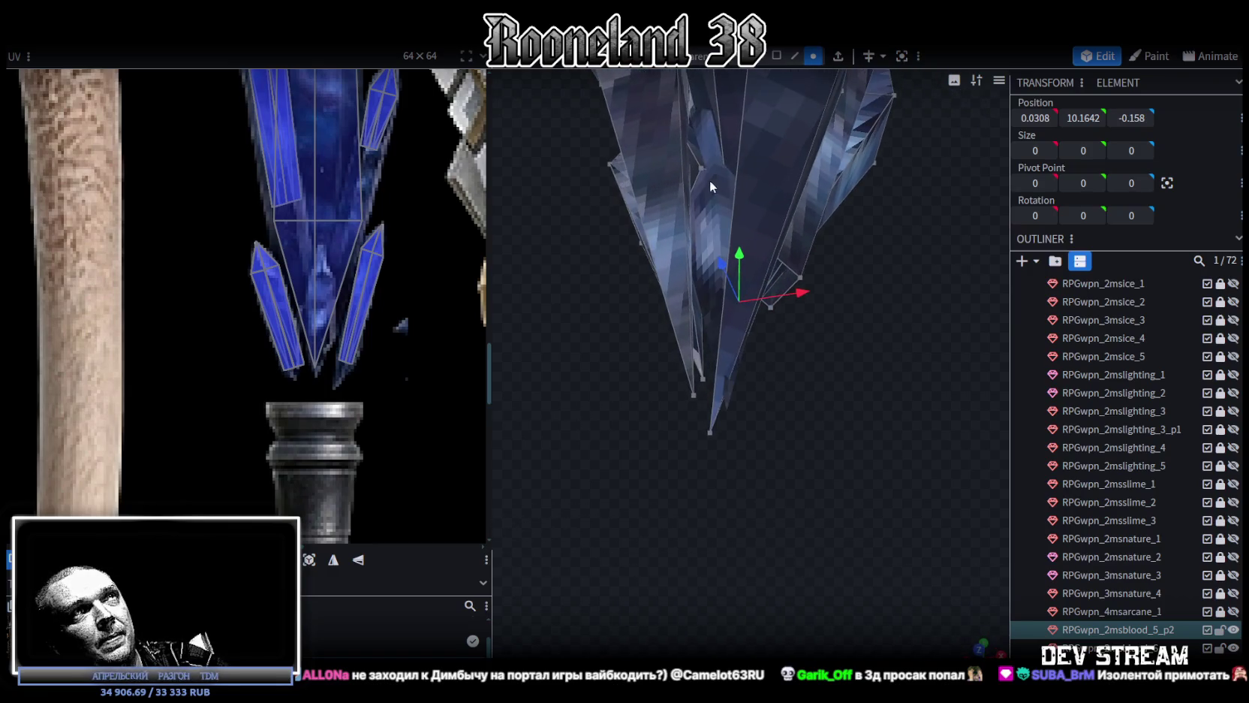
{"action": "left_click", "coordinate": [700, 167]}
{"action": "mouse_move", "coordinate": [778, 240]}
{"action": "left_mouse_down"}
{"action": "mouse_move", "coordinate": [822, 336]}
{"action": "mouse_move", "coordinate": [640, 182]}
{"action": "mouse_move", "coordinate": [819, 404]}
{"action": "mouse_move", "coordinate": [660, 427]}
{"action": "mouse_move", "coordinate": [748, 281]}
{"action": "left_mouse_up"}
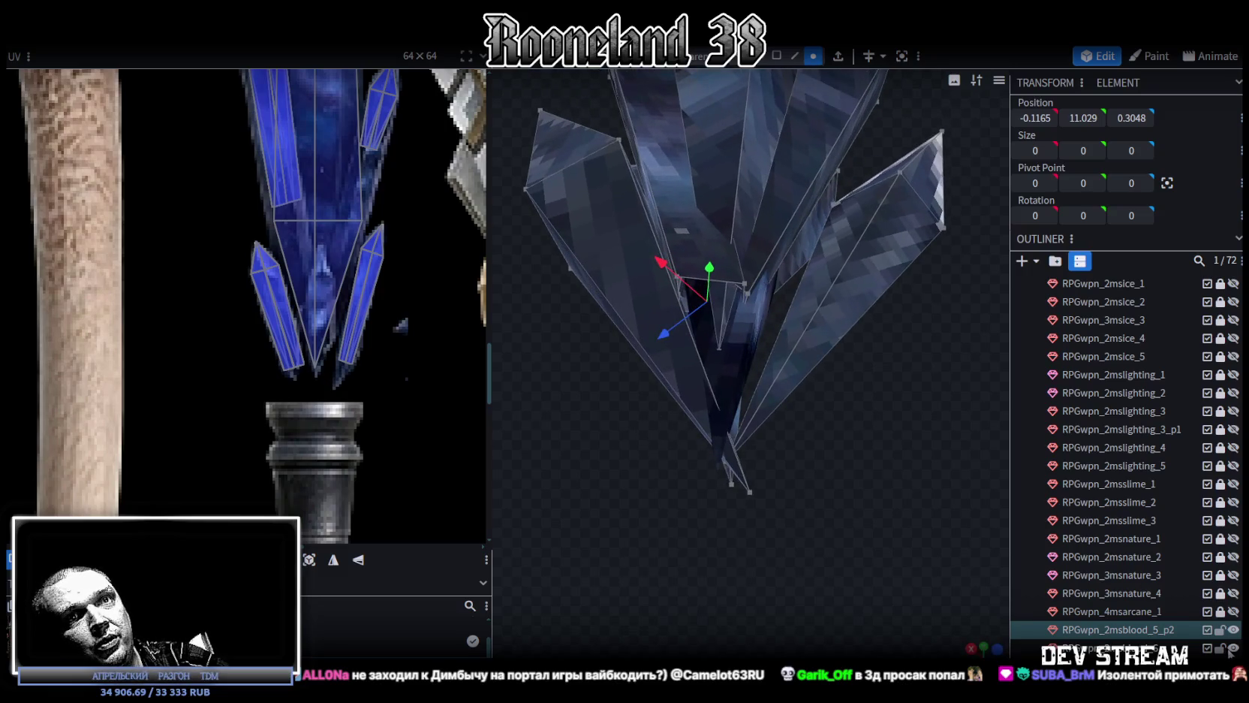
{"action": "mouse_move", "coordinate": [898, 468]}
{"action": "left_mouse_down"}
{"action": "mouse_move", "coordinate": [873, 437]}
{"action": "mouse_move", "coordinate": [801, 452]}
{"action": "mouse_move", "coordinate": [720, 361]}
{"action": "mouse_move", "coordinate": [621, 491]}
{"action": "mouse_move", "coordinate": [631, 385]}
{"action": "left_mouse_up"}
{"action": "left_click", "coordinate": [718, 349]}
Box-select another shard's base vertices plus a stray one and merge them at their centre
{"action": "mouse_move", "coordinate": [693, 328]}
{"action": "left_mouse_down"}
{"action": "mouse_move", "coordinate": [703, 315]}
{"action": "mouse_move", "coordinate": [696, 498]}
{"action": "mouse_move", "coordinate": [788, 497]}
{"action": "mouse_move", "coordinate": [783, 473]}
{"action": "mouse_move", "coordinate": [633, 528]}
{"action": "mouse_move", "coordinate": [720, 493]}
{"action": "mouse_move", "coordinate": [720, 510]}
{"action": "mouse_move", "coordinate": [726, 483]}
{"action": "mouse_move", "coordinate": [683, 529]}
{"action": "mouse_move", "coordinate": [666, 519]}
{"action": "mouse_move", "coordinate": [771, 427]}
{"action": "left_mouse_up"}
{"action": "mouse_move", "coordinate": [723, 501]}
{"action": "left_mouse_down"}
{"action": "mouse_move", "coordinate": [683, 485]}
{"action": "mouse_move", "coordinate": [594, 500]}
{"action": "mouse_move", "coordinate": [743, 549]}
{"action": "mouse_move", "coordinate": [715, 525]}
{"action": "mouse_move", "coordinate": [735, 497]}
{"action": "mouse_move", "coordinate": [900, 489]}
{"action": "mouse_move", "coordinate": [1028, 523]}
{"action": "mouse_move", "coordinate": [1020, 507]}
{"action": "mouse_move", "coordinate": [937, 546]}
{"action": "mouse_move", "coordinate": [946, 553]}
{"action": "mouse_move", "coordinate": [651, 512]}
{"action": "left_mouse_up"}
{"action": "left_click", "coordinate": [628, 508], "text": "shift"}
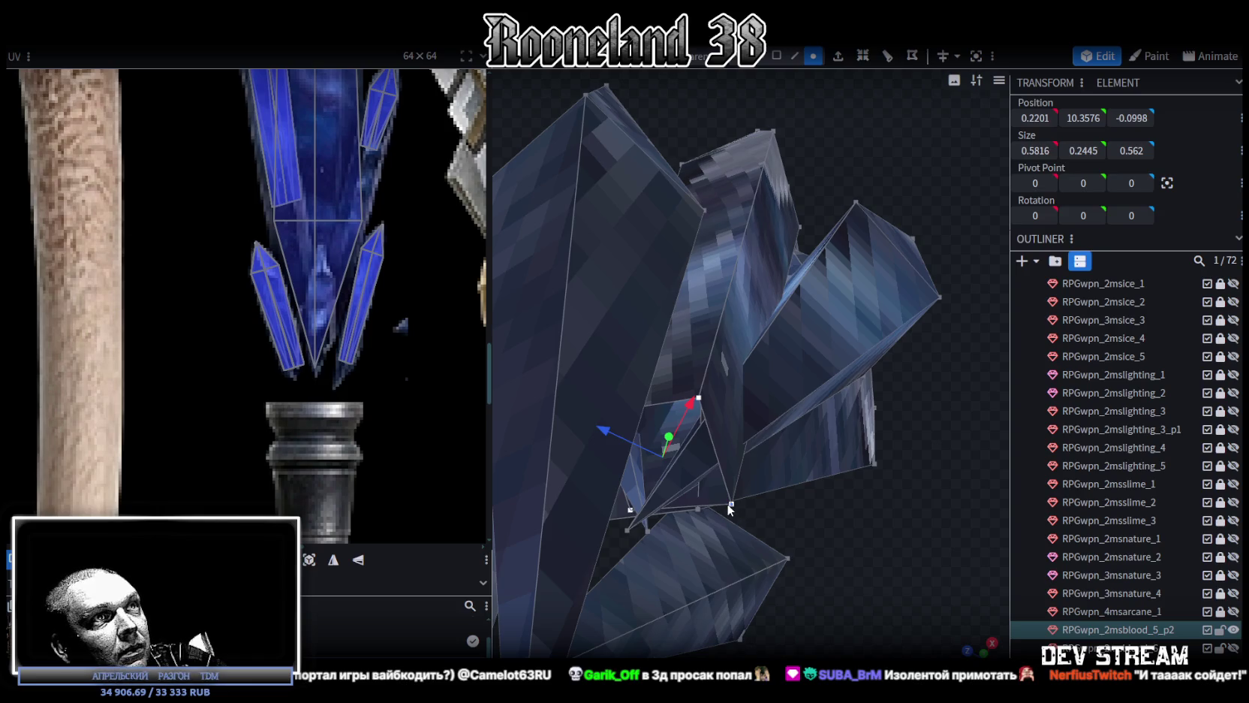
{"action": "right_click", "coordinate": [726, 503]}
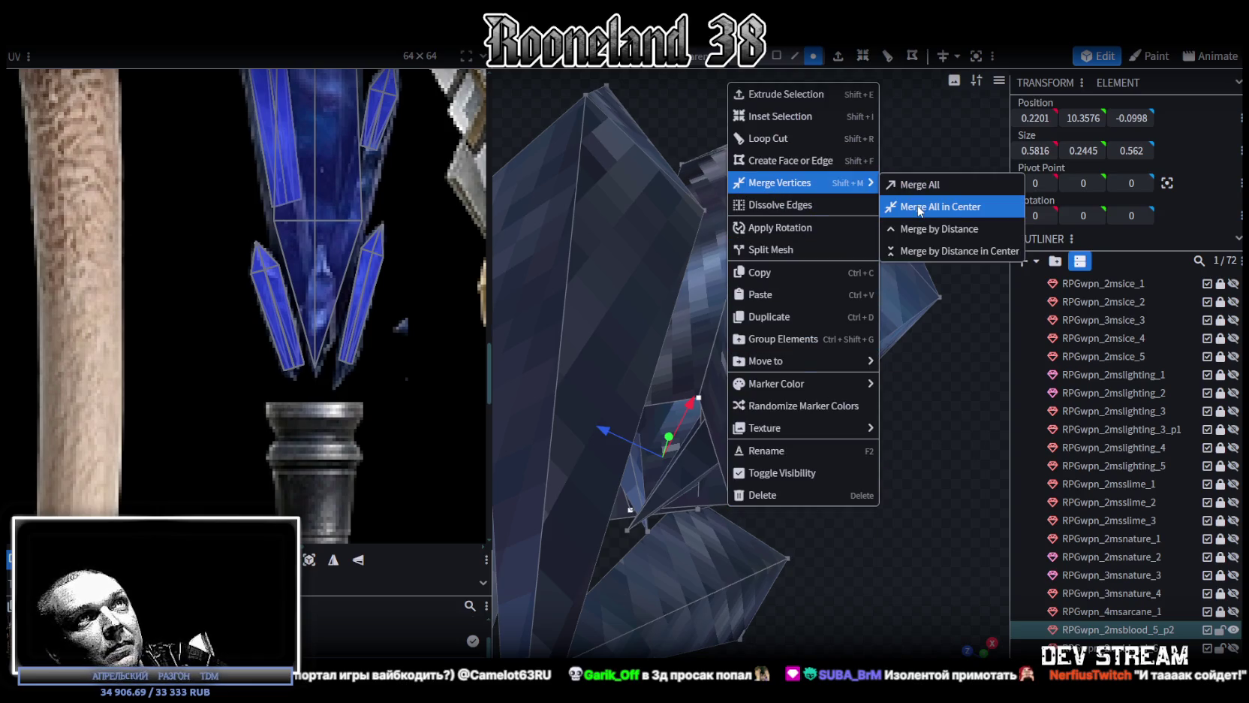
{"action": "left_click", "coordinate": [916, 210]}
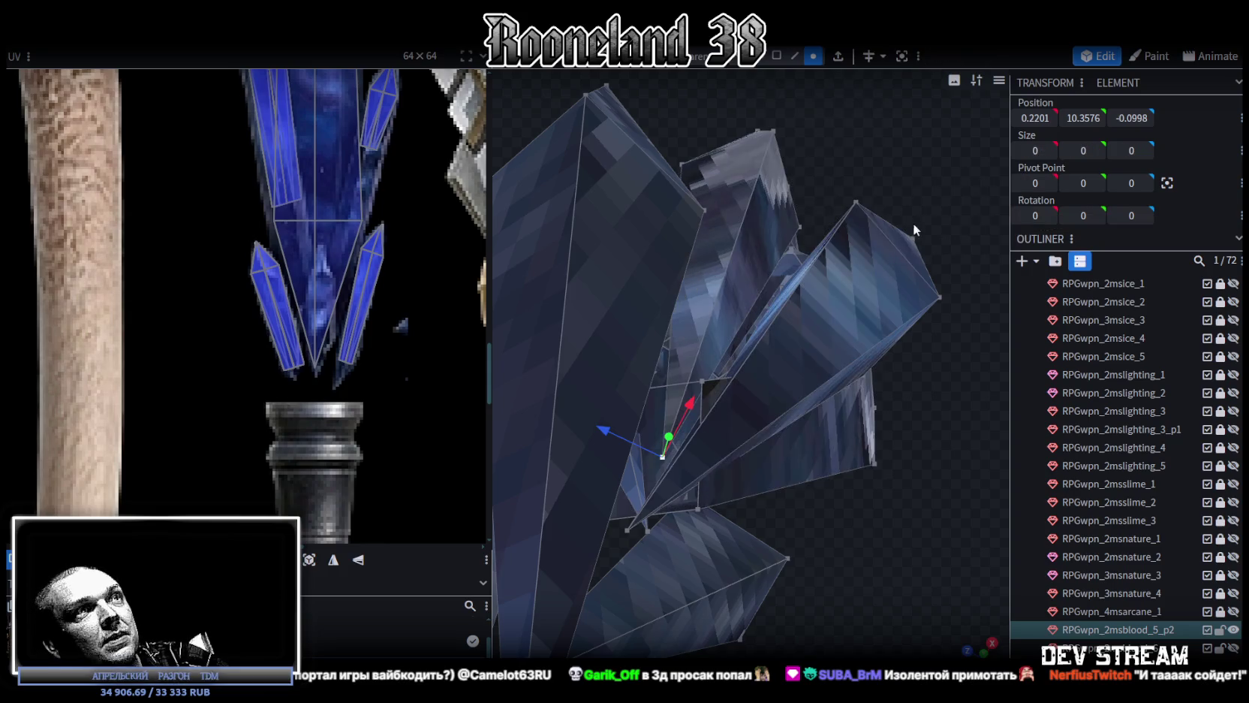
{"action": "mouse_move", "coordinate": [862, 517]}
{"action": "left_mouse_down"}
{"action": "mouse_move", "coordinate": [808, 598]}
{"action": "mouse_move", "coordinate": [827, 572]}
{"action": "mouse_move", "coordinate": [826, 495]}
{"action": "mouse_move", "coordinate": [761, 521]}
{"action": "mouse_move", "coordinate": [742, 359]}
{"action": "left_mouse_up"}
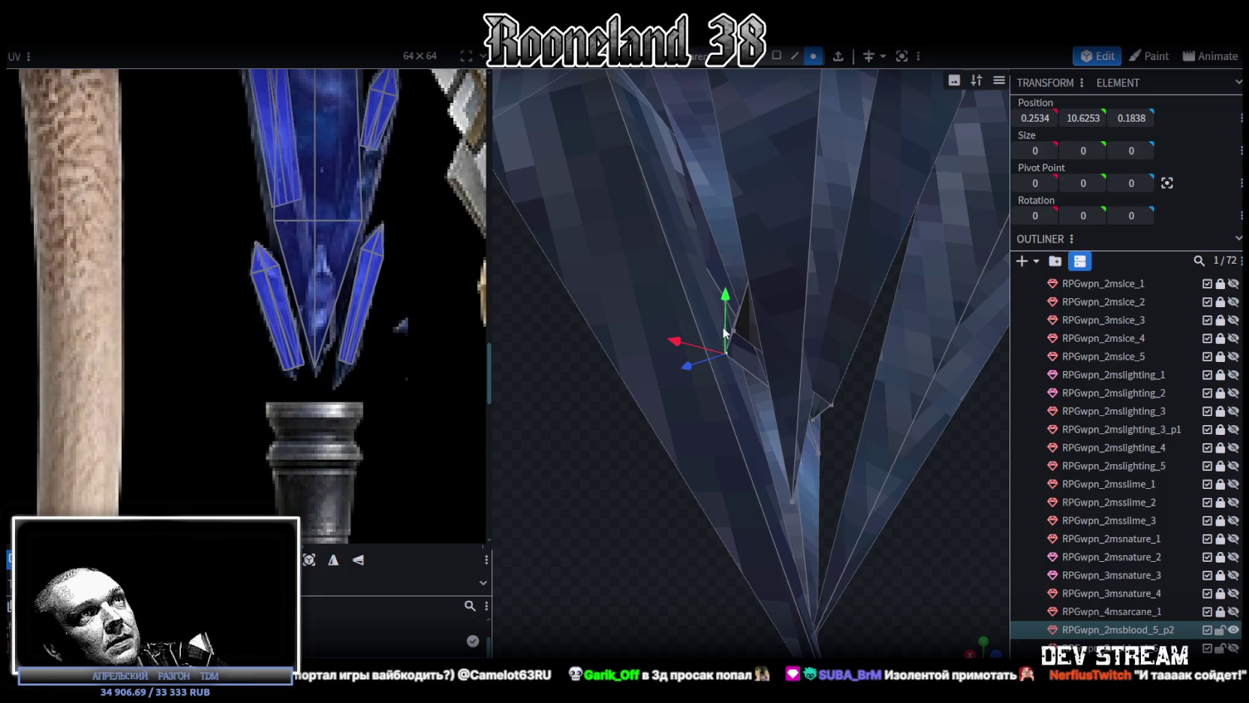
Collapse two more stray shard-base vertices into one point
{"action": "left_click", "coordinate": [734, 330], "text": "shift"}
{"action": "left_click", "coordinate": [829, 405], "text": "shift"}
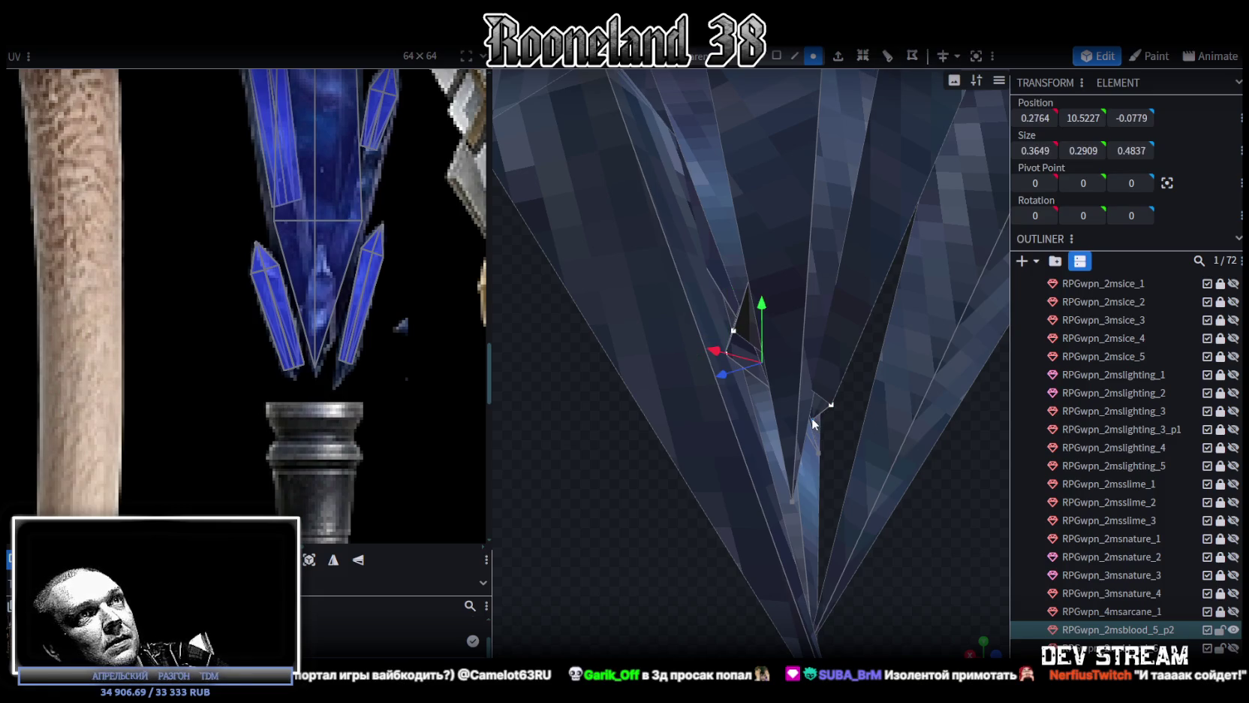
{"action": "right_click", "coordinate": [813, 423]}
{"action": "left_click", "coordinate": [999, 366]}
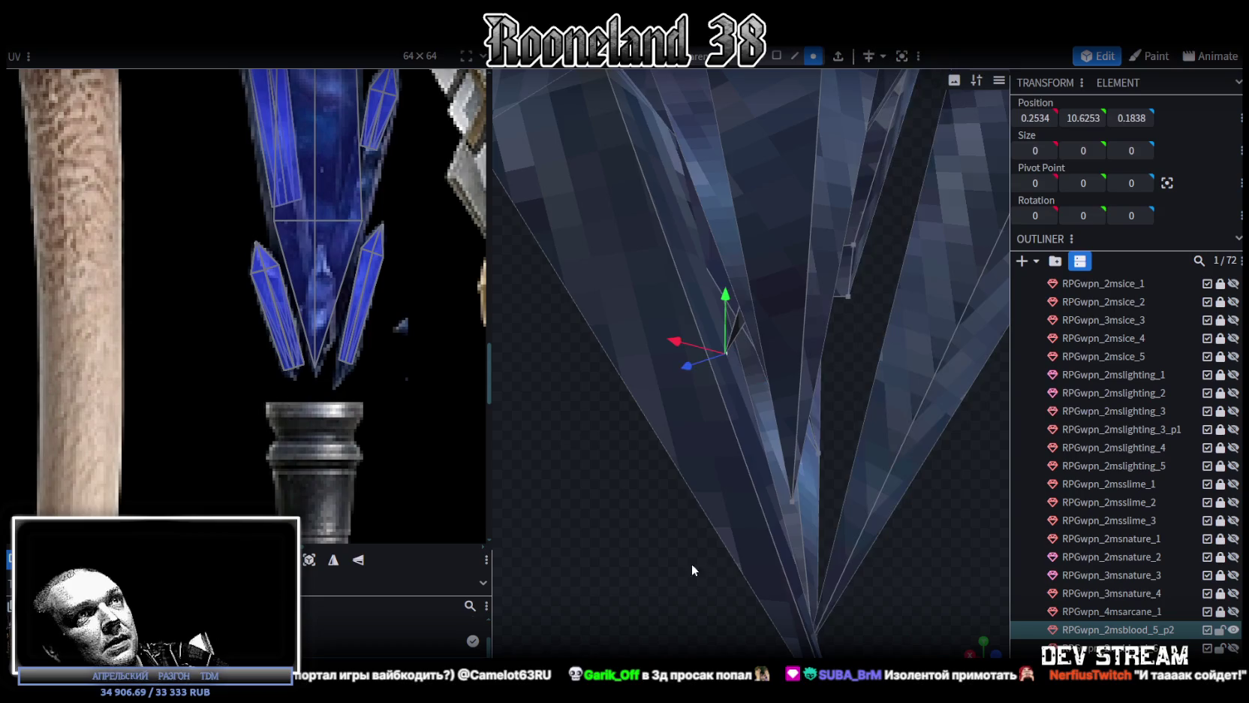
{"action": "mouse_move", "coordinate": [684, 540]}
{"action": "left_mouse_down"}
{"action": "mouse_move", "coordinate": [624, 482]}
{"action": "mouse_move", "coordinate": [874, 515]}
{"action": "mouse_move", "coordinate": [918, 483]}
{"action": "mouse_move", "coordinate": [866, 480]}
{"action": "mouse_move", "coordinate": [885, 542]}
{"action": "mouse_move", "coordinate": [874, 512]}
{"action": "mouse_move", "coordinate": [687, 513]}
{"action": "mouse_move", "coordinate": [748, 537]}
{"action": "mouse_move", "coordinate": [672, 462]}
{"action": "mouse_move", "coordinate": [624, 551]}
{"action": "mouse_move", "coordinate": [663, 569]}
{"action": "mouse_move", "coordinate": [719, 537]}
{"action": "mouse_move", "coordinate": [735, 549]}
{"action": "mouse_move", "coordinate": [690, 554]}
{"action": "mouse_move", "coordinate": [761, 551]}
{"action": "mouse_move", "coordinate": [670, 550]}
{"action": "mouse_move", "coordinate": [769, 548]}
{"action": "mouse_move", "coordinate": [761, 575]}
{"action": "mouse_move", "coordinate": [787, 550]}
{"action": "mouse_move", "coordinate": [718, 302]}
{"action": "mouse_move", "coordinate": [855, 412]}
{"action": "mouse_move", "coordinate": [891, 421]}
{"action": "mouse_move", "coordinate": [781, 71]}
{"action": "left_mouse_up"}
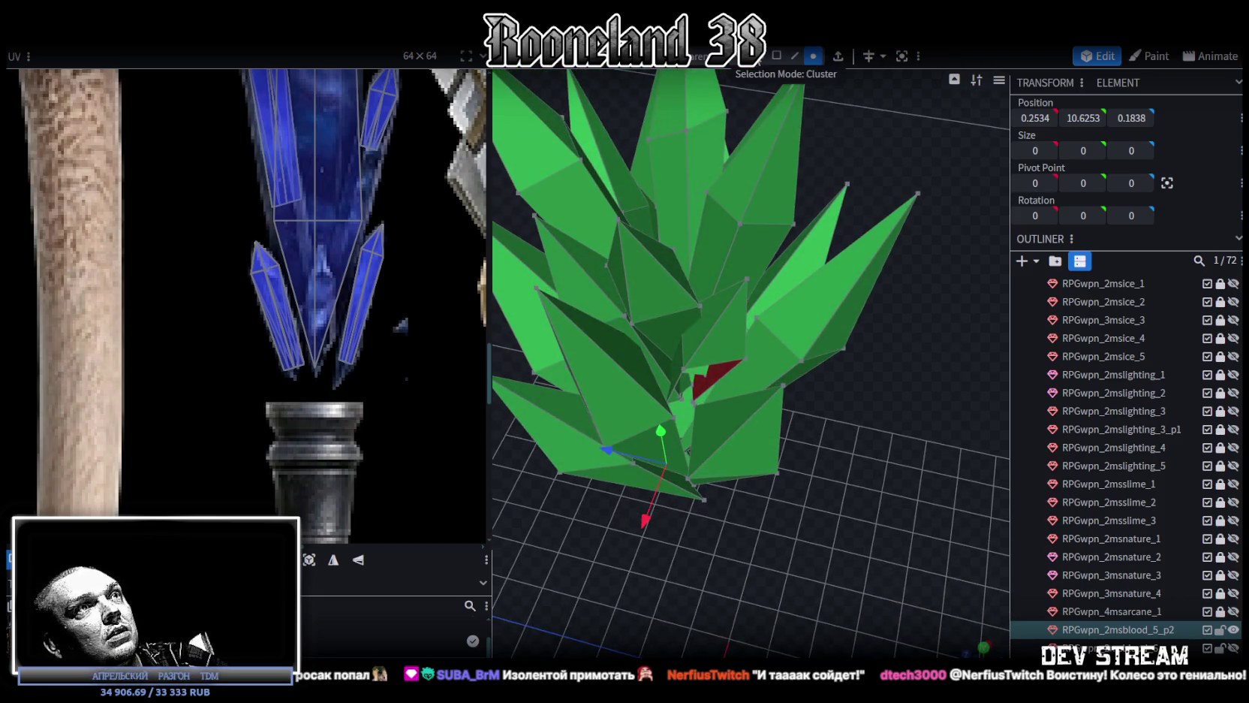
{"action": "left_click", "coordinate": [724, 353]}
{"action": "mouse_move", "coordinate": [723, 353]}
{"action": "left_mouse_down"}
{"action": "mouse_move", "coordinate": [874, 425]}
{"action": "mouse_move", "coordinate": [810, 413]}
{"action": "left_mouse_up"}
Tilt the central gem by -22.5° and -7.5° with the rotation rings
{"action": "mouse_move", "coordinate": [681, 395]}
{"action": "left_mouse_down"}
{"action": "mouse_move", "coordinate": [583, 382]}
{"action": "mouse_move", "coordinate": [668, 307]}
{"action": "mouse_move", "coordinate": [730, 338]}
{"action": "mouse_move", "coordinate": [685, 368]}
{"action": "mouse_move", "coordinate": [679, 395]}
{"action": "mouse_move", "coordinate": [709, 338]}
{"action": "mouse_move", "coordinate": [758, 421]}
{"action": "mouse_move", "coordinate": [815, 444]}
{"action": "mouse_move", "coordinate": [859, 433]}
{"action": "mouse_move", "coordinate": [905, 384]}
{"action": "mouse_move", "coordinate": [918, 319]}
{"action": "mouse_move", "coordinate": [890, 230]}
{"action": "left_mouse_up"}
{"action": "left_click_drag", "start_coordinate": [657, 518], "coordinate": [604, 485]}
{"action": "scroll", "coordinate": [797, 505], "scroll_direction": "up", "scroll_amount": 2}
{"action": "mouse_move", "coordinate": [797, 504]}
{"action": "left_mouse_down"}
{"action": "mouse_move", "coordinate": [773, 518]}
{"action": "mouse_move", "coordinate": [912, 472]}
{"action": "mouse_move", "coordinate": [819, 486]}
{"action": "mouse_move", "coordinate": [855, 514]}
{"action": "mouse_move", "coordinate": [830, 453]}
{"action": "mouse_move", "coordinate": [662, 432]}
{"action": "mouse_move", "coordinate": [578, 455]}
{"action": "mouse_move", "coordinate": [605, 498]}
{"action": "mouse_move", "coordinate": [813, 497]}
{"action": "mouse_move", "coordinate": [832, 523]}
{"action": "mouse_move", "coordinate": [803, 498]}
{"action": "mouse_move", "coordinate": [795, 513]}
{"action": "mouse_move", "coordinate": [798, 406]}
{"action": "mouse_move", "coordinate": [765, 422]}
{"action": "left_mouse_up"}
{"action": "scroll", "coordinate": [769, 514], "scroll_direction": "up", "scroll_amount": 2}
{"action": "scroll", "coordinate": [777, 534], "scroll_direction": "up", "scroll_amount": 2}
{"action": "scroll", "coordinate": [773, 518], "scroll_direction": "down", "scroll_amount": 3}
{"action": "scroll", "coordinate": [832, 523], "scroll_direction": "up", "scroll_amount": 3}
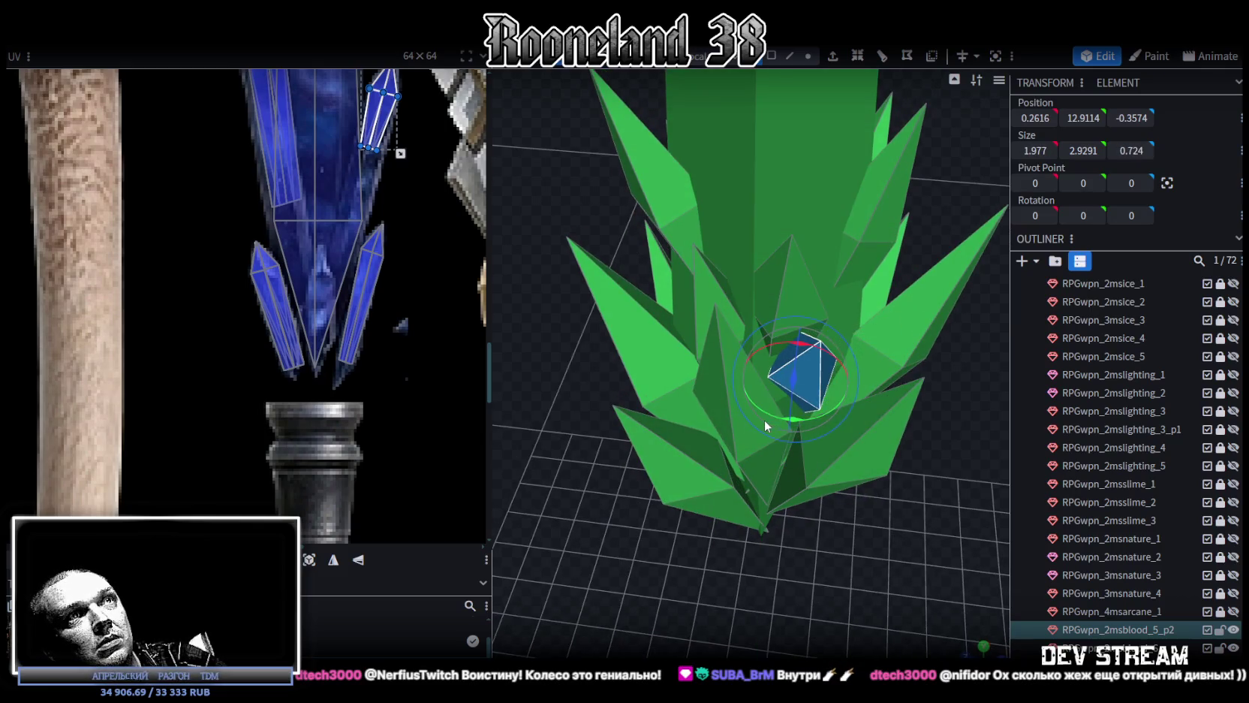
{"action": "mouse_move", "coordinate": [800, 427]}
{"action": "left_mouse_down"}
{"action": "mouse_move", "coordinate": [778, 416]}
{"action": "mouse_move", "coordinate": [798, 366]}
{"action": "left_mouse_up"}
{"action": "mouse_move", "coordinate": [945, 514]}
{"action": "left_mouse_down"}
{"action": "mouse_move", "coordinate": [790, 368]}
{"action": "mouse_move", "coordinate": [800, 383]}
{"action": "left_mouse_up"}
{"action": "left_click_drag", "start_coordinate": [922, 537], "coordinate": [975, 491]}
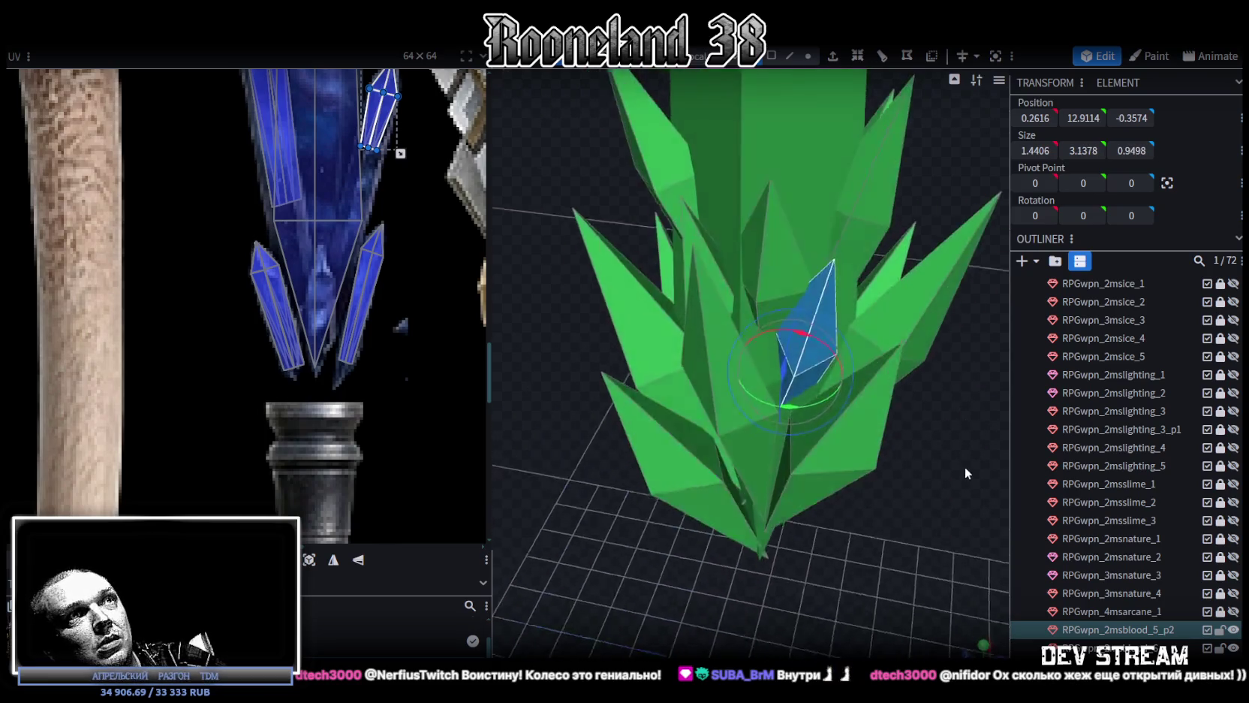
Push the gem deeper to -0.5574 on Z and switch to the textured preview
{"action": "key", "text": "v"}
{"action": "left_click_drag", "start_coordinate": [768, 372], "coordinate": [755, 362]}
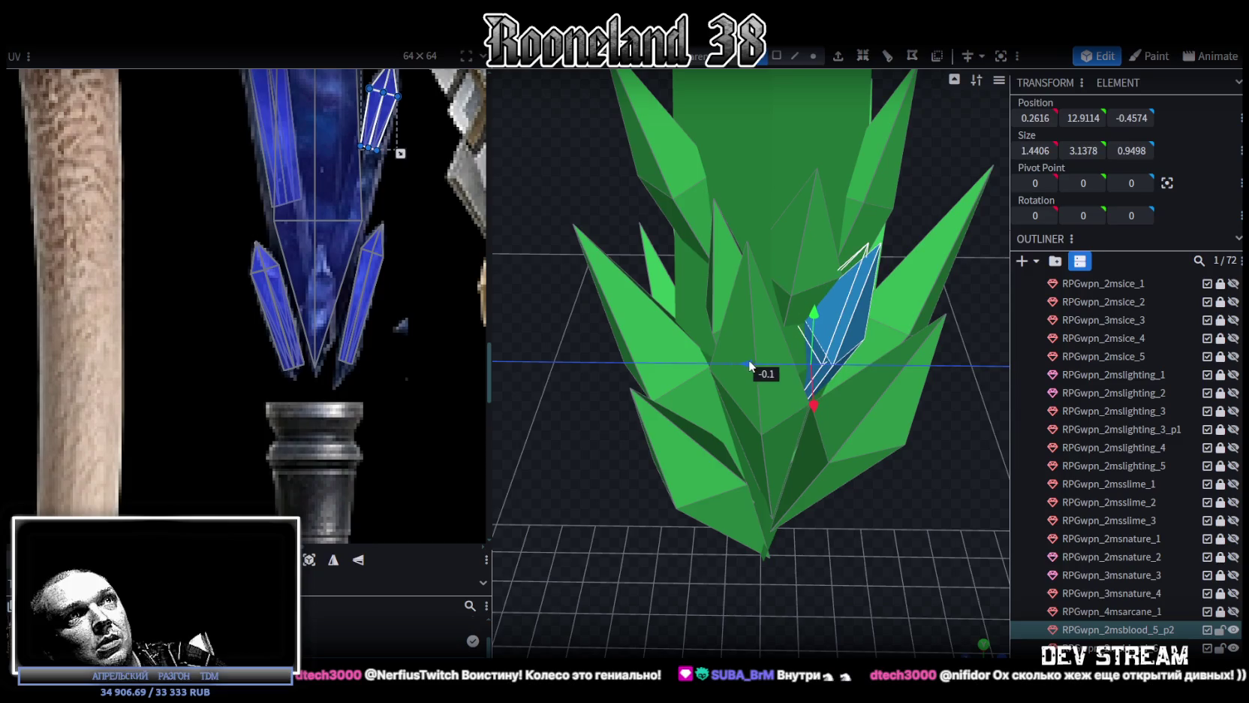
{"action": "mouse_move", "coordinate": [933, 496]}
{"action": "left_mouse_down"}
{"action": "mouse_move", "coordinate": [861, 559]}
{"action": "mouse_move", "coordinate": [873, 500]}
{"action": "mouse_move", "coordinate": [896, 491]}
{"action": "mouse_move", "coordinate": [843, 495]}
{"action": "mouse_move", "coordinate": [757, 455]}
{"action": "mouse_move", "coordinate": [898, 405]}
{"action": "mouse_move", "coordinate": [796, 405]}
{"action": "left_mouse_up"}
{"action": "key", "text": "z"}
{"action": "scroll", "coordinate": [759, 383], "scroll_direction": "up", "scroll_amount": 3}
{"action": "scroll", "coordinate": [758, 379], "scroll_direction": "up", "scroll_amount": 2}
{"action": "mouse_move", "coordinate": [718, 328]}
{"action": "left_mouse_down"}
{"action": "mouse_move", "coordinate": [718, 306]}
{"action": "mouse_move", "coordinate": [732, 382]}
{"action": "mouse_move", "coordinate": [837, 540]}
{"action": "mouse_move", "coordinate": [775, 430]}
{"action": "mouse_move", "coordinate": [796, 420]}
{"action": "mouse_move", "coordinate": [783, 505]}
{"action": "mouse_move", "coordinate": [803, 431]}
{"action": "mouse_move", "coordinate": [974, 513]}
{"action": "mouse_move", "coordinate": [999, 561]}
{"action": "mouse_move", "coordinate": [975, 592]}
{"action": "mouse_move", "coordinate": [849, 553]}
{"action": "mouse_move", "coordinate": [724, 542]}
{"action": "mouse_move", "coordinate": [1034, 553]}
{"action": "left_mouse_up"}
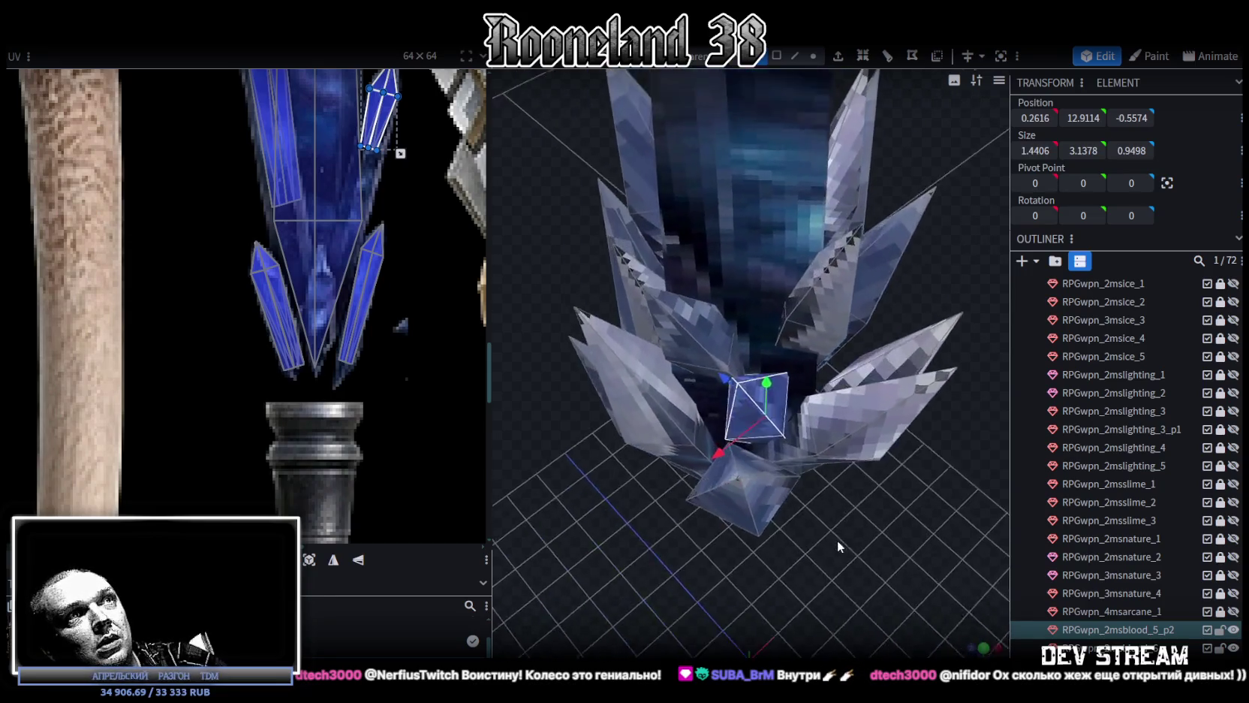
{"action": "key", "text": "r"}
{"action": "scroll", "coordinate": [940, 573], "scroll_direction": "down", "scroll_amount": 3}
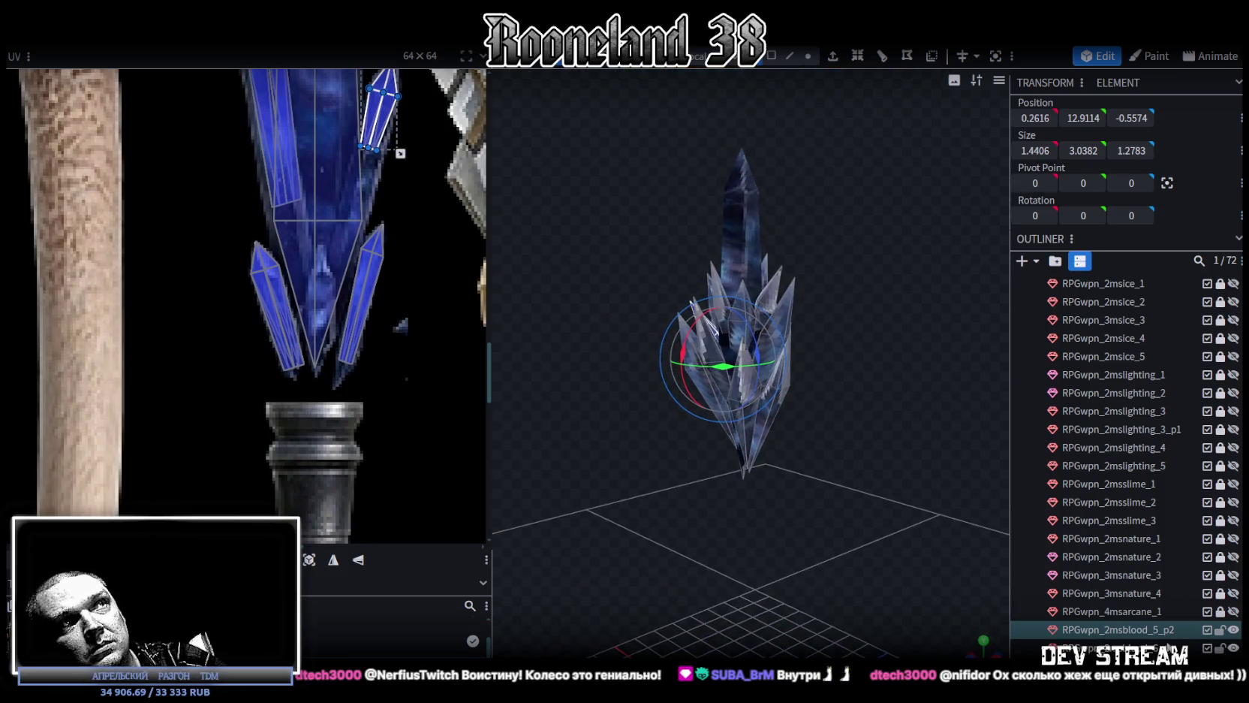
{"action": "left_click", "coordinate": [1104, 647]}
Merge the central gem and crystal cluster into one mesh with Merge Meshes
{"action": "left_click", "coordinate": [1104, 629], "text": "ctrl"}
{"action": "right_click", "coordinate": [1103, 629]}
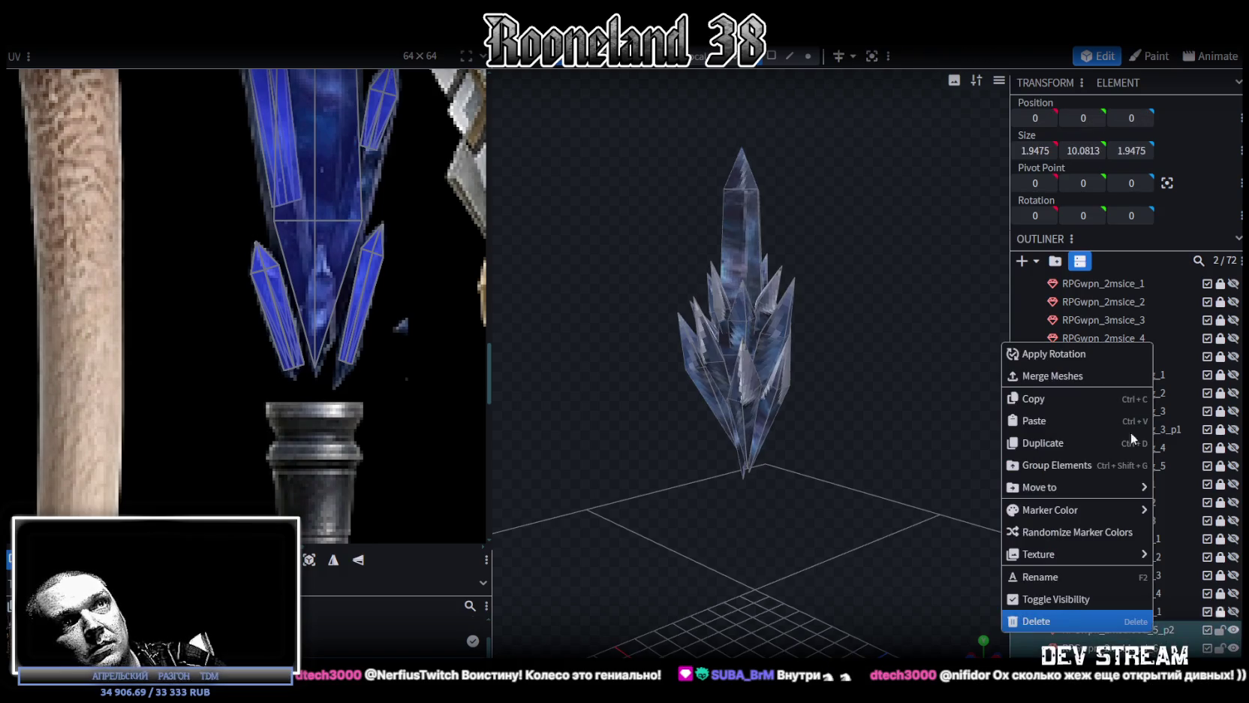
{"action": "left_click", "coordinate": [1109, 372]}
{"action": "mouse_move", "coordinate": [866, 346]}
{"action": "left_mouse_down"}
{"action": "mouse_move", "coordinate": [764, 357]}
{"action": "mouse_move", "coordinate": [822, 348]}
{"action": "left_mouse_up"}
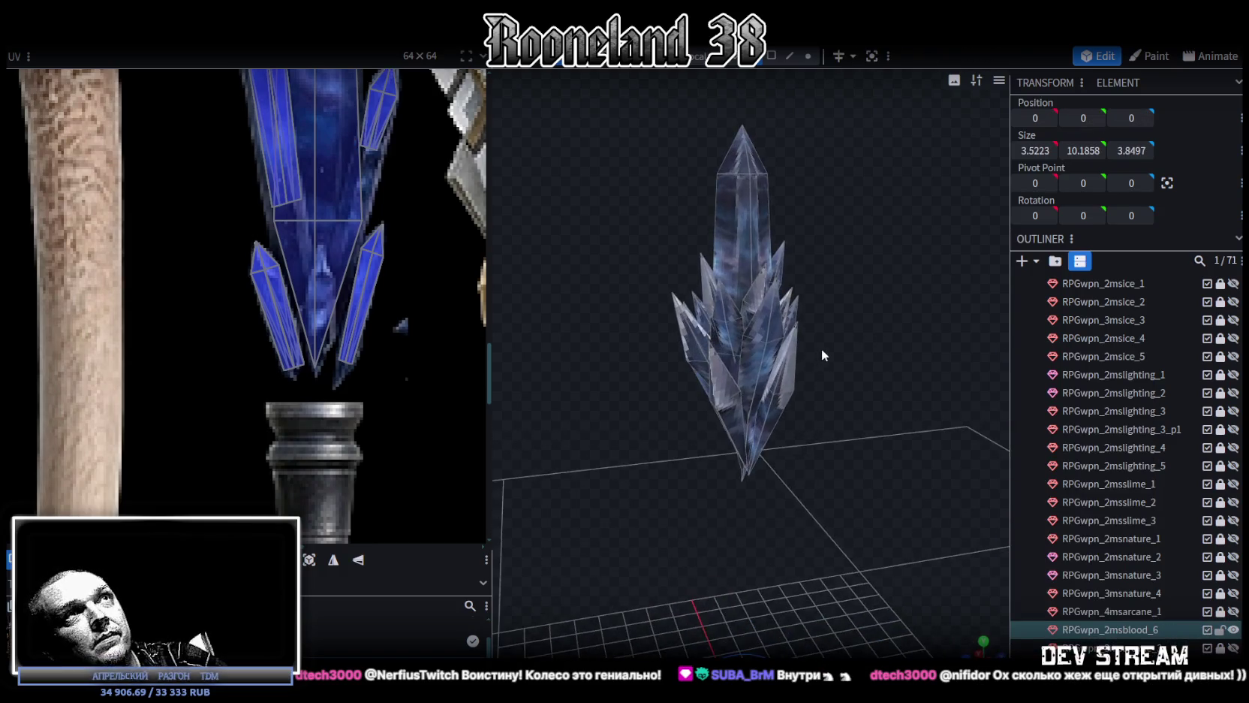
{"action": "left_click", "coordinate": [809, 59]}
{"action": "mouse_move", "coordinate": [837, 248]}
{"action": "left_mouse_down"}
{"action": "mouse_move", "coordinate": [789, 305]}
{"action": "mouse_move", "coordinate": [741, 291]}
{"action": "left_mouse_up"}
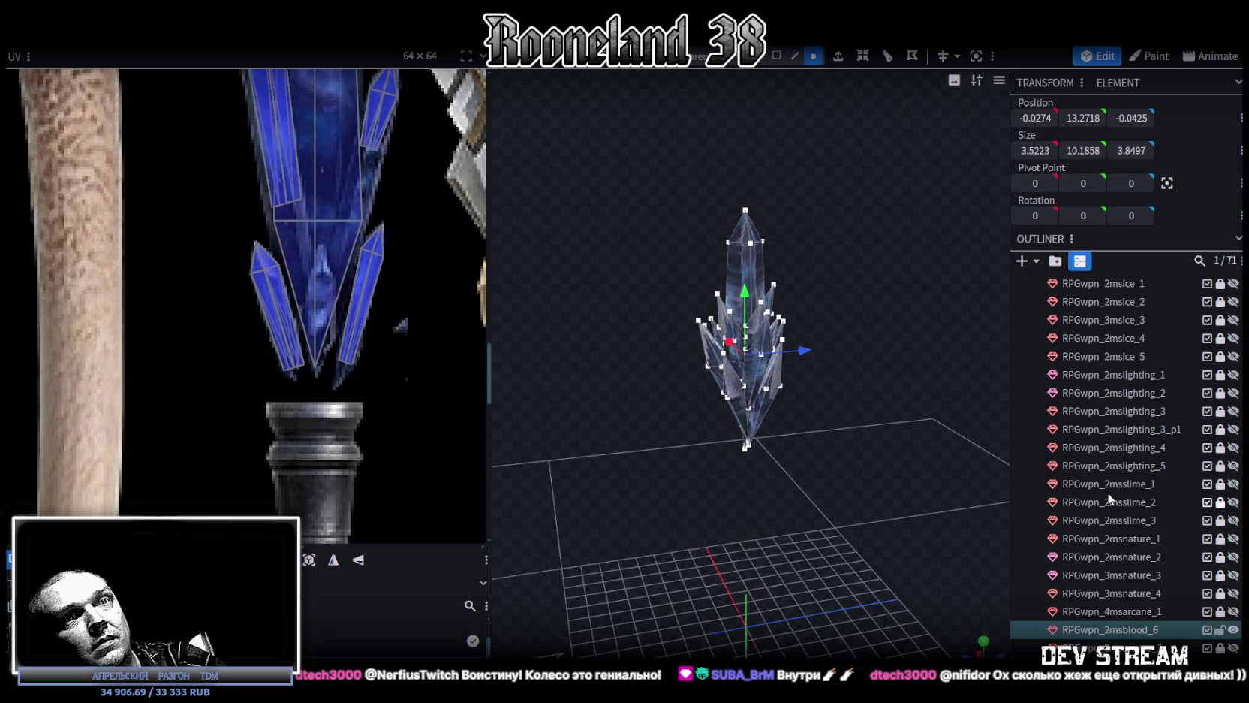
Unhide the metal staff shaft beneath the merged crystal
{"action": "left_click", "coordinate": [1234, 625]}
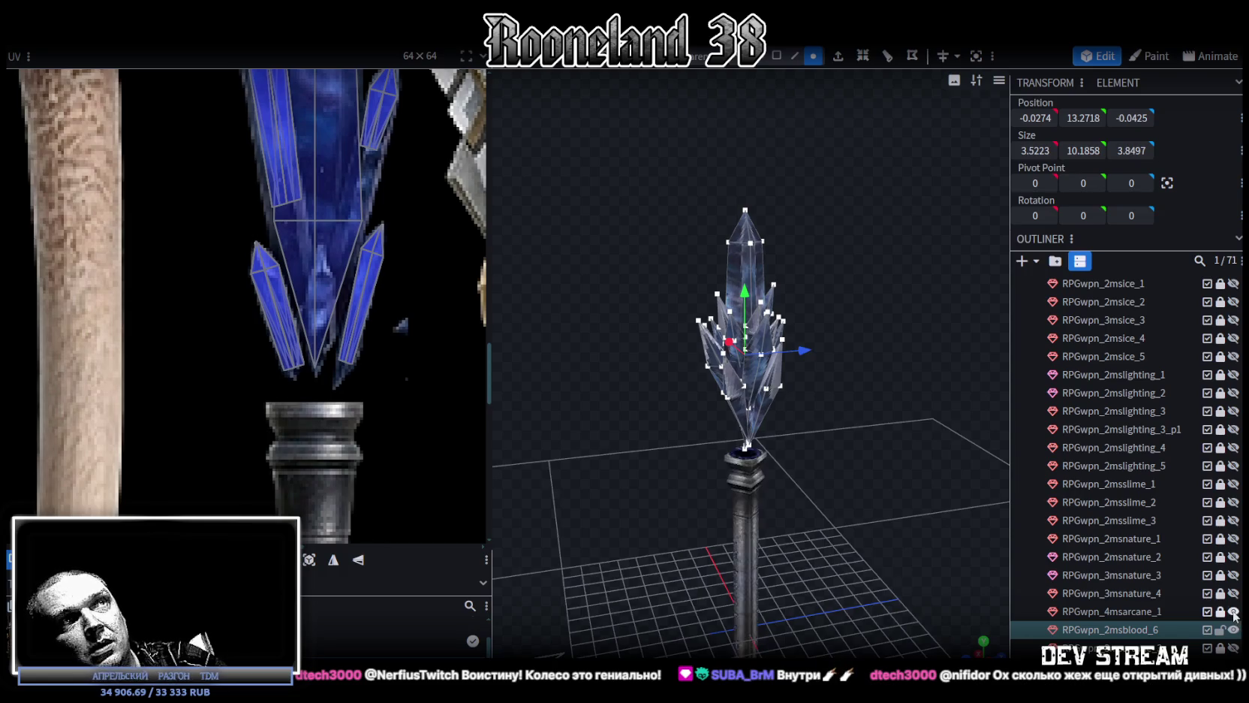
{"action": "left_click", "coordinate": [1152, 611]}
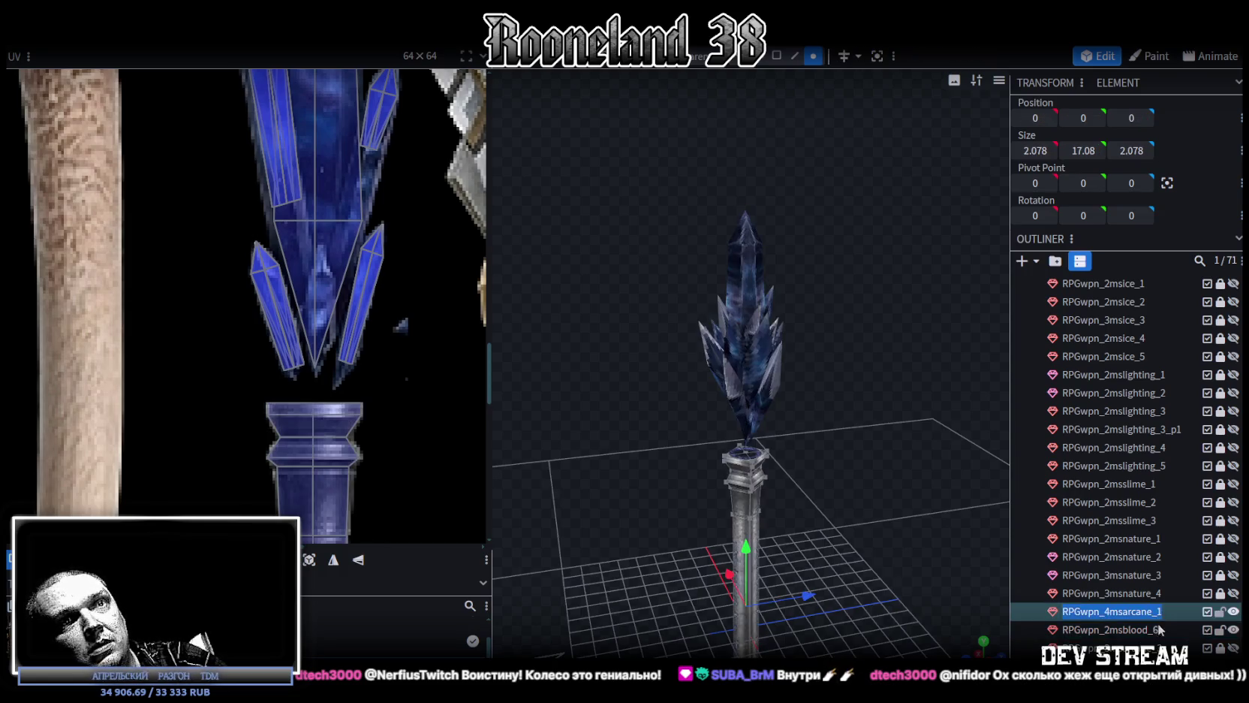
{"action": "left_click", "coordinate": [1164, 635]}
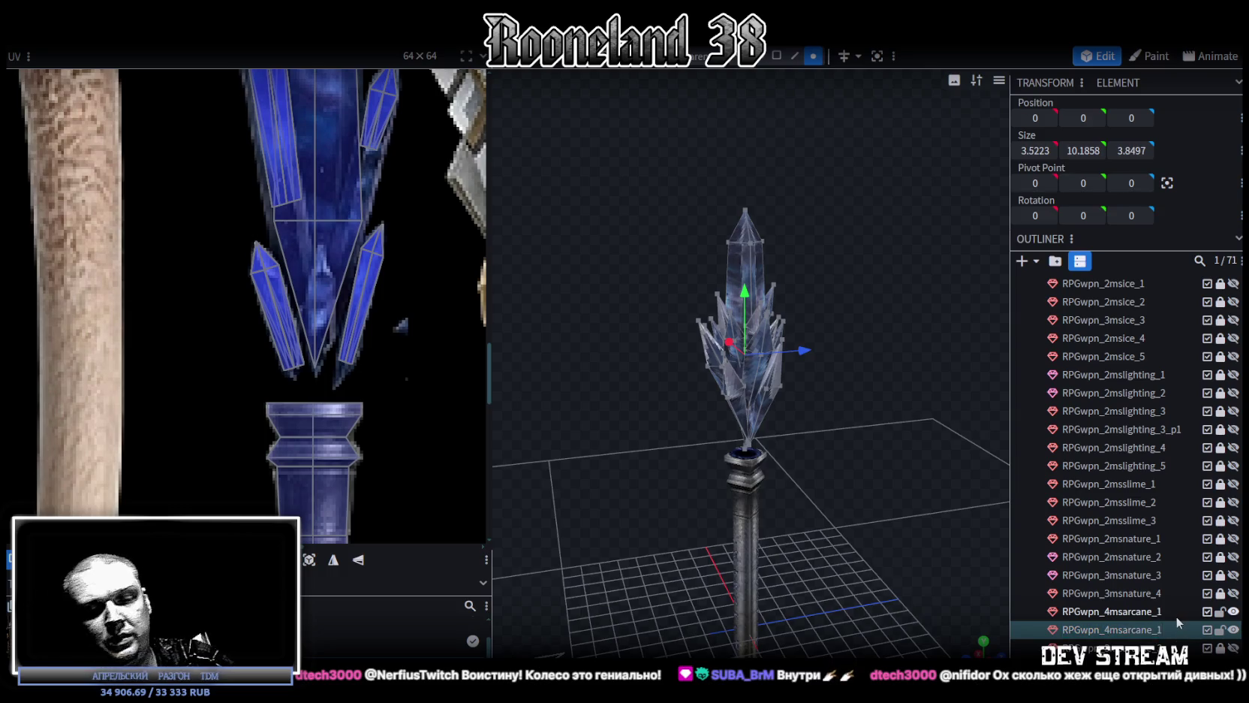
{"action": "scroll", "coordinate": [855, 531], "scroll_direction": "up", "scroll_amount": 2}
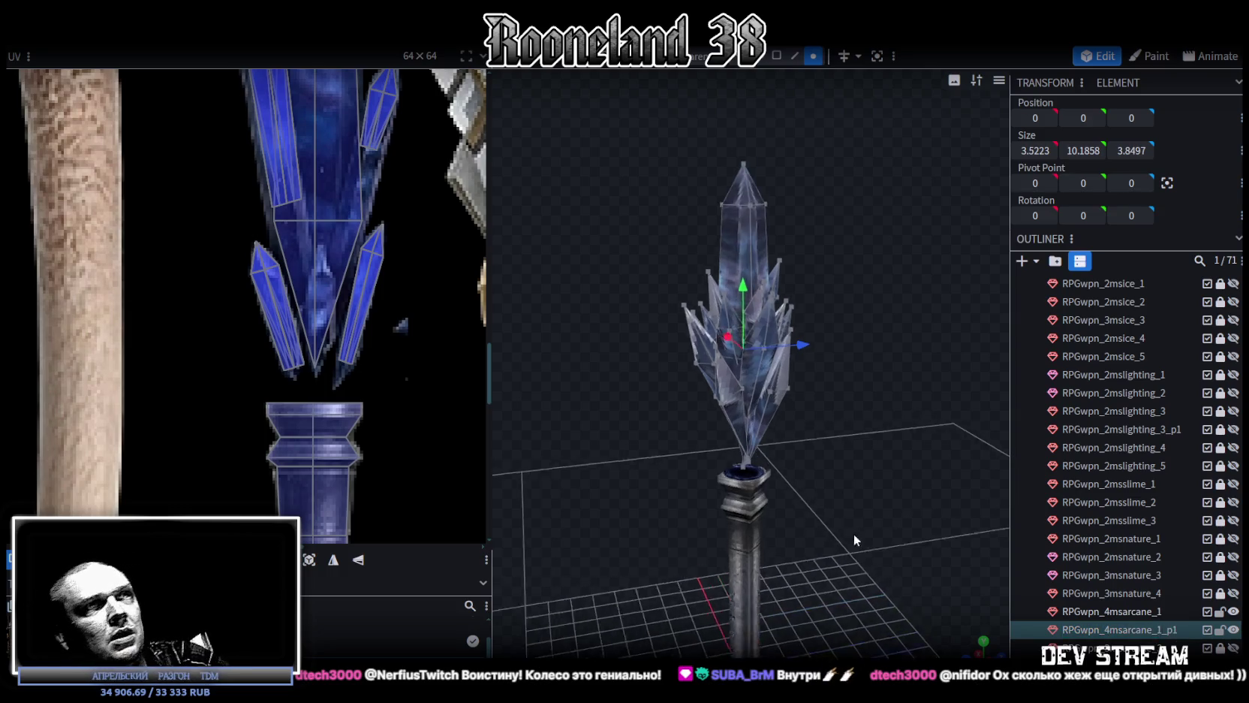
{"action": "scroll", "coordinate": [797, 384], "scroll_direction": "up", "scroll_amount": 3}
{"action": "scroll", "coordinate": [776, 378], "scroll_direction": "up", "scroll_amount": 3}
{"action": "scroll", "coordinate": [826, 403], "scroll_direction": "up", "scroll_amount": 1}
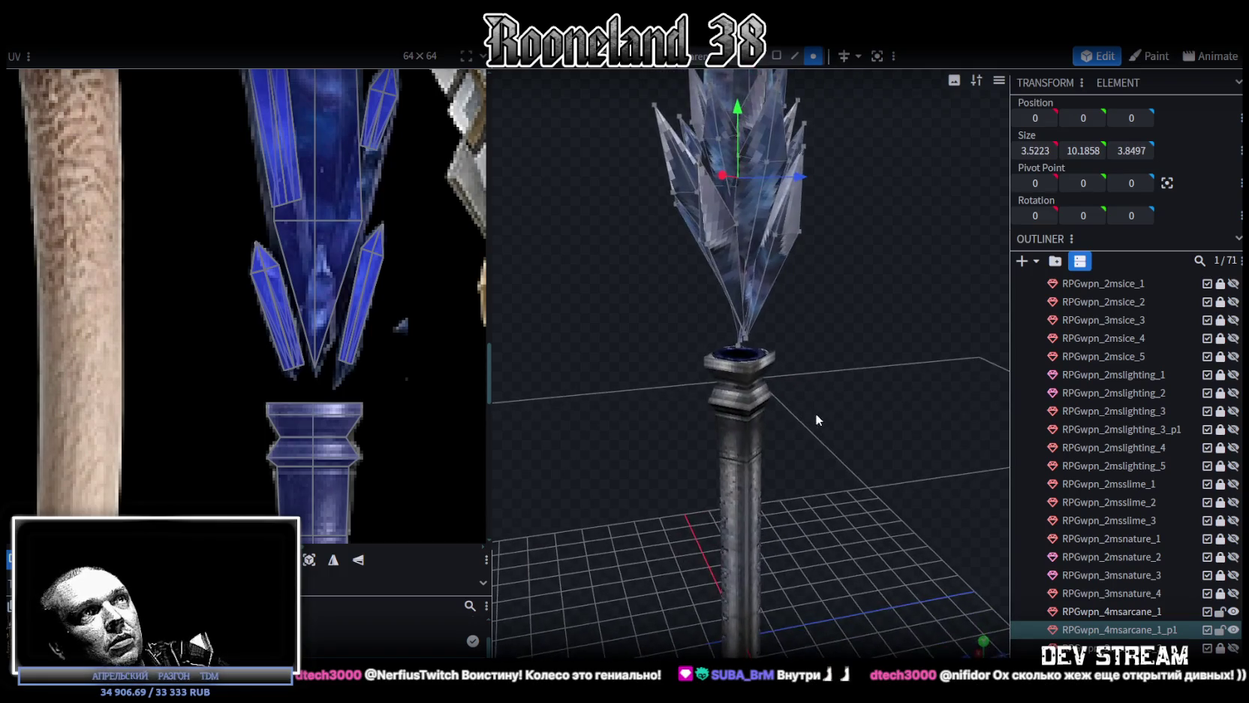
{"action": "scroll", "coordinate": [817, 415], "scroll_direction": "up", "scroll_amount": 2}
{"action": "scroll", "coordinate": [902, 369], "scroll_direction": "up", "scroll_amount": 2}
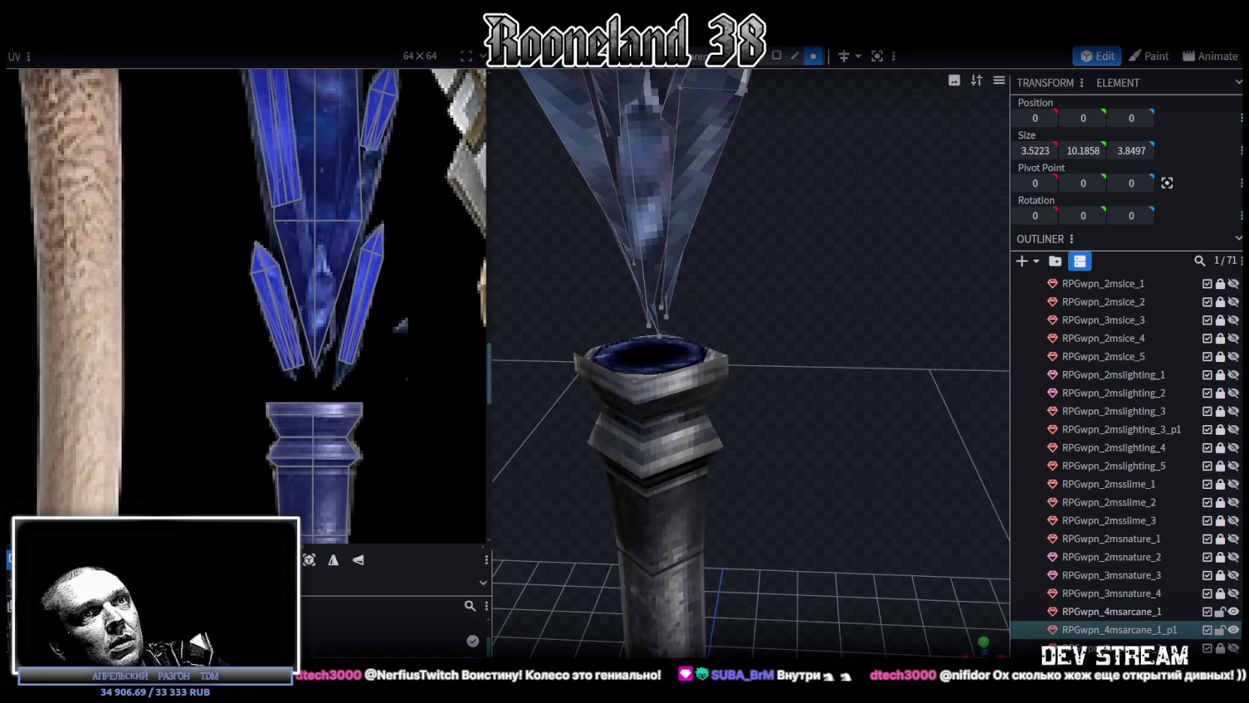
Inspect the finished staff from the front view and in perspective
{"action": "left_click", "coordinate": [791, 478]}
{"action": "scroll", "coordinate": [790, 479], "scroll_direction": "down", "scroll_amount": 3}
{"action": "scroll", "coordinate": [765, 453], "scroll_direction": "down", "scroll_amount": 2}
{"action": "mouse_move", "coordinate": [765, 454]}
{"action": "left_mouse_down"}
{"action": "mouse_move", "coordinate": [933, 448]}
{"action": "mouse_move", "coordinate": [901, 422]}
{"action": "mouse_move", "coordinate": [847, 419]}
{"action": "left_mouse_up"}
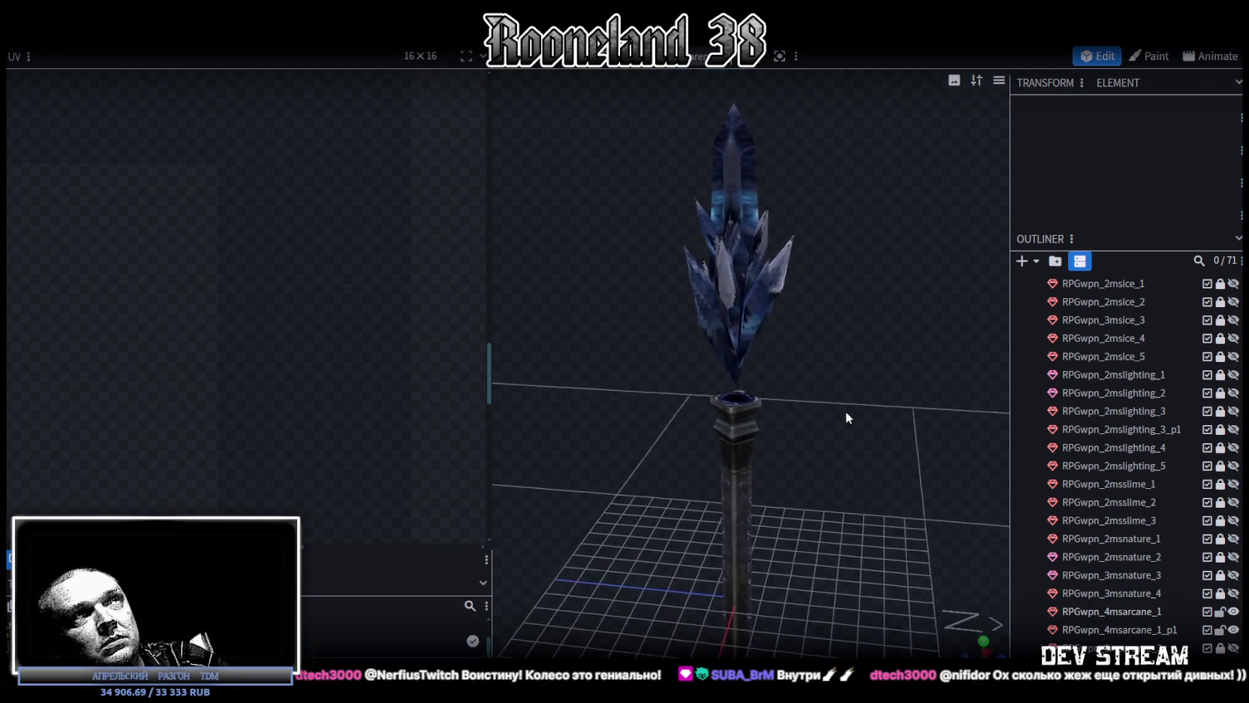
{"action": "left_click", "coordinate": [744, 269]}
{"action": "mouse_move", "coordinate": [744, 270]}
{"action": "left_mouse_down"}
{"action": "mouse_move", "coordinate": [852, 387]}
{"action": "mouse_move", "coordinate": [814, 334]}
{"action": "mouse_move", "coordinate": [651, 310]}
{"action": "mouse_move", "coordinate": [661, 287]}
{"action": "mouse_move", "coordinate": [589, 273]}
{"action": "mouse_move", "coordinate": [660, 284]}
{"action": "mouse_move", "coordinate": [793, 371]}
{"action": "mouse_move", "coordinate": [883, 339]}
{"action": "mouse_move", "coordinate": [704, 395]}
{"action": "mouse_move", "coordinate": [810, 383]}
{"action": "mouse_move", "coordinate": [738, 368]}
{"action": "mouse_move", "coordinate": [672, 406]}
{"action": "left_mouse_up"}
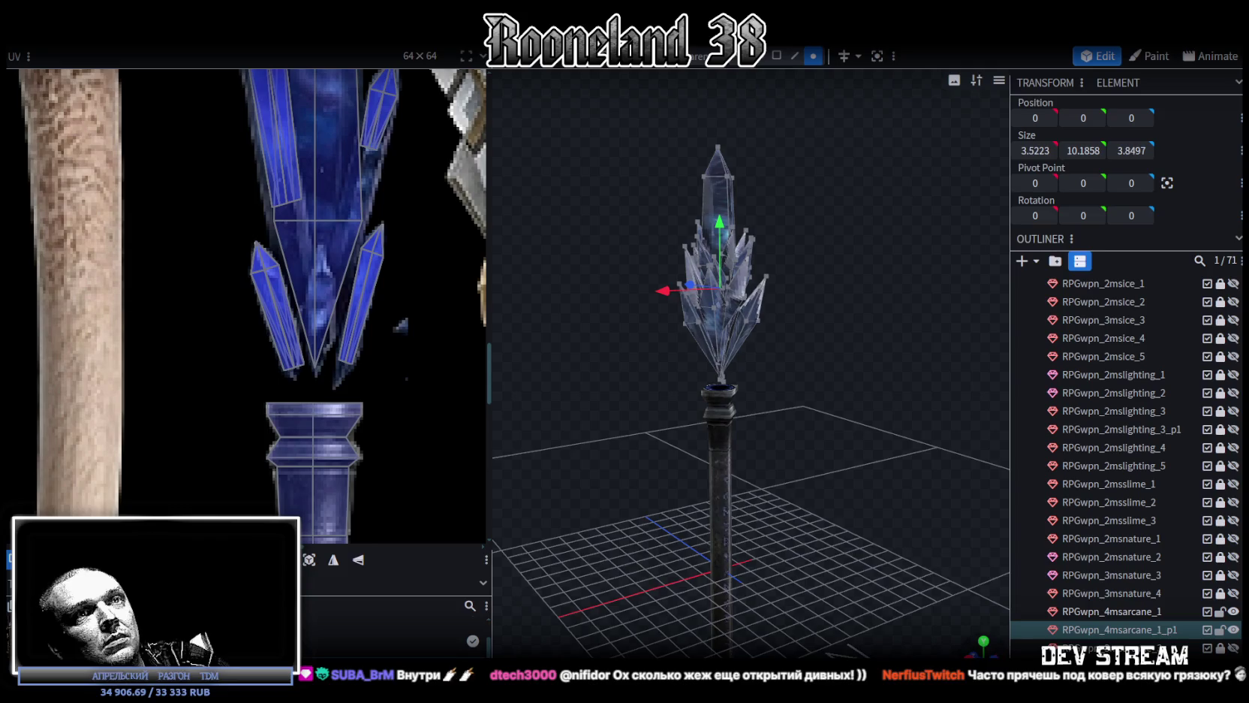
{"action": "key", "text": "KP_1"}
{"action": "left_click", "coordinate": [859, 542]}
{"action": "scroll", "coordinate": [859, 542], "scroll_direction": "up", "scroll_amount": 2}
{"action": "scroll", "coordinate": [830, 461], "scroll_direction": "up", "scroll_amount": 1}
{"action": "mouse_move", "coordinate": [830, 461]}
{"action": "left_mouse_down"}
{"action": "mouse_move", "coordinate": [891, 530]}
{"action": "mouse_move", "coordinate": [710, 434]}
{"action": "mouse_move", "coordinate": [827, 356]}
{"action": "mouse_move", "coordinate": [1010, 310]}
{"action": "left_mouse_up"}
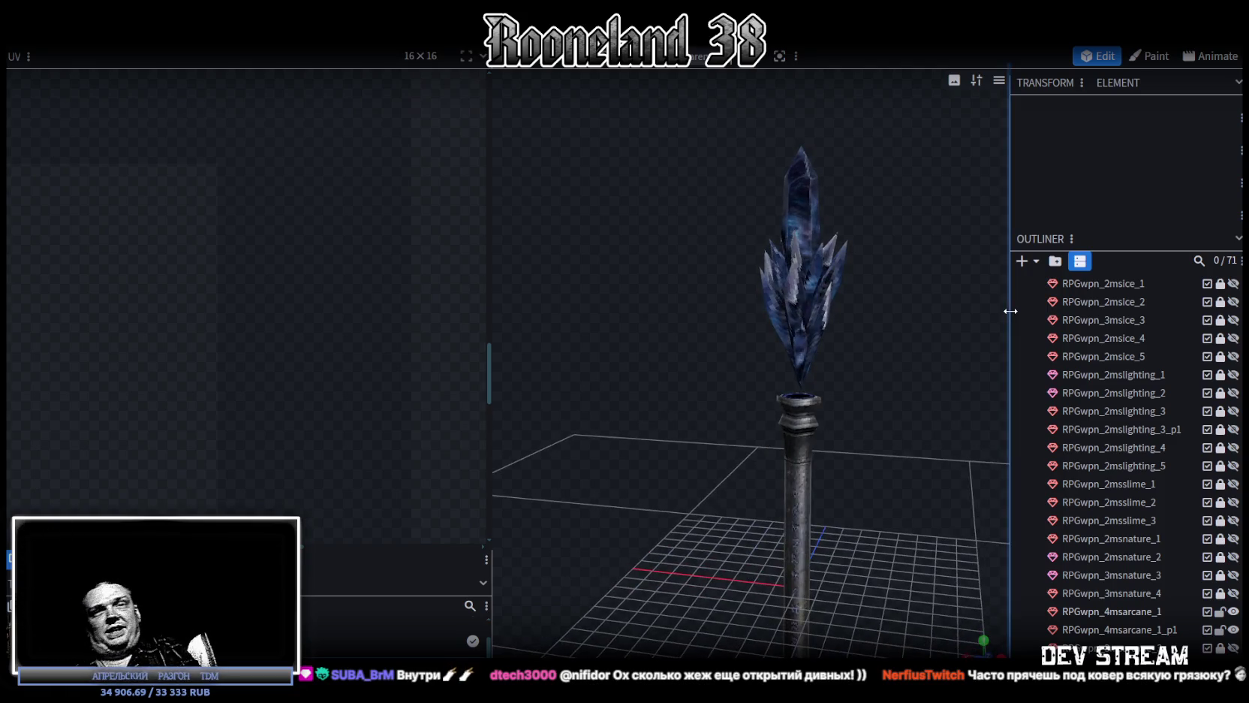
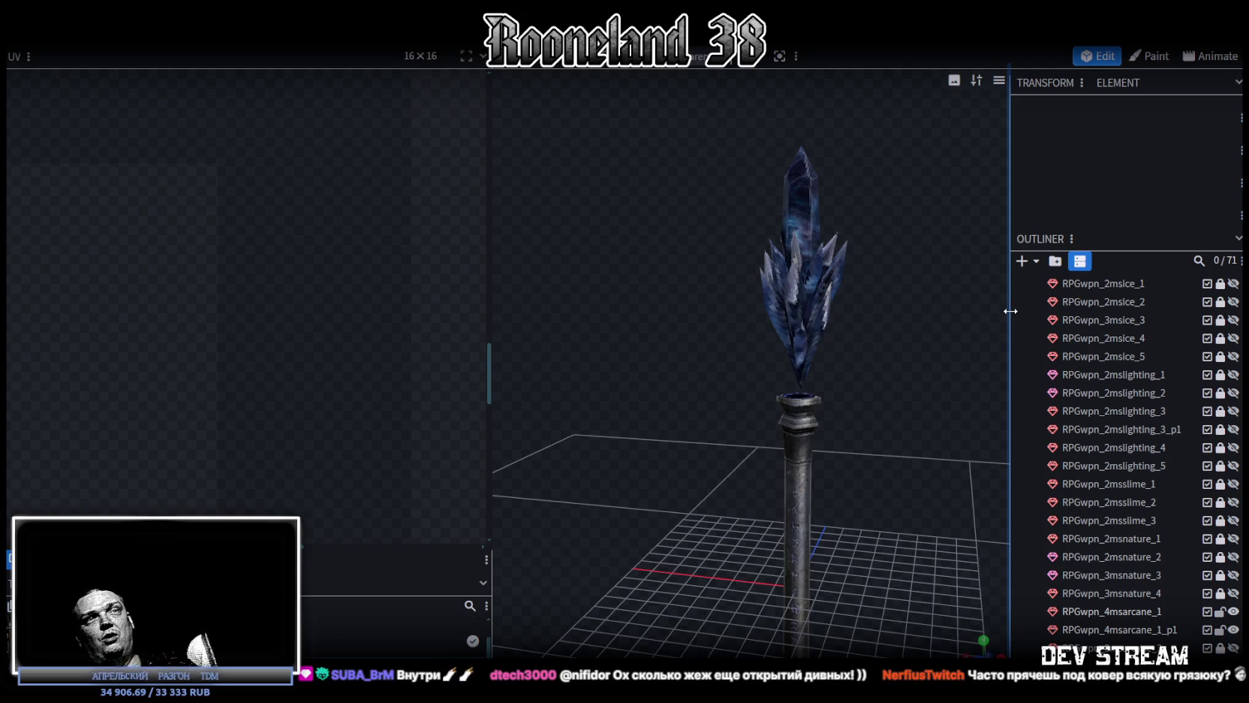
Collapse the MagicStaffs and Spears folders and expand Hammers in the Outliner
{"action": "scroll", "coordinate": [1182, 415], "scroll_direction": "up", "scroll_amount": 3}
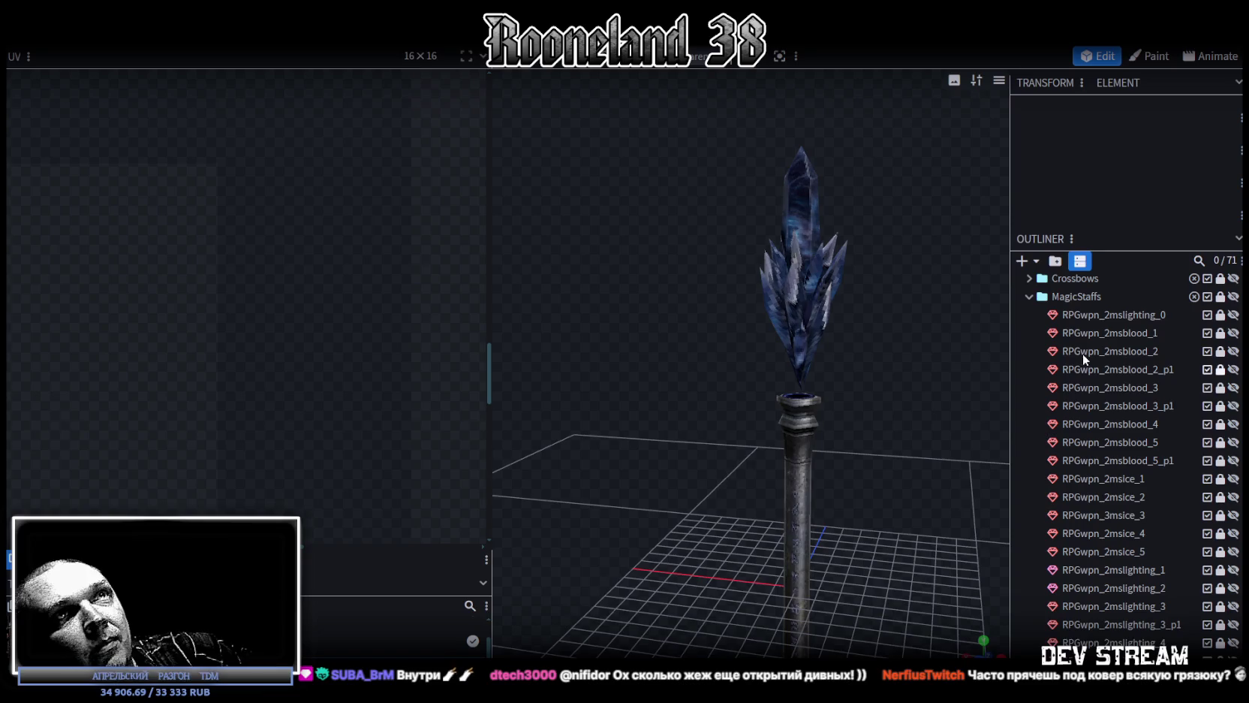
{"action": "left_click", "coordinate": [1028, 296]}
{"action": "scroll", "coordinate": [1040, 323], "scroll_direction": "up", "scroll_amount": 1}
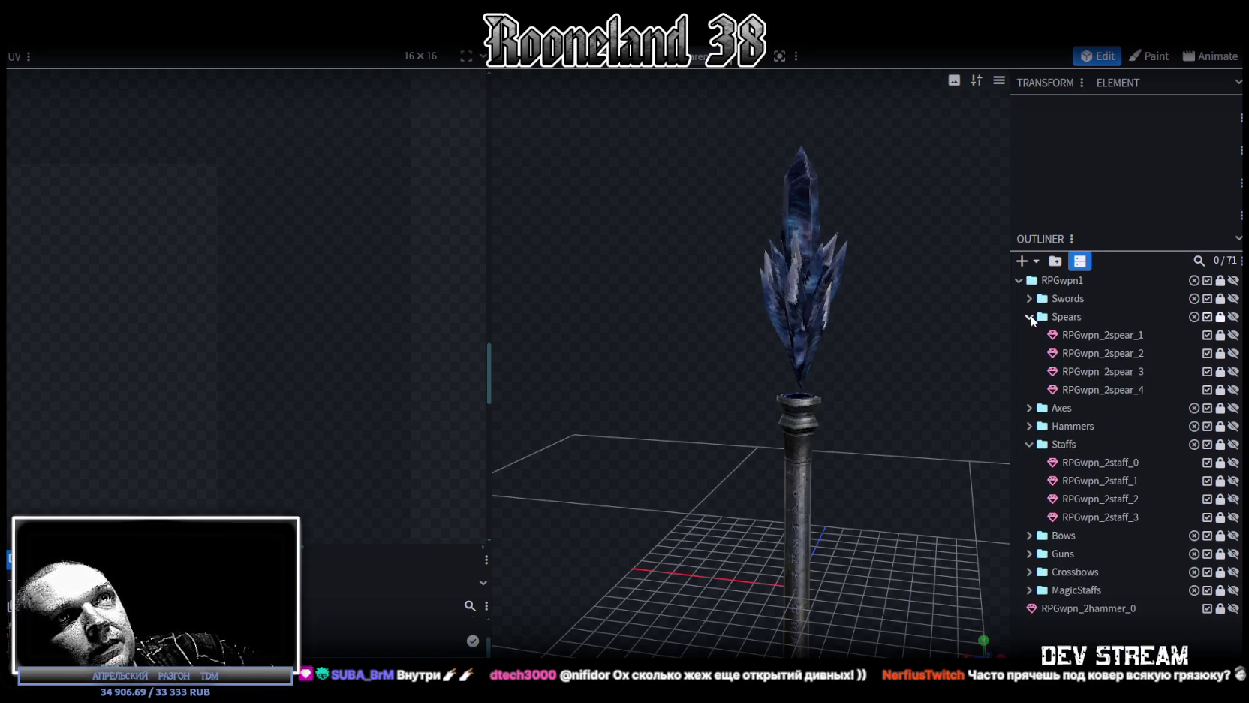
{"action": "left_click", "coordinate": [1030, 316]}
{"action": "left_click", "coordinate": [1030, 352]}
Compare hammer heads by toggling their visibility, ending with hammer_2 and the spiked hammer_4 shown
{"action": "left_click", "coordinate": [1233, 389]}
{"action": "scroll", "coordinate": [1090, 497], "scroll_direction": "down", "scroll_amount": 1}
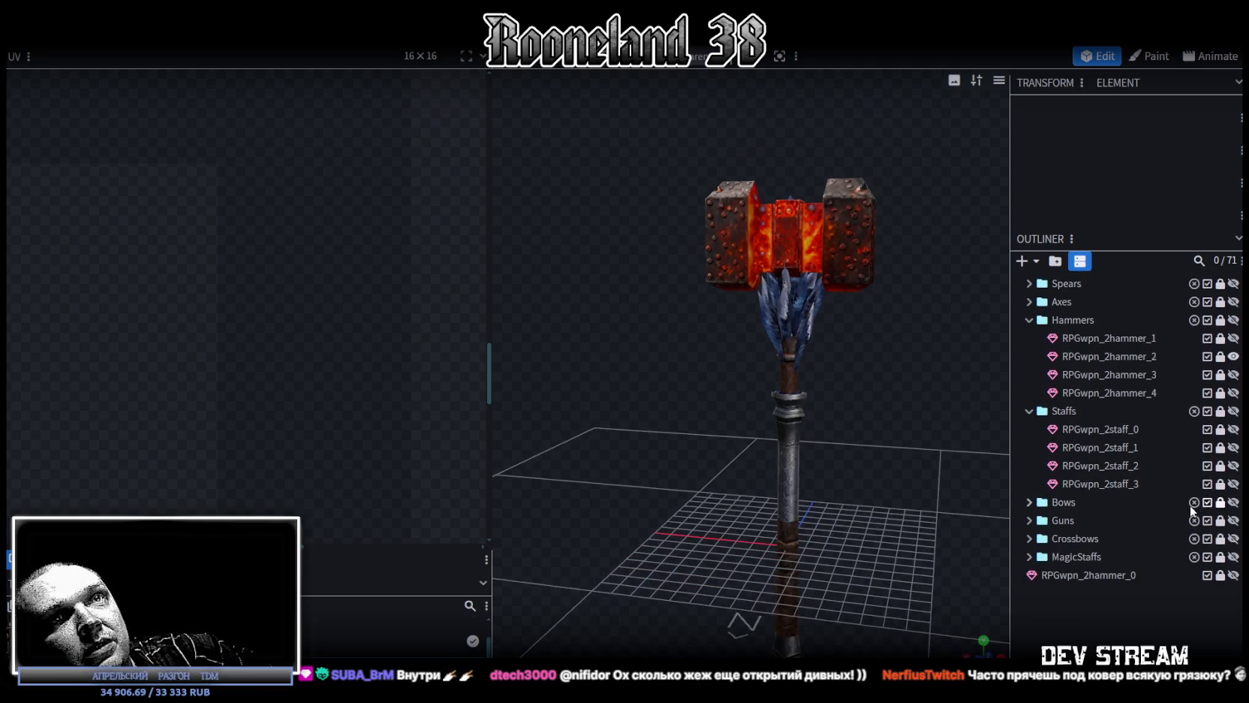
{"action": "left_click", "coordinate": [1234, 358]}
{"action": "left_click", "coordinate": [1233, 375]}
{"action": "left_click", "coordinate": [1234, 374]}
{"action": "left_click", "coordinate": [1234, 393]}
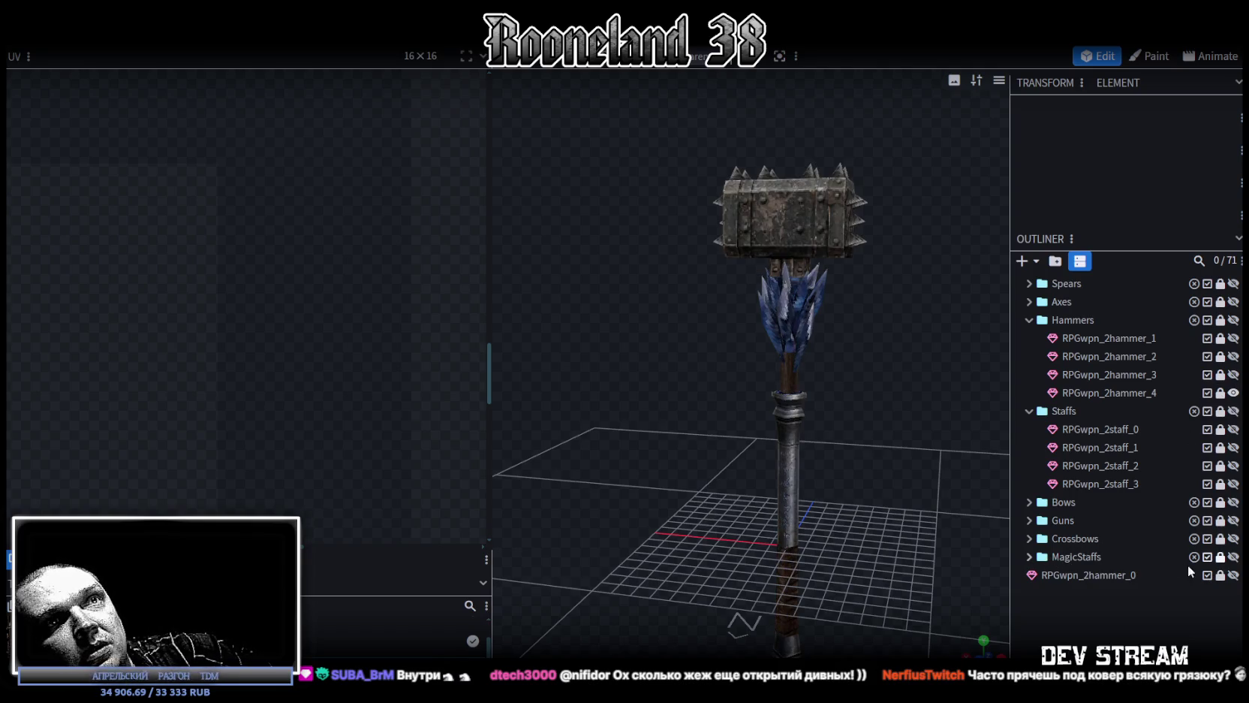
View hammer_4 from above, then hide it and show the MagicStaffs models
{"action": "mouse_move", "coordinate": [888, 441]}
{"action": "left_mouse_down"}
{"action": "mouse_move", "coordinate": [725, 480]}
{"action": "mouse_move", "coordinate": [611, 464]}
{"action": "mouse_move", "coordinate": [760, 434]}
{"action": "mouse_move", "coordinate": [828, 386]}
{"action": "mouse_move", "coordinate": [809, 387]}
{"action": "mouse_move", "coordinate": [739, 441]}
{"action": "mouse_move", "coordinate": [596, 464]}
{"action": "mouse_move", "coordinate": [869, 460]}
{"action": "mouse_move", "coordinate": [752, 521]}
{"action": "mouse_move", "coordinate": [810, 478]}
{"action": "mouse_move", "coordinate": [787, 425]}
{"action": "mouse_move", "coordinate": [874, 443]}
{"action": "mouse_move", "coordinate": [835, 491]}
{"action": "mouse_move", "coordinate": [674, 495]}
{"action": "mouse_move", "coordinate": [578, 521]}
{"action": "mouse_move", "coordinate": [877, 487]}
{"action": "left_mouse_up"}
{"action": "scroll", "coordinate": [787, 425], "scroll_direction": "down", "scroll_amount": 3}
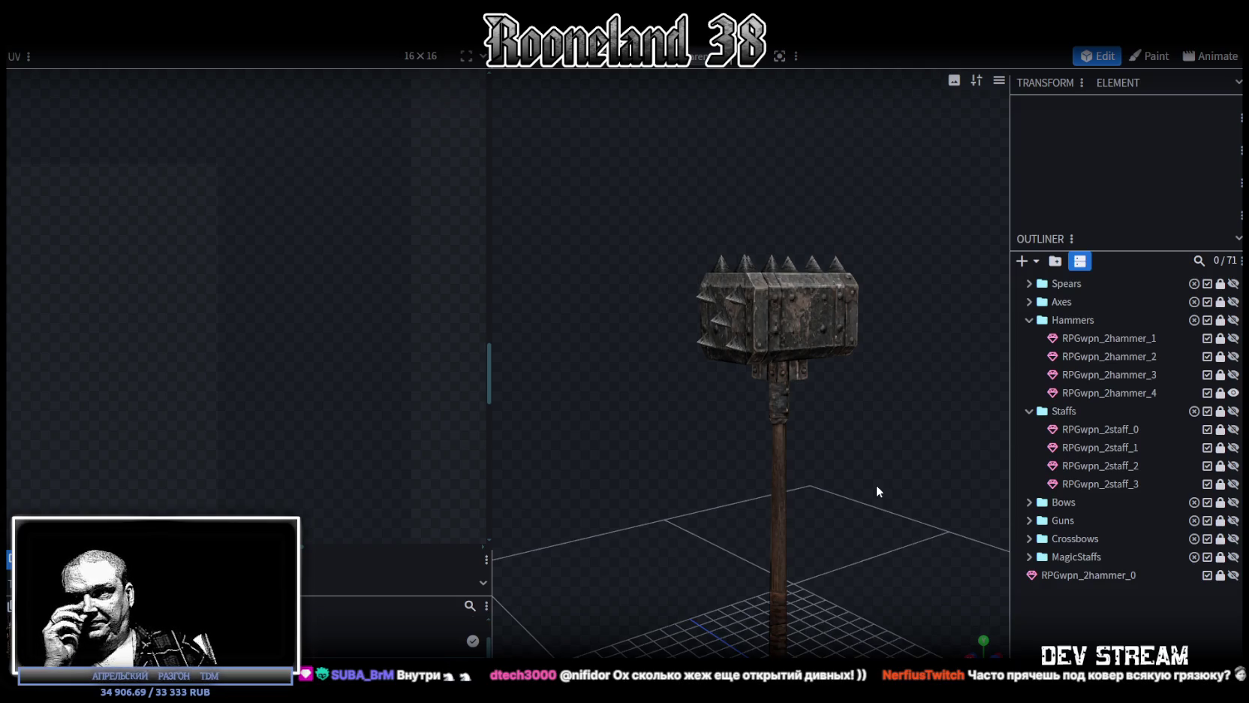
{"action": "left_click", "coordinate": [1234, 392]}
{"action": "left_click", "coordinate": [1234, 556]}
Inspect the stacked staffs from several angles, then save the project as RPGweapon.bbmodel
{"action": "mouse_move", "coordinate": [903, 317]}
{"action": "left_mouse_down"}
{"action": "mouse_move", "coordinate": [653, 345]}
{"action": "mouse_move", "coordinate": [559, 313]}
{"action": "mouse_move", "coordinate": [866, 303]}
{"action": "mouse_move", "coordinate": [755, 475]}
{"action": "mouse_move", "coordinate": [699, 459]}
{"action": "mouse_move", "coordinate": [826, 500]}
{"action": "mouse_move", "coordinate": [859, 453]}
{"action": "mouse_move", "coordinate": [868, 542]}
{"action": "mouse_move", "coordinate": [928, 435]}
{"action": "mouse_move", "coordinate": [831, 536]}
{"action": "mouse_move", "coordinate": [877, 540]}
{"action": "mouse_move", "coordinate": [905, 494]}
{"action": "mouse_move", "coordinate": [887, 510]}
{"action": "left_mouse_up"}
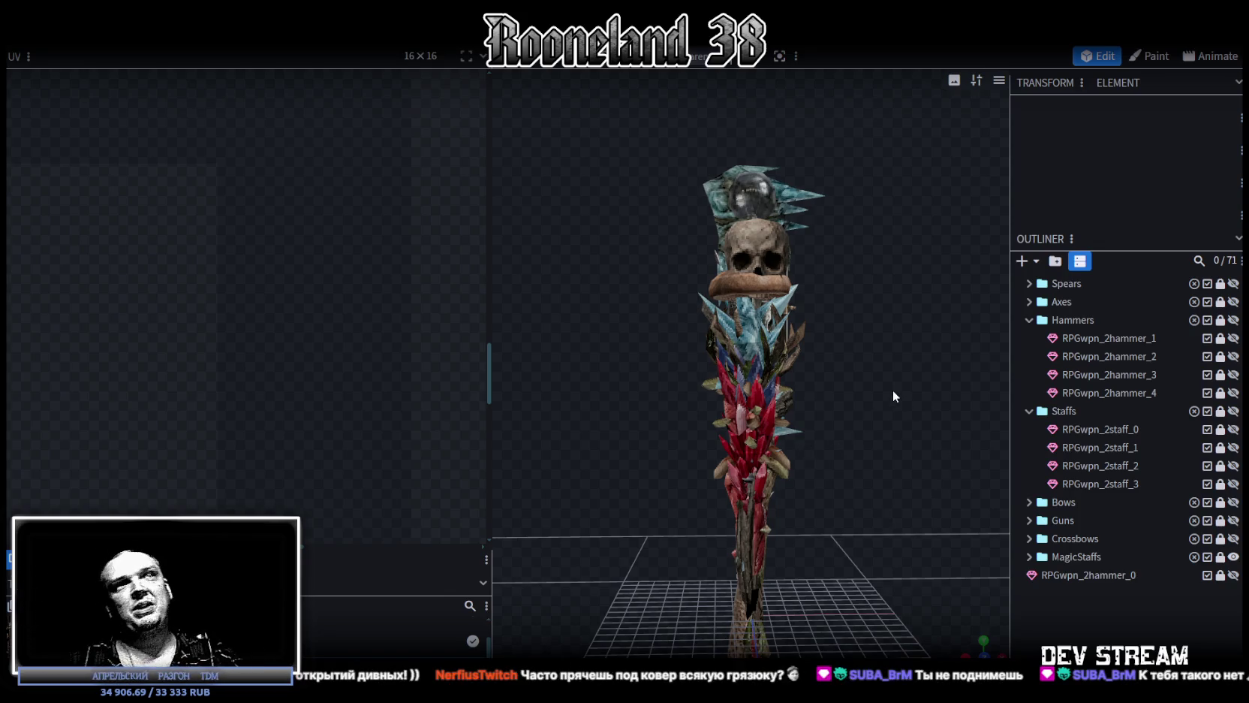
{"action": "mouse_move", "coordinate": [893, 390]}
{"action": "left_mouse_down"}
{"action": "mouse_move", "coordinate": [863, 371]}
{"action": "mouse_move", "coordinate": [888, 360]}
{"action": "mouse_move", "coordinate": [842, 365]}
{"action": "mouse_move", "coordinate": [864, 355]}
{"action": "left_mouse_up"}
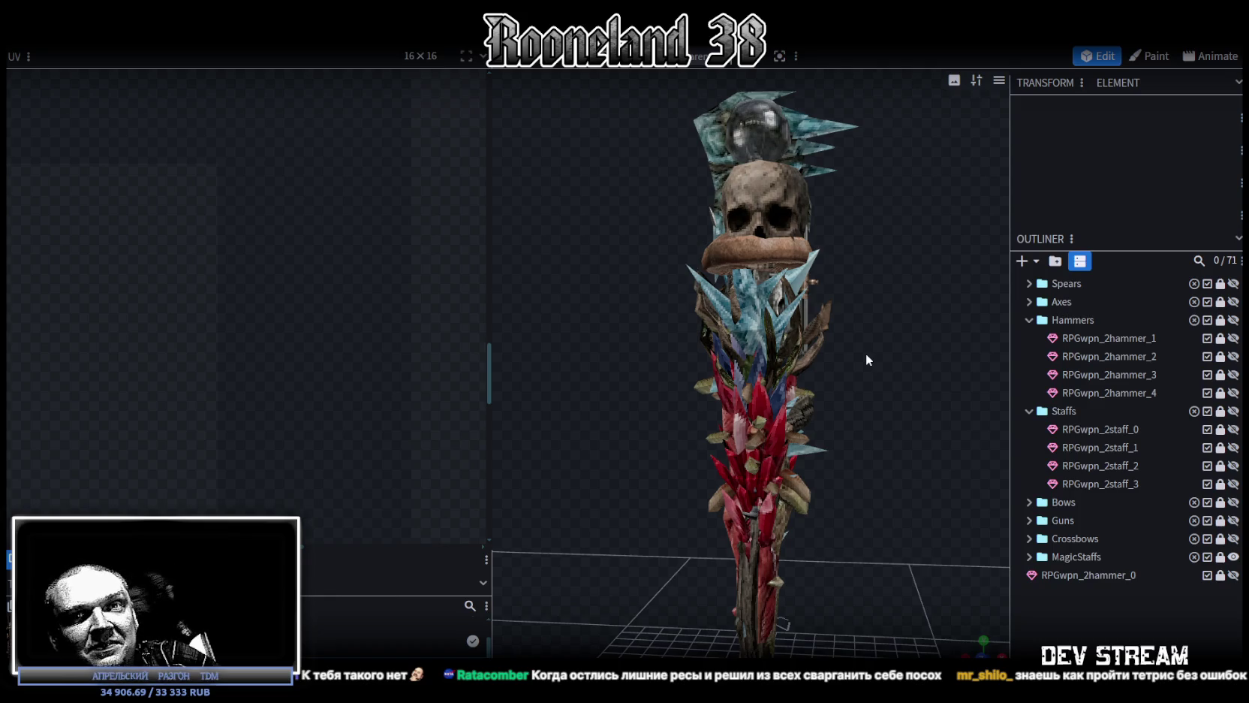
{"action": "scroll", "coordinate": [822, 401], "scroll_direction": "down", "scroll_amount": 2}
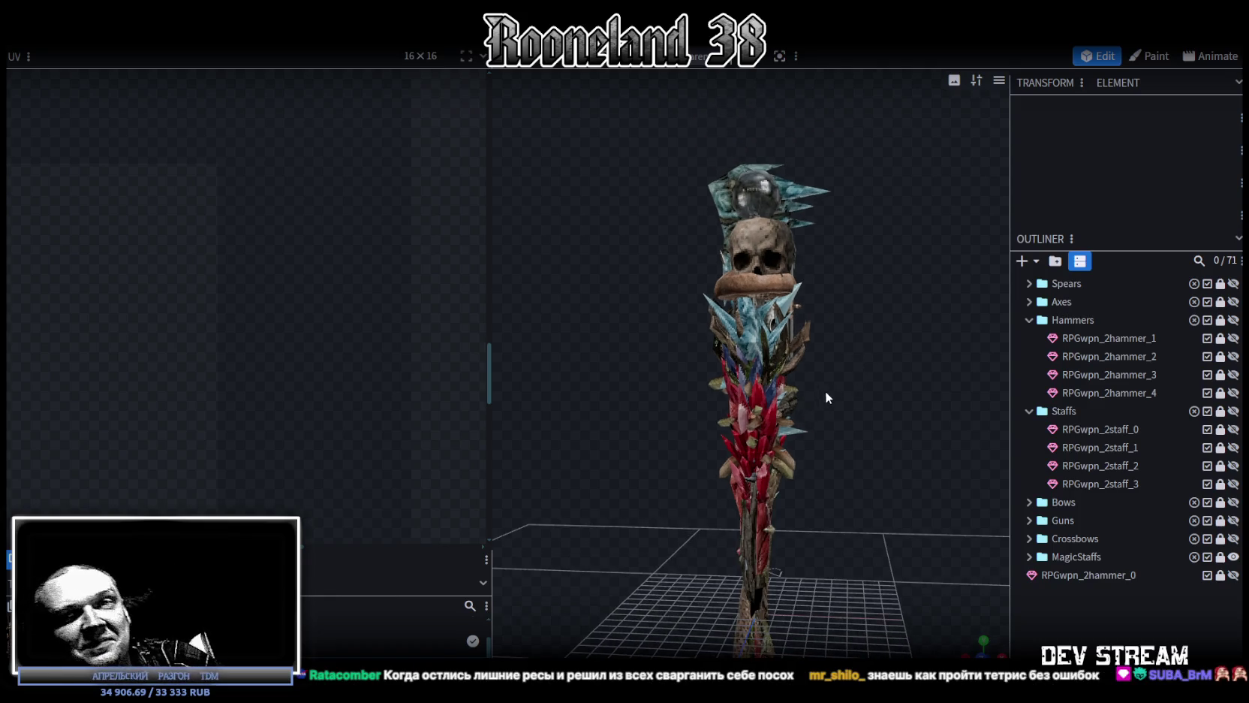
{"action": "mouse_move", "coordinate": [828, 415]}
{"action": "left_mouse_down"}
{"action": "mouse_move", "coordinate": [801, 456]}
{"action": "mouse_move", "coordinate": [848, 442]}
{"action": "mouse_move", "coordinate": [790, 456]}
{"action": "mouse_move", "coordinate": [720, 440]}
{"action": "mouse_move", "coordinate": [871, 464]}
{"action": "left_mouse_up"}
{"action": "key", "text": "ctrl+s"}
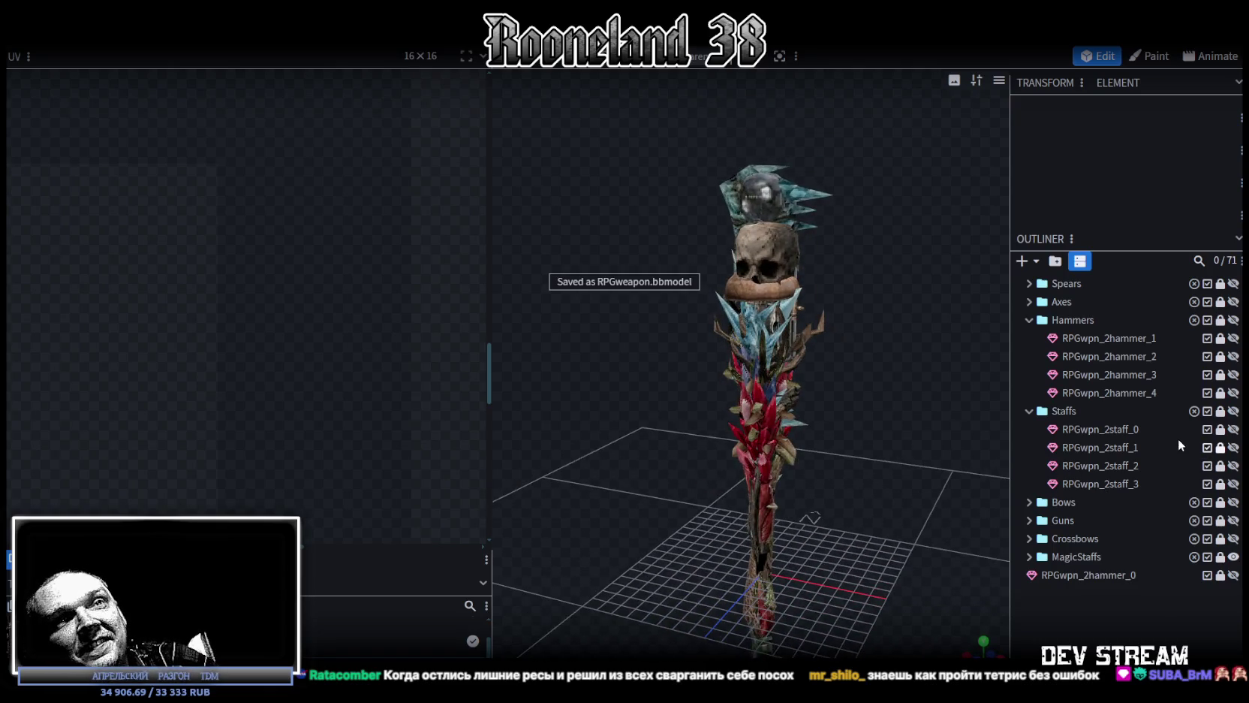
Hide the MagicStaffs models, collapse Hammers and expand the MagicStaffs folder
{"action": "left_click", "coordinate": [1233, 559]}
{"action": "scroll", "coordinate": [1171, 446], "scroll_direction": "up", "scroll_amount": 2}
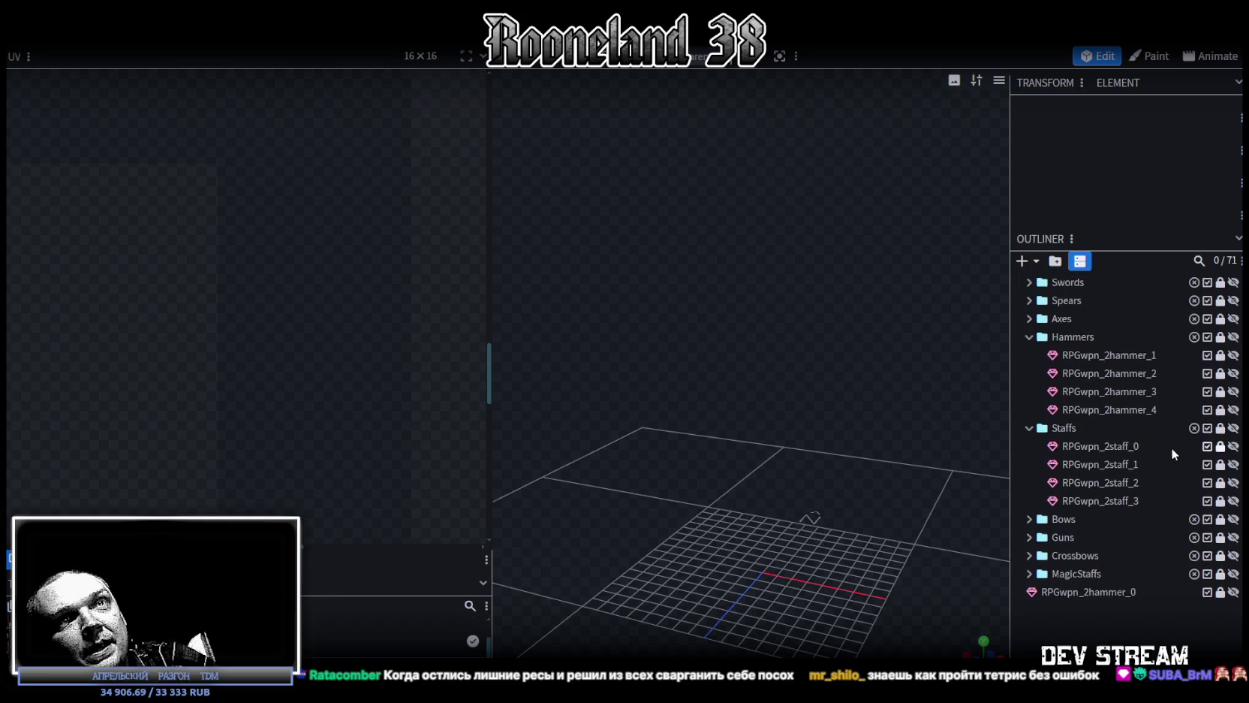
{"action": "left_click", "coordinate": [1029, 352]}
{"action": "mouse_move", "coordinate": [1221, 280]}
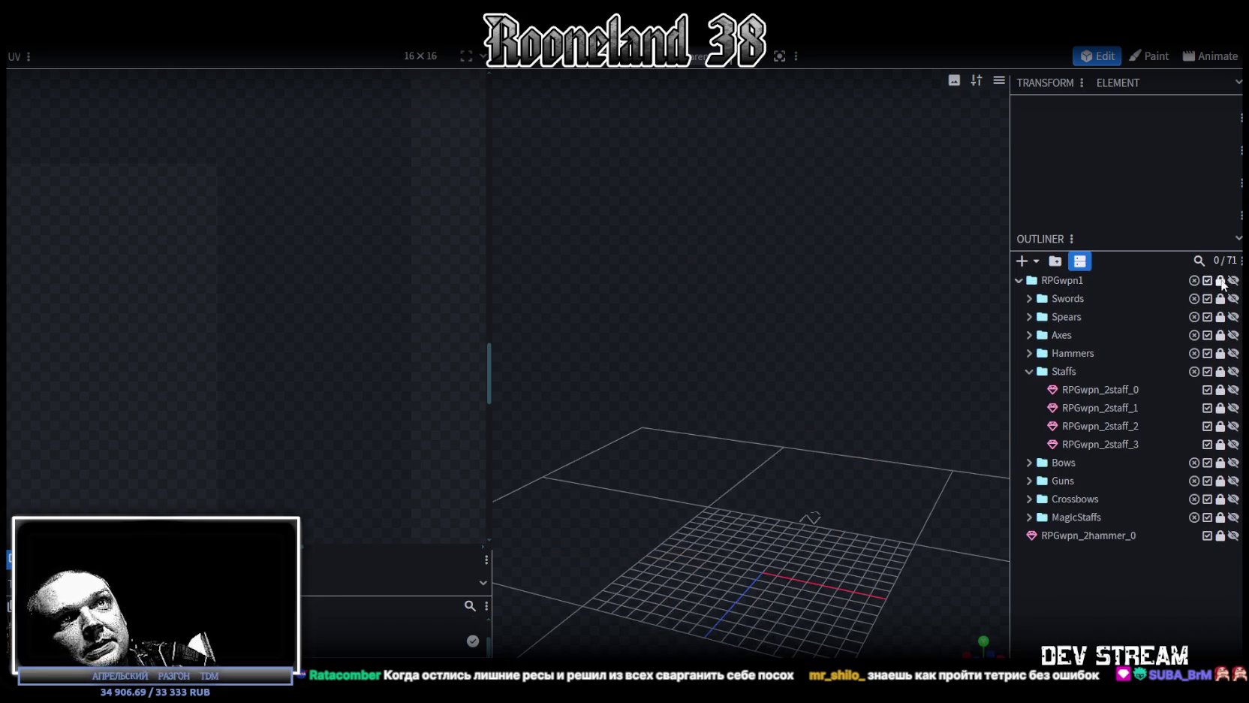
{"action": "left_click", "coordinate": [1029, 516]}
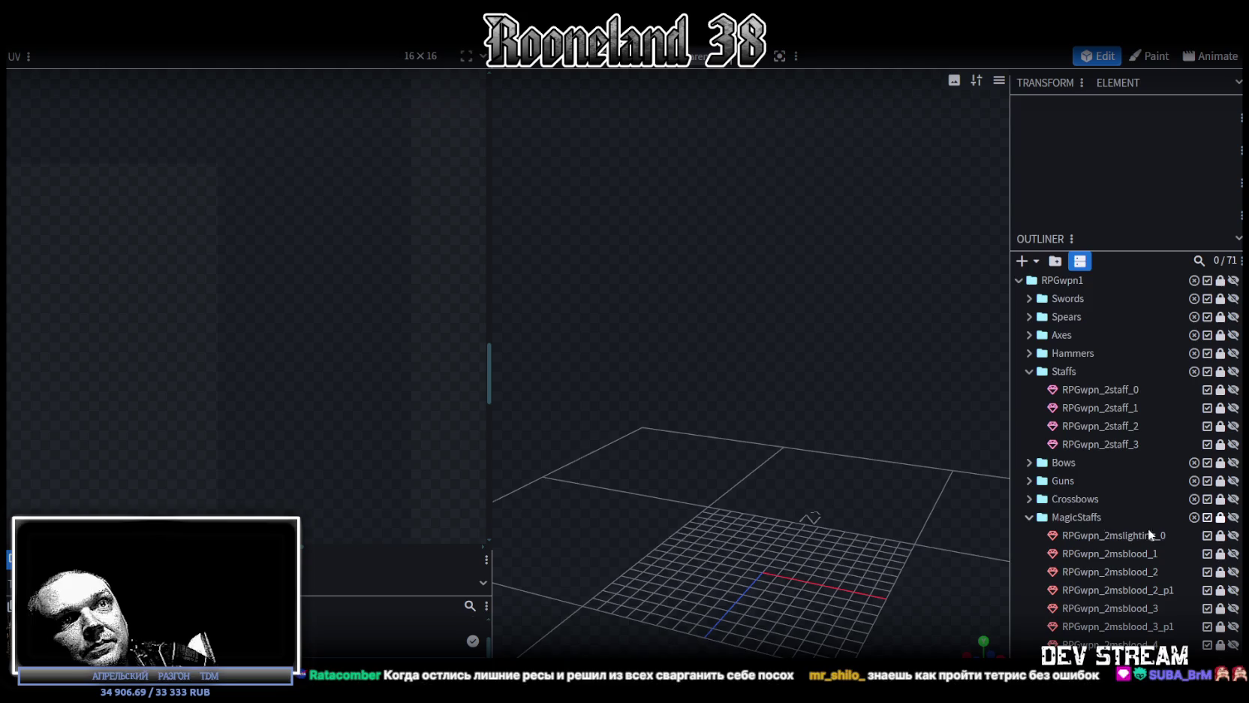
{"action": "scroll", "coordinate": [1171, 531], "scroll_direction": "down", "scroll_amount": 5}
{"action": "scroll", "coordinate": [1174, 527], "scroll_direction": "down", "scroll_amount": 5}
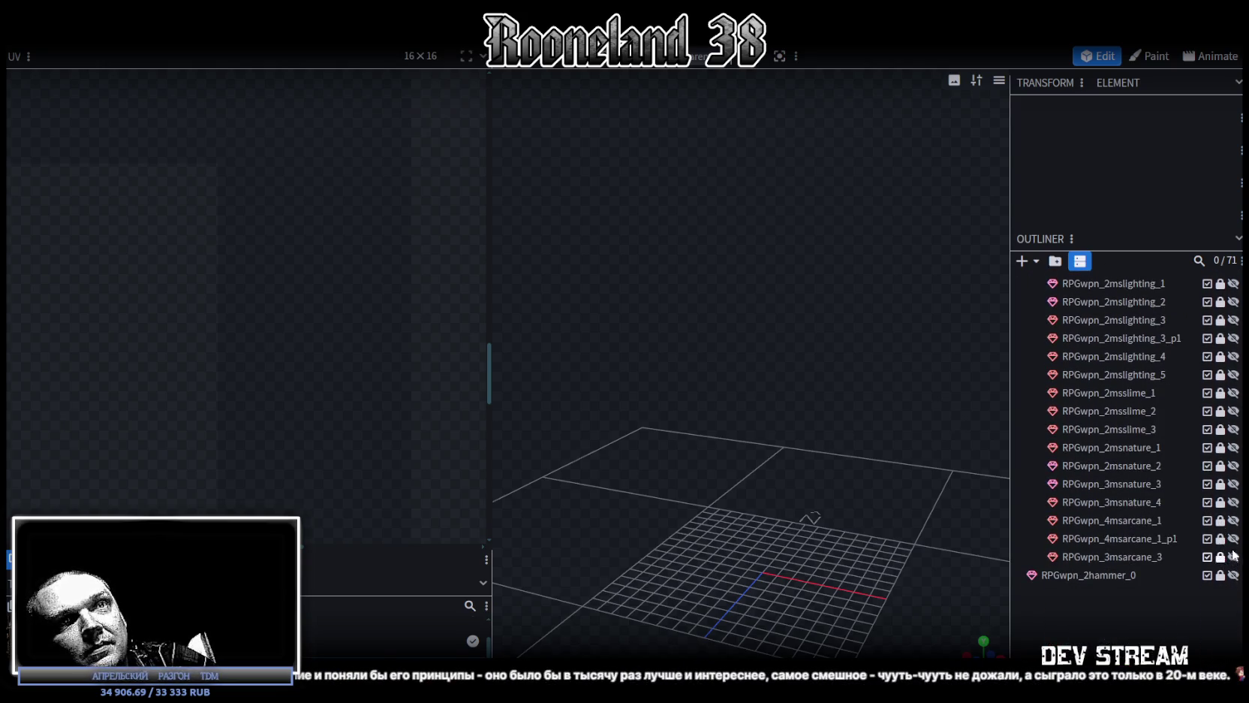
Show RPGwpn_4msarcane_1 and duplicate it with Ctrl+D
{"action": "left_click", "coordinate": [1234, 520]}
{"action": "scroll", "coordinate": [727, 495], "scroll_direction": "down", "scroll_amount": 2}
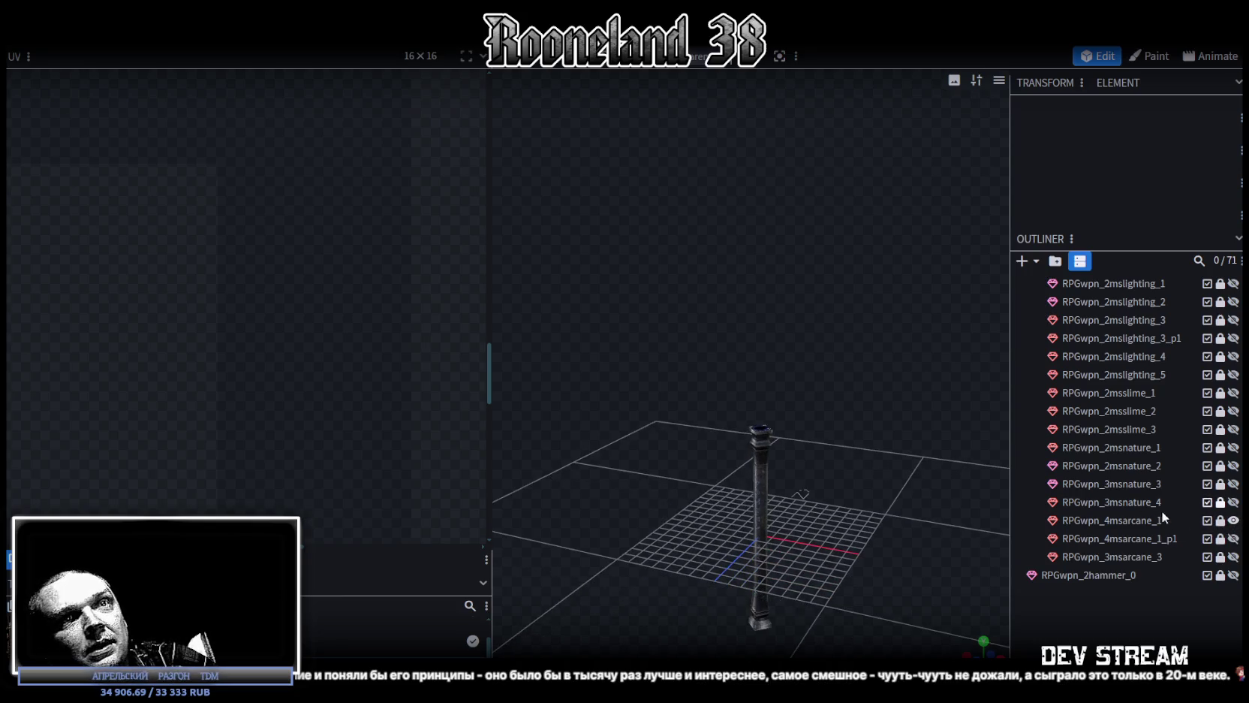
{"action": "left_click", "coordinate": [1134, 517]}
{"action": "key", "text": "ctrl+d"}
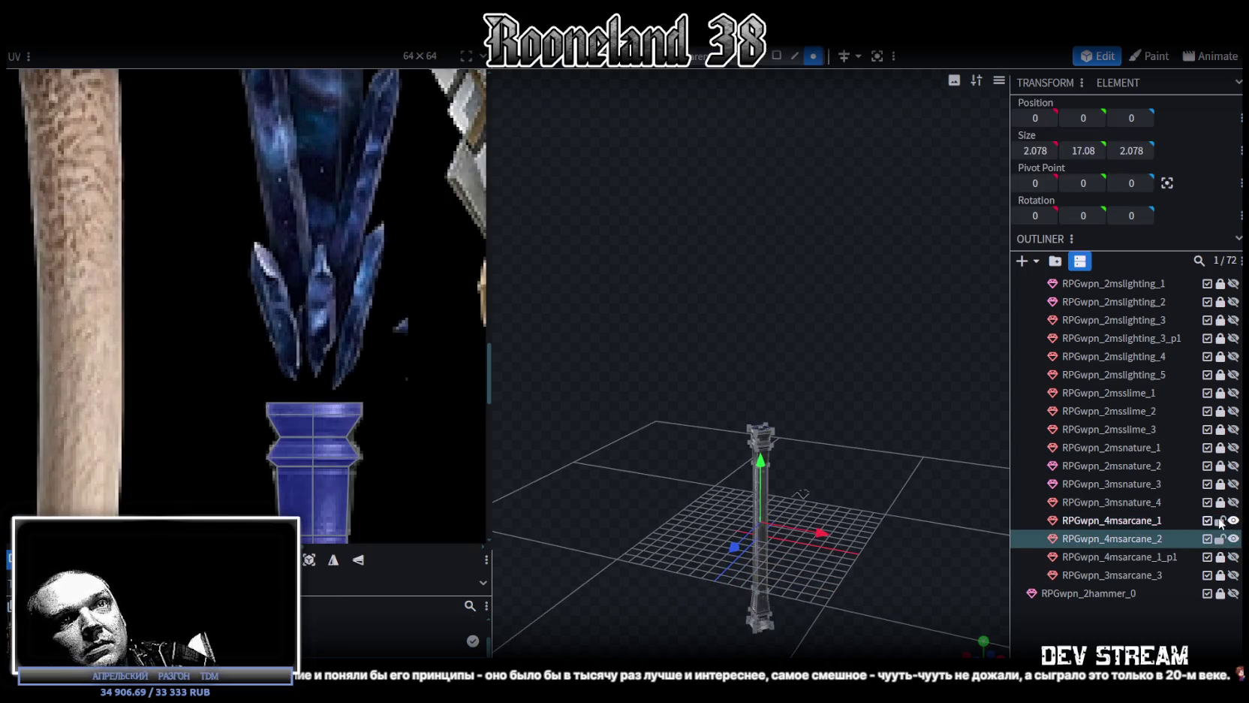
Place the copy below RPGwpn_4msarcane_1_p1 in the Outliner
{"action": "left_click_drag", "start_coordinate": [1162, 537], "coordinate": [1150, 564]}
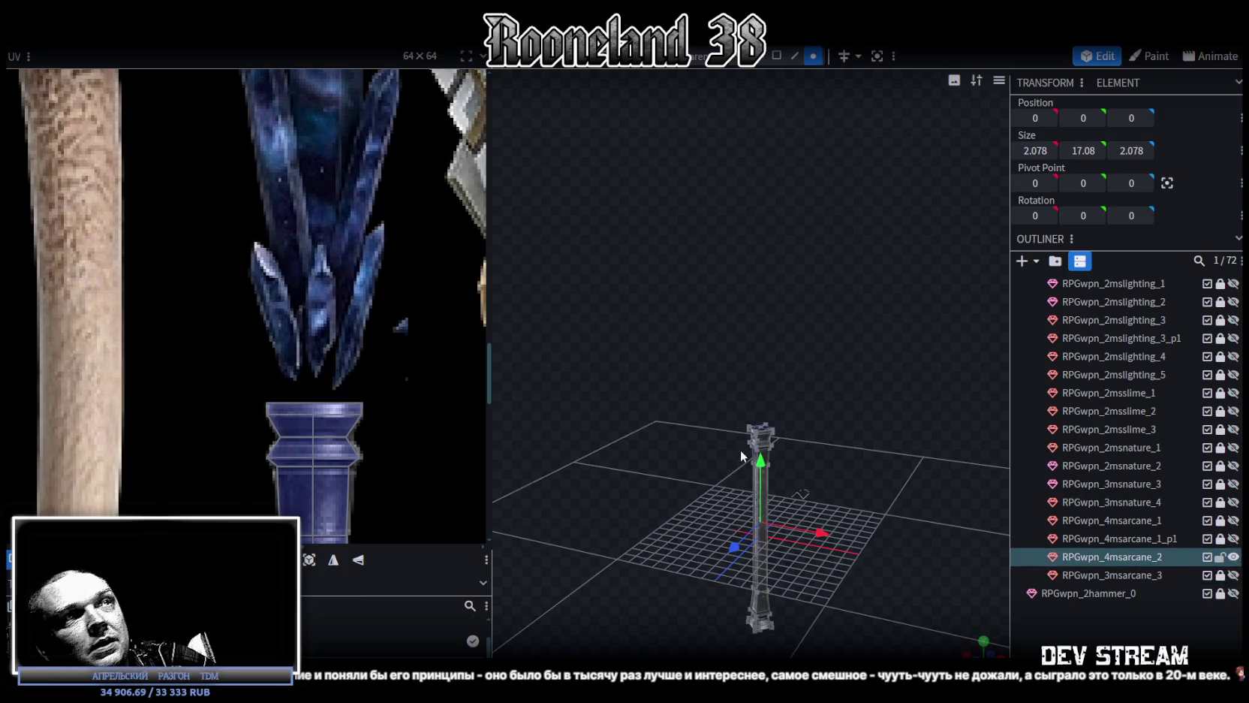
{"action": "scroll", "coordinate": [372, 422], "scroll_direction": "down", "scroll_amount": 3}
{"action": "scroll", "coordinate": [402, 422], "scroll_direction": "down", "scroll_amount": 3}
{"action": "scroll", "coordinate": [339, 234], "scroll_direction": "down", "scroll_amount": 2}
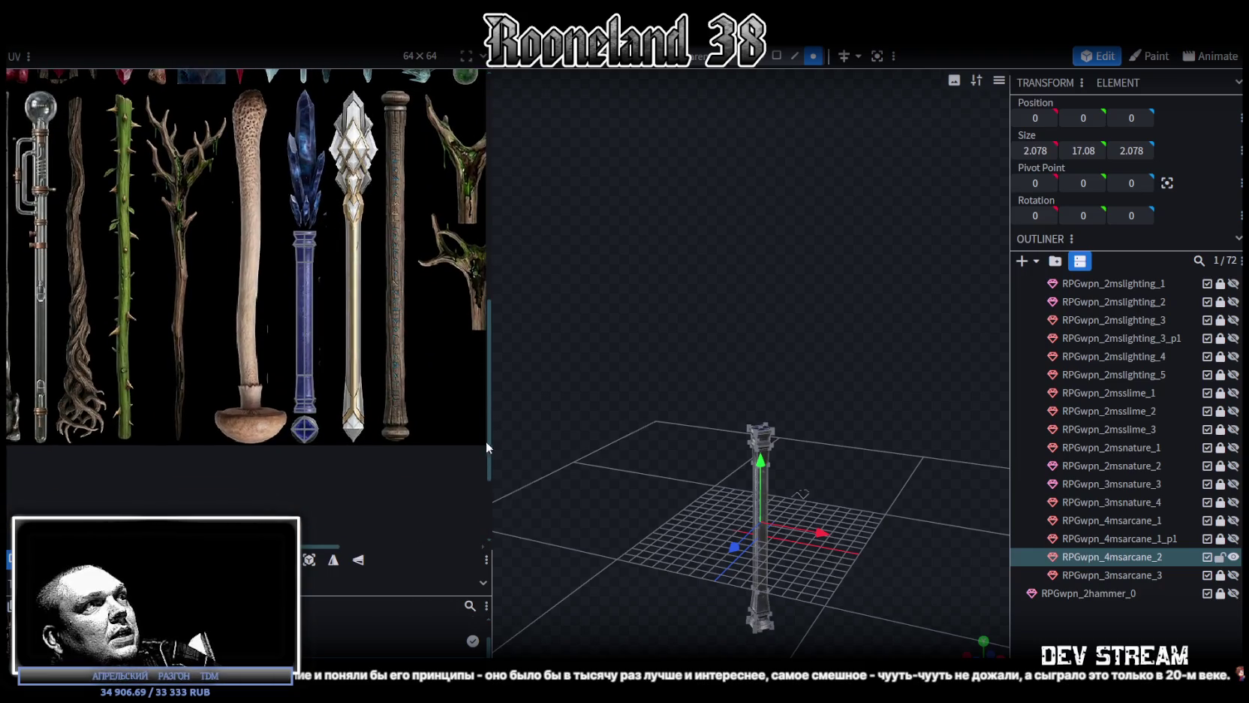
{"action": "scroll", "coordinate": [485, 441], "scroll_direction": "up", "scroll_amount": 1}
Narrow the shaft's bottom ring of vertices from 2.078 to 1.878
{"action": "mouse_move", "coordinate": [520, 430]}
{"action": "left_mouse_down"}
{"action": "mouse_move", "coordinate": [837, 610]}
{"action": "mouse_move", "coordinate": [844, 352]}
{"action": "mouse_move", "coordinate": [847, 486]}
{"action": "left_mouse_up"}
{"action": "scroll", "coordinate": [847, 490], "scroll_direction": "up", "scroll_amount": 1}
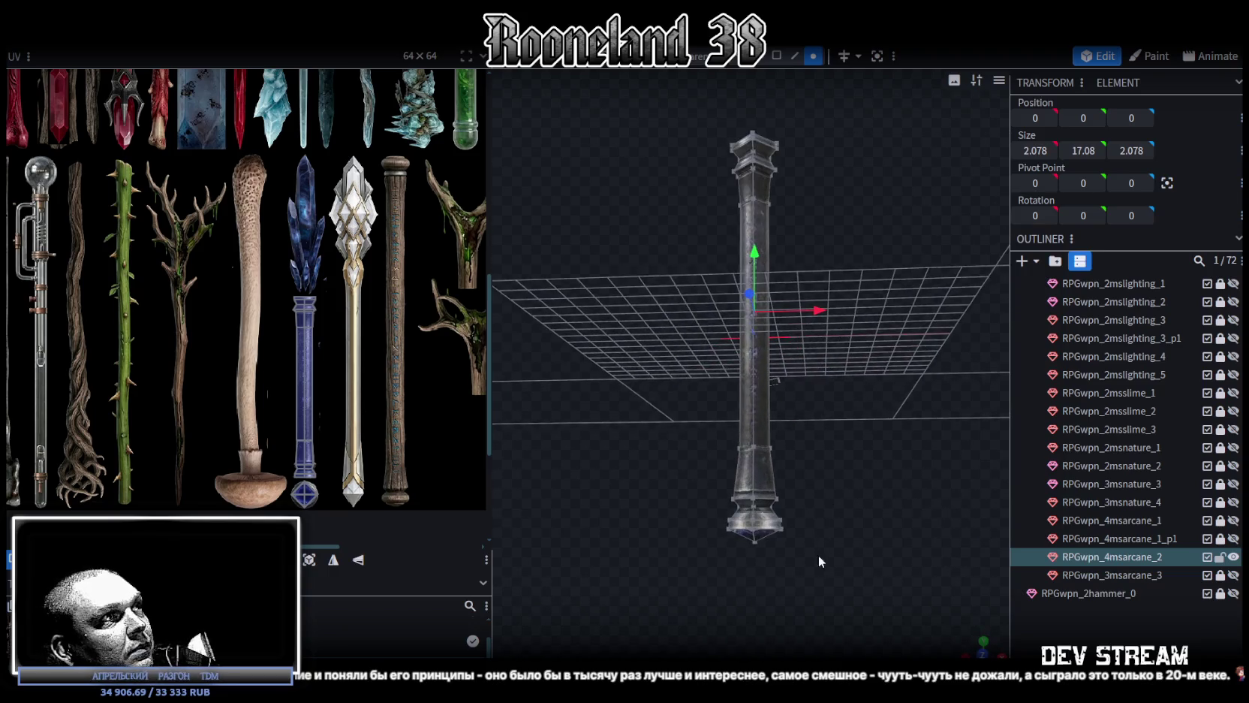
{"action": "scroll", "coordinate": [817, 555], "scroll_direction": "up", "scroll_amount": 2}
{"action": "scroll", "coordinate": [796, 442], "scroll_direction": "up", "scroll_amount": 2}
{"action": "scroll", "coordinate": [771, 452], "scroll_direction": "up", "scroll_amount": 2}
{"action": "scroll", "coordinate": [871, 503], "scroll_direction": "up", "scroll_amount": 2}
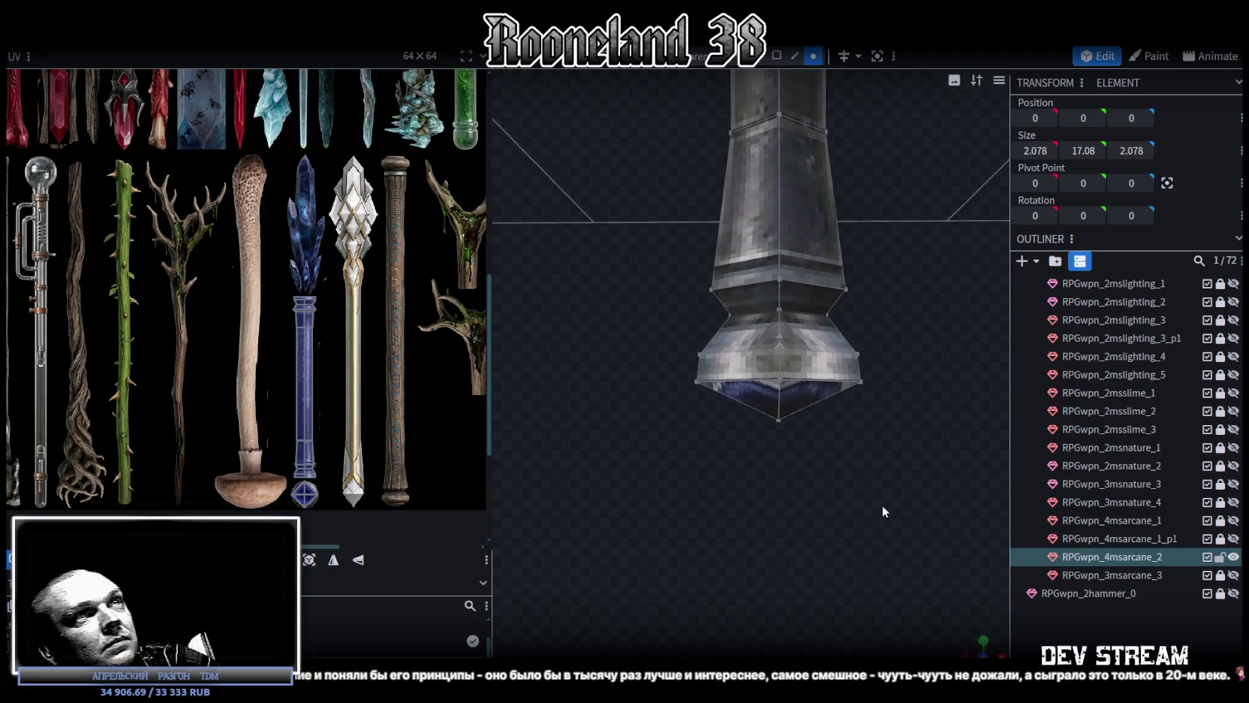
{"action": "left_click_drag", "start_coordinate": [635, 450], "coordinate": [925, 312]}
{"action": "left_click_drag", "start_coordinate": [618, 474], "coordinate": [914, 343]}
{"action": "left_click_drag", "start_coordinate": [982, 644], "coordinate": [724, 564]}
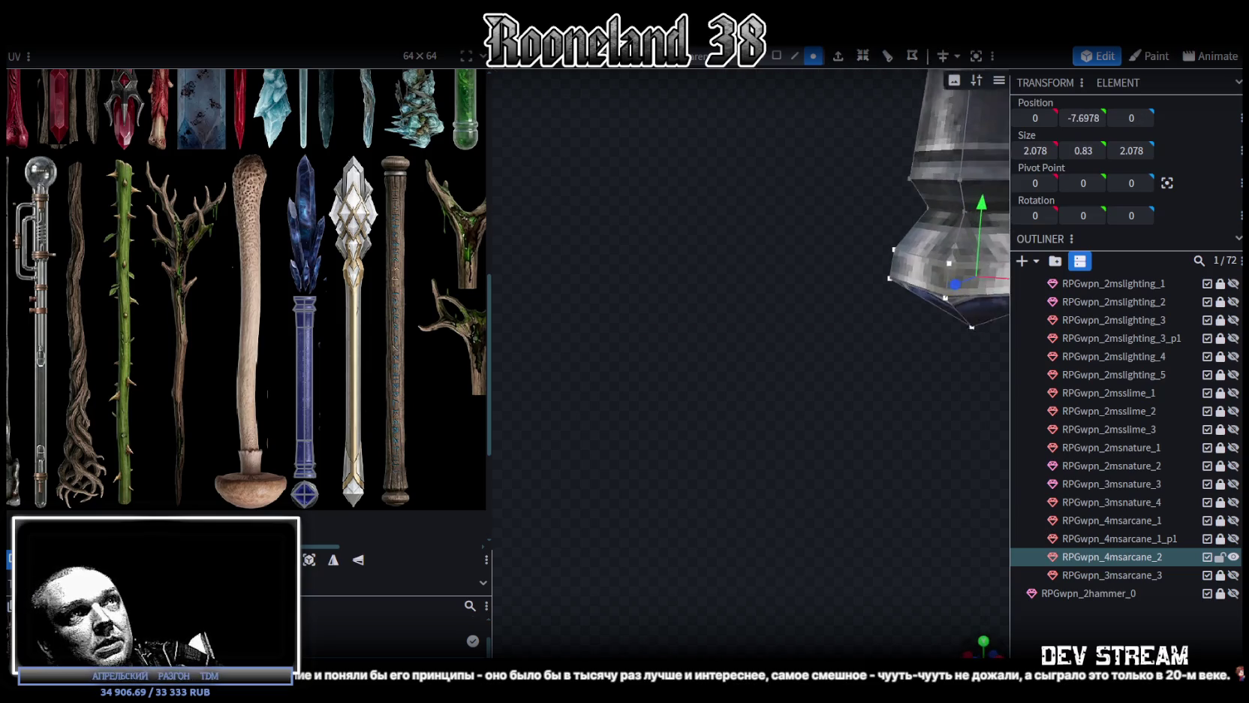
{"action": "key", "text": "s"}
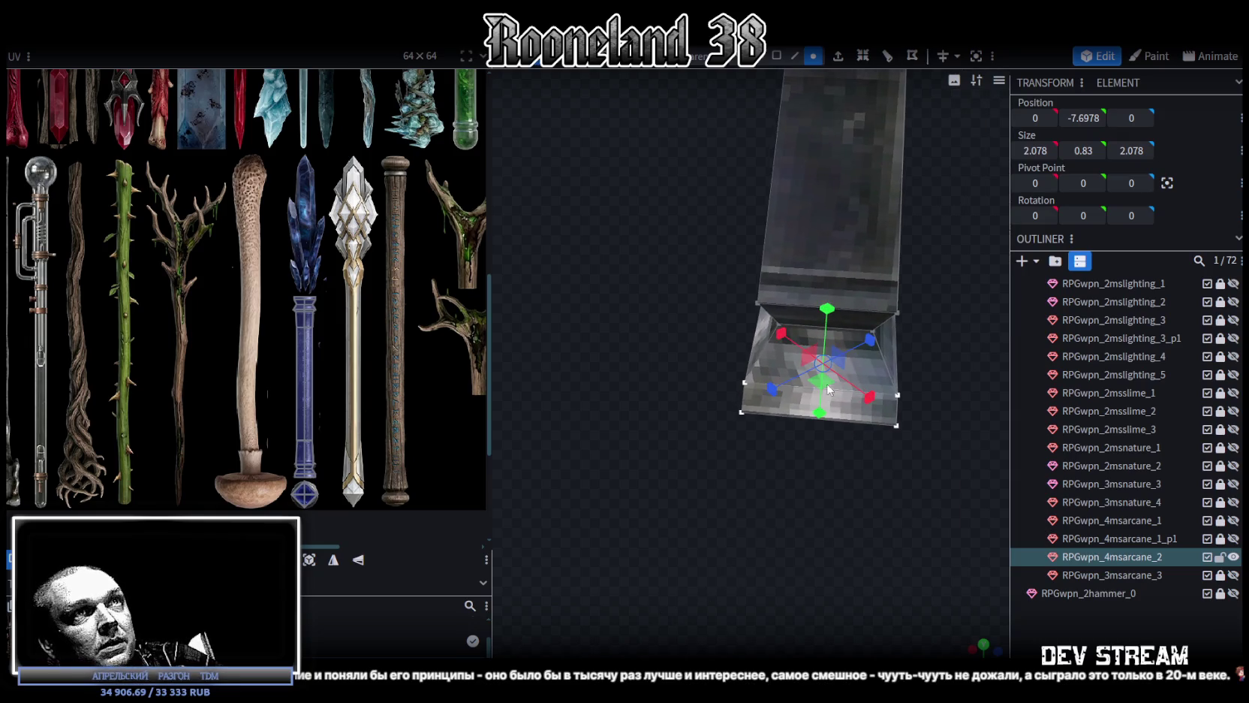
{"action": "left_click_drag", "start_coordinate": [803, 392], "coordinate": [808, 390]}
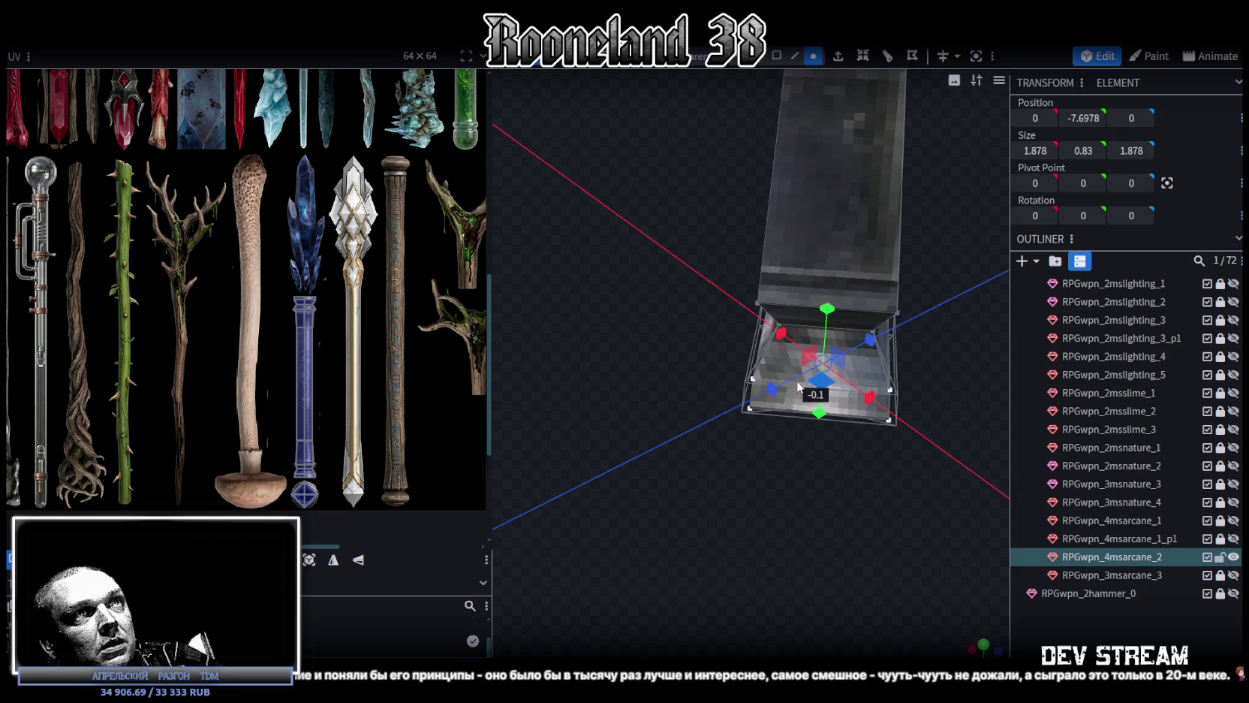
Lower the bottom tip vertex by 0.5
{"action": "scroll", "coordinate": [781, 480], "scroll_direction": "up", "scroll_amount": 5}
{"action": "left_click_drag", "start_coordinate": [824, 453], "coordinate": [718, 495]}
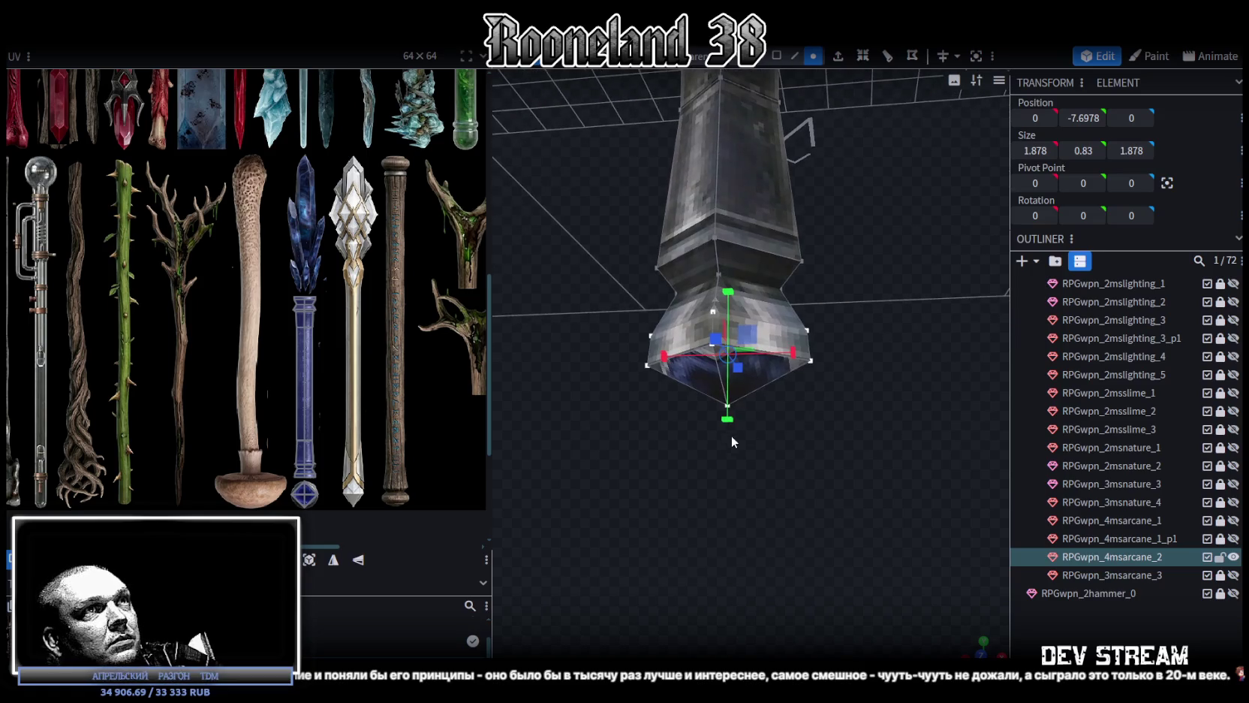
{"action": "left_click", "coordinate": [746, 377]}
{"action": "key", "text": "v"}
{"action": "left_click_drag", "start_coordinate": [709, 325], "coordinate": [705, 358]}
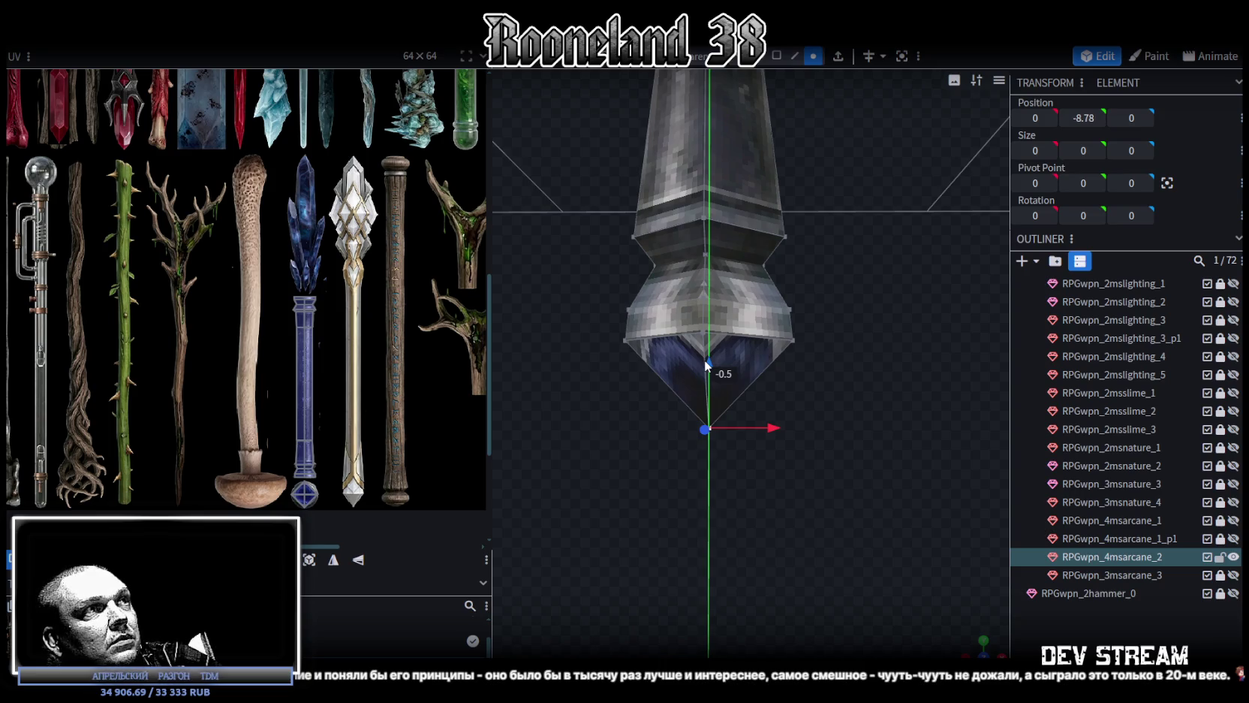
Delete the middle faces of the bottom end to separate the pointed tip
{"action": "mouse_move", "coordinate": [788, 372]}
{"action": "left_mouse_down"}
{"action": "mouse_move", "coordinate": [860, 446]}
{"action": "mouse_move", "coordinate": [853, 361]}
{"action": "left_mouse_up"}
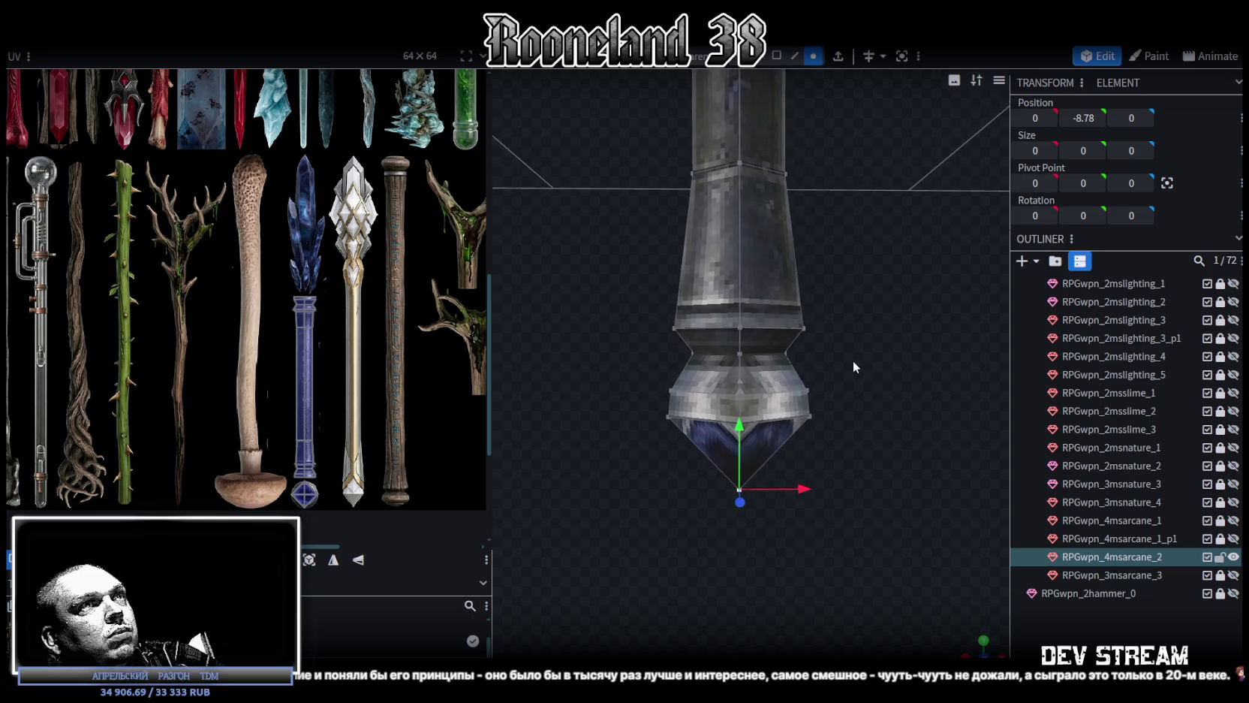
{"action": "scroll", "coordinate": [659, 321], "scroll_direction": "up", "scroll_amount": 2}
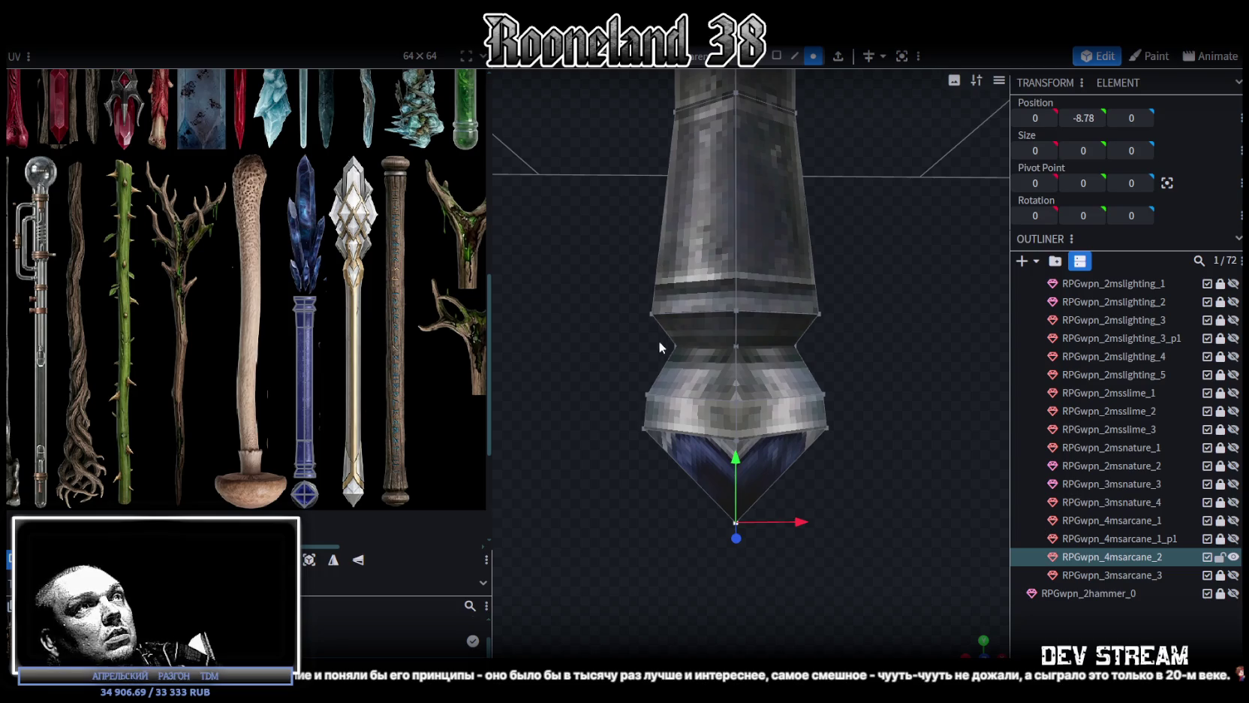
{"action": "key", "text": "2"}
{"action": "mouse_move", "coordinate": [628, 333]}
{"action": "left_mouse_down"}
{"action": "mouse_move", "coordinate": [883, 401]}
{"action": "mouse_move", "coordinate": [840, 336]}
{"action": "mouse_move", "coordinate": [813, 82]}
{"action": "left_mouse_up"}
{"action": "key", "text": "Delete"}
{"action": "left_click", "coordinate": [813, 56]}
{"action": "left_click_drag", "start_coordinate": [712, 431], "coordinate": [707, 366]}
Merge the first two vertex pairs joining the shaft end to the blue tip
{"action": "left_click", "coordinate": [712, 438]}
{"action": "left_click", "coordinate": [711, 306], "text": "shift"}
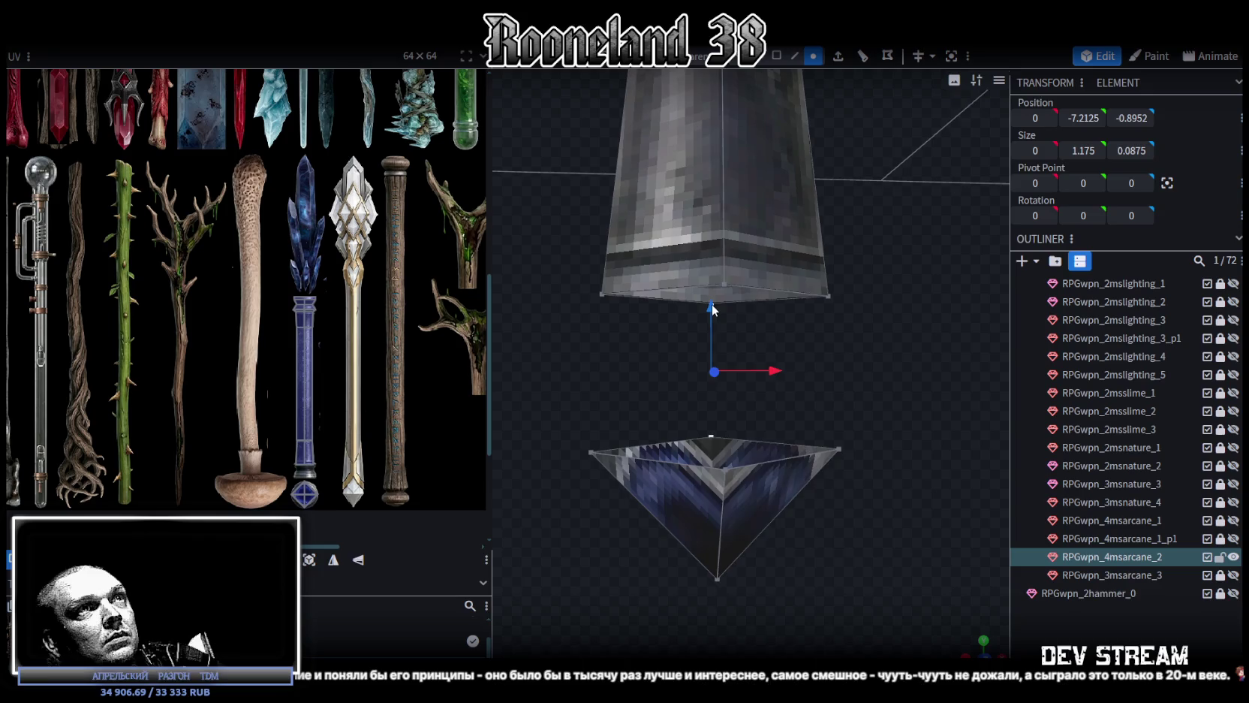
{"action": "right_click", "coordinate": [711, 289]}
{"action": "left_click", "coordinate": [872, 366]}
{"action": "left_click", "coordinate": [839, 451]}
{"action": "left_click", "coordinate": [829, 296], "text": "shift"}
{"action": "right_click", "coordinate": [831, 295]}
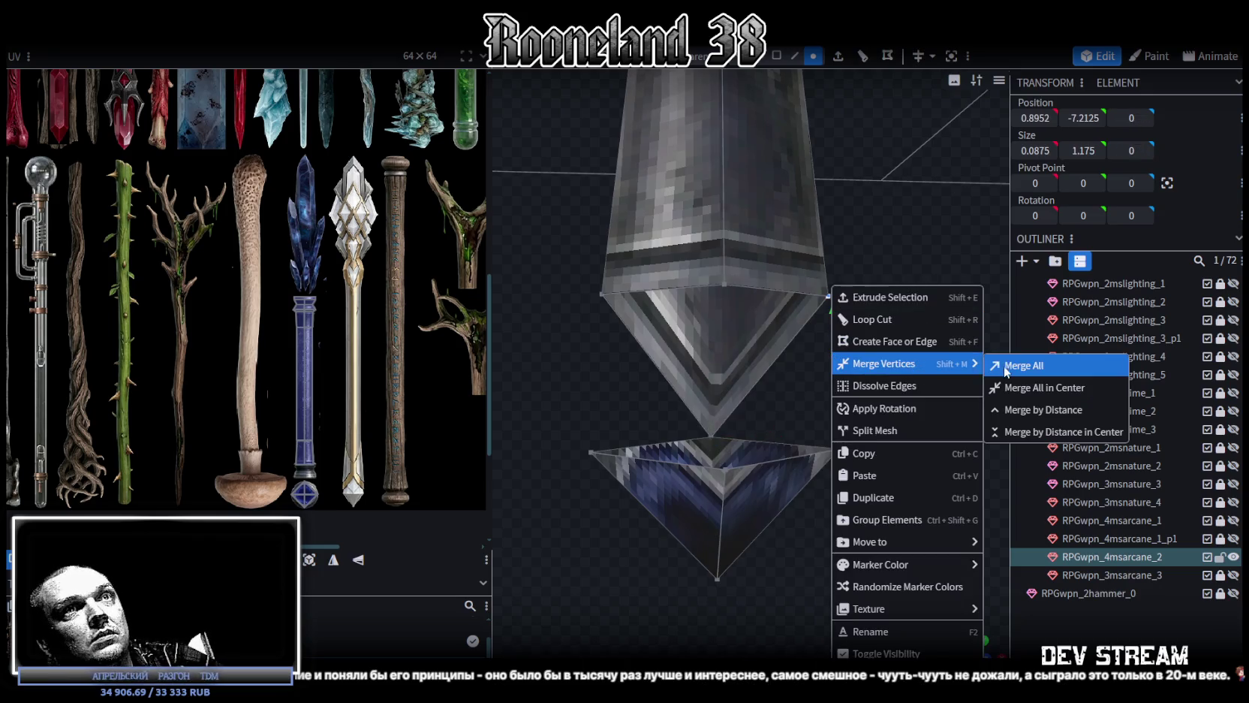
{"action": "left_click", "coordinate": [1023, 366]}
Merge the remaining two corner vertex pairs, closing the gap to the tip
{"action": "left_click", "coordinate": [592, 452]}
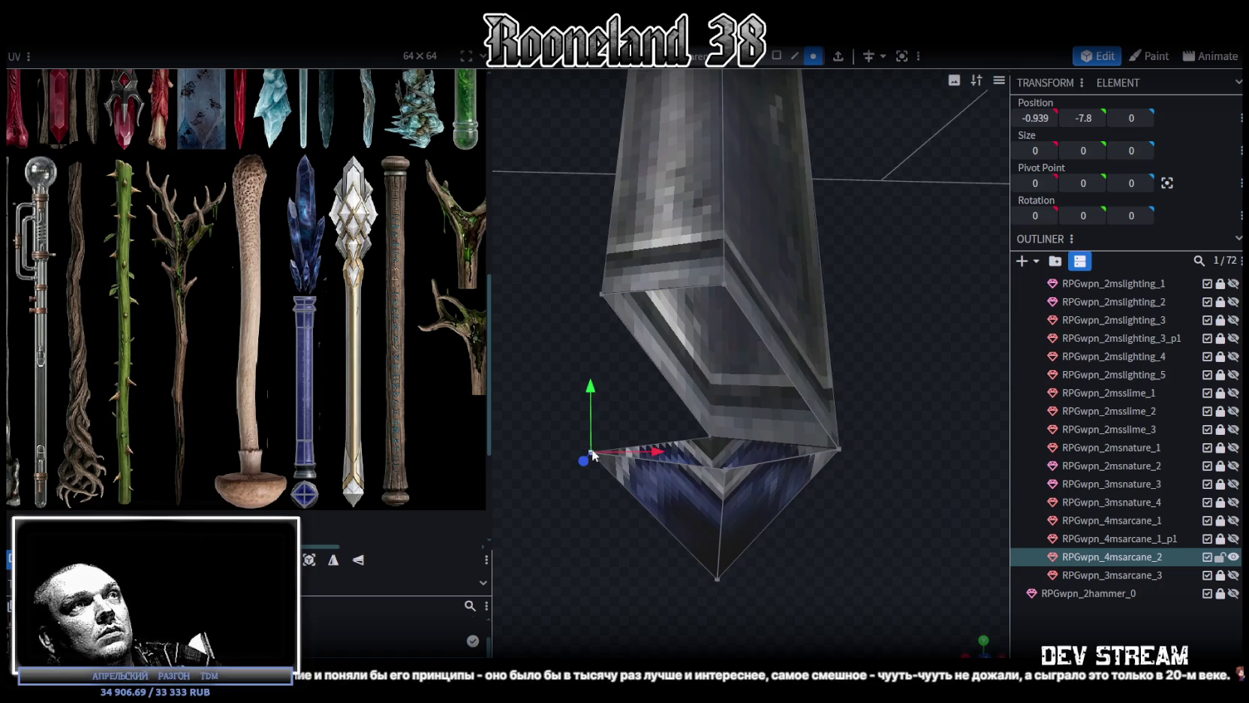
{"action": "left_click", "coordinate": [603, 293], "text": "shift"}
{"action": "right_click", "coordinate": [578, 286]}
{"action": "left_click", "coordinate": [786, 377]}
{"action": "left_click", "coordinate": [726, 472]}
{"action": "left_click", "coordinate": [725, 286], "text": "shift"}
{"action": "right_click", "coordinate": [724, 285]}
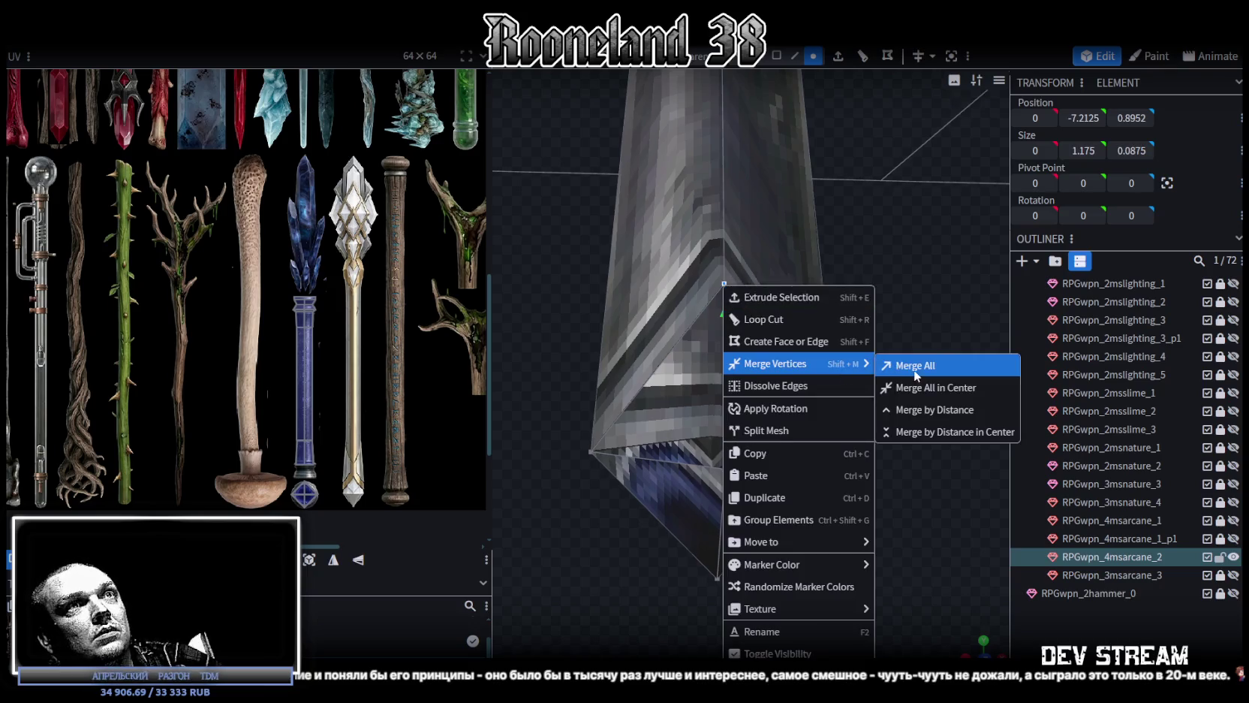
{"action": "left_click", "coordinate": [914, 366]}
{"action": "left_click_drag", "start_coordinate": [922, 370], "coordinate": [922, 332]}
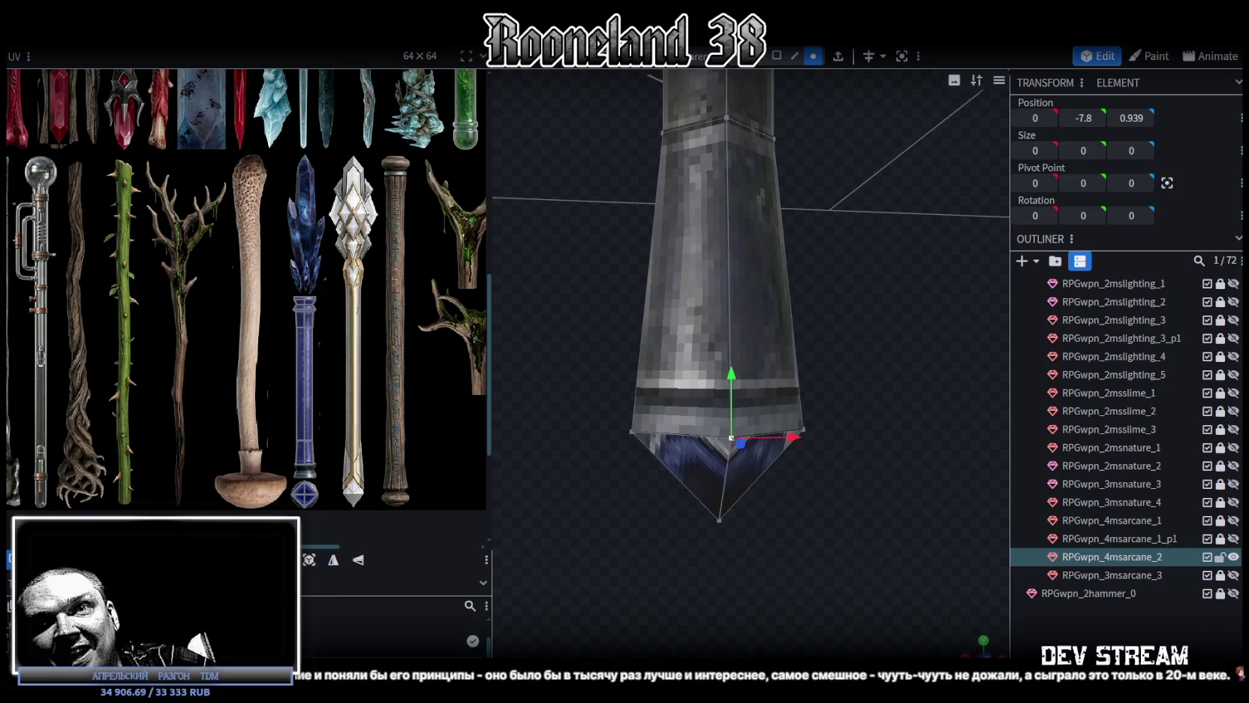
{"action": "mouse_move", "coordinate": [754, 486]}
{"action": "middle_mouse_down"}
{"action": "mouse_move", "coordinate": [806, 496]}
{"action": "mouse_move", "coordinate": [756, 505]}
{"action": "mouse_move", "coordinate": [774, 490]}
{"action": "middle_mouse_up"}
Merge the first vertex pair on the column below the top cap
{"action": "scroll", "coordinate": [301, 465], "scroll_direction": "up", "scroll_amount": 5}
{"action": "scroll", "coordinate": [379, 428], "scroll_direction": "down", "scroll_amount": 3}
{"action": "scroll", "coordinate": [386, 401], "scroll_direction": "down", "scroll_amount": 3}
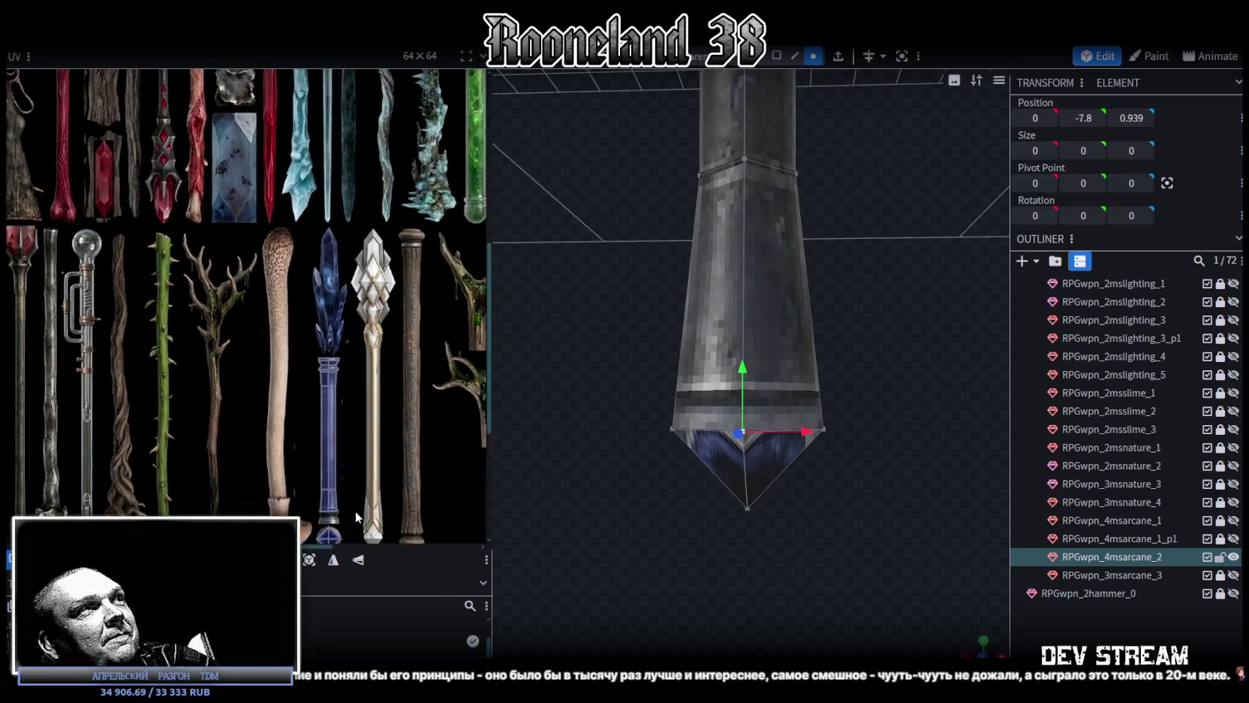
{"action": "scroll", "coordinate": [391, 455], "scroll_direction": "down", "scroll_amount": 1}
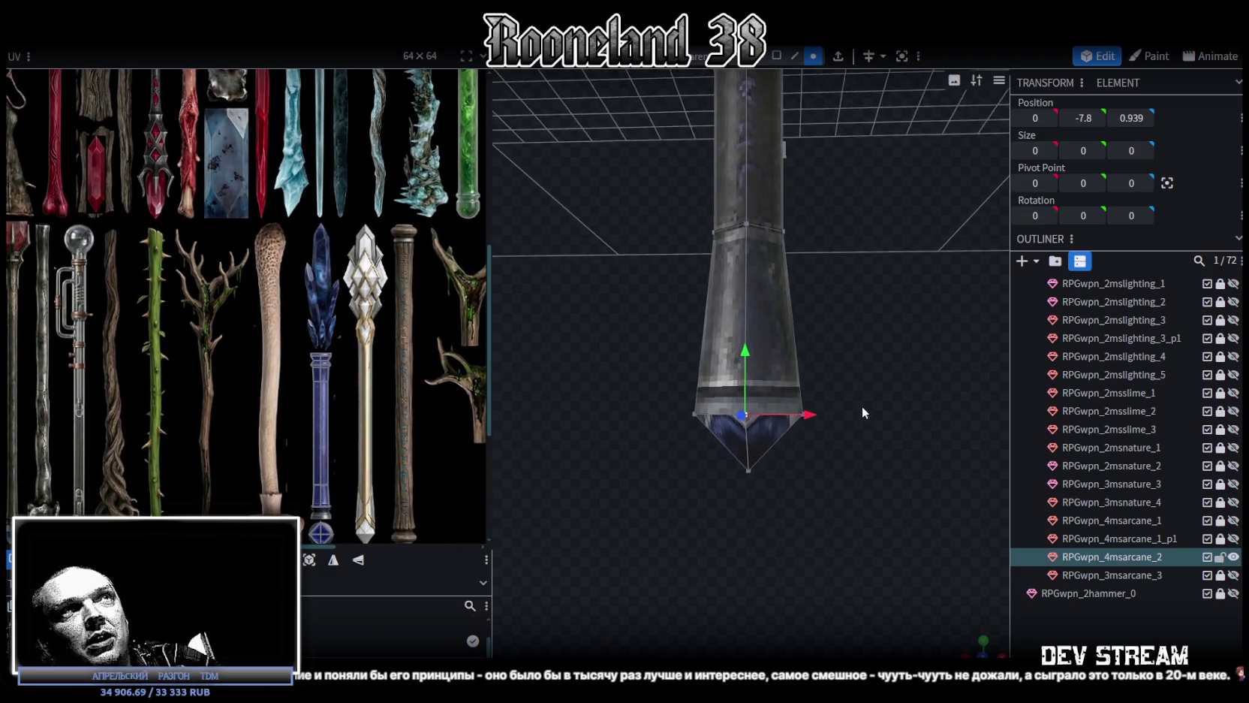
{"action": "middle_click_drag", "start_coordinate": [861, 410], "coordinate": [848, 558]}
{"action": "scroll", "coordinate": [856, 398], "scroll_direction": "down", "scroll_amount": 3}
{"action": "mouse_move", "coordinate": [856, 398]}
{"action": "middle_mouse_down"}
{"action": "mouse_move", "coordinate": [809, 258]}
{"action": "mouse_move", "coordinate": [791, 321]}
{"action": "mouse_move", "coordinate": [861, 473]}
{"action": "middle_mouse_up"}
{"action": "scroll", "coordinate": [833, 347], "scroll_direction": "up", "scroll_amount": 3}
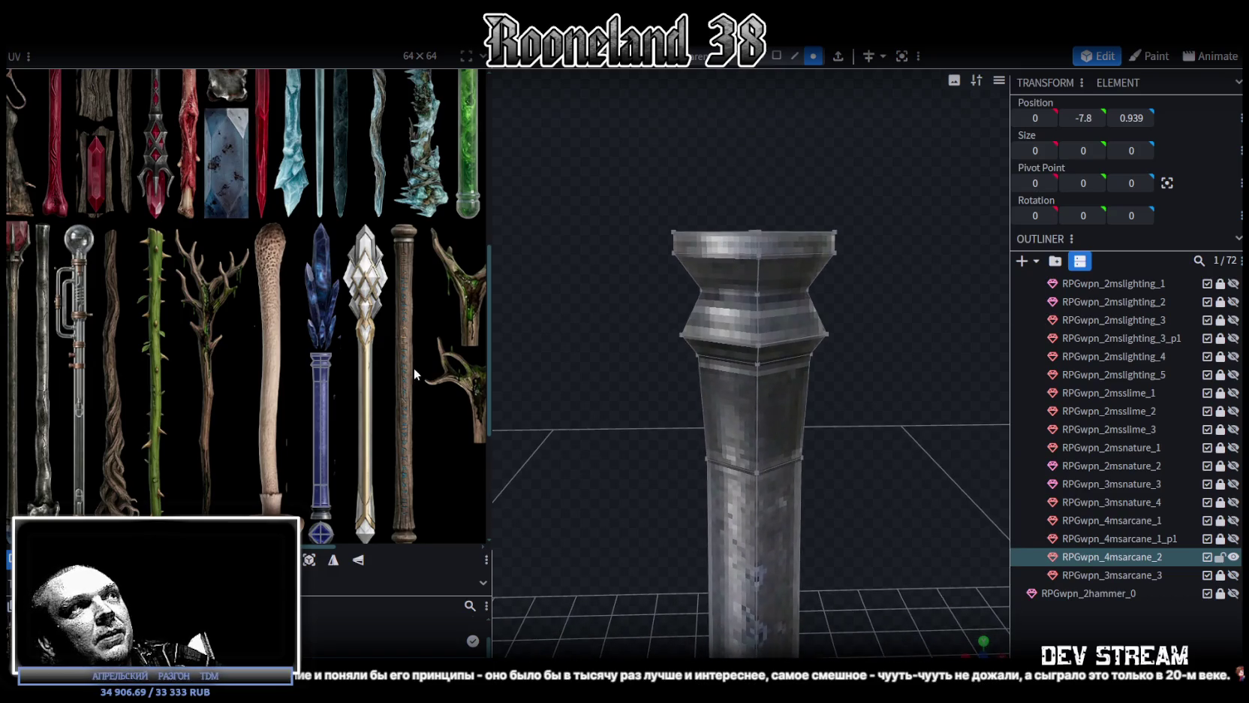
{"action": "scroll", "coordinate": [378, 330], "scroll_direction": "up", "scroll_amount": 3}
{"action": "mouse_move", "coordinate": [947, 349]}
{"action": "middle_mouse_down"}
{"action": "mouse_move", "coordinate": [935, 326]}
{"action": "mouse_move", "coordinate": [903, 355]}
{"action": "mouse_move", "coordinate": [897, 328]}
{"action": "mouse_move", "coordinate": [933, 371]}
{"action": "mouse_move", "coordinate": [941, 363]}
{"action": "mouse_move", "coordinate": [891, 339]}
{"action": "mouse_move", "coordinate": [928, 365]}
{"action": "mouse_move", "coordinate": [907, 341]}
{"action": "mouse_move", "coordinate": [872, 343]}
{"action": "mouse_move", "coordinate": [935, 355]}
{"action": "mouse_move", "coordinate": [809, 308]}
{"action": "mouse_move", "coordinate": [853, 310]}
{"action": "mouse_move", "coordinate": [856, 450]}
{"action": "mouse_move", "coordinate": [799, 384]}
{"action": "middle_mouse_up"}
{"action": "scroll", "coordinate": [937, 329], "scroll_direction": "up", "scroll_amount": 2}
{"action": "scroll", "coordinate": [757, 361], "scroll_direction": "up", "scroll_amount": 2}
{"action": "scroll", "coordinate": [778, 326], "scroll_direction": "up", "scroll_amount": 1}
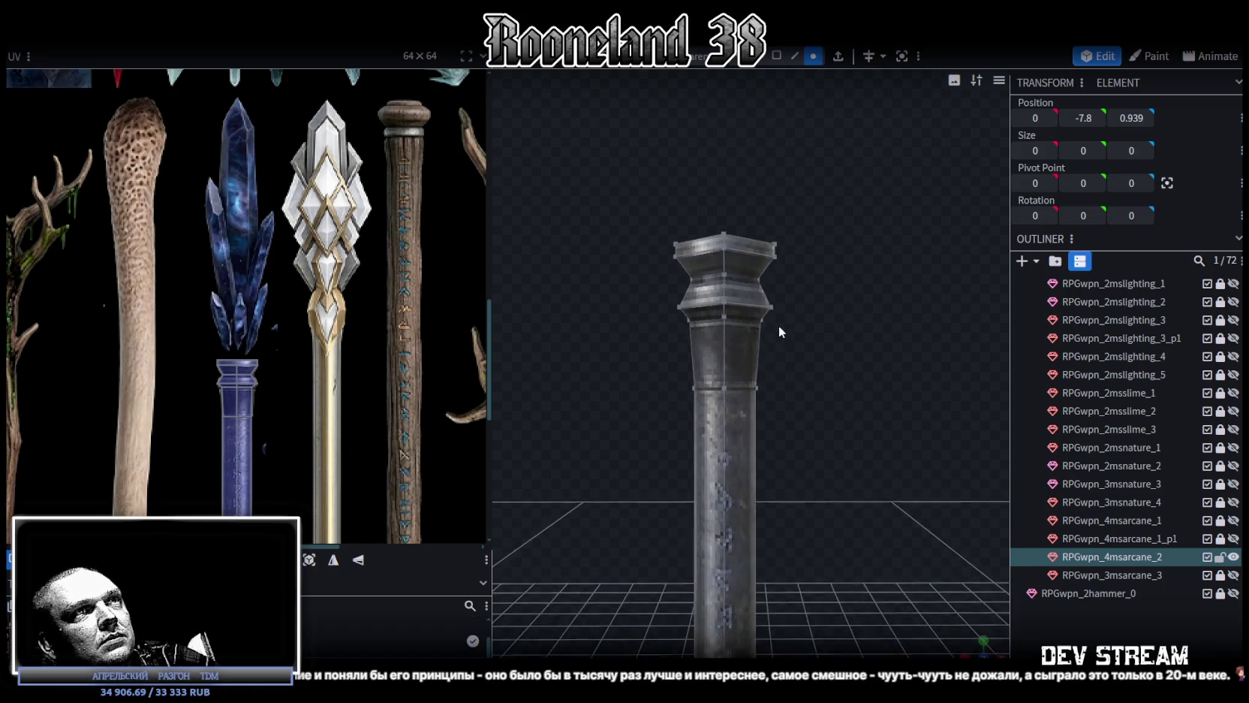
{"action": "scroll", "coordinate": [796, 347], "scroll_direction": "up", "scroll_amount": 1}
{"action": "scroll", "coordinate": [785, 334], "scroll_direction": "up", "scroll_amount": 3}
{"action": "left_click", "coordinate": [786, 415]}
{"action": "left_click", "coordinate": [791, 313], "text": "shift"}
{"action": "right_click", "coordinate": [792, 286]}
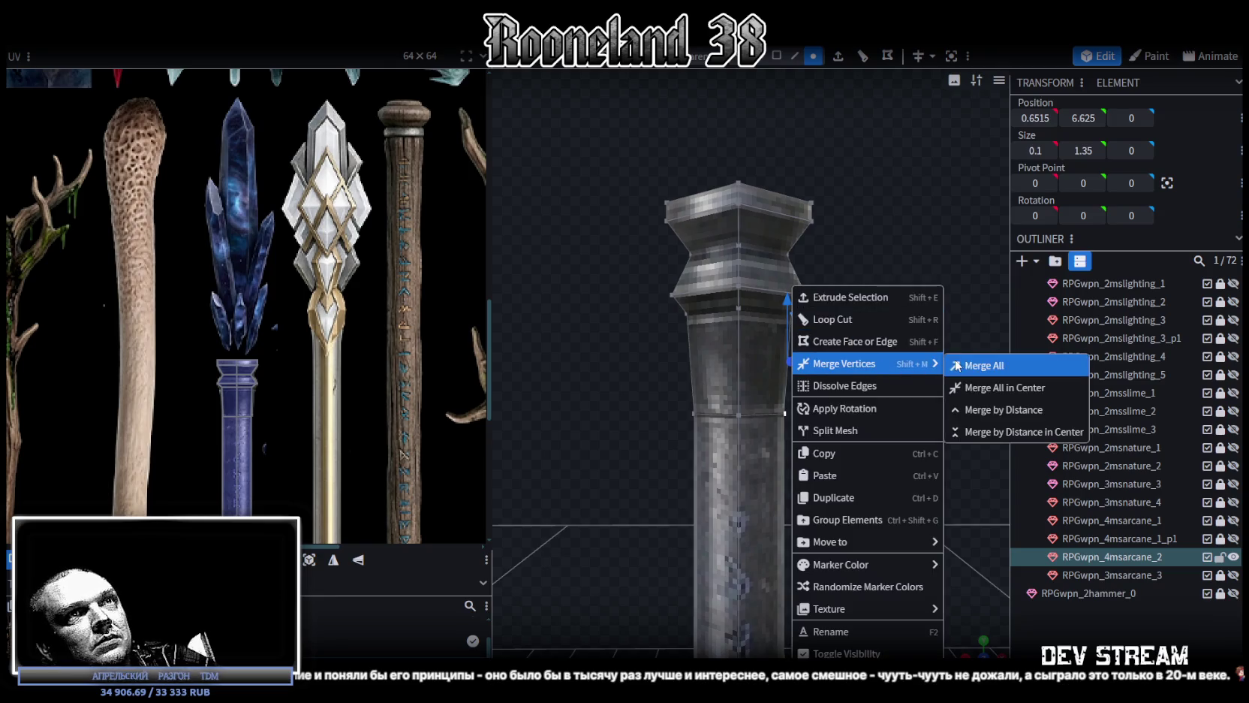
{"action": "left_click", "coordinate": [957, 365]}
Merge a second vertex pair on the column with Merge Vertices
{"action": "left_click", "coordinate": [738, 415]}
{"action": "left_click", "coordinate": [739, 308], "text": "shift"}
{"action": "right_click", "coordinate": [732, 282]}
{"action": "left_click", "coordinate": [905, 363]}
{"action": "left_click", "coordinate": [690, 412]}
{"action": "left_click", "coordinate": [691, 325]}
{"action": "left_click_drag", "start_coordinate": [691, 324], "coordinate": [737, 433]}
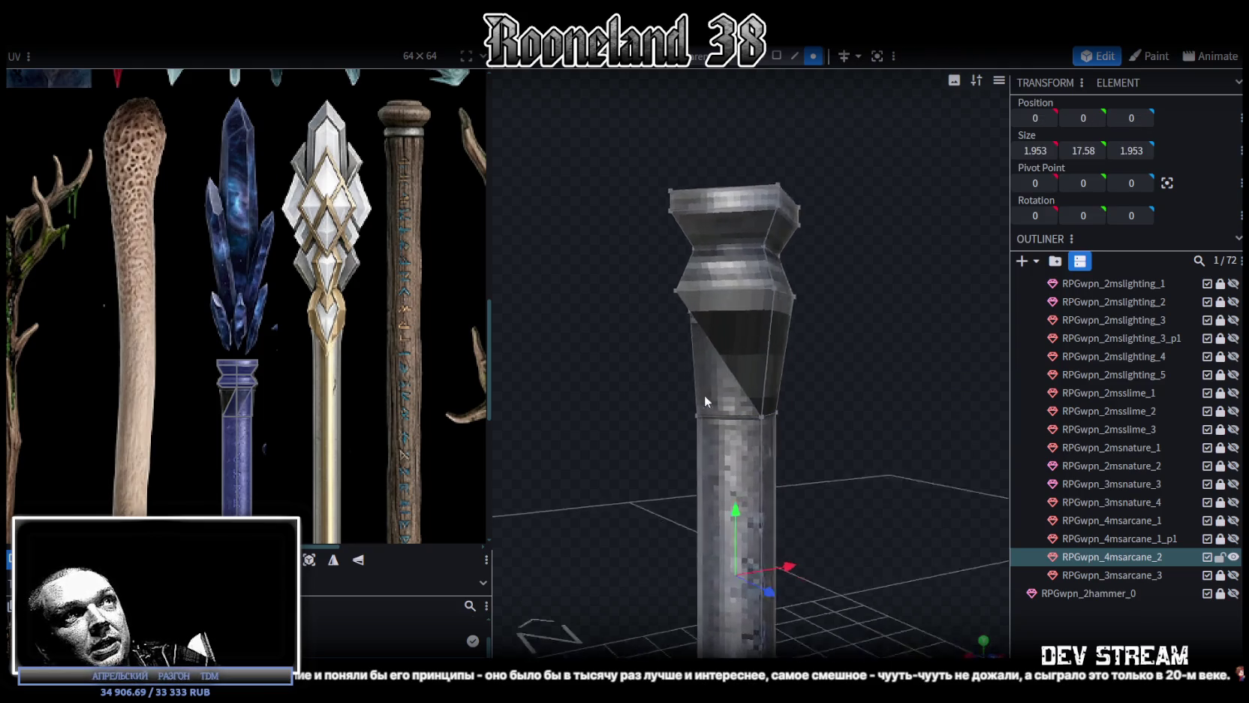
Merge the last two vertex pairs so the dark band tapers into the shaft
{"action": "left_click", "coordinate": [744, 416]}
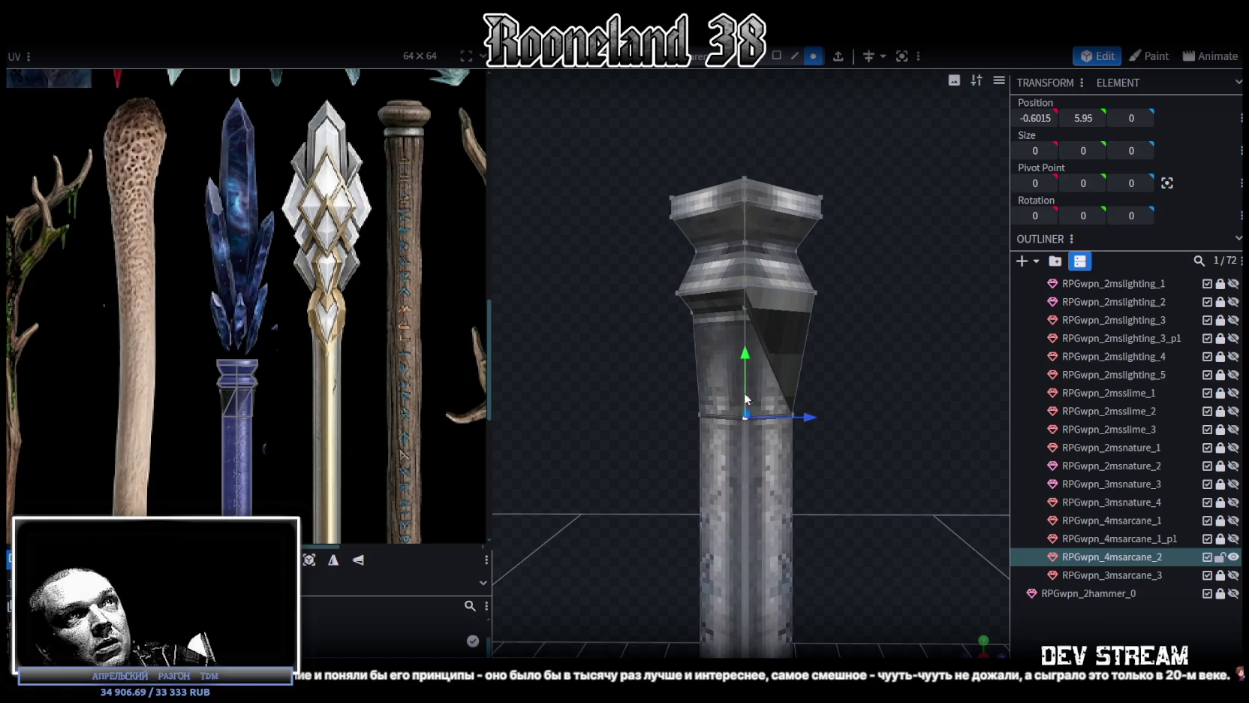
{"action": "left_click", "coordinate": [745, 308], "text": "shift"}
{"action": "right_click", "coordinate": [732, 287]}
{"action": "left_click", "coordinate": [939, 365]}
{"action": "left_click_drag", "start_coordinate": [663, 354], "coordinate": [795, 370]}
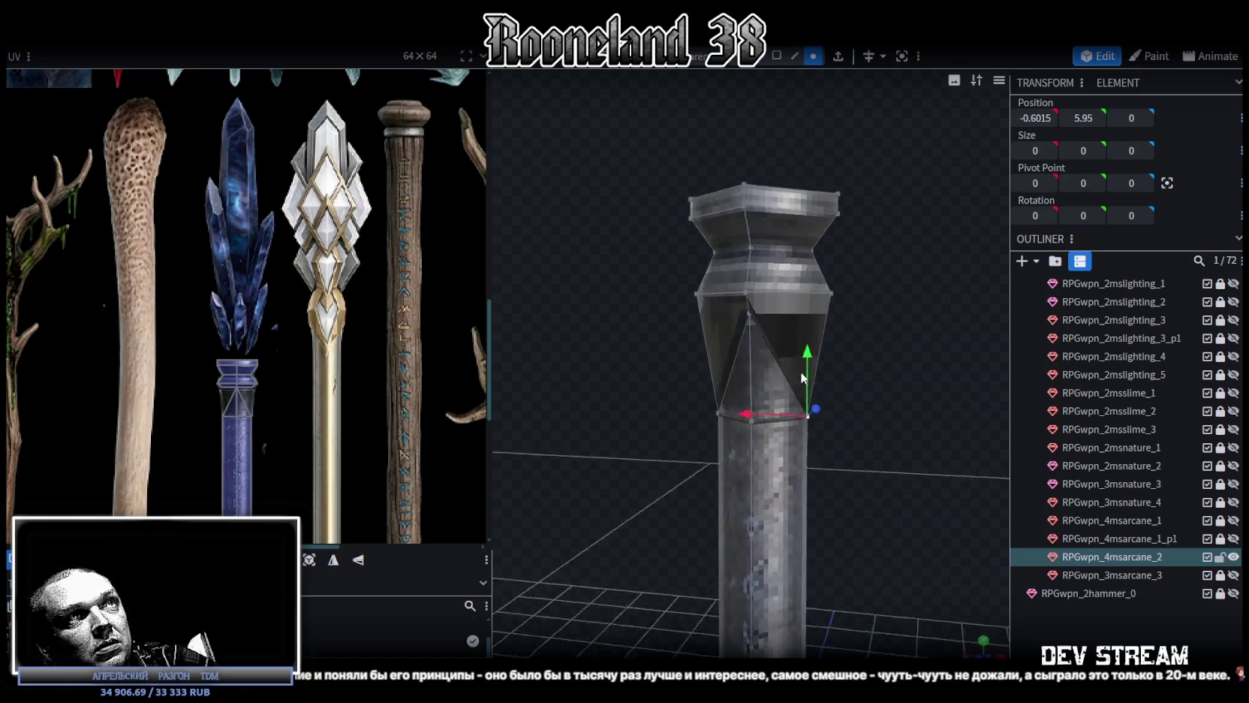
{"action": "left_click", "coordinate": [777, 419]}
{"action": "left_click", "coordinate": [780, 316], "text": "shift"}
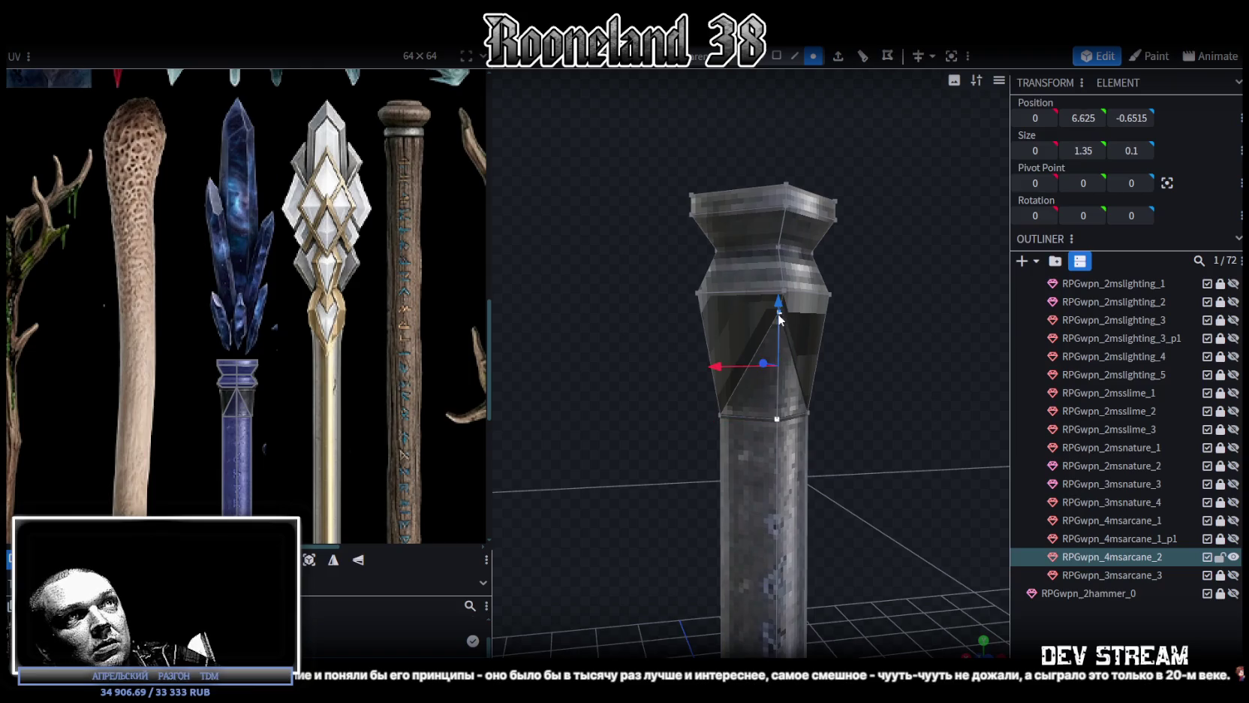
{"action": "right_click", "coordinate": [780, 319]}
{"action": "left_click", "coordinate": [939, 366]}
{"action": "mouse_move", "coordinate": [851, 380]}
{"action": "left_mouse_down"}
{"action": "mouse_move", "coordinate": [588, 375]}
{"action": "mouse_move", "coordinate": [795, 427]}
{"action": "mouse_move", "coordinate": [828, 271]}
{"action": "mouse_move", "coordinate": [772, 267]}
{"action": "mouse_move", "coordinate": [816, 351]}
{"action": "mouse_move", "coordinate": [818, 331]}
{"action": "left_mouse_up"}
Move the top cap piece of the staff upward
{"action": "scroll", "coordinate": [359, 284], "scroll_direction": "down", "scroll_amount": 3}
{"action": "scroll", "coordinate": [359, 284], "scroll_direction": "down", "scroll_amount": 2}
{"action": "left_click_drag", "start_coordinate": [824, 265], "coordinate": [831, 362]}
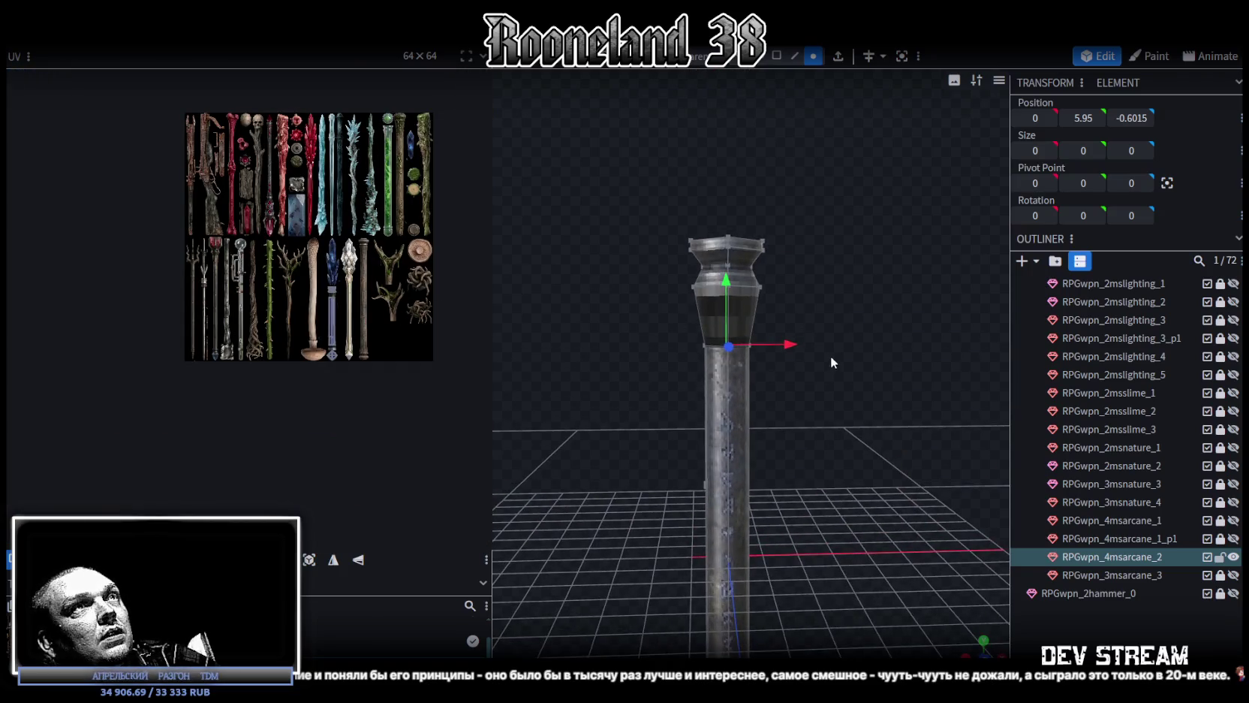
{"action": "scroll", "coordinate": [848, 371], "scroll_direction": "down", "scroll_amount": 3}
{"action": "left_click", "coordinate": [740, 289]}
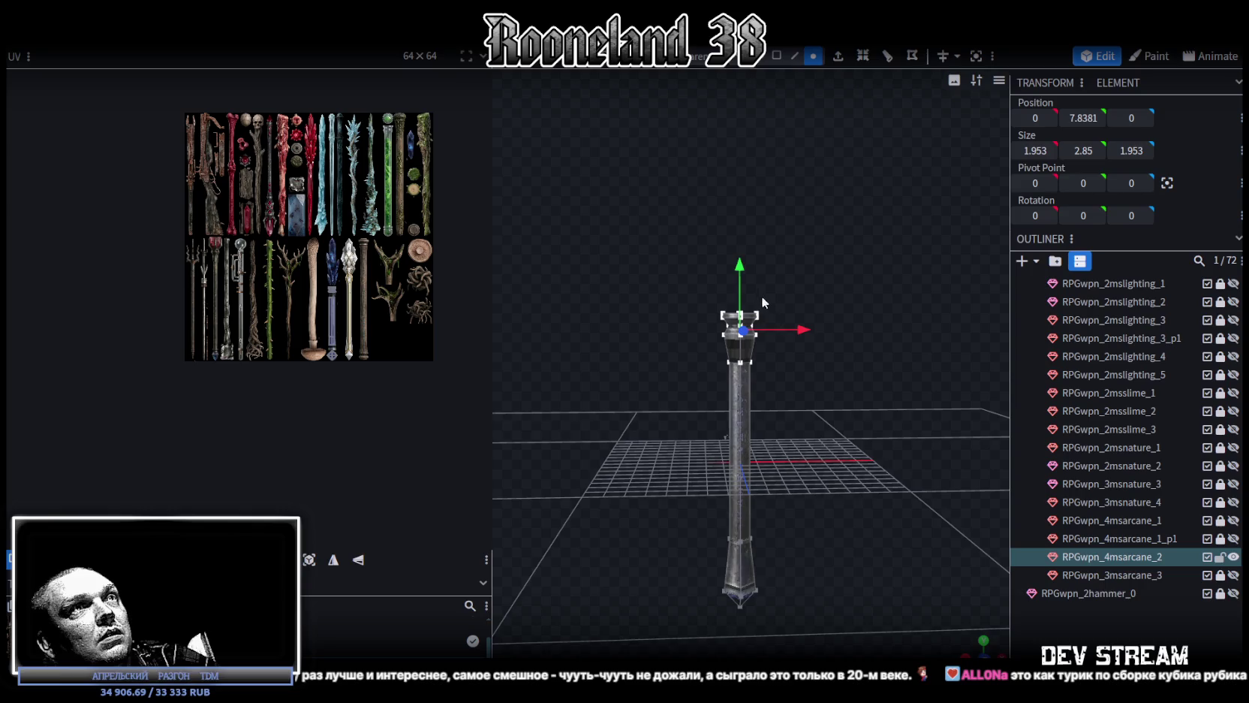
{"action": "left_click_drag", "start_coordinate": [748, 196], "coordinate": [746, 110]}
{"action": "left_click_drag", "start_coordinate": [749, 237], "coordinate": [822, 411]}
{"action": "scroll", "coordinate": [839, 398], "scroll_direction": "up", "scroll_amount": 5}
Try widening the lower shaft element, then undo the width change
{"action": "left_click", "coordinate": [776, 55]}
{"action": "scroll", "coordinate": [808, 377], "scroll_direction": "down", "scroll_amount": 3}
{"action": "left_click_drag", "start_coordinate": [809, 378], "coordinate": [839, 484]}
{"action": "left_click", "coordinate": [765, 436]}
{"action": "left_click_drag", "start_coordinate": [748, 441], "coordinate": [749, 449]}
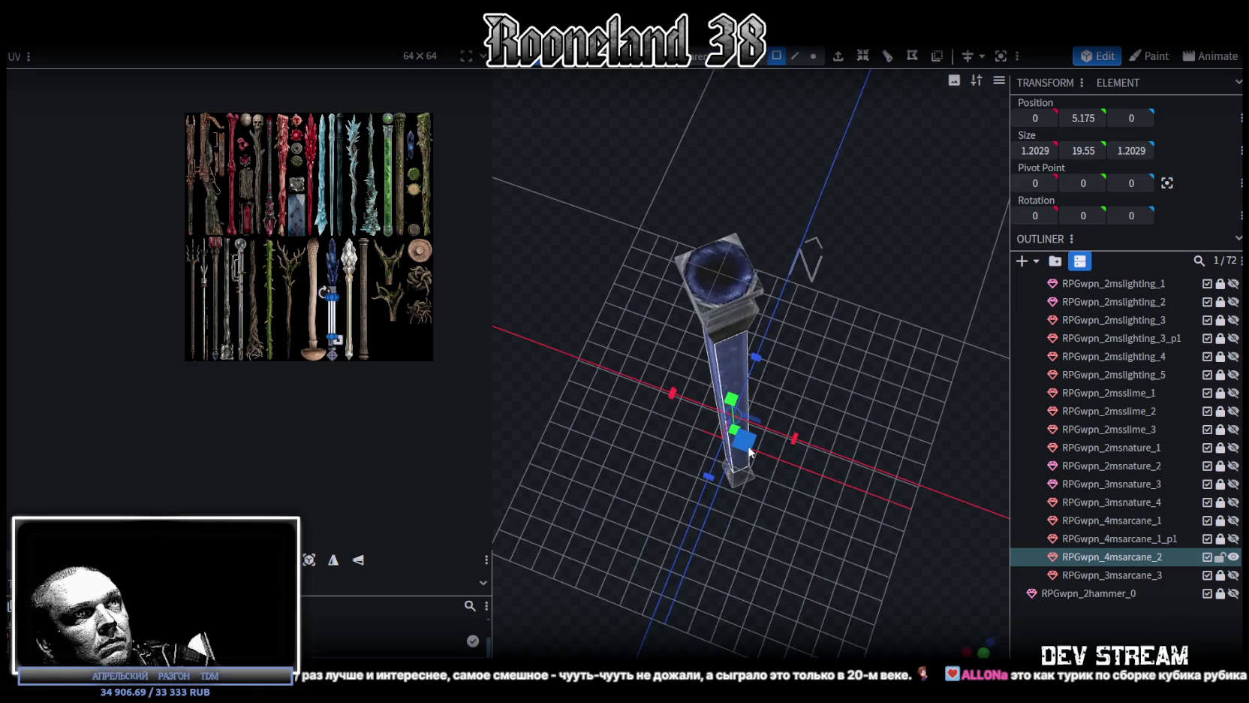
{"action": "key", "text": "ctrl+z"}
{"action": "mouse_move", "coordinate": [759, 458]}
{"action": "left_mouse_down"}
{"action": "mouse_move", "coordinate": [903, 337]}
{"action": "mouse_move", "coordinate": [869, 323]}
{"action": "left_mouse_up"}
Switch to face selection and set an orthographic front view with numpad 1
{"action": "left_click", "coordinate": [813, 56]}
{"action": "scroll", "coordinate": [875, 347], "scroll_direction": "down", "scroll_amount": 2}
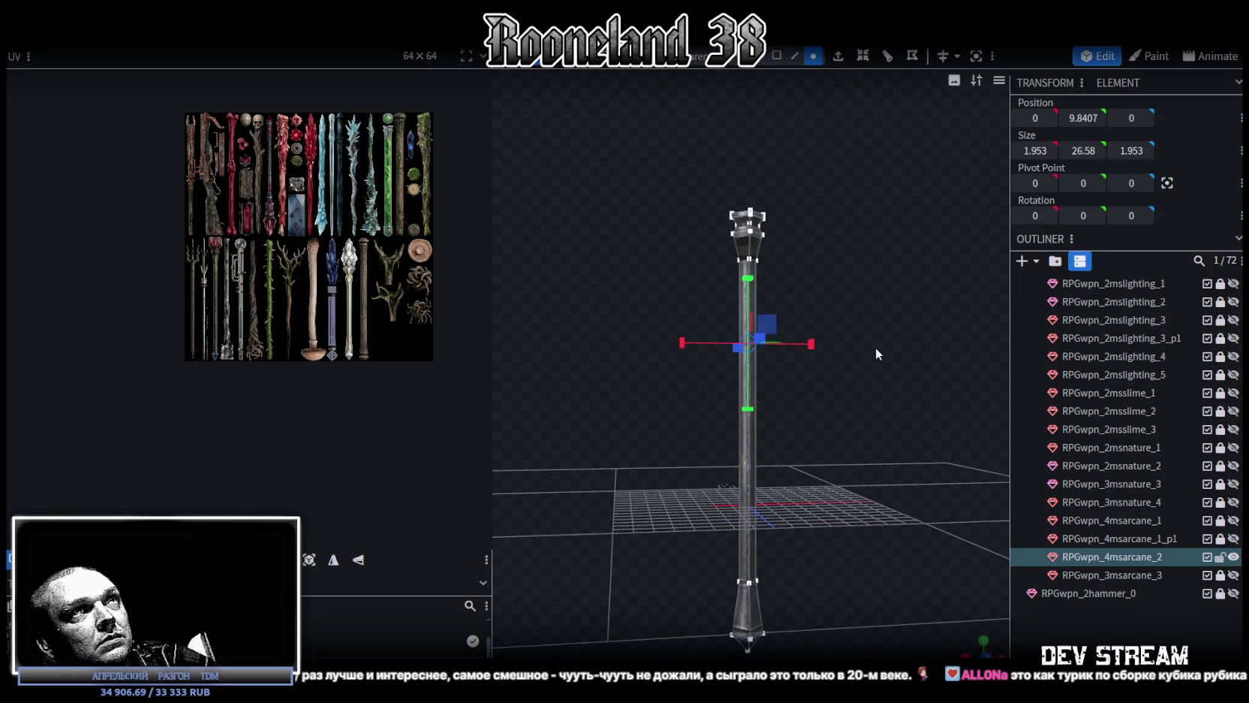
{"action": "left_click", "coordinate": [777, 56]}
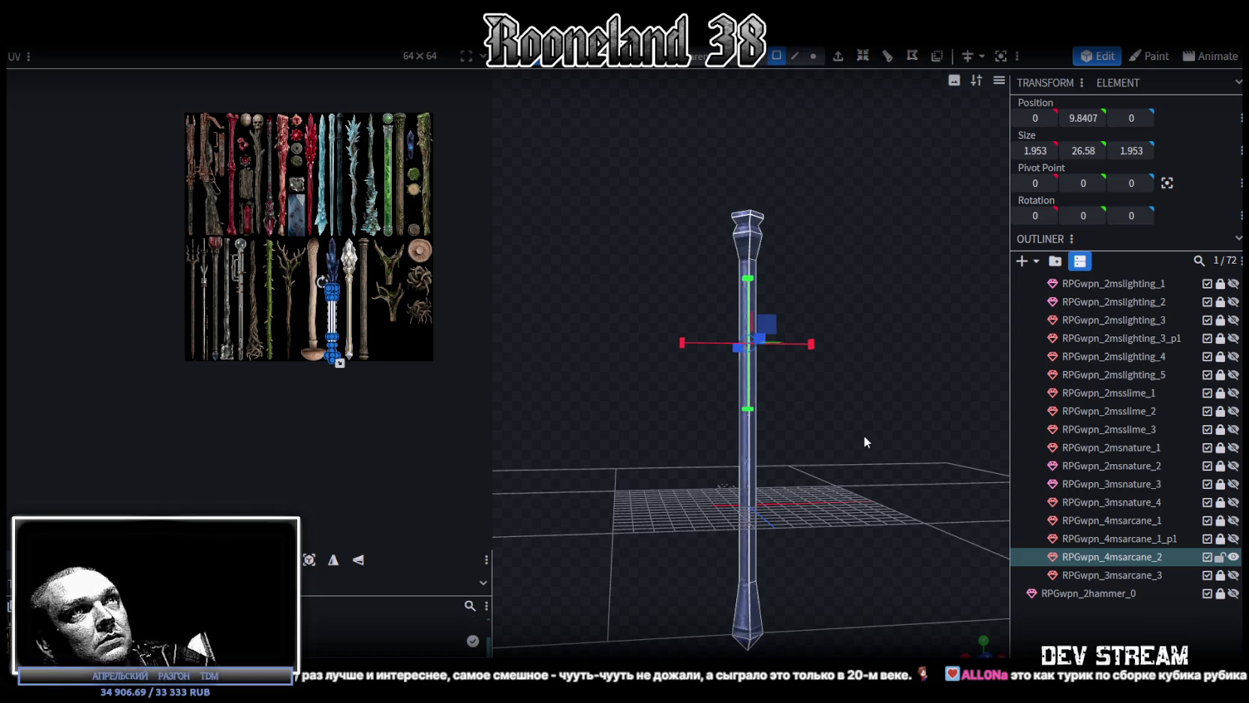
{"action": "key", "text": "KP_1"}
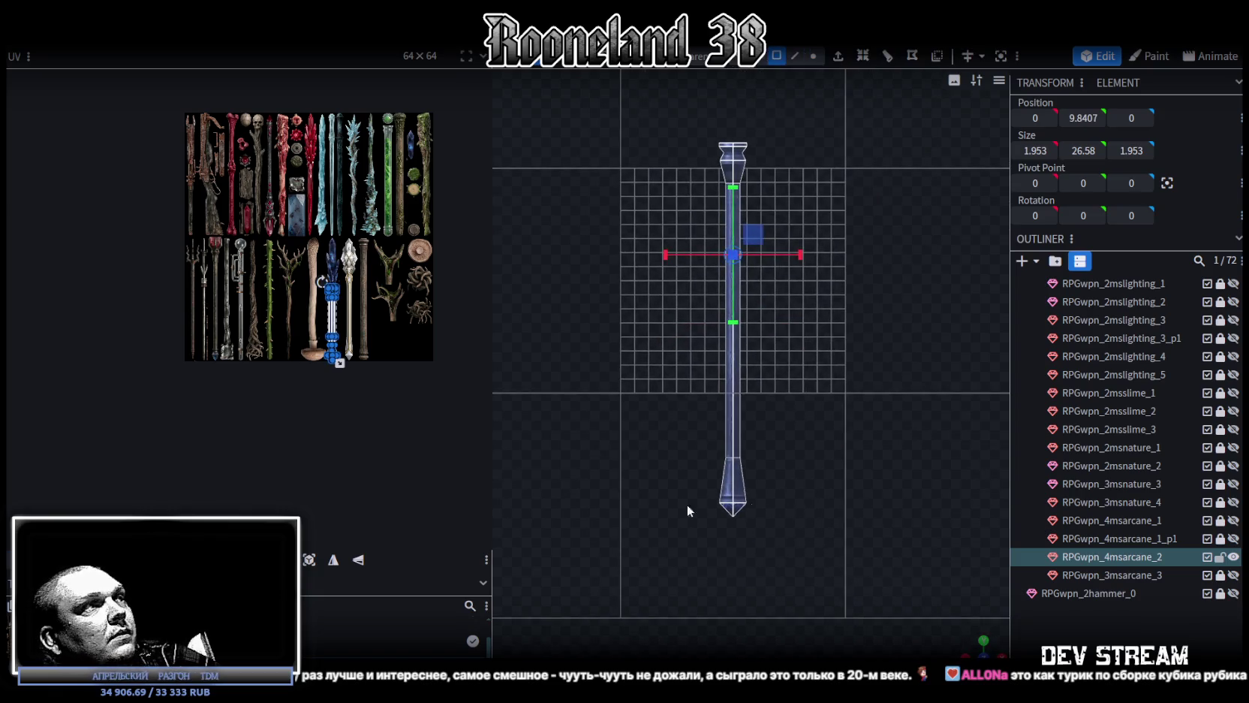
Move the staff's UV island onto the silver staff artwork and up over the blade texture
{"action": "scroll", "coordinate": [330, 328], "scroll_direction": "up", "scroll_amount": 2}
{"action": "scroll", "coordinate": [286, 265], "scroll_direction": "up", "scroll_amount": 2}
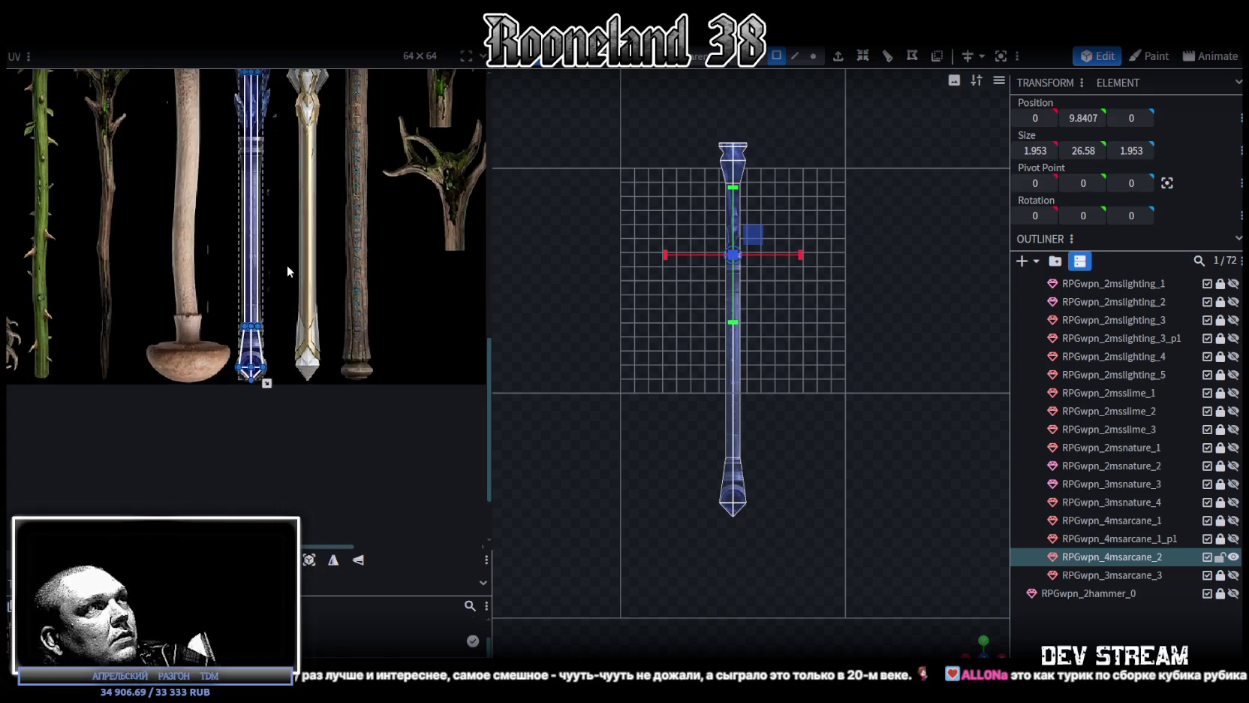
{"action": "scroll", "coordinate": [274, 281], "scroll_direction": "up", "scroll_amount": 2}
{"action": "left_click_drag", "start_coordinate": [278, 277], "coordinate": [317, 267]}
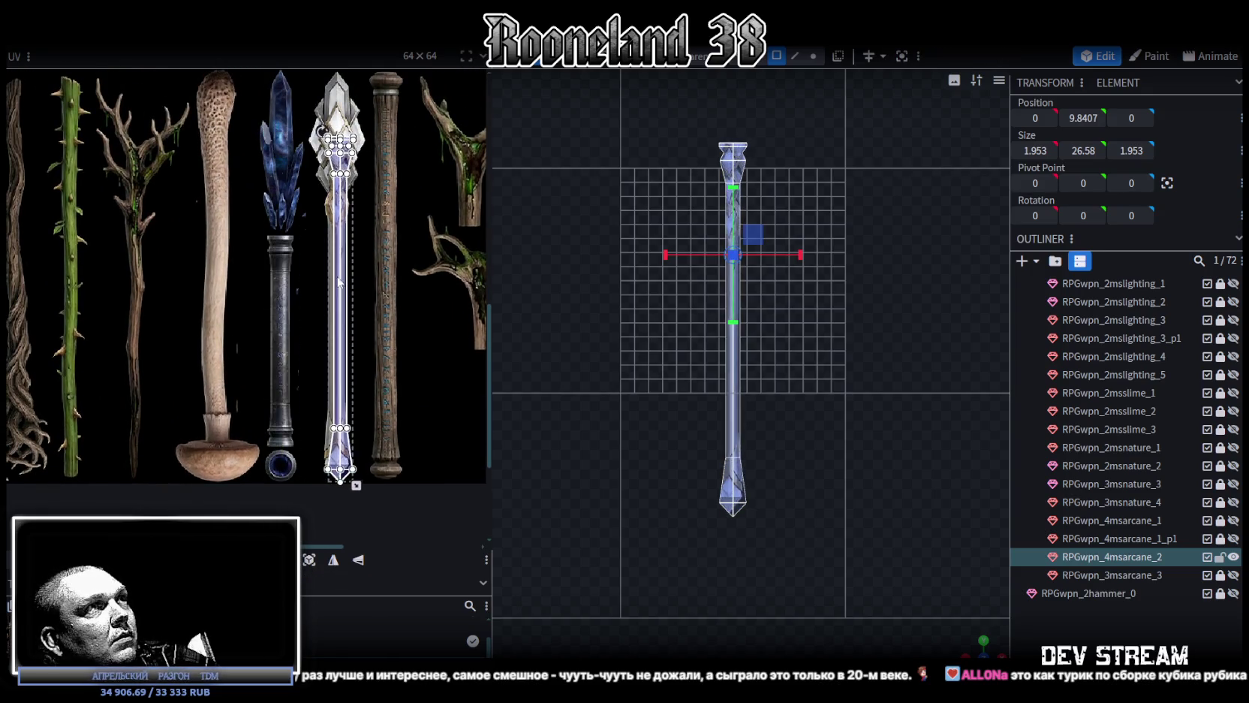
{"action": "scroll", "coordinate": [317, 266], "scroll_direction": "up", "scroll_amount": 3}
{"action": "middle_click_drag", "start_coordinate": [359, 272], "coordinate": [364, 324]}
{"action": "scroll", "coordinate": [364, 325], "scroll_direction": "down", "scroll_amount": 2}
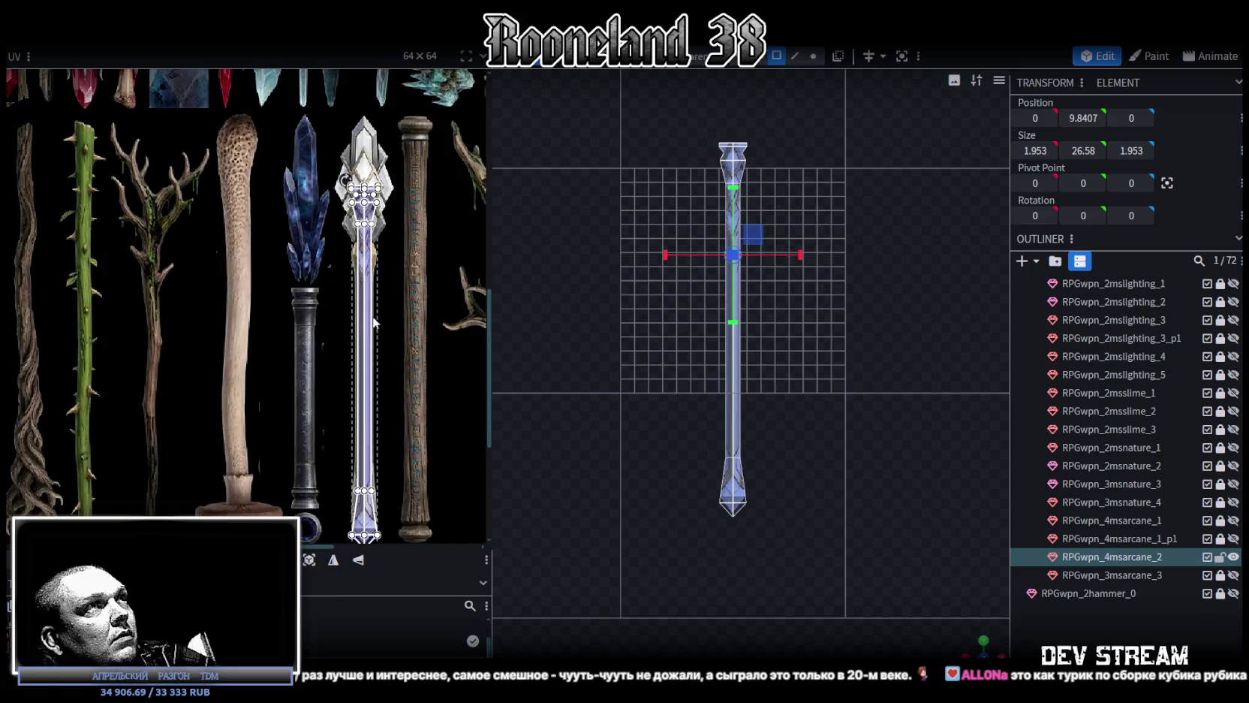
{"action": "scroll", "coordinate": [410, 326], "scroll_direction": "down", "scroll_amount": 1}
{"action": "scroll", "coordinate": [405, 361], "scroll_direction": "down", "scroll_amount": 1}
{"action": "scroll", "coordinate": [396, 452], "scroll_direction": "up", "scroll_amount": 2}
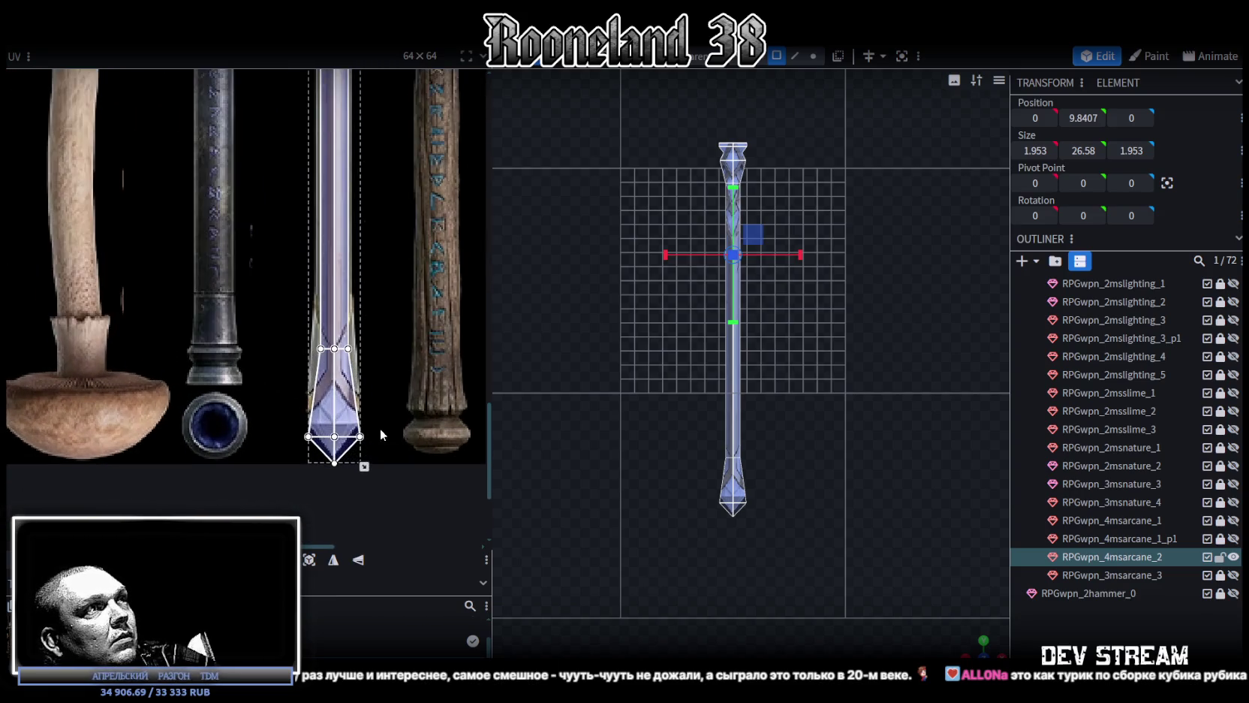
{"action": "left_click_drag", "start_coordinate": [336, 382], "coordinate": [334, 327]}
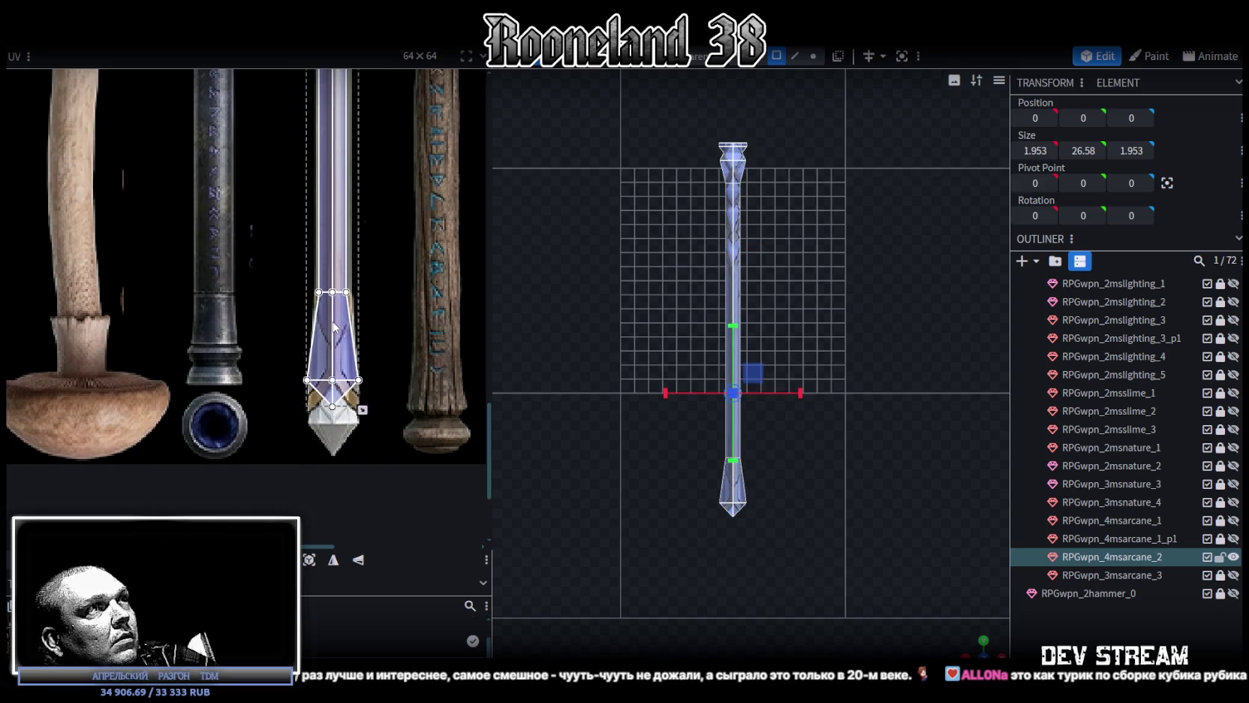
Widen the island over the blade and stretch its lower UV points down onto the crystal point
{"action": "scroll", "coordinate": [342, 325], "scroll_direction": "up", "scroll_amount": 2}
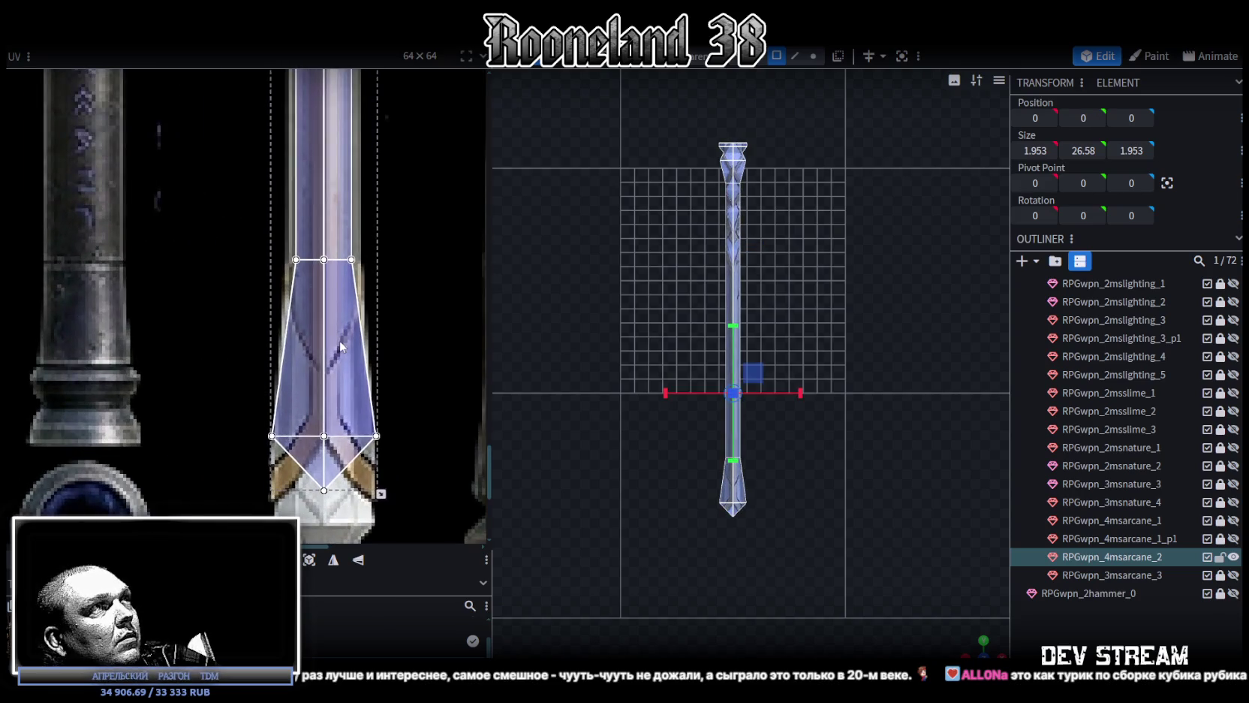
{"action": "scroll", "coordinate": [395, 402], "scroll_direction": "down", "scroll_amount": 1}
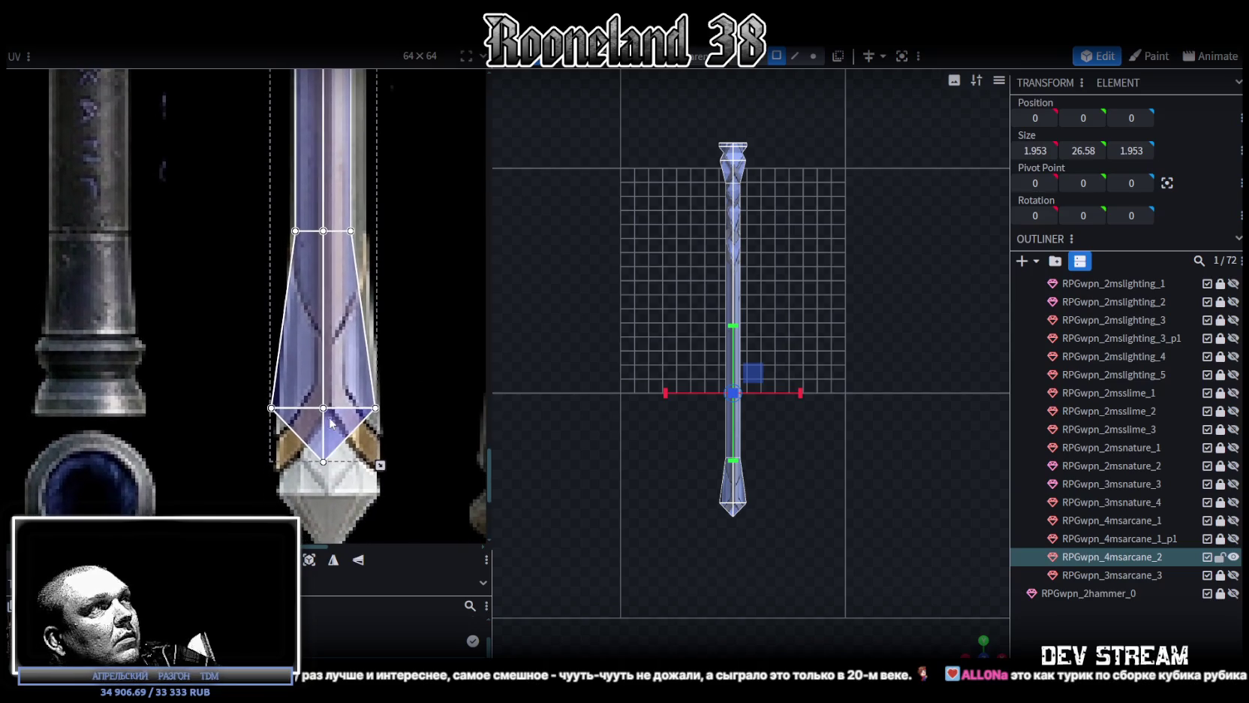
{"action": "left_click_drag", "start_coordinate": [381, 464], "coordinate": [400, 462]}
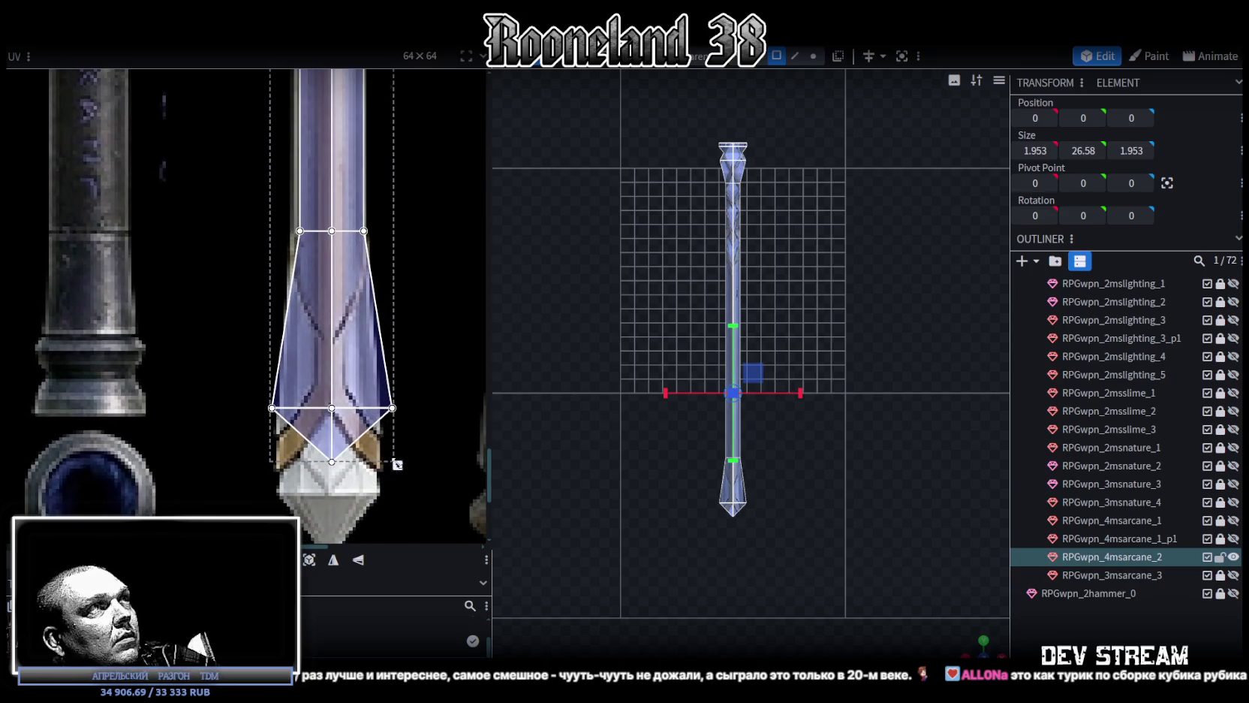
{"action": "left_click_drag", "start_coordinate": [361, 354], "coordinate": [339, 387]}
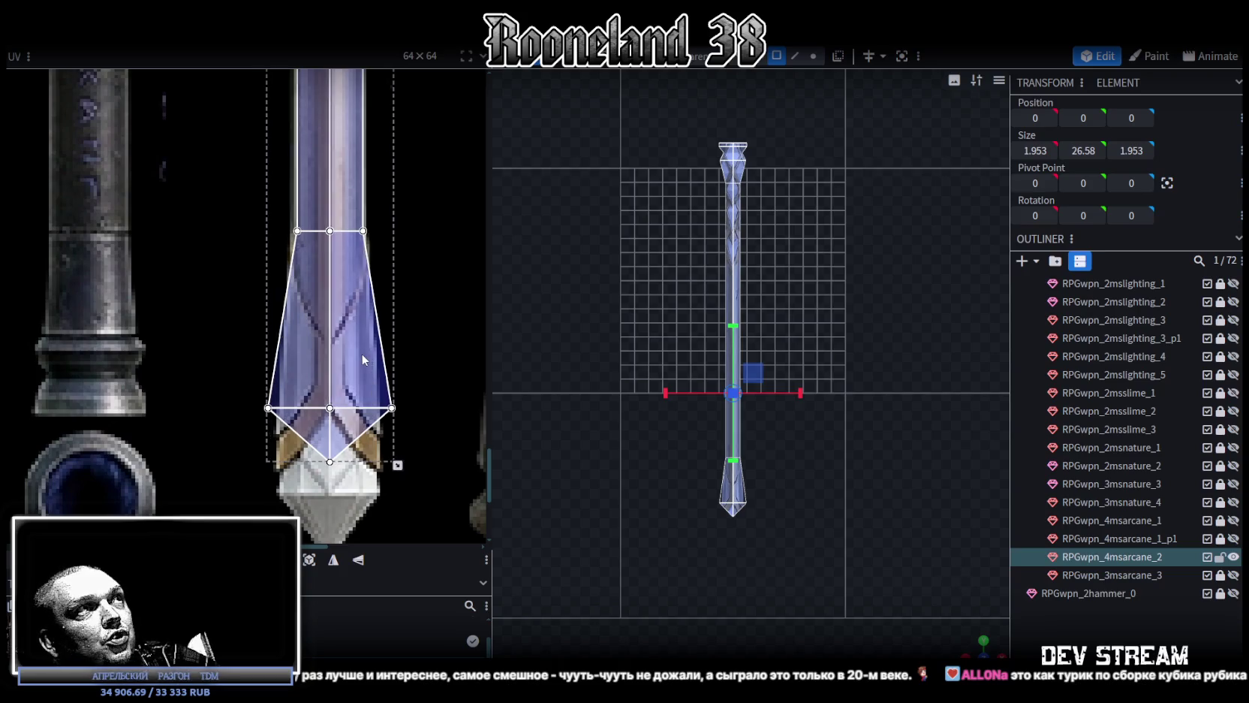
{"action": "left_click", "coordinate": [338, 443]}
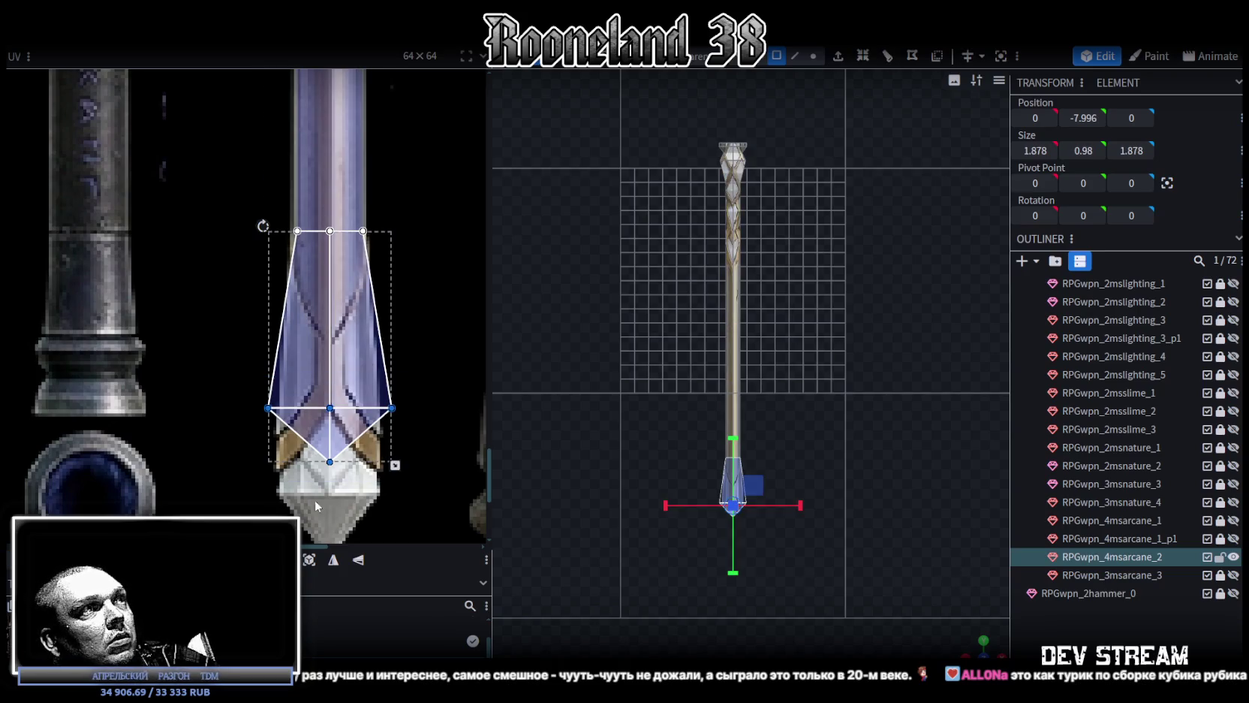
{"action": "left_click_drag", "start_coordinate": [331, 408], "coordinate": [330, 493]}
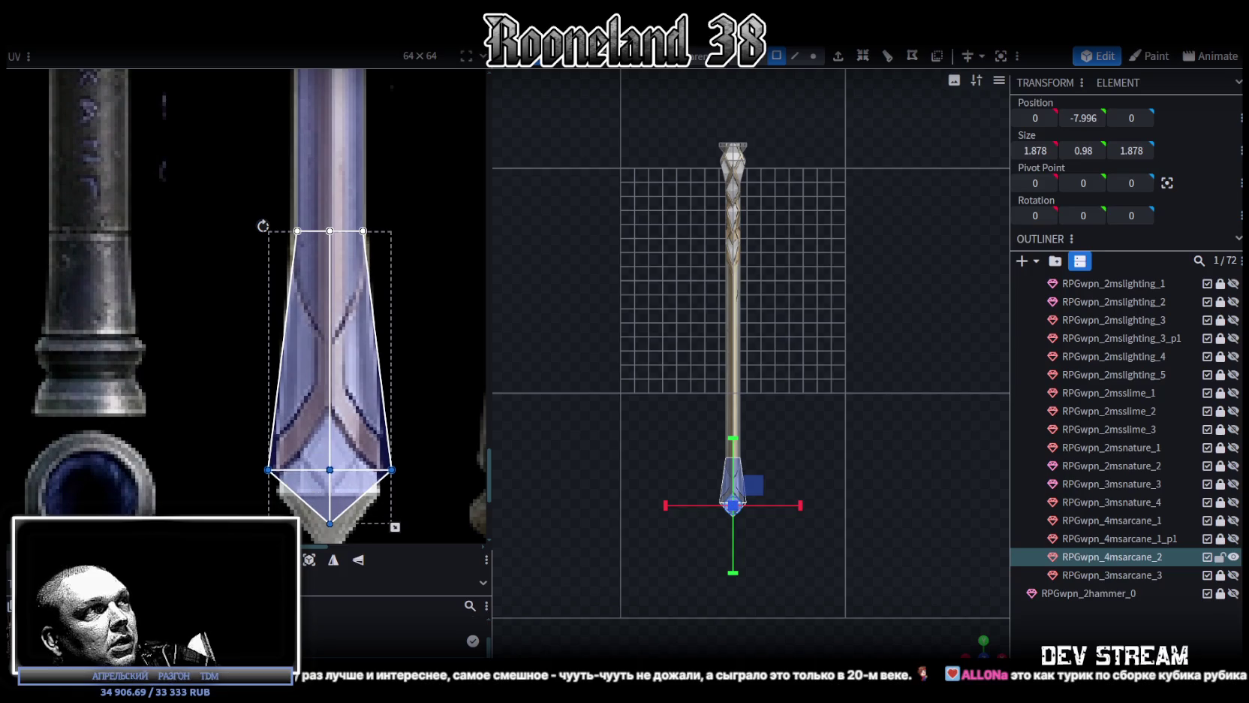
{"action": "scroll", "coordinate": [285, 458], "scroll_direction": "down", "scroll_amount": 3}
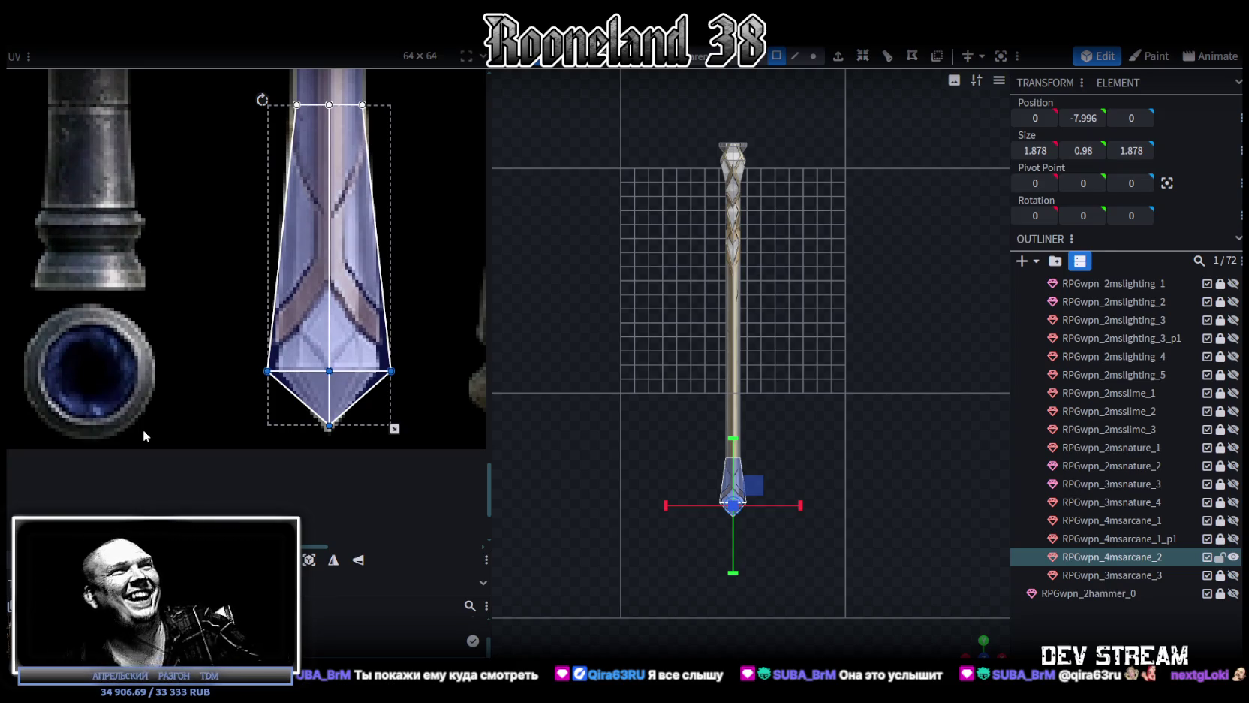
Raise the blade's middle UV row slightly and pull the tip's right UV corner inward
{"action": "scroll", "coordinate": [310, 299], "scroll_direction": "up", "scroll_amount": 3}
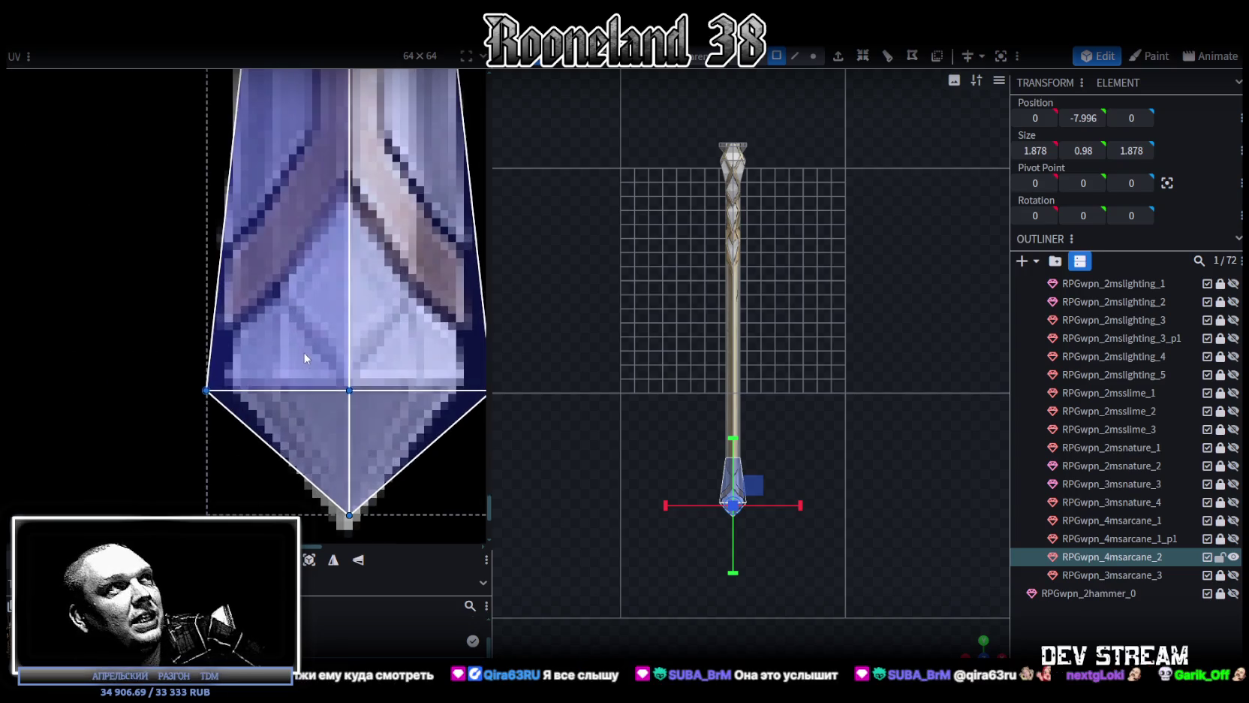
{"action": "left_click_drag", "start_coordinate": [139, 330], "coordinate": [251, 428]}
{"action": "scroll", "coordinate": [252, 417], "scroll_direction": "down", "scroll_amount": 3}
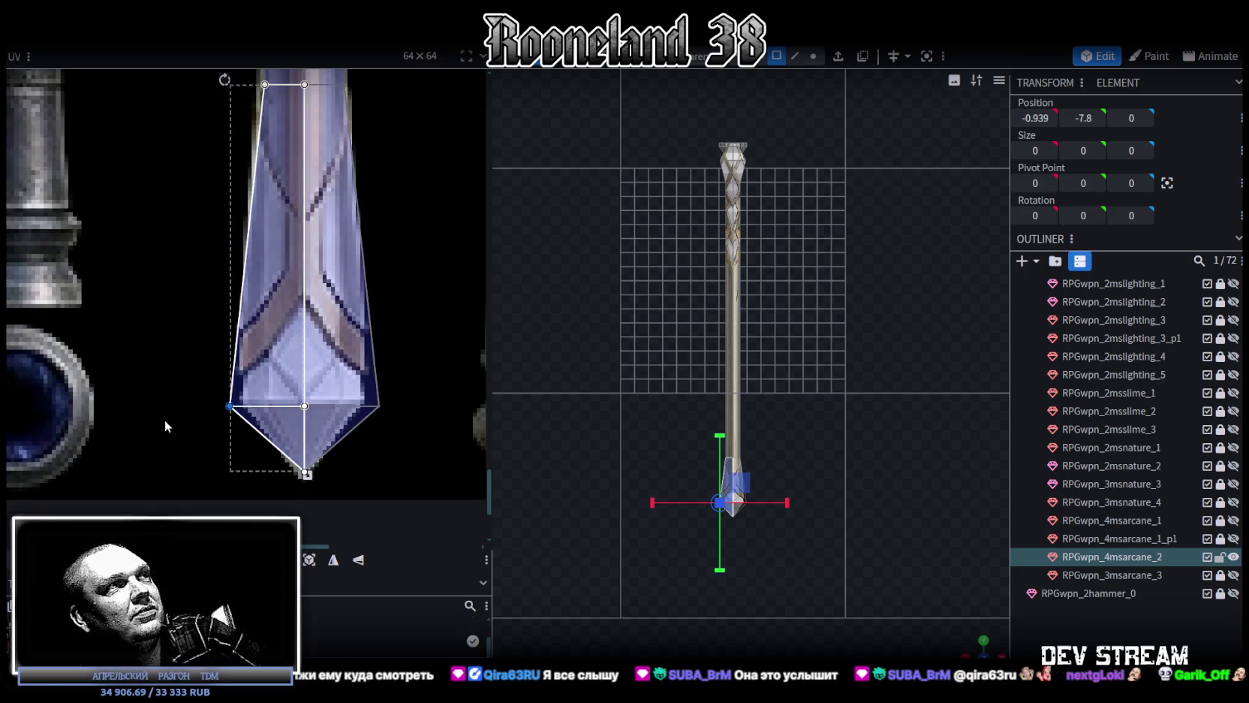
{"action": "left_click", "coordinate": [308, 432]}
{"action": "left_click_drag", "start_coordinate": [304, 409], "coordinate": [304, 405]}
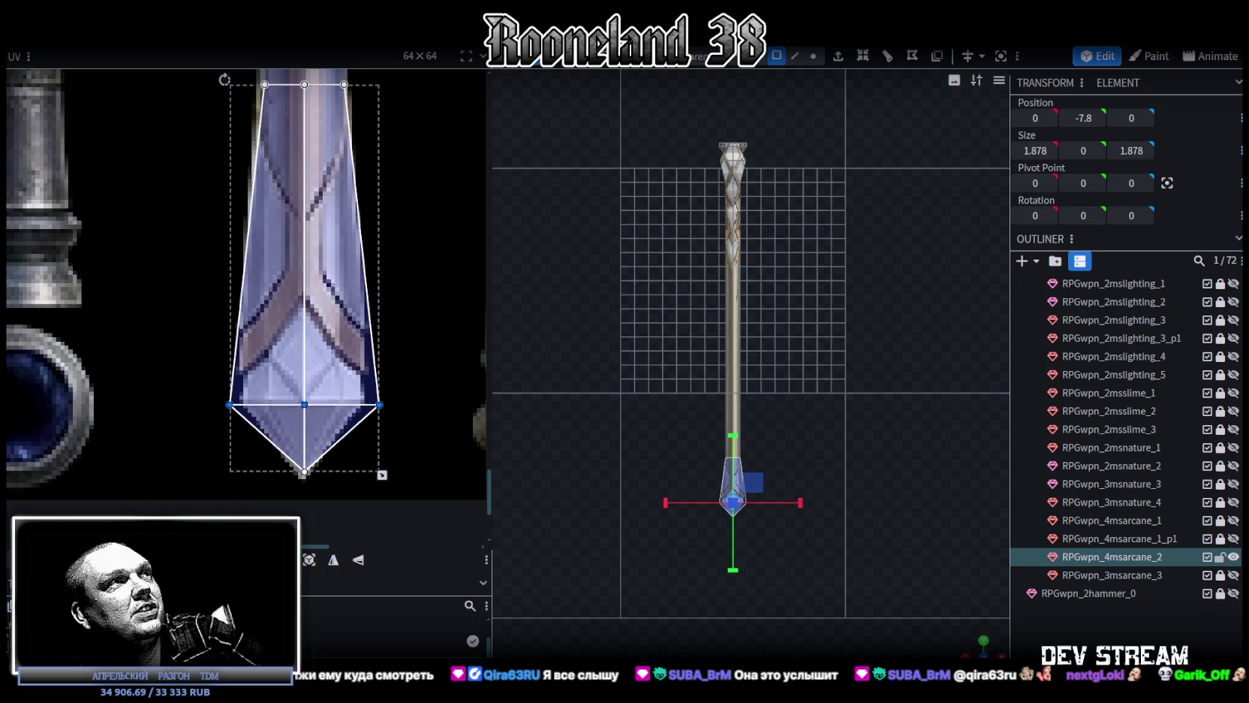
{"action": "mouse_move", "coordinate": [191, 354]}
{"action": "left_mouse_down"}
{"action": "mouse_move", "coordinate": [251, 421]}
{"action": "mouse_move", "coordinate": [242, 401]}
{"action": "left_mouse_up"}
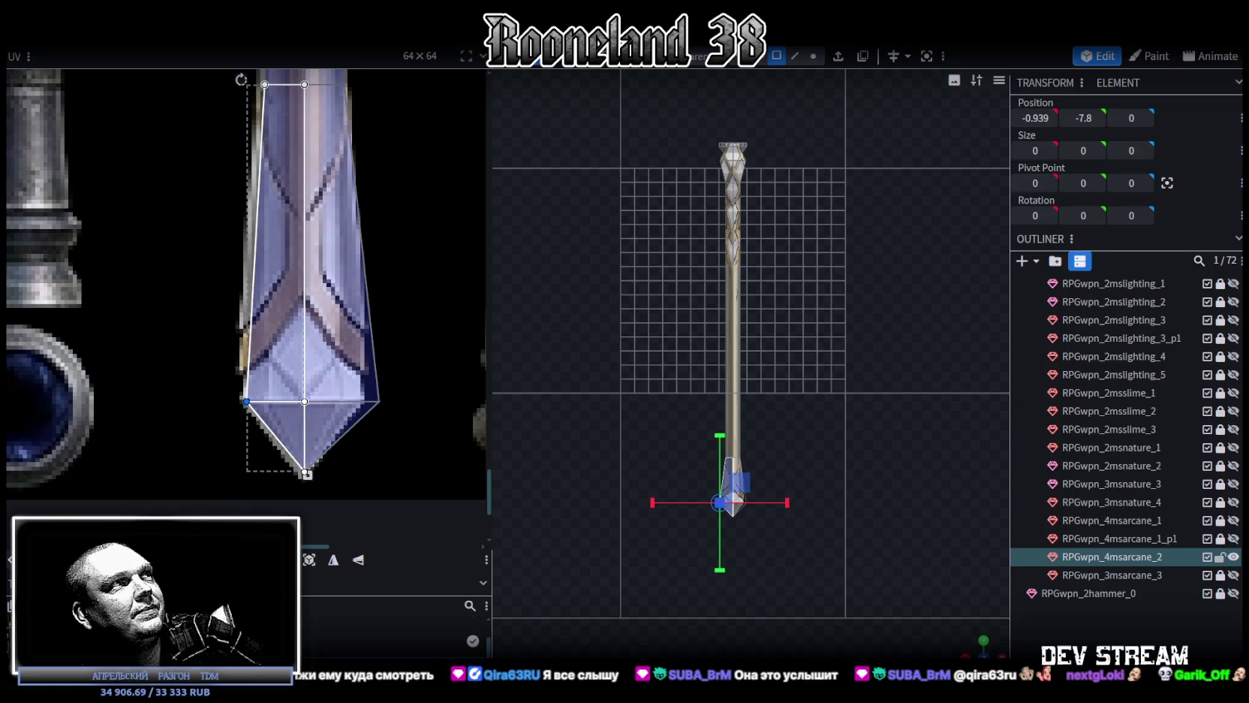
{"action": "left_click_drag", "start_coordinate": [432, 442], "coordinate": [345, 358]}
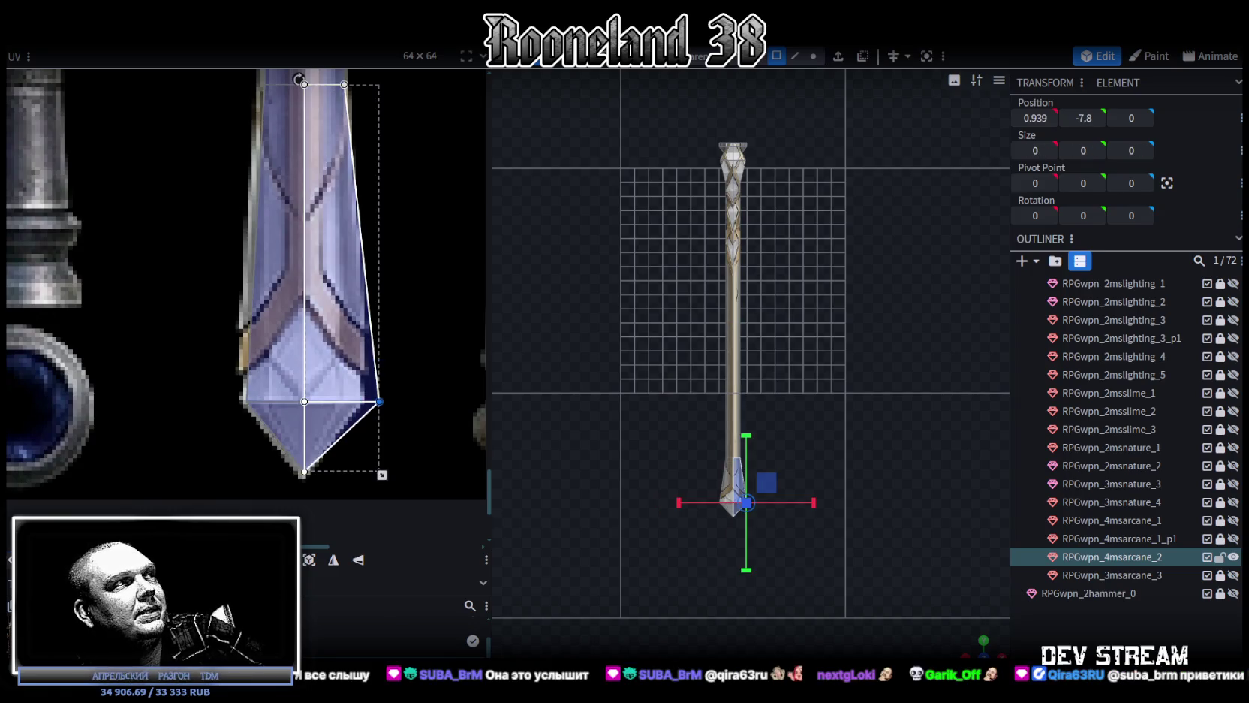
{"action": "left_click_drag", "start_coordinate": [379, 401], "coordinate": [359, 401]}
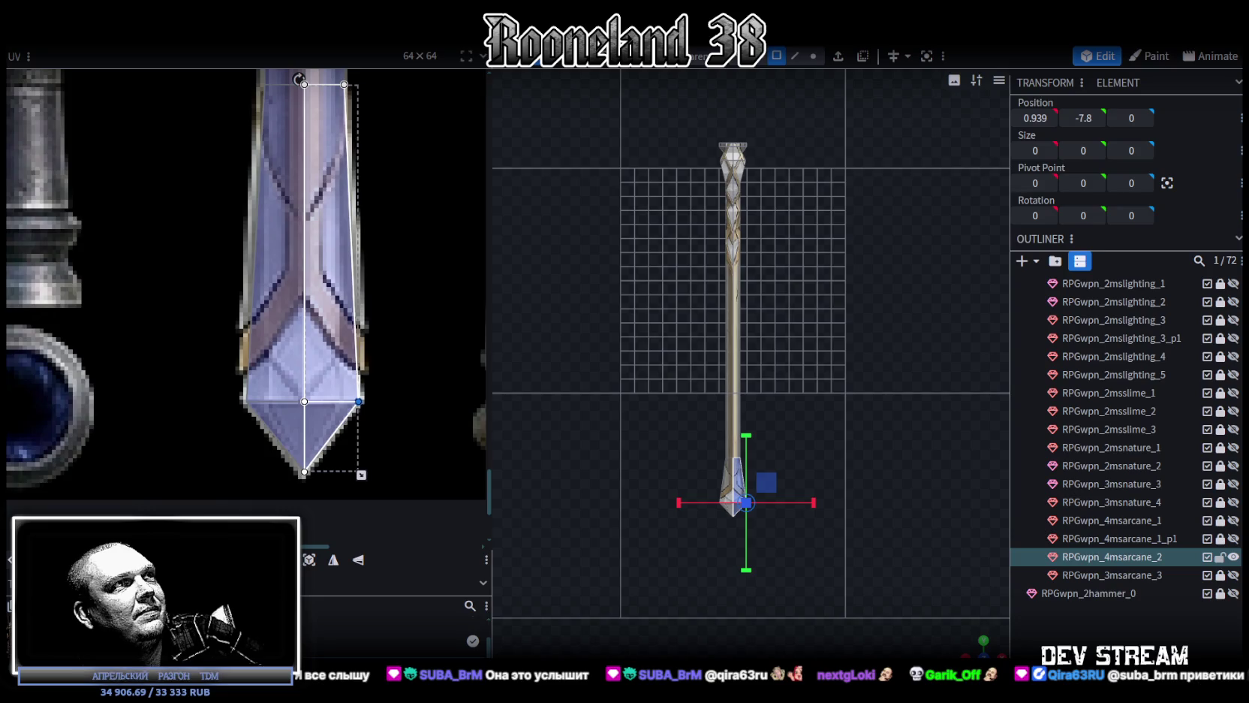
Zoom onto the bottom tip and box-select its vertices in vertex selection mode
{"action": "scroll", "coordinate": [304, 402], "scroll_direction": "down", "scroll_amount": 2}
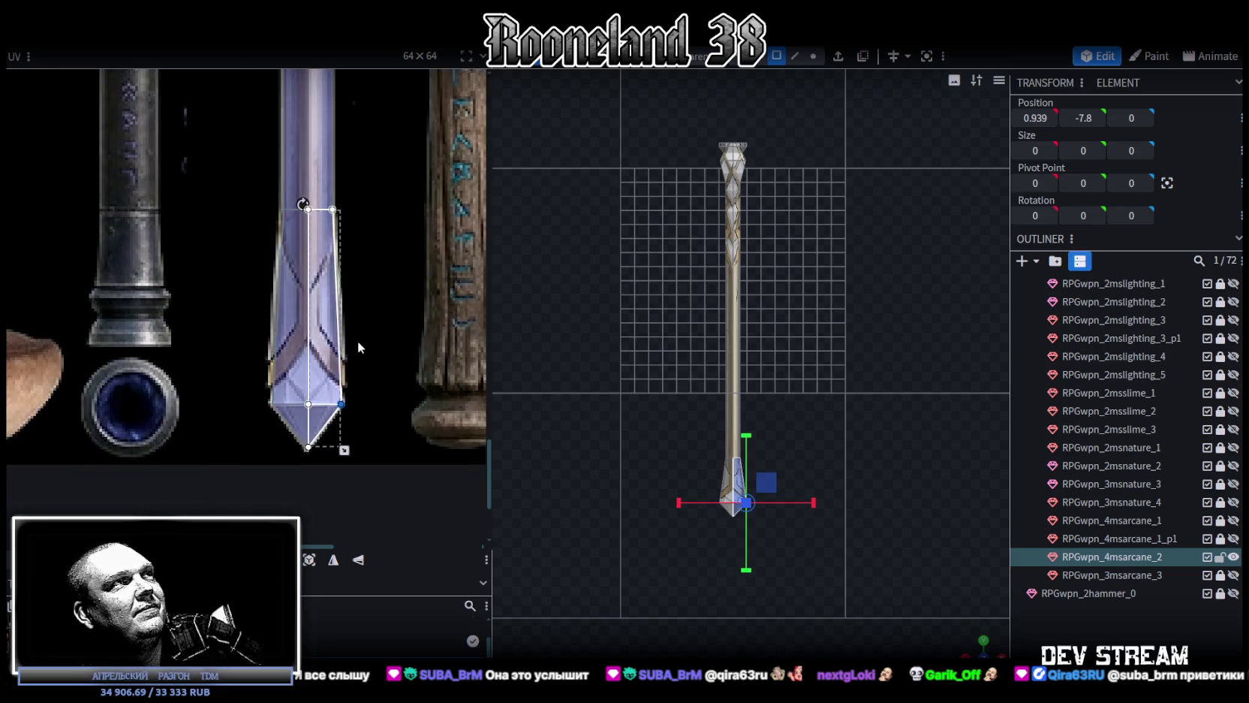
{"action": "scroll", "coordinate": [300, 339], "scroll_direction": "up", "scroll_amount": 2}
{"action": "scroll", "coordinate": [300, 339], "scroll_direction": "up", "scroll_amount": 2}
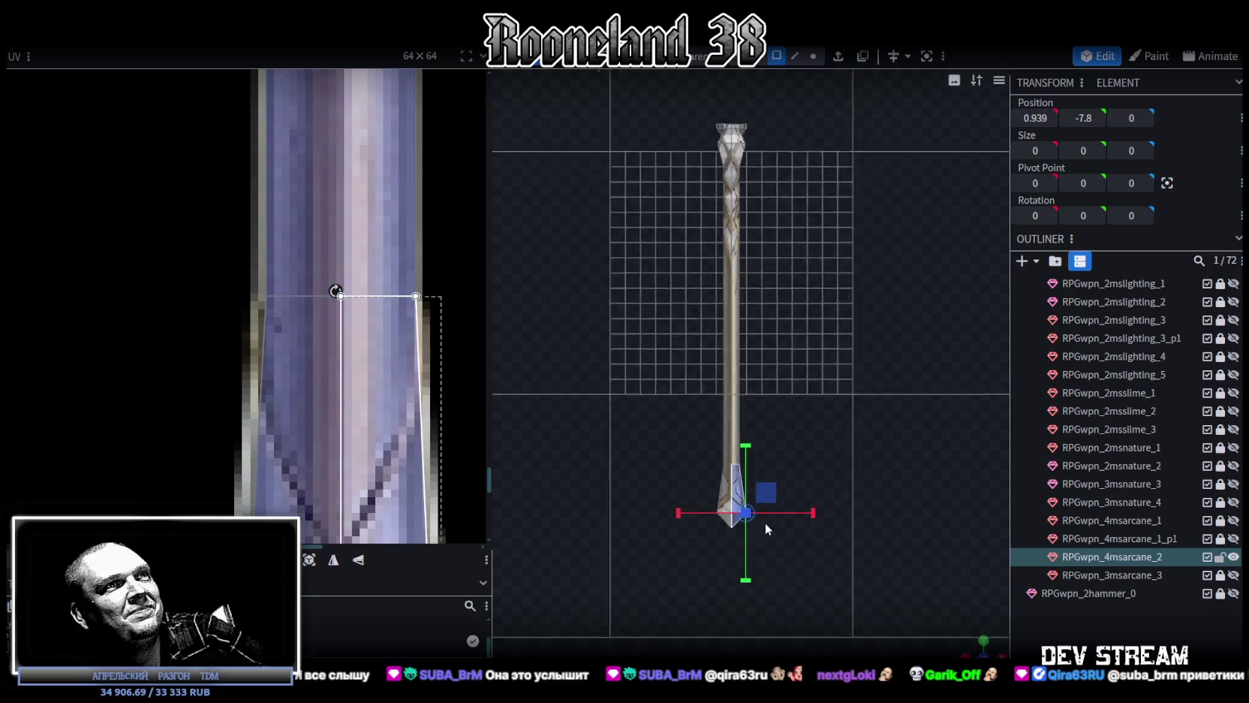
{"action": "scroll", "coordinate": [773, 525], "scroll_direction": "up", "scroll_amount": 3}
{"action": "right_click_drag", "start_coordinate": [784, 532], "coordinate": [805, 316]}
{"action": "scroll", "coordinate": [788, 430], "scroll_direction": "up", "scroll_amount": 2}
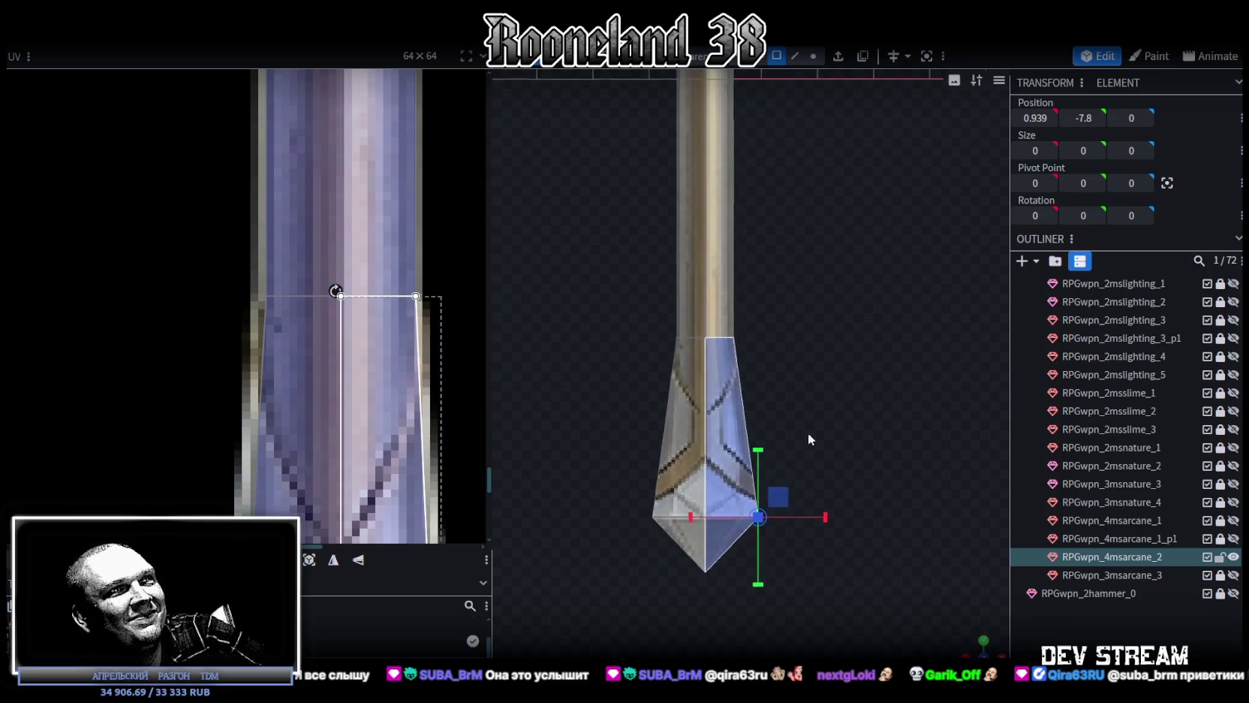
{"action": "scroll", "coordinate": [808, 432], "scroll_direction": "up", "scroll_amount": 1}
{"action": "left_click", "coordinate": [817, 57]}
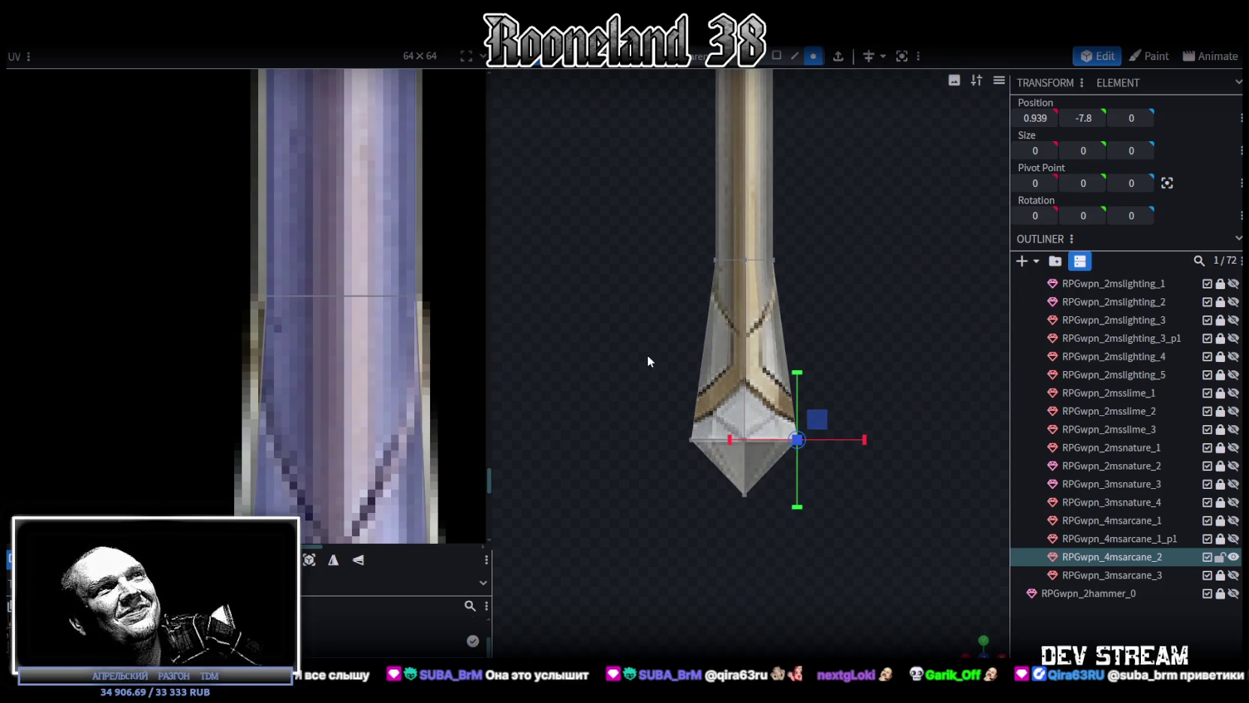
{"action": "left_click_drag", "start_coordinate": [595, 380], "coordinate": [865, 465]}
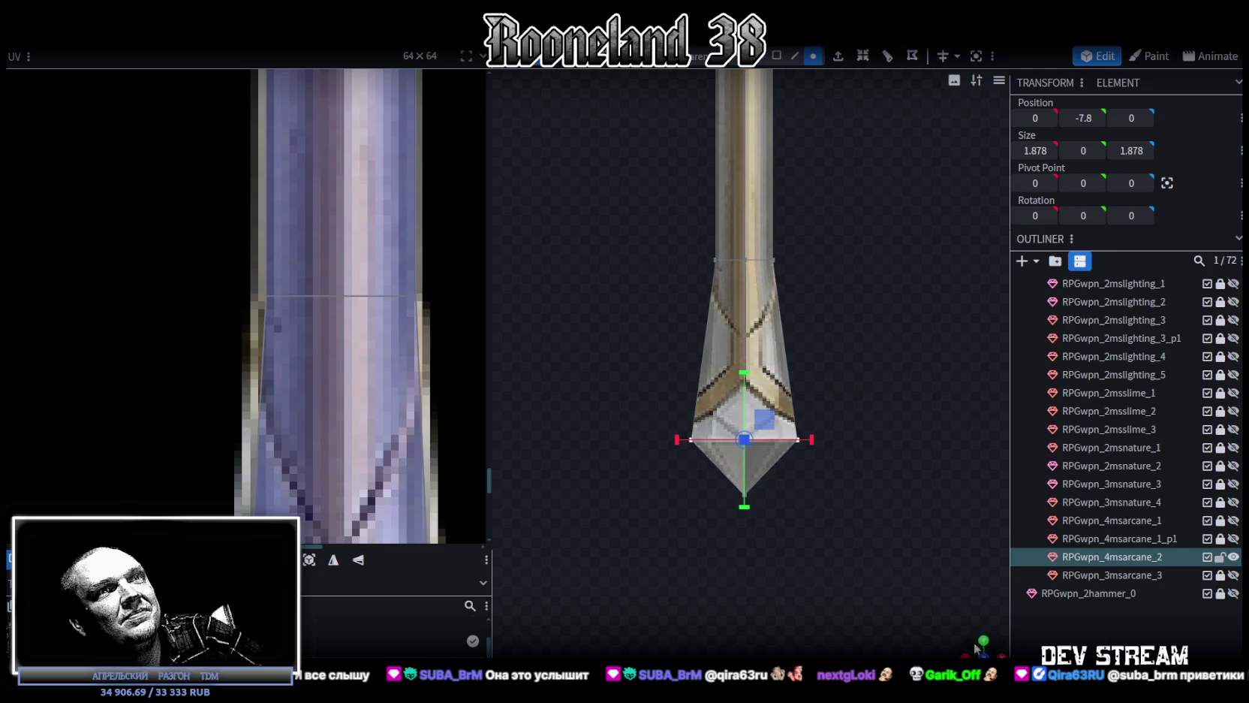
{"action": "mouse_move", "coordinate": [975, 647]}
{"action": "middle_mouse_down"}
{"action": "mouse_move", "coordinate": [932, 534]}
{"action": "mouse_move", "coordinate": [796, 433]}
{"action": "mouse_move", "coordinate": [910, 432]}
{"action": "mouse_move", "coordinate": [875, 455]}
{"action": "mouse_move", "coordinate": [855, 295]}
{"action": "middle_mouse_up"}
{"action": "scroll", "coordinate": [380, 333], "scroll_direction": "down", "scroll_amount": 3}
Select the thin top piece of the staff and raise it by 2 units
{"action": "scroll", "coordinate": [413, 365], "scroll_direction": "down", "scroll_amount": 2}
{"action": "scroll", "coordinate": [369, 368], "scroll_direction": "up", "scroll_amount": 2}
{"action": "scroll", "coordinate": [368, 366], "scroll_direction": "up", "scroll_amount": 2}
{"action": "mouse_move", "coordinate": [601, 280]}
{"action": "middle_mouse_down"}
{"action": "mouse_move", "coordinate": [781, 246]}
{"action": "mouse_move", "coordinate": [767, 484]}
{"action": "mouse_move", "coordinate": [872, 447]}
{"action": "mouse_move", "coordinate": [789, 593]}
{"action": "mouse_move", "coordinate": [835, 434]}
{"action": "mouse_move", "coordinate": [814, 494]}
{"action": "middle_mouse_up"}
{"action": "mouse_move", "coordinate": [811, 353]}
{"action": "middle_mouse_down"}
{"action": "mouse_move", "coordinate": [815, 340]}
{"action": "mouse_move", "coordinate": [843, 443]}
{"action": "mouse_move", "coordinate": [815, 637]}
{"action": "mouse_move", "coordinate": [792, 481]}
{"action": "mouse_move", "coordinate": [758, 492]}
{"action": "mouse_move", "coordinate": [660, 253]}
{"action": "middle_mouse_up"}
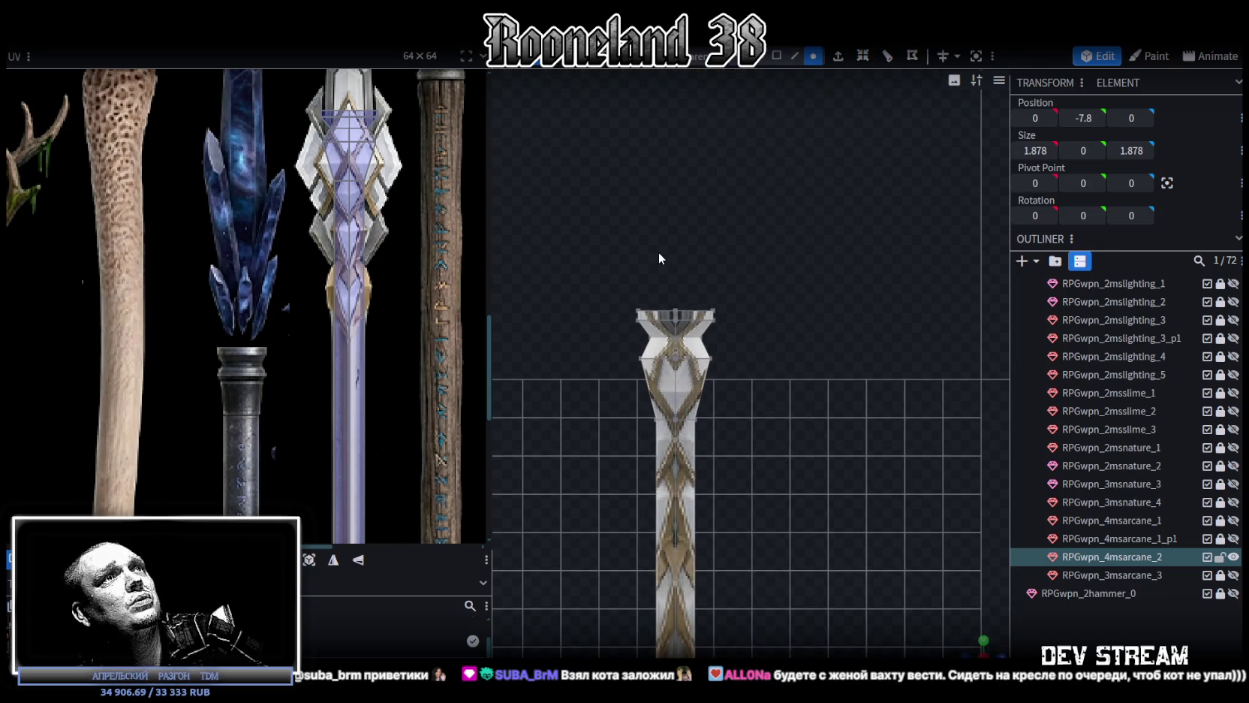
{"action": "mouse_move", "coordinate": [622, 298]}
{"action": "middle_mouse_down"}
{"action": "mouse_move", "coordinate": [437, 224]}
{"action": "mouse_move", "coordinate": [691, 298]}
{"action": "mouse_move", "coordinate": [607, 312]}
{"action": "middle_mouse_up"}
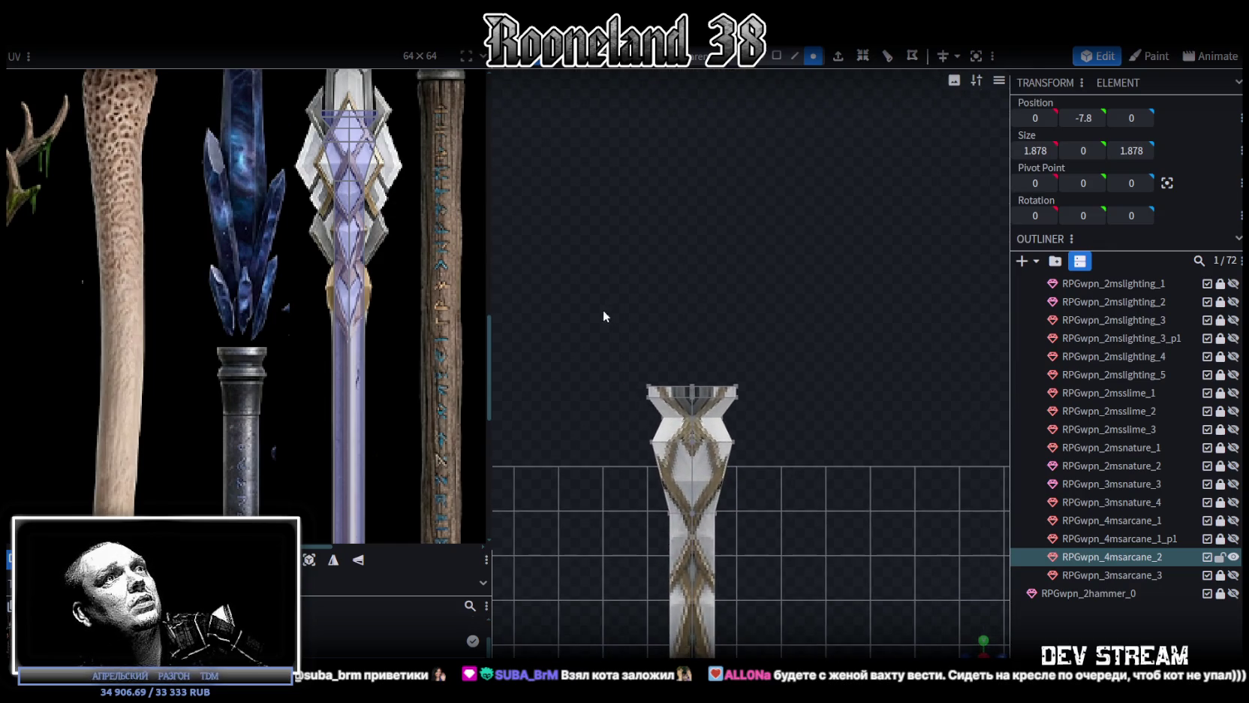
{"action": "left_click_drag", "start_coordinate": [592, 321], "coordinate": [796, 414]}
{"action": "right_click_drag", "start_coordinate": [743, 323], "coordinate": [744, 392]}
{"action": "left_click_drag", "start_coordinate": [709, 407], "coordinate": [709, 324]}
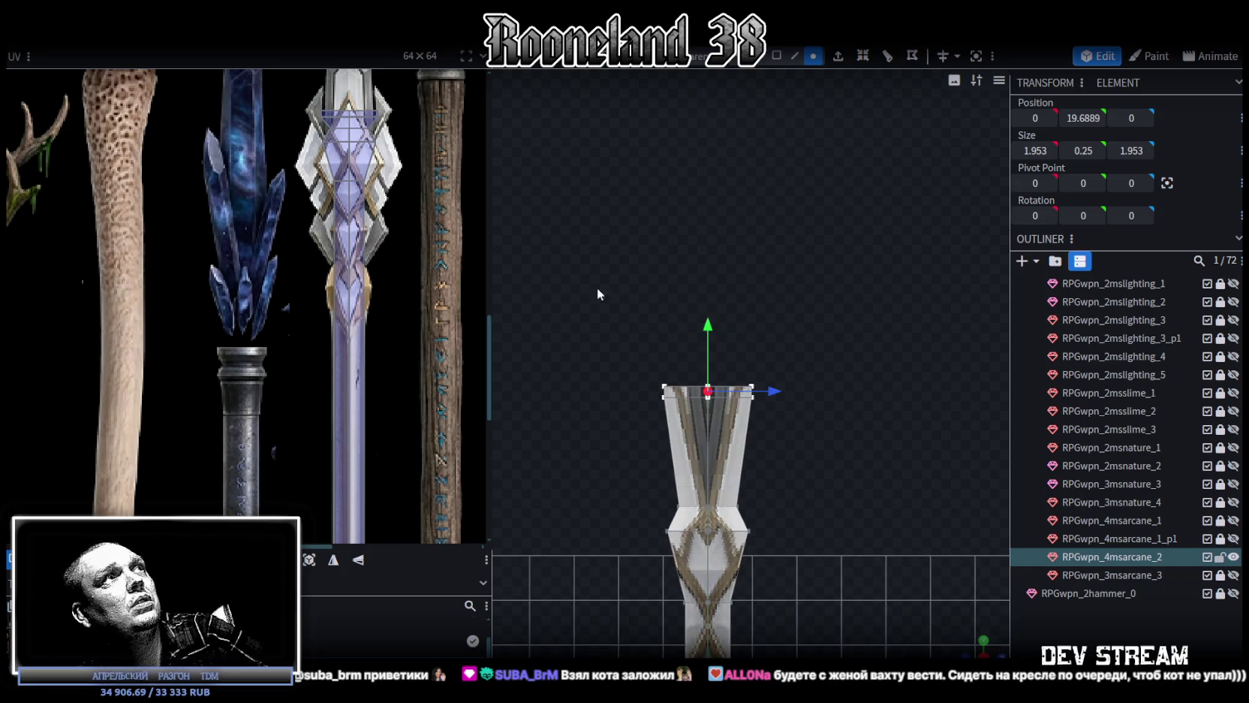
Scale the top piece's width and depth down from 1.953 to 1.353
{"action": "scroll", "coordinate": [401, 275], "scroll_direction": "down", "scroll_amount": 2}
{"action": "scroll", "coordinate": [464, 316], "scroll_direction": "up", "scroll_amount": 2}
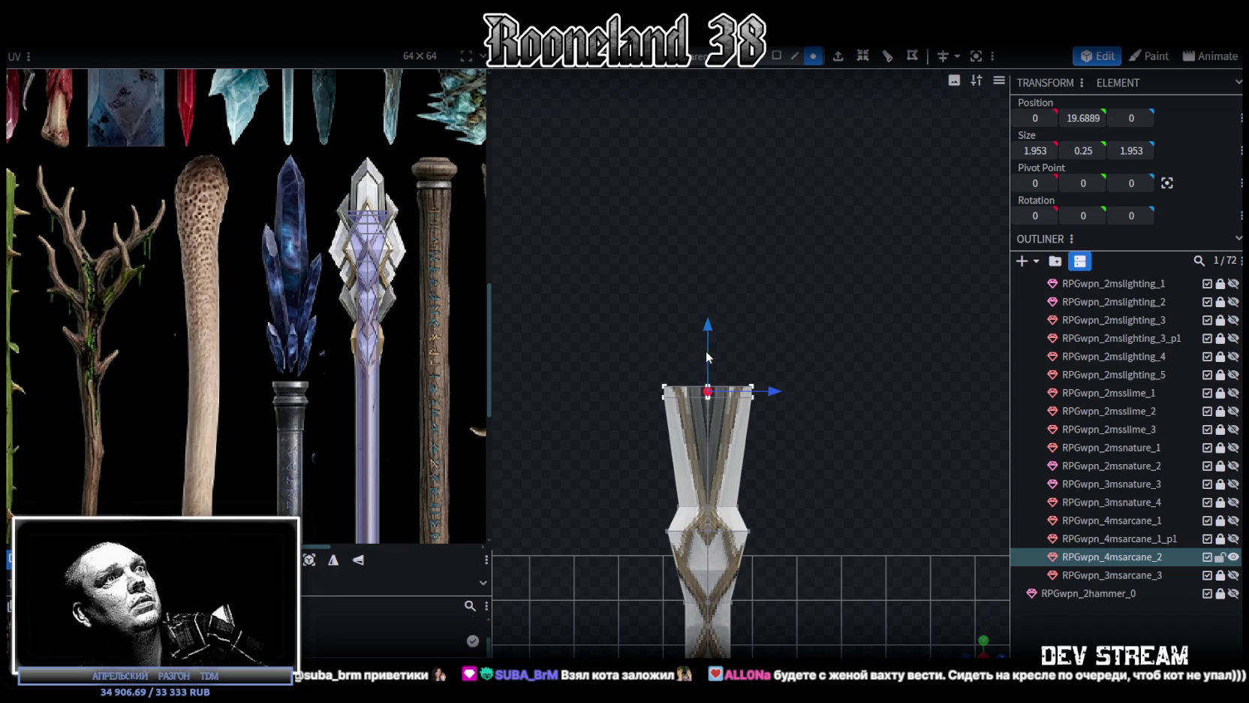
{"action": "mouse_move", "coordinate": [972, 649]}
{"action": "left_mouse_down"}
{"action": "mouse_move", "coordinate": [897, 468]}
{"action": "mouse_move", "coordinate": [817, 443]}
{"action": "left_mouse_up"}
{"action": "left_click_drag", "start_coordinate": [737, 394], "coordinate": [714, 403]}
{"action": "mouse_move", "coordinate": [840, 459]}
{"action": "left_mouse_down"}
{"action": "mouse_move", "coordinate": [949, 357]}
{"action": "mouse_move", "coordinate": [889, 457]}
{"action": "mouse_move", "coordinate": [765, 404]}
{"action": "mouse_move", "coordinate": [705, 409]}
{"action": "left_mouse_up"}
{"action": "key", "text": "KP_1"}
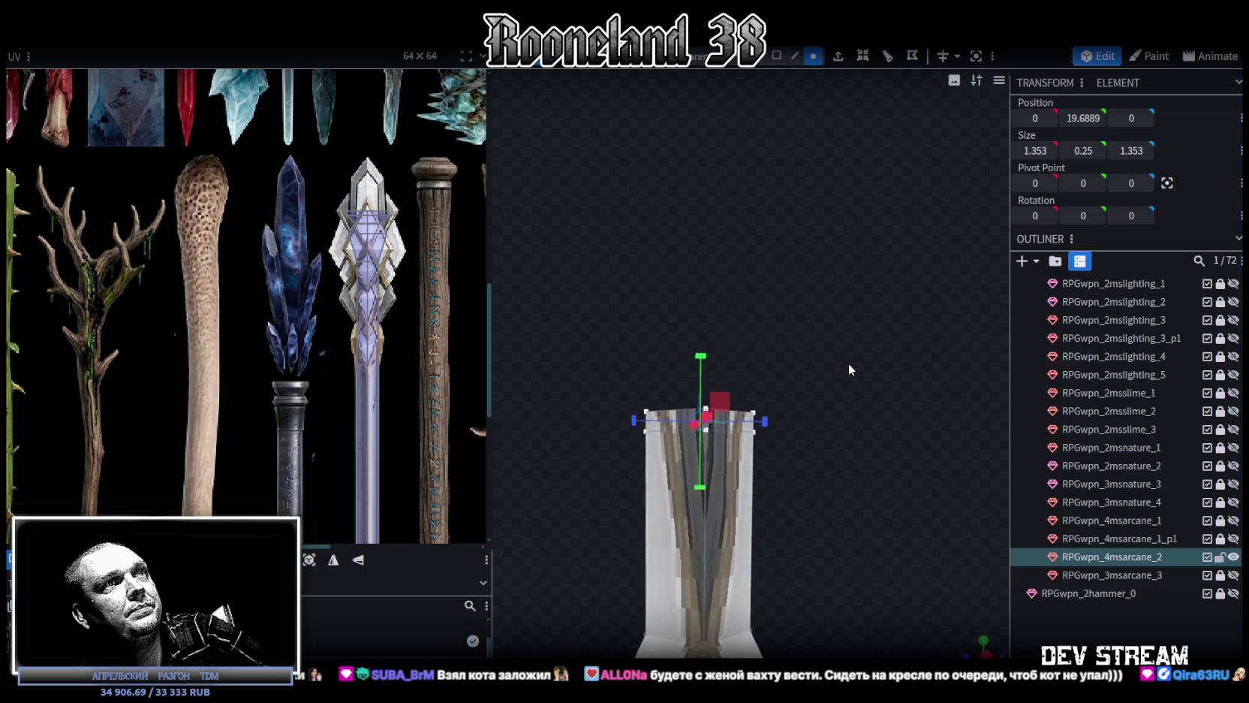
Box-select the top-face vertices, scale them to 0 on X and merge the overlapping vertices
{"action": "scroll", "coordinate": [826, 376], "scroll_direction": "up", "scroll_amount": 3}
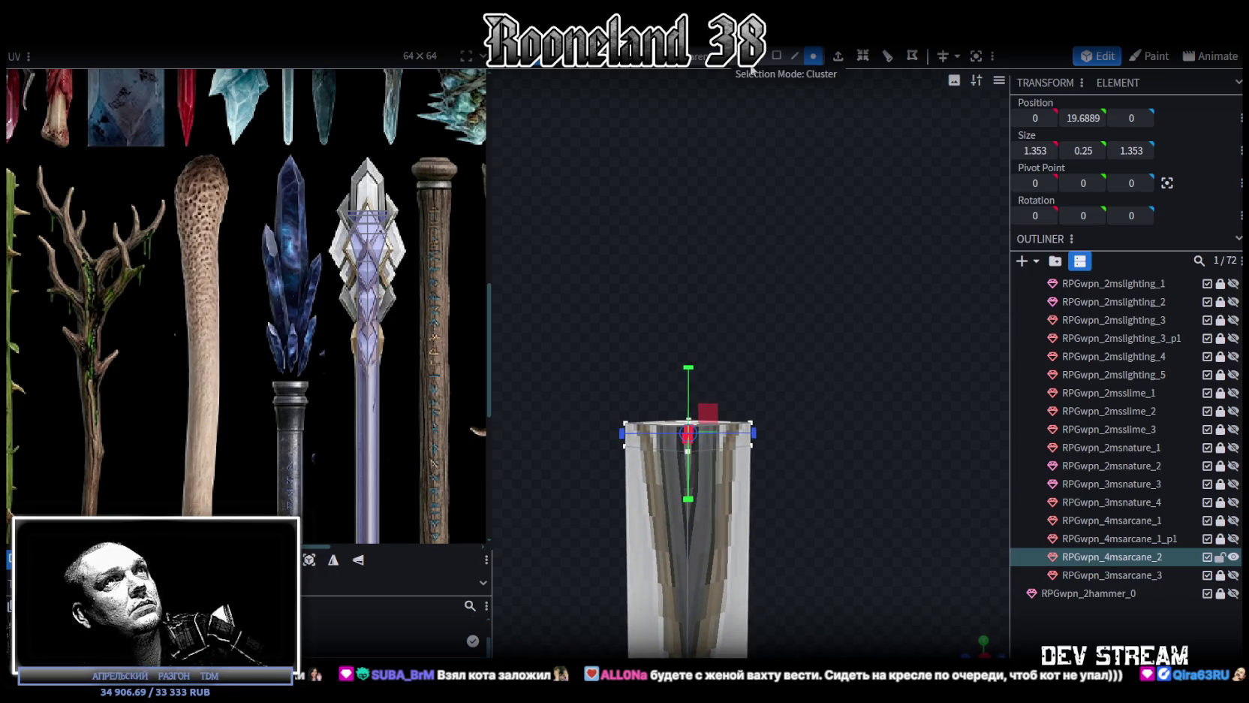
{"action": "scroll", "coordinate": [743, 264], "scroll_direction": "up", "scroll_amount": 2}
{"action": "mouse_move", "coordinate": [753, 331]}
{"action": "left_mouse_down"}
{"action": "mouse_move", "coordinate": [807, 305]}
{"action": "mouse_move", "coordinate": [773, 344]}
{"action": "mouse_move", "coordinate": [605, 318]}
{"action": "mouse_move", "coordinate": [618, 354]}
{"action": "mouse_move", "coordinate": [800, 313]}
{"action": "mouse_move", "coordinate": [644, 309]}
{"action": "mouse_move", "coordinate": [874, 429]}
{"action": "left_mouse_up"}
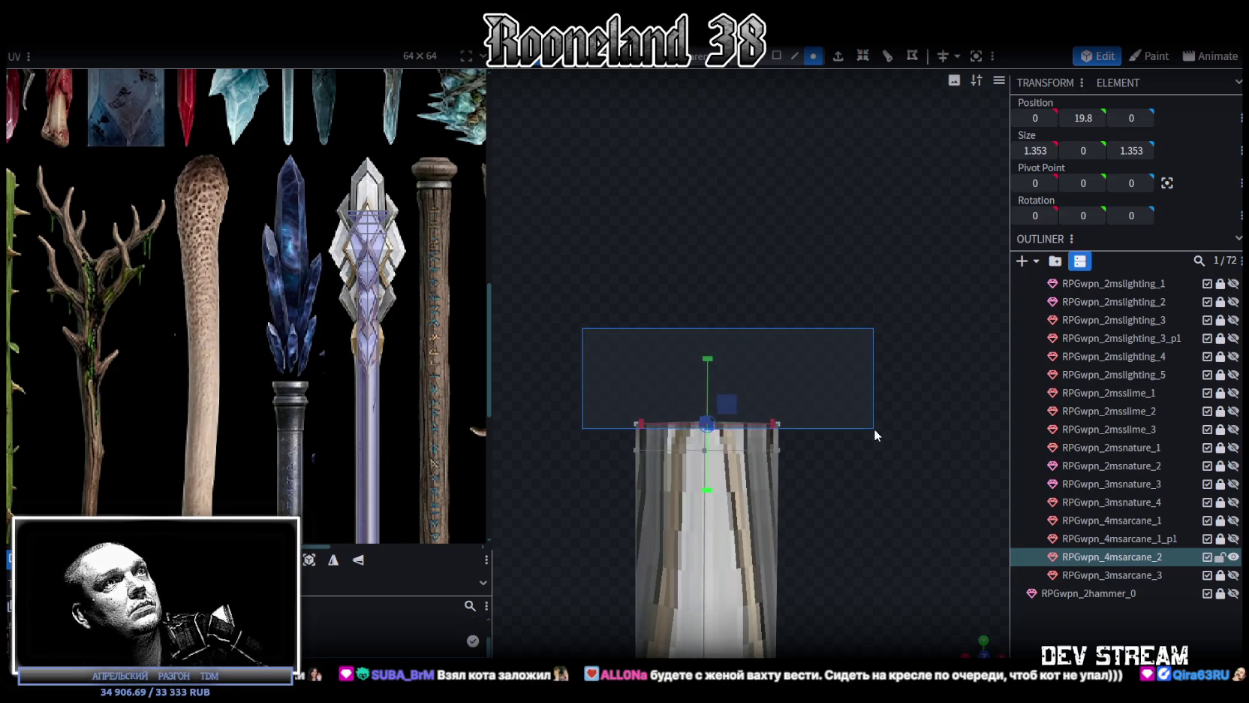
{"action": "left_click_drag", "start_coordinate": [787, 318], "coordinate": [808, 376]}
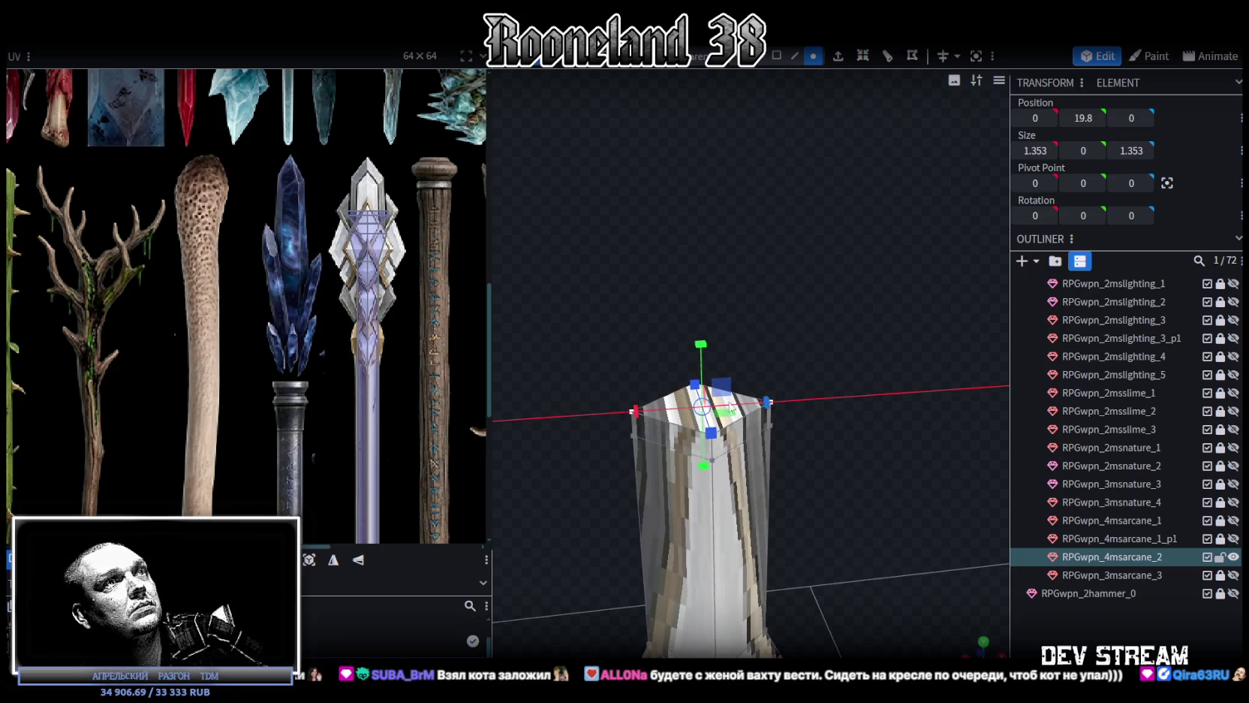
{"action": "left_click_drag", "start_coordinate": [730, 406], "coordinate": [514, 416]}
{"action": "left_click", "coordinate": [653, 162]}
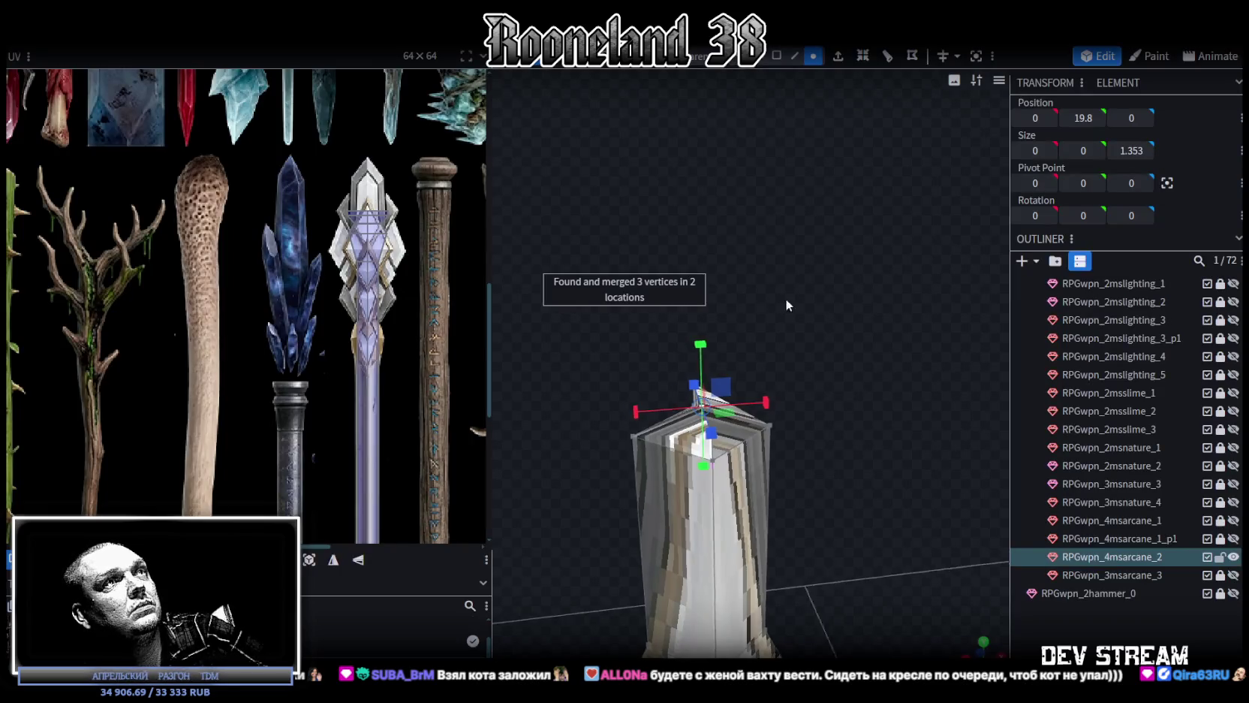
Orbit around the collapsed top and pick individual vertices to inspect the ridge
{"action": "mouse_move", "coordinate": [785, 297]}
{"action": "left_mouse_down"}
{"action": "mouse_move", "coordinate": [958, 279]}
{"action": "mouse_move", "coordinate": [958, 260]}
{"action": "left_mouse_up"}
{"action": "scroll", "coordinate": [842, 299], "scroll_direction": "up", "scroll_amount": 3}
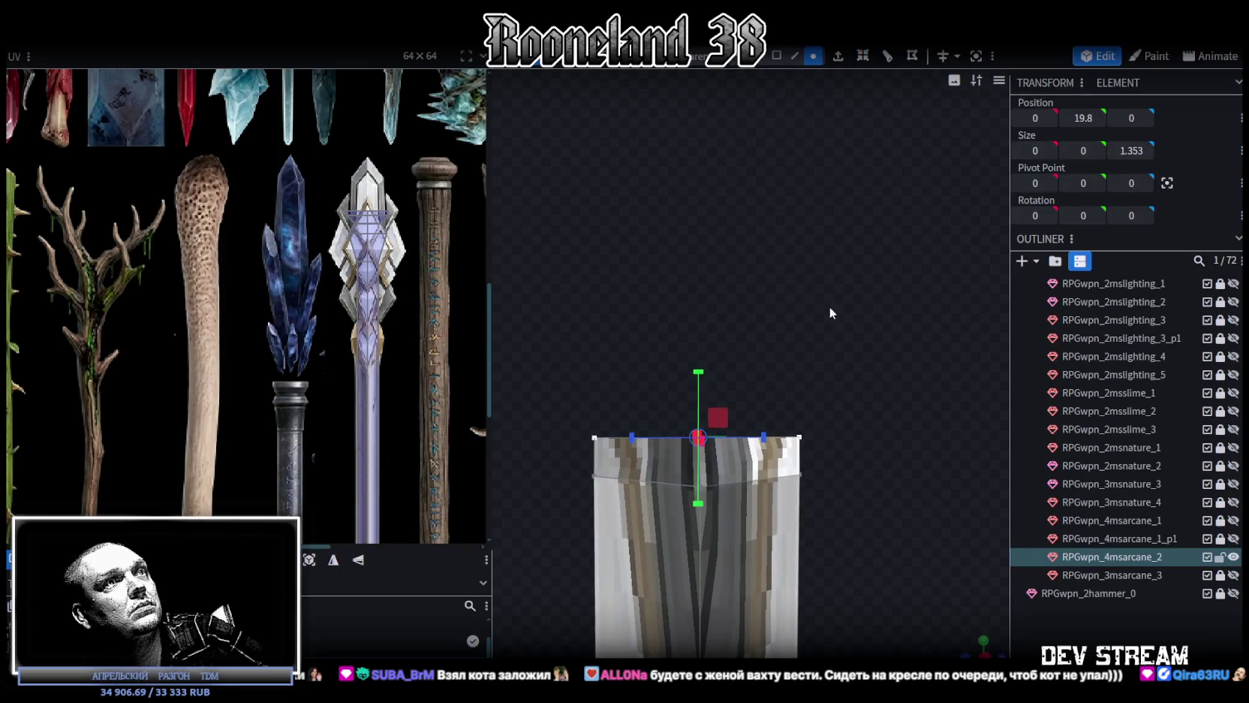
{"action": "right_click_drag", "start_coordinate": [842, 299], "coordinate": [795, 281]}
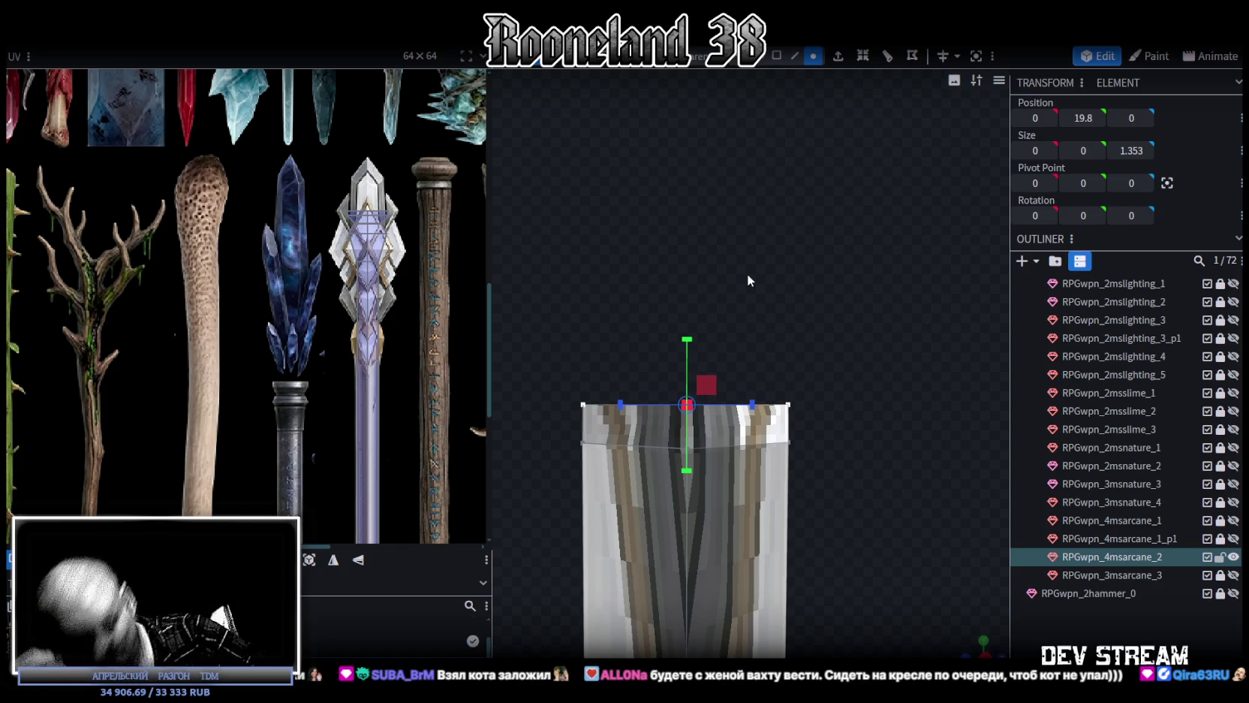
{"action": "scroll", "coordinate": [785, 267], "scroll_direction": "up", "scroll_amount": 1}
{"action": "mouse_move", "coordinate": [785, 267]}
{"action": "left_mouse_down"}
{"action": "mouse_move", "coordinate": [795, 315]}
{"action": "mouse_move", "coordinate": [794, 295]}
{"action": "mouse_move", "coordinate": [855, 315]}
{"action": "mouse_move", "coordinate": [861, 272]}
{"action": "mouse_move", "coordinate": [831, 315]}
{"action": "mouse_move", "coordinate": [667, 402]}
{"action": "left_mouse_up"}
{"action": "left_click", "coordinate": [687, 392]}
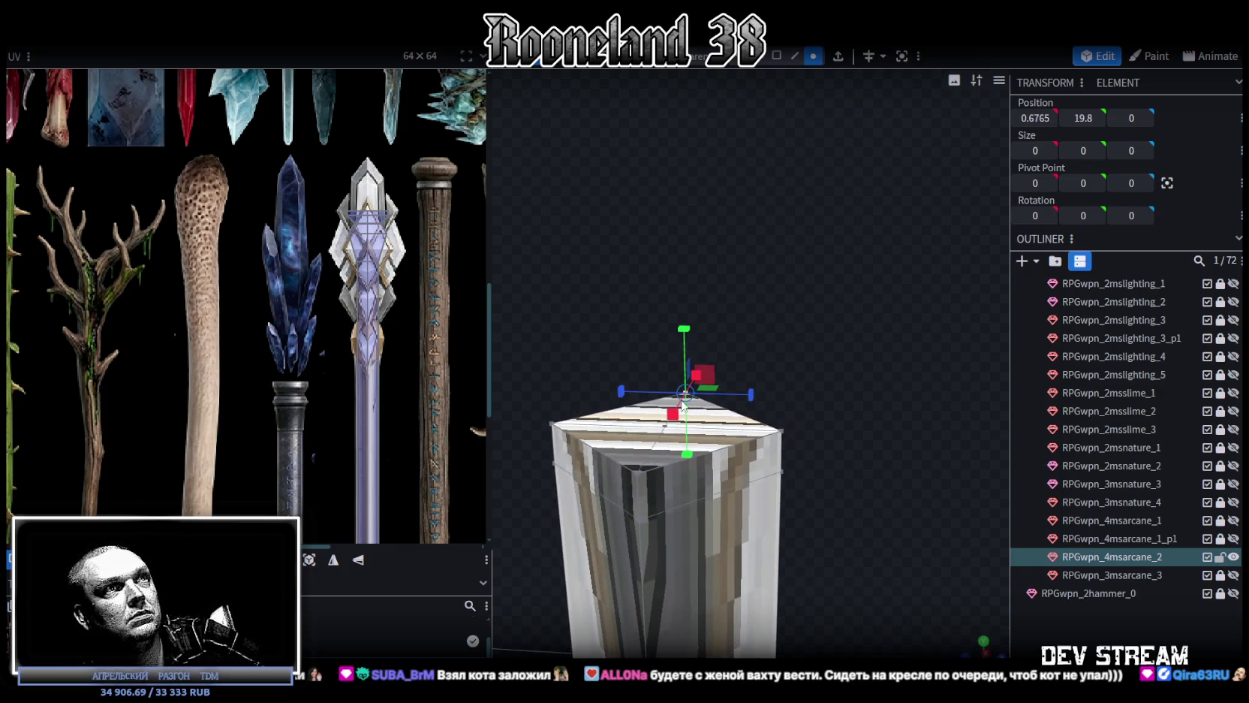
{"action": "left_click", "coordinate": [640, 481]}
{"action": "mouse_move", "coordinate": [849, 366]}
{"action": "left_mouse_down"}
{"action": "mouse_move", "coordinate": [864, 355]}
{"action": "mouse_move", "coordinate": [860, 373]}
{"action": "left_mouse_up"}
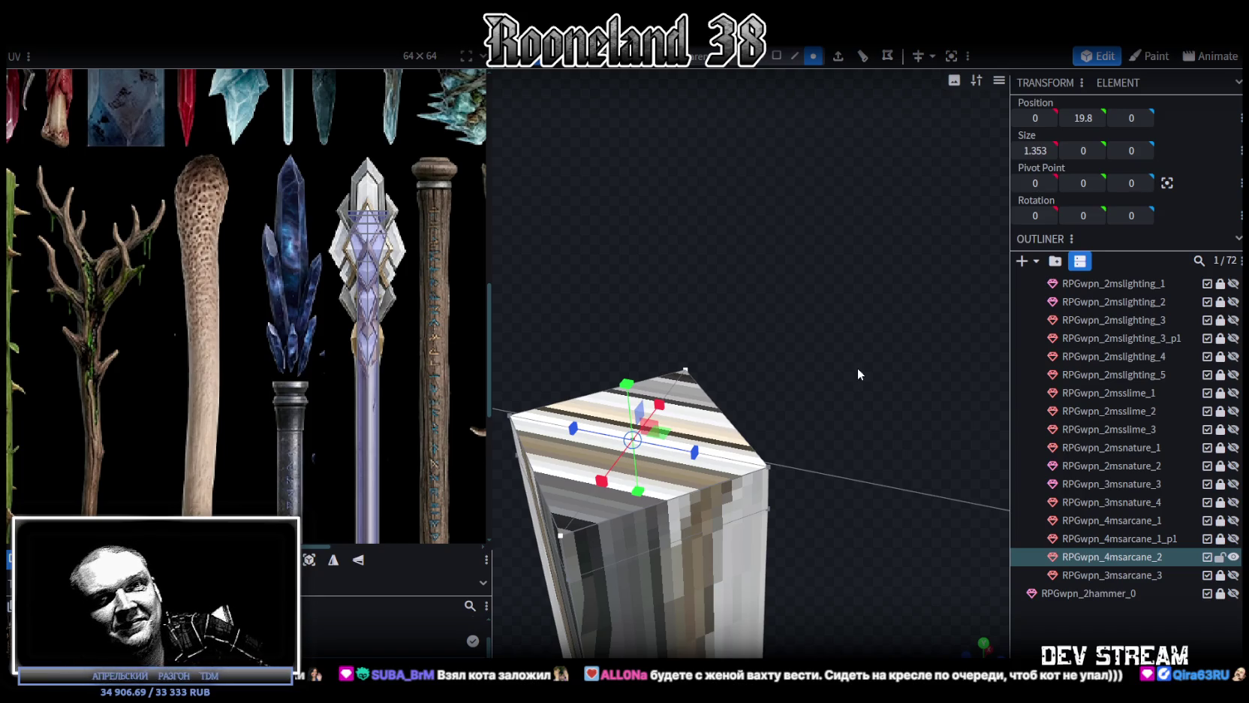
{"action": "mouse_move", "coordinate": [849, 370]}
{"action": "left_mouse_down"}
{"action": "mouse_move", "coordinate": [847, 412]}
{"action": "mouse_move", "coordinate": [883, 363]}
{"action": "mouse_move", "coordinate": [784, 282]}
{"action": "mouse_move", "coordinate": [836, 340]}
{"action": "mouse_move", "coordinate": [828, 281]}
{"action": "mouse_move", "coordinate": [839, 285]}
{"action": "left_mouse_up"}
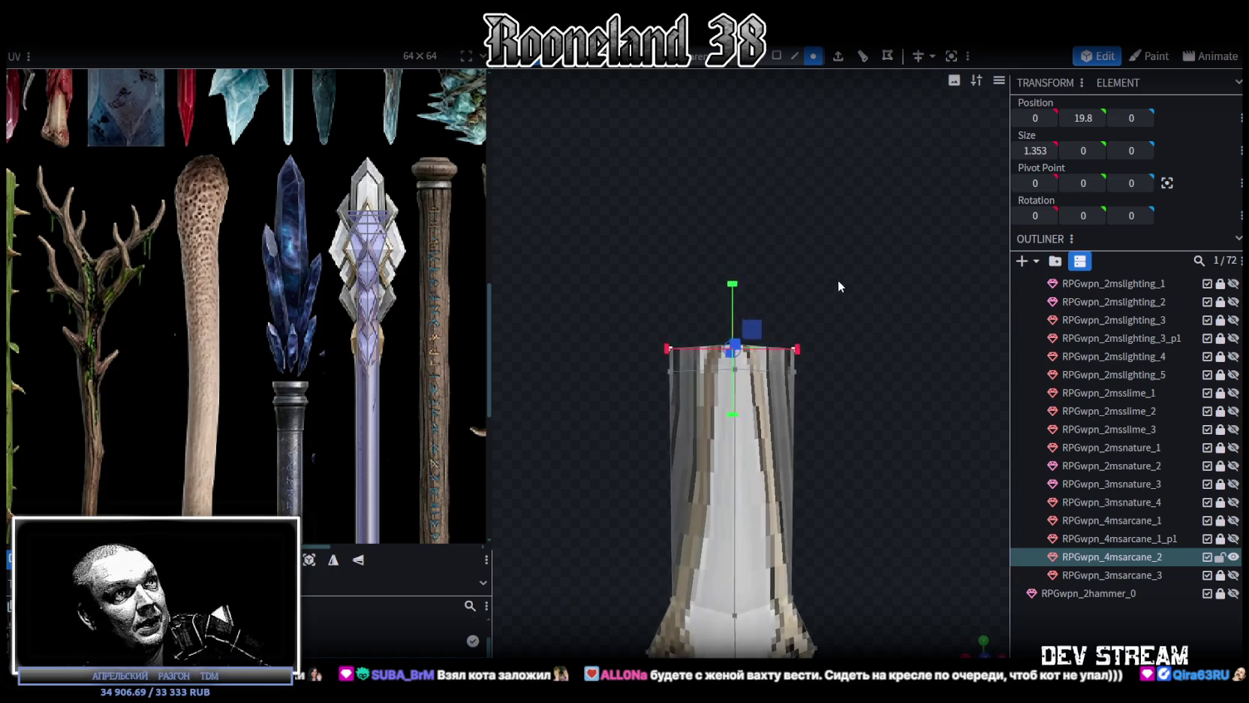
Narrow the crystal block's width to 1.153
{"action": "left_click", "coordinate": [778, 58]}
{"action": "mouse_move", "coordinate": [888, 434]}
{"action": "left_mouse_down"}
{"action": "mouse_move", "coordinate": [900, 467]}
{"action": "mouse_move", "coordinate": [885, 442]}
{"action": "left_mouse_up"}
{"action": "left_click_drag", "start_coordinate": [796, 417], "coordinate": [783, 418]}
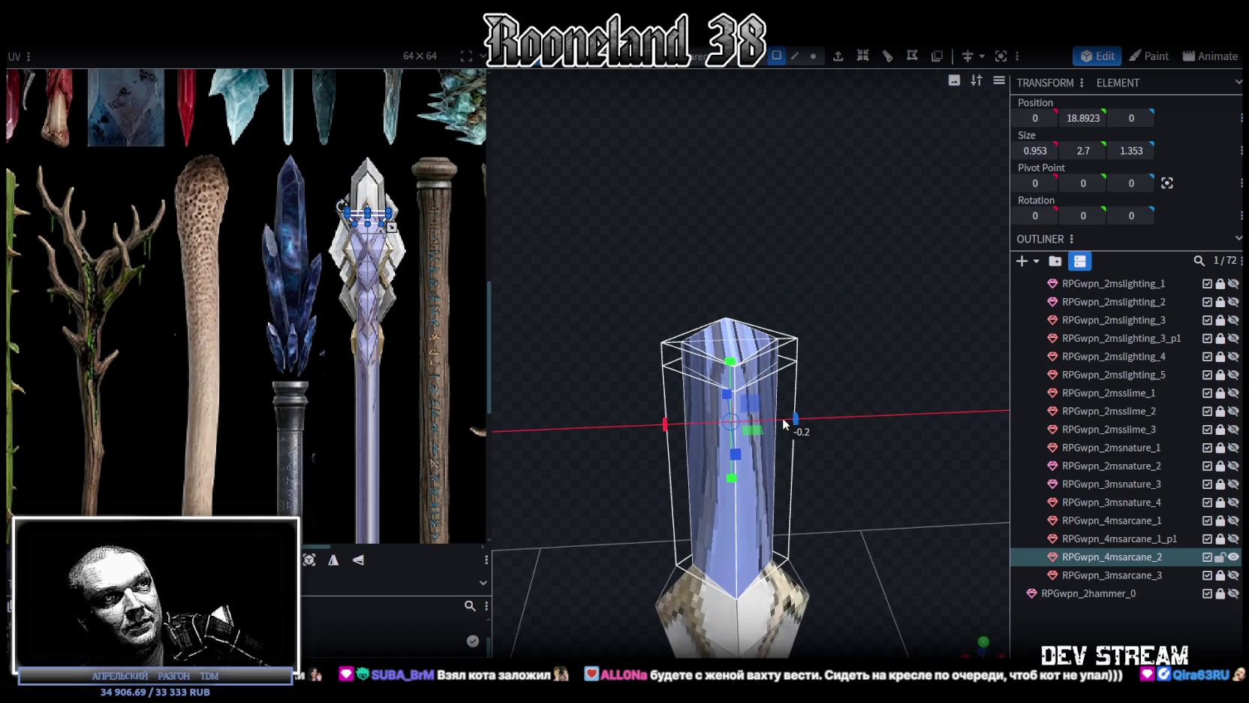
{"action": "mouse_move", "coordinate": [605, 369]}
{"action": "left_mouse_down"}
{"action": "mouse_move", "coordinate": [786, 351]}
{"action": "mouse_move", "coordinate": [760, 341]}
{"action": "mouse_move", "coordinate": [823, 197]}
{"action": "left_mouse_up"}
{"action": "scroll", "coordinate": [787, 350], "scroll_direction": "up", "scroll_amount": 3}
{"action": "scroll", "coordinate": [816, 204], "scroll_direction": "down", "scroll_amount": 2}
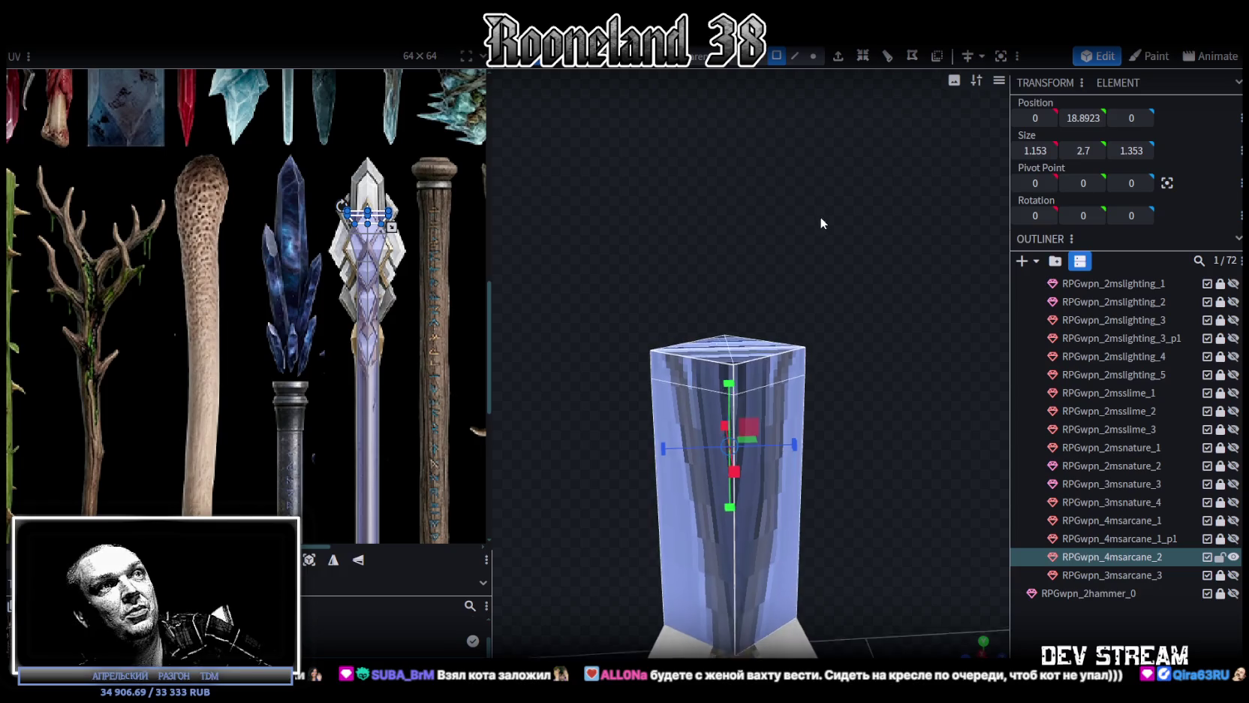
{"action": "scroll", "coordinate": [820, 218], "scroll_direction": "up", "scroll_amount": 3}
{"action": "mouse_move", "coordinate": [896, 383]}
{"action": "left_mouse_down"}
{"action": "mouse_move", "coordinate": [897, 364]}
{"action": "mouse_move", "coordinate": [874, 368]}
{"action": "mouse_move", "coordinate": [866, 392]}
{"action": "mouse_move", "coordinate": [796, 328]}
{"action": "left_mouse_up"}
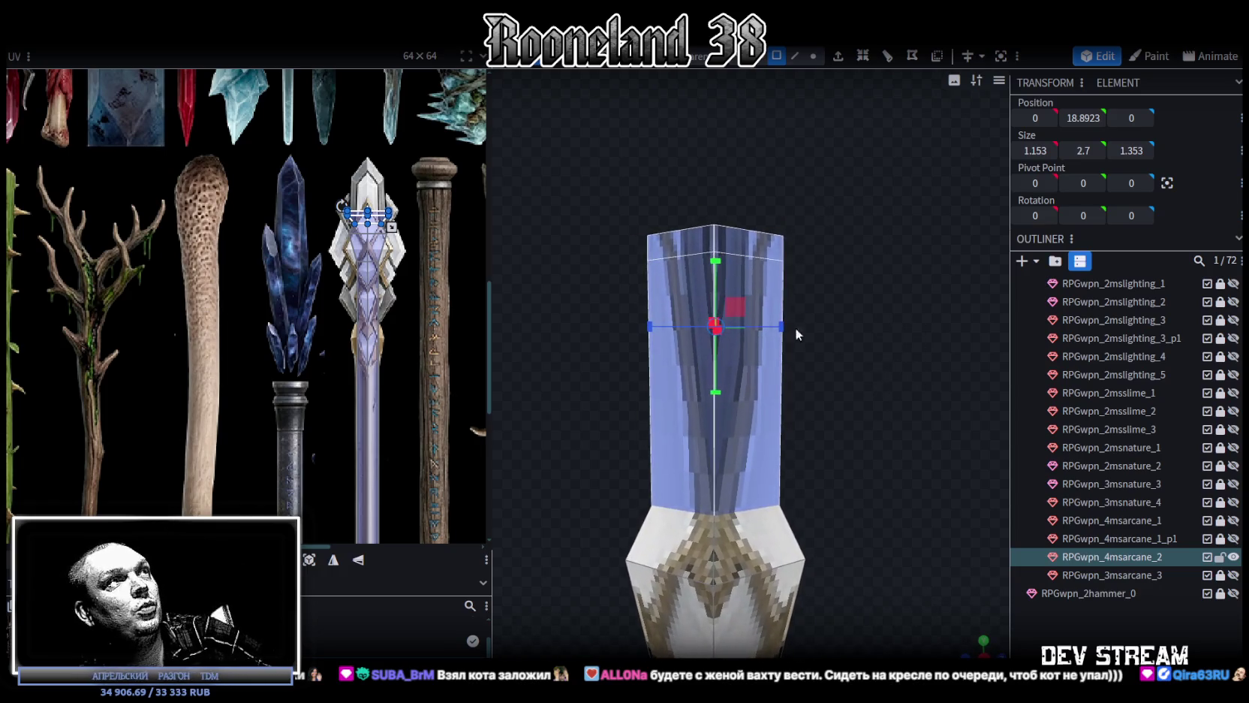
{"action": "scroll", "coordinate": [270, 127], "scroll_direction": "up", "scroll_amount": 1}
{"action": "scroll", "coordinate": [406, 227], "scroll_direction": "up", "scroll_amount": 1}
{"action": "scroll", "coordinate": [241, 170], "scroll_direction": "up", "scroll_amount": 1}
{"action": "scroll", "coordinate": [301, 170], "scroll_direction": "up", "scroll_amount": 1}
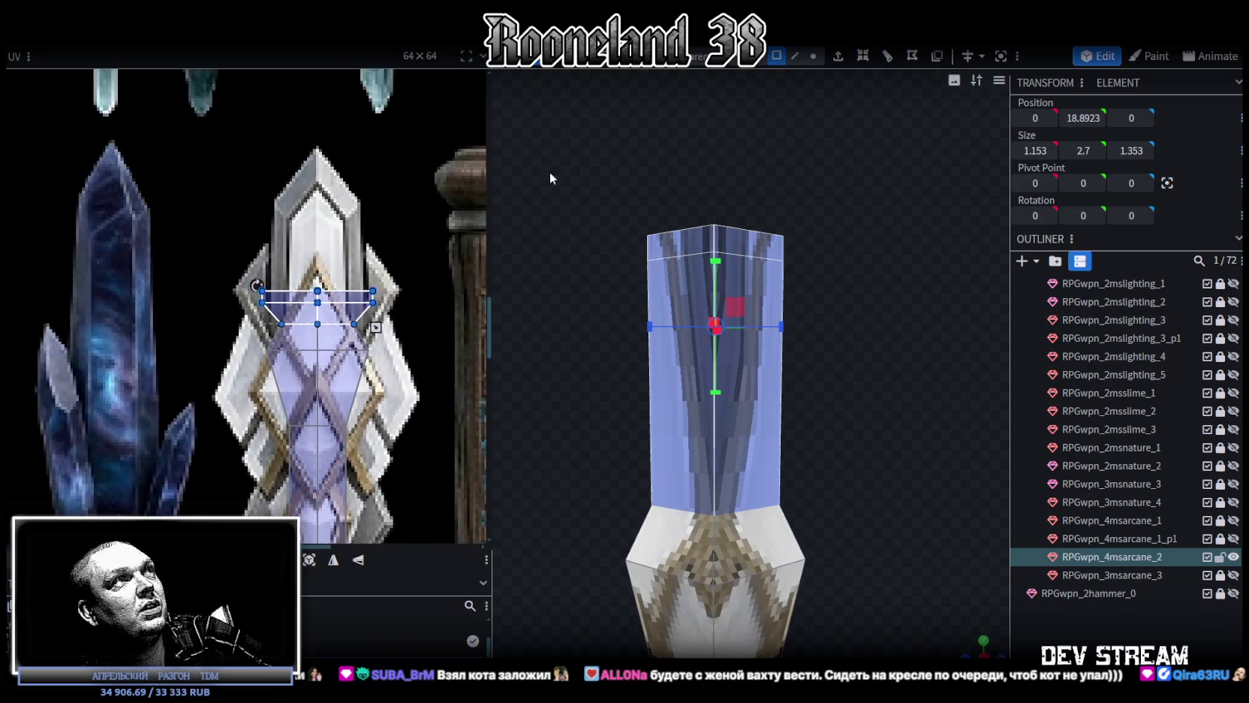
{"action": "mouse_move", "coordinate": [835, 177]}
{"action": "left_mouse_down"}
{"action": "mouse_move", "coordinate": [843, 224]}
{"action": "mouse_move", "coordinate": [860, 239]}
{"action": "mouse_move", "coordinate": [836, 215]}
{"action": "mouse_move", "coordinate": [823, 259]}
{"action": "mouse_move", "coordinate": [829, 102]}
{"action": "left_mouse_up"}
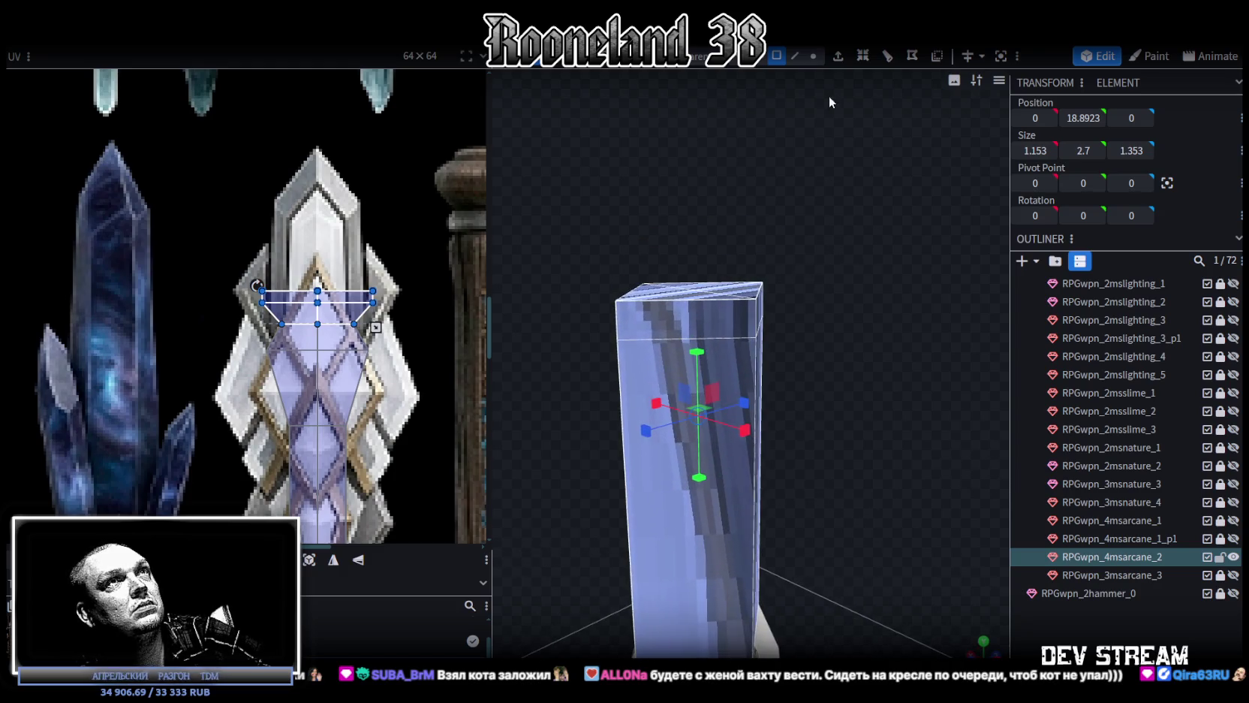
Merge the block's top vertices into one centre point and raise it into a pointed peak
{"action": "left_click", "coordinate": [815, 56]}
{"action": "key", "text": "KP_1"}
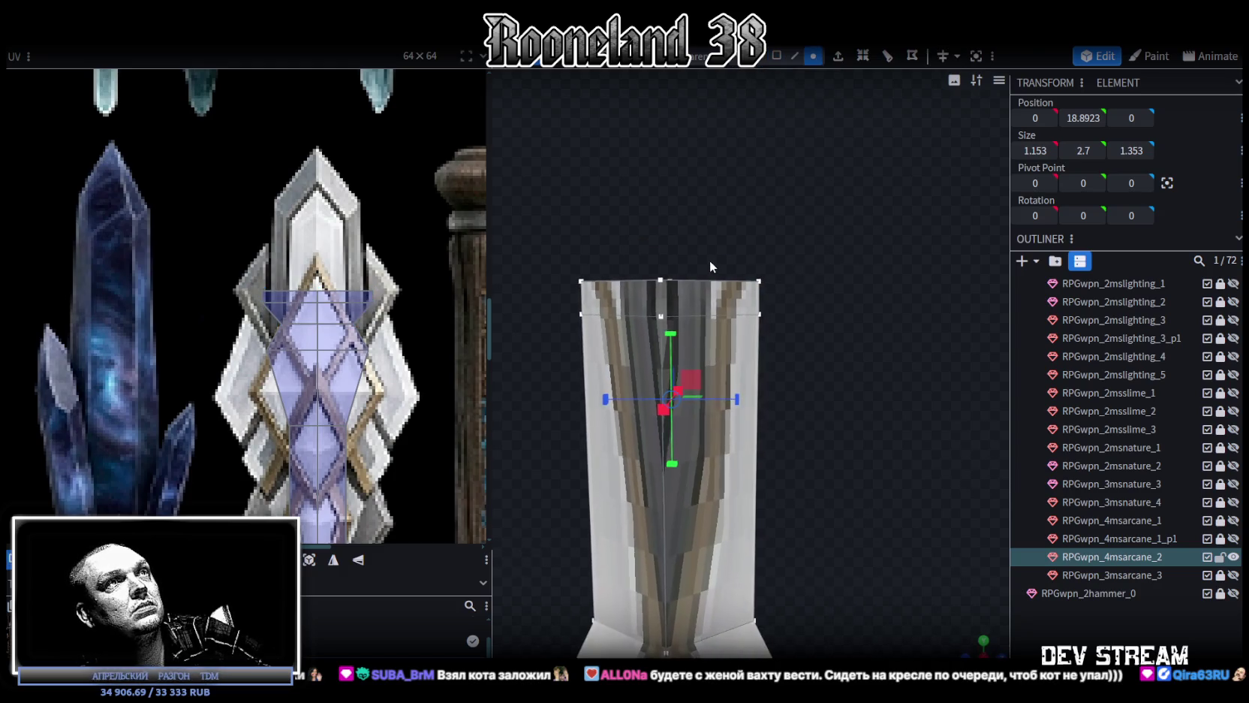
{"action": "left_click_drag", "start_coordinate": [535, 224], "coordinate": [828, 283]}
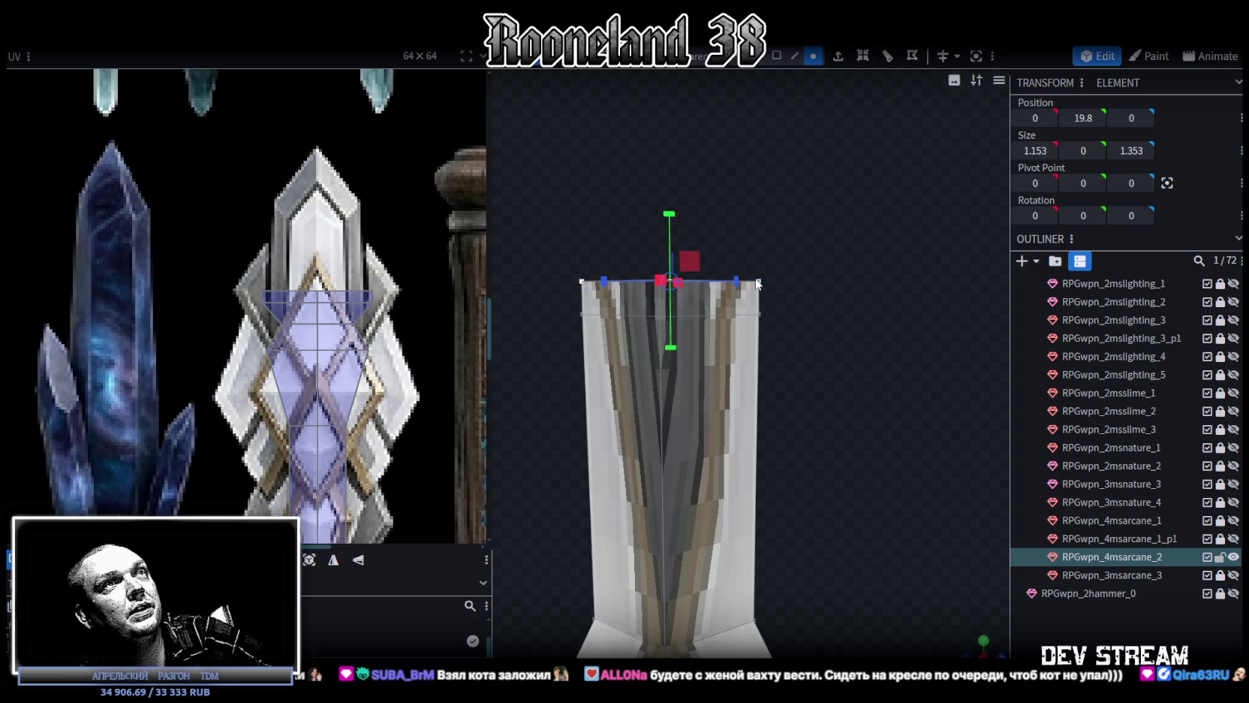
{"action": "right_click", "coordinate": [757, 280]}
{"action": "left_click", "coordinate": [957, 387]}
{"action": "left_click_drag", "start_coordinate": [957, 387], "coordinate": [839, 310]}
{"action": "key", "text": "KP_1"}
{"action": "left_click_drag", "start_coordinate": [667, 217], "coordinate": [670, 103]}
{"action": "scroll", "coordinate": [699, 382], "scroll_direction": "down", "scroll_amount": 2}
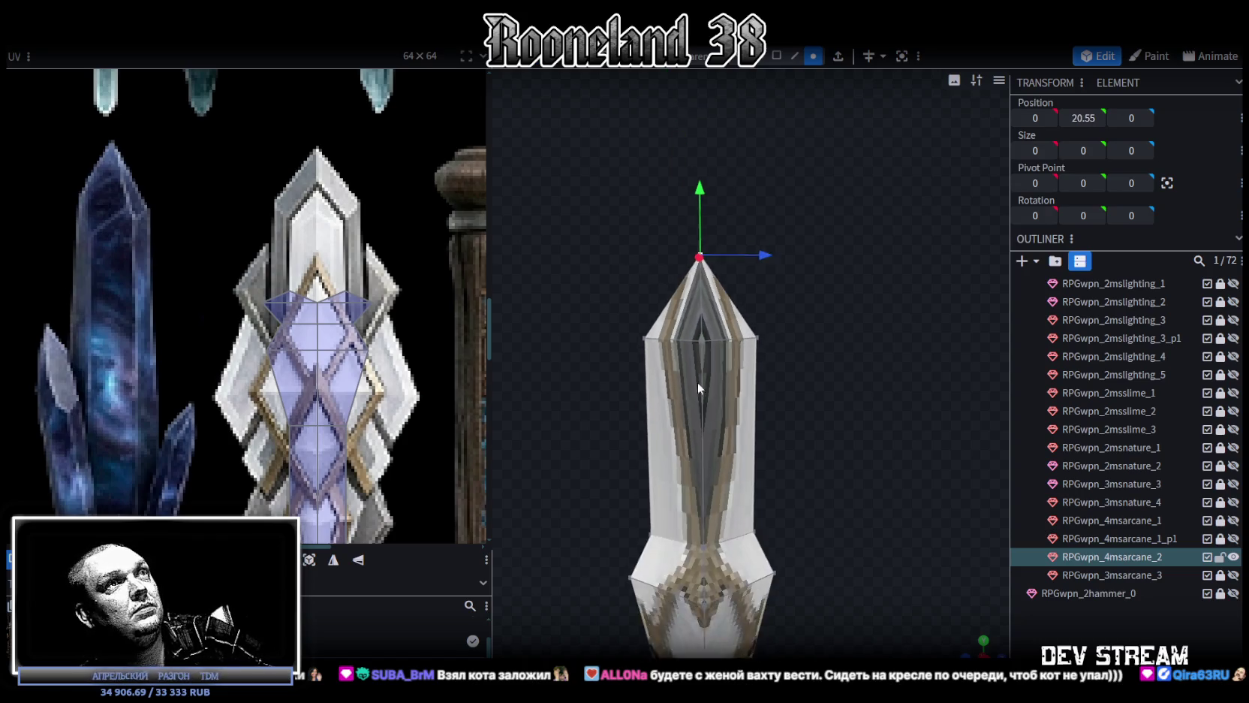
{"action": "left_click_drag", "start_coordinate": [618, 181], "coordinate": [847, 393]}
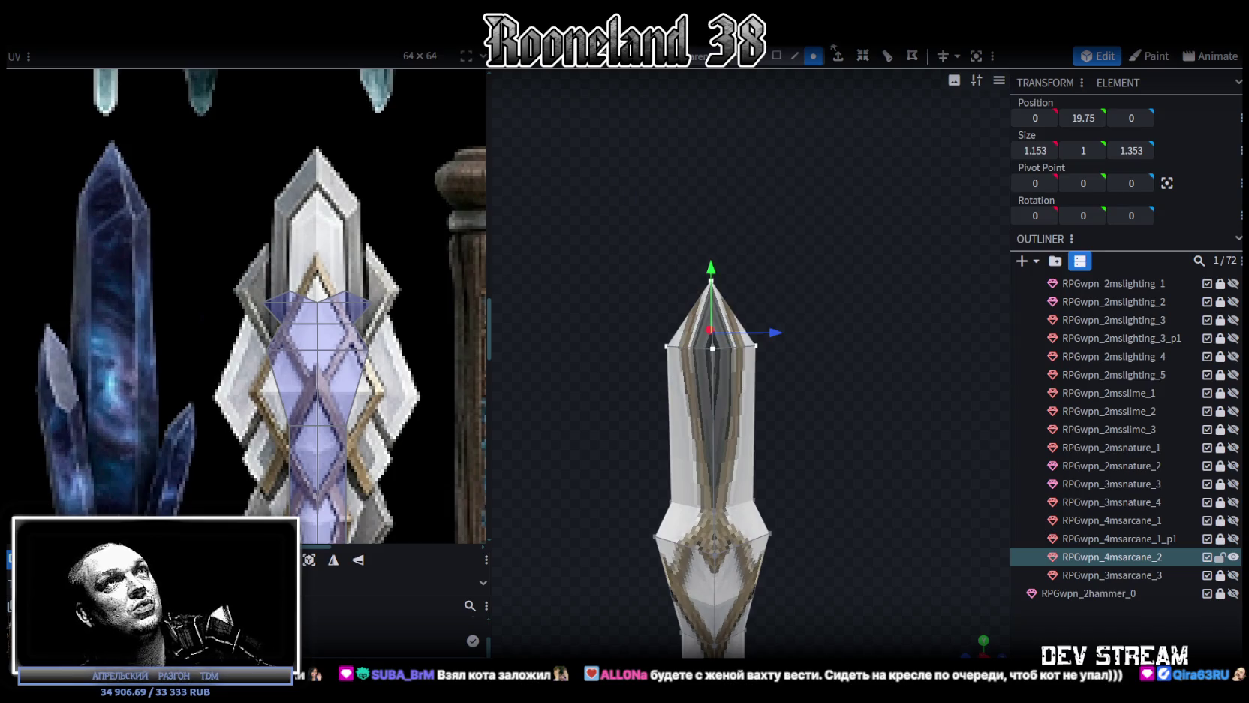
Project the crystal's UVs from view and move the UV box onto the purple crystal artwork
{"action": "left_click", "coordinate": [776, 55]}
{"action": "left_click_drag", "start_coordinate": [818, 444], "coordinate": [827, 315]}
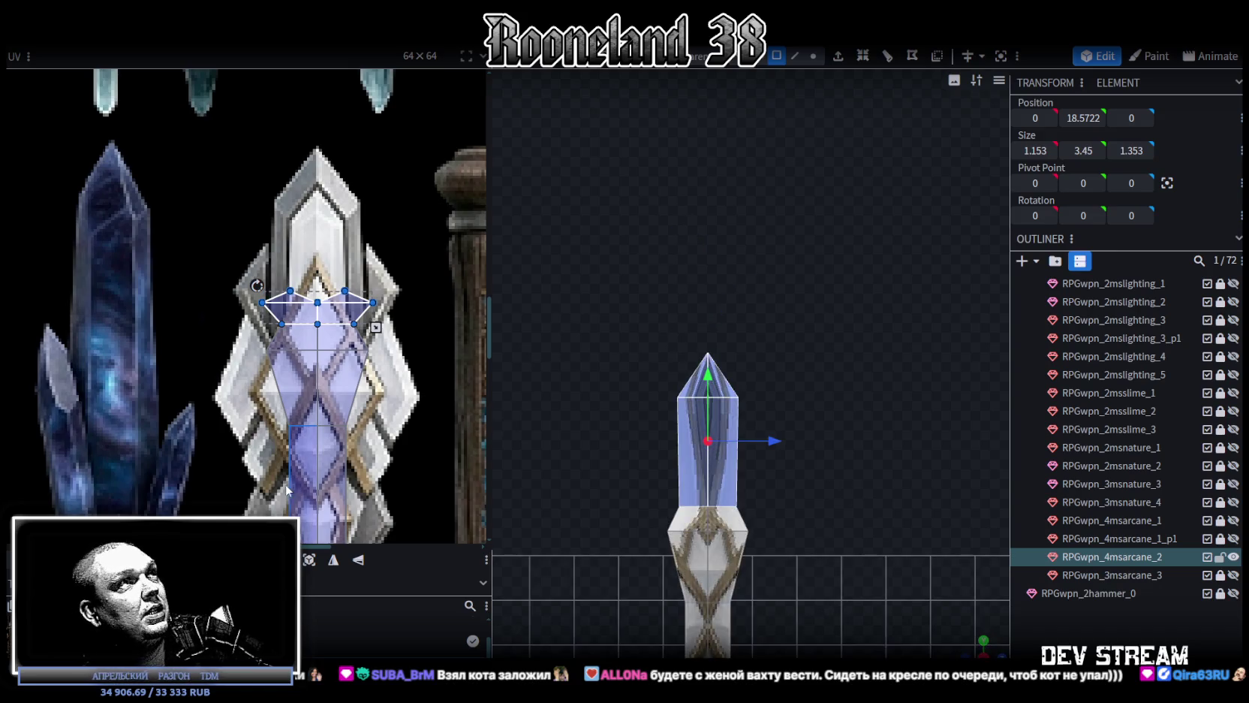
{"action": "left_click", "coordinate": [308, 560]}
{"action": "scroll", "coordinate": [248, 301], "scroll_direction": "down", "scroll_amount": 3}
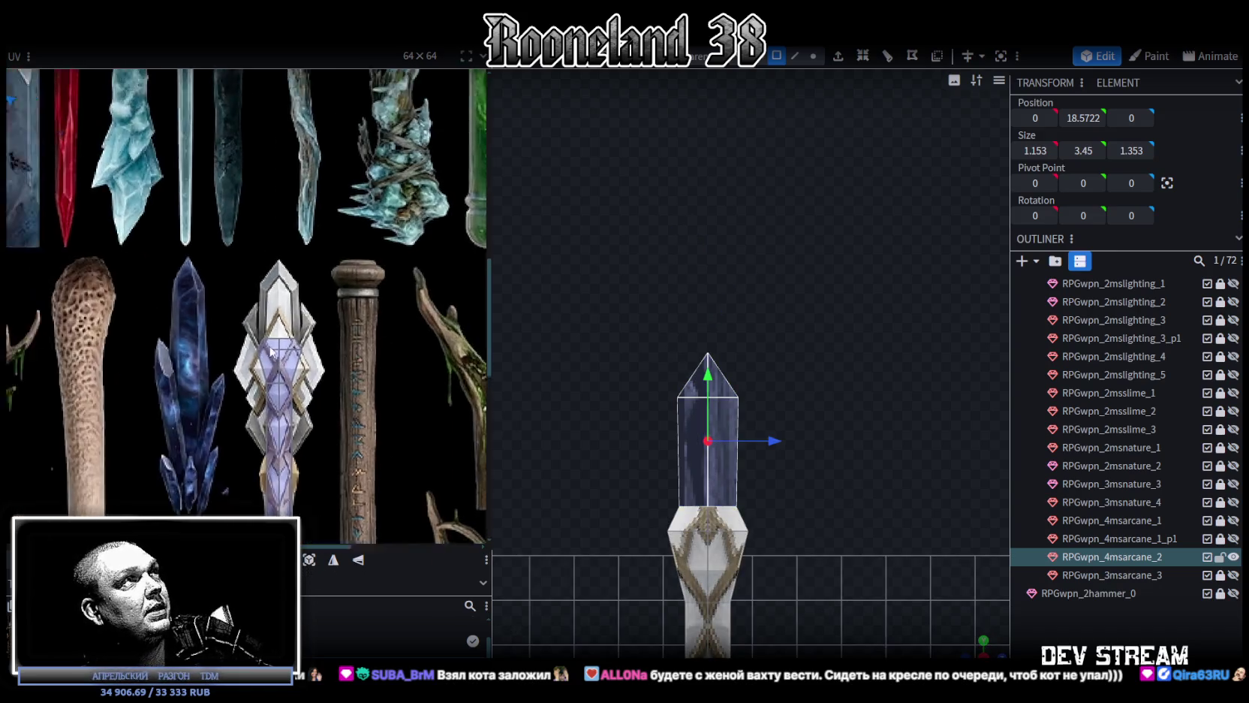
{"action": "scroll", "coordinate": [311, 325], "scroll_direction": "up", "scroll_amount": 3}
{"action": "scroll", "coordinate": [310, 324], "scroll_direction": "down", "scroll_amount": 2}
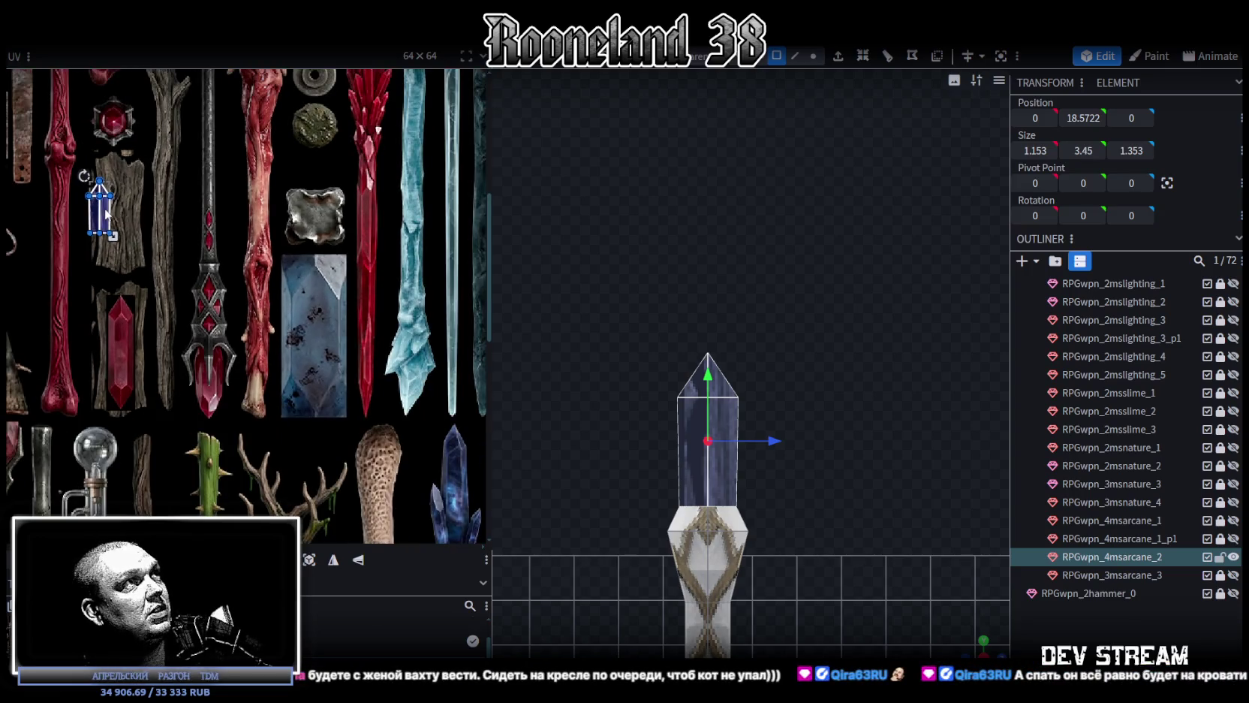
{"action": "left_click_drag", "start_coordinate": [97, 207], "coordinate": [398, 406]}
{"action": "scroll", "coordinate": [250, 388], "scroll_direction": "up", "scroll_amount": 1}
{"action": "left_click_drag", "start_coordinate": [266, 360], "coordinate": [308, 383]}
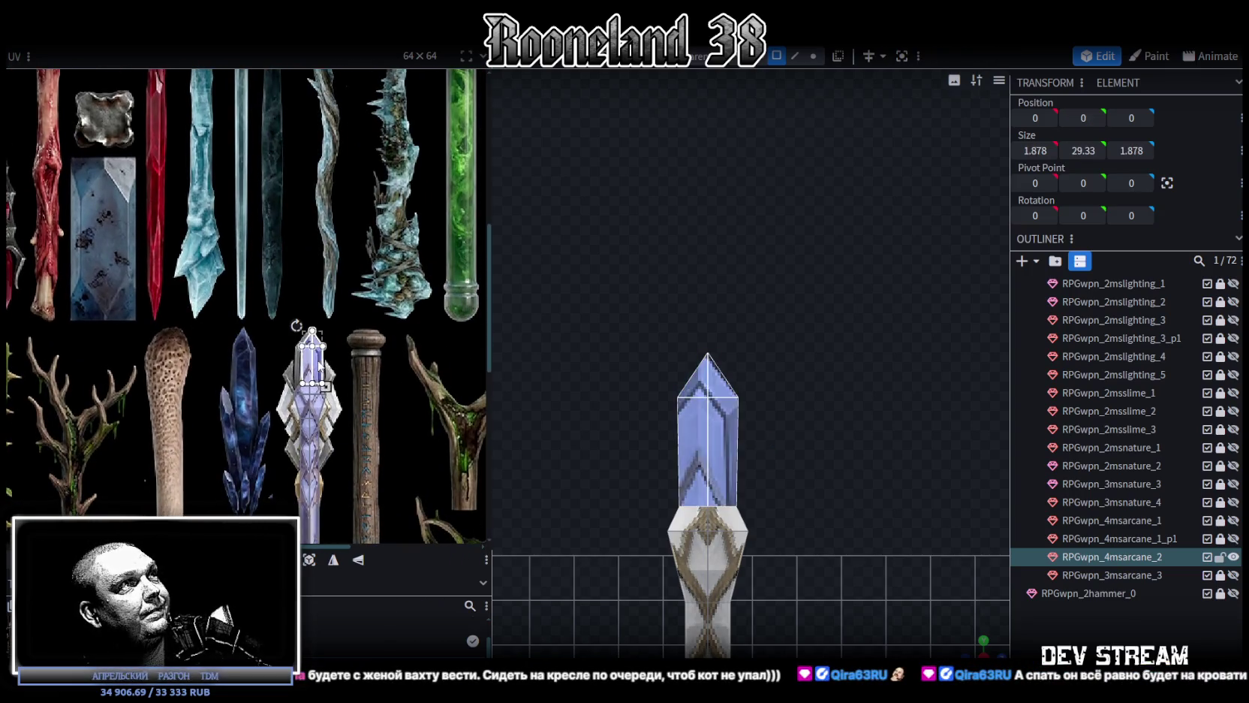
Line the UV box up with the crystal and enlarge it to cover the whole crystal
{"action": "scroll", "coordinate": [309, 352], "scroll_direction": "up", "scroll_amount": 3}
{"action": "scroll", "coordinate": [309, 352], "scroll_direction": "up", "scroll_amount": 2}
{"action": "left_click_drag", "start_coordinate": [225, 313], "coordinate": [238, 316]}
{"action": "middle_click_drag", "start_coordinate": [239, 312], "coordinate": [219, 231]}
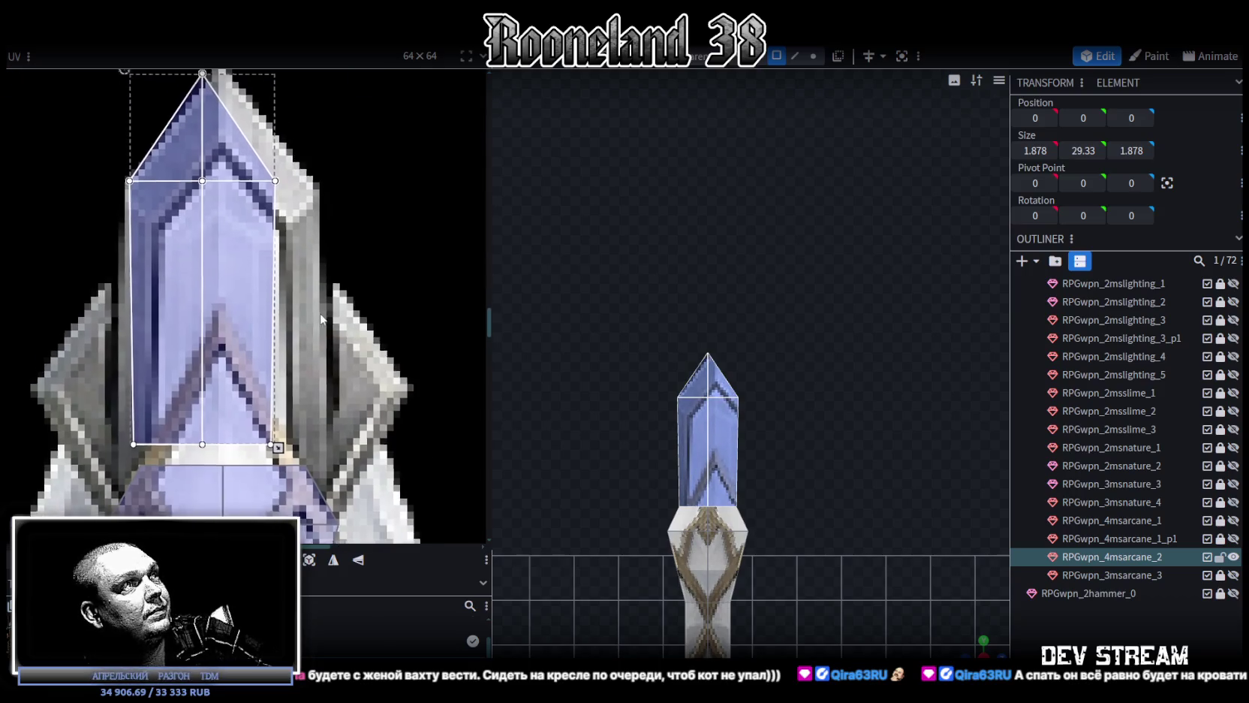
{"action": "left_click_drag", "start_coordinate": [275, 433], "coordinate": [319, 486]}
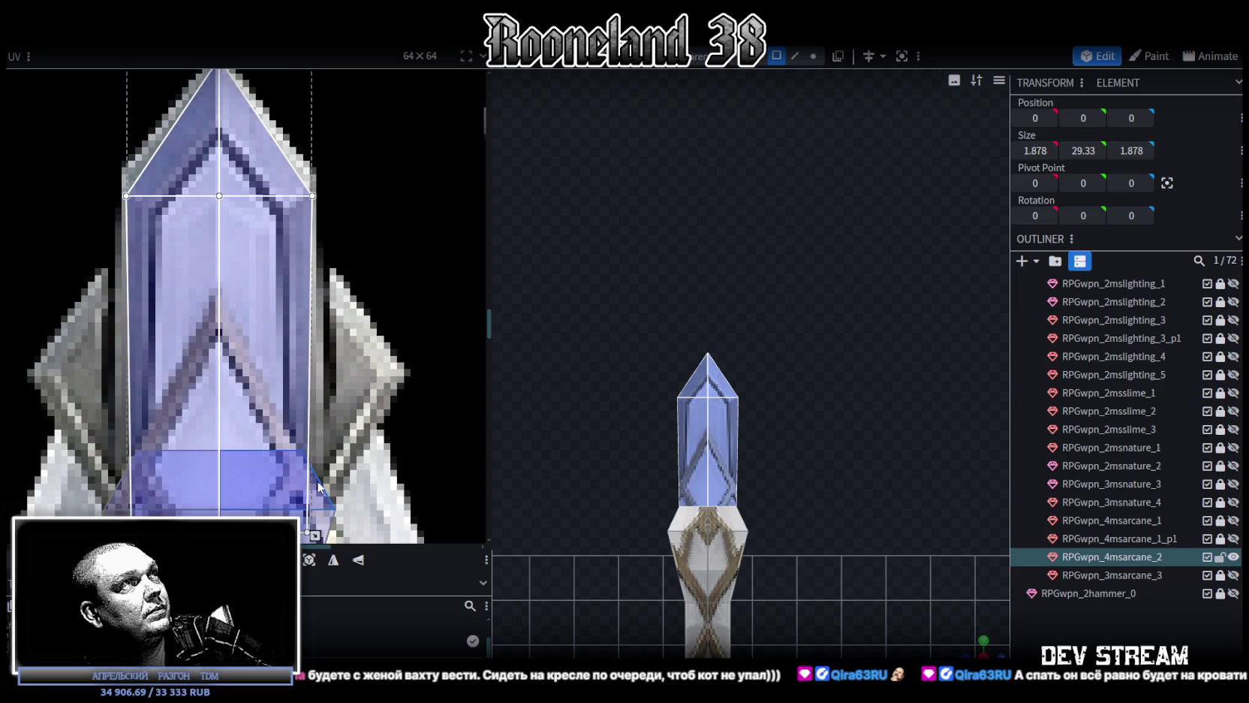
{"action": "middle_click_drag", "start_coordinate": [320, 475], "coordinate": [337, 542]}
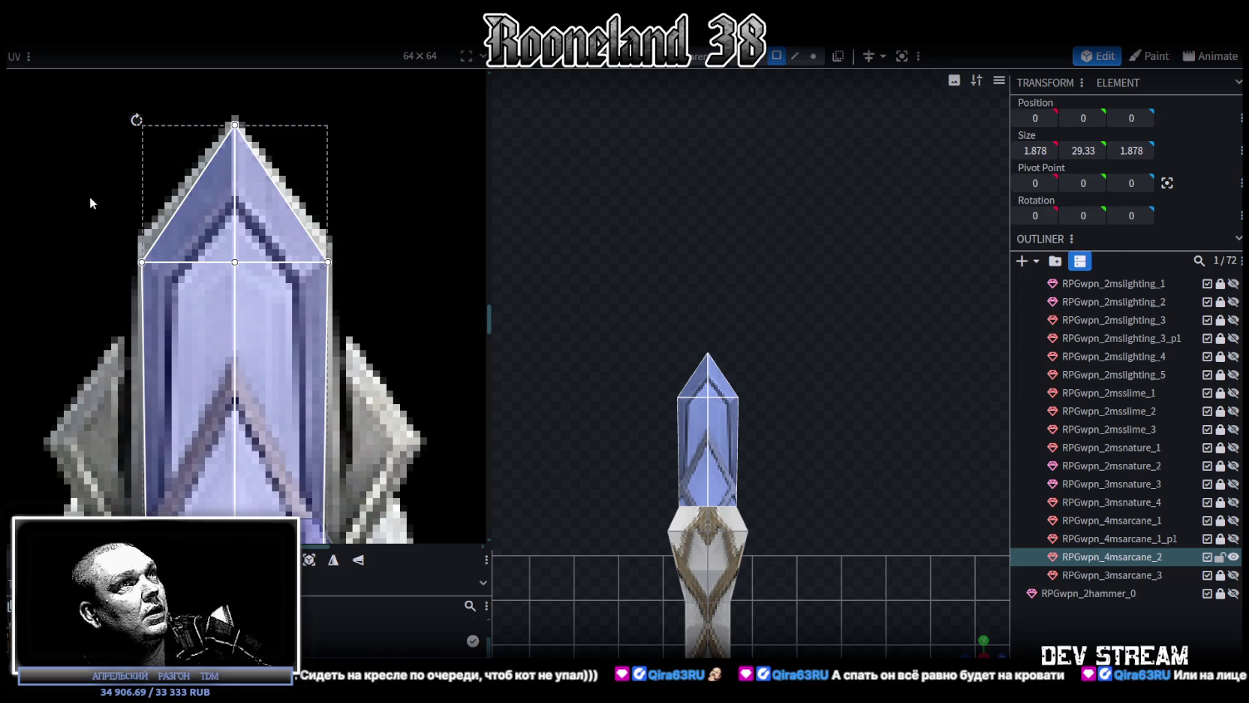
{"action": "scroll", "coordinate": [726, 409], "scroll_direction": "up", "scroll_amount": 2}
{"action": "scroll", "coordinate": [716, 546], "scroll_direction": "up", "scroll_amount": 2}
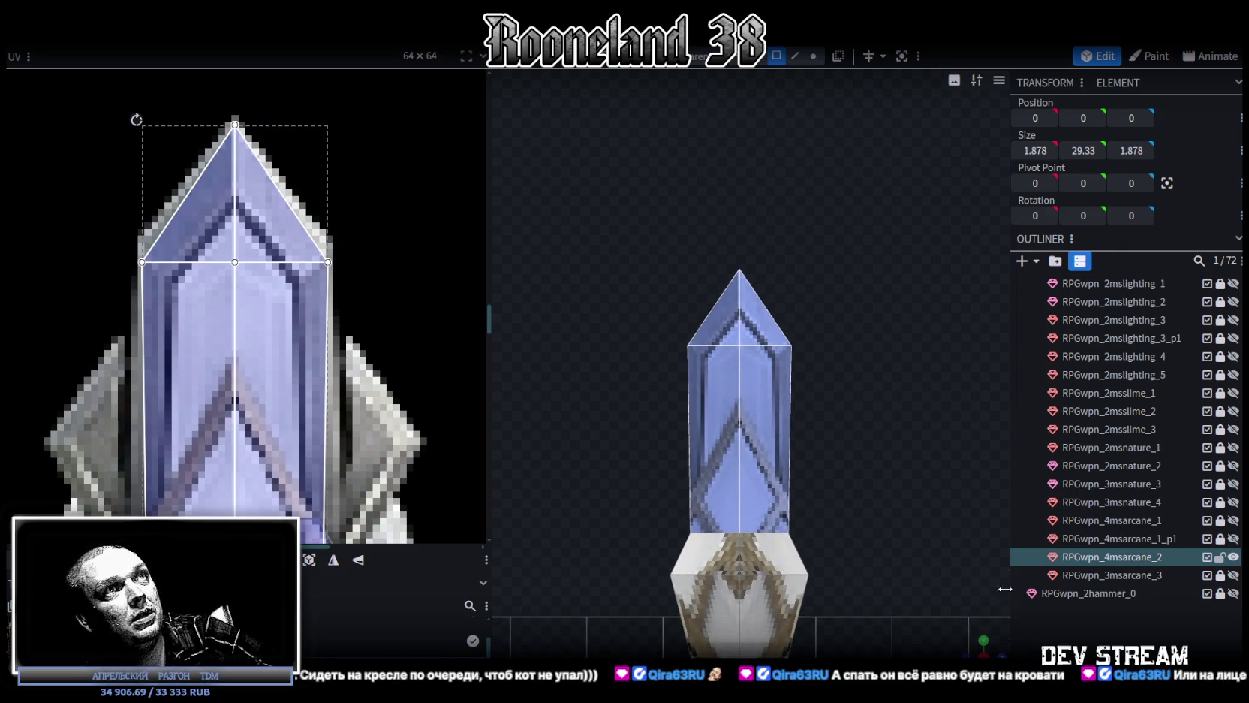
{"action": "mouse_move", "coordinate": [984, 640]}
{"action": "left_mouse_down"}
{"action": "mouse_move", "coordinate": [799, 462]}
{"action": "mouse_move", "coordinate": [885, 412]}
{"action": "left_mouse_up"}
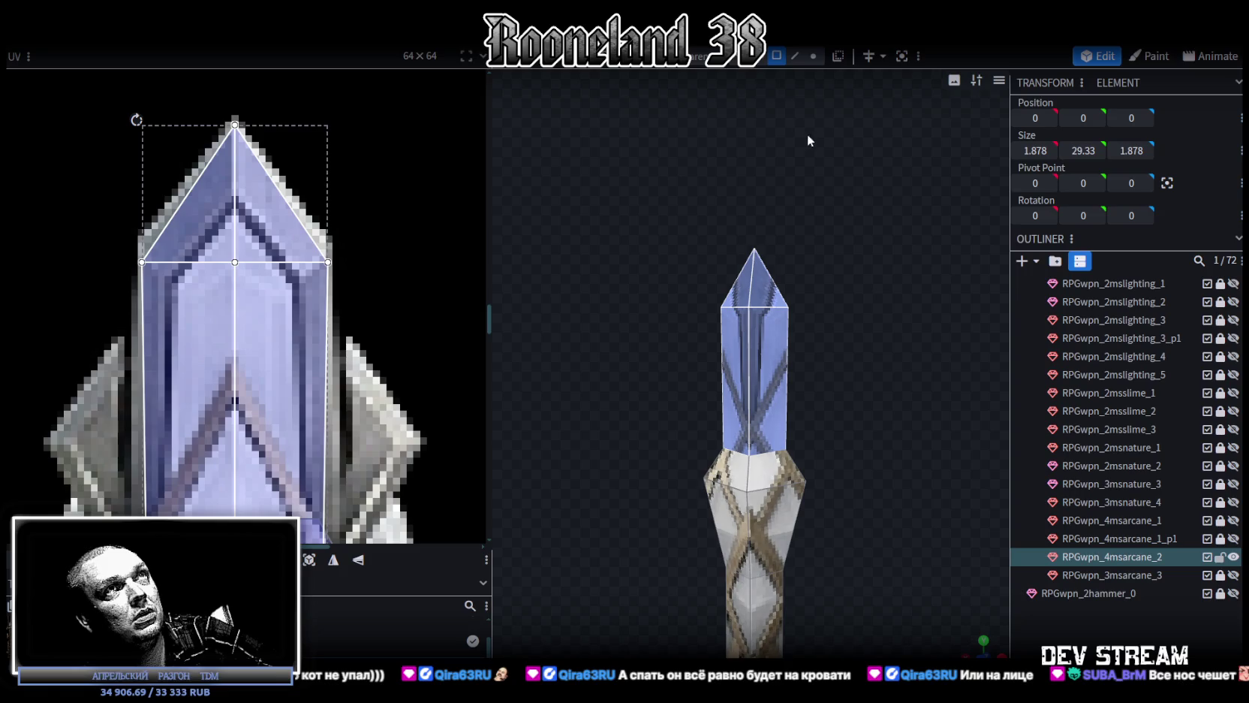
{"action": "left_click", "coordinate": [751, 345]}
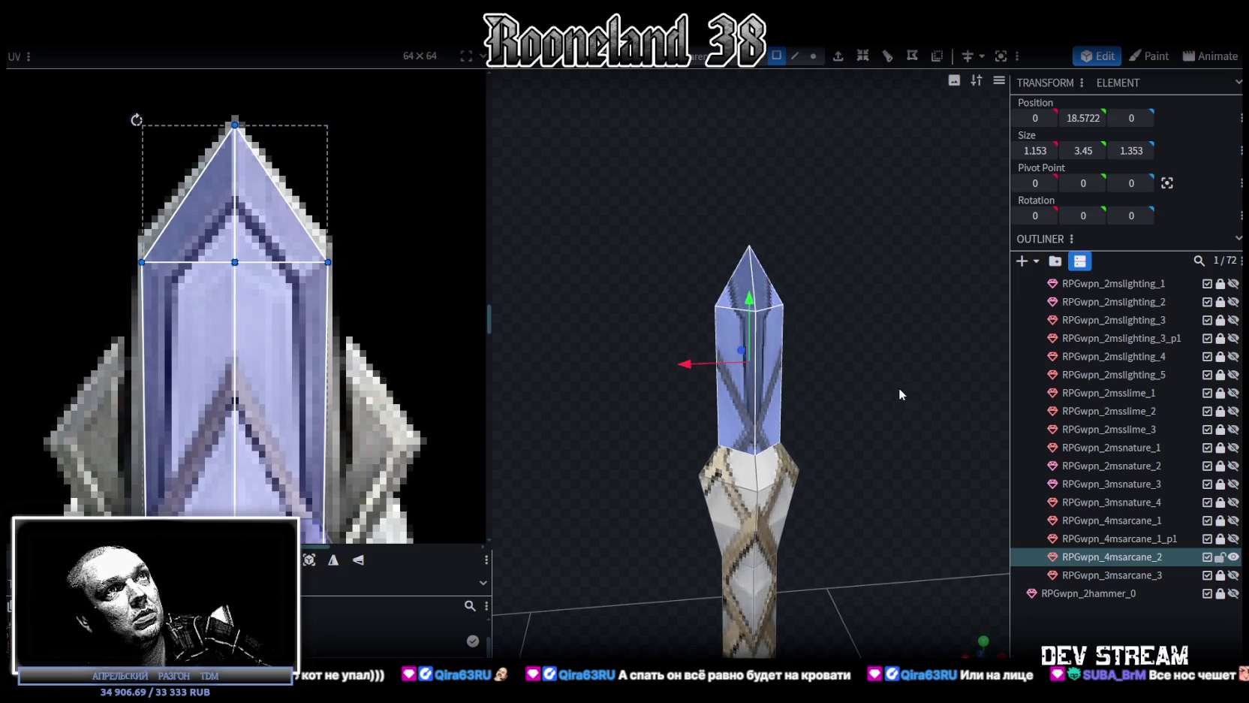
Scale the small crystal tip down to 0.653 wide
{"action": "left_click_drag", "start_coordinate": [805, 356], "coordinate": [785, 354]}
{"action": "key", "text": "KP_3"}
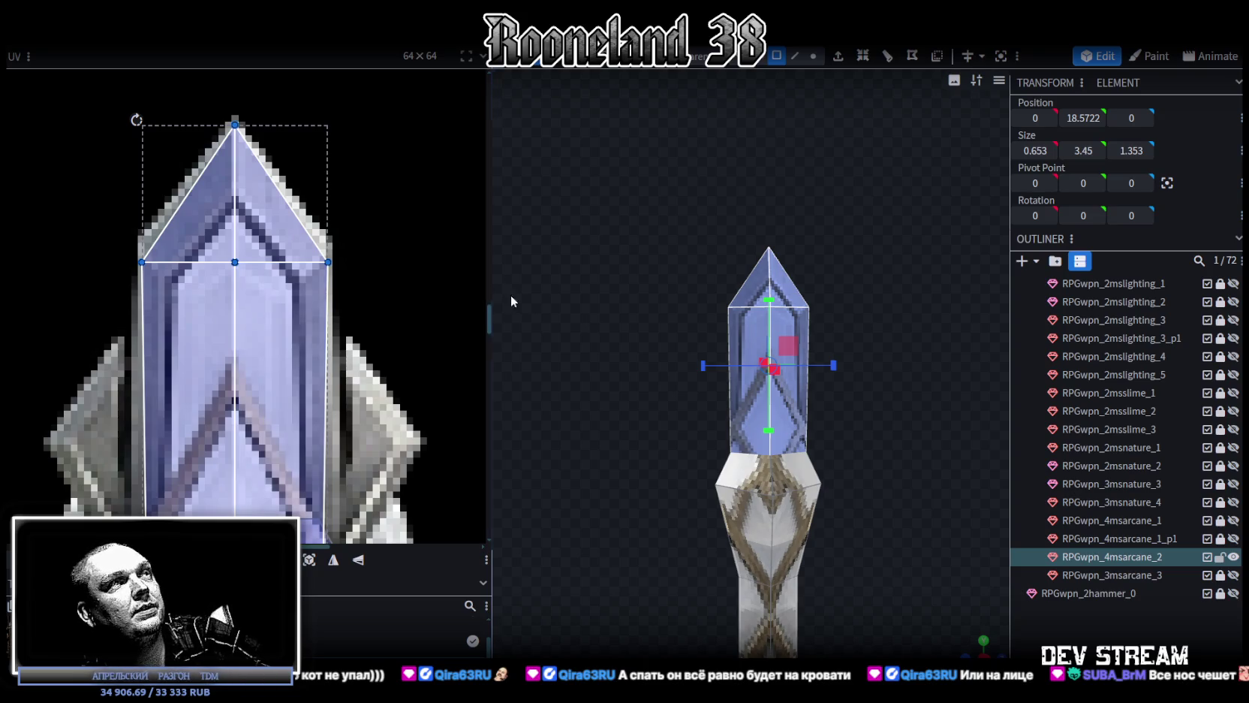
{"action": "scroll", "coordinate": [899, 434], "scroll_direction": "up", "scroll_amount": 2}
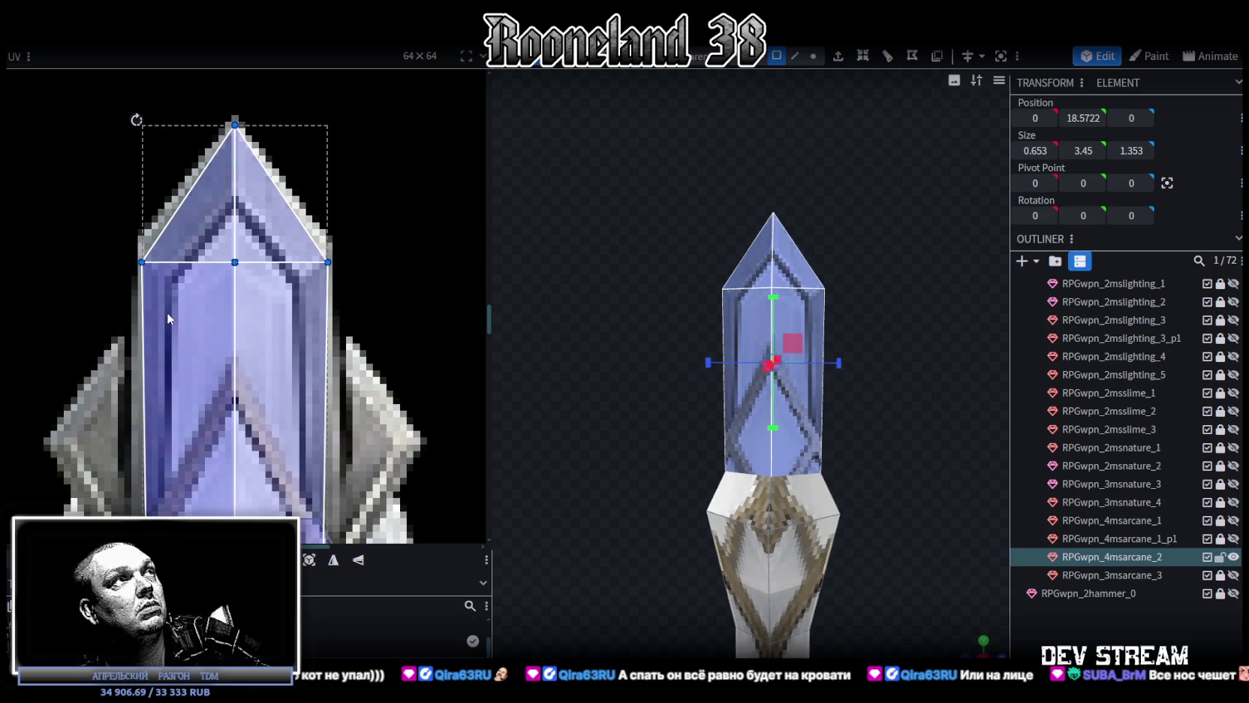
Nudge the tip's UV face onto the crystal artwork and widen it to the right
{"action": "left_click_drag", "start_coordinate": [166, 312], "coordinate": [164, 311]}
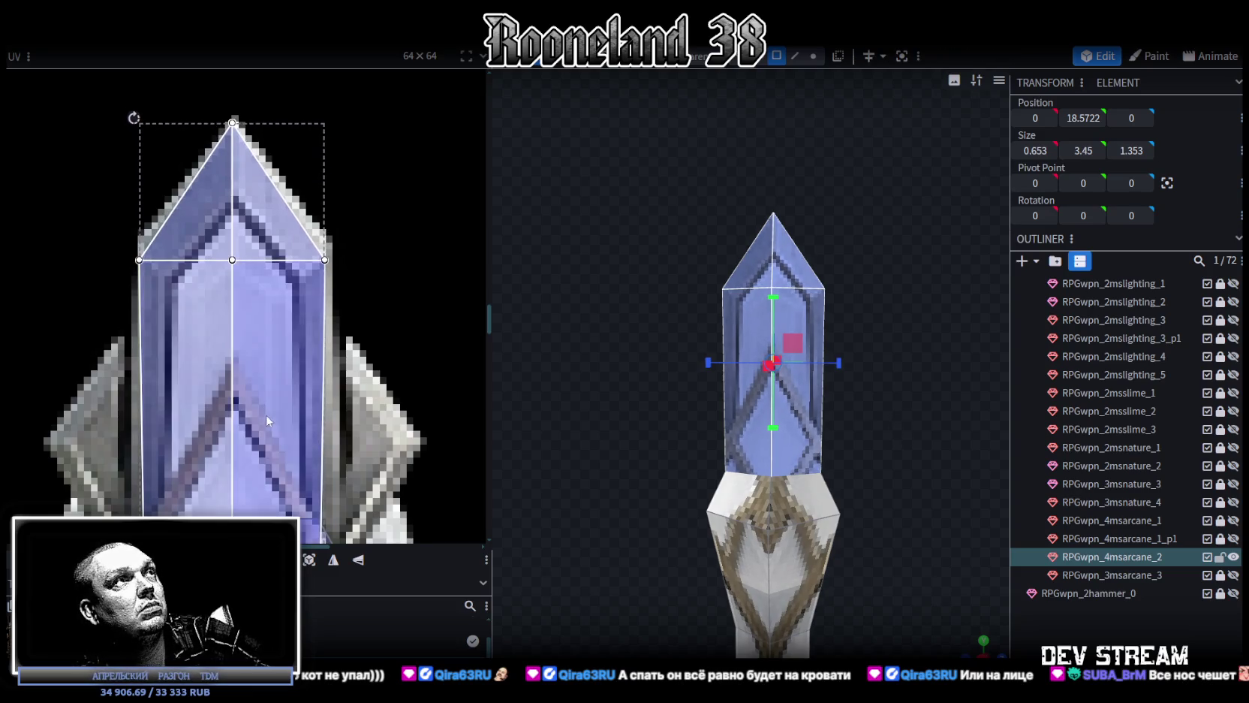
{"action": "middle_click_drag", "start_coordinate": [267, 418], "coordinate": [277, 262]}
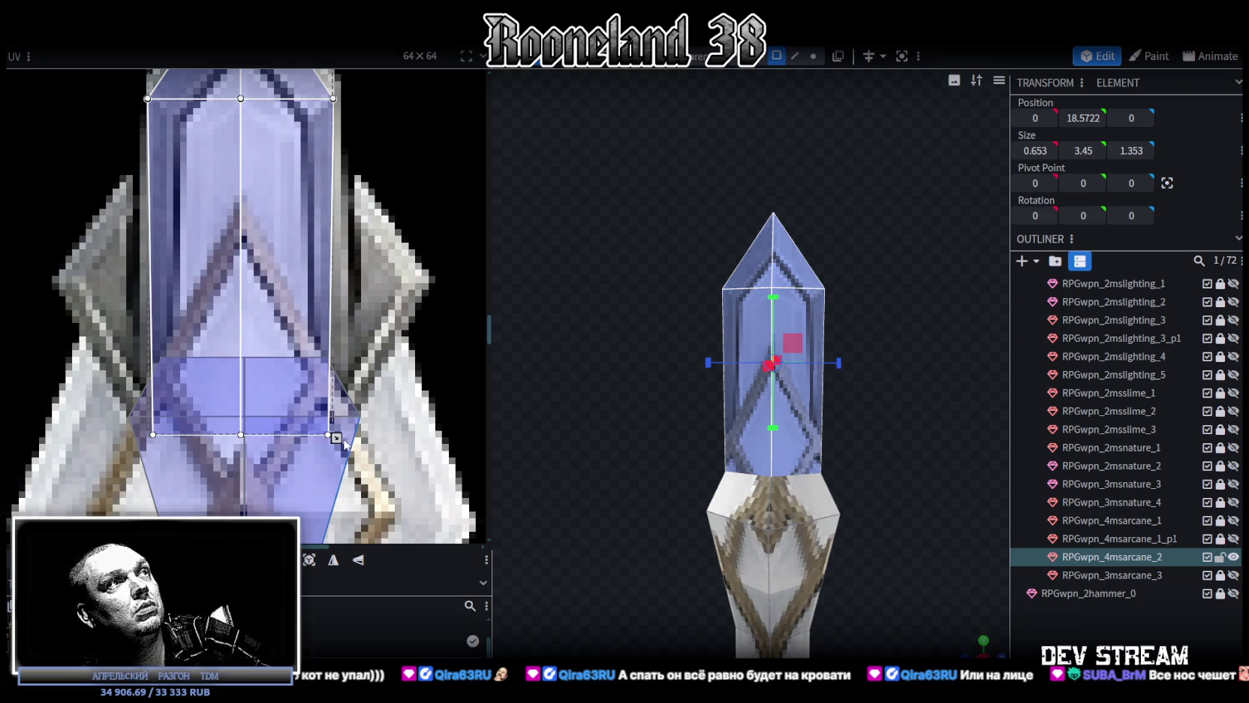
{"action": "left_click_drag", "start_coordinate": [336, 437], "coordinate": [340, 438]}
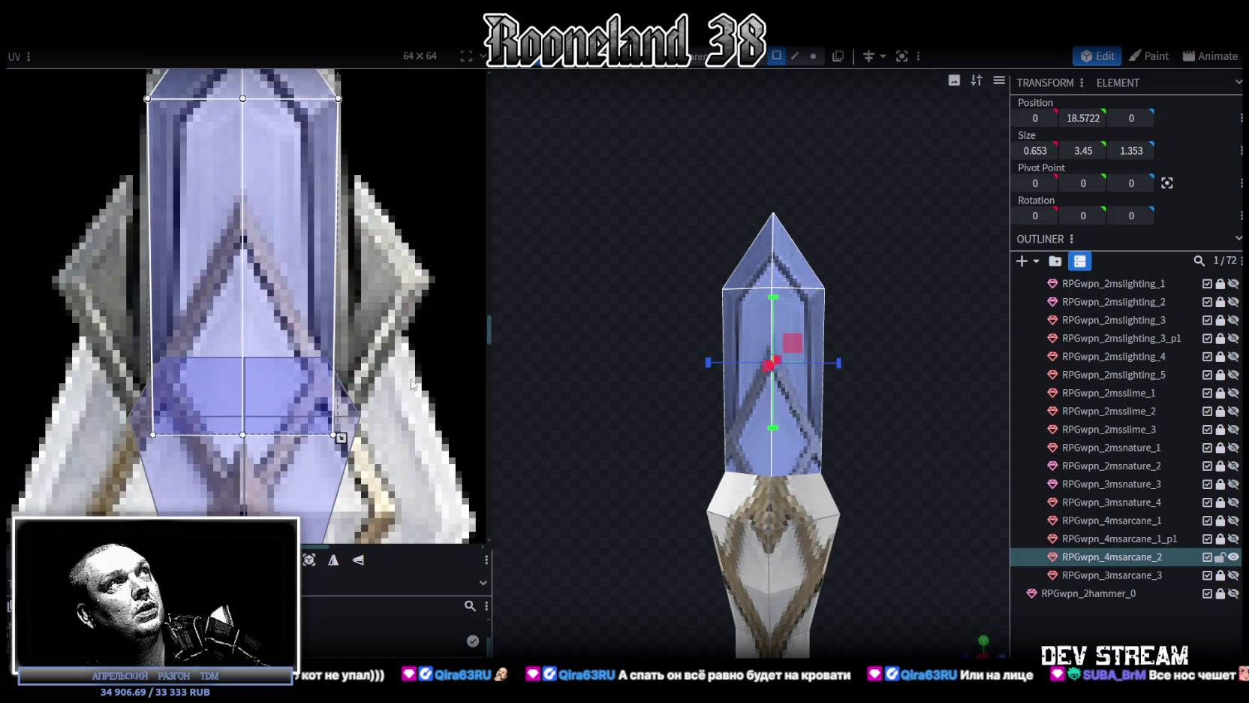
{"action": "middle_click_drag", "start_coordinate": [411, 384], "coordinate": [423, 420]}
{"action": "scroll", "coordinate": [939, 571], "scroll_direction": "down", "scroll_amount": 2}
{"action": "left_click_drag", "start_coordinate": [984, 640], "coordinate": [979, 647]}
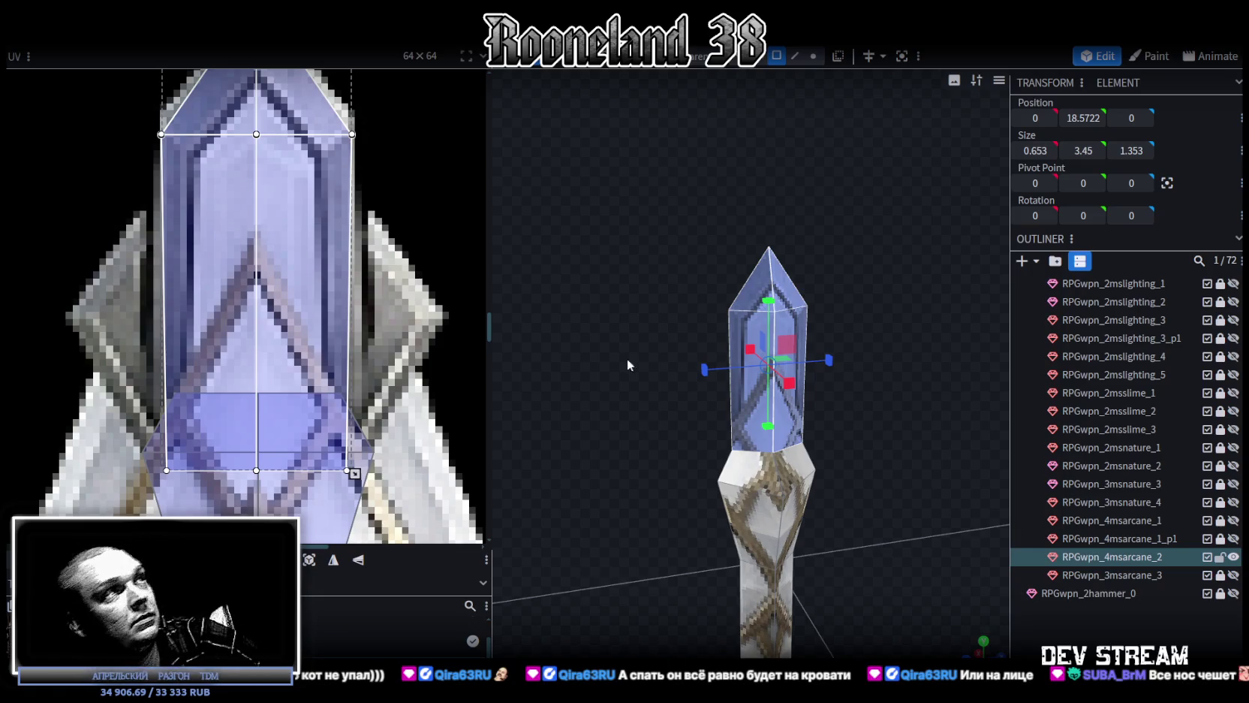
{"action": "scroll", "coordinate": [345, 358], "scroll_direction": "down", "scroll_amount": 2}
{"action": "scroll", "coordinate": [345, 357], "scroll_direction": "down", "scroll_amount": 1}
{"action": "scroll", "coordinate": [353, 368], "scroll_direction": "down", "scroll_amount": 2}
{"action": "scroll", "coordinate": [365, 381], "scroll_direction": "down", "scroll_amount": 1}
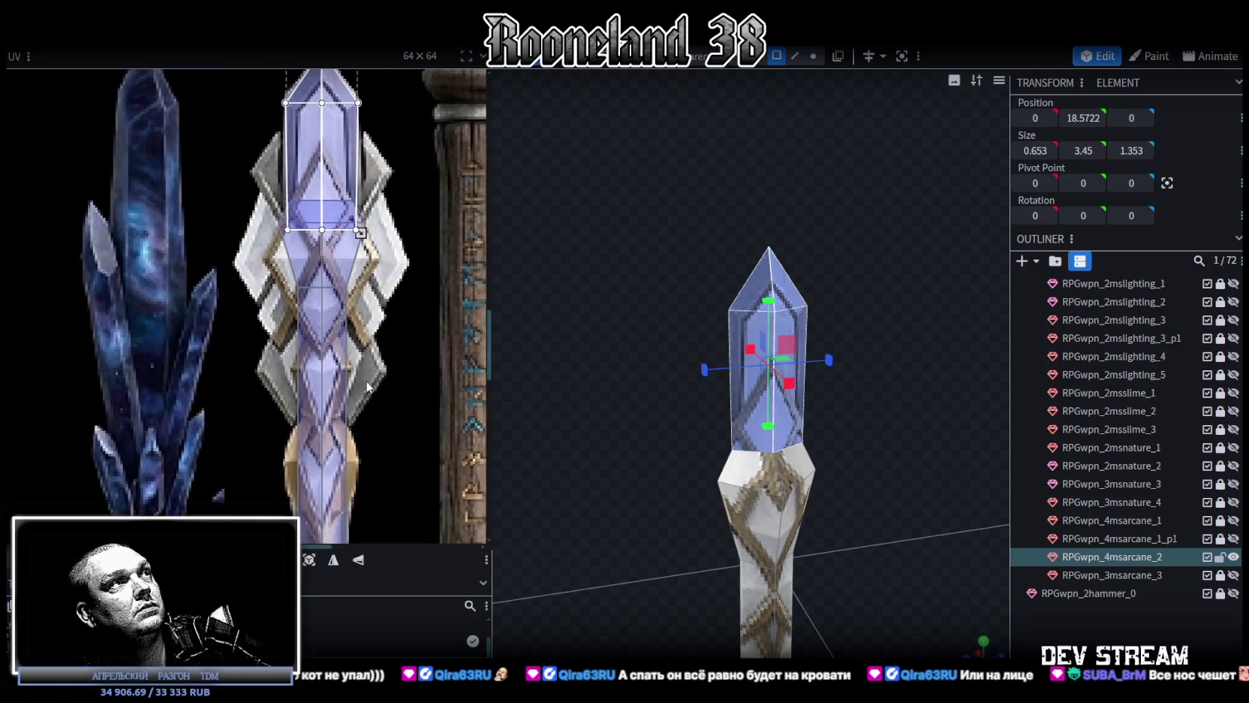
{"action": "left_click_drag", "start_coordinate": [916, 485], "coordinate": [855, 622]}
{"action": "scroll", "coordinate": [825, 383], "scroll_direction": "down", "scroll_amount": 3}
{"action": "left_click", "coordinate": [745, 491]}
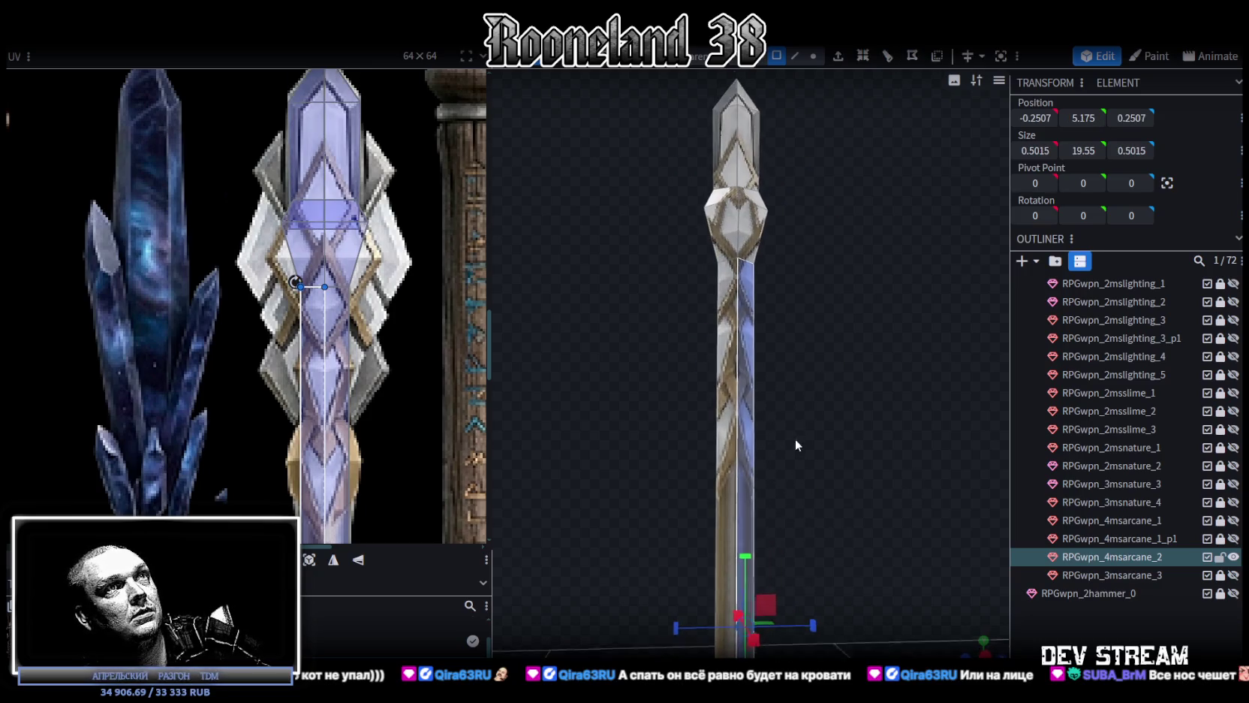
{"action": "scroll", "coordinate": [794, 449], "scroll_direction": "down", "scroll_amount": 3}
{"action": "scroll", "coordinate": [782, 449], "scroll_direction": "up", "scroll_amount": 1}
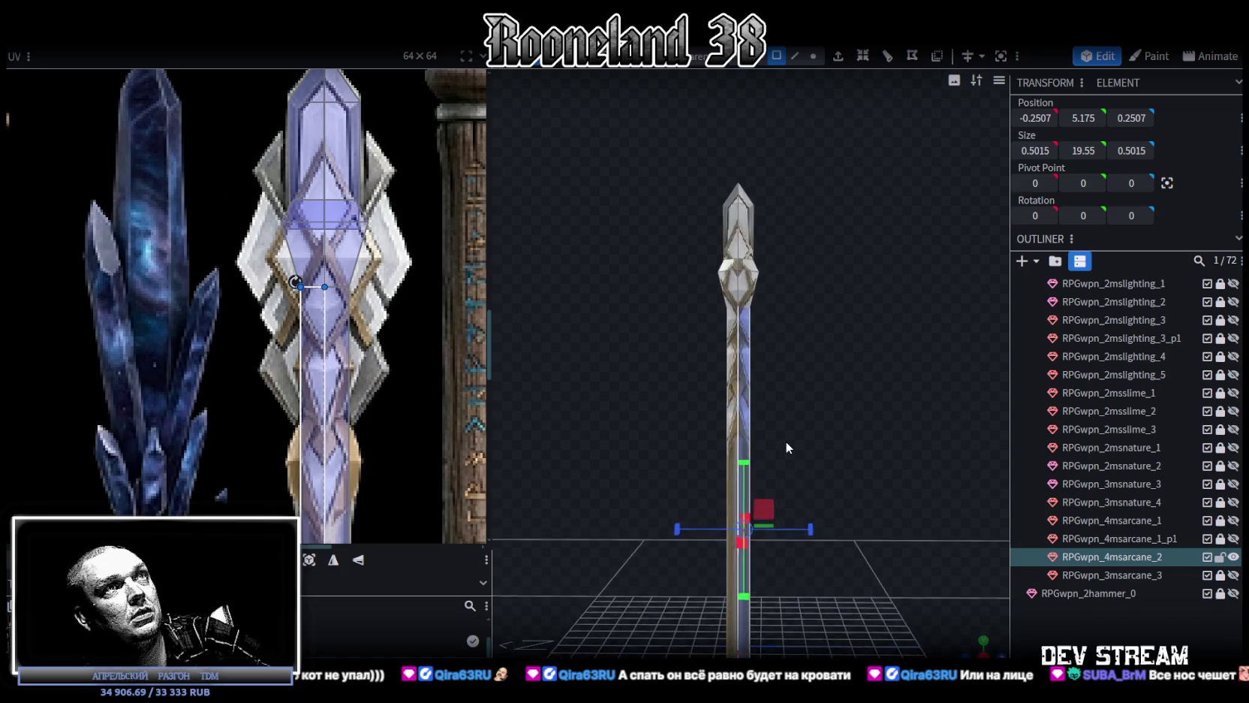
{"action": "scroll", "coordinate": [773, 445], "scroll_direction": "up", "scroll_amount": 2}
{"action": "scroll", "coordinate": [396, 442], "scroll_direction": "down", "scroll_amount": 2}
{"action": "scroll", "coordinate": [388, 448], "scroll_direction": "down", "scroll_amount": 1}
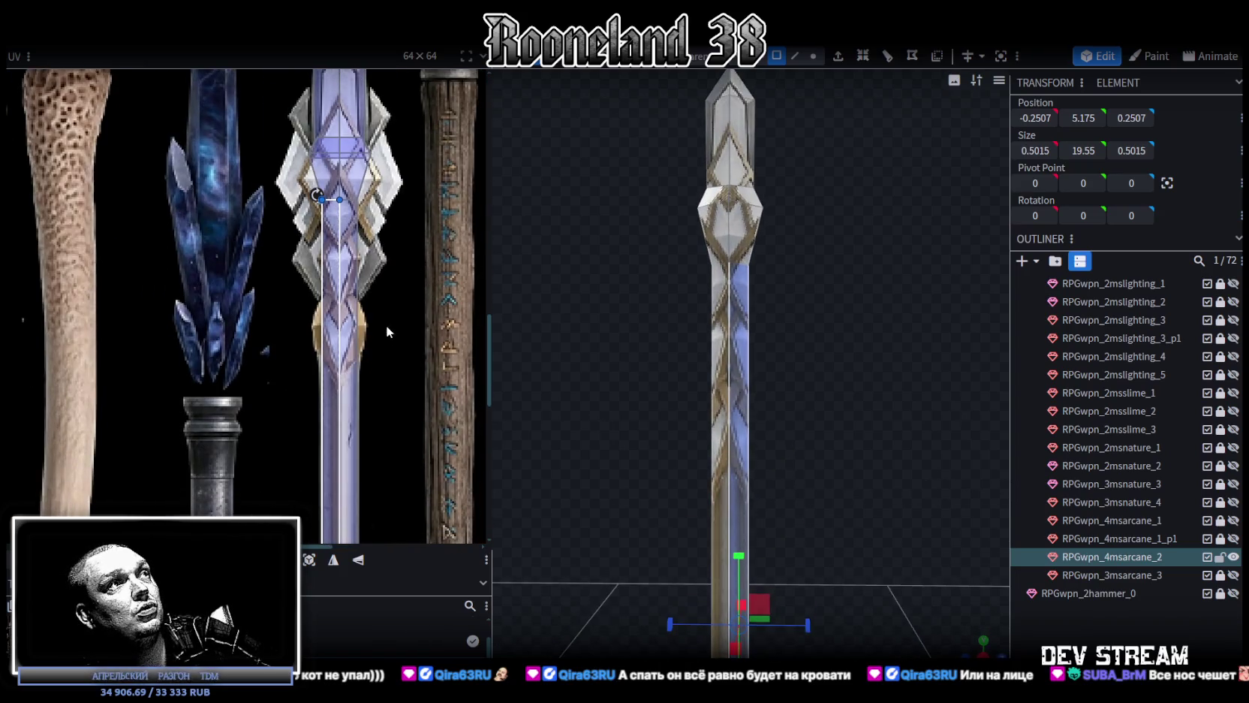
{"action": "scroll", "coordinate": [823, 384], "scroll_direction": "up", "scroll_amount": 1}
{"action": "left_click_drag", "start_coordinate": [824, 382], "coordinate": [826, 386]}
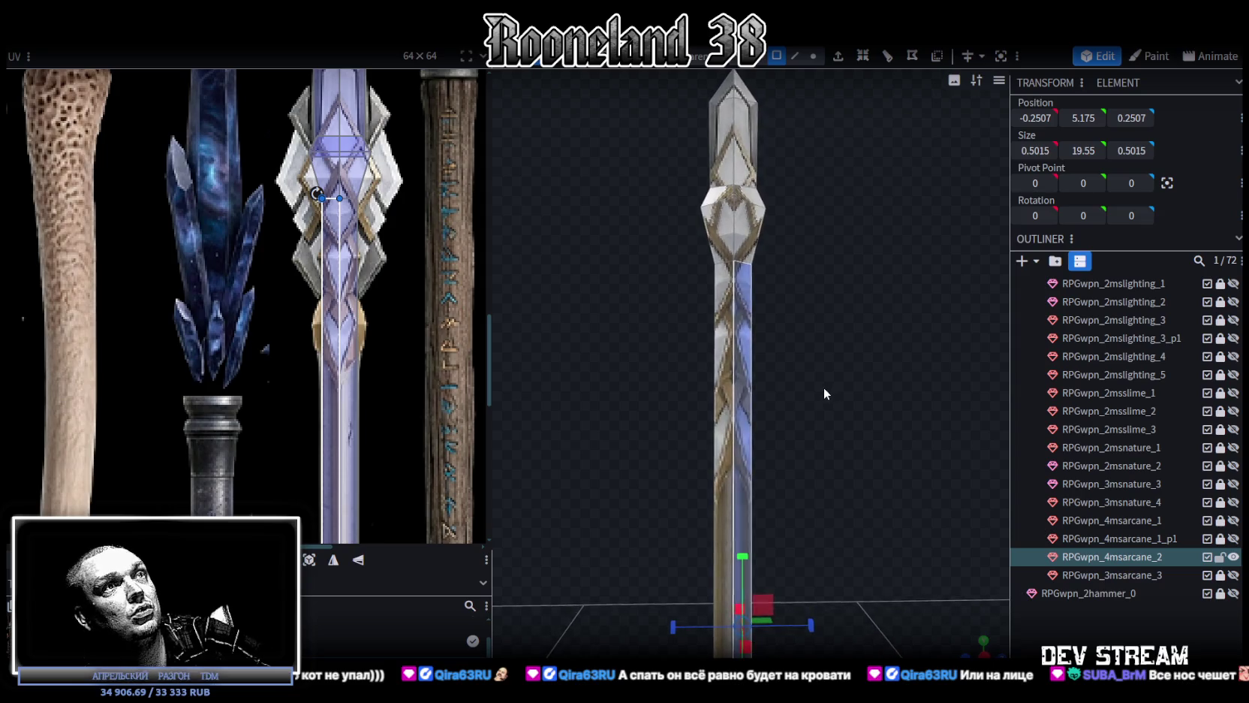
{"action": "left_click_drag", "start_coordinate": [807, 407], "coordinate": [677, 429]}
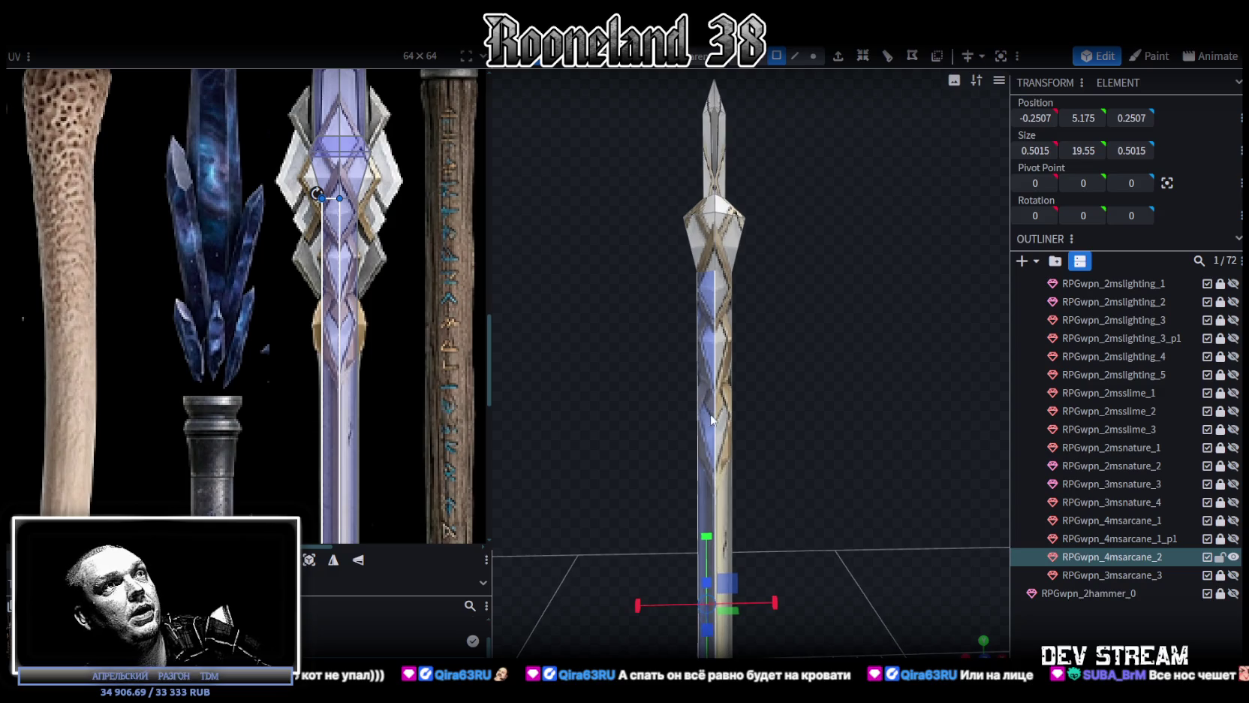
{"action": "left_click", "coordinate": [725, 409]}
{"action": "left_click", "coordinate": [717, 398]}
{"action": "mouse_move", "coordinate": [780, 467]}
{"action": "left_mouse_down"}
{"action": "mouse_move", "coordinate": [892, 504]}
{"action": "mouse_move", "coordinate": [860, 500]}
{"action": "left_mouse_up"}
{"action": "scroll", "coordinate": [891, 503], "scroll_direction": "up", "scroll_amount": 3}
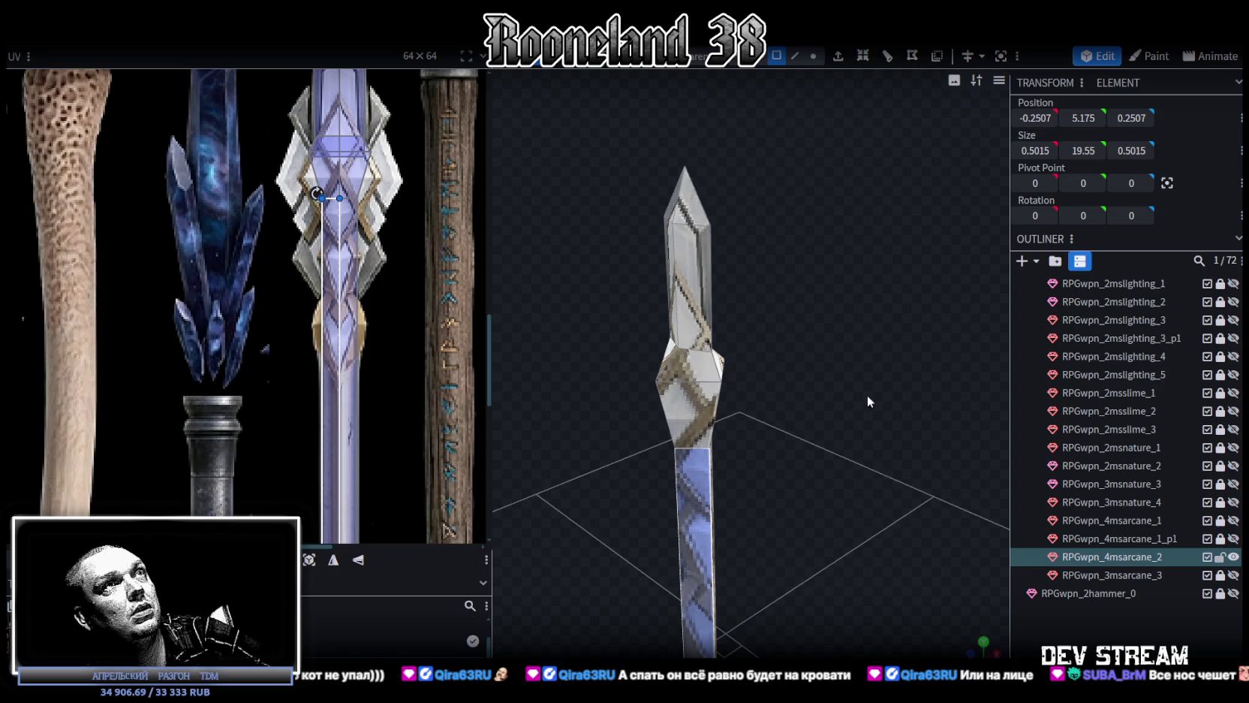
{"action": "left_click_drag", "start_coordinate": [820, 245], "coordinate": [814, 97]}
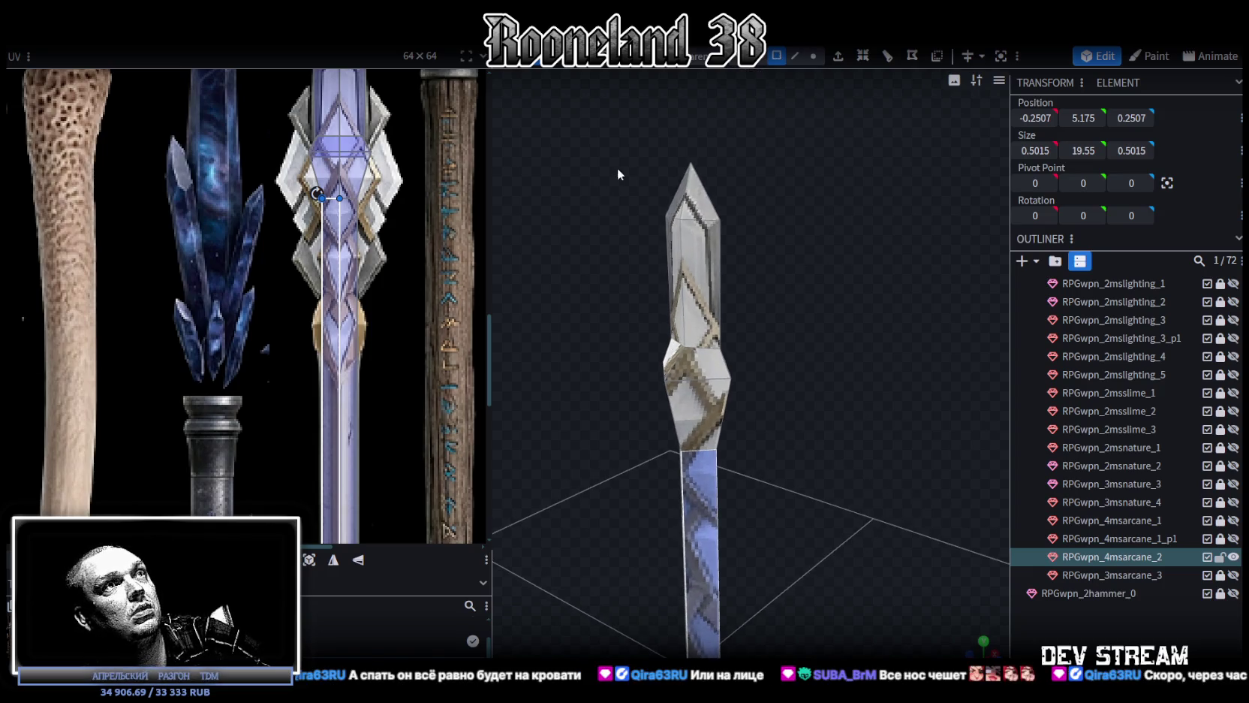
{"action": "left_click", "coordinate": [691, 219]}
{"action": "mouse_move", "coordinate": [829, 291]}
{"action": "left_mouse_down"}
{"action": "mouse_move", "coordinate": [814, 413]}
{"action": "mouse_move", "coordinate": [735, 316]}
{"action": "mouse_move", "coordinate": [751, 308]}
{"action": "mouse_move", "coordinate": [899, 408]}
{"action": "mouse_move", "coordinate": [773, 411]}
{"action": "mouse_move", "coordinate": [788, 386]}
{"action": "mouse_move", "coordinate": [749, 274]}
{"action": "mouse_move", "coordinate": [752, 289]}
{"action": "mouse_move", "coordinate": [844, 321]}
{"action": "mouse_move", "coordinate": [958, 585]}
{"action": "mouse_move", "coordinate": [832, 478]}
{"action": "mouse_move", "coordinate": [839, 305]}
{"action": "mouse_move", "coordinate": [740, 478]}
{"action": "left_mouse_up"}
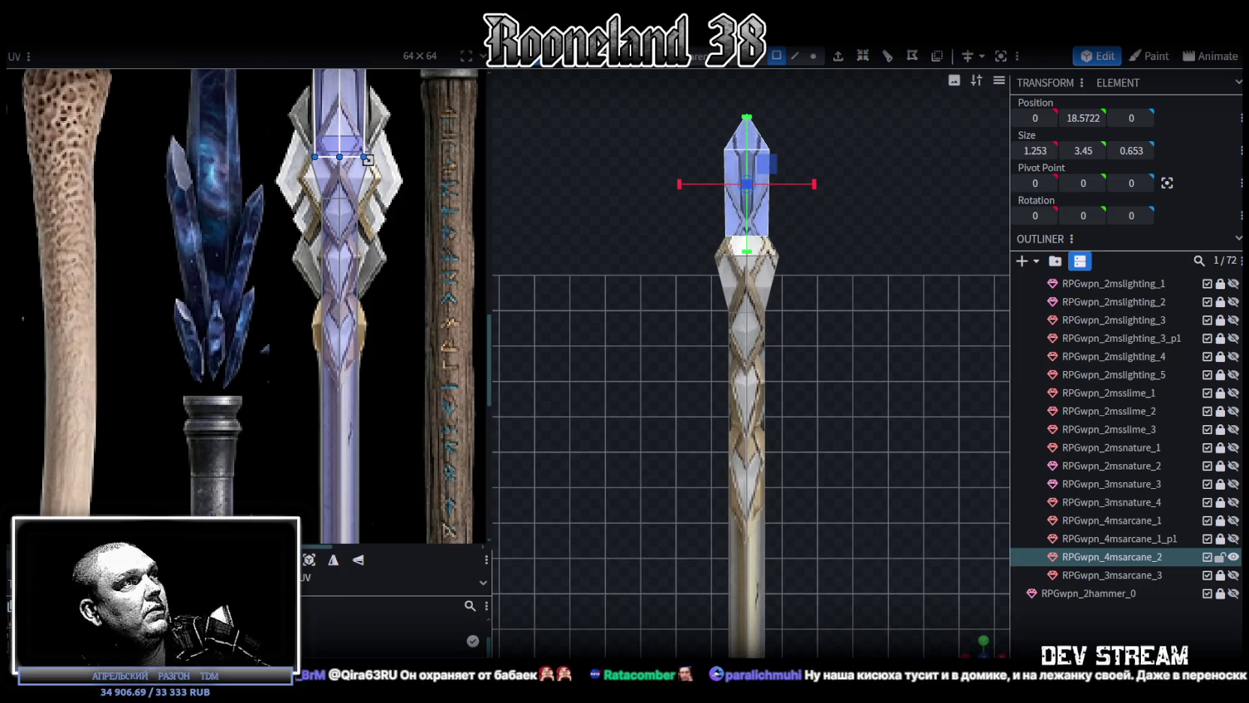
Reproject the top cube's UVs onto the crystal texture and nudge the tip's top UV points upward
{"action": "left_click", "coordinate": [308, 560]}
{"action": "scroll", "coordinate": [325, 340], "scroll_direction": "down", "scroll_amount": 3}
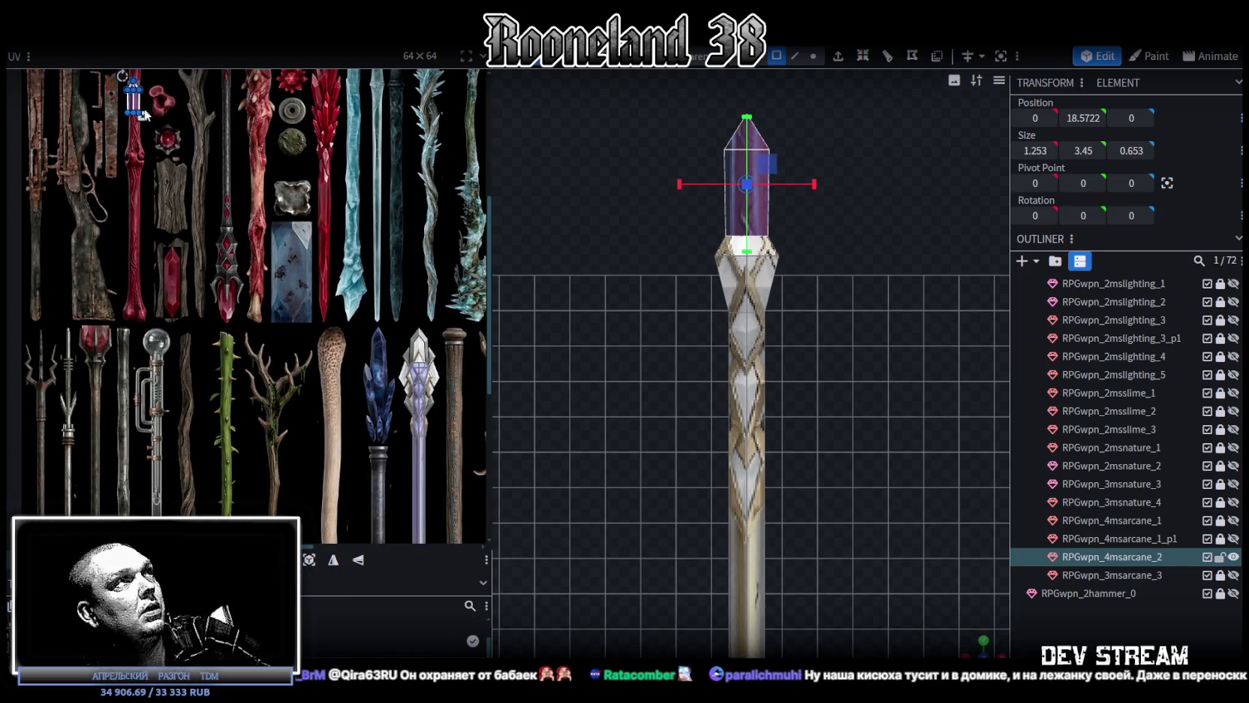
{"action": "left_click_drag", "start_coordinate": [140, 113], "coordinate": [424, 359]}
{"action": "scroll", "coordinate": [424, 359], "scroll_direction": "up", "scroll_amount": 5}
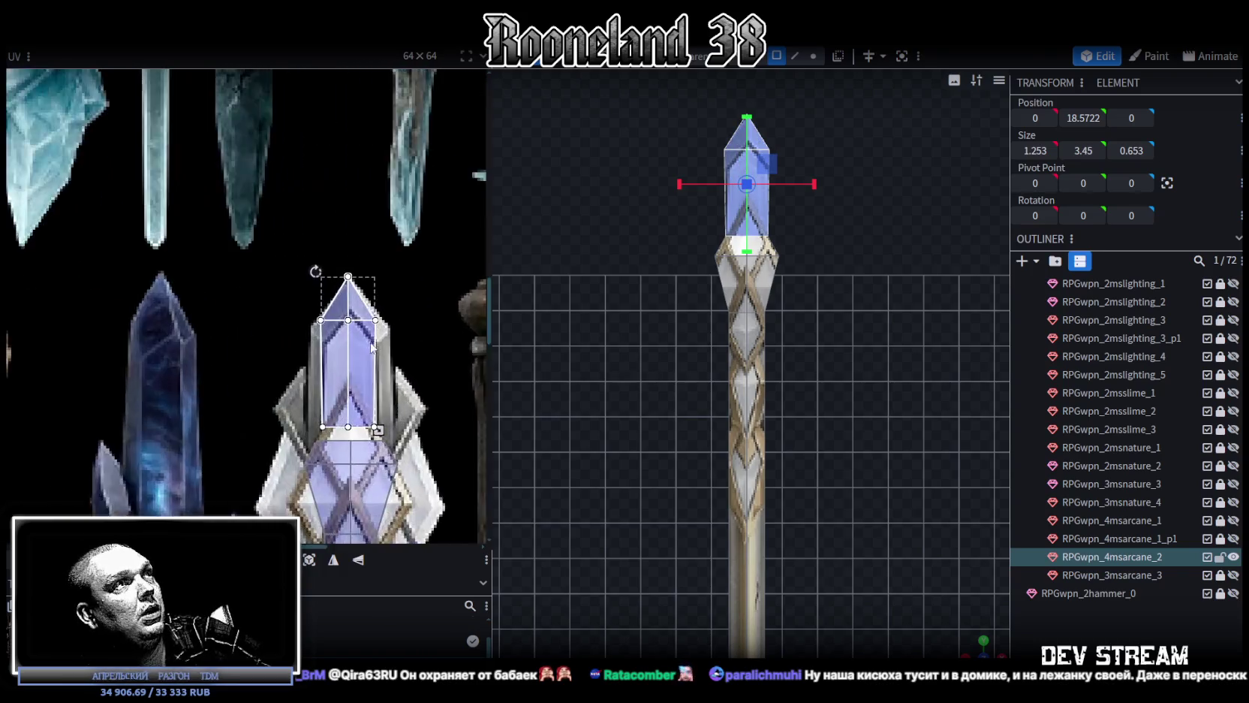
{"action": "left_click_drag", "start_coordinate": [344, 359], "coordinate": [333, 363]}
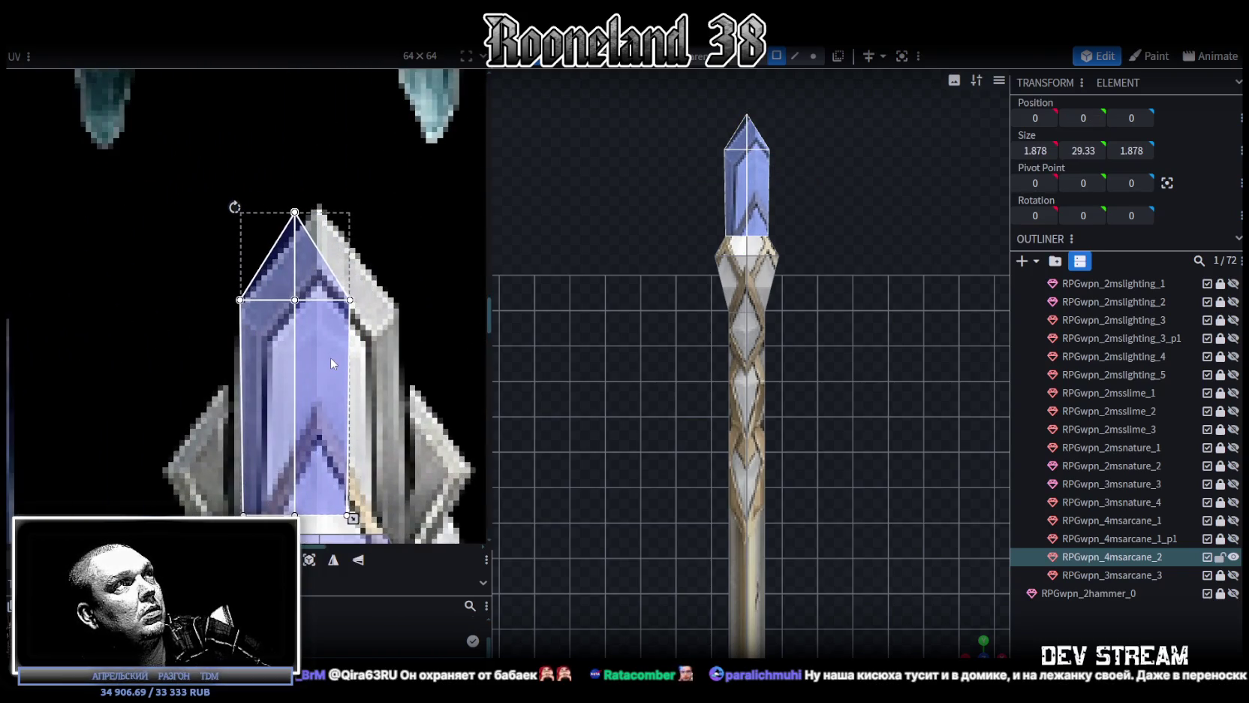
{"action": "middle_click_drag", "start_coordinate": [332, 356], "coordinate": [326, 238]}
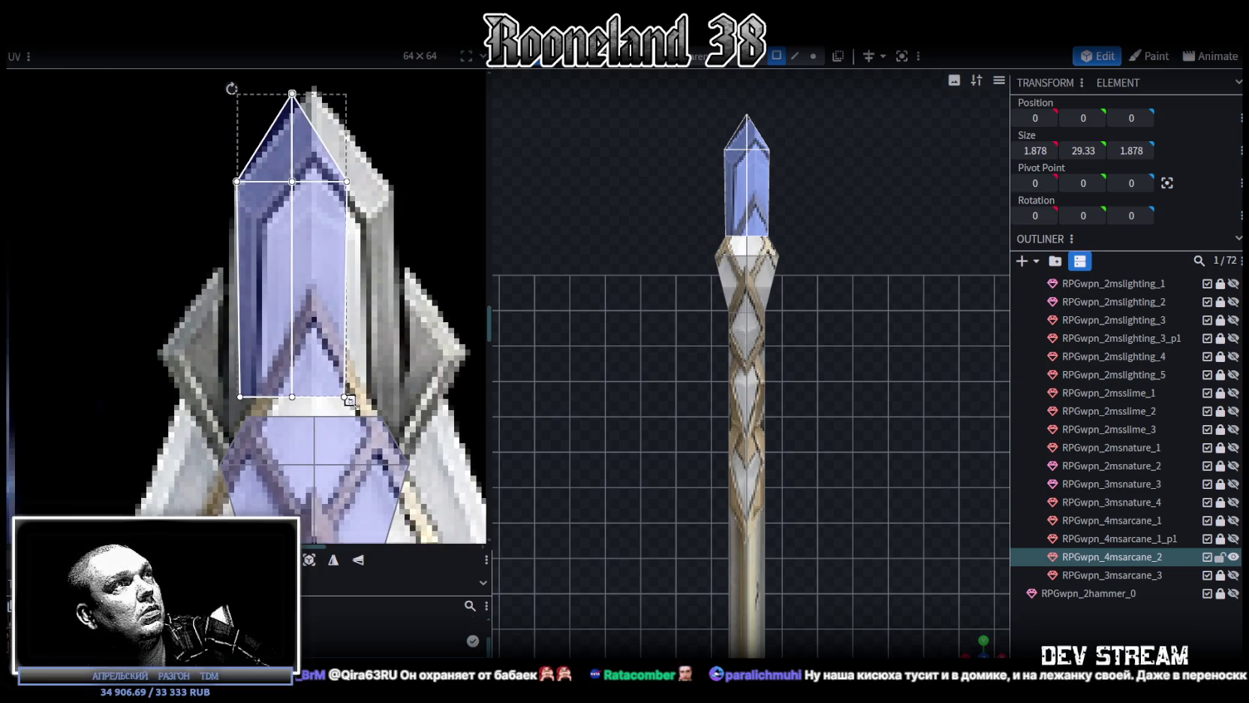
{"action": "left_click_drag", "start_coordinate": [350, 400], "coordinate": [397, 451]}
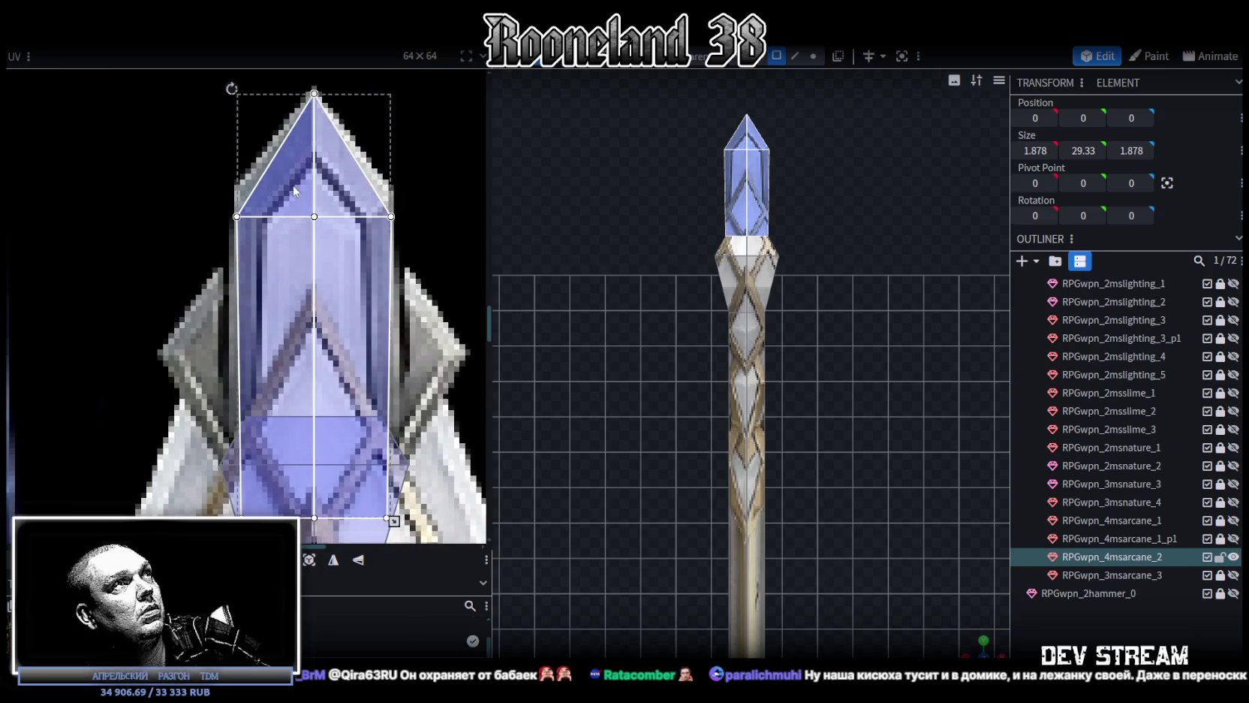
{"action": "left_click_drag", "start_coordinate": [296, 193], "coordinate": [434, 277]}
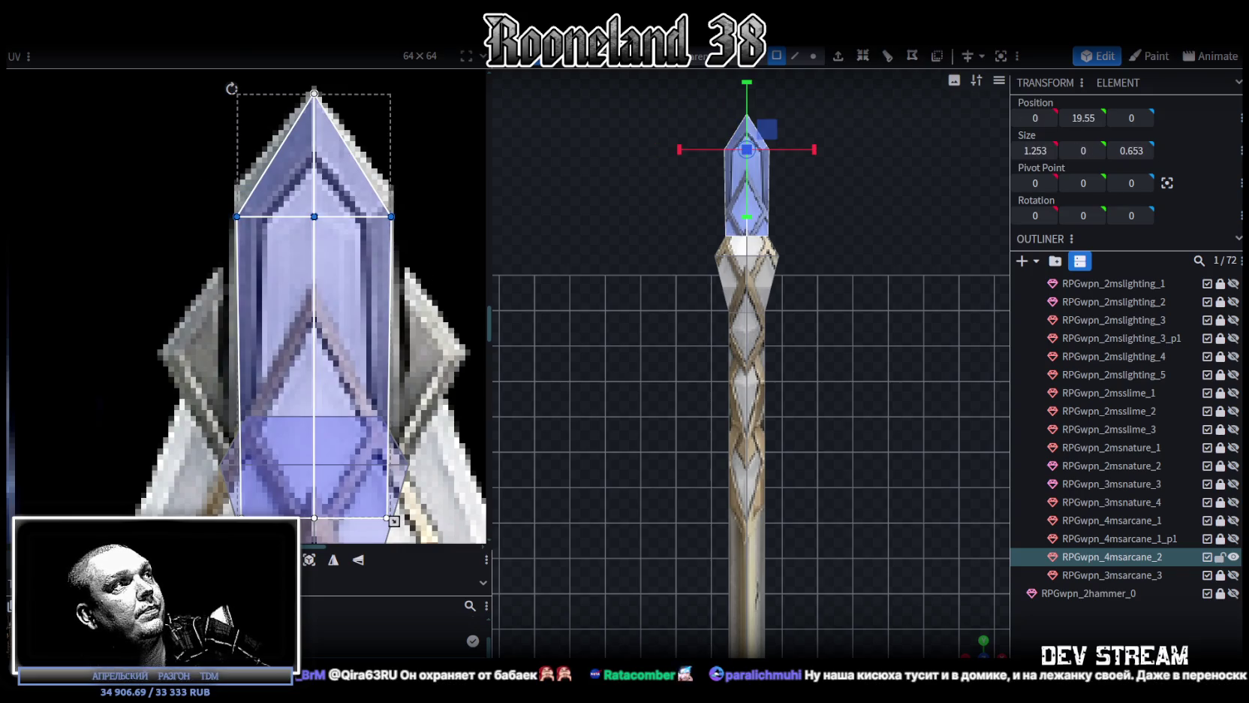
{"action": "key", "text": "Up"}
{"action": "key", "text": "Up"}
{"action": "key", "text": "Up"}
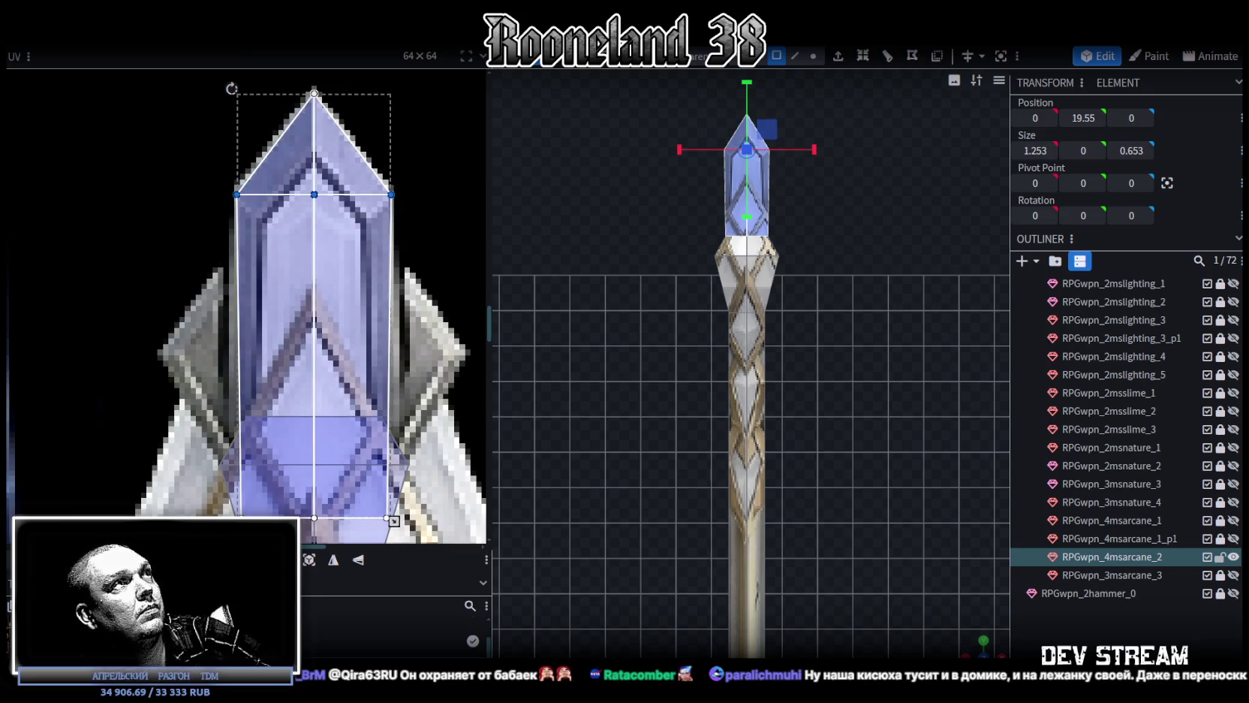
Raise the crystal's middle vertices so the head rises from Y 19.55 to 19.85
{"action": "key", "text": "f"}
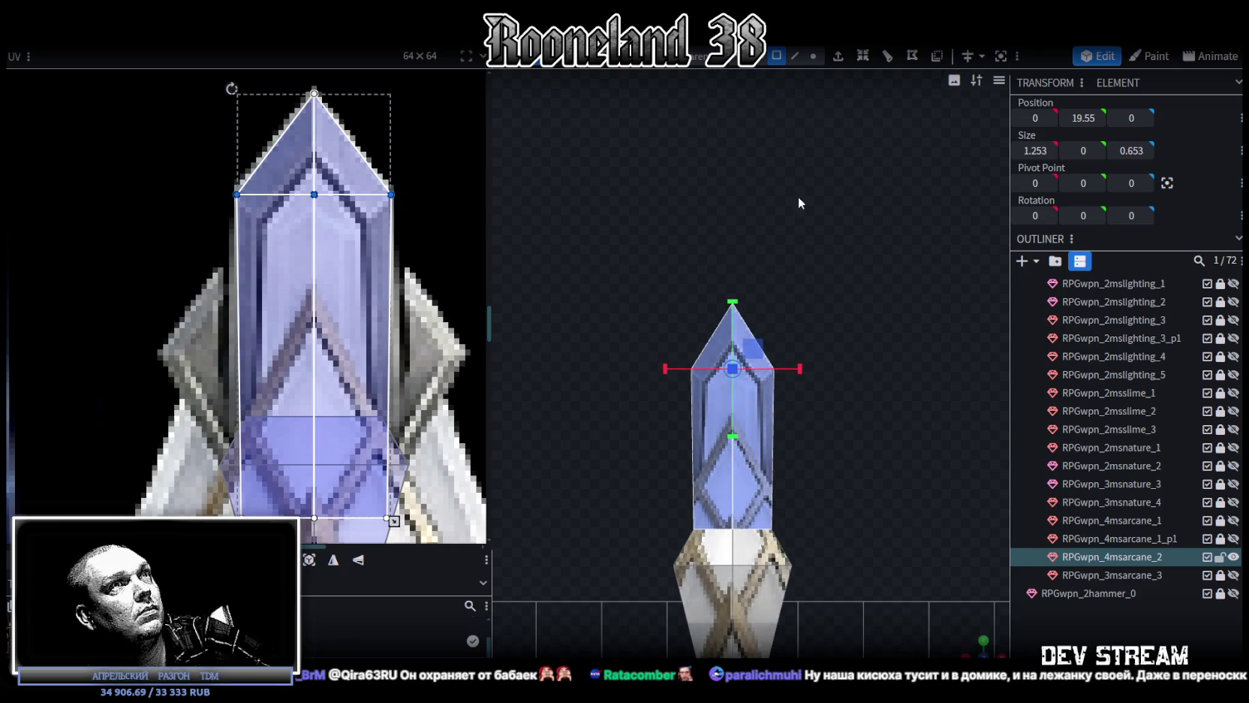
{"action": "left_click", "coordinate": [813, 55]}
{"action": "left_click_drag", "start_coordinate": [644, 423], "coordinate": [853, 339]}
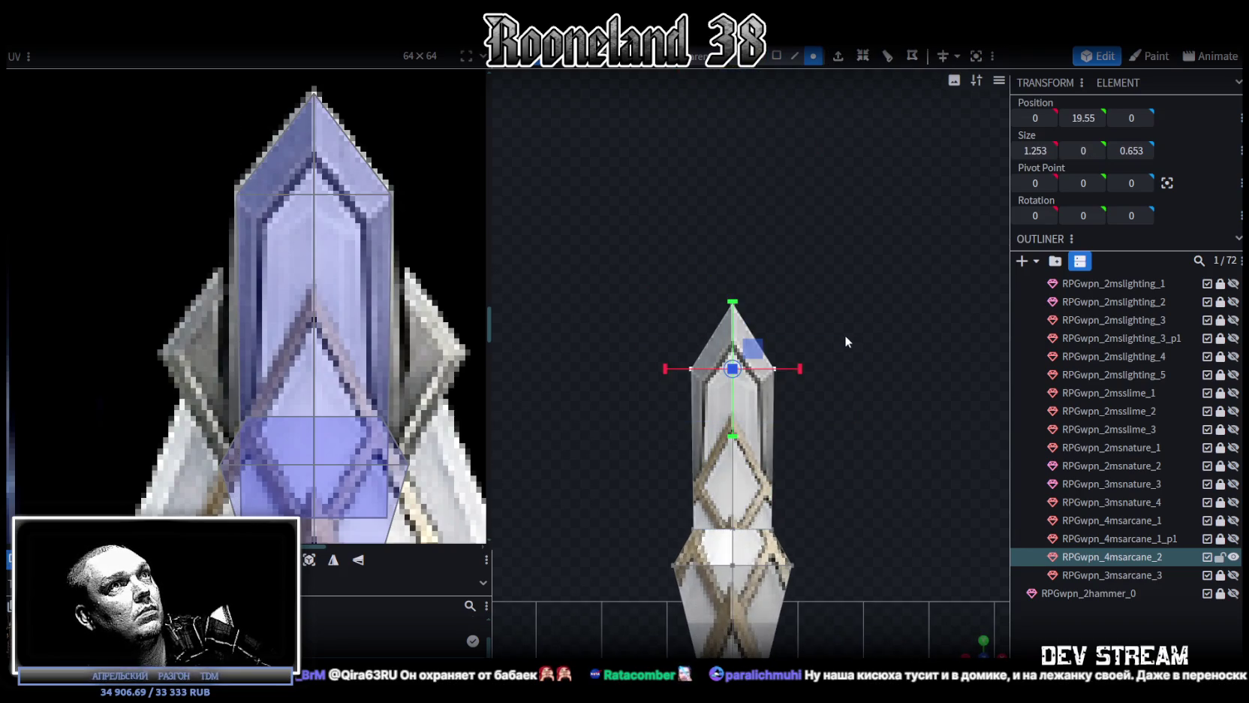
{"action": "left_click_drag", "start_coordinate": [730, 314], "coordinate": [735, 283]}
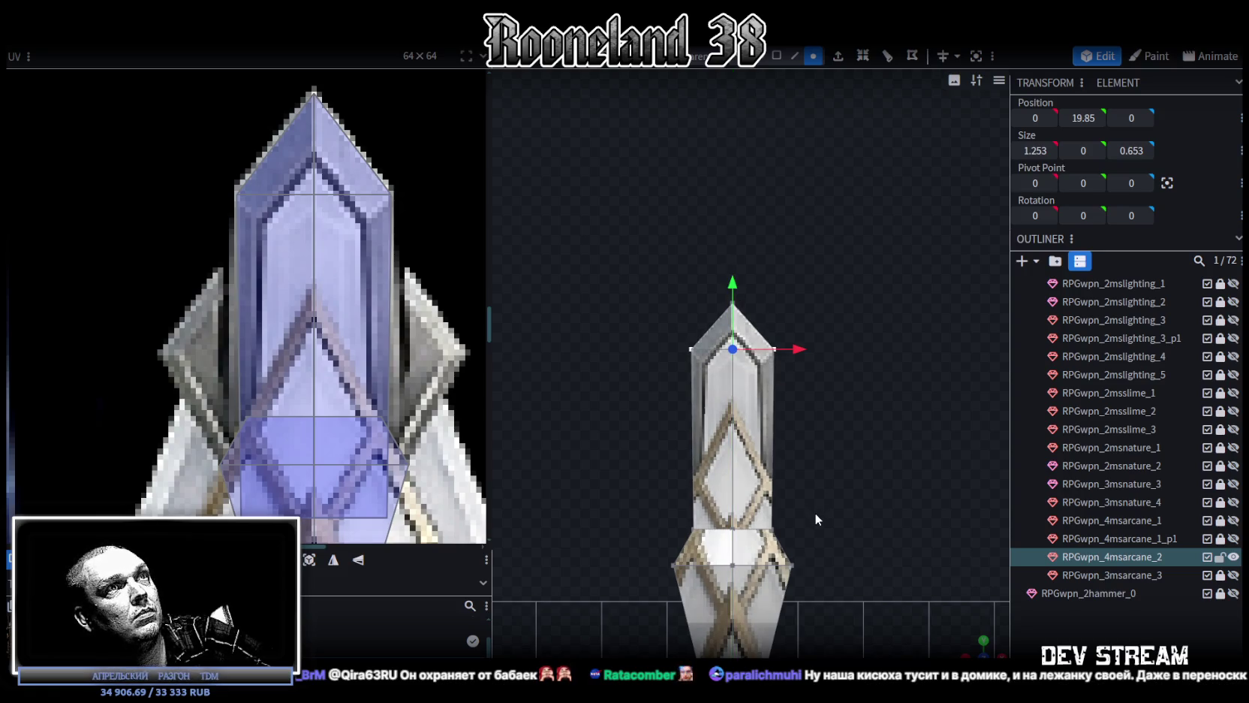
{"action": "scroll", "coordinate": [815, 513], "scroll_direction": "down", "scroll_amount": 2}
{"action": "scroll", "coordinate": [815, 512], "scroll_direction": "down", "scroll_amount": 2}
{"action": "scroll", "coordinate": [316, 426], "scroll_direction": "down", "scroll_amount": 3}
{"action": "scroll", "coordinate": [316, 426], "scroll_direction": "down", "scroll_amount": 2}
{"action": "mouse_move", "coordinate": [991, 622]}
{"action": "left_mouse_down"}
{"action": "mouse_move", "coordinate": [844, 362]}
{"action": "mouse_move", "coordinate": [802, 329]}
{"action": "left_mouse_up"}
{"action": "scroll", "coordinate": [809, 377], "scroll_direction": "up", "scroll_amount": 2}
{"action": "scroll", "coordinate": [745, 390], "scroll_direction": "up", "scroll_amount": 2}
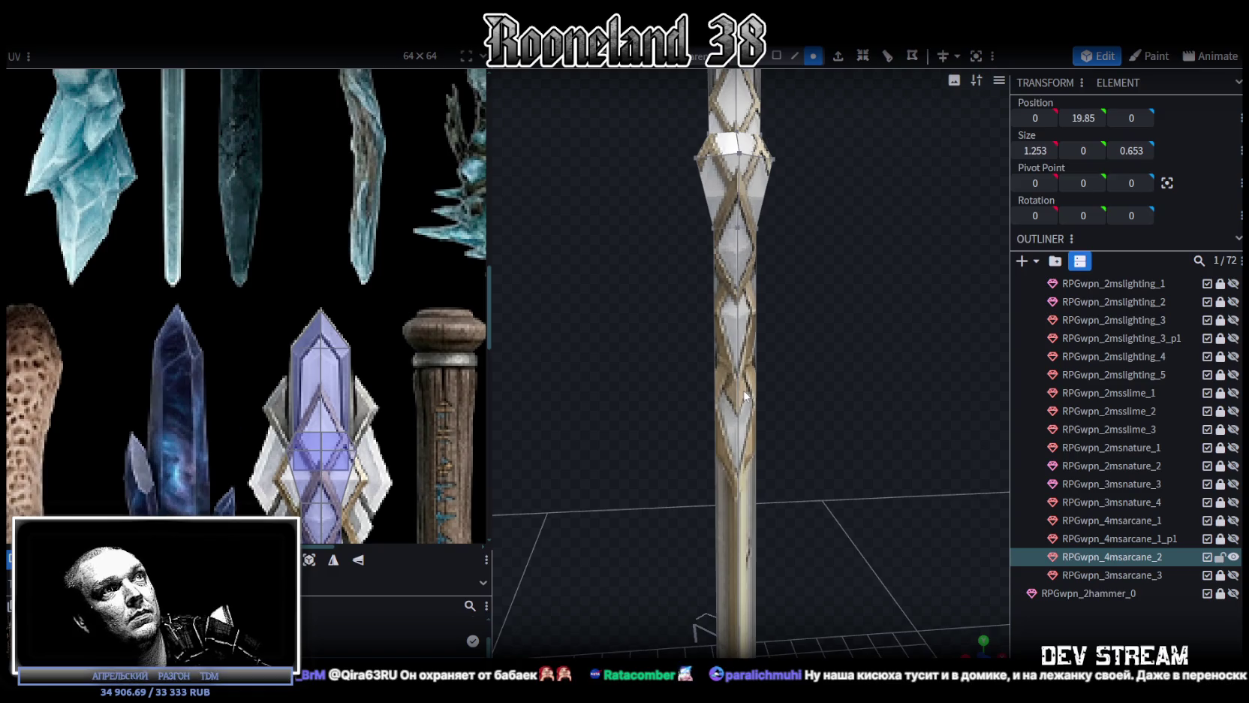
Add a loop cut across the upper staff shaft and slide its offset along the shaft
{"action": "scroll", "coordinate": [395, 289], "scroll_direction": "up", "scroll_amount": 2}
{"action": "scroll", "coordinate": [395, 289], "scroll_direction": "up", "scroll_amount": 2}
{"action": "scroll", "coordinate": [395, 289], "scroll_direction": "up", "scroll_amount": 1}
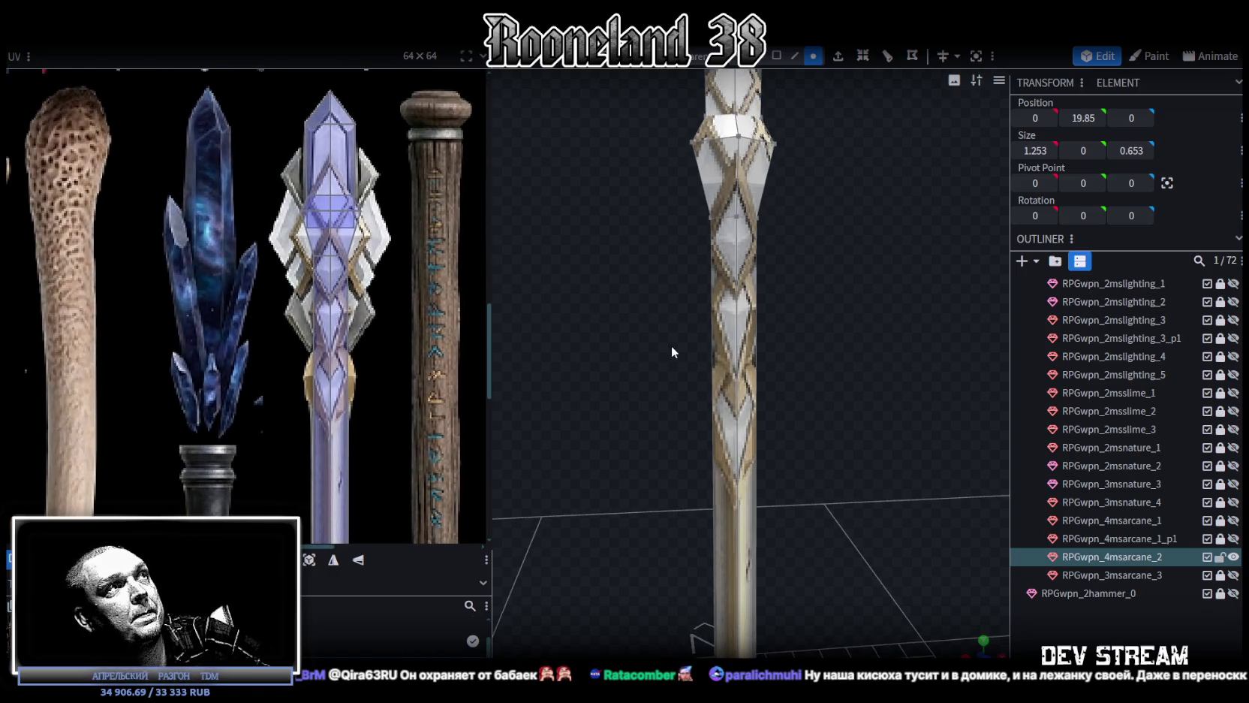
{"action": "mouse_move", "coordinate": [806, 352]}
{"action": "left_mouse_down"}
{"action": "mouse_move", "coordinate": [815, 344]}
{"action": "mouse_move", "coordinate": [796, 365]}
{"action": "mouse_move", "coordinate": [793, 284]}
{"action": "left_mouse_up"}
{"action": "left_click", "coordinate": [795, 55]}
{"action": "left_click", "coordinate": [707, 315]}
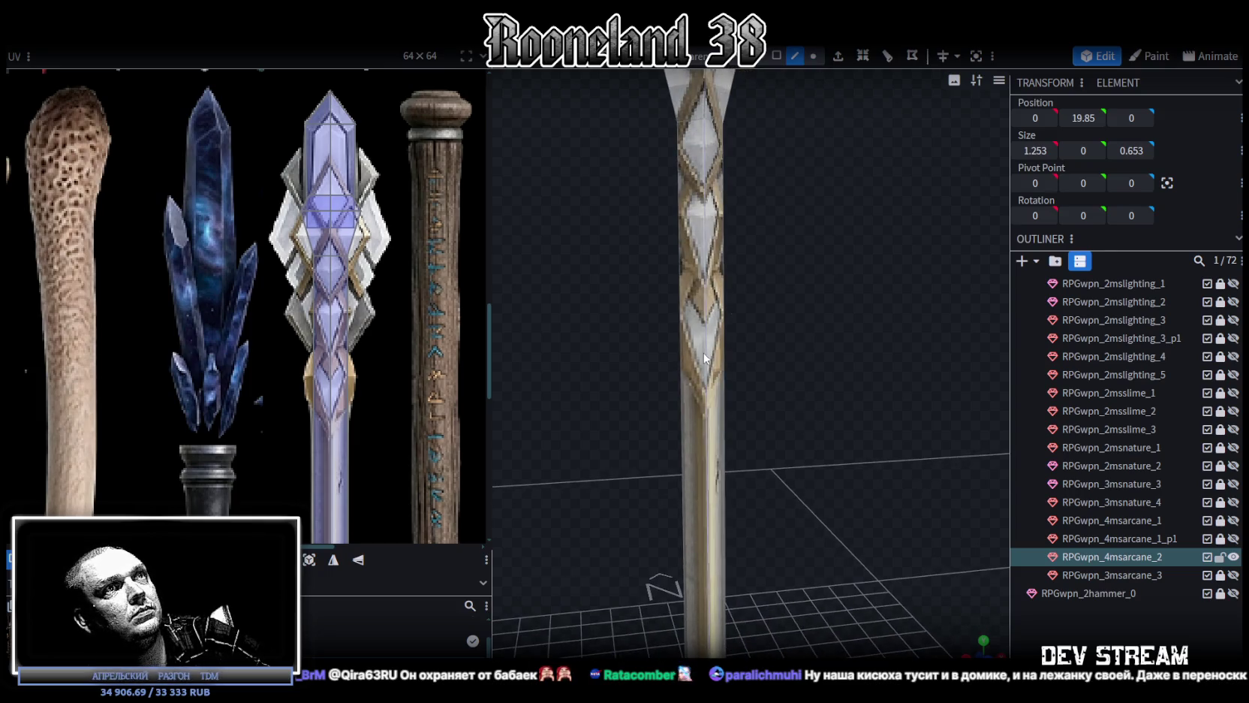
{"action": "left_click", "coordinate": [861, 58]}
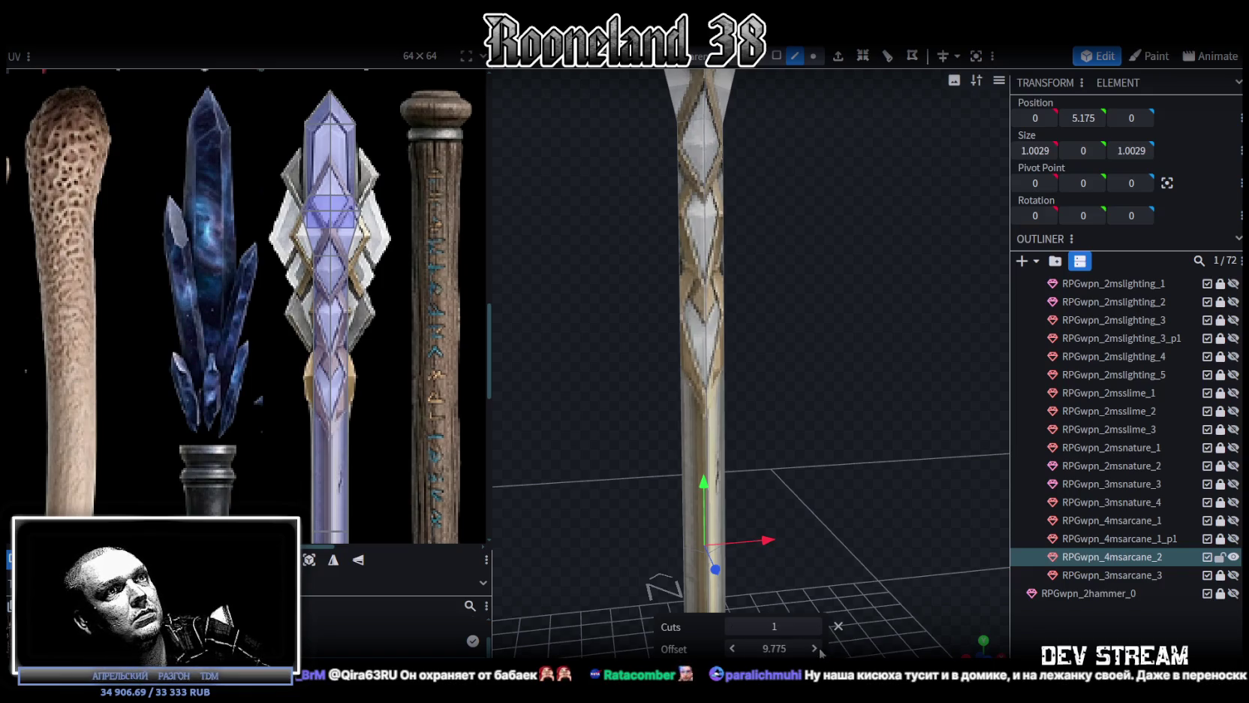
{"action": "left_click_drag", "start_coordinate": [774, 648], "coordinate": [756, 648]}
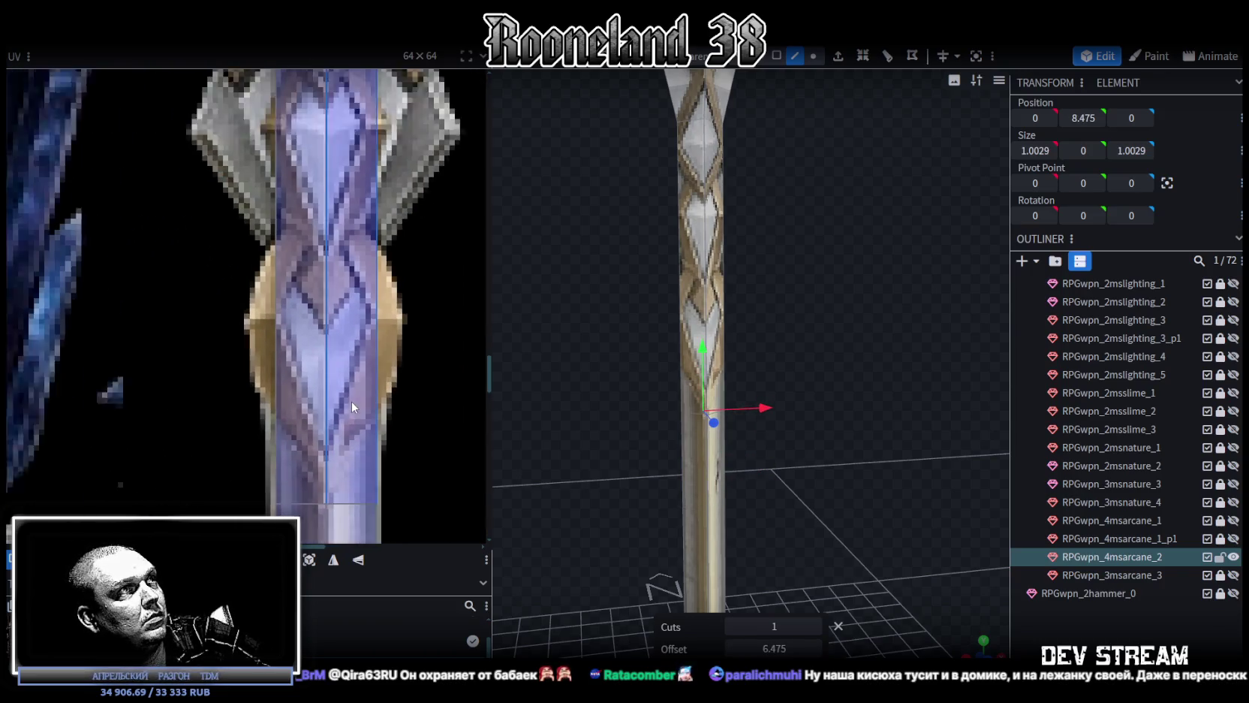
Pull the new cut's left and right texture points up, pinching the texture into a V point
{"action": "left_click", "coordinate": [813, 56]}
{"action": "left_click", "coordinate": [379, 491]}
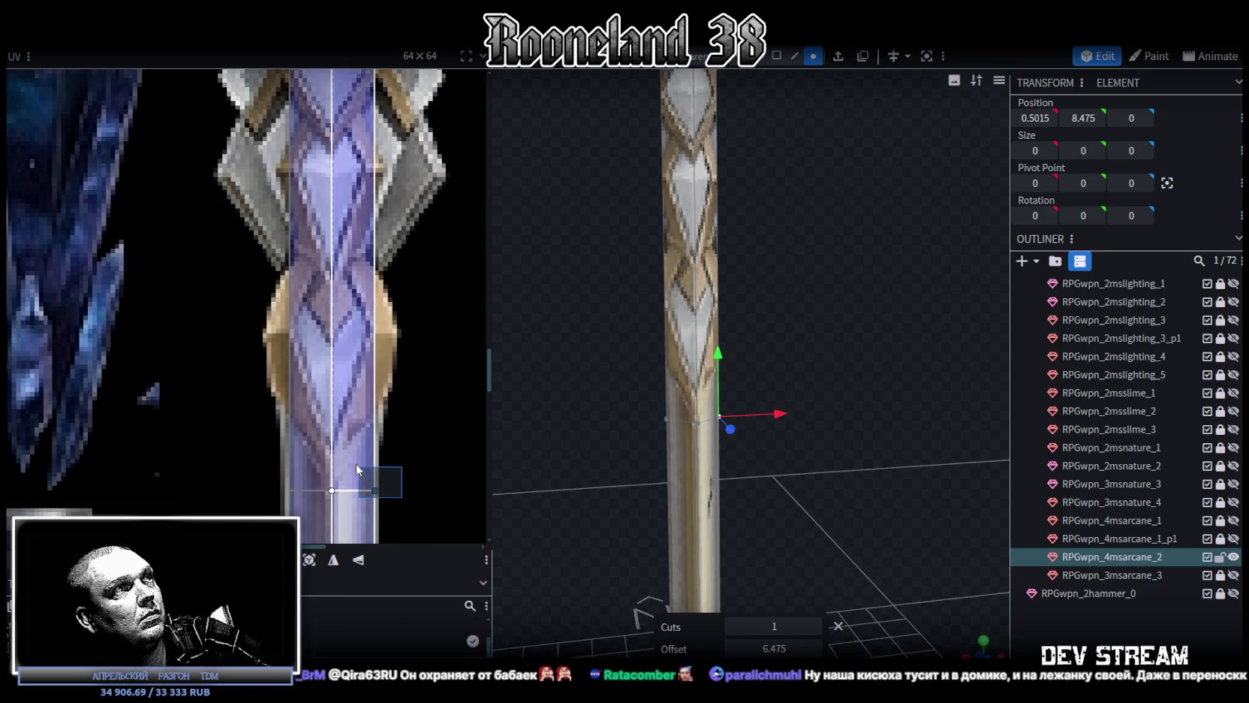
{"action": "left_click_drag", "start_coordinate": [375, 490], "coordinate": [374, 413]}
{"action": "left_click", "coordinate": [290, 491]}
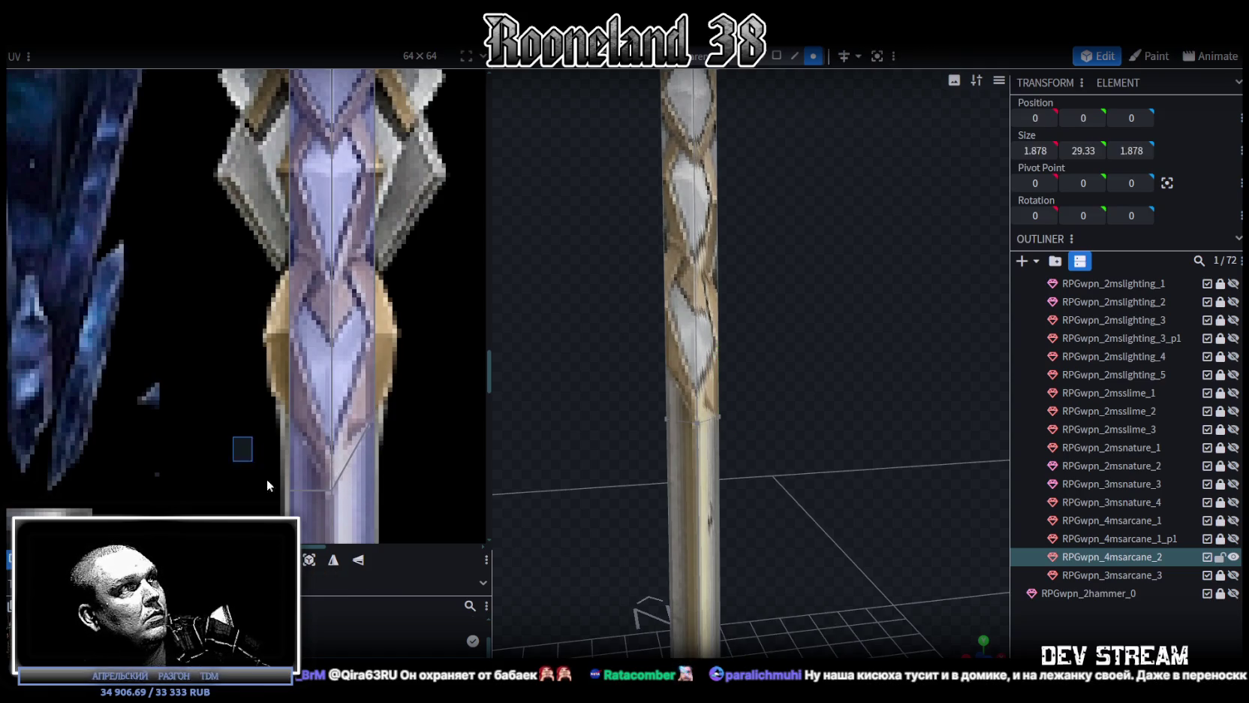
{"action": "left_click_drag", "start_coordinate": [290, 486], "coordinate": [289, 427]}
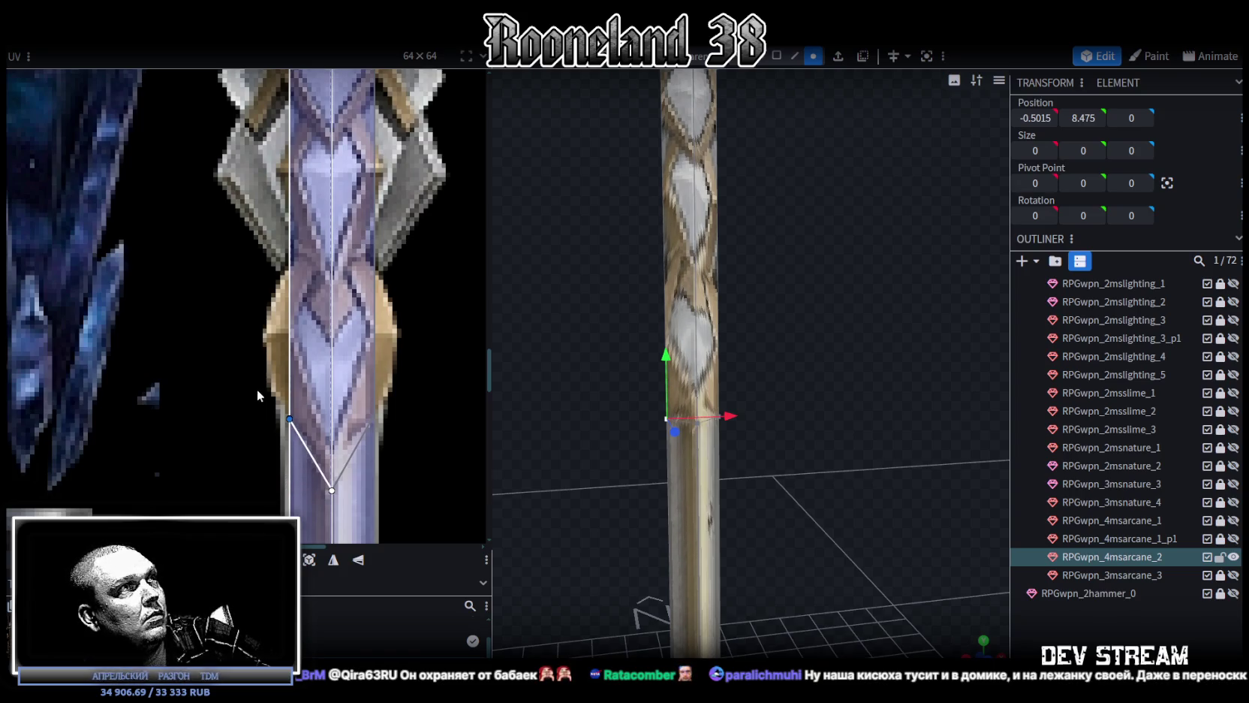
{"action": "left_click_drag", "start_coordinate": [259, 380], "coordinate": [448, 430]}
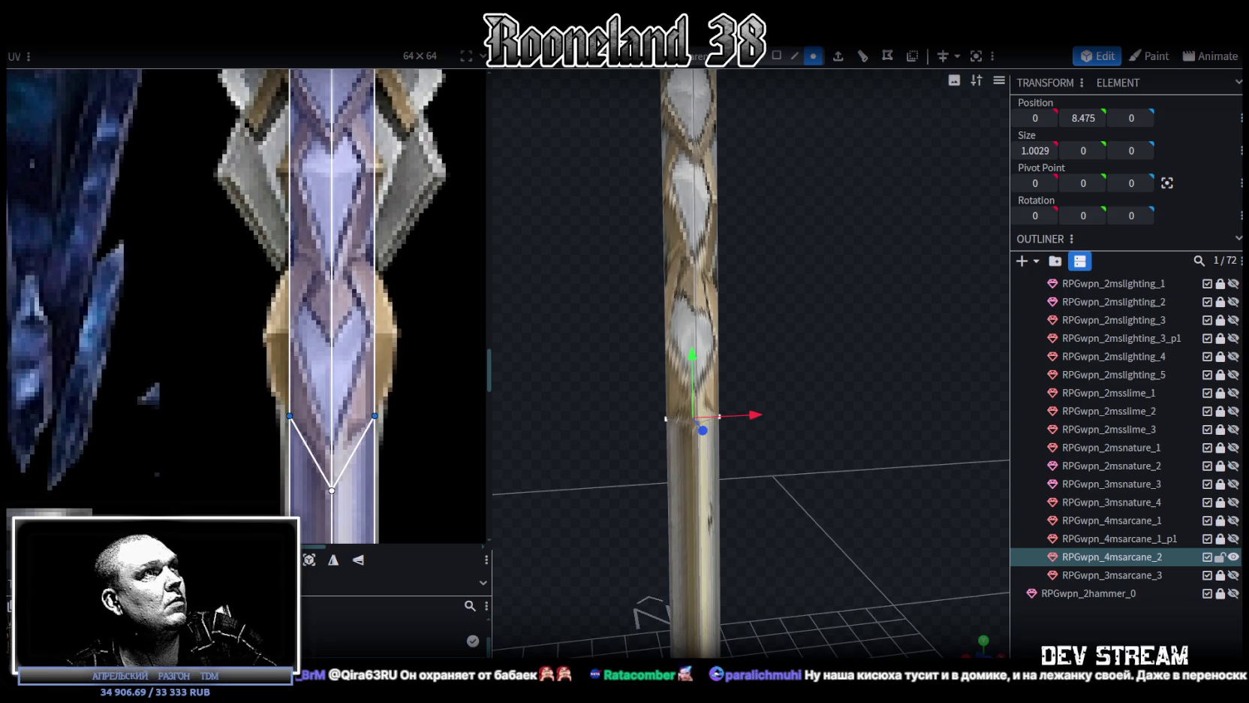
{"action": "scroll", "coordinate": [389, 439], "scroll_direction": "down", "scroll_amount": 3}
{"action": "middle_click_drag", "start_coordinate": [390, 440], "coordinate": [398, 310]}
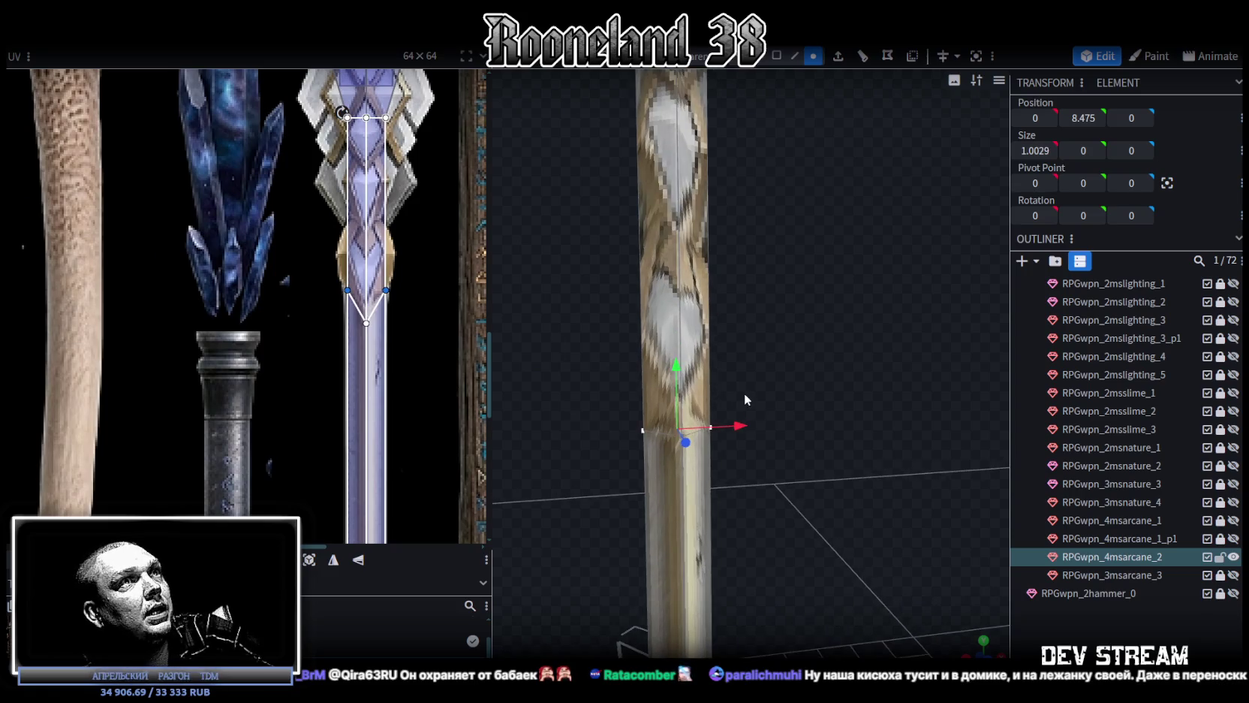
Raise the loop cut's vertices up the shaft to Y 9.575
{"action": "left_click", "coordinate": [660, 431]}
{"action": "mouse_move", "coordinate": [728, 431]}
{"action": "middle_mouse_down"}
{"action": "mouse_move", "coordinate": [738, 445]}
{"action": "mouse_move", "coordinate": [813, 410]}
{"action": "middle_mouse_up"}
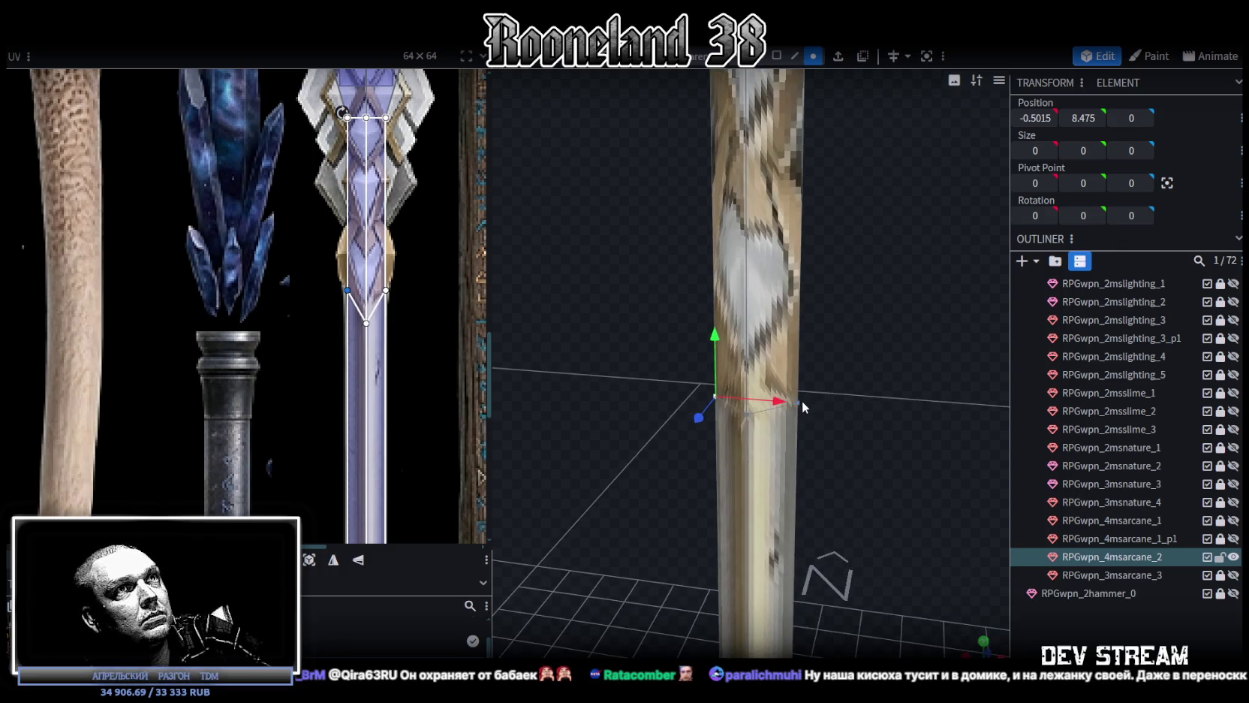
{"action": "left_click", "coordinate": [803, 403], "text": "shift"}
{"action": "key", "text": "KP_1"}
{"action": "left_click_drag", "start_coordinate": [678, 432], "coordinate": [681, 354]}
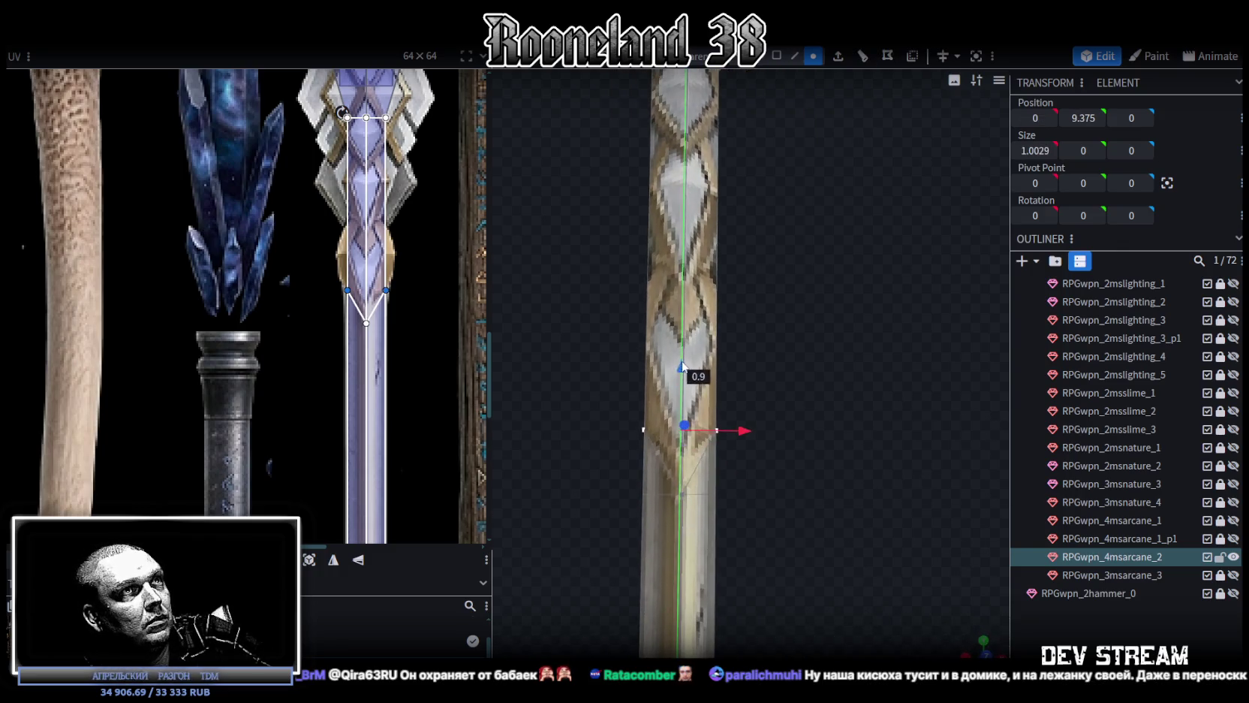
{"action": "middle_click_drag", "start_coordinate": [822, 499], "coordinate": [860, 574]}
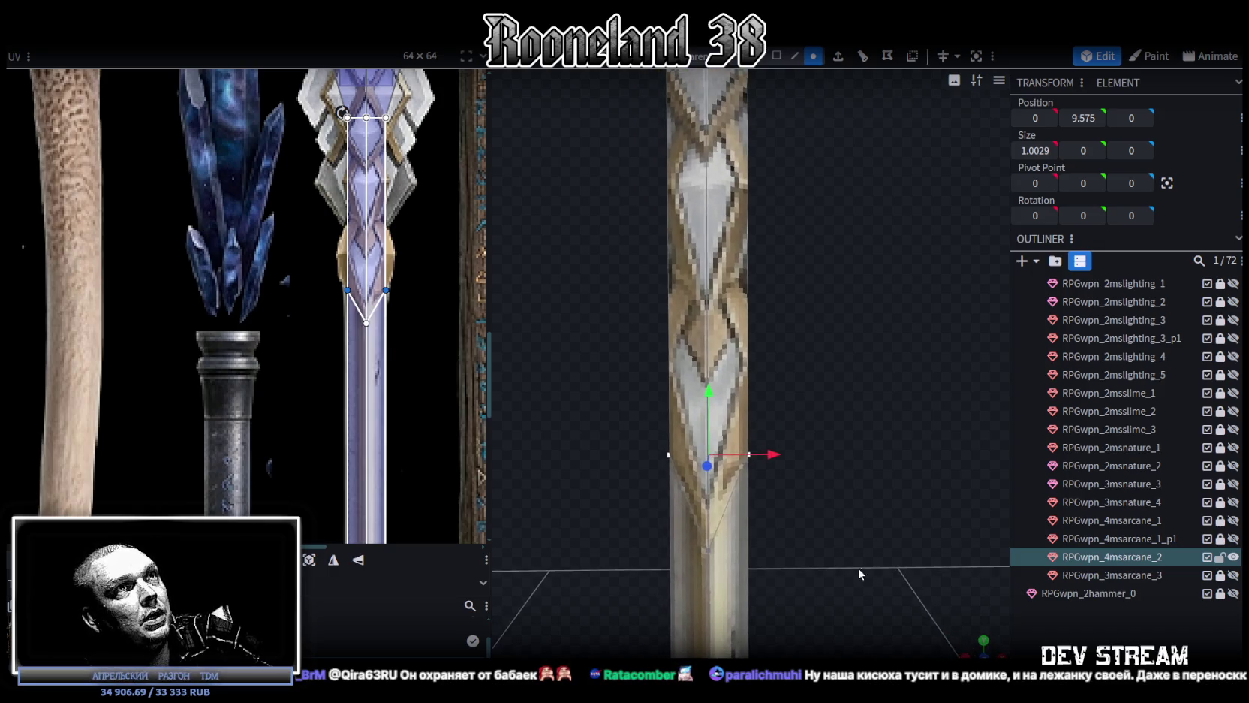
Add a second loop cut across the shaft at offset 3.6375
{"action": "left_click", "coordinate": [794, 55]}
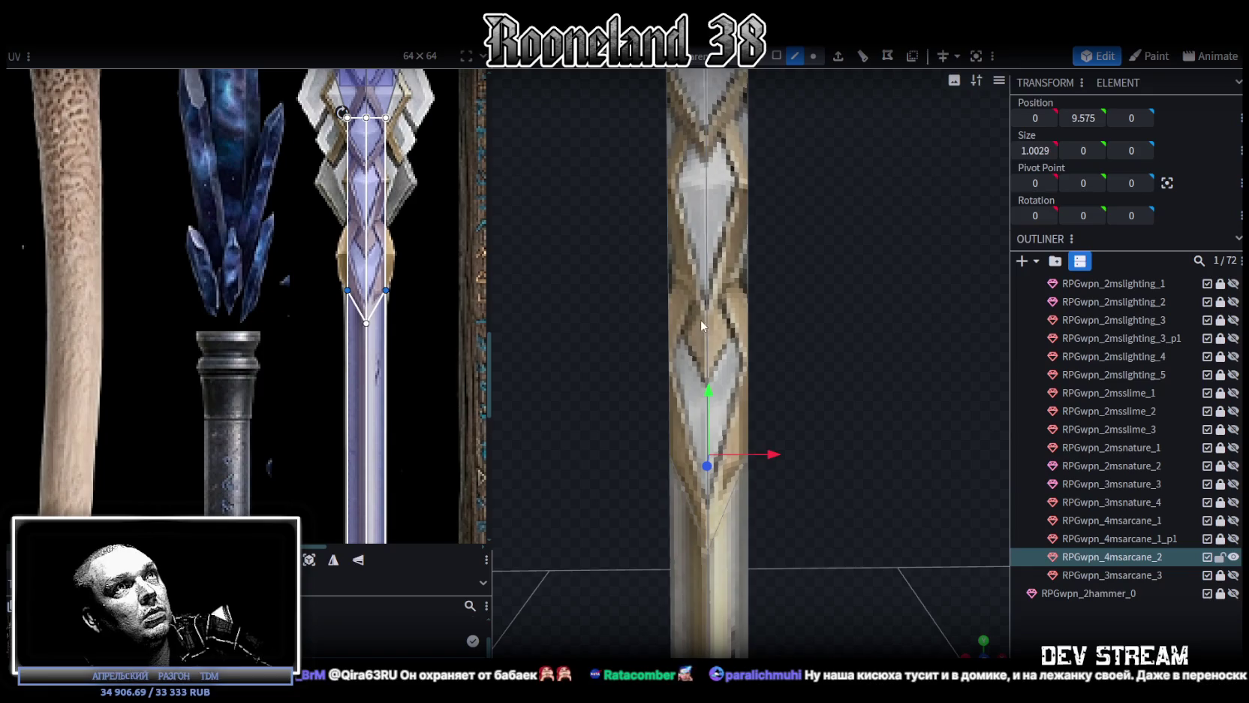
{"action": "left_click", "coordinate": [705, 317]}
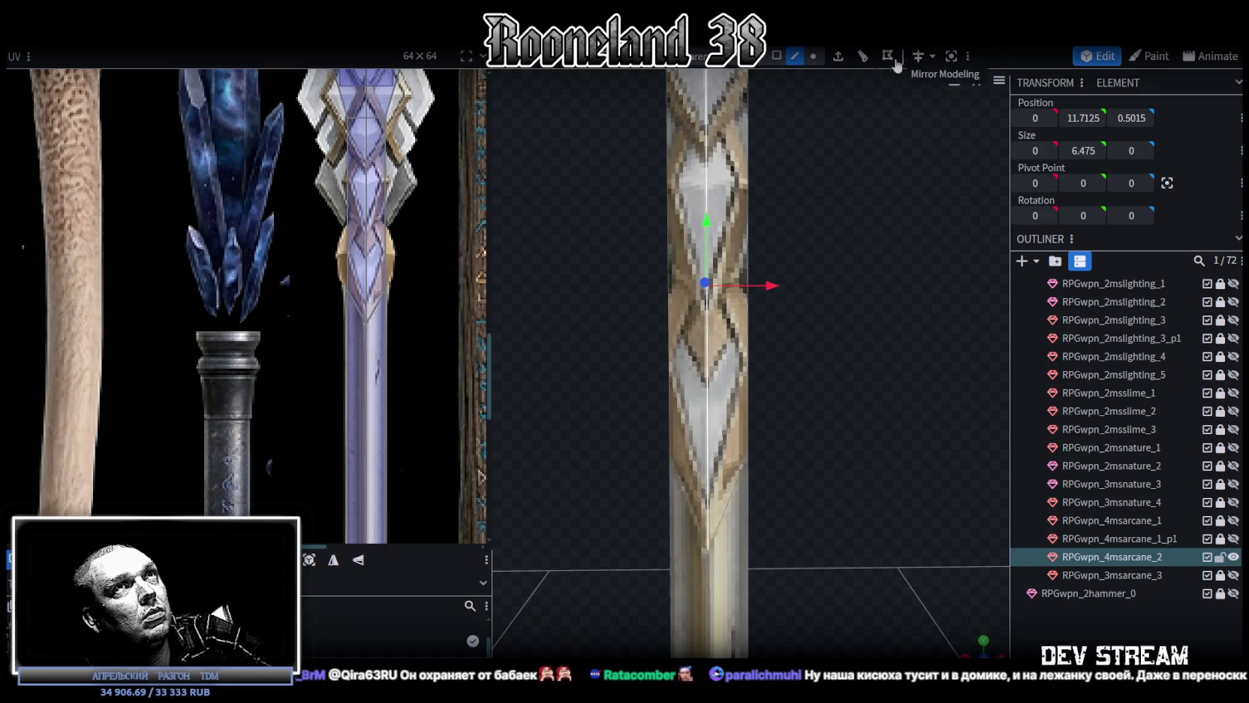
{"action": "left_click", "coordinate": [861, 58]}
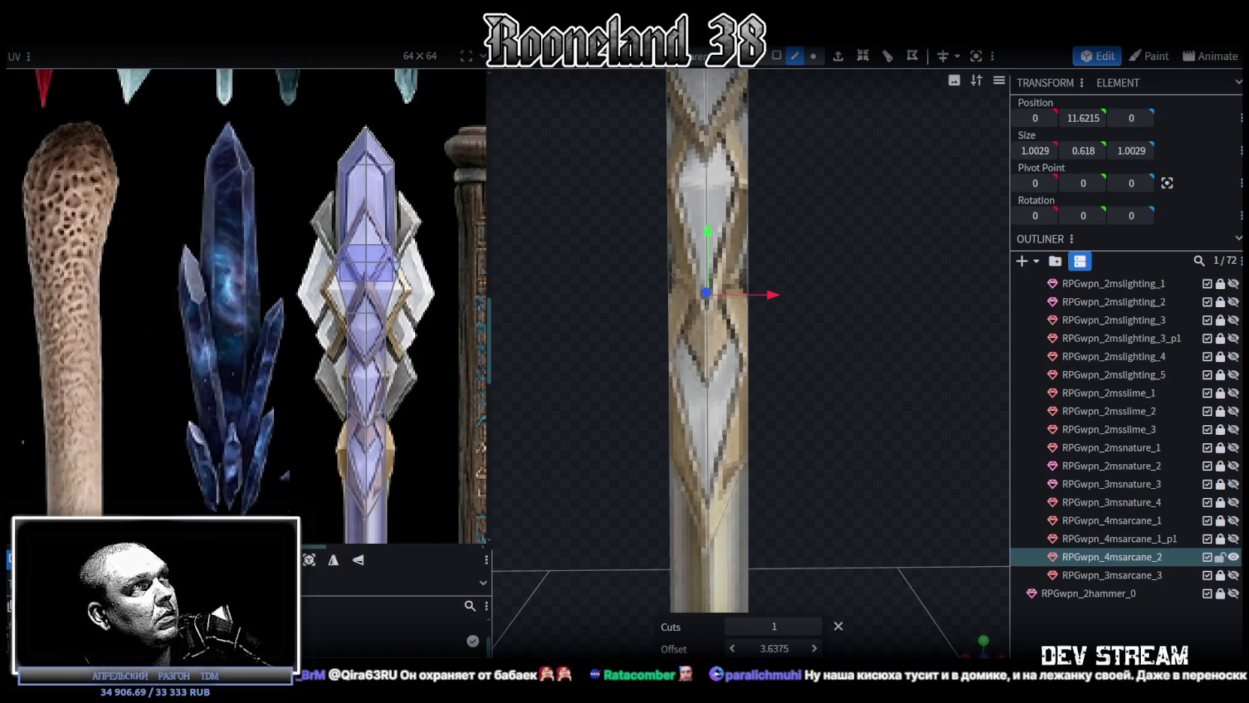
Select the four blue diamond-textured faces on the shaft in face mode
{"action": "scroll", "coordinate": [647, 492], "scroll_direction": "up", "scroll_amount": 3}
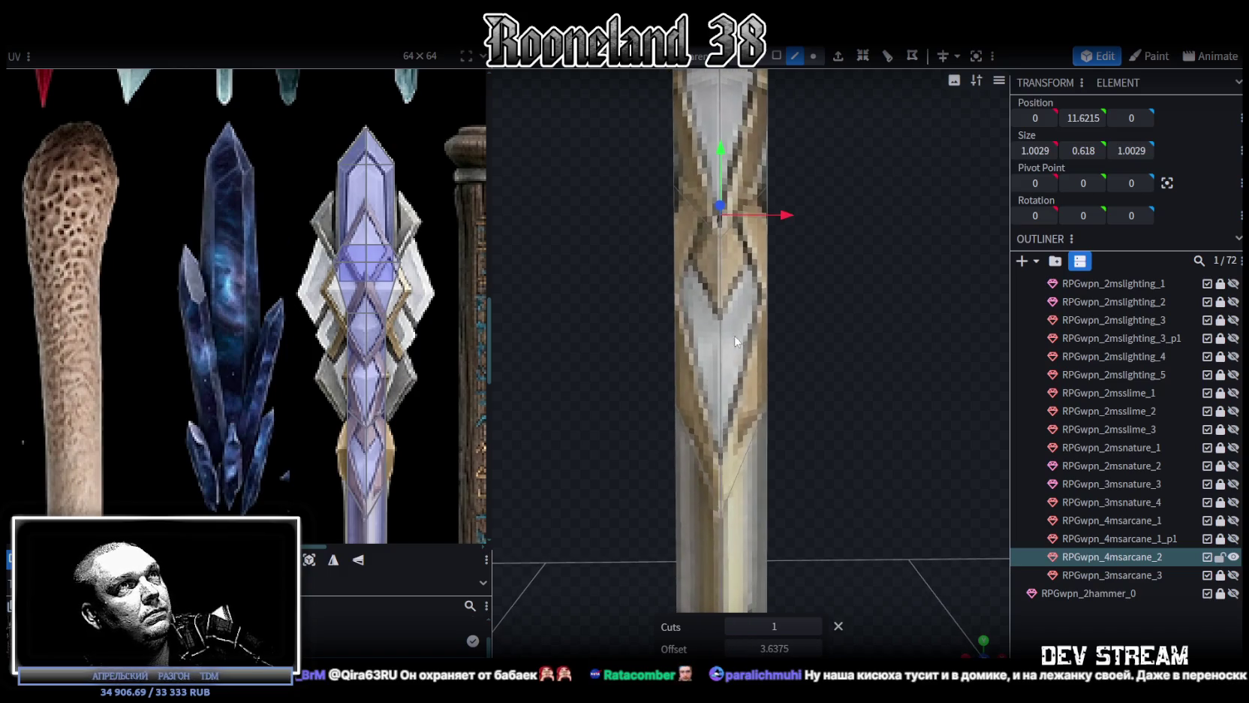
{"action": "left_click", "coordinate": [702, 338]}
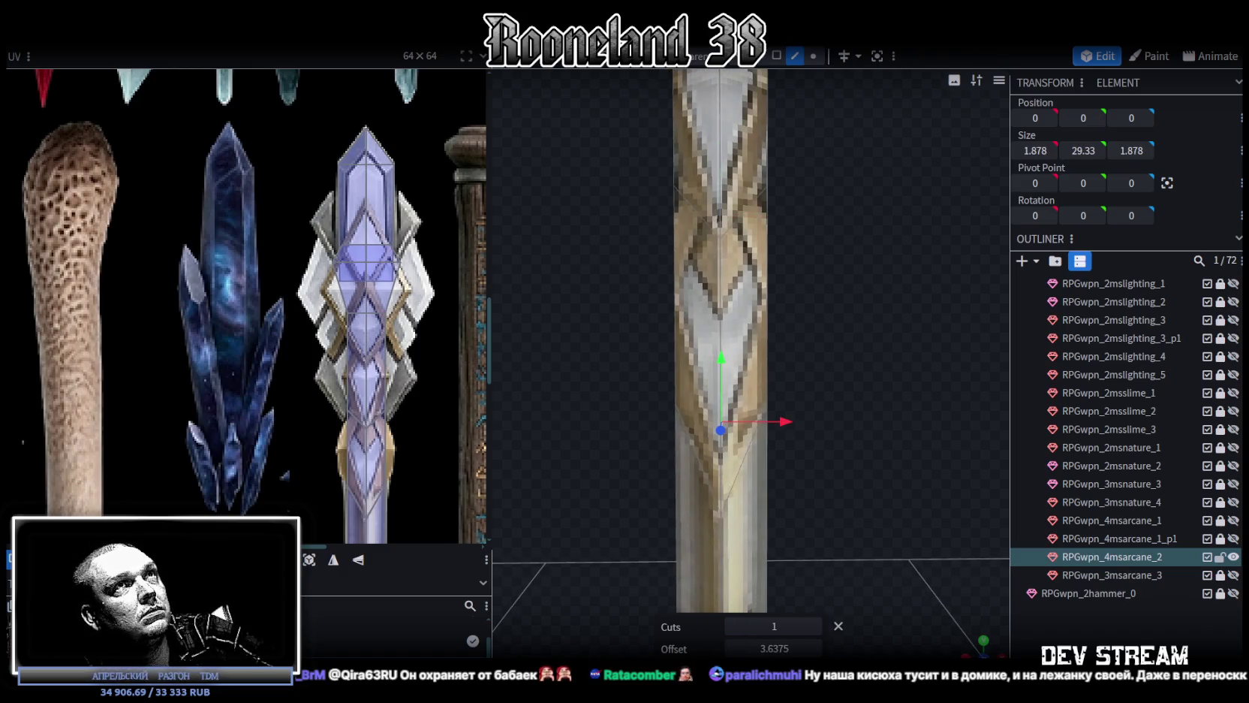
{"action": "left_click", "coordinate": [777, 56]}
{"action": "left_click", "coordinate": [679, 330]}
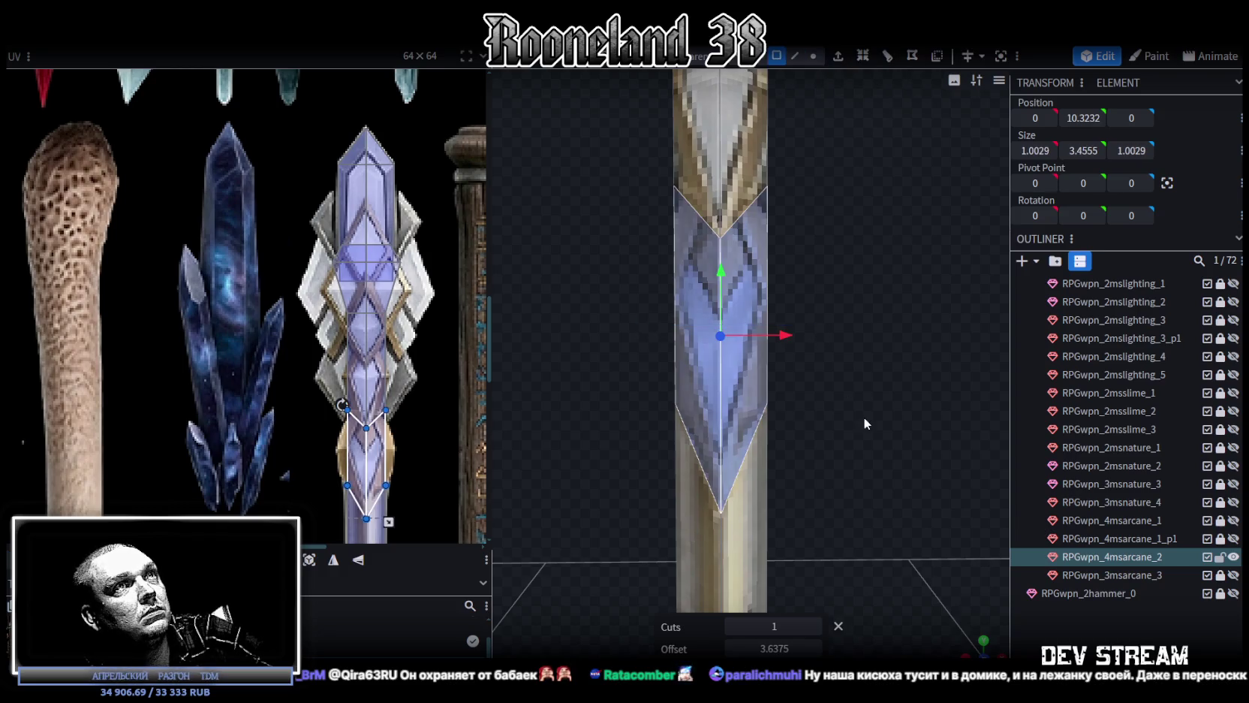
{"action": "mouse_move", "coordinate": [979, 645]}
{"action": "left_mouse_down"}
{"action": "mouse_move", "coordinate": [866, 541]}
{"action": "mouse_move", "coordinate": [991, 434]}
{"action": "mouse_move", "coordinate": [951, 394]}
{"action": "mouse_move", "coordinate": [802, 394]}
{"action": "left_mouse_up"}
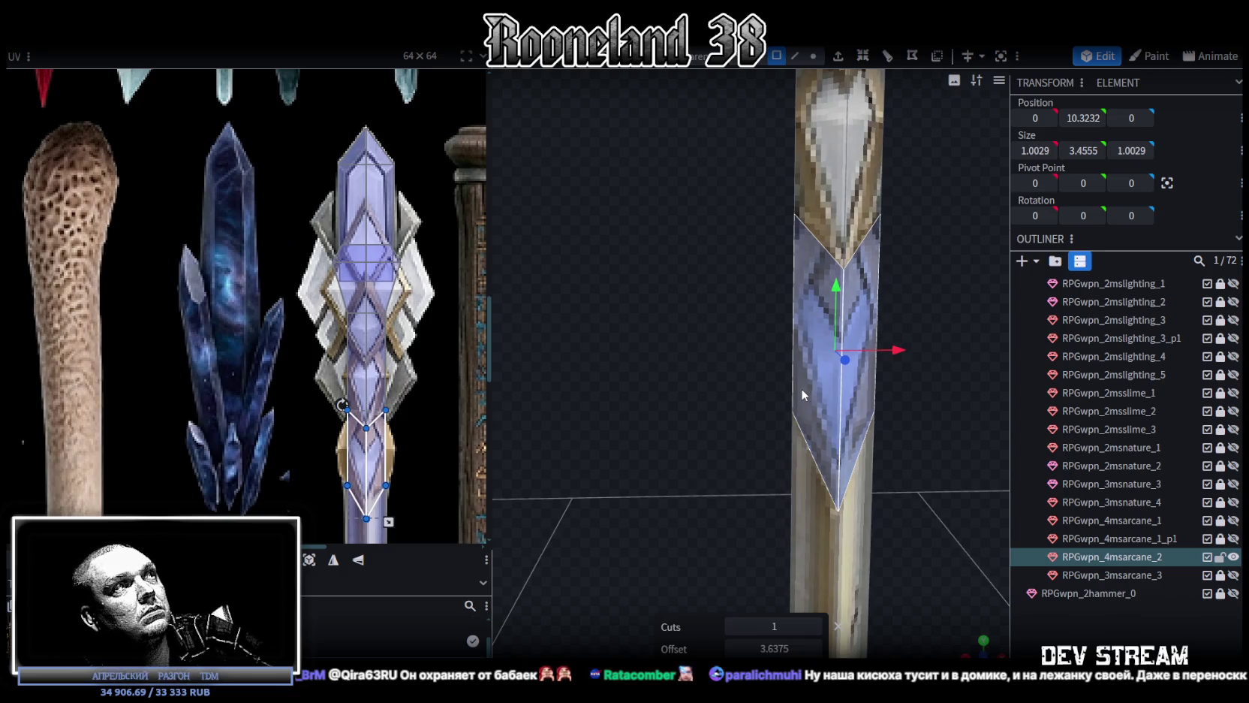
{"action": "scroll", "coordinate": [801, 389], "scroll_direction": "down", "scroll_amount": 3}
{"action": "left_click_drag", "start_coordinate": [804, 392], "coordinate": [869, 392]}
Copy the faces, dismiss the vertex merge warning, and Split them into RPGwpn_4msarcane_2_selection
{"action": "key", "text": "ctrl+c"}
{"action": "right_click", "coordinate": [836, 388]}
{"action": "left_click", "coordinate": [884, 392]}
{"action": "key", "text": "s"}
{"action": "mouse_move", "coordinate": [863, 301]}
{"action": "left_mouse_down"}
{"action": "mouse_move", "coordinate": [888, 300]}
{"action": "mouse_move", "coordinate": [868, 305]}
{"action": "left_mouse_up"}
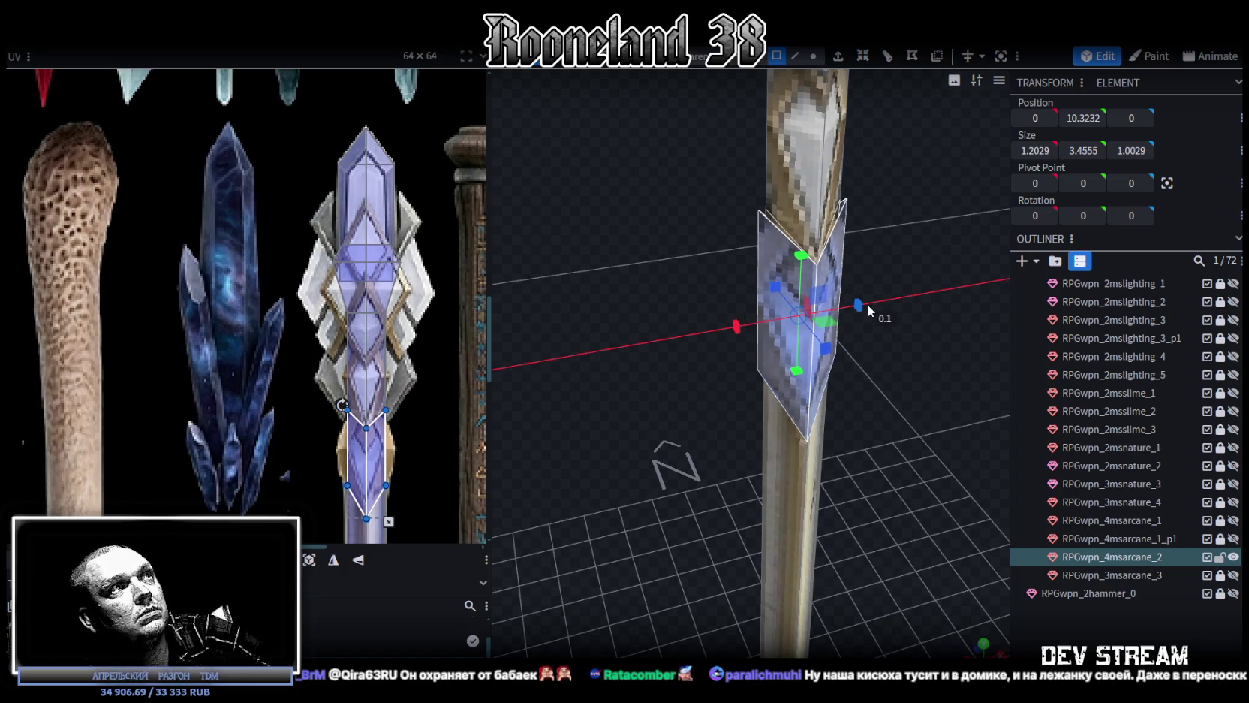
{"action": "left_click_drag", "start_coordinate": [868, 305], "coordinate": [862, 305]}
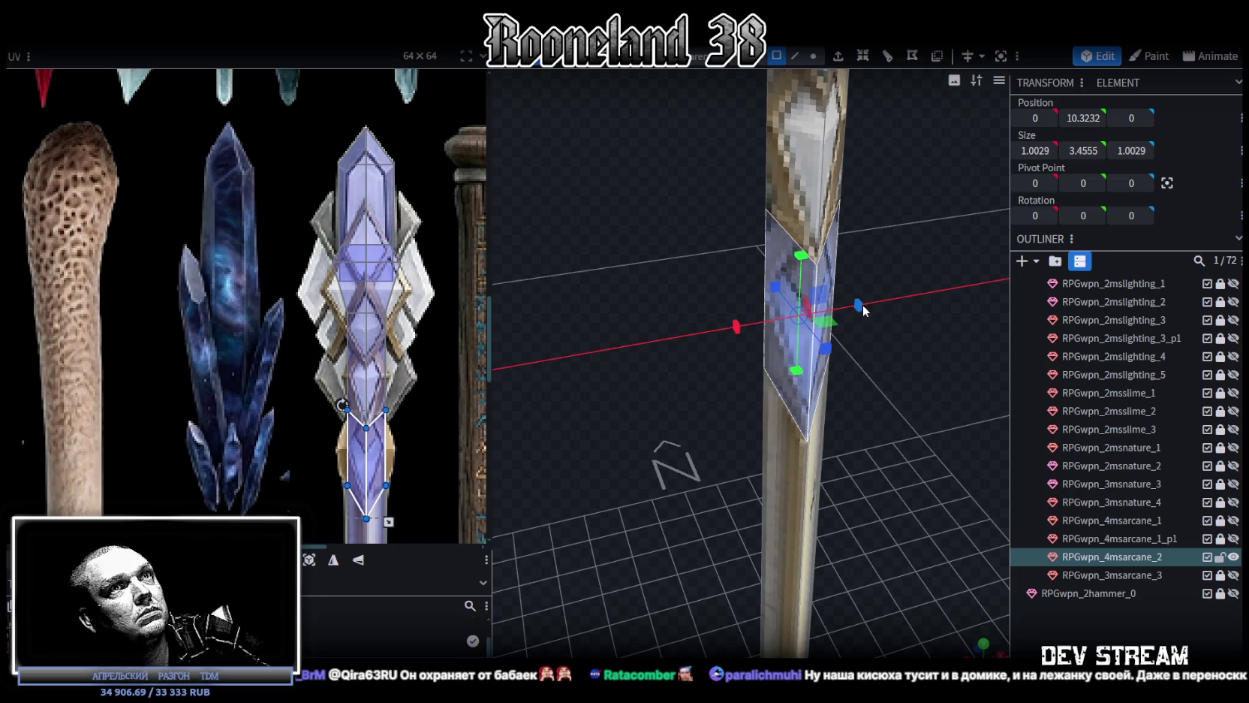
{"action": "left_click_drag", "start_coordinate": [863, 305], "coordinate": [864, 305]}
{"action": "key", "text": "Escape"}
{"action": "right_click", "coordinate": [829, 271]}
{"action": "left_click", "coordinate": [904, 431]}
Isolate the split-off element and select two of its side faces
{"action": "mouse_move", "coordinate": [910, 290]}
{"action": "left_mouse_down"}
{"action": "mouse_move", "coordinate": [788, 308]}
{"action": "mouse_move", "coordinate": [782, 75]}
{"action": "left_mouse_up"}
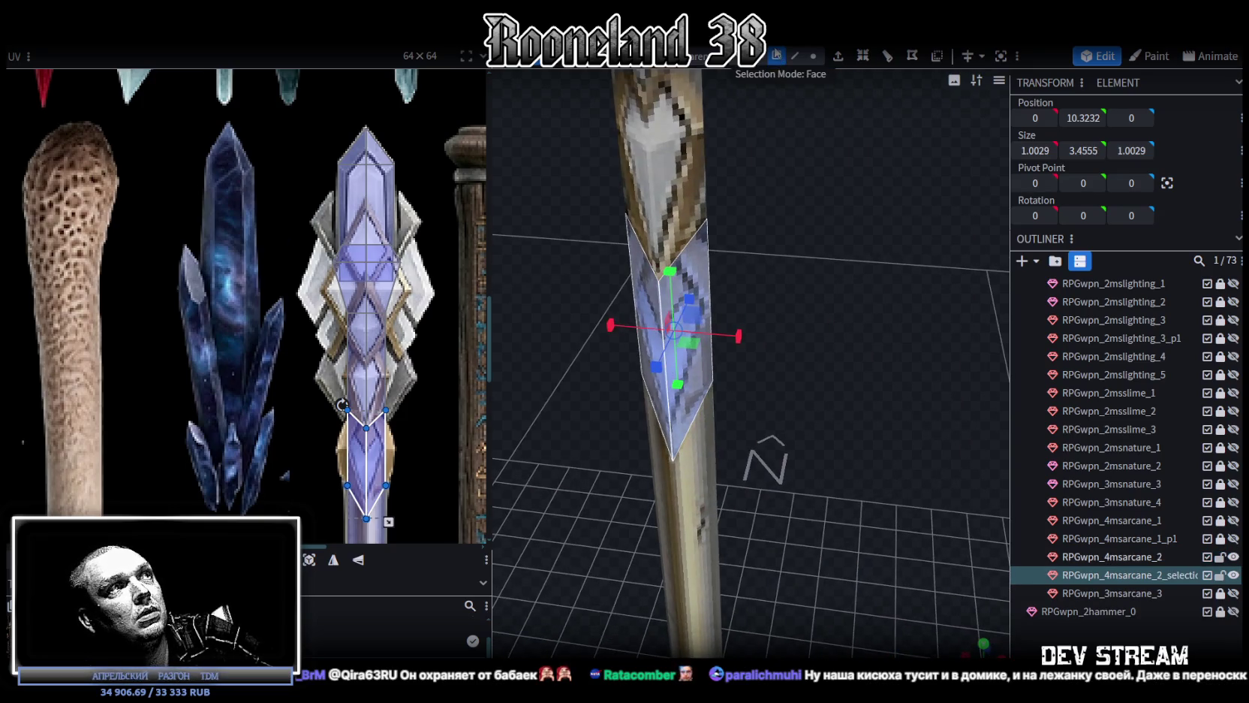
{"action": "left_click", "coordinate": [721, 143]}
{"action": "mouse_move", "coordinate": [721, 150]}
{"action": "left_mouse_down"}
{"action": "mouse_move", "coordinate": [744, 244]}
{"action": "mouse_move", "coordinate": [809, 262]}
{"action": "left_mouse_up"}
{"action": "left_click", "coordinate": [1126, 575]}
{"action": "left_click", "coordinate": [1234, 557]}
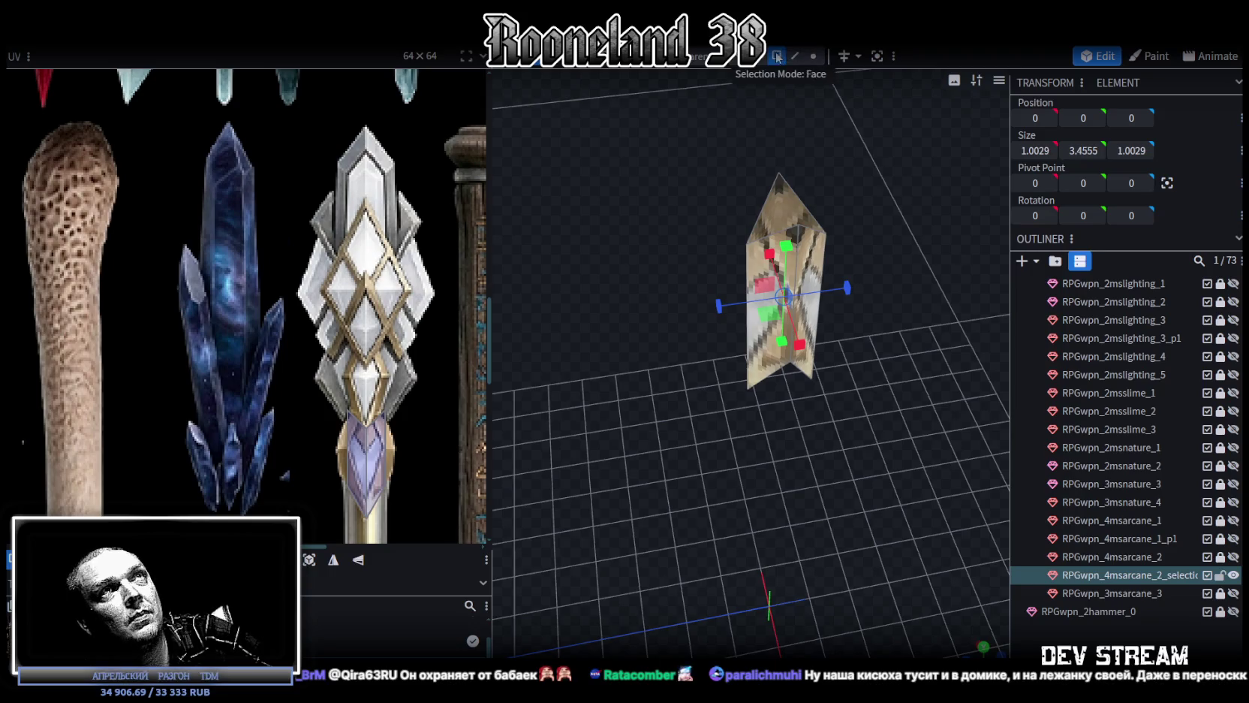
{"action": "left_click", "coordinate": [822, 256]}
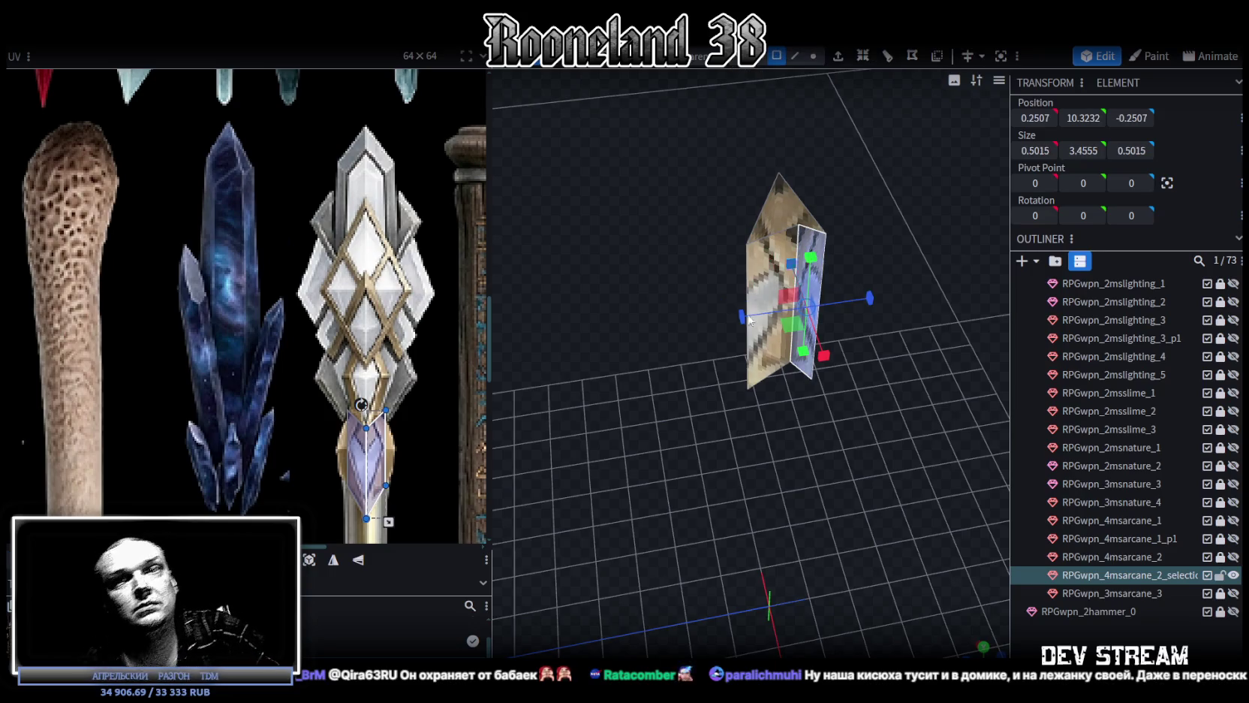
{"action": "scroll", "coordinate": [675, 409], "scroll_direction": "up", "scroll_amount": 2}
{"action": "left_click_drag", "start_coordinate": [674, 403], "coordinate": [805, 443]}
{"action": "left_click", "coordinate": [669, 241], "text": "shift"}
{"action": "mouse_move", "coordinate": [669, 240]}
{"action": "left_mouse_down"}
{"action": "mouse_move", "coordinate": [794, 406]}
{"action": "mouse_move", "coordinate": [843, 306]}
{"action": "left_mouse_up"}
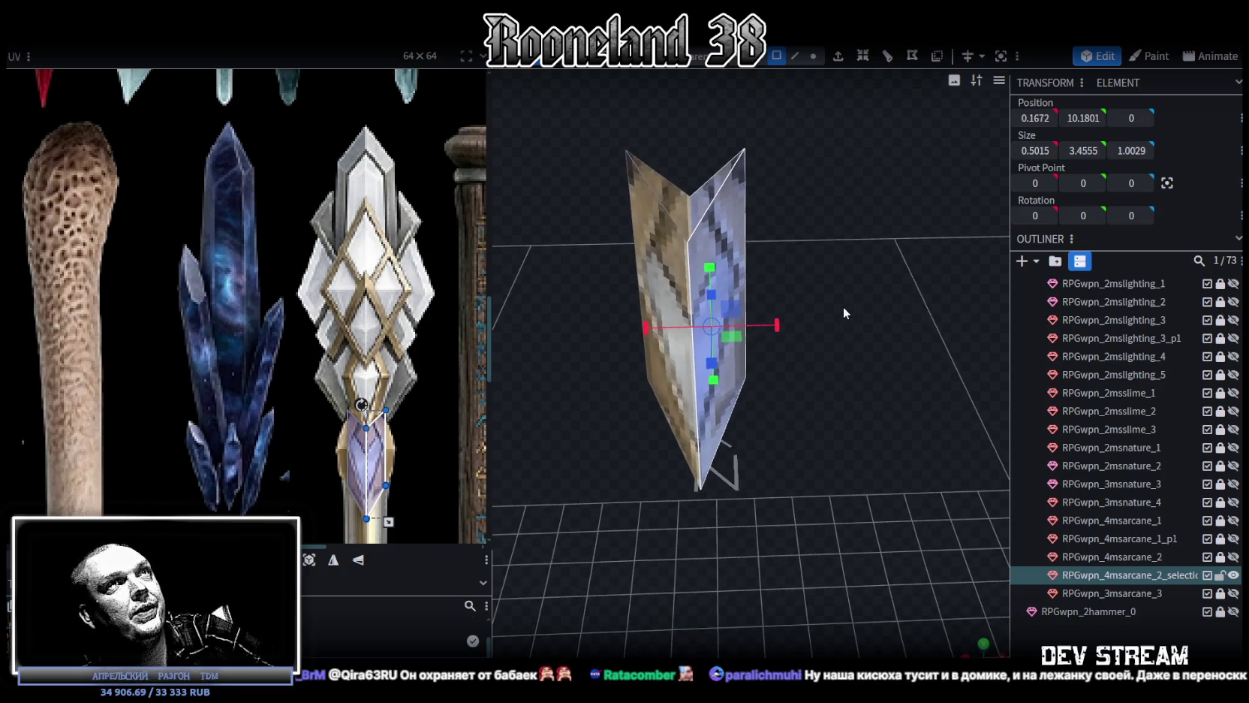
Extrude the selected faces toward X+ by 0.25
{"action": "left_click", "coordinate": [839, 60]}
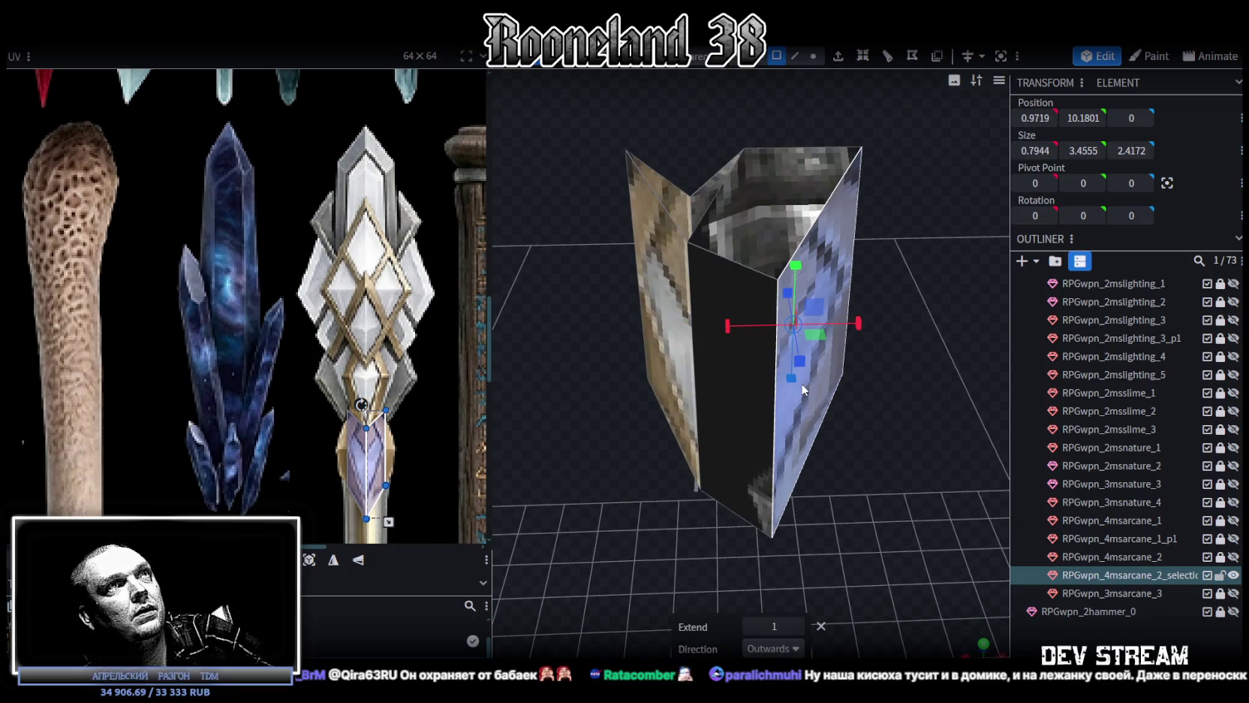
{"action": "left_click", "coordinate": [796, 651]}
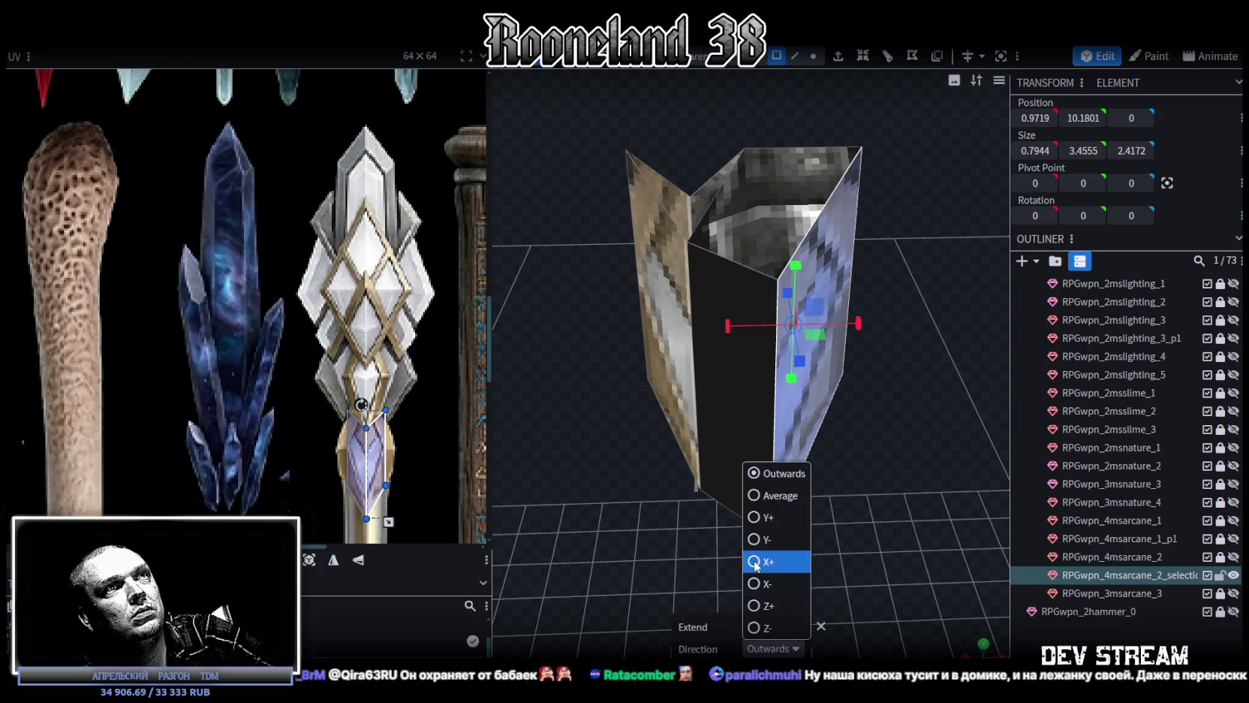
{"action": "left_click", "coordinate": [755, 563]}
{"action": "type", "text": "0.25"}
{"action": "left_click_drag", "start_coordinate": [834, 425], "coordinate": [725, 207]}
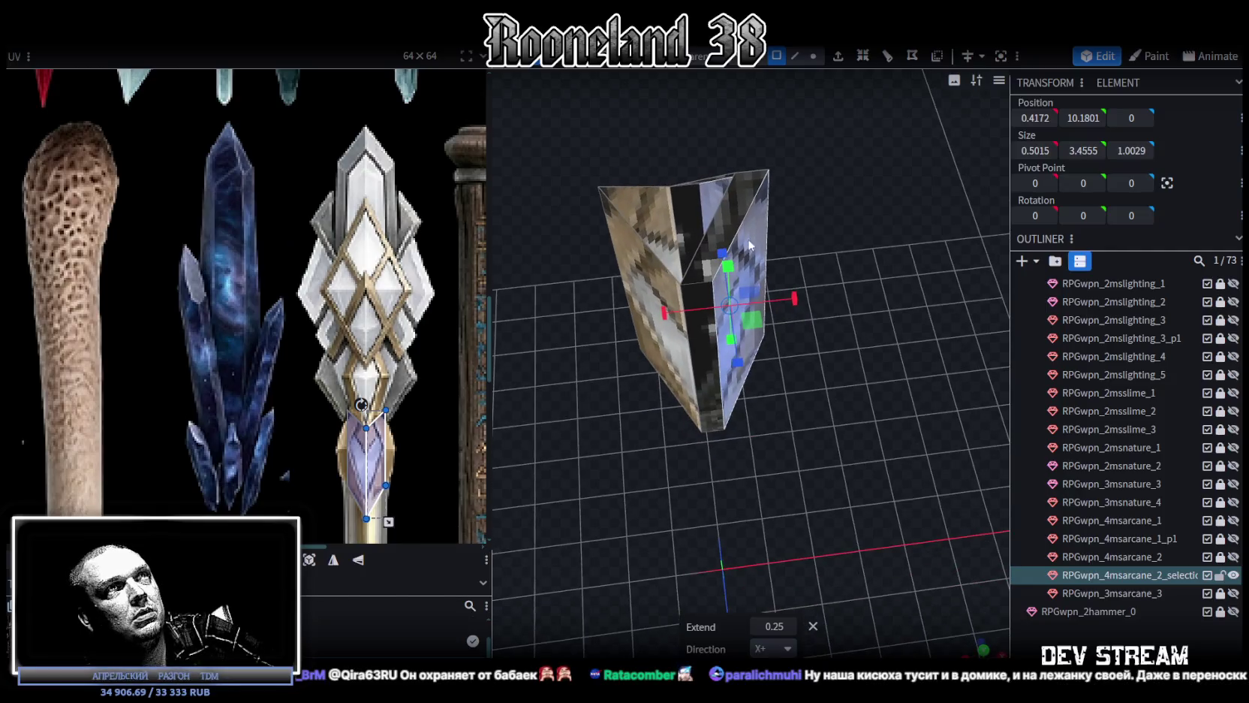
{"action": "left_click", "coordinate": [726, 207]}
Extrude the opposite face toward X- by 0.25
{"action": "mouse_move", "coordinate": [818, 308]}
{"action": "left_mouse_down"}
{"action": "mouse_move", "coordinate": [883, 308]}
{"action": "mouse_move", "coordinate": [850, 394]}
{"action": "mouse_move", "coordinate": [778, 363]}
{"action": "left_mouse_up"}
{"action": "mouse_move", "coordinate": [933, 387]}
{"action": "left_mouse_down"}
{"action": "mouse_move", "coordinate": [648, 254]}
{"action": "mouse_move", "coordinate": [739, 220]}
{"action": "mouse_move", "coordinate": [823, 382]}
{"action": "mouse_move", "coordinate": [801, 418]}
{"action": "mouse_move", "coordinate": [900, 320]}
{"action": "mouse_move", "coordinate": [885, 316]}
{"action": "mouse_move", "coordinate": [876, 288]}
{"action": "mouse_move", "coordinate": [925, 301]}
{"action": "mouse_move", "coordinate": [898, 329]}
{"action": "mouse_move", "coordinate": [722, 287]}
{"action": "mouse_move", "coordinate": [800, 232]}
{"action": "mouse_move", "coordinate": [695, 283]}
{"action": "left_mouse_up"}
{"action": "scroll", "coordinate": [830, 403], "scroll_direction": "up", "scroll_amount": 3}
{"action": "left_click", "coordinate": [722, 287]}
{"action": "left_click", "coordinate": [862, 55]}
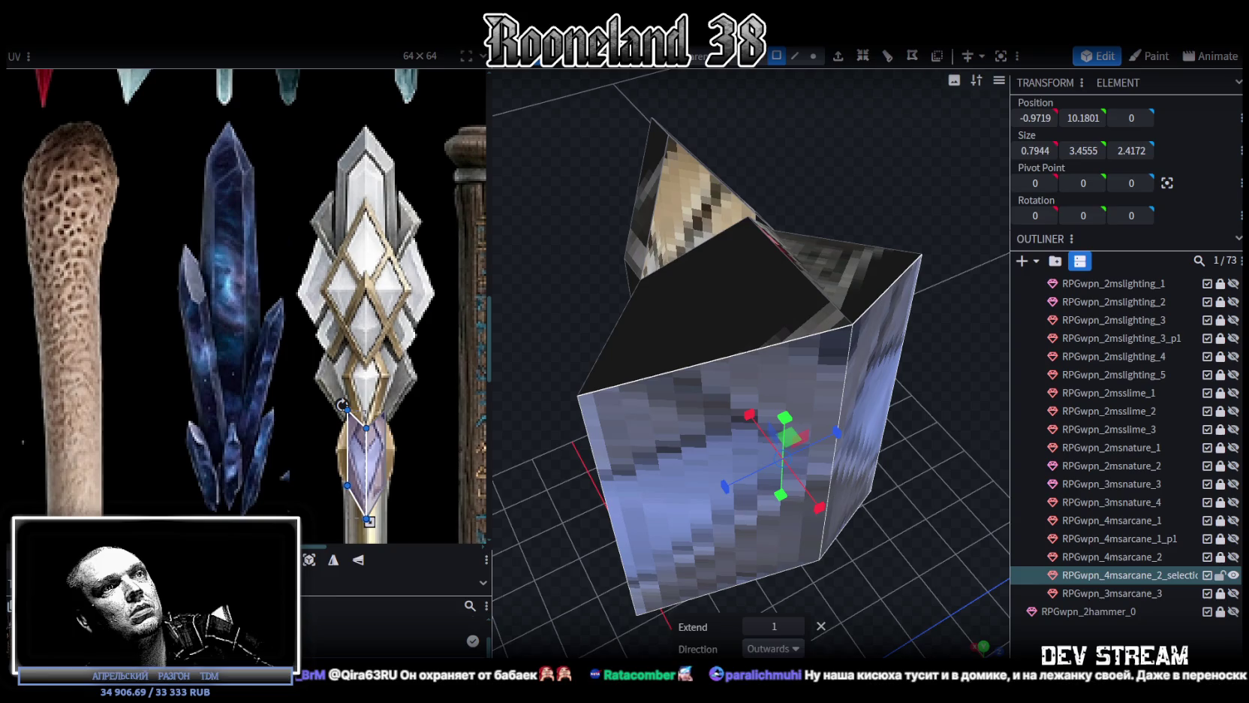
{"action": "left_click", "coordinate": [794, 649]}
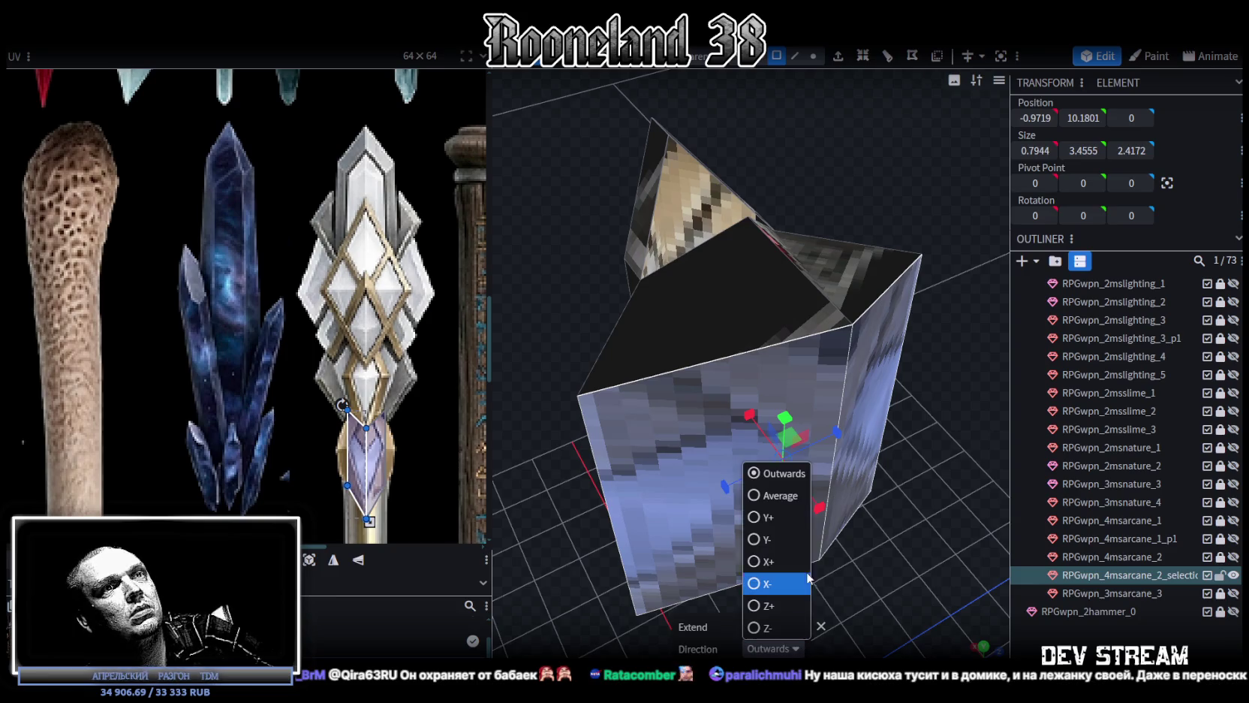
{"action": "left_click", "coordinate": [762, 583]}
{"action": "left_click_drag", "start_coordinate": [762, 627], "coordinate": [747, 627]}
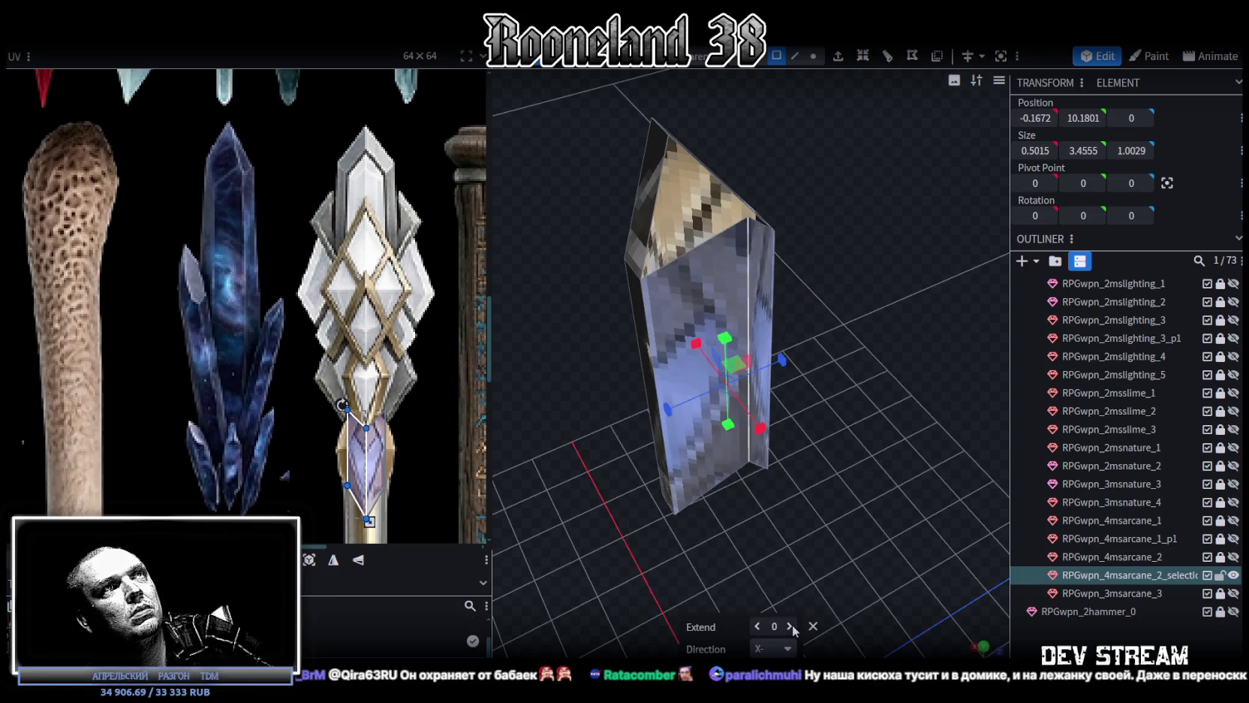
{"action": "mouse_move", "coordinate": [842, 446]}
{"action": "left_mouse_down"}
{"action": "mouse_move", "coordinate": [785, 351]}
{"action": "mouse_move", "coordinate": [816, 427]}
{"action": "mouse_move", "coordinate": [839, 355]}
{"action": "mouse_move", "coordinate": [817, 364]}
{"action": "mouse_move", "coordinate": [817, 433]}
{"action": "mouse_move", "coordinate": [818, 252]}
{"action": "mouse_move", "coordinate": [788, 164]}
{"action": "left_mouse_up"}
{"action": "left_click", "coordinate": [812, 56]}
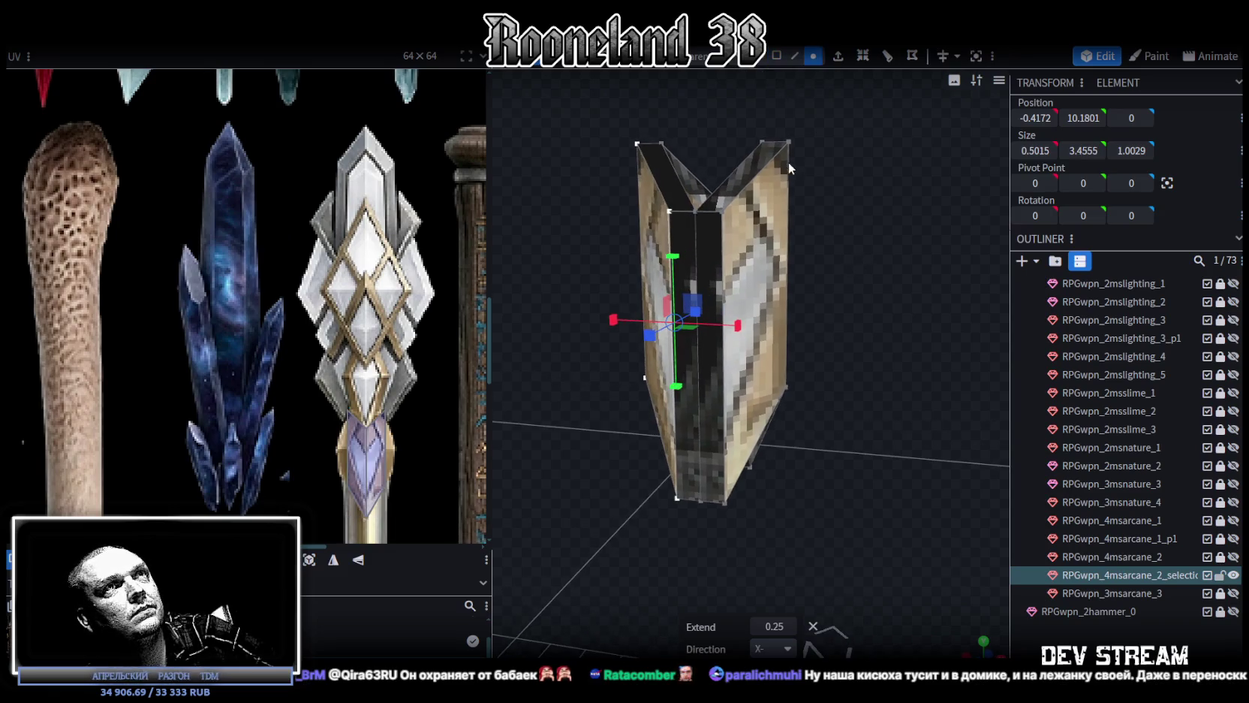
Merge the two top corner vertex pairs into single points
{"action": "left_click", "coordinate": [787, 142]}
{"action": "left_click", "coordinate": [786, 386], "text": "shift"}
{"action": "right_click", "coordinate": [725, 293]}
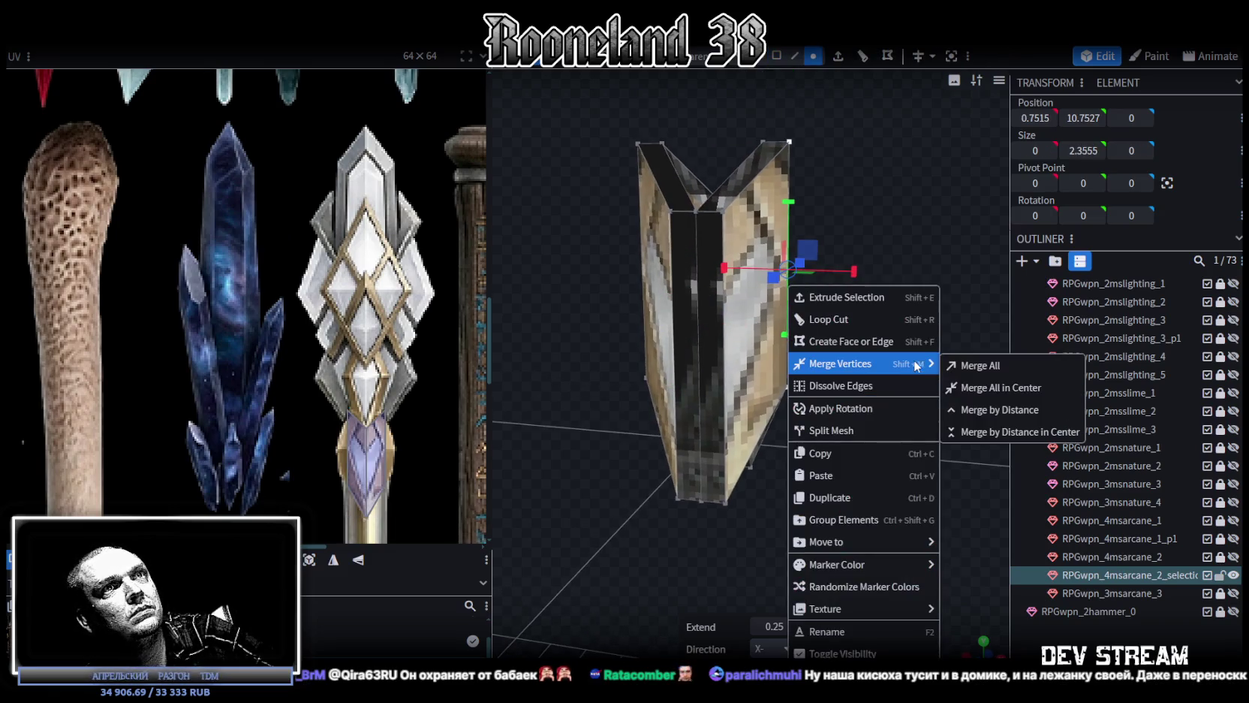
{"action": "left_click", "coordinate": [976, 387]}
{"action": "left_click_drag", "start_coordinate": [895, 378], "coordinate": [640, 172]}
{"action": "left_click", "coordinate": [614, 140]}
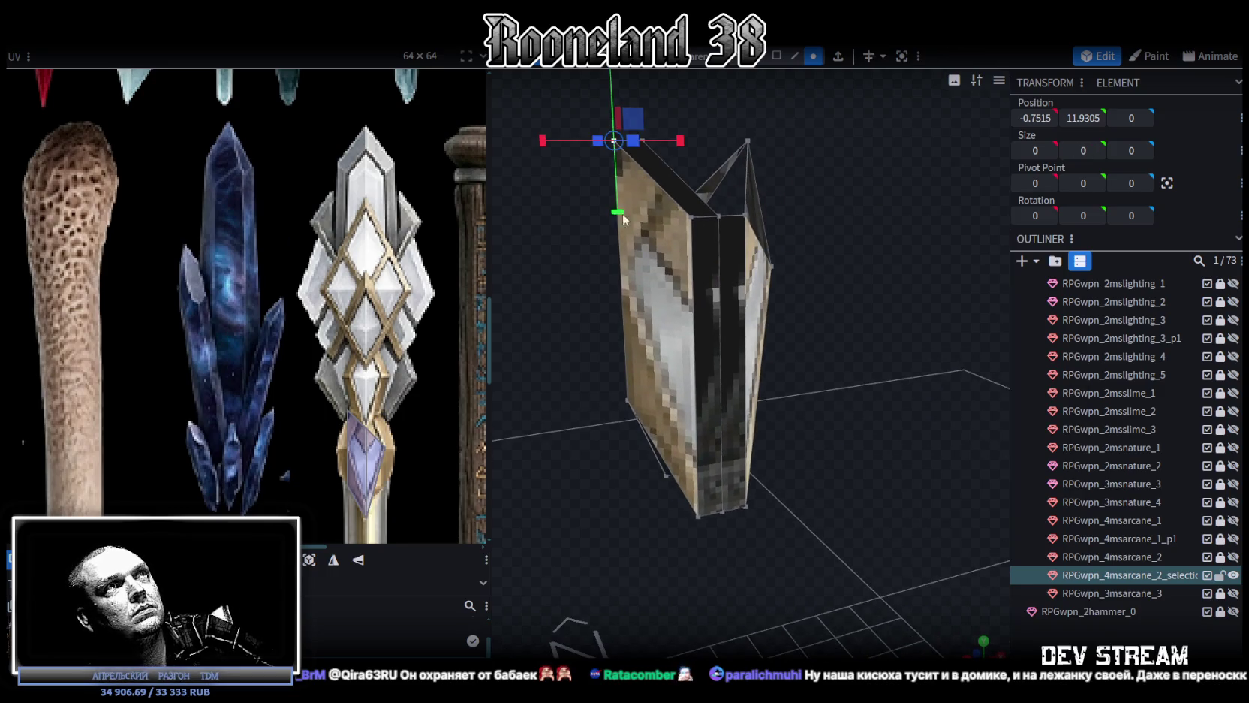
{"action": "left_click", "coordinate": [623, 397], "text": "shift"}
{"action": "right_click", "coordinate": [623, 284]}
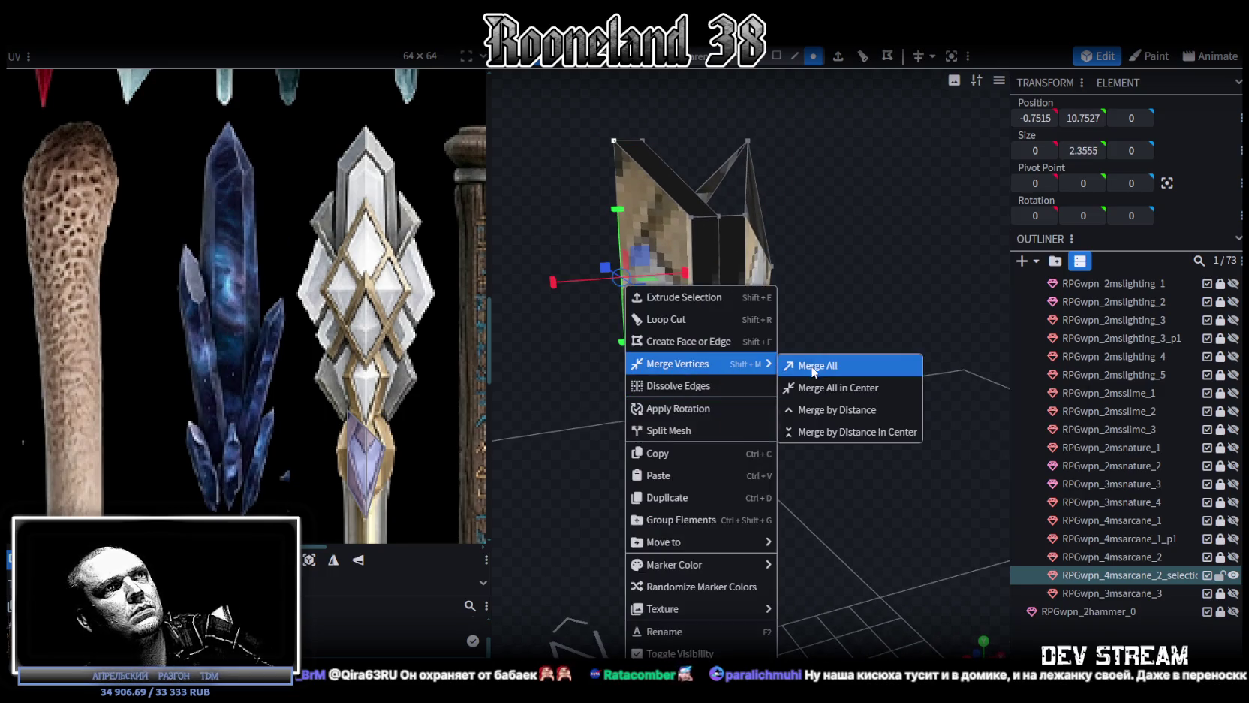
{"action": "left_click", "coordinate": [818, 364]}
Merge the bottom corner vertices into one point
{"action": "mouse_move", "coordinate": [810, 323]}
{"action": "left_mouse_down"}
{"action": "mouse_move", "coordinate": [871, 345]}
{"action": "mouse_move", "coordinate": [844, 344]}
{"action": "mouse_move", "coordinate": [715, 234]}
{"action": "left_mouse_up"}
{"action": "left_click", "coordinate": [711, 236], "text": "shift"}
{"action": "left_click", "coordinate": [716, 521], "text": "shift"}
{"action": "mouse_move", "coordinate": [716, 518]}
{"action": "left_mouse_down"}
{"action": "mouse_move", "coordinate": [715, 530]}
{"action": "mouse_move", "coordinate": [724, 324]}
{"action": "left_mouse_up"}
{"action": "left_click", "coordinate": [696, 272], "text": "shift"}
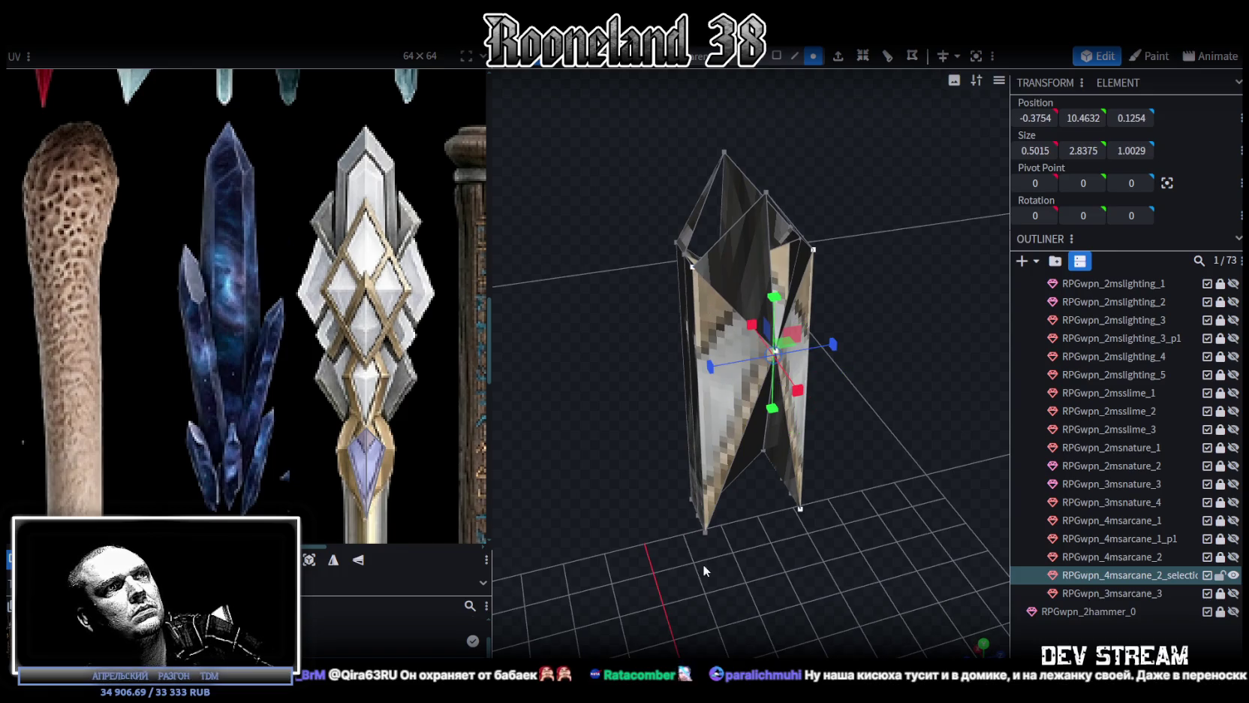
{"action": "left_click", "coordinate": [706, 532], "text": "shift"}
{"action": "right_click", "coordinate": [706, 532]}
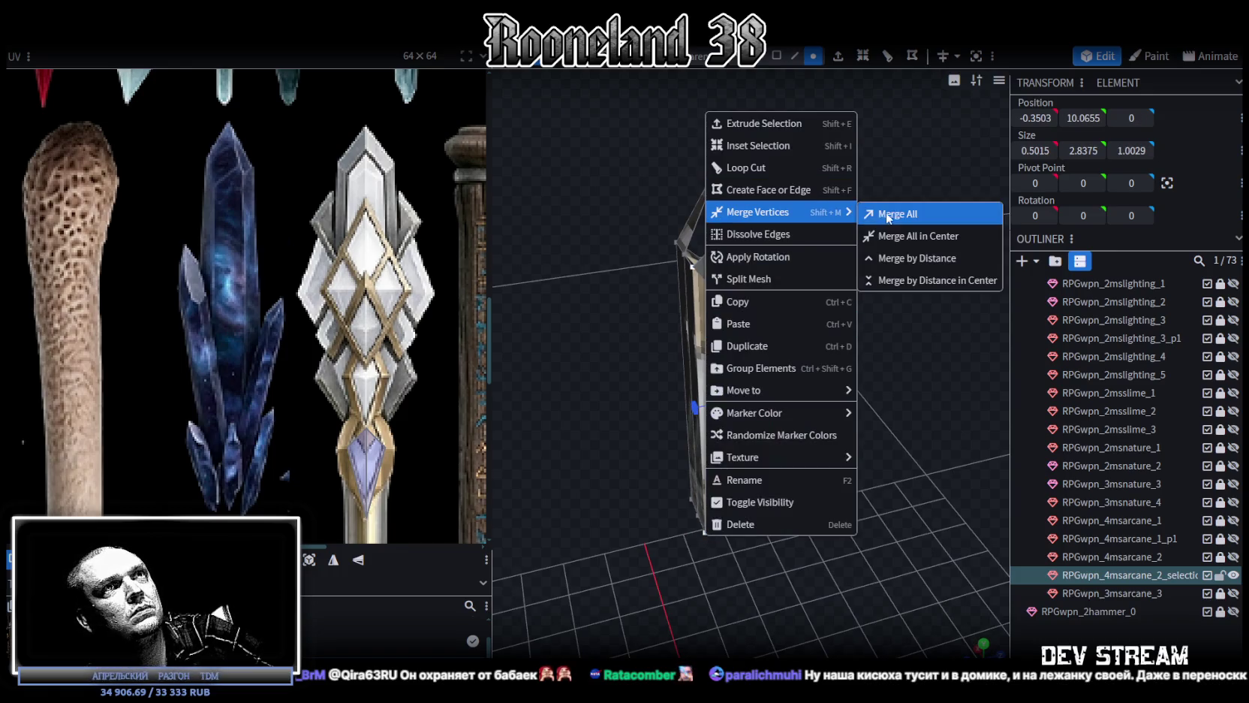
{"action": "left_click", "coordinate": [893, 212]}
{"action": "mouse_move", "coordinate": [929, 383]}
{"action": "left_mouse_down"}
{"action": "mouse_move", "coordinate": [777, 308]}
{"action": "mouse_move", "coordinate": [732, 324]}
{"action": "mouse_move", "coordinate": [778, 271]}
{"action": "mouse_move", "coordinate": [785, 189]}
{"action": "mouse_move", "coordinate": [755, 193]}
{"action": "mouse_move", "coordinate": [720, 256]}
{"action": "mouse_move", "coordinate": [666, 232]}
{"action": "mouse_move", "coordinate": [661, 150]}
{"action": "mouse_move", "coordinate": [672, 169]}
{"action": "mouse_move", "coordinate": [623, 149]}
{"action": "mouse_move", "coordinate": [578, 188]}
{"action": "mouse_move", "coordinate": [606, 298]}
{"action": "mouse_move", "coordinate": [809, 278]}
{"action": "mouse_move", "coordinate": [876, 377]}
{"action": "mouse_move", "coordinate": [918, 399]}
{"action": "mouse_move", "coordinate": [913, 375]}
{"action": "mouse_move", "coordinate": [696, 417]}
{"action": "mouse_move", "coordinate": [928, 386]}
{"action": "mouse_move", "coordinate": [802, 286]}
{"action": "left_mouse_up"}
Merge the remaining right-side vertices and set the middle corners to 1.5029 across
{"action": "left_click", "coordinate": [723, 238]}
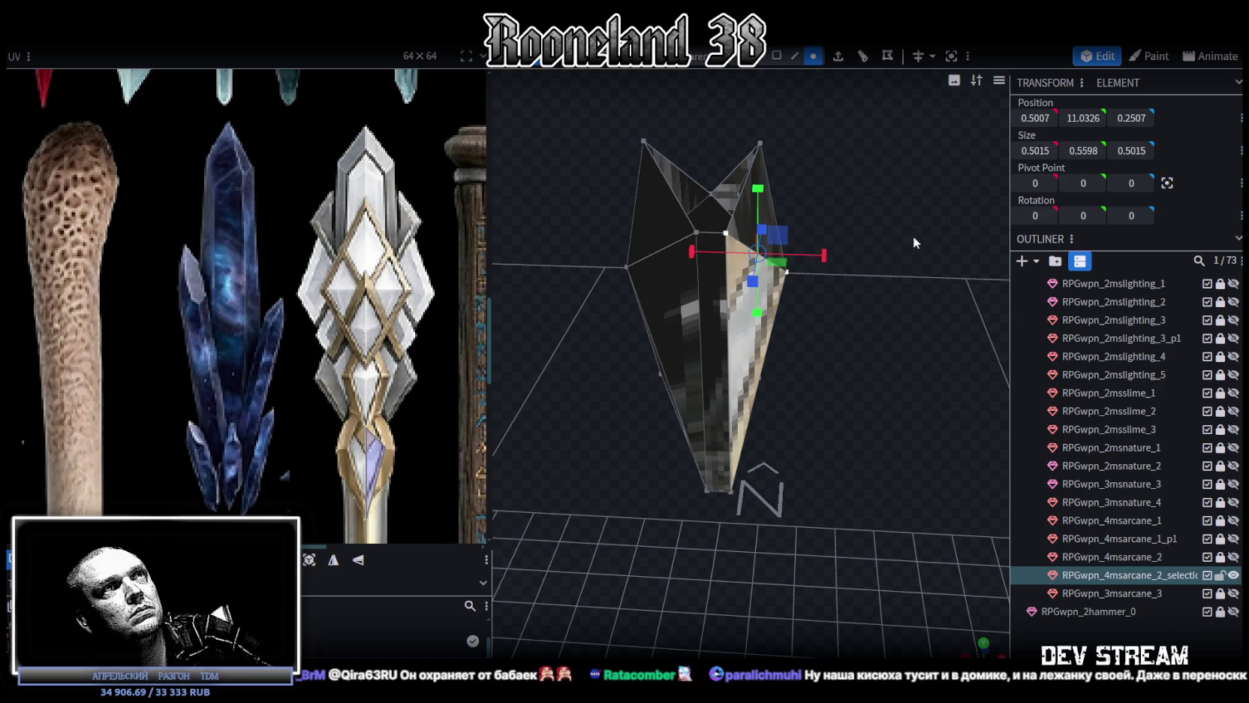
{"action": "left_click_drag", "start_coordinate": [913, 236], "coordinate": [821, 238]}
{"action": "left_click", "coordinate": [832, 219], "text": "shift"}
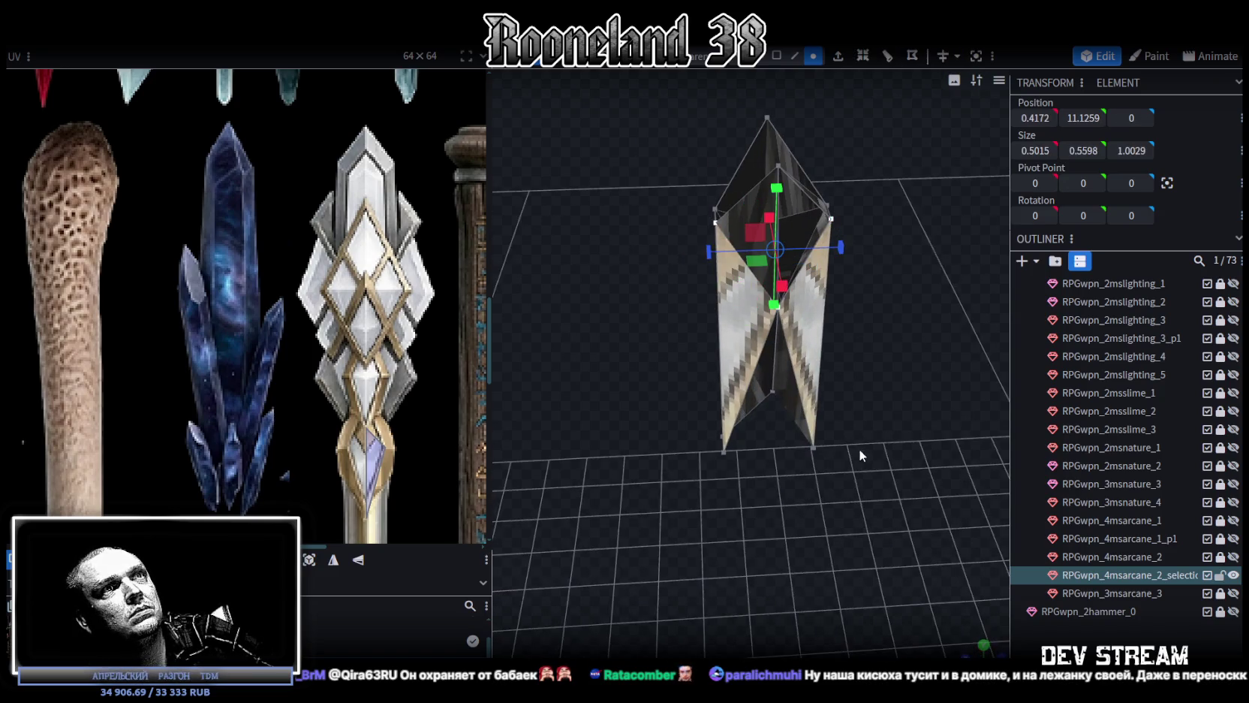
{"action": "left_click", "coordinate": [813, 447], "text": "shift"}
{"action": "left_click", "coordinate": [724, 453], "text": "shift"}
{"action": "right_click", "coordinate": [724, 454]}
{"action": "mouse_move", "coordinate": [776, 364]}
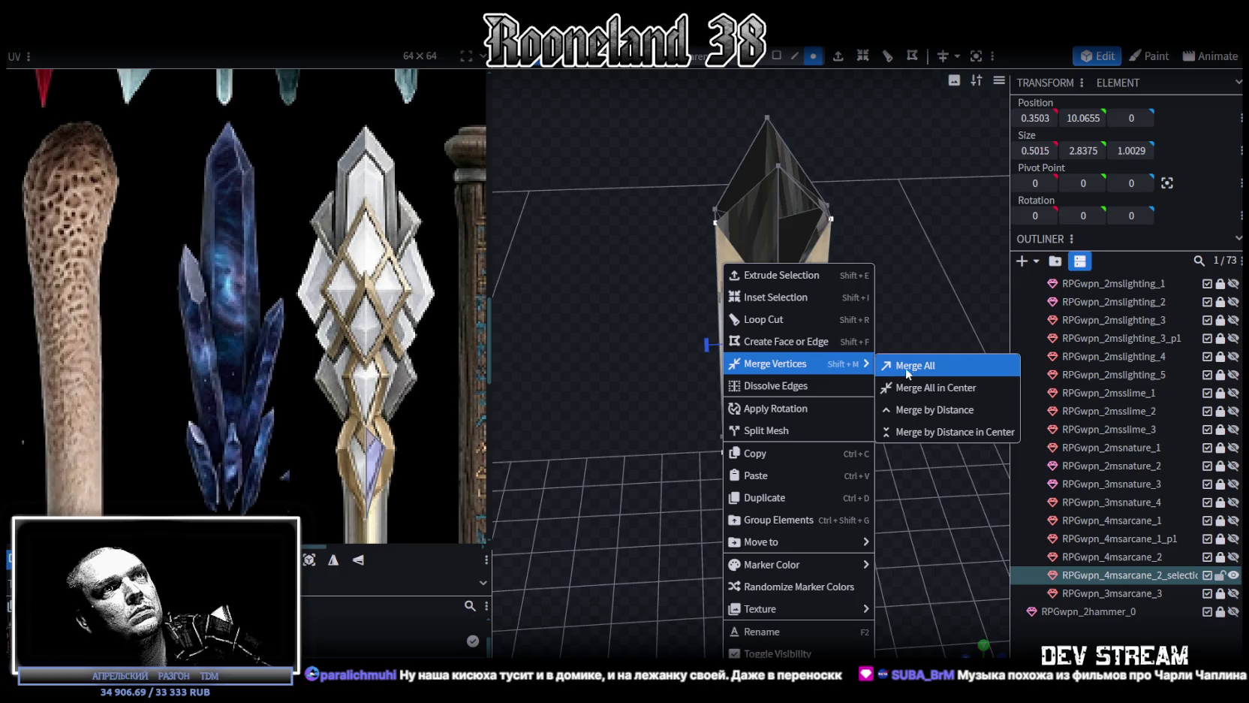
{"action": "left_click", "coordinate": [913, 371]}
{"action": "left_click_drag", "start_coordinate": [735, 449], "coordinate": [830, 422]}
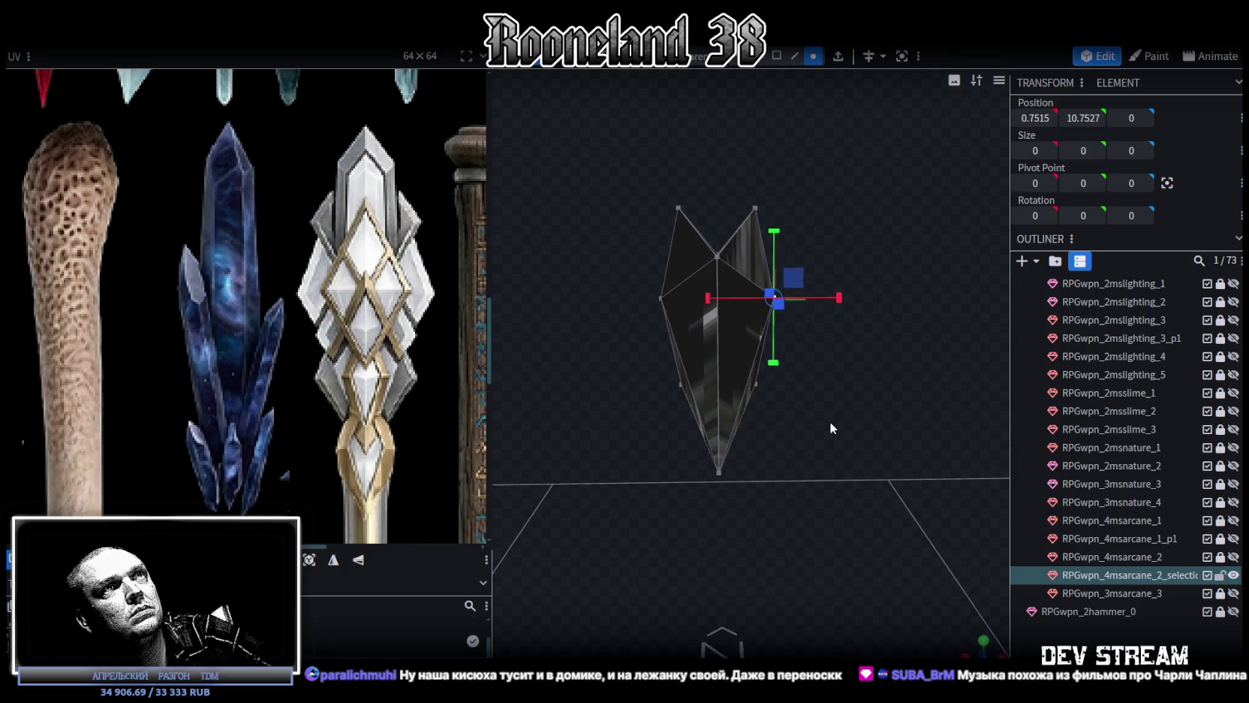
{"action": "left_click", "coordinate": [662, 299], "text": "shift"}
{"action": "left_click_drag", "start_coordinate": [783, 298], "coordinate": [798, 298]}
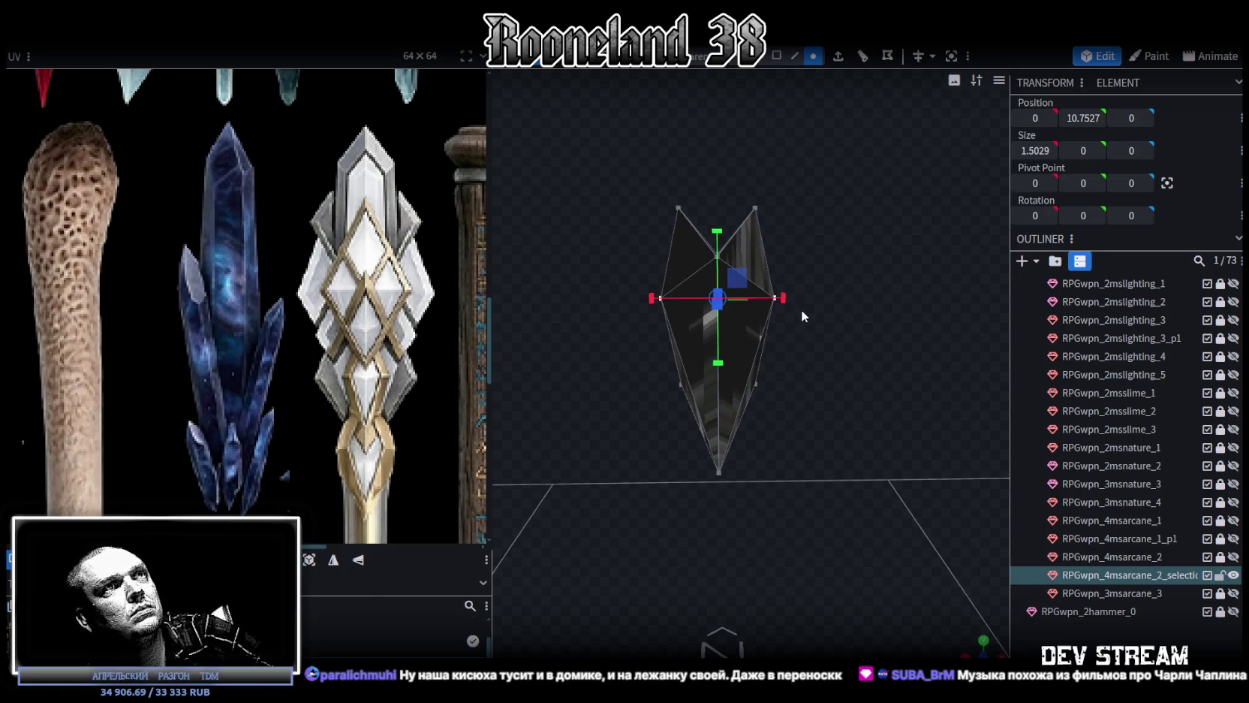
Undo the side-vertex widening and select the whole crystal mesh in a centred front view
{"action": "key", "text": "ctrl+z"}
{"action": "scroll", "coordinate": [825, 113], "scroll_direction": "down", "scroll_amount": 2}
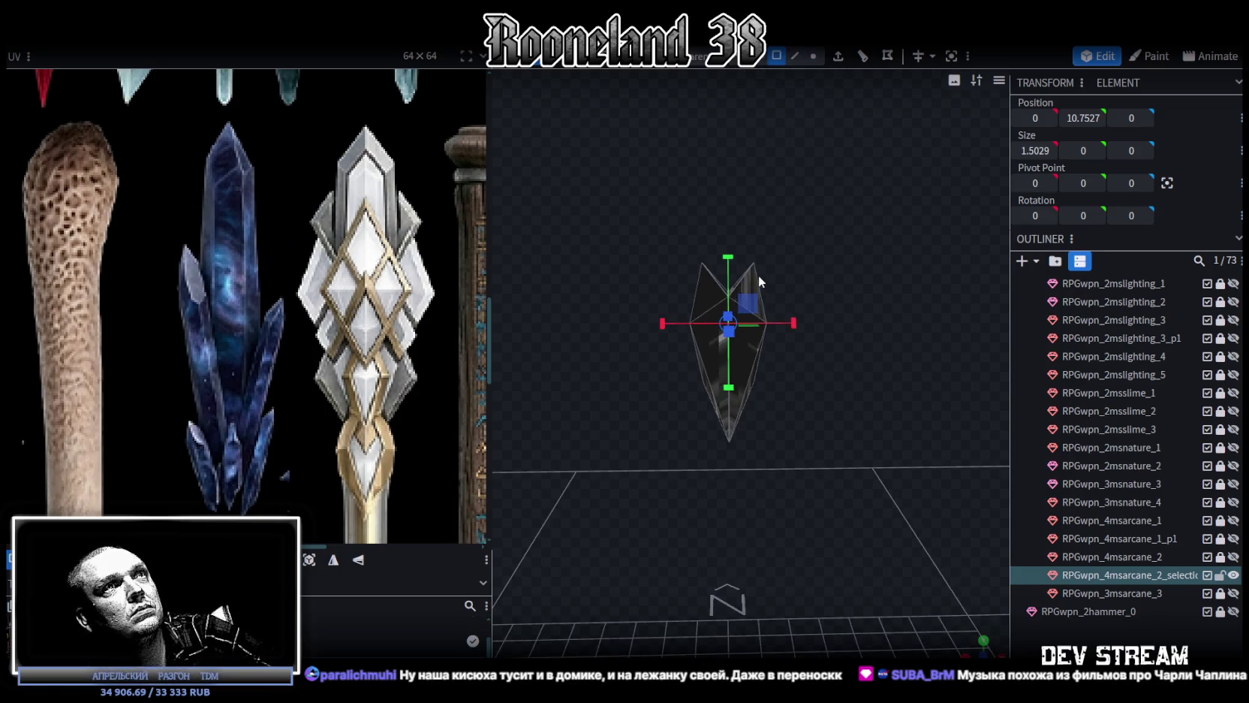
{"action": "key", "text": "ctrl+a"}
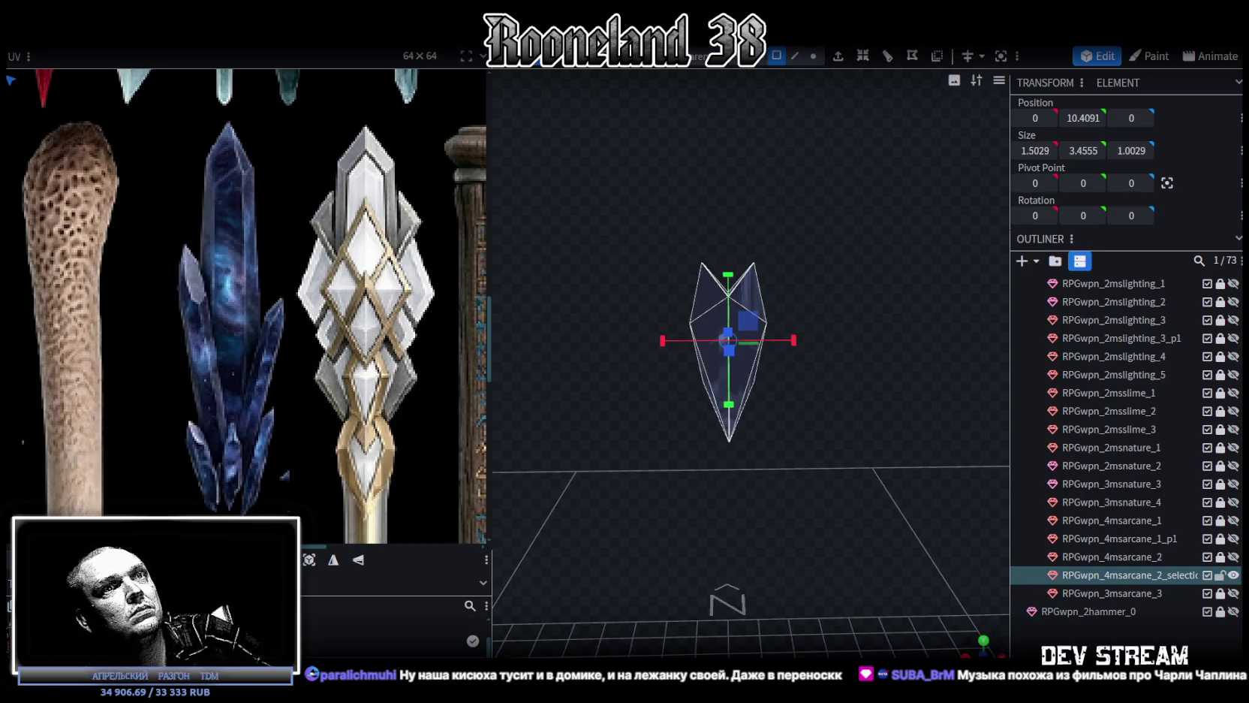
{"action": "left_click", "coordinate": [983, 653]}
{"action": "right_click_drag", "start_coordinate": [810, 583], "coordinate": [863, 371]}
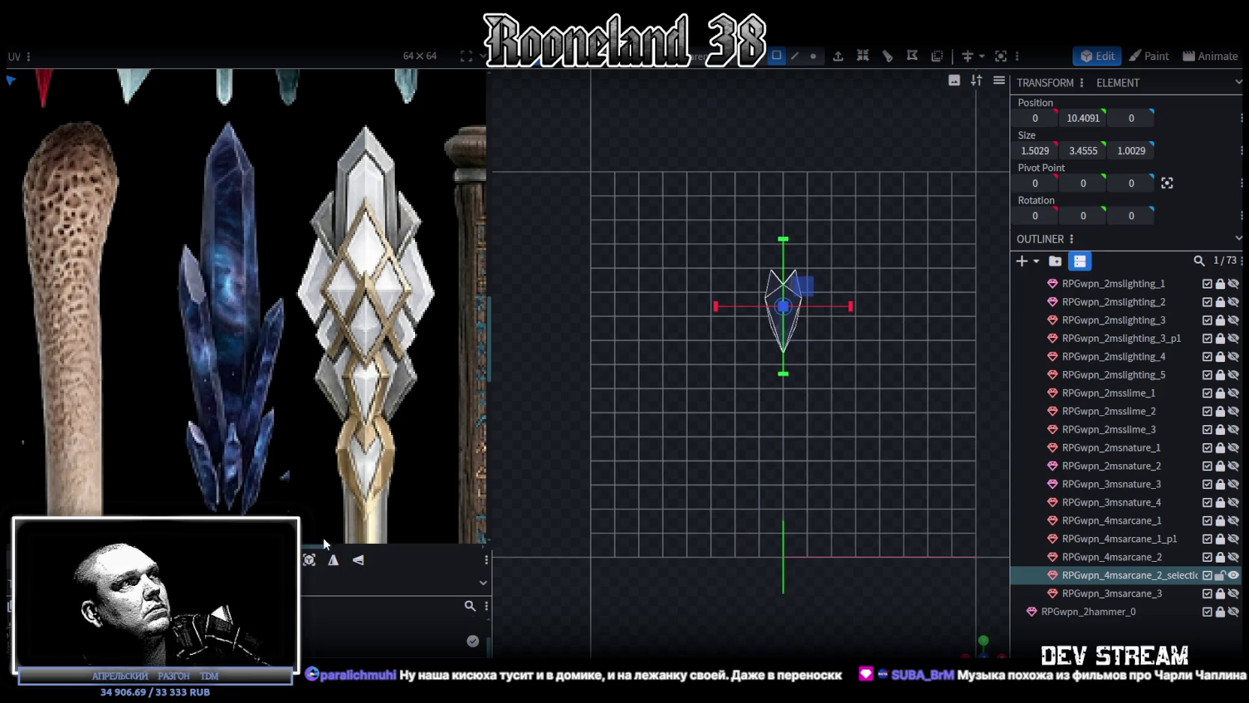
{"action": "scroll", "coordinate": [283, 411], "scroll_direction": "down", "scroll_amount": 5}
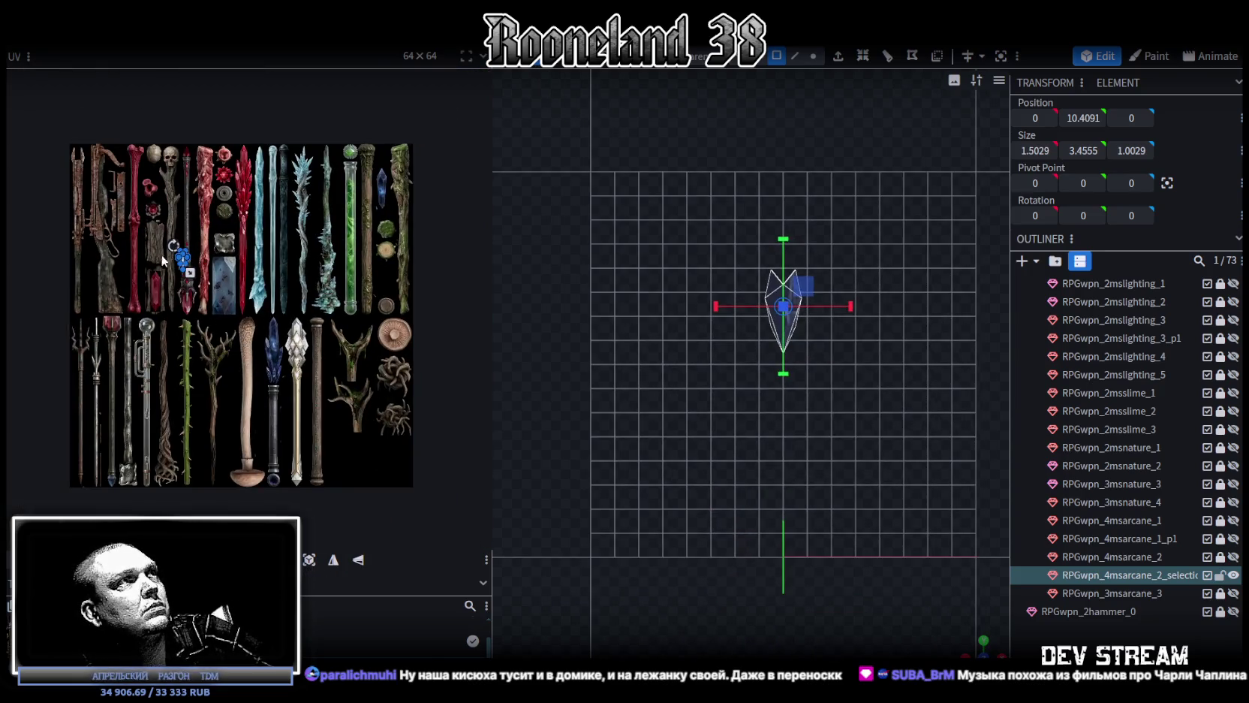
{"action": "scroll", "coordinate": [162, 260], "scroll_direction": "up", "scroll_amount": 4}
Move, widen and shorten the piece's UV island over the golden crystal texture
{"action": "mouse_move", "coordinate": [169, 214]}
{"action": "left_mouse_down"}
{"action": "mouse_move", "coordinate": [270, 351]}
{"action": "mouse_move", "coordinate": [444, 486]}
{"action": "left_mouse_up"}
{"action": "scroll", "coordinate": [442, 480], "scroll_direction": "up", "scroll_amount": 3}
{"action": "scroll", "coordinate": [410, 455], "scroll_direction": "up", "scroll_amount": 2}
{"action": "left_click_drag", "start_coordinate": [325, 413], "coordinate": [283, 443]}
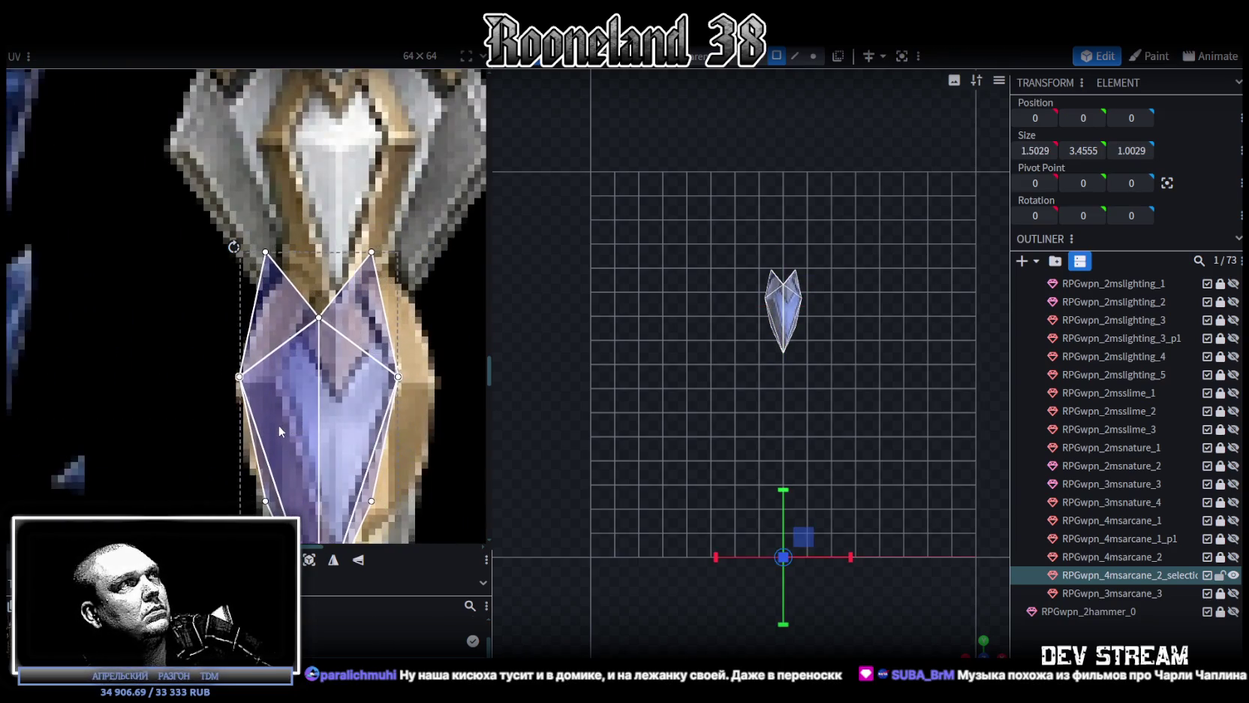
{"action": "scroll", "coordinate": [315, 387], "scroll_direction": "down", "scroll_amount": 2}
{"action": "scroll", "coordinate": [344, 338], "scroll_direction": "down", "scroll_amount": 2}
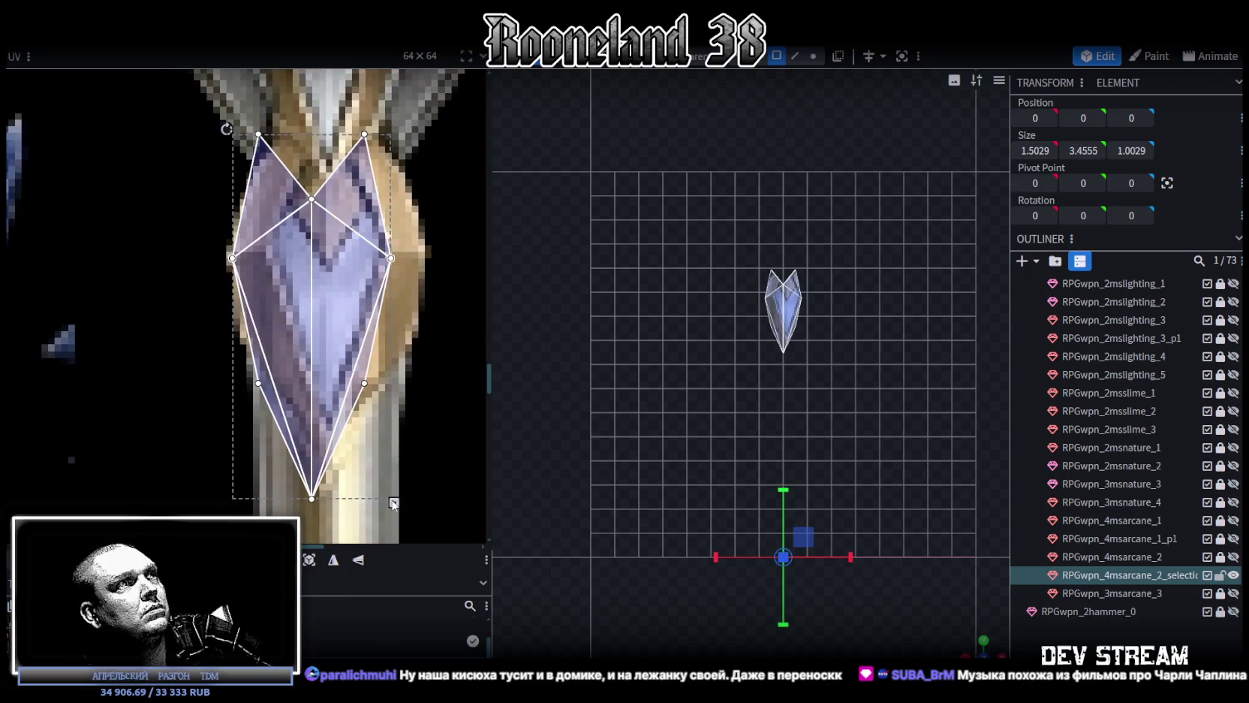
{"action": "left_click_drag", "start_coordinate": [394, 503], "coordinate": [427, 503]}
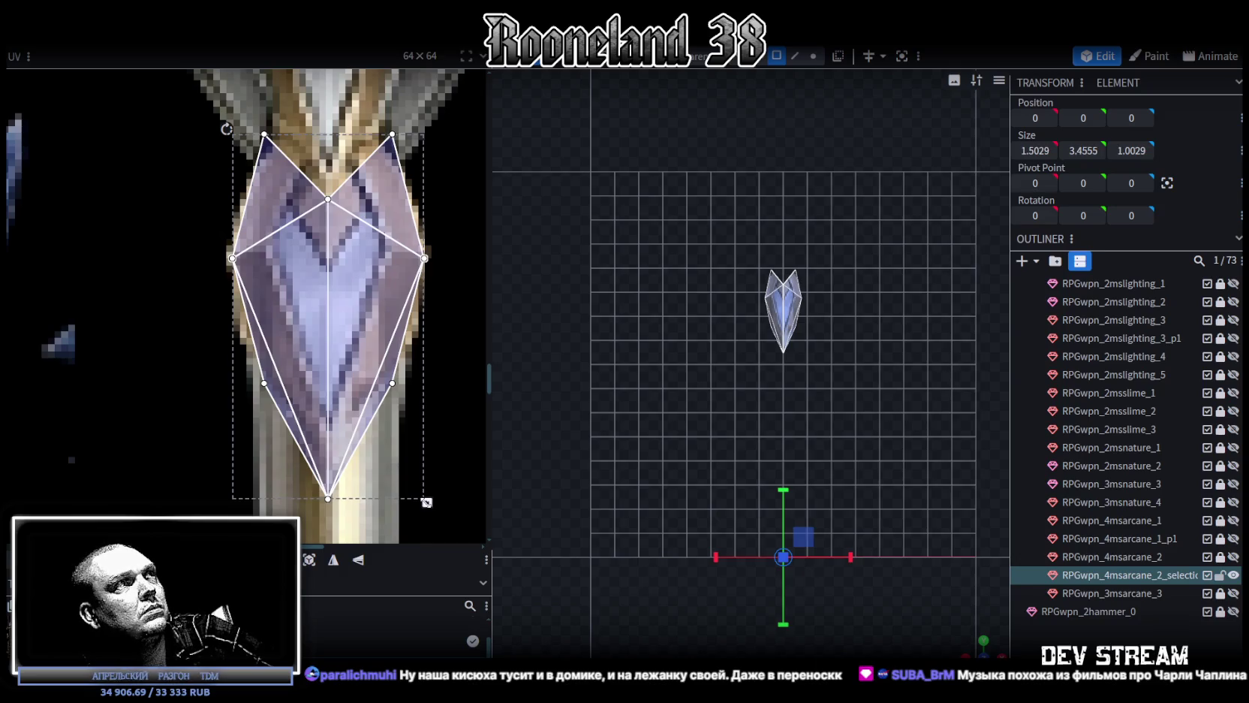
{"action": "left_click_drag", "start_coordinate": [304, 330], "coordinate": [303, 350]}
{"action": "left_click_drag", "start_coordinate": [427, 522], "coordinate": [428, 489]}
Select all the crystal's vertices and shrink it slightly in height
{"action": "scroll", "coordinate": [766, 372], "scroll_direction": "up", "scroll_amount": 2}
{"action": "scroll", "coordinate": [734, 415], "scroll_direction": "up", "scroll_amount": 2}
{"action": "scroll", "coordinate": [735, 415], "scroll_direction": "up", "scroll_amount": 1}
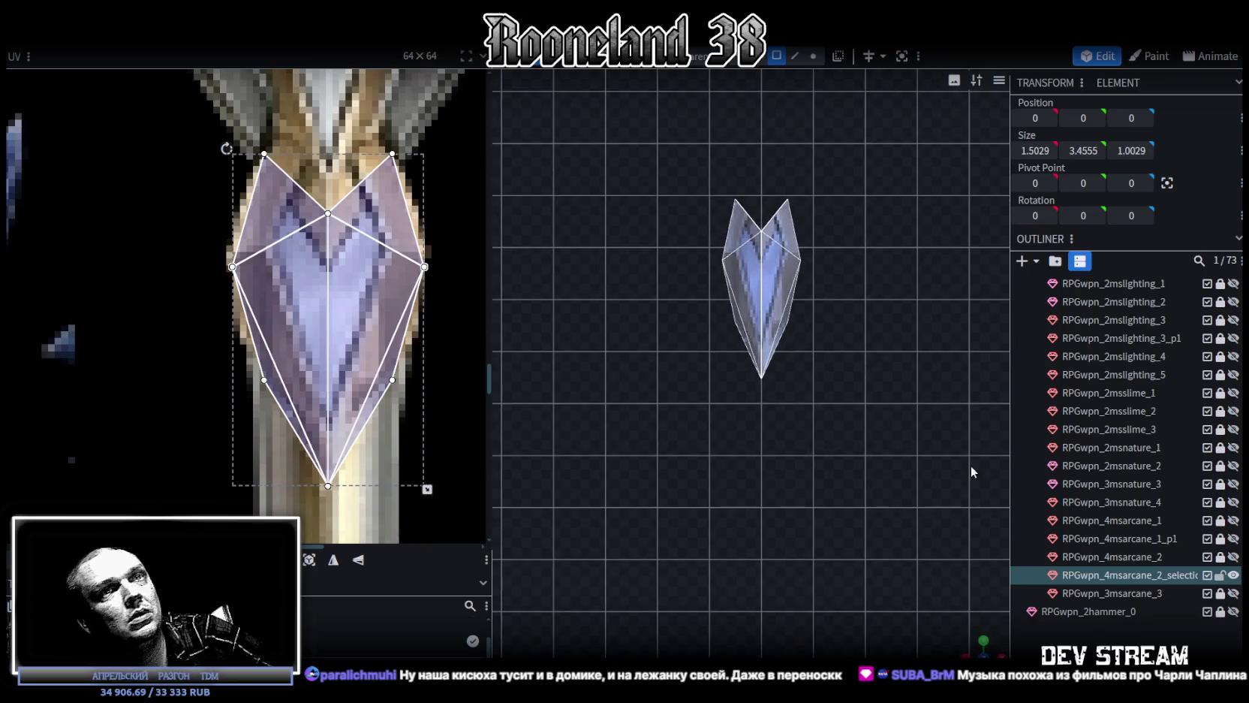
{"action": "right_click_drag", "start_coordinate": [833, 326], "coordinate": [807, 325]}
{"action": "key", "text": "ctrl+a"}
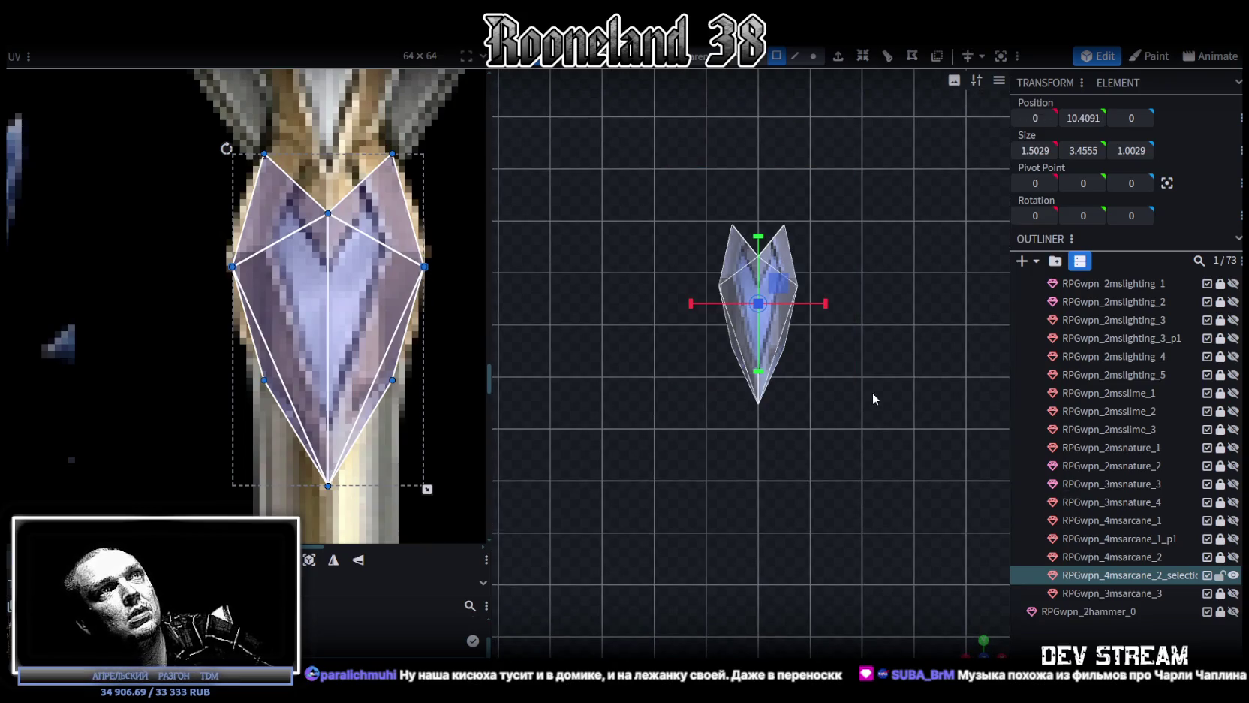
{"action": "left_click_drag", "start_coordinate": [827, 306], "coordinate": [835, 307]}
{"action": "key", "text": "ctrl+z"}
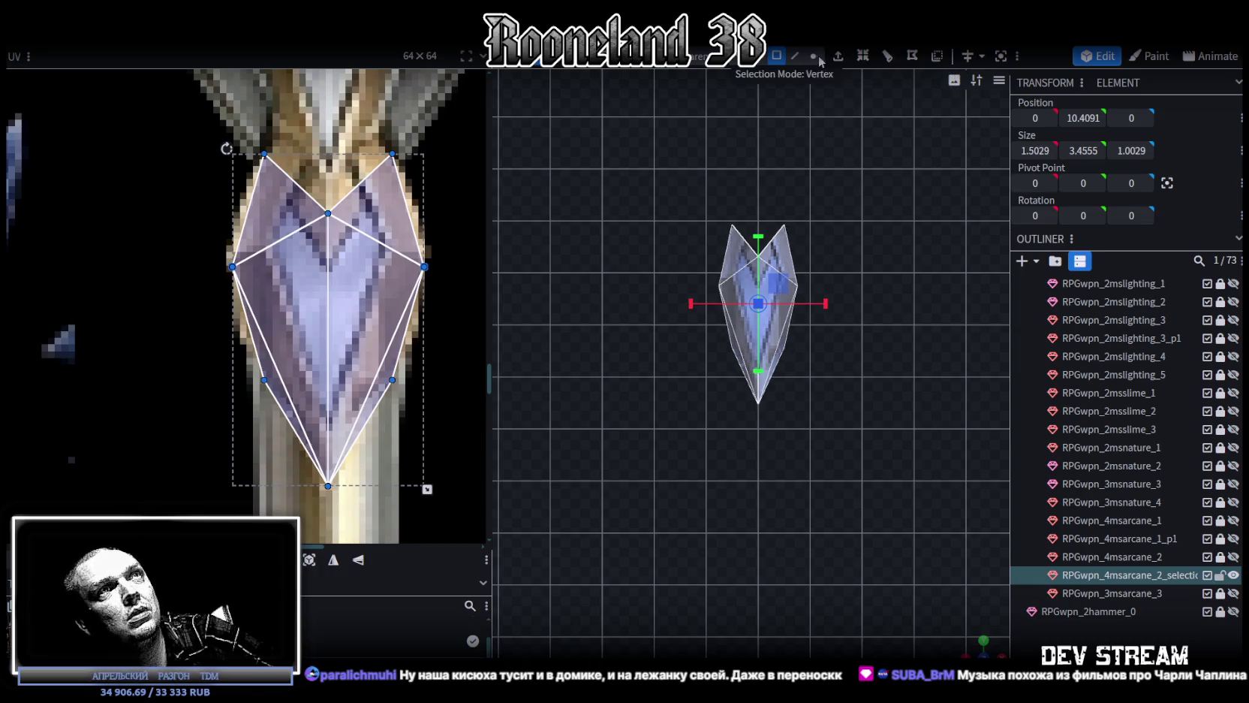
{"action": "left_click", "coordinate": [813, 56]}
{"action": "left_click_drag", "start_coordinate": [695, 368], "coordinate": [894, 262]}
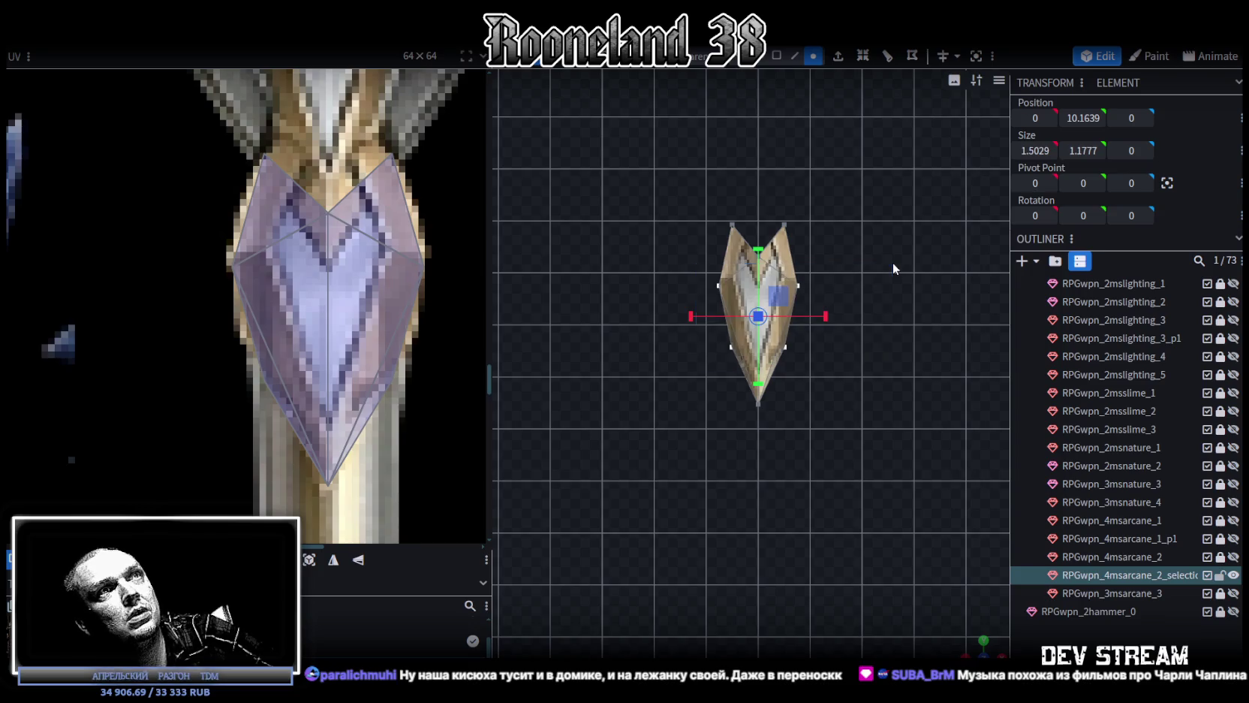
{"action": "mouse_move", "coordinate": [663, 259]}
{"action": "left_mouse_down"}
{"action": "mouse_move", "coordinate": [840, 308]}
{"action": "mouse_move", "coordinate": [837, 284]}
{"action": "left_mouse_up"}
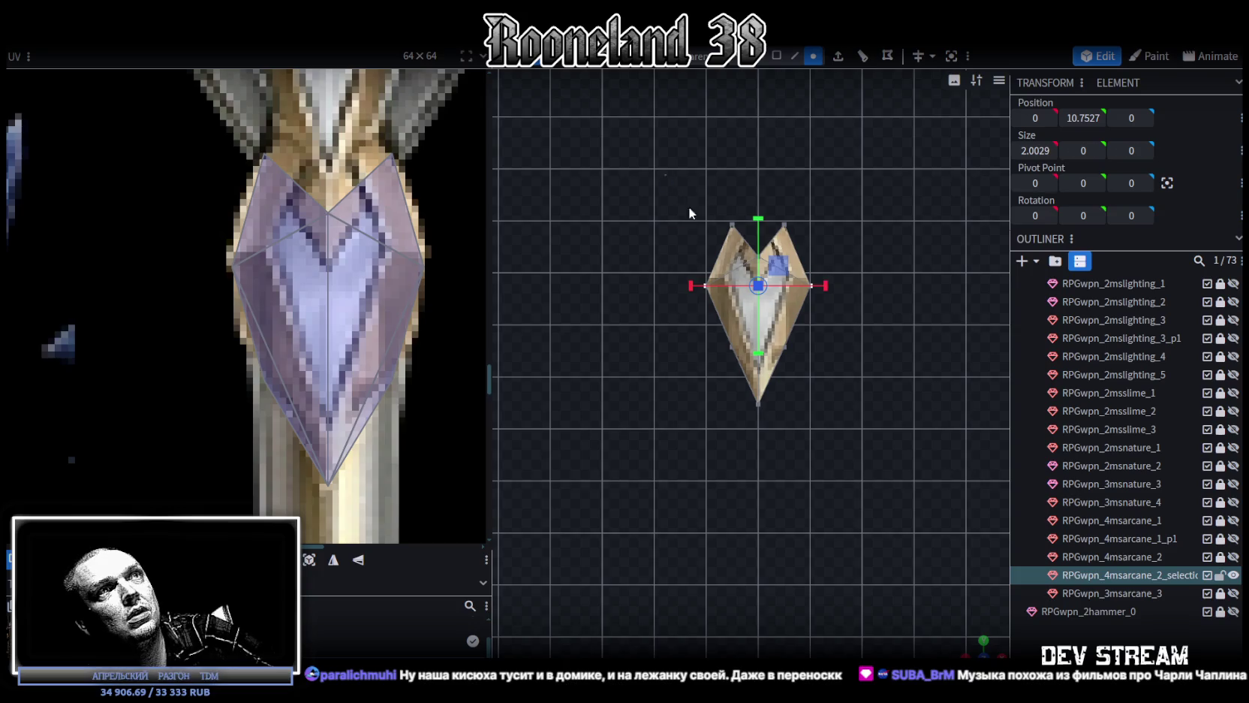
{"action": "left_click_drag", "start_coordinate": [663, 174], "coordinate": [888, 420]}
{"action": "left_click_drag", "start_coordinate": [761, 239], "coordinate": [760, 248]}
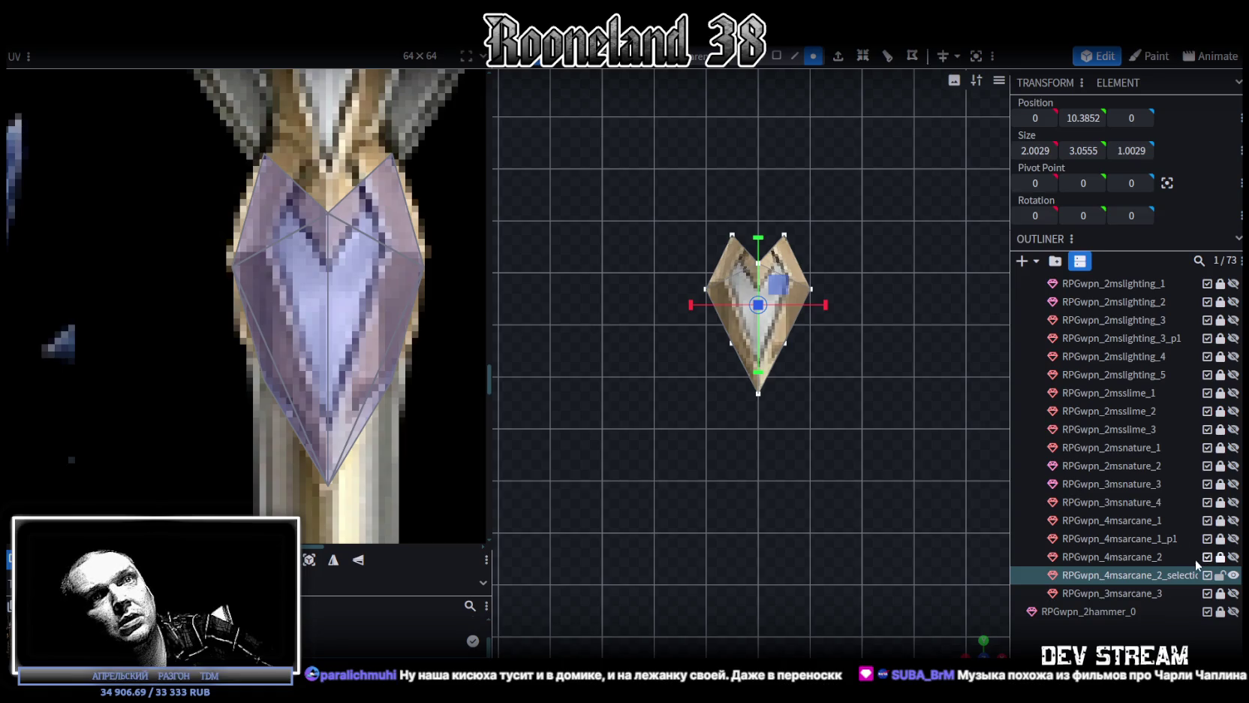
Show the staff again, lock and hide the gold collar, and select the main shaft
{"action": "left_click", "coordinate": [1234, 557]}
{"action": "scroll", "coordinate": [917, 460], "scroll_direction": "down", "scroll_amount": 1}
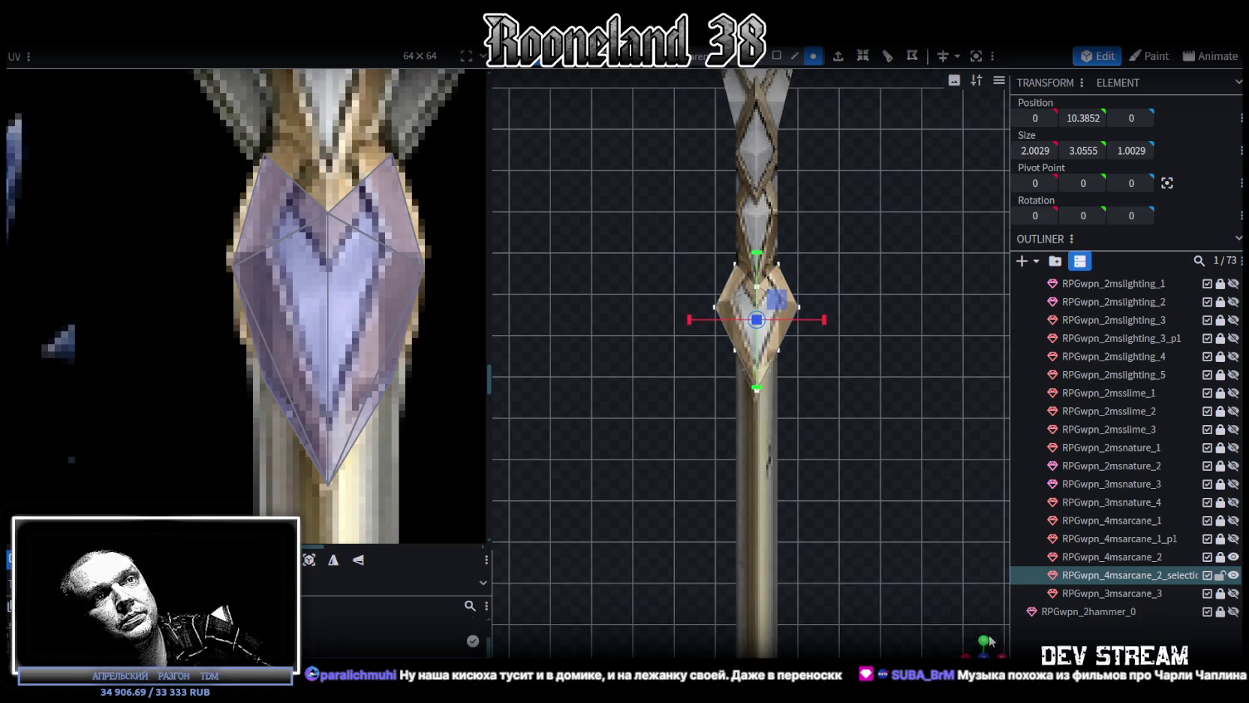
{"action": "left_click_drag", "start_coordinate": [994, 642], "coordinate": [898, 530]}
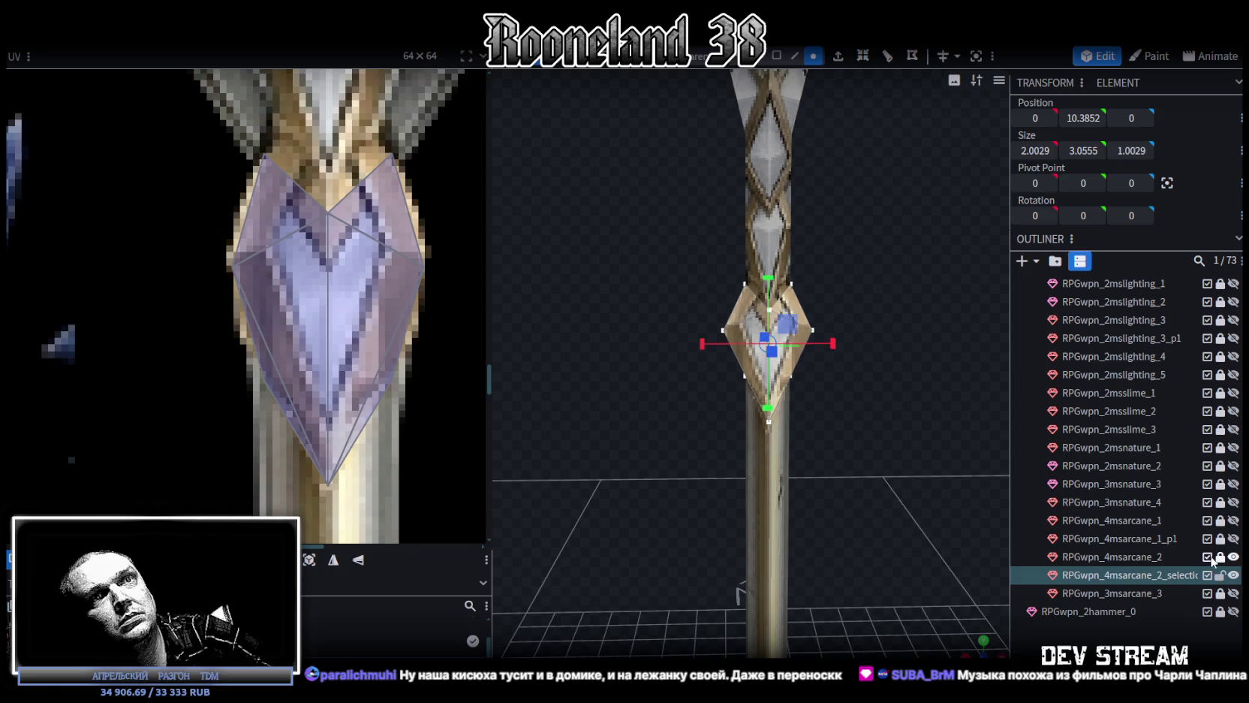
{"action": "left_click", "coordinate": [1222, 576]}
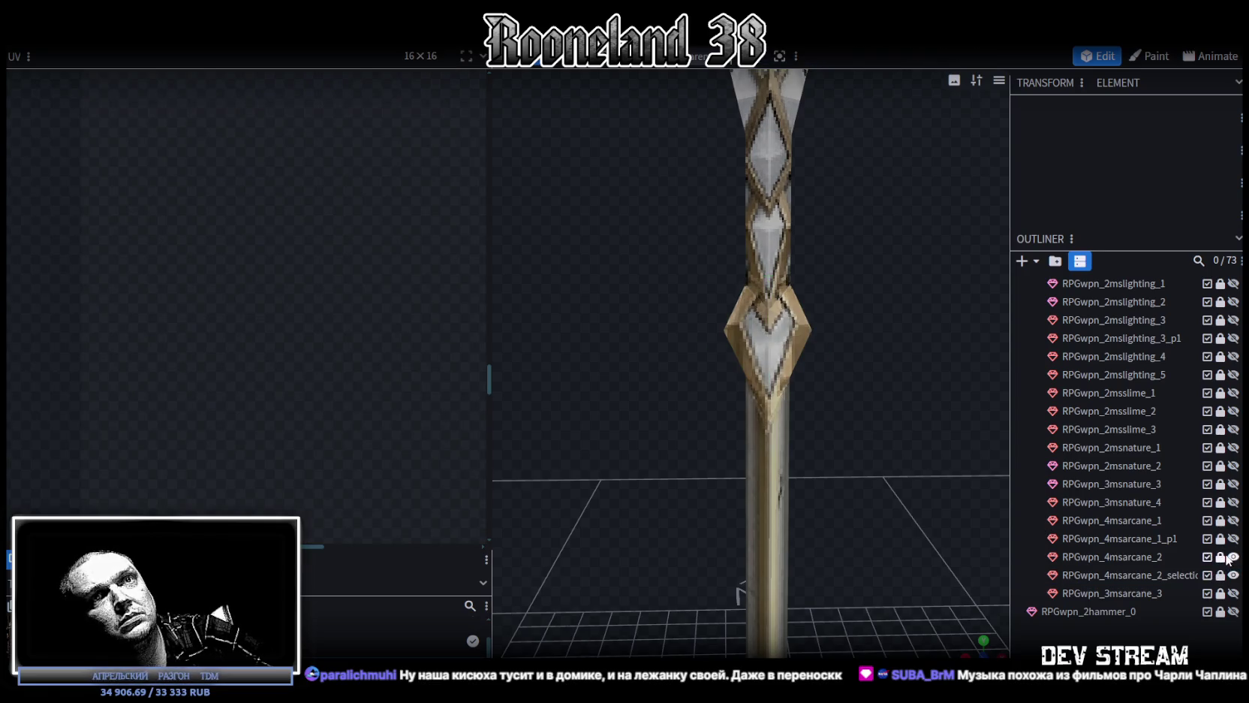
{"action": "left_click", "coordinate": [1161, 558]}
{"action": "left_click", "coordinate": [1233, 575]}
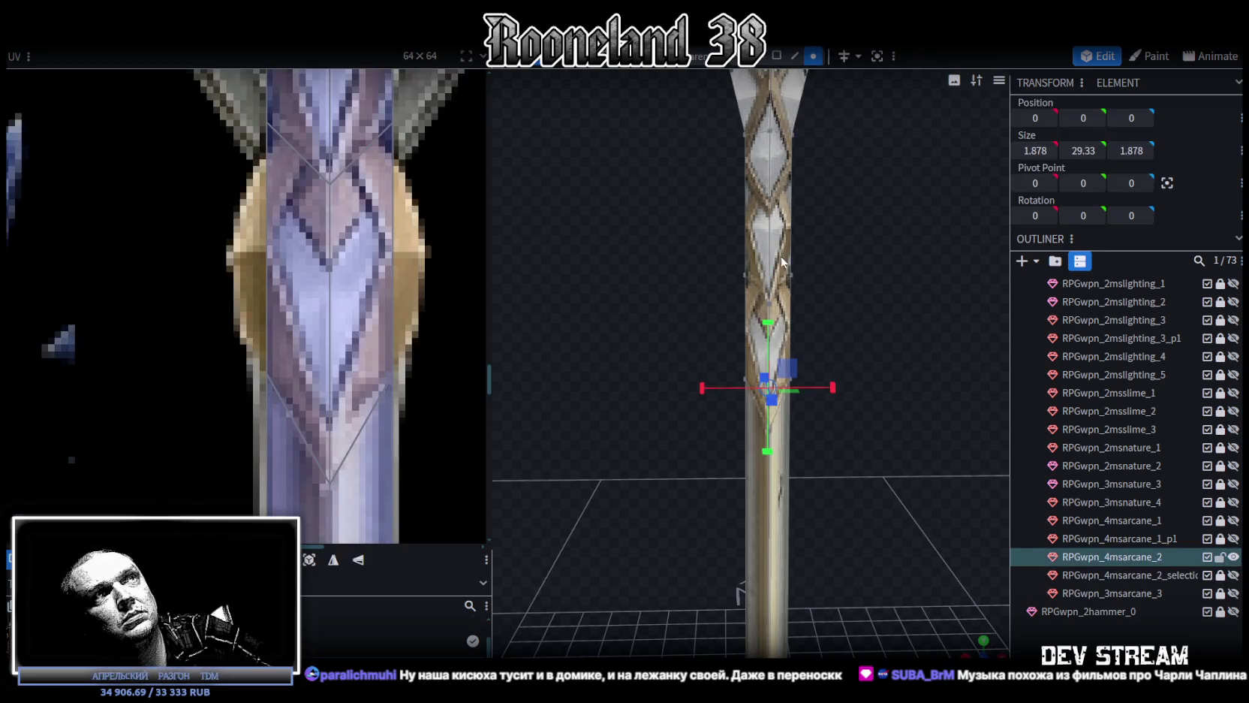
Box-select a band of shaft vertices and flatten it to Position Y 15
{"action": "left_click_drag", "start_coordinate": [796, 245], "coordinate": [745, 184]}
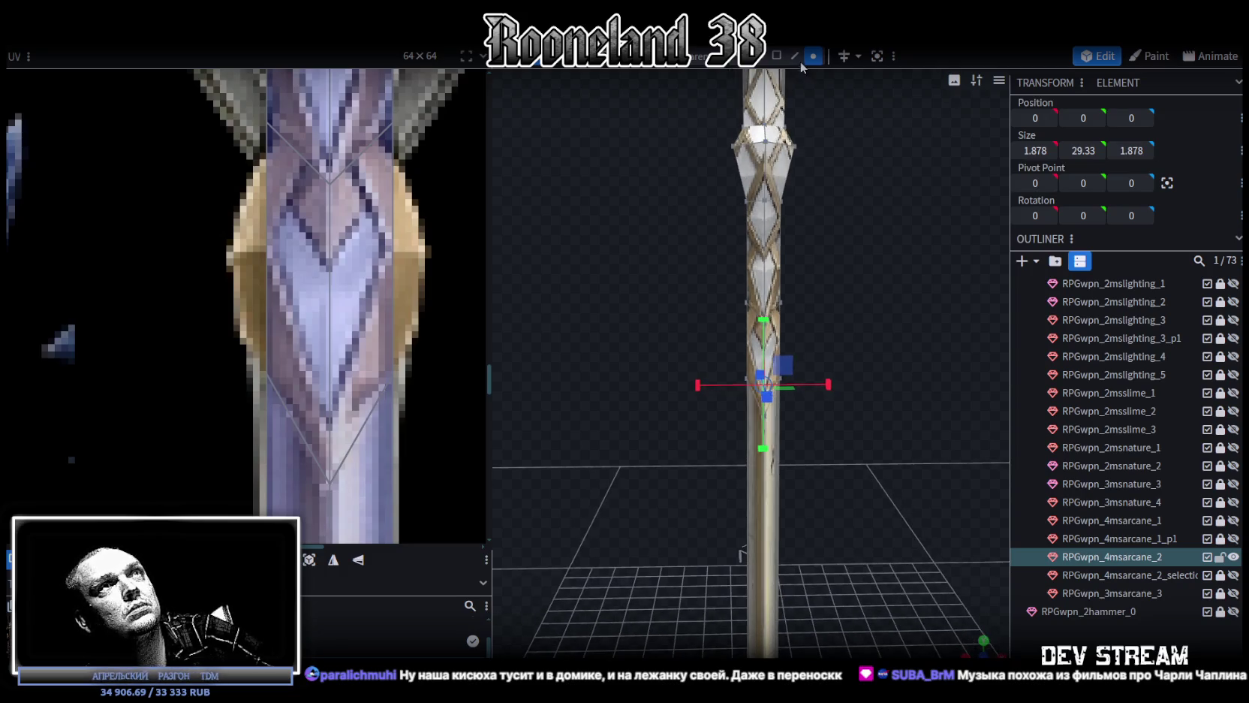
{"action": "left_click", "coordinate": [765, 200]}
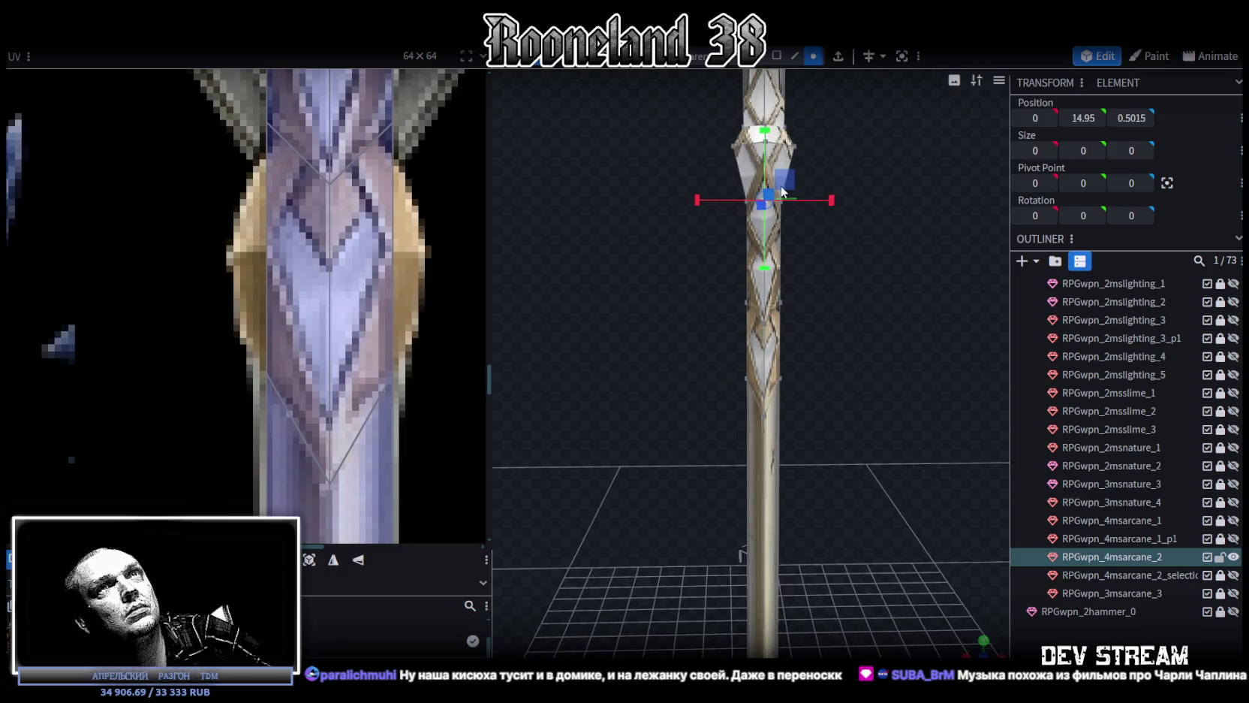
{"action": "left_click", "coordinate": [1097, 118]}
{"action": "left_click_drag", "start_coordinate": [675, 474], "coordinate": [852, 188]}
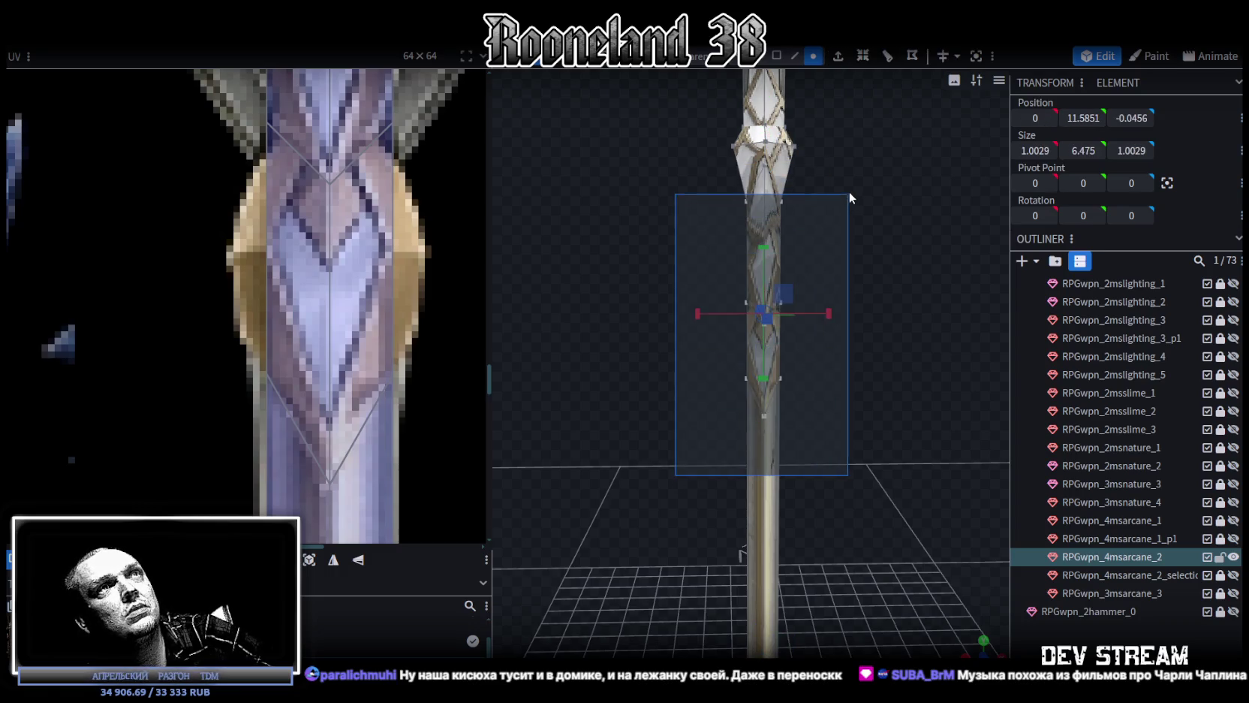
{"action": "left_click_drag", "start_coordinate": [855, 187], "coordinate": [857, 158]}
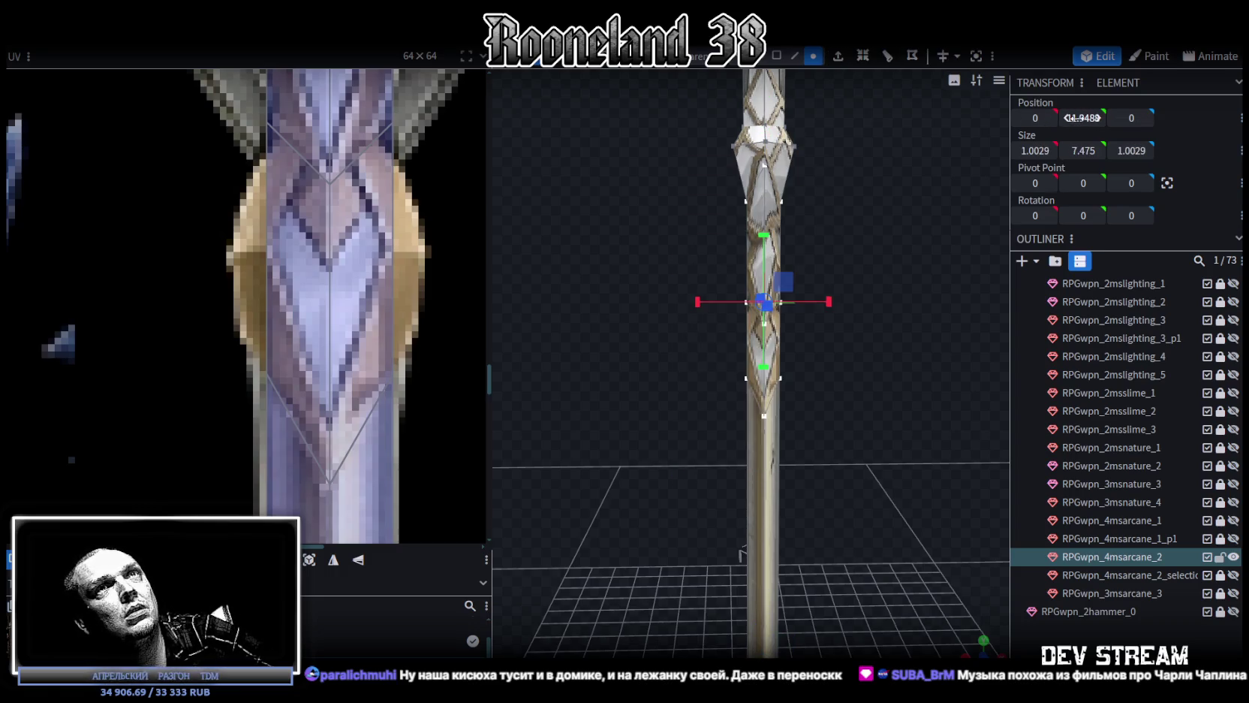
{"action": "key", "text": "Return"}
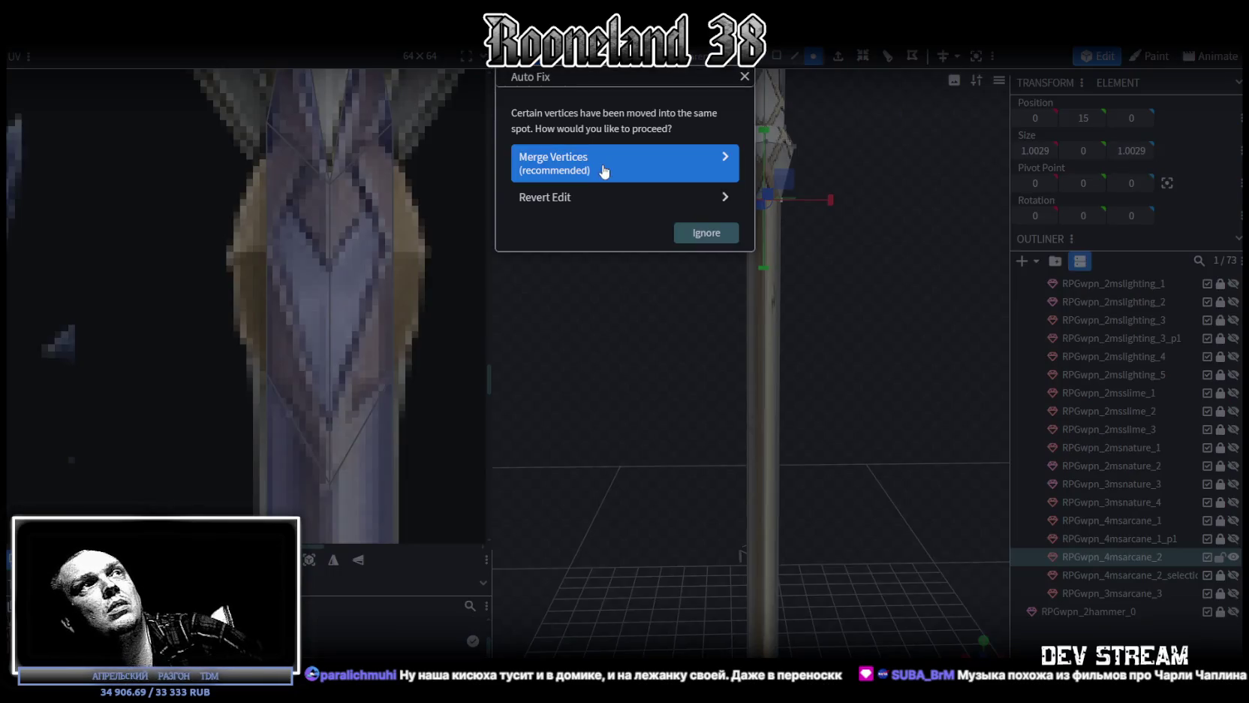
Merge the 12 overlapping shaft vertices and inspect the result
{"action": "left_click", "coordinate": [623, 159]}
{"action": "left_click_drag", "start_coordinate": [900, 325], "coordinate": [794, 100]}
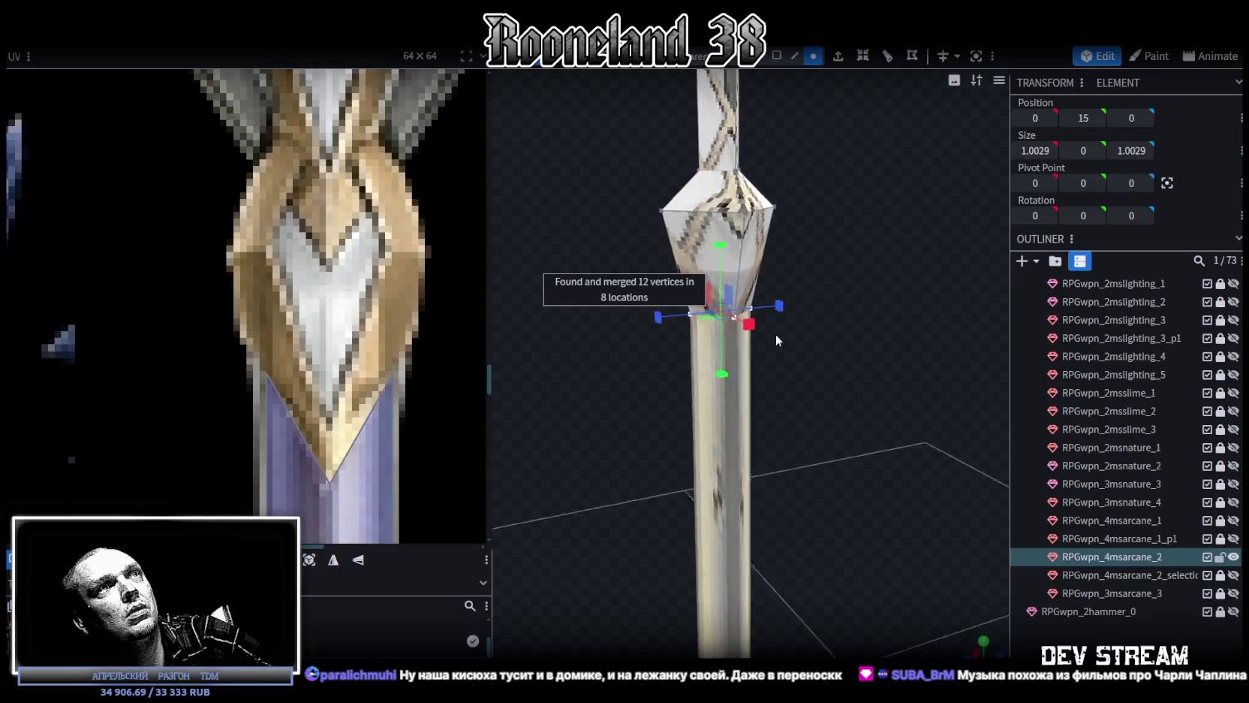
{"action": "left_click", "coordinate": [777, 55]}
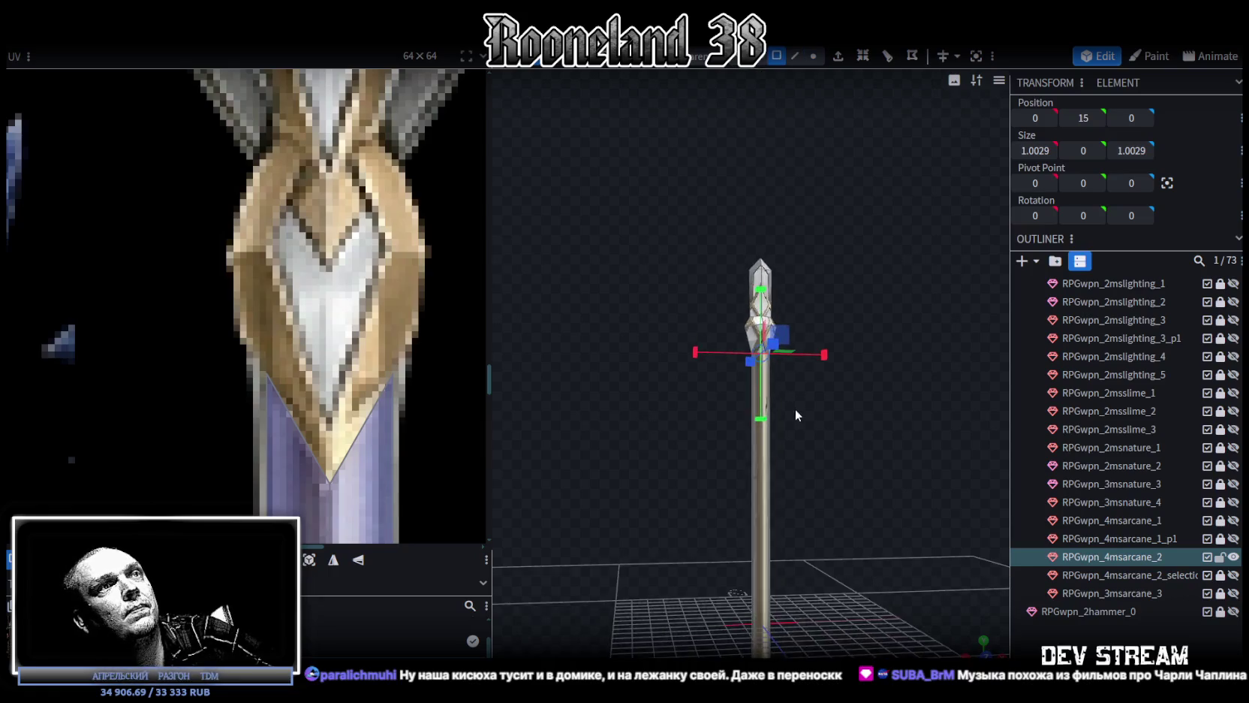
{"action": "left_click_drag", "start_coordinate": [796, 406], "coordinate": [795, 310]}
Slide the shaft face's UV mapping up the texture in two moves onto the blue crystal pattern
{"action": "scroll", "coordinate": [405, 300], "scroll_direction": "down", "scroll_amount": 3}
{"action": "scroll", "coordinate": [383, 304], "scroll_direction": "down", "scroll_amount": 3}
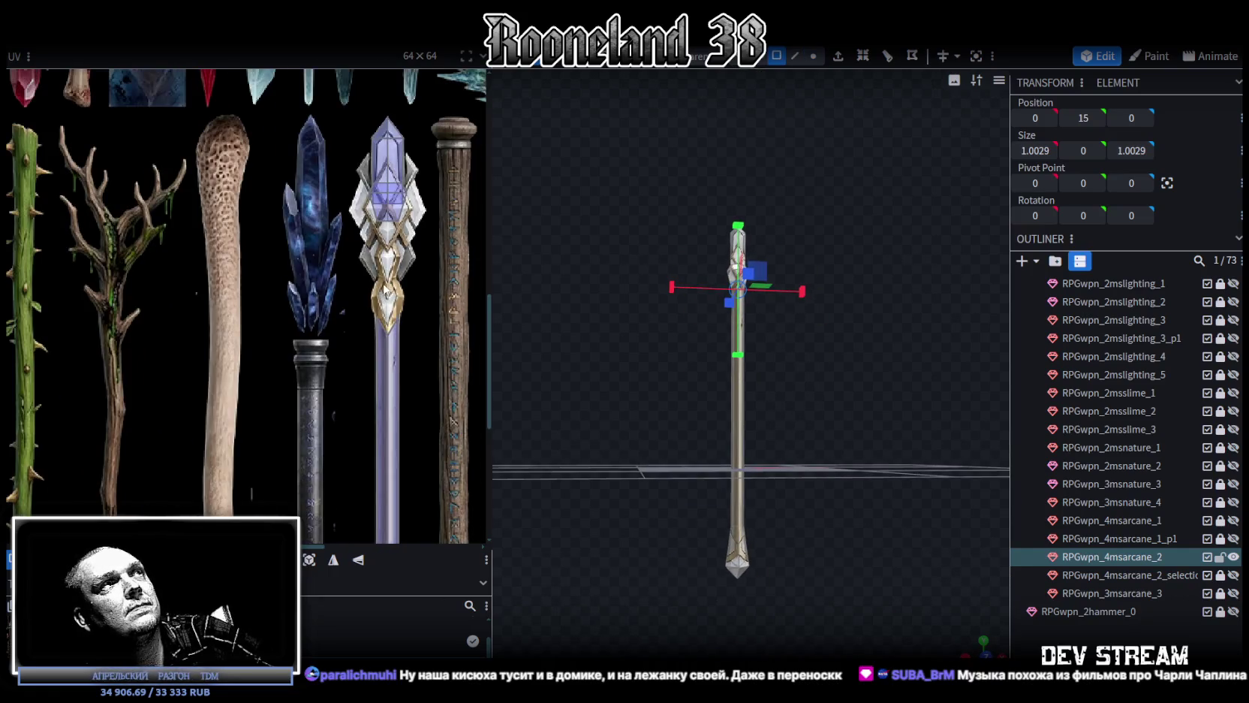
{"action": "scroll", "coordinate": [376, 235], "scroll_direction": "up", "scroll_amount": 3}
{"action": "left_click", "coordinate": [392, 387]}
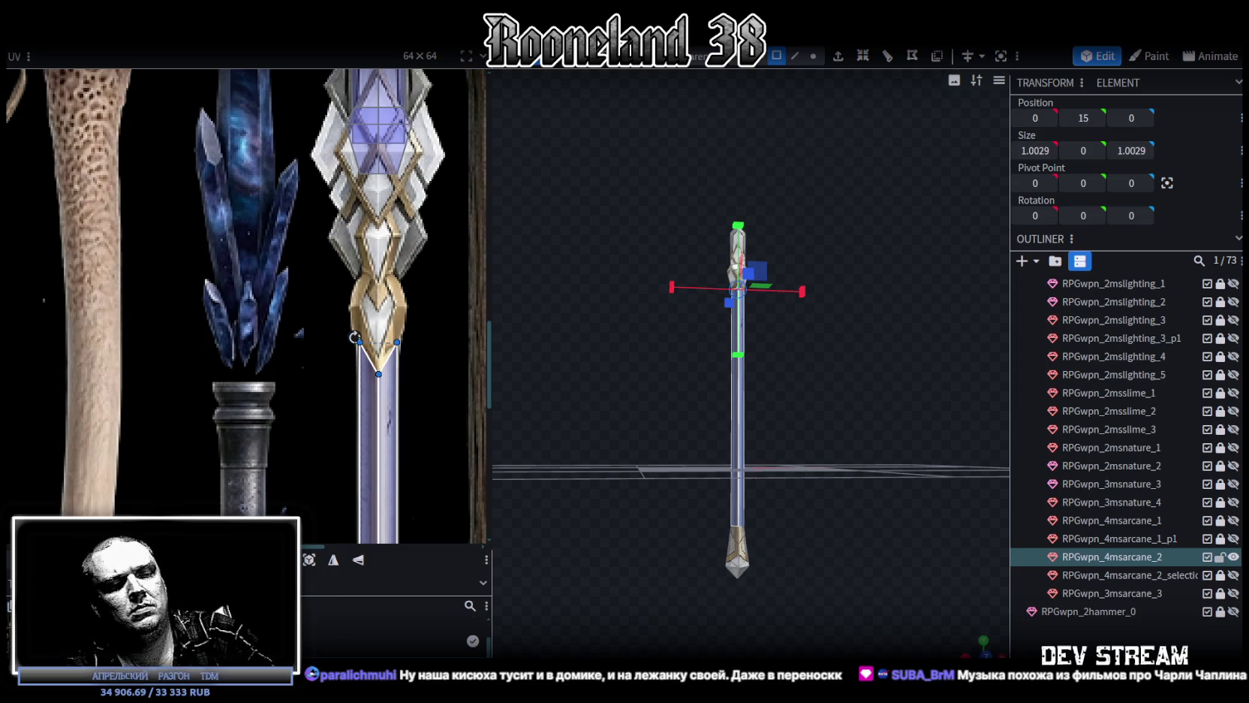
{"action": "left_click_drag", "start_coordinate": [379, 360], "coordinate": [378, 278]}
{"action": "scroll", "coordinate": [793, 351], "scroll_direction": "up", "scroll_amount": 3}
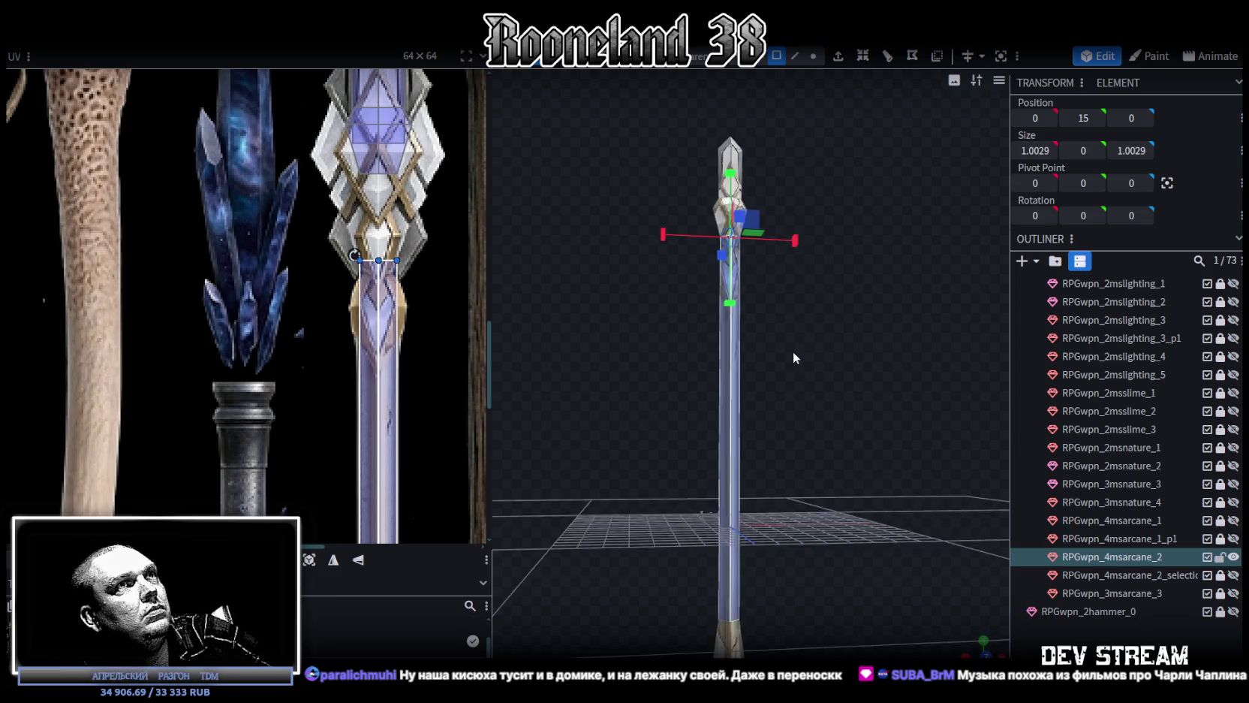
{"action": "scroll", "coordinate": [827, 442], "scroll_direction": "up", "scroll_amount": 3}
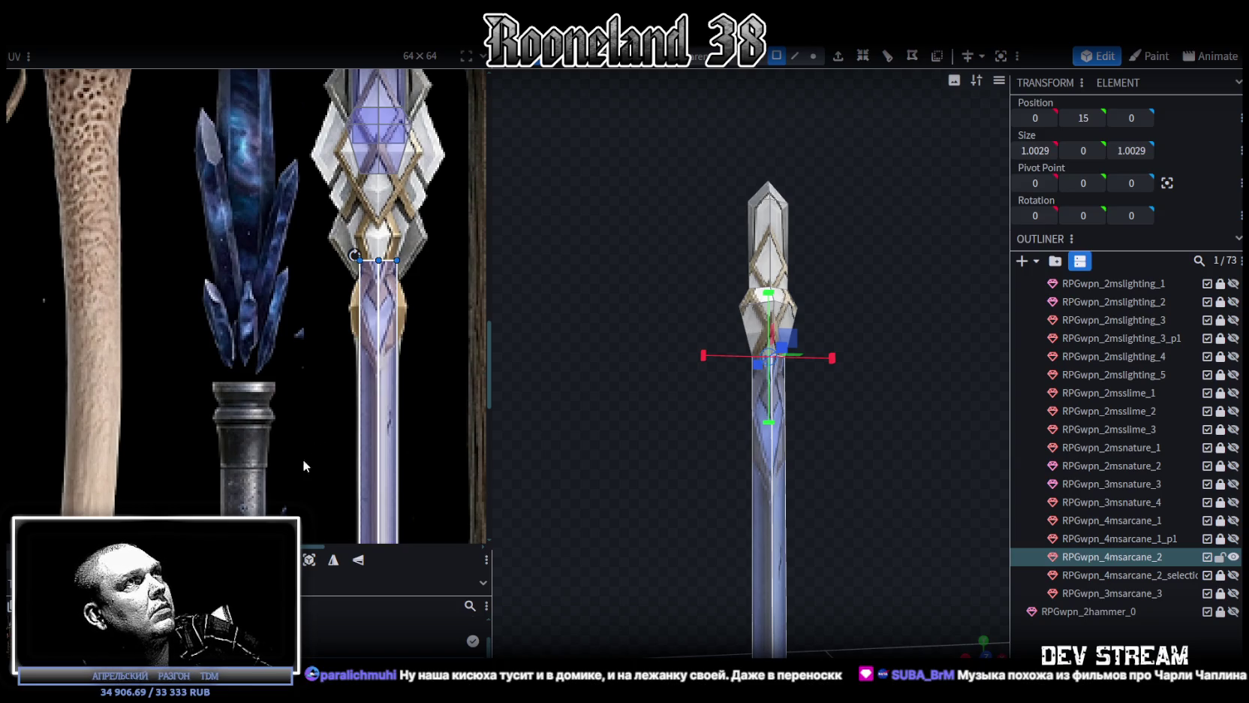
{"action": "left_click_drag", "start_coordinate": [633, 410], "coordinate": [636, 443]}
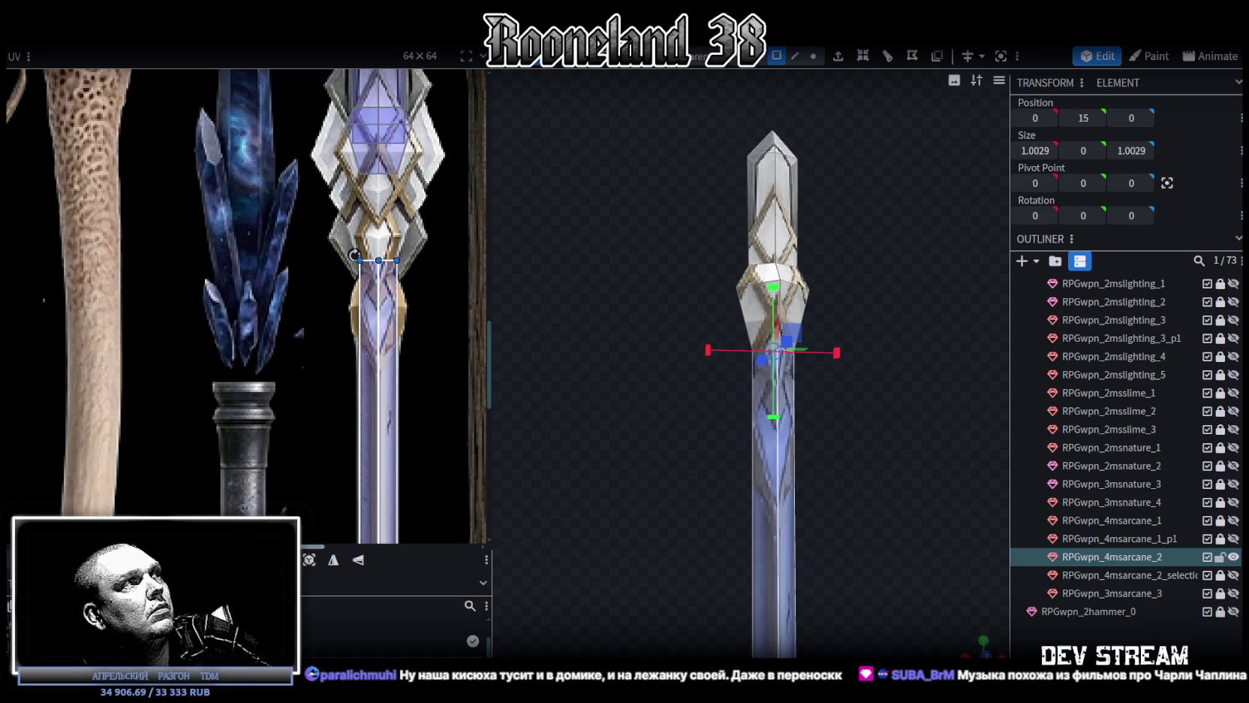
{"action": "left_click_drag", "start_coordinate": [355, 255], "coordinate": [355, 172]}
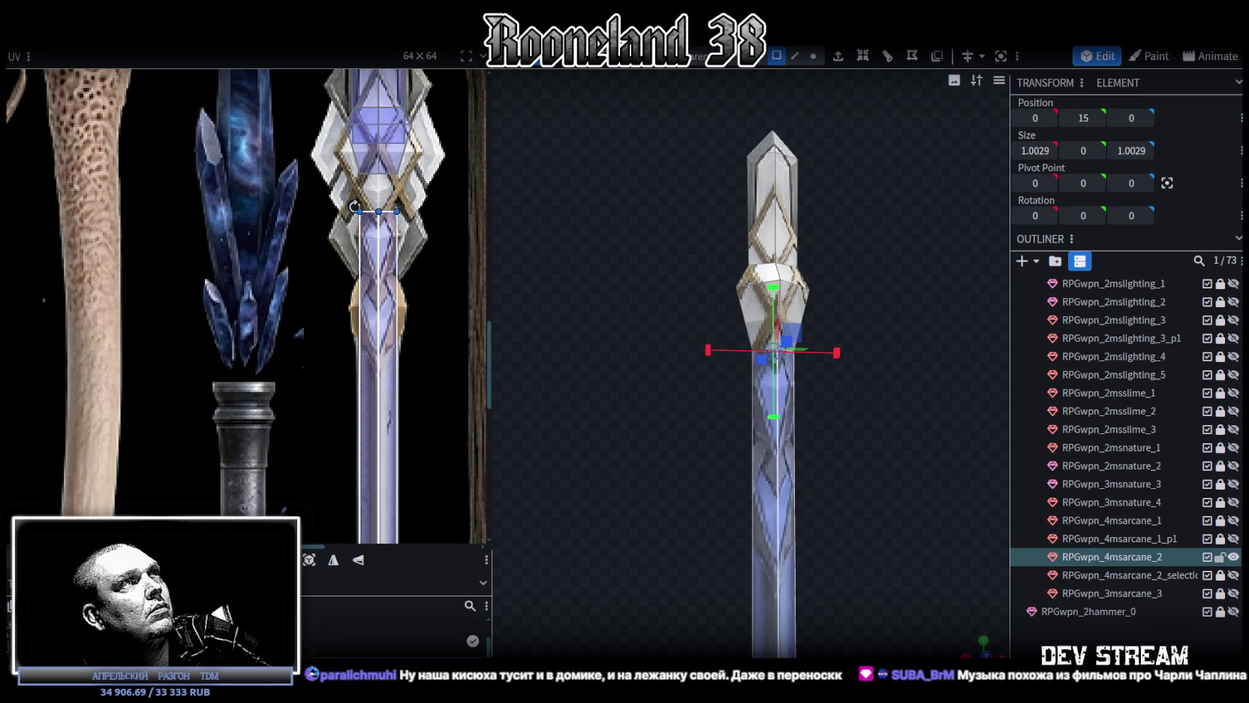
Unhide RPGwpn_4msarcane_2_selection and select the gold collar piece in a front view
{"action": "scroll", "coordinate": [877, 566], "scroll_direction": "up", "scroll_amount": 2}
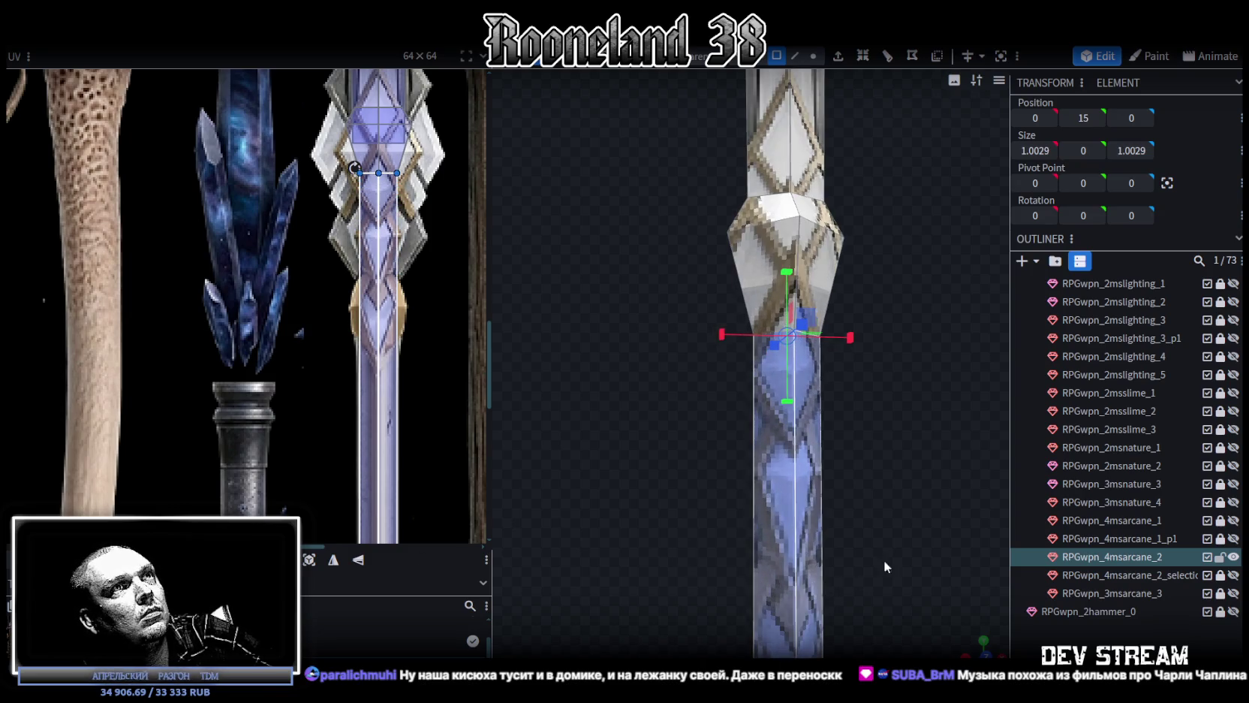
{"action": "scroll", "coordinate": [881, 569], "scroll_direction": "down", "scroll_amount": 3}
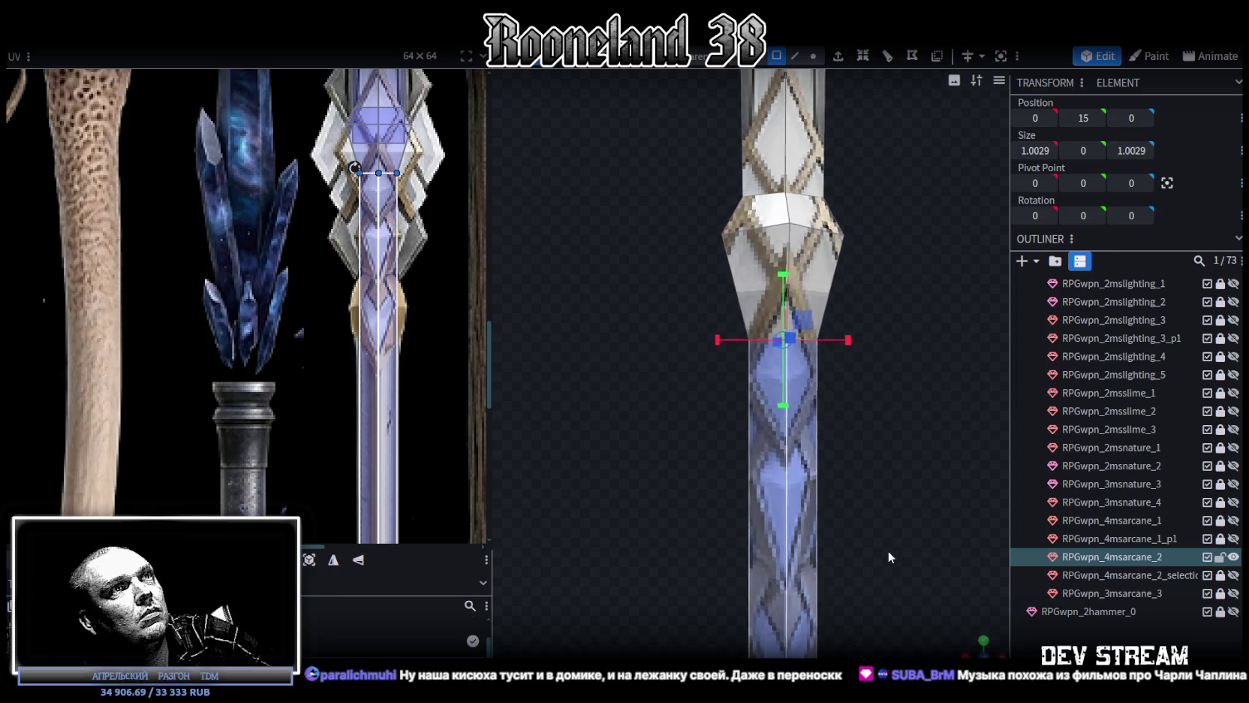
{"action": "scroll", "coordinate": [891, 551], "scroll_direction": "down", "scroll_amount": 2}
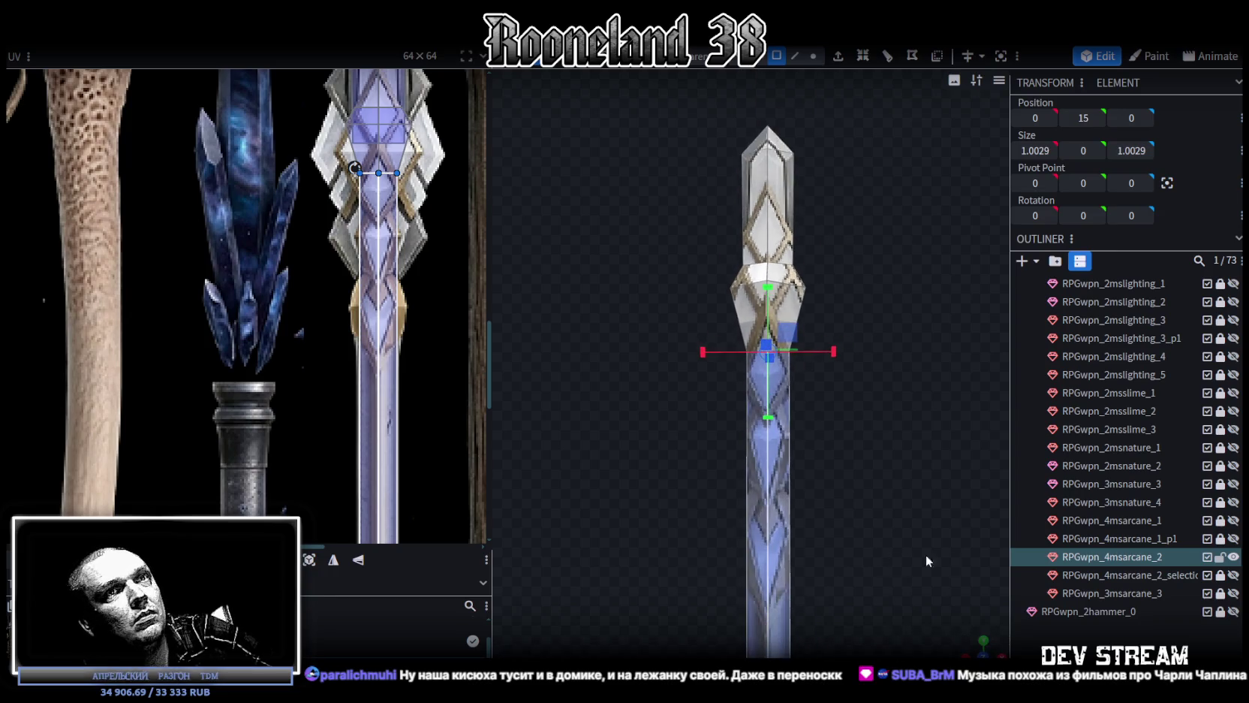
{"action": "left_click", "coordinate": [1234, 575]}
{"action": "mouse_move", "coordinate": [991, 507]}
{"action": "left_mouse_down"}
{"action": "mouse_move", "coordinate": [754, 451]}
{"action": "mouse_move", "coordinate": [854, 447]}
{"action": "mouse_move", "coordinate": [819, 427]}
{"action": "mouse_move", "coordinate": [699, 428]}
{"action": "mouse_move", "coordinate": [709, 455]}
{"action": "left_mouse_up"}
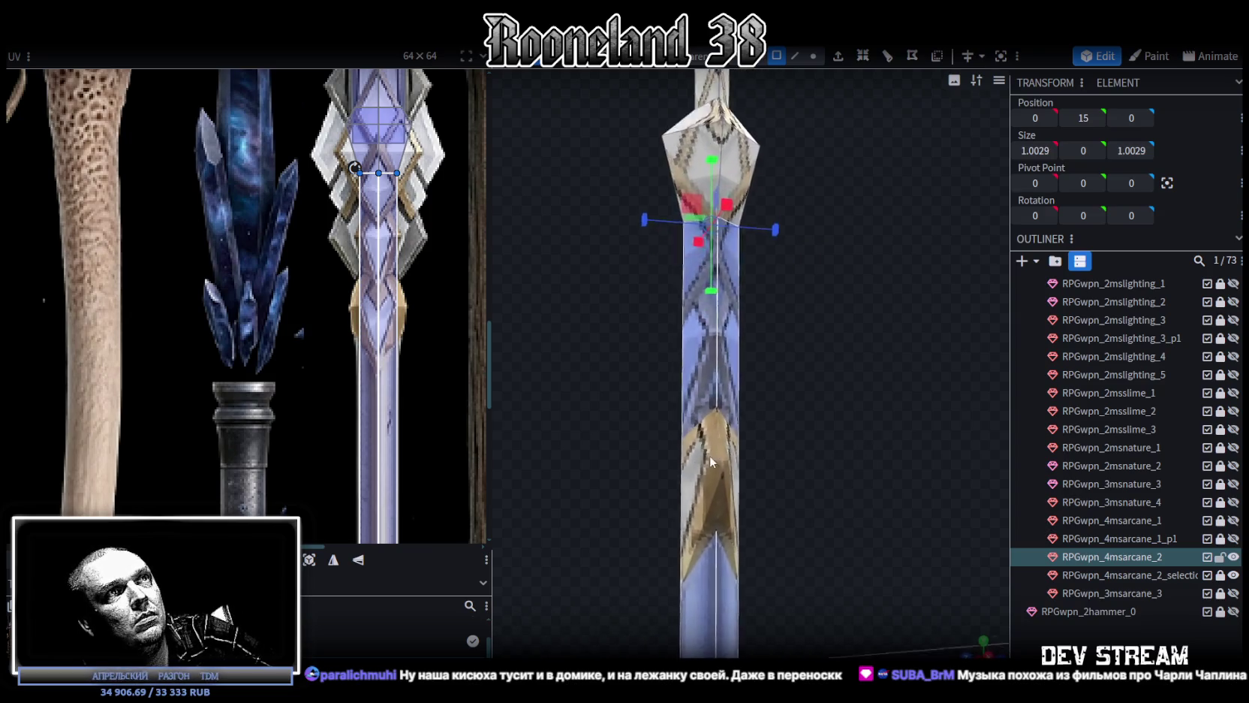
{"action": "left_click", "coordinate": [710, 455]}
{"action": "left_click_drag", "start_coordinate": [842, 437], "coordinate": [905, 502]}
{"action": "scroll", "coordinate": [859, 417], "scroll_direction": "up", "scroll_amount": 2}
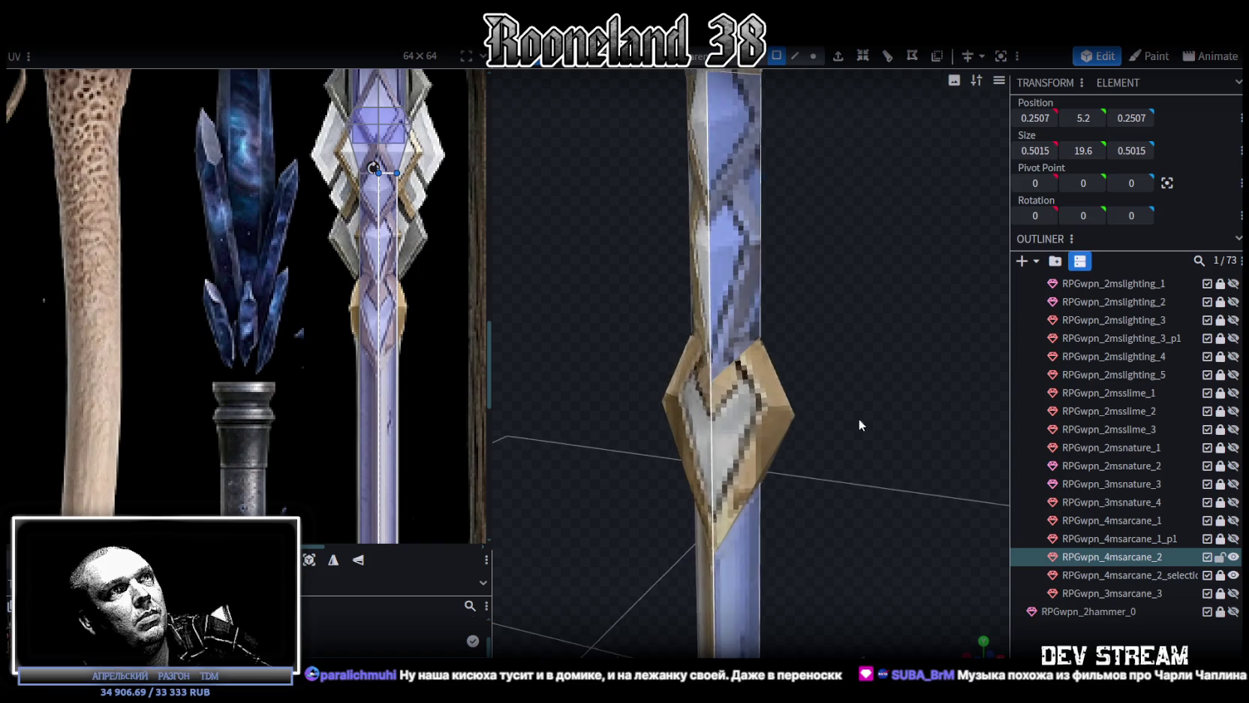
{"action": "mouse_move", "coordinate": [859, 420]}
{"action": "left_mouse_down"}
{"action": "mouse_move", "coordinate": [907, 459]}
{"action": "mouse_move", "coordinate": [976, 455]}
{"action": "left_mouse_up"}
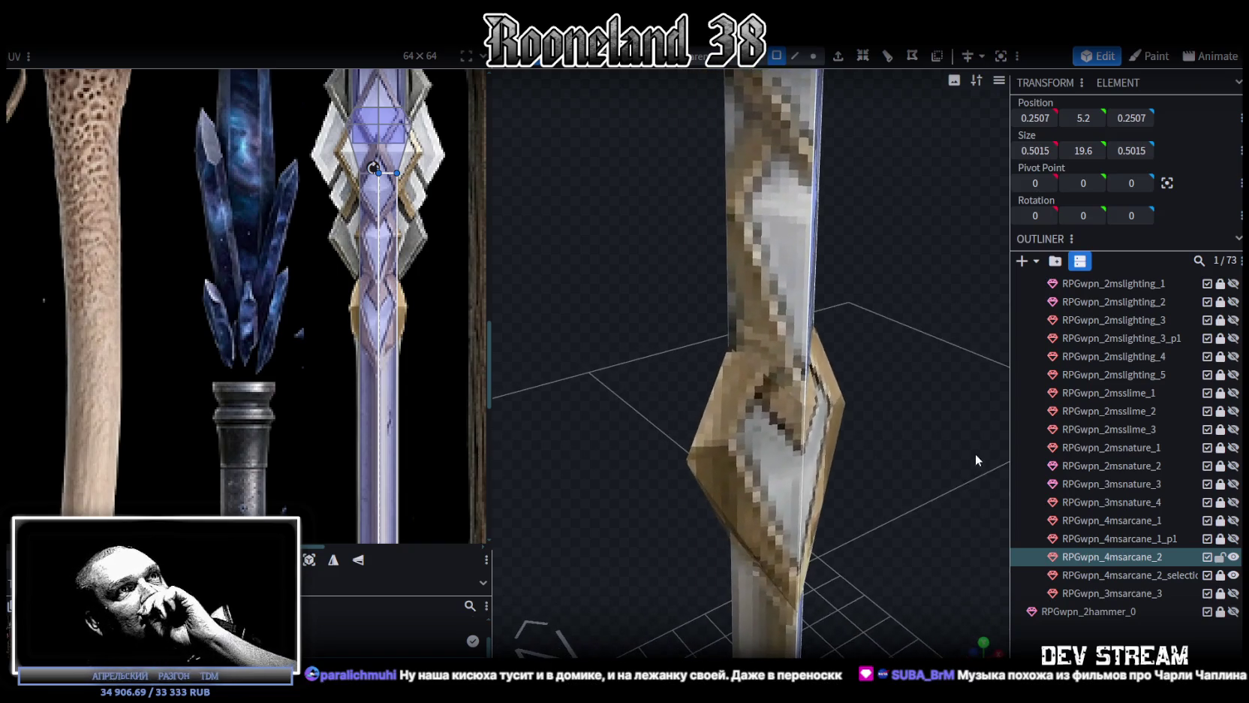
{"action": "left_click", "coordinate": [1216, 573]}
{"action": "mouse_move", "coordinate": [907, 503]}
{"action": "left_mouse_down"}
{"action": "mouse_move", "coordinate": [874, 452]}
{"action": "mouse_move", "coordinate": [944, 440]}
{"action": "mouse_move", "coordinate": [966, 472]}
{"action": "mouse_move", "coordinate": [907, 473]}
{"action": "mouse_move", "coordinate": [815, 433]}
{"action": "mouse_move", "coordinate": [734, 442]}
{"action": "mouse_move", "coordinate": [749, 395]}
{"action": "mouse_move", "coordinate": [849, 367]}
{"action": "mouse_move", "coordinate": [922, 376]}
{"action": "mouse_move", "coordinate": [929, 359]}
{"action": "mouse_move", "coordinate": [844, 361]}
{"action": "mouse_move", "coordinate": [794, 391]}
{"action": "mouse_move", "coordinate": [744, 458]}
{"action": "mouse_move", "coordinate": [674, 503]}
{"action": "mouse_move", "coordinate": [581, 483]}
{"action": "mouse_move", "coordinate": [582, 454]}
{"action": "mouse_move", "coordinate": [672, 389]}
{"action": "mouse_move", "coordinate": [876, 360]}
{"action": "mouse_move", "coordinate": [911, 452]}
{"action": "left_mouse_up"}
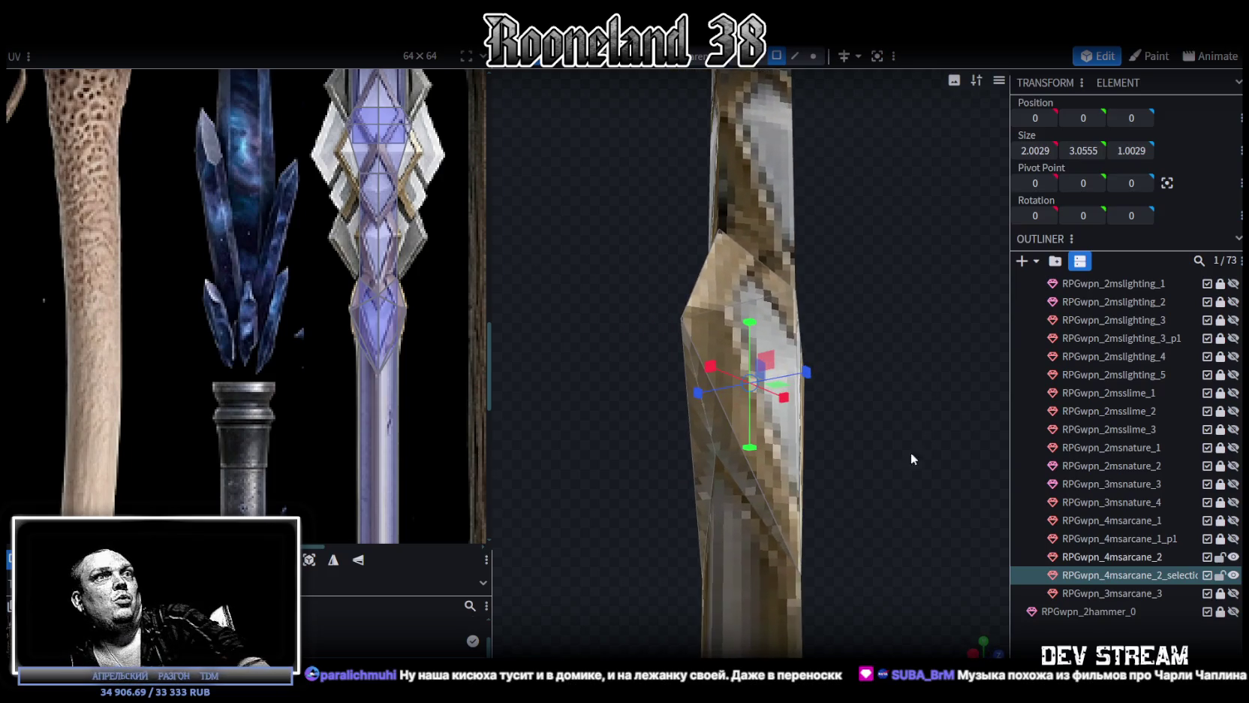
Adjust the gold diamond collar's side points, then reselect the RPGwpn_4msarcane_2 shaft
{"action": "left_click", "coordinate": [718, 448]}
{"action": "mouse_move", "coordinate": [718, 449]}
{"action": "left_mouse_down"}
{"action": "mouse_move", "coordinate": [754, 400]}
{"action": "mouse_move", "coordinate": [739, 467]}
{"action": "mouse_move", "coordinate": [972, 480]}
{"action": "left_mouse_up"}
{"action": "left_click", "coordinate": [732, 466]}
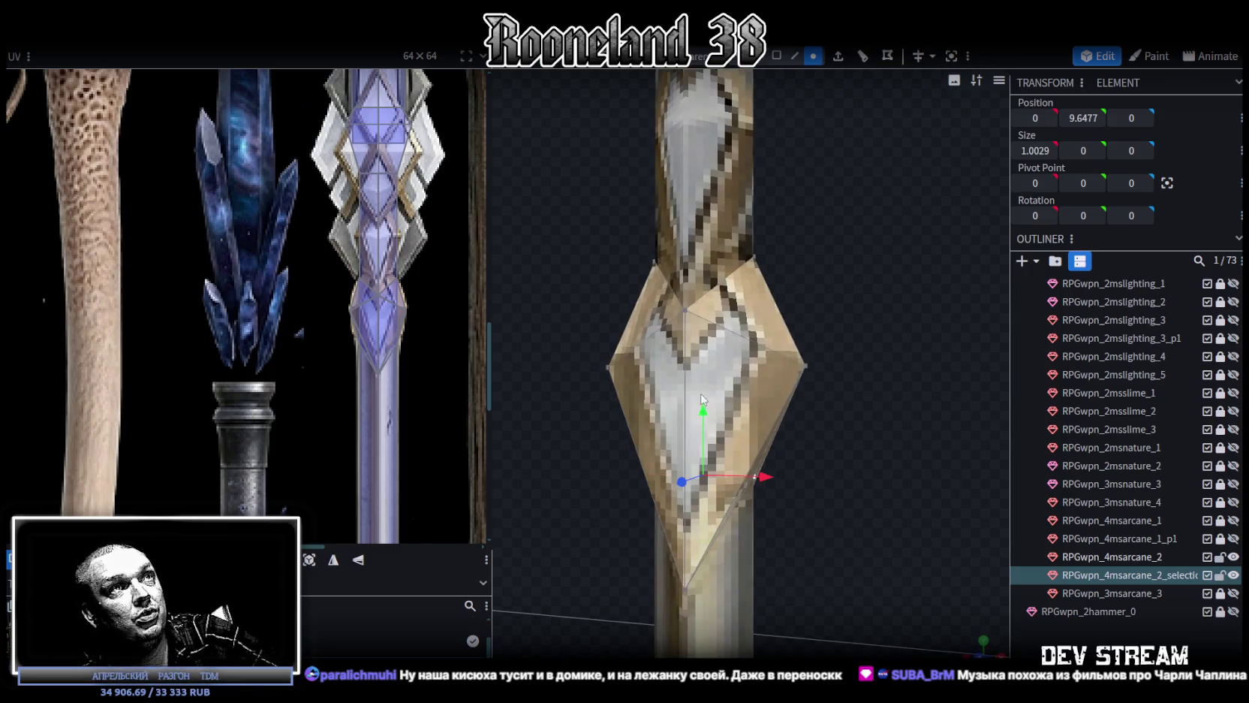
{"action": "mouse_move", "coordinate": [706, 417]}
{"action": "left_mouse_down"}
{"action": "mouse_move", "coordinate": [862, 407]}
{"action": "mouse_move", "coordinate": [698, 434]}
{"action": "mouse_move", "coordinate": [686, 467]}
{"action": "left_mouse_up"}
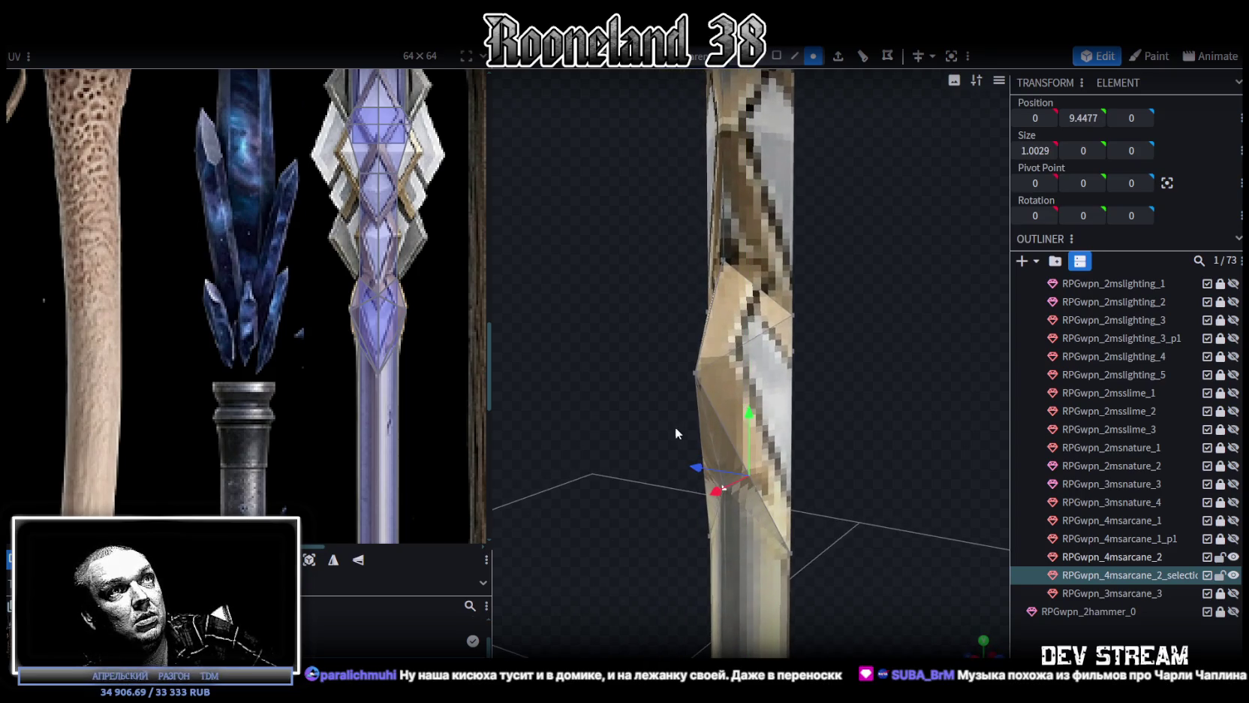
{"action": "left_click_drag", "start_coordinate": [606, 424], "coordinate": [874, 383]}
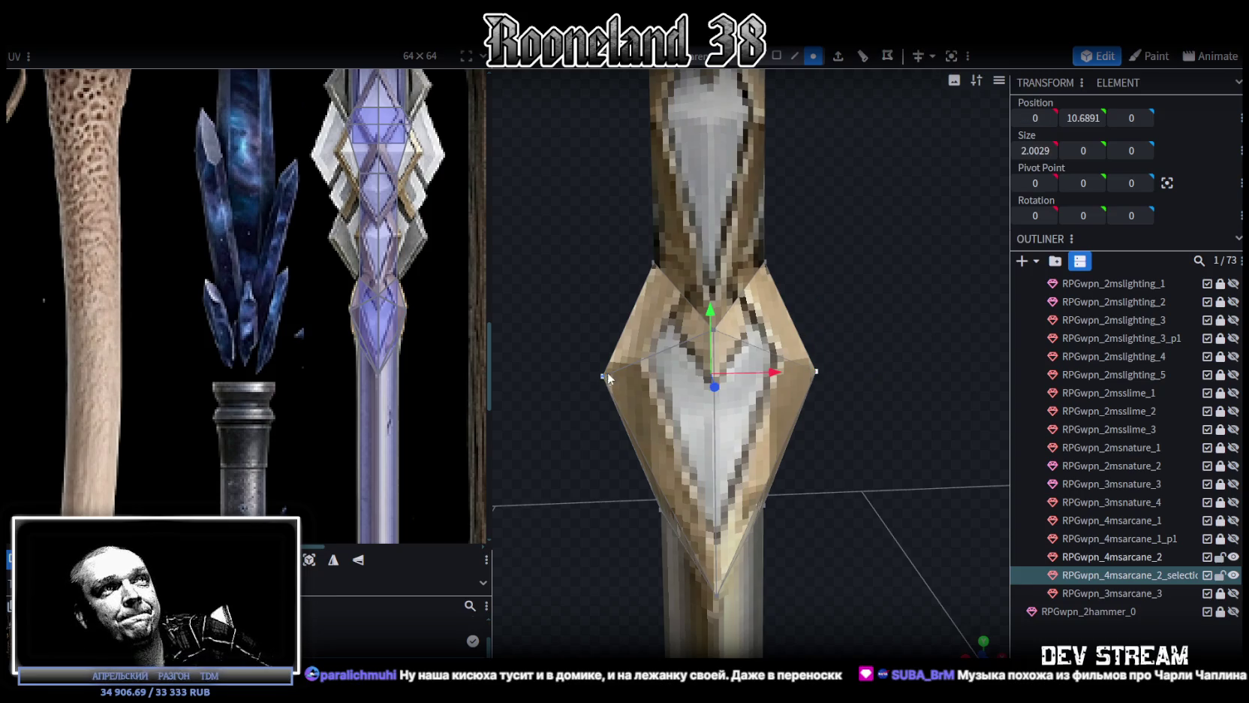
{"action": "mouse_move", "coordinate": [863, 371]}
{"action": "left_mouse_down"}
{"action": "mouse_move", "coordinate": [876, 387]}
{"action": "mouse_move", "coordinate": [847, 344]}
{"action": "mouse_move", "coordinate": [873, 331]}
{"action": "mouse_move", "coordinate": [888, 298]}
{"action": "mouse_move", "coordinate": [749, 300]}
{"action": "mouse_move", "coordinate": [815, 299]}
{"action": "mouse_move", "coordinate": [797, 269]}
{"action": "mouse_move", "coordinate": [855, 310]}
{"action": "left_mouse_up"}
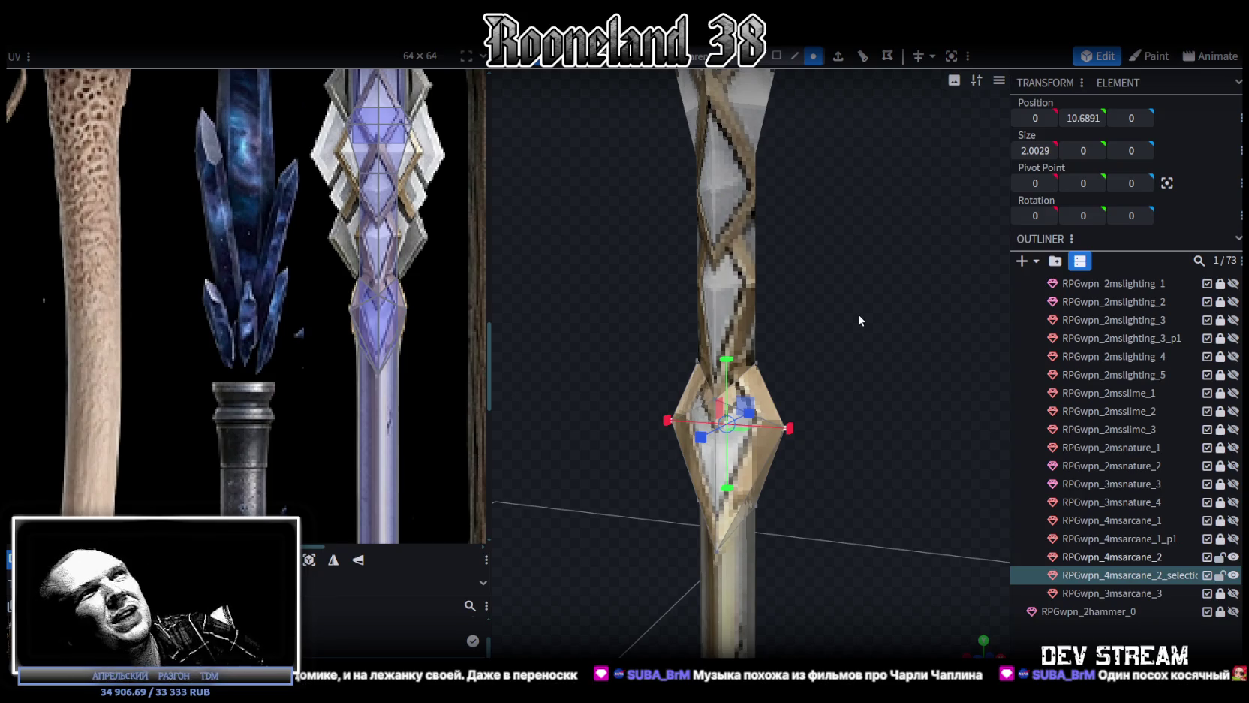
{"action": "mouse_move", "coordinate": [824, 315]}
{"action": "left_mouse_down"}
{"action": "mouse_move", "coordinate": [863, 319]}
{"action": "mouse_move", "coordinate": [820, 342]}
{"action": "mouse_move", "coordinate": [795, 325]}
{"action": "mouse_move", "coordinate": [897, 320]}
{"action": "mouse_move", "coordinate": [886, 315]}
{"action": "left_mouse_up"}
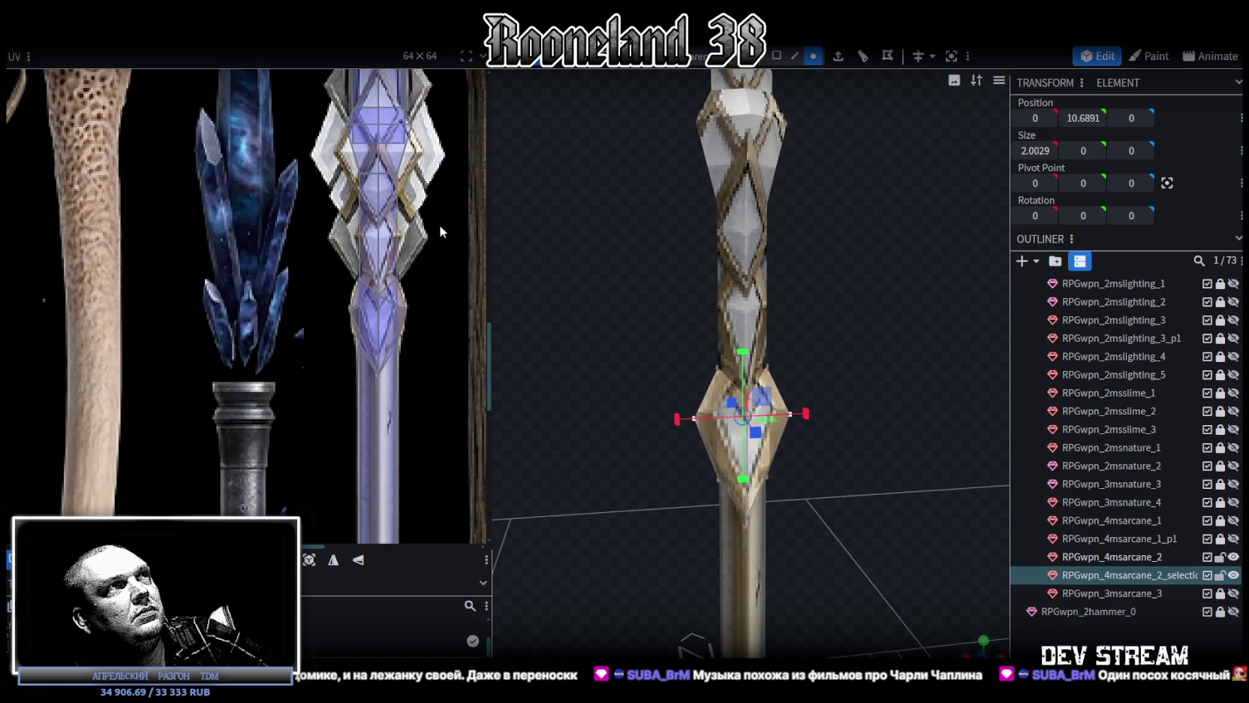
{"action": "scroll", "coordinate": [412, 222], "scroll_direction": "up", "scroll_amount": 2}
{"action": "mouse_move", "coordinate": [663, 239]}
{"action": "left_mouse_down"}
{"action": "mouse_move", "coordinate": [767, 266]}
{"action": "mouse_move", "coordinate": [774, 250]}
{"action": "mouse_move", "coordinate": [812, 237]}
{"action": "mouse_move", "coordinate": [810, 278]}
{"action": "mouse_move", "coordinate": [679, 302]}
{"action": "mouse_move", "coordinate": [705, 233]}
{"action": "left_mouse_up"}
{"action": "left_click", "coordinate": [705, 234]}
{"action": "mouse_move", "coordinate": [771, 306]}
{"action": "left_mouse_down"}
{"action": "mouse_move", "coordinate": [869, 307]}
{"action": "mouse_move", "coordinate": [818, 325]}
{"action": "mouse_move", "coordinate": [878, 310]}
{"action": "mouse_move", "coordinate": [849, 313]}
{"action": "mouse_move", "coordinate": [858, 333]}
{"action": "left_mouse_up"}
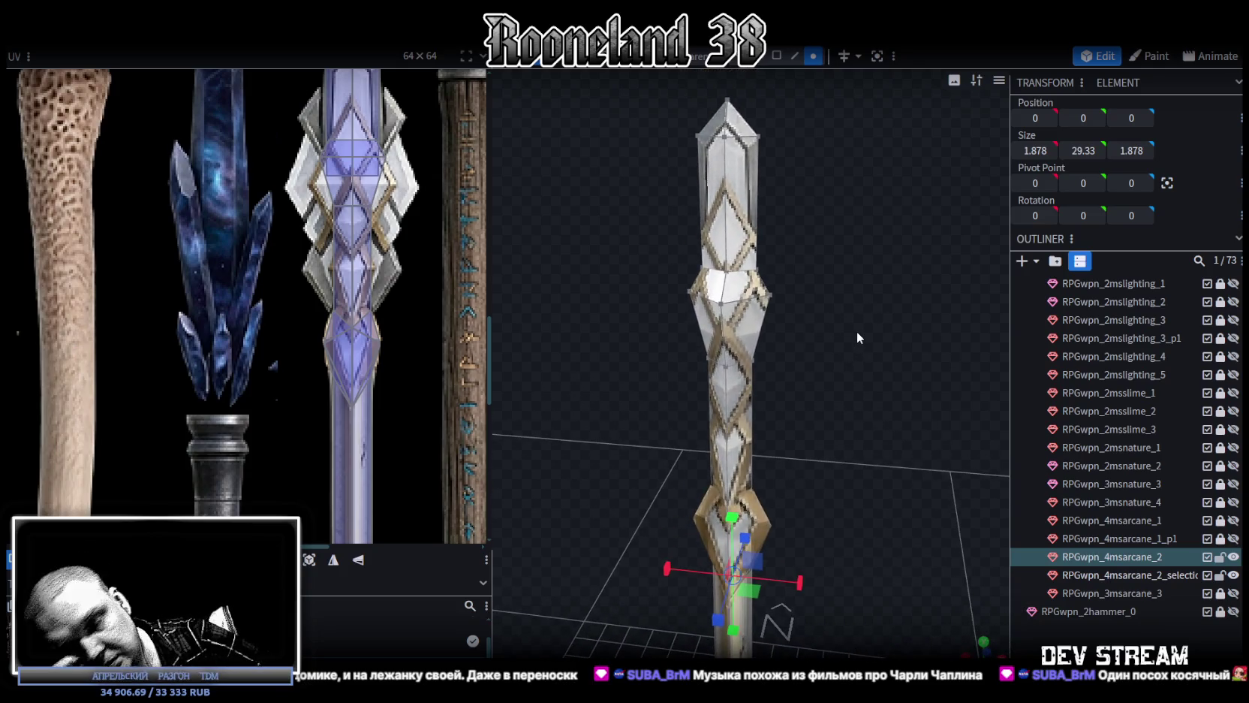
Push a staff-head face outward as a side prong and set its Position Z to 2
{"action": "mouse_move", "coordinate": [870, 324]}
{"action": "left_mouse_down"}
{"action": "mouse_move", "coordinate": [840, 328]}
{"action": "mouse_move", "coordinate": [886, 315]}
{"action": "mouse_move", "coordinate": [871, 315]}
{"action": "left_mouse_up"}
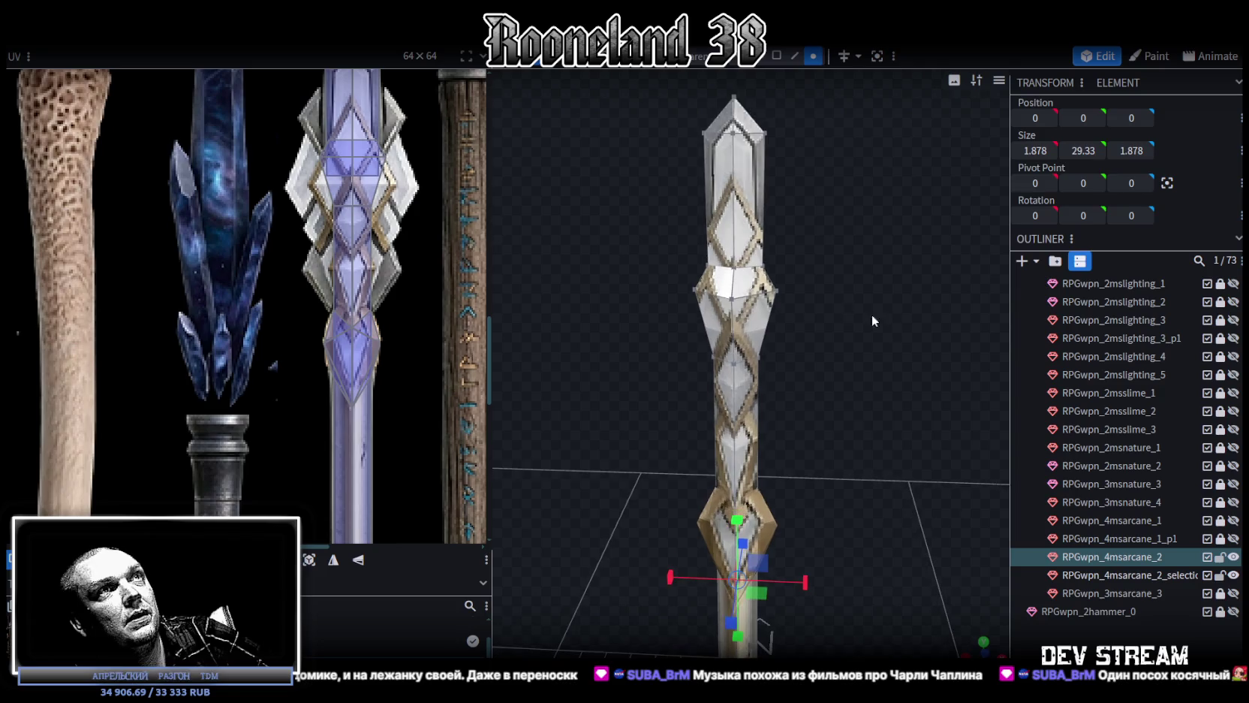
{"action": "left_click", "coordinate": [776, 56]}
{"action": "left_click", "coordinate": [750, 329]}
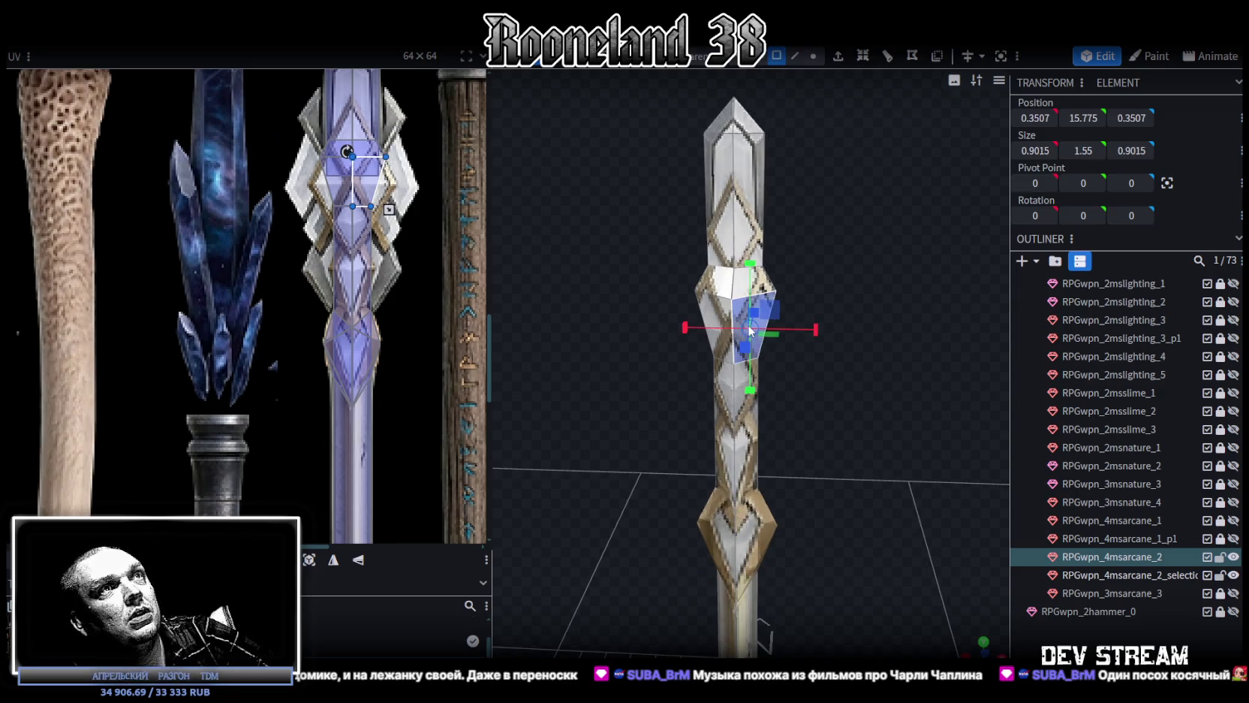
{"action": "right_click", "coordinate": [755, 340]}
{"action": "mouse_move", "coordinate": [915, 319]}
{"action": "left_mouse_down"}
{"action": "mouse_move", "coordinate": [810, 354]}
{"action": "mouse_move", "coordinate": [663, 334]}
{"action": "mouse_move", "coordinate": [605, 392]}
{"action": "left_mouse_up"}
{"action": "left_click_drag", "start_coordinate": [730, 354], "coordinate": [823, 334]}
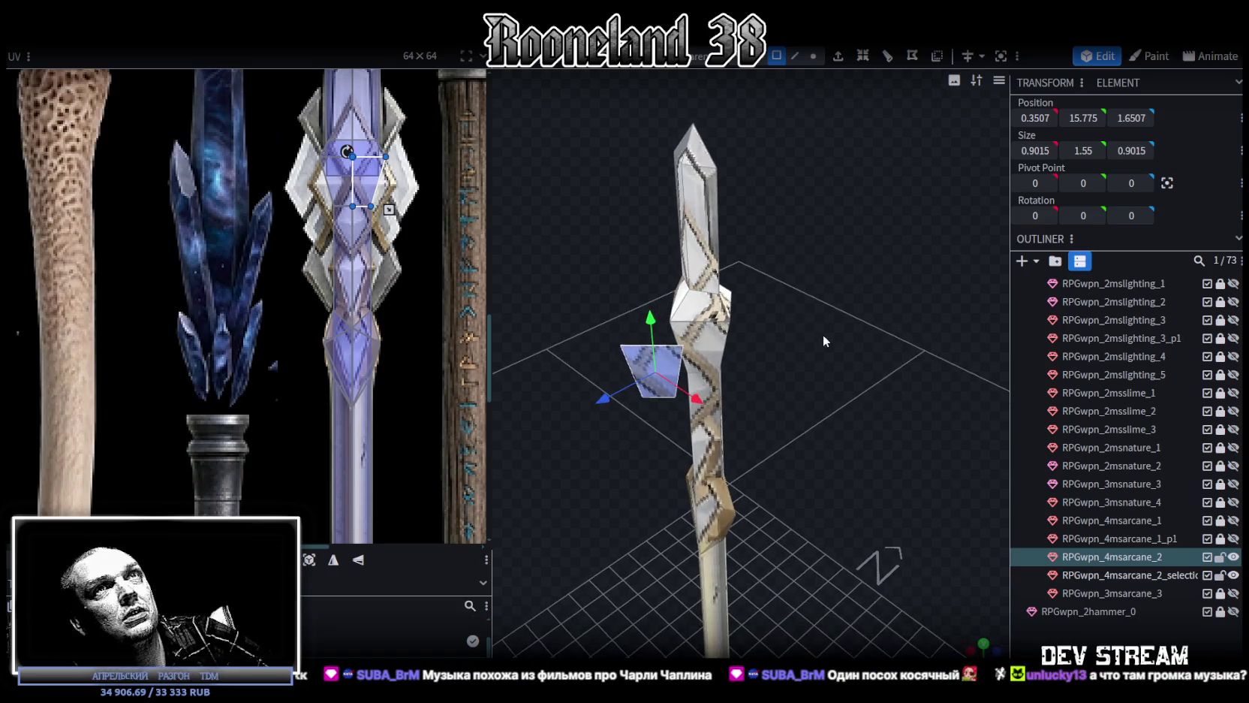
{"action": "left_click_drag", "start_coordinate": [598, 411], "coordinate": [583, 419]}
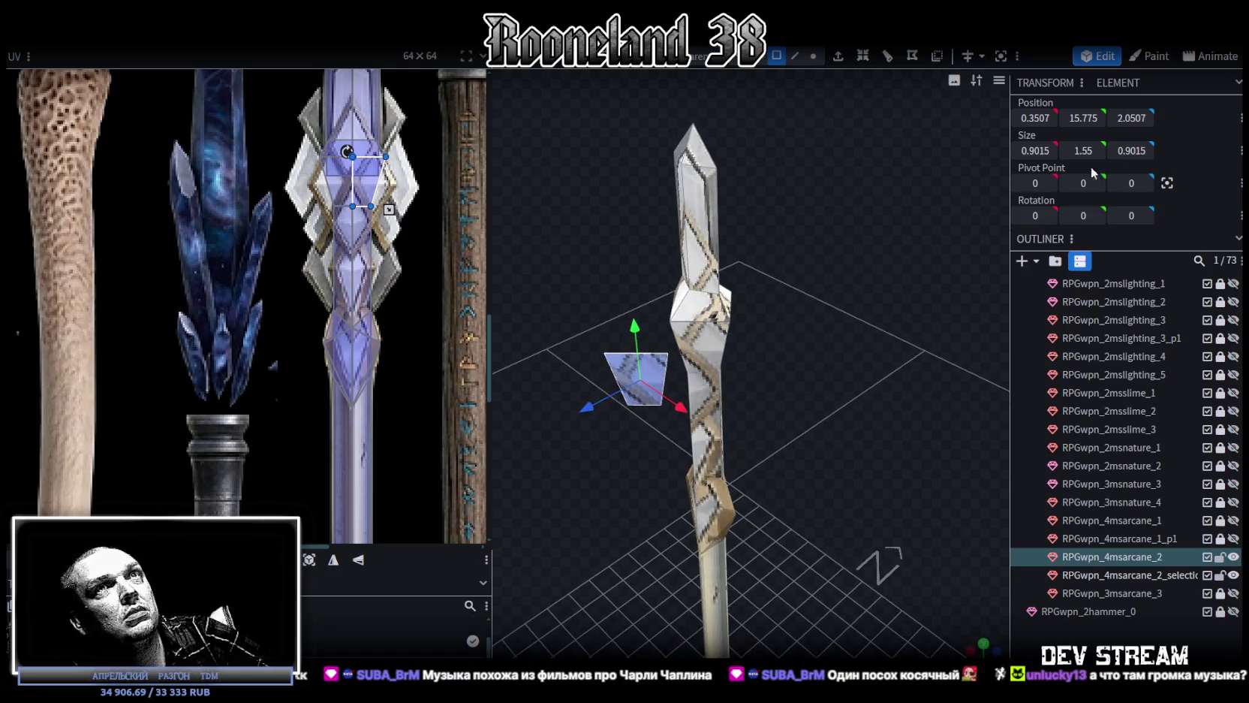
{"action": "left_click", "coordinate": [1131, 117]}
{"action": "type", "text": "2"}
{"action": "key", "text": "Return"}
Slide the flat face left against the shaft and raise one vertex to Y 17.85
{"action": "mouse_move", "coordinate": [838, 352]}
{"action": "left_mouse_down"}
{"action": "mouse_move", "coordinate": [911, 295]}
{"action": "mouse_move", "coordinate": [905, 313]}
{"action": "left_mouse_up"}
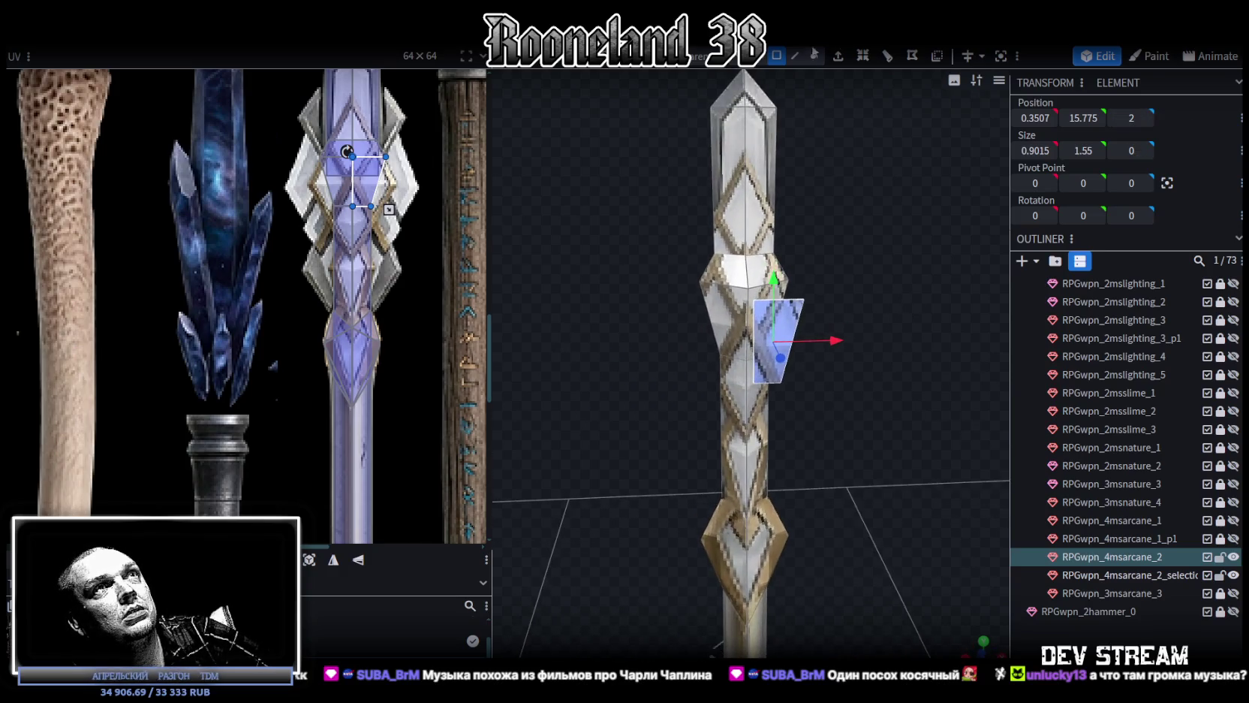
{"action": "left_click_drag", "start_coordinate": [831, 342], "coordinate": [824, 344]}
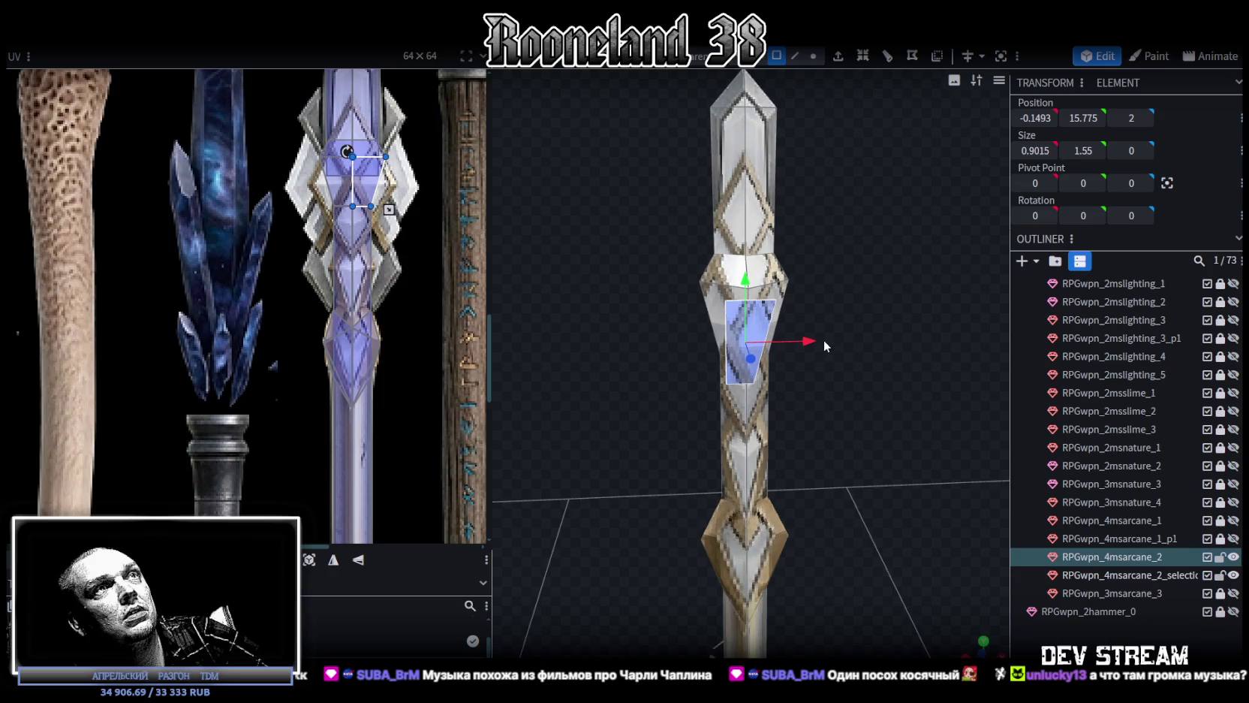
{"action": "left_click", "coordinate": [814, 55]}
{"action": "left_click", "coordinate": [730, 282]}
{"action": "left_click_drag", "start_coordinate": [723, 217], "coordinate": [721, 168]}
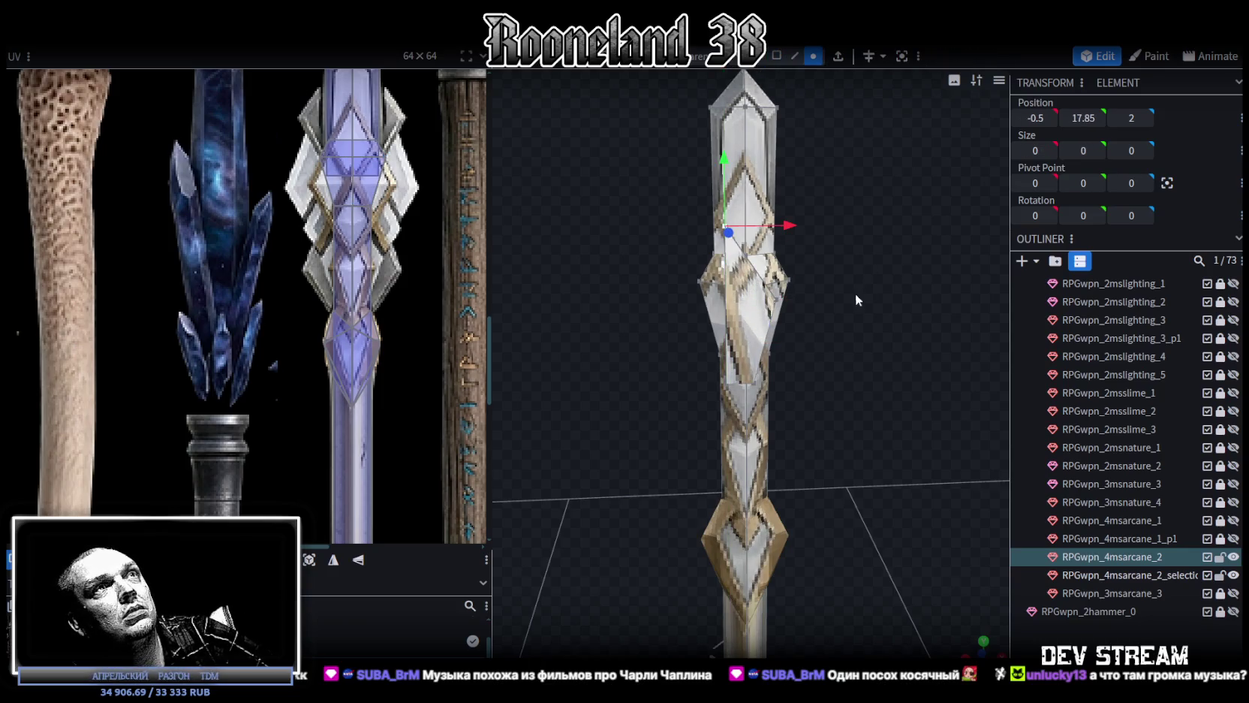
Centre the top vertex at X 0 and pull the bottom vertex down in front view
{"action": "key", "text": "KP_1"}
{"action": "scroll", "coordinate": [835, 391], "scroll_direction": "down", "scroll_amount": 3}
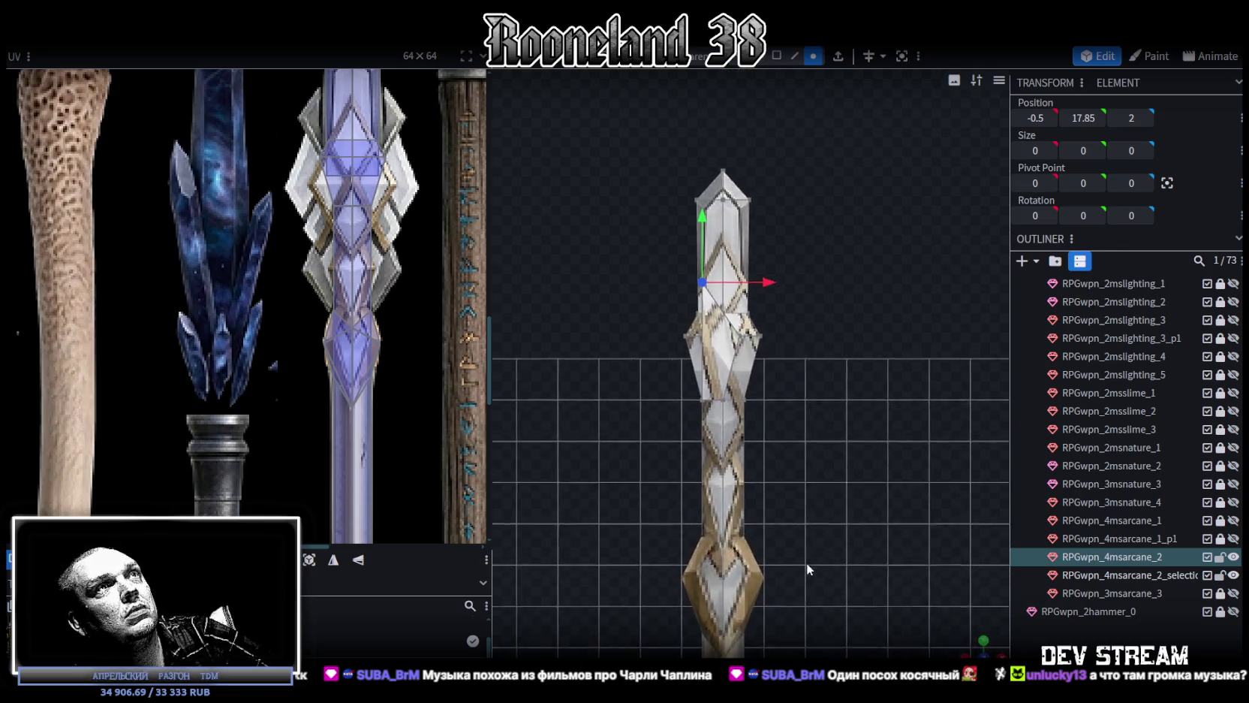
{"action": "left_click", "coordinate": [716, 225]}
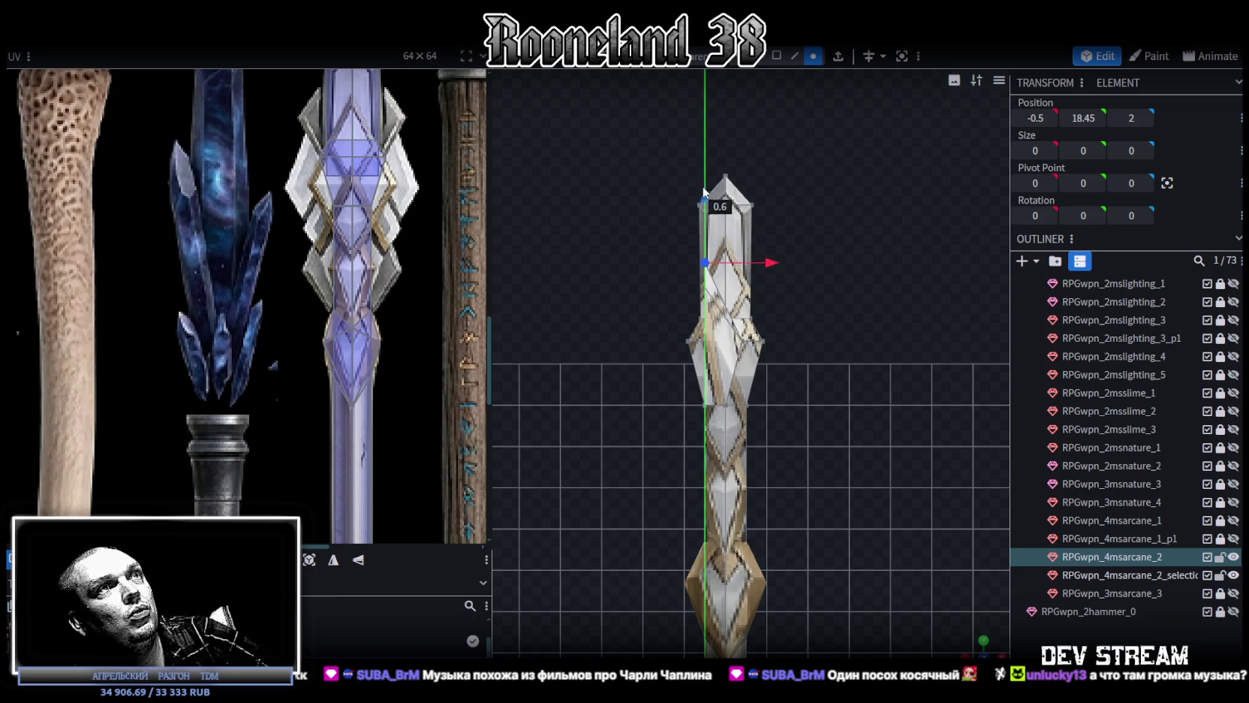
{"action": "left_click", "coordinate": [1035, 118]}
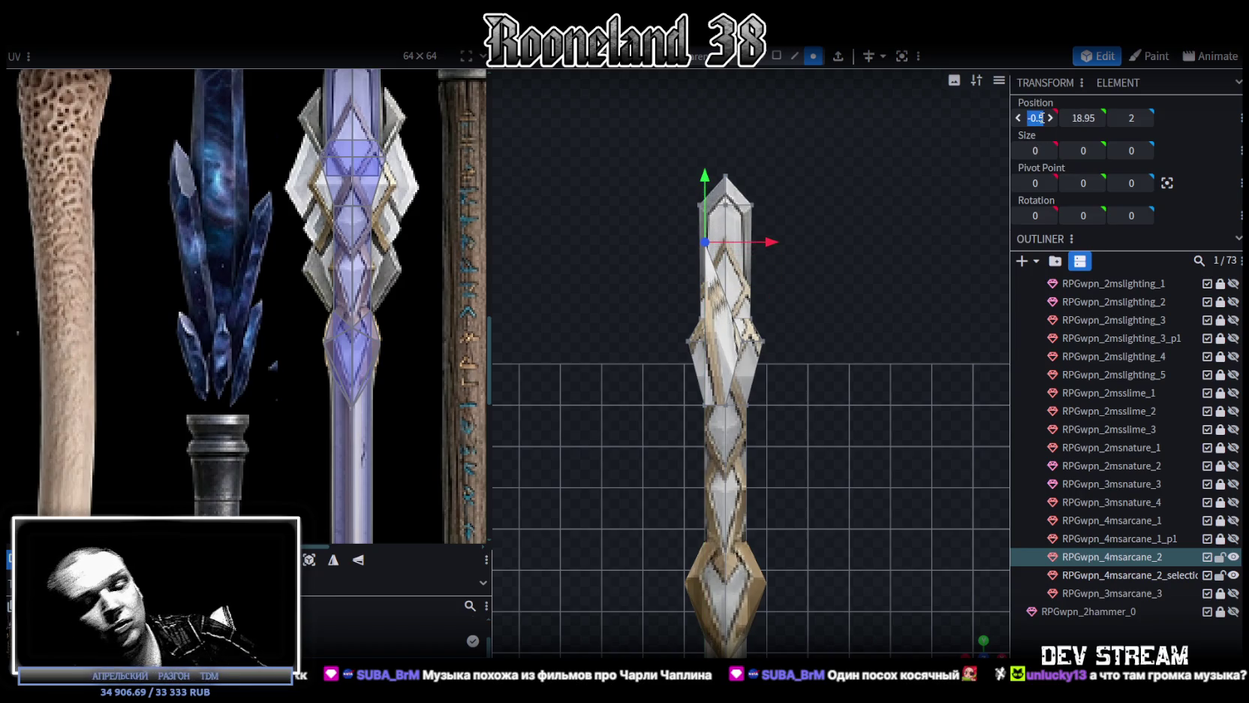
{"action": "type", "text": "-"}
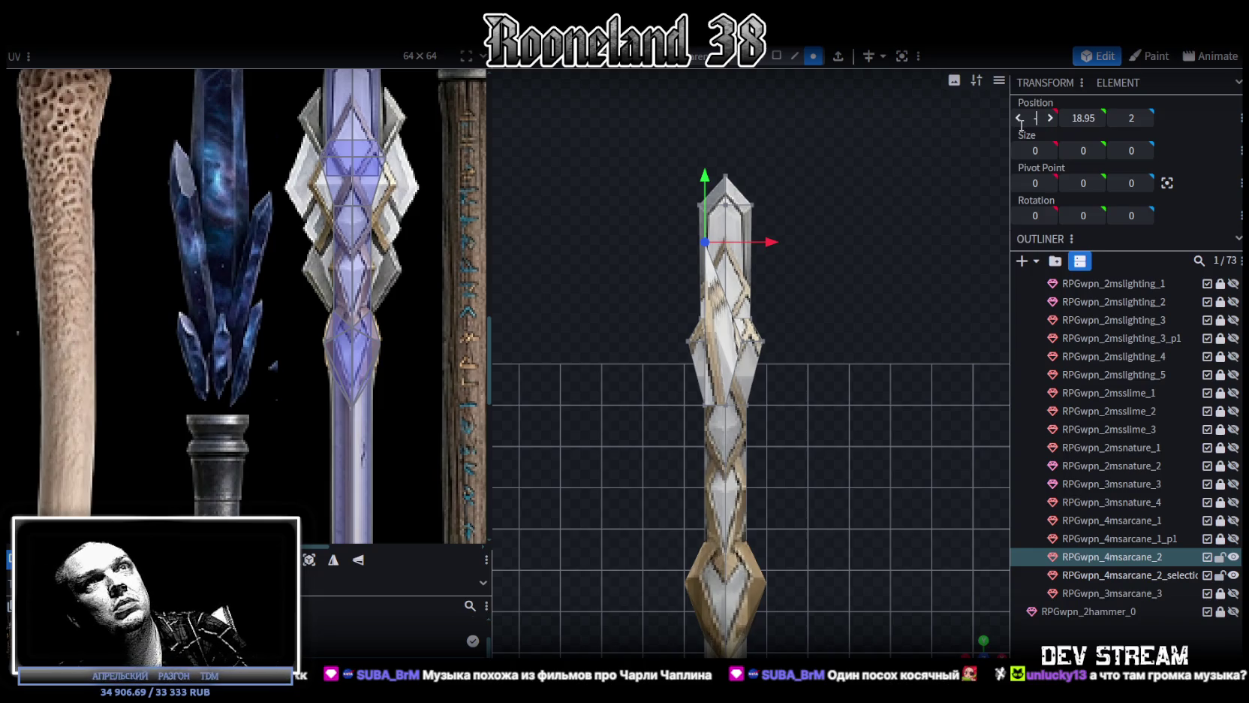
{"action": "key", "text": "Return"}
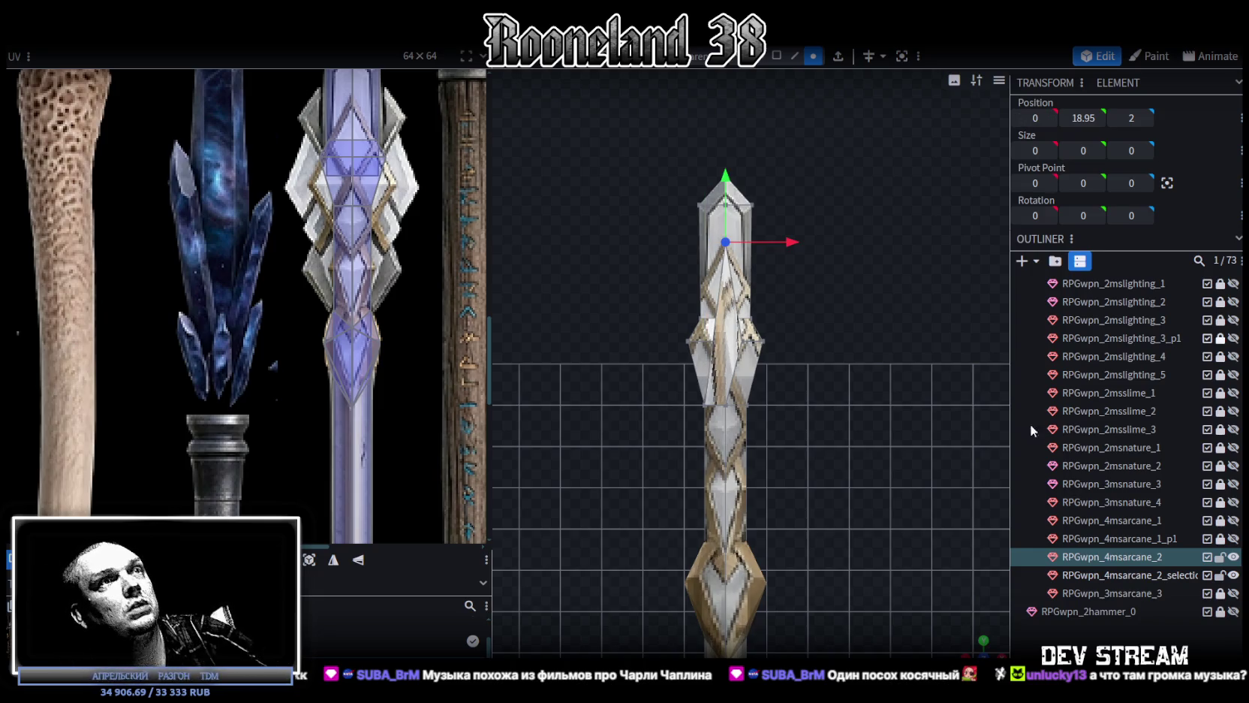
{"action": "left_click", "coordinate": [724, 406]}
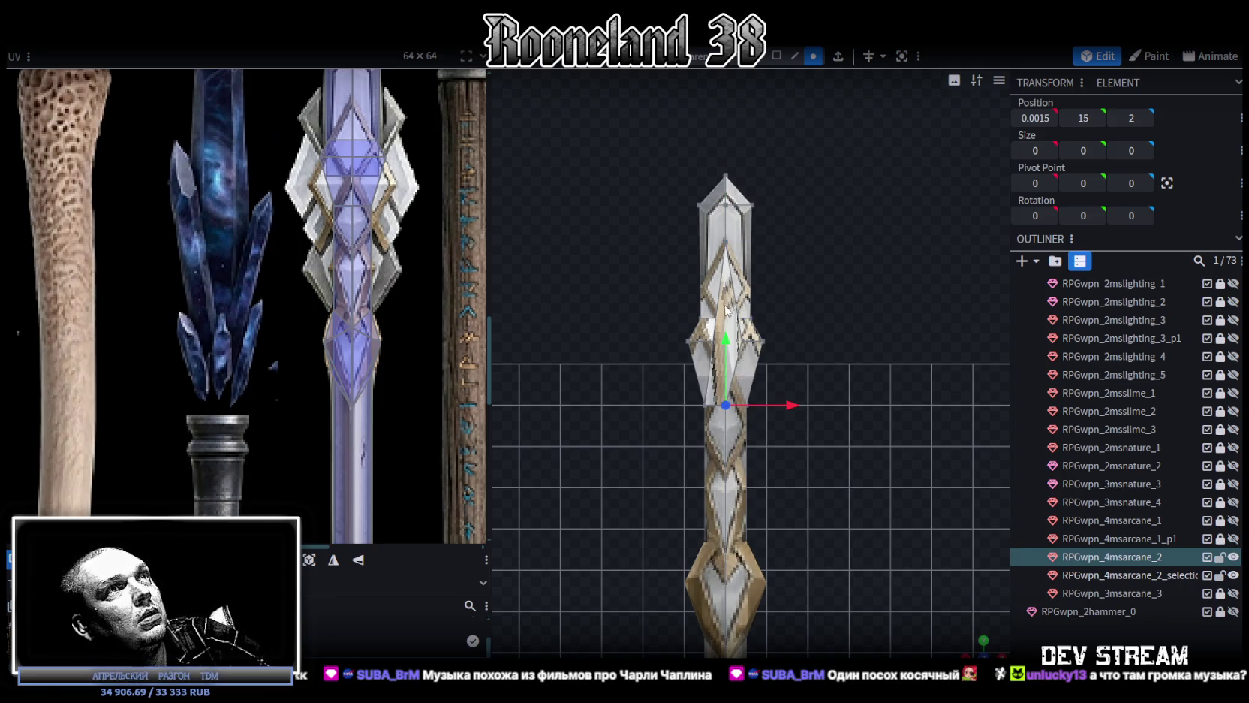
{"action": "mouse_move", "coordinate": [730, 339]}
{"action": "left_mouse_down"}
{"action": "mouse_move", "coordinate": [720, 332]}
{"action": "mouse_move", "coordinate": [731, 412]}
{"action": "left_mouse_up"}
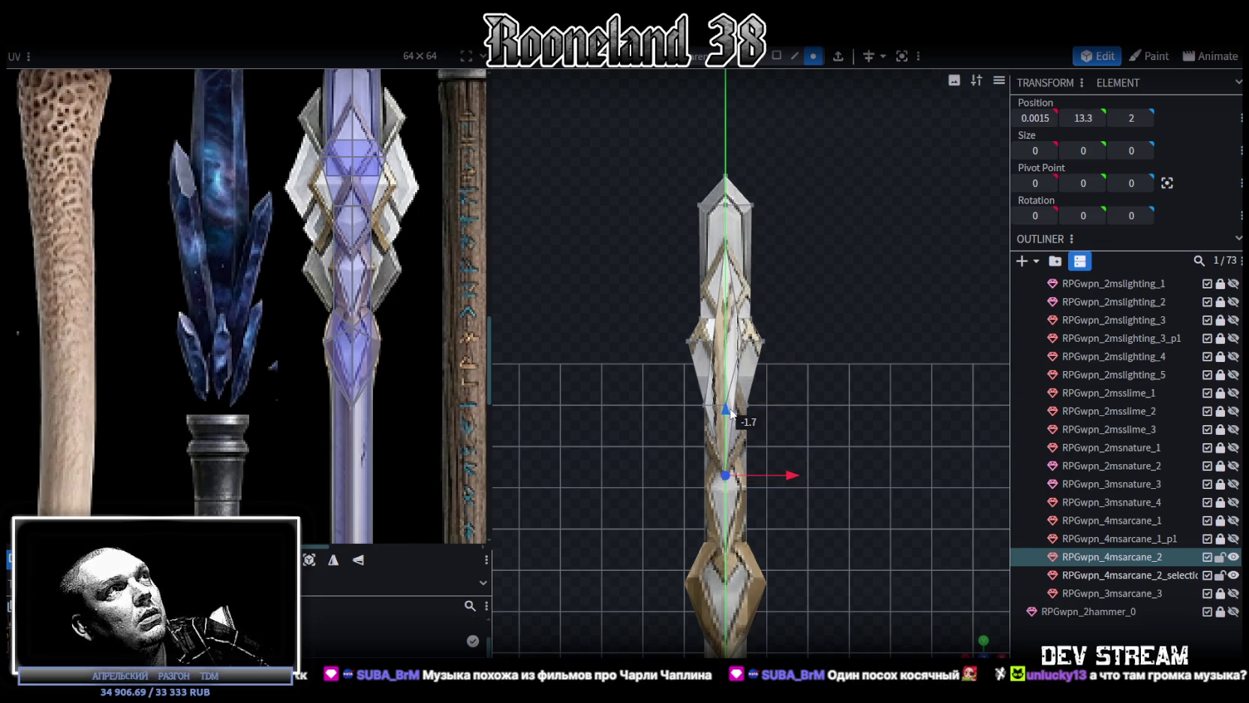
{"action": "left_click_drag", "start_coordinate": [732, 414], "coordinate": [739, 412]}
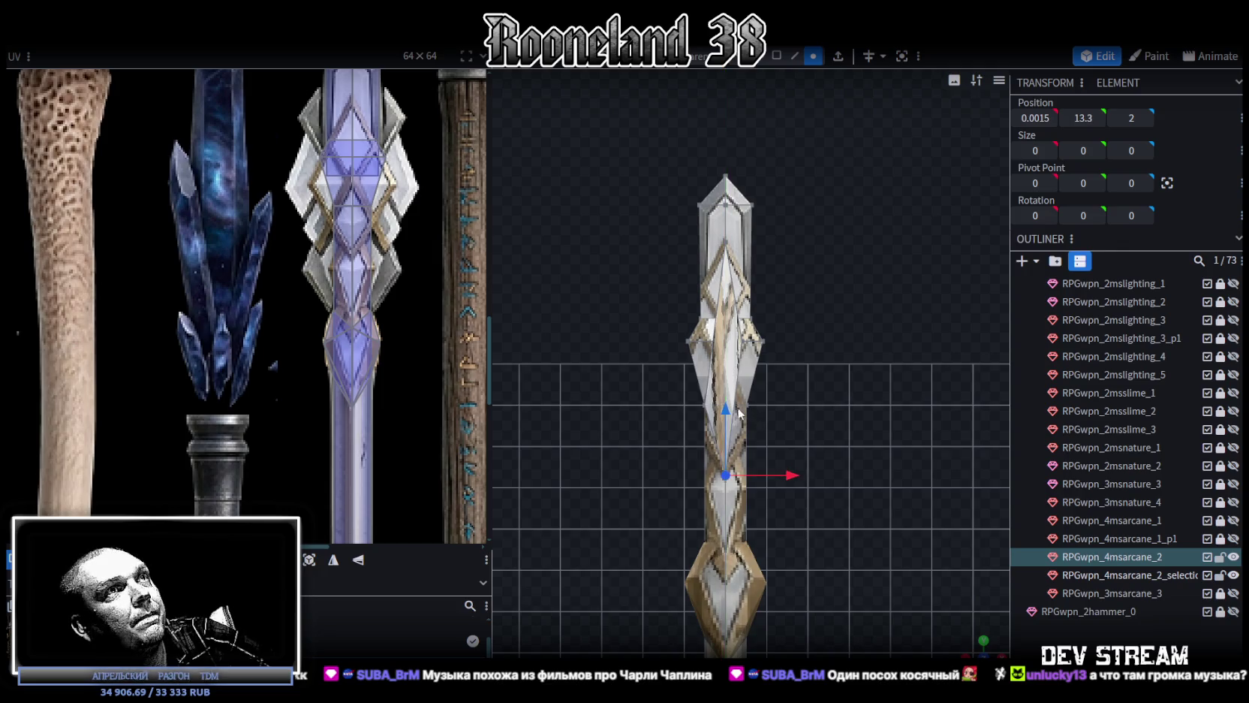
Move the diamond's right vertex outward to X 1.5
{"action": "left_click", "coordinate": [743, 342]}
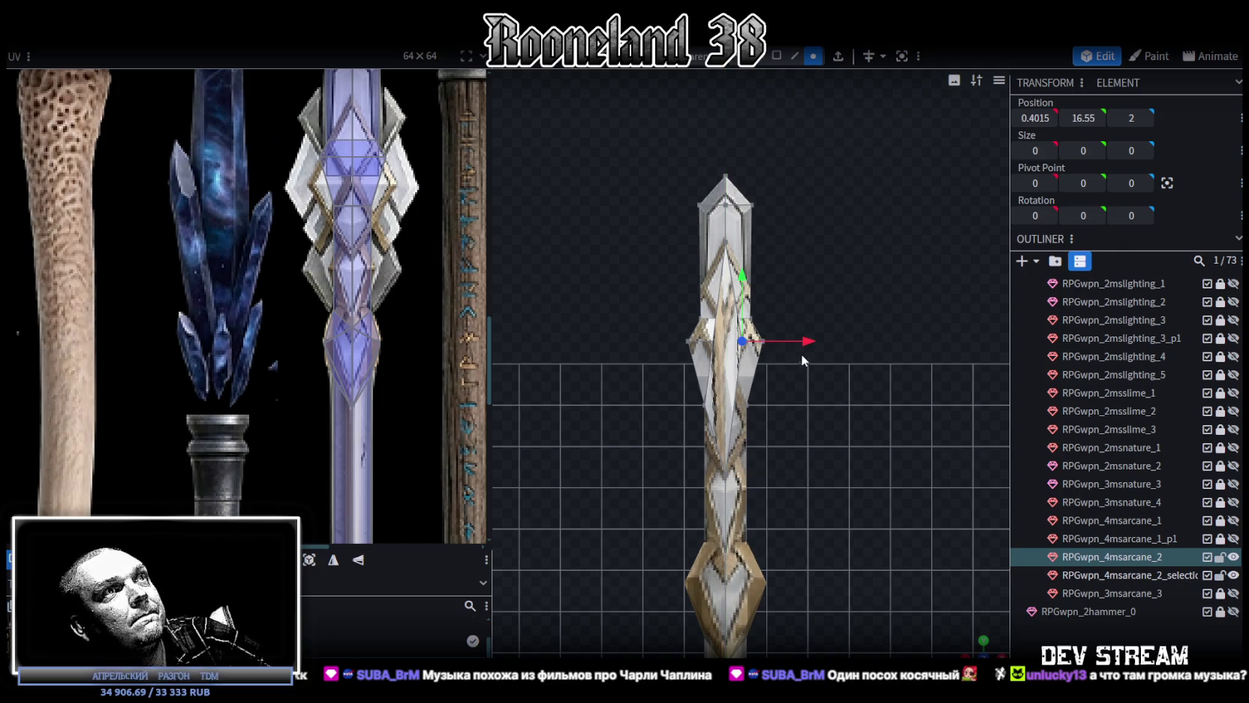
{"action": "left_click_drag", "start_coordinate": [805, 338], "coordinate": [821, 343]}
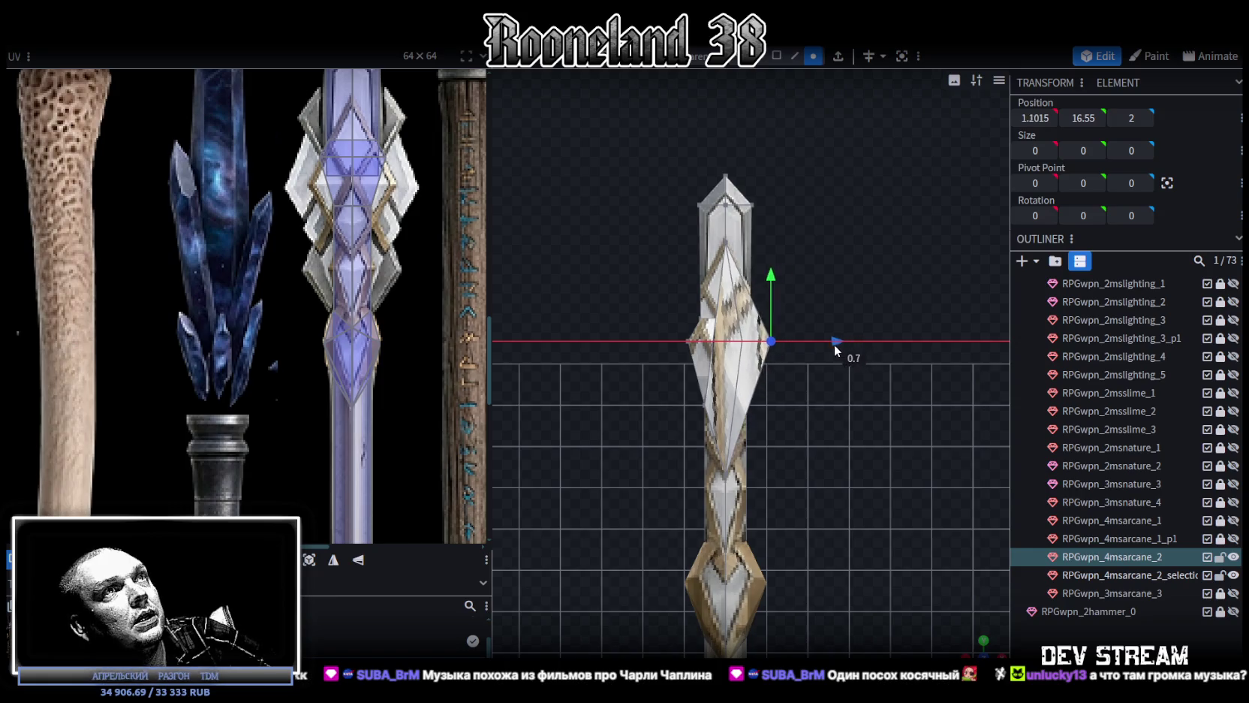
{"action": "left_click_drag", "start_coordinate": [820, 342], "coordinate": [831, 343]}
{"action": "left_click_drag", "start_coordinate": [774, 274], "coordinate": [774, 292]}
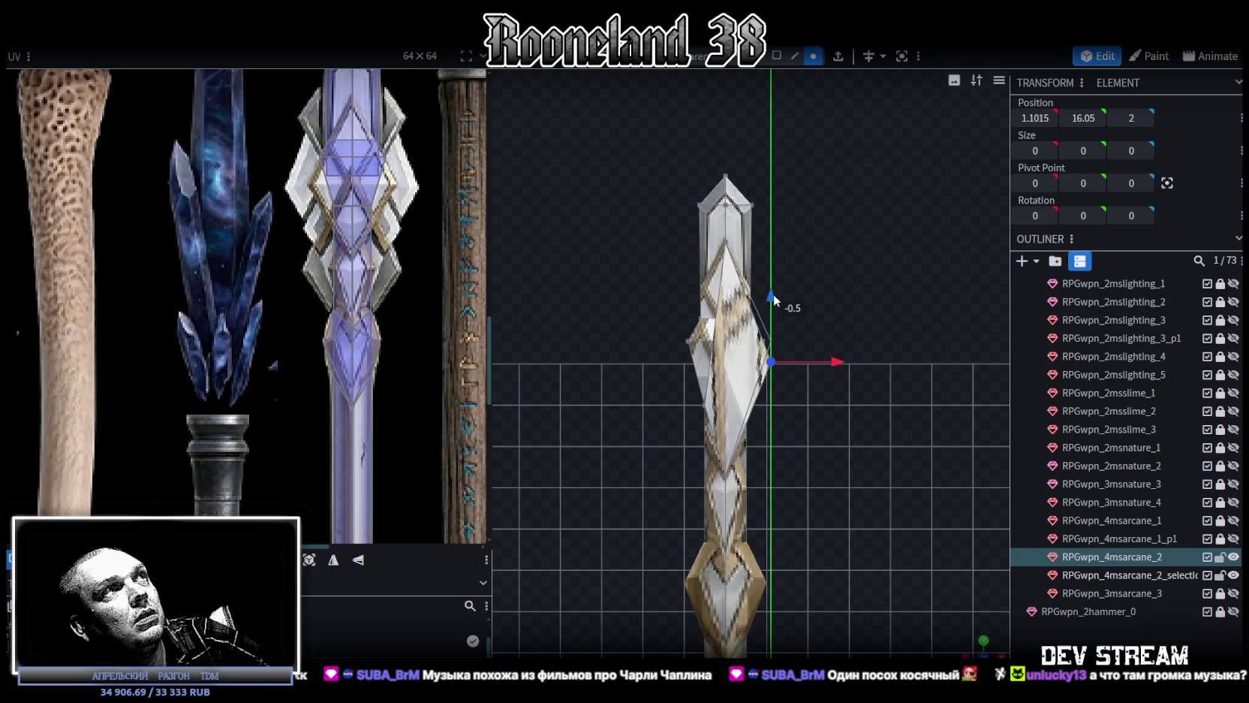
{"action": "left_click_drag", "start_coordinate": [843, 363], "coordinate": [846, 356]}
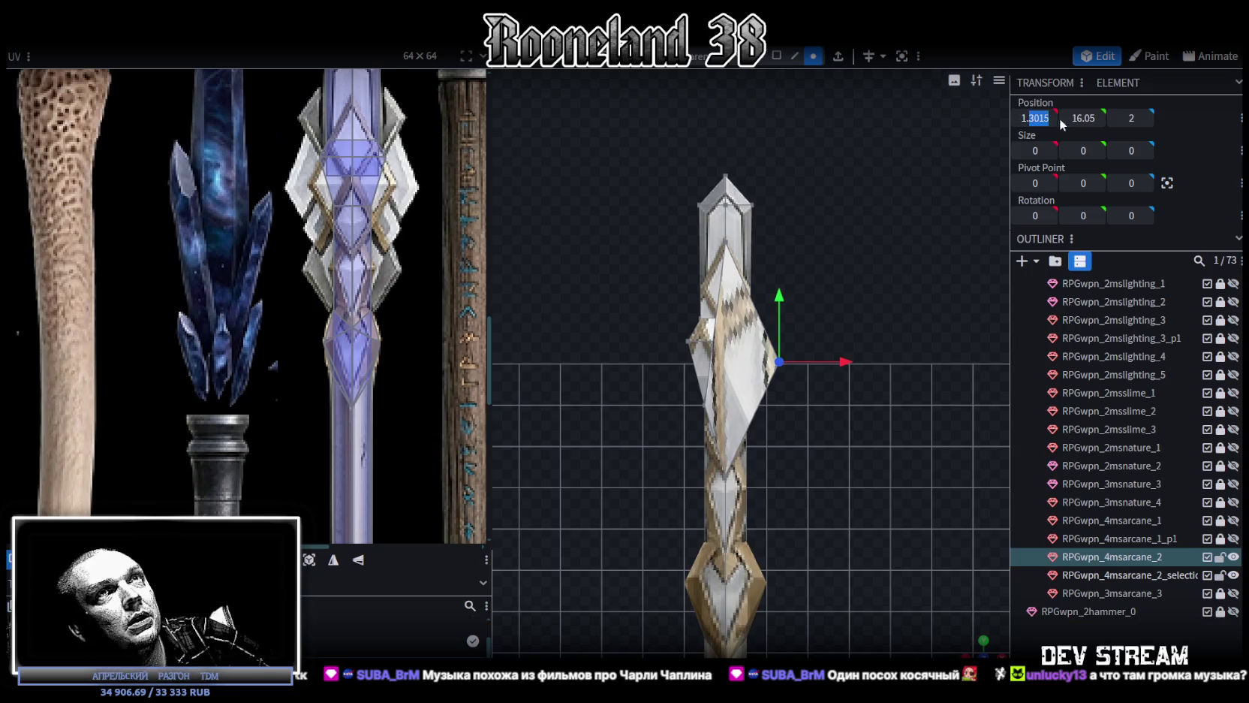
{"action": "type", "text": "1.5"}
{"action": "key", "text": "Return"}
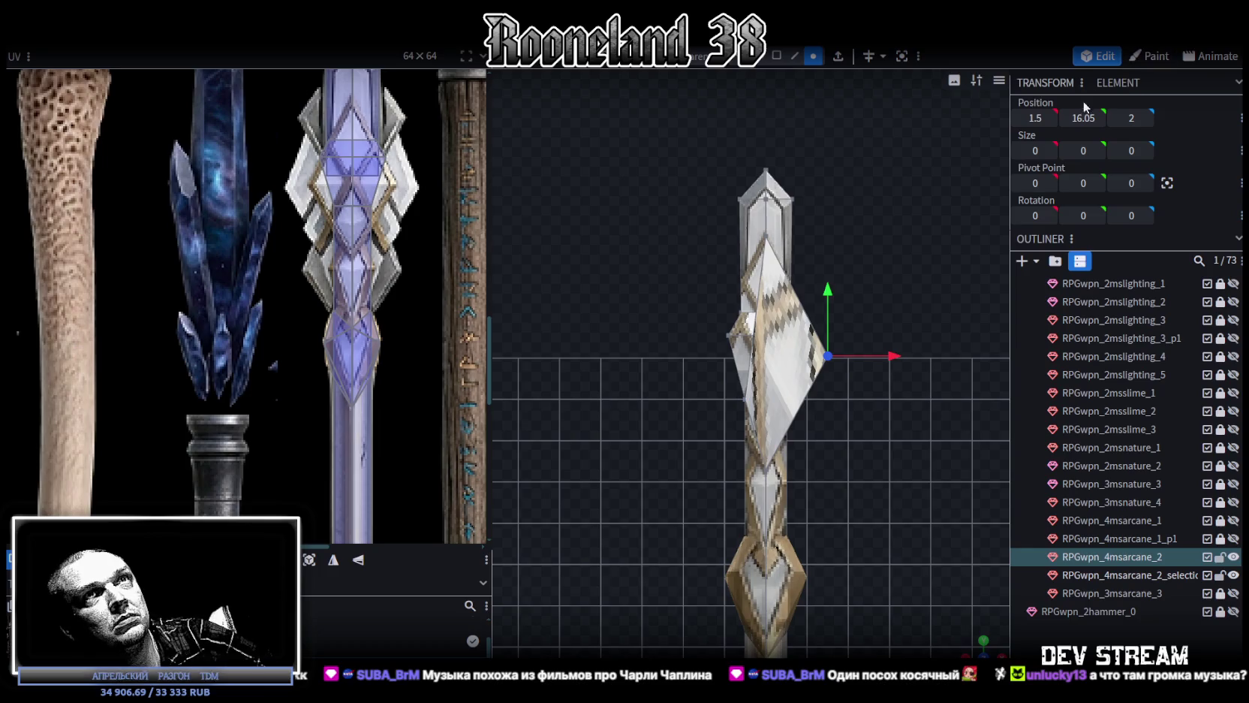
Set the piece's Position Y to 16 and move the left vertex out to even the diamond
{"action": "left_click", "coordinate": [745, 403]}
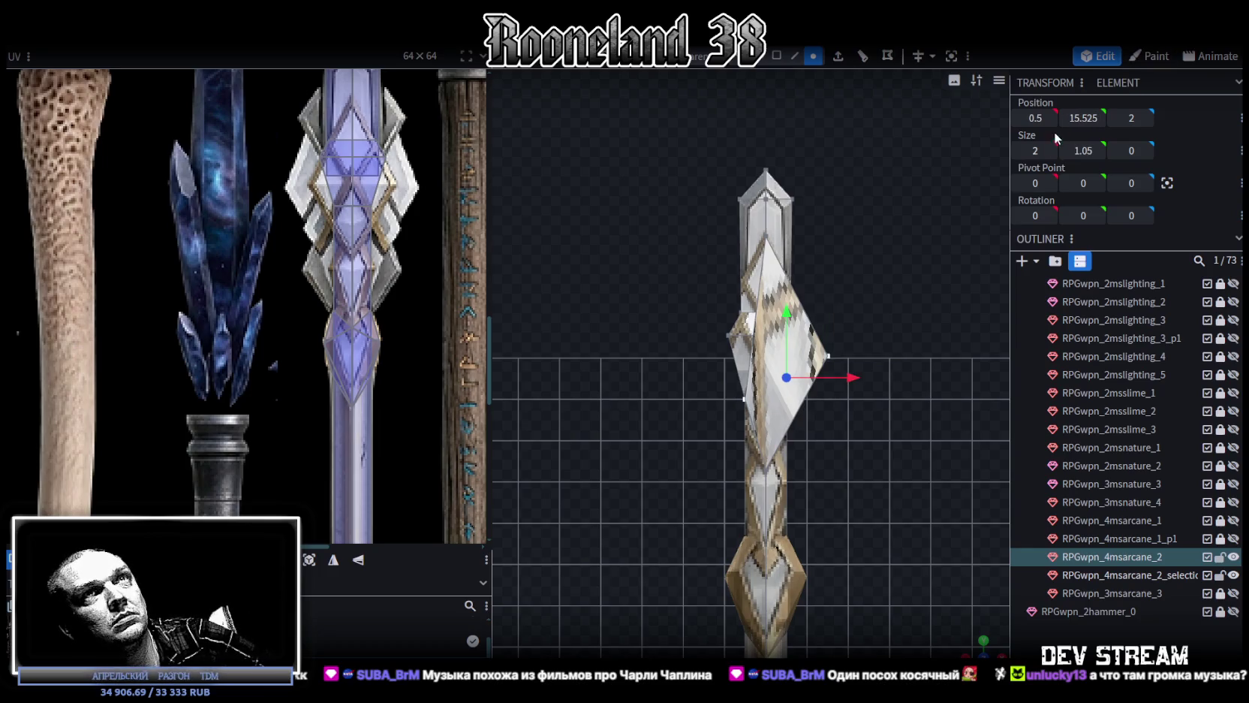
{"action": "left_click", "coordinate": [1078, 118]}
{"action": "type", "text": "16"}
{"action": "key", "text": "Return"}
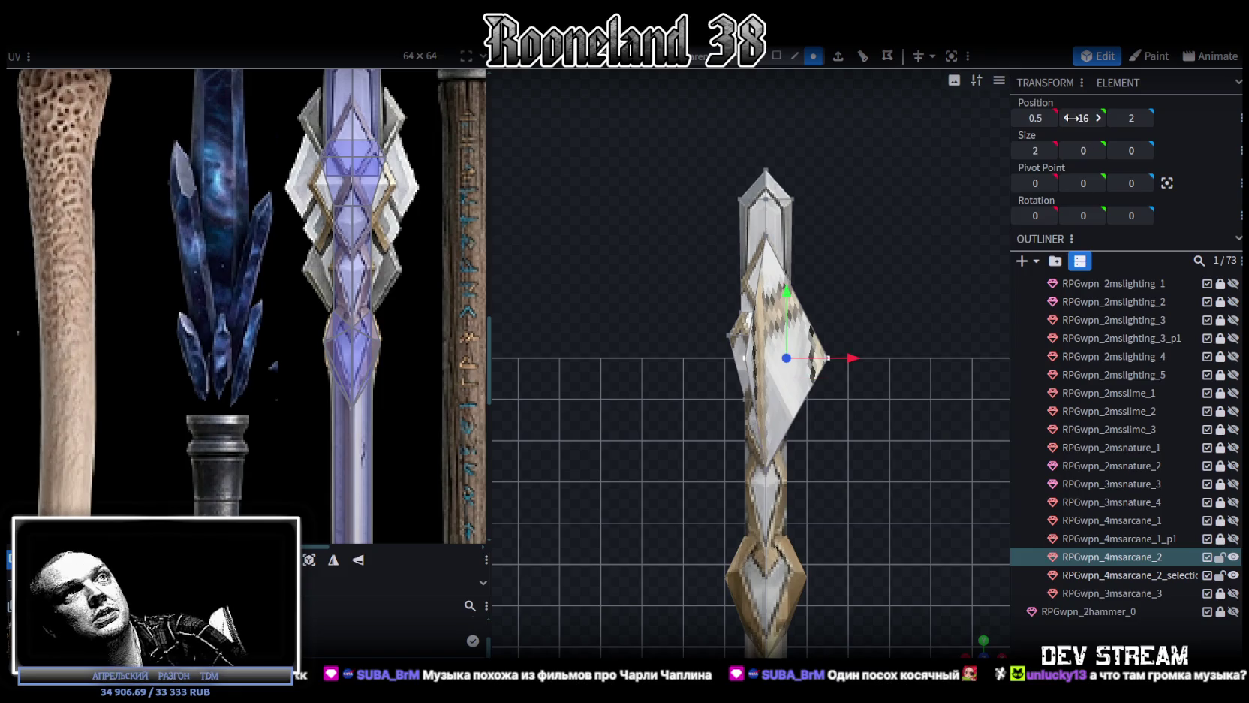
{"action": "left_click", "coordinate": [746, 358]}
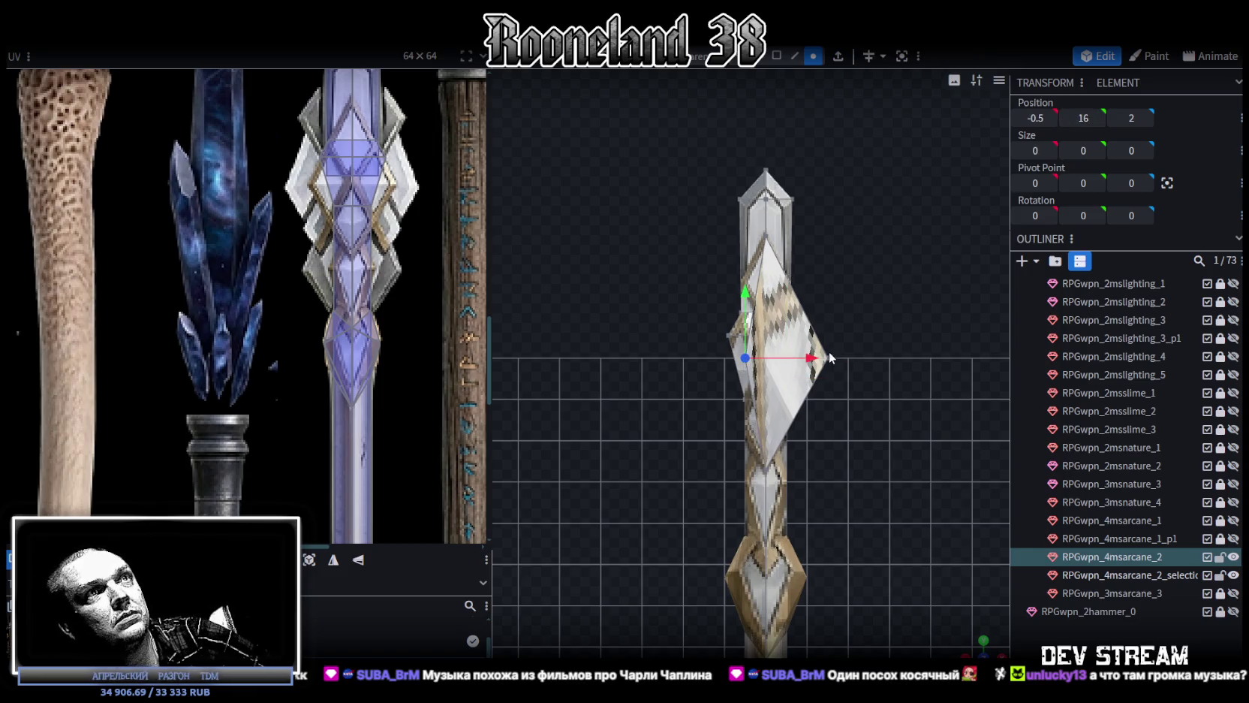
{"action": "left_click_drag", "start_coordinate": [829, 358], "coordinate": [785, 347]}
{"action": "left_click", "coordinate": [777, 60]}
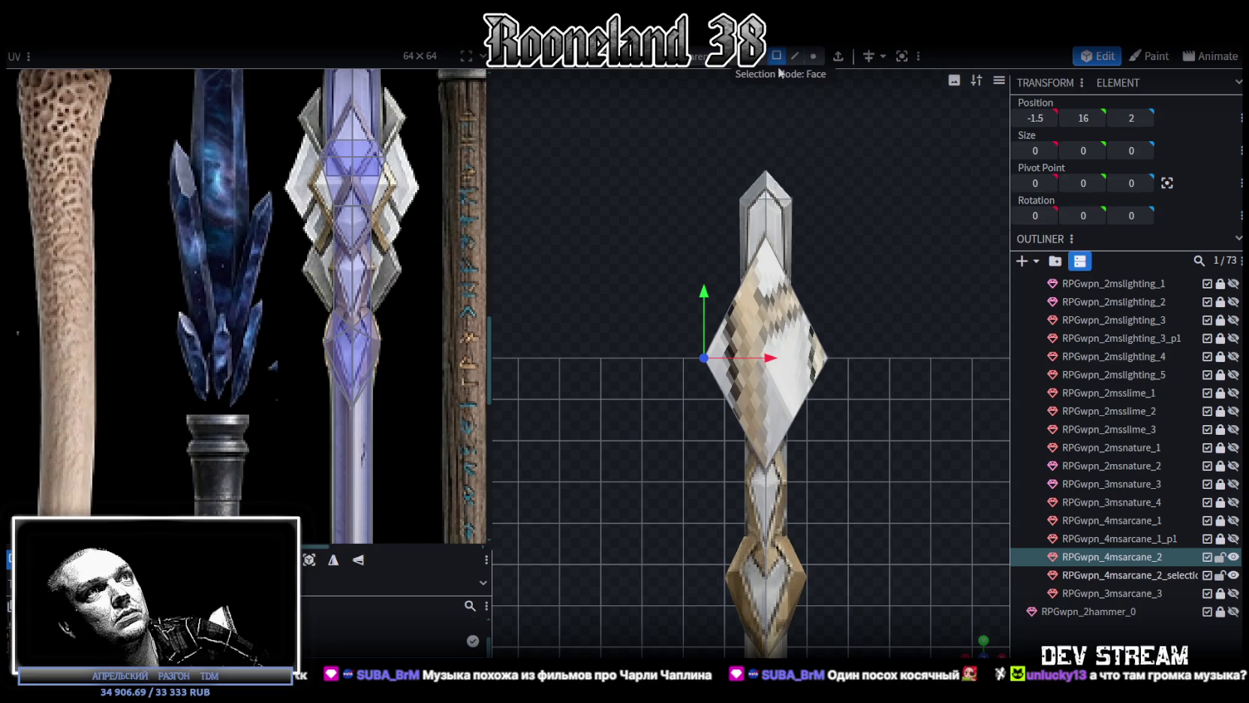
Re-project the diamond face's UV and resize it onto the blue crystal artwork
{"action": "left_click", "coordinate": [794, 348]}
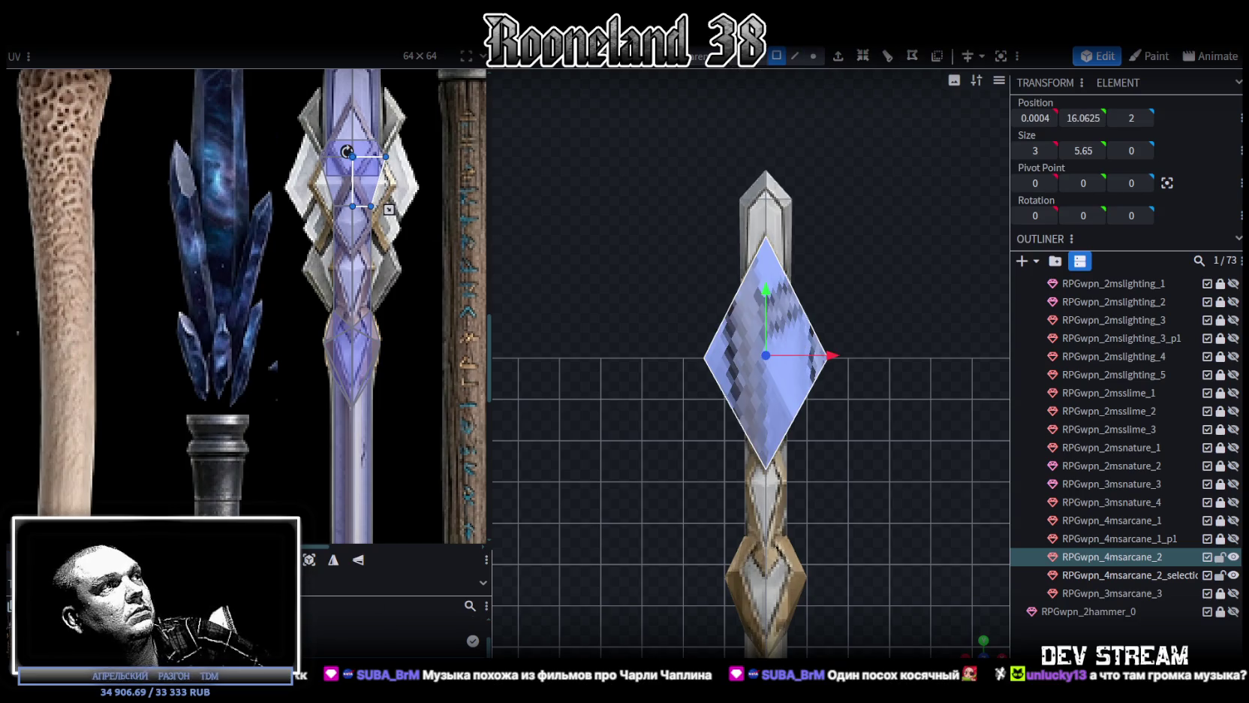
{"action": "left_click", "coordinate": [308, 559]}
{"action": "scroll", "coordinate": [124, 286], "scroll_direction": "down", "scroll_amount": 4}
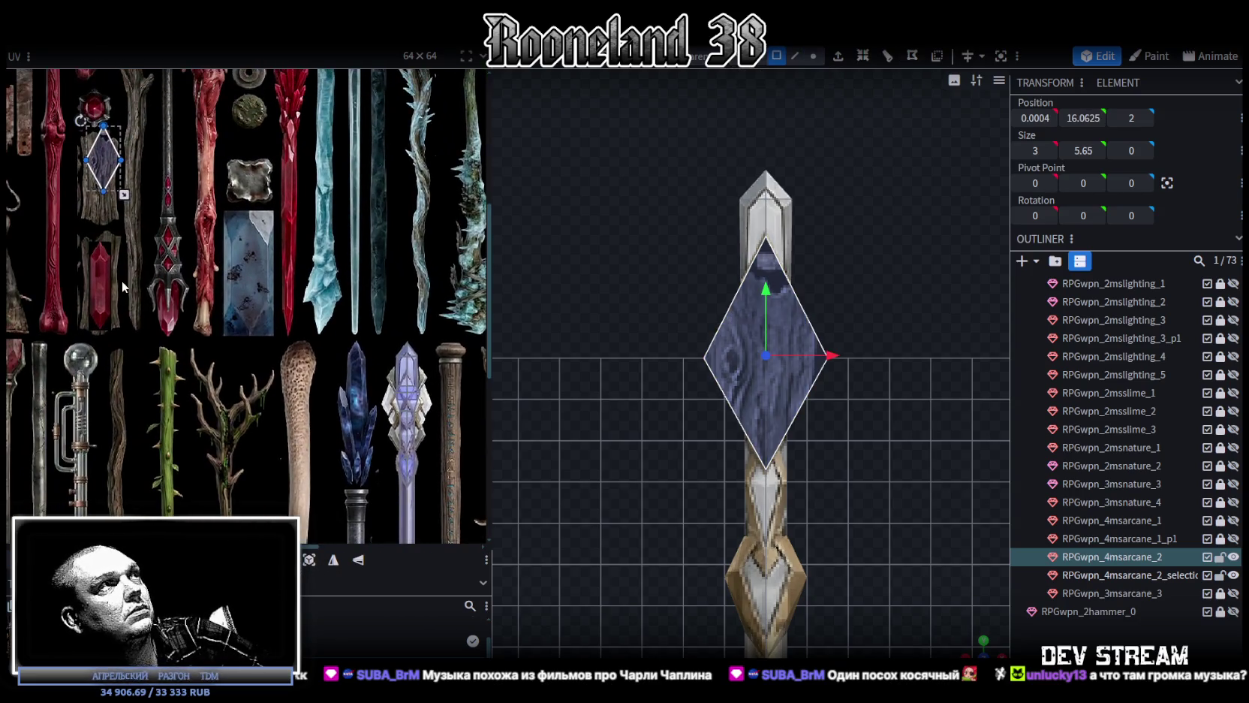
{"action": "mouse_move", "coordinate": [96, 167]}
{"action": "left_mouse_down"}
{"action": "mouse_move", "coordinate": [384, 370]}
{"action": "mouse_move", "coordinate": [329, 367]}
{"action": "left_mouse_up"}
{"action": "scroll", "coordinate": [384, 370], "scroll_direction": "up", "scroll_amount": 3}
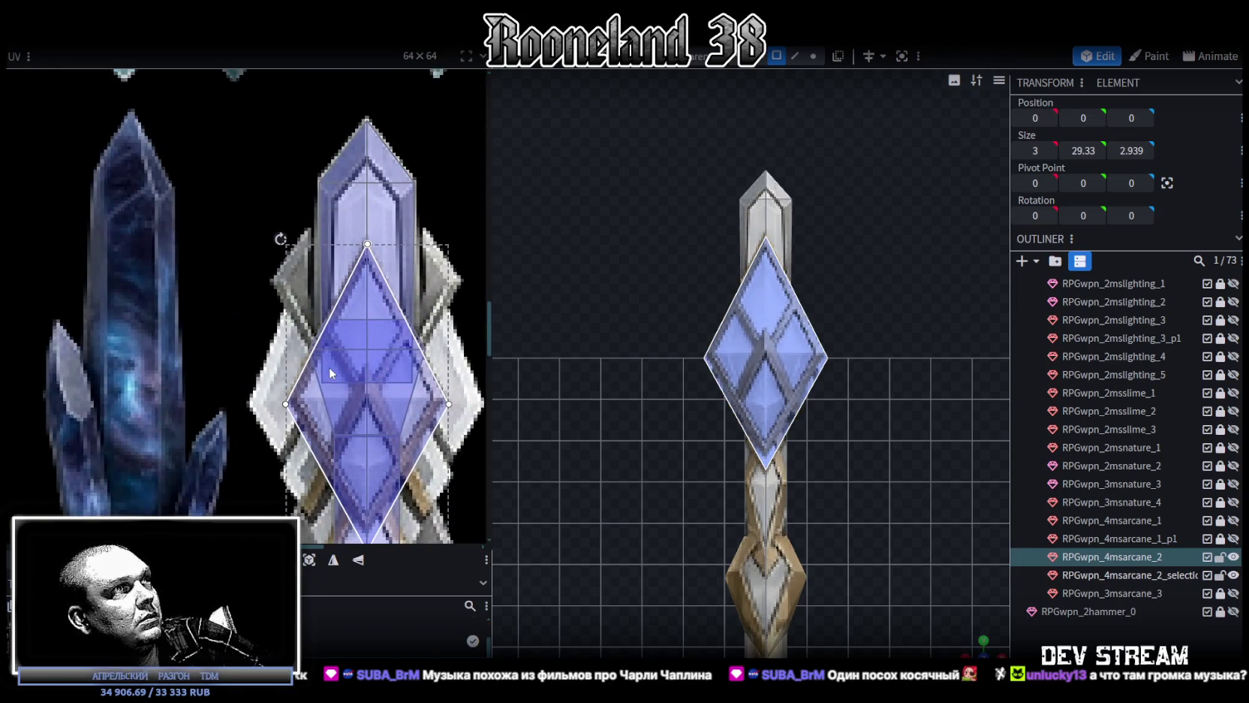
{"action": "scroll", "coordinate": [329, 368], "scroll_direction": "down", "scroll_amount": 2}
{"action": "left_click_drag", "start_coordinate": [449, 490], "coordinate": [441, 475]}
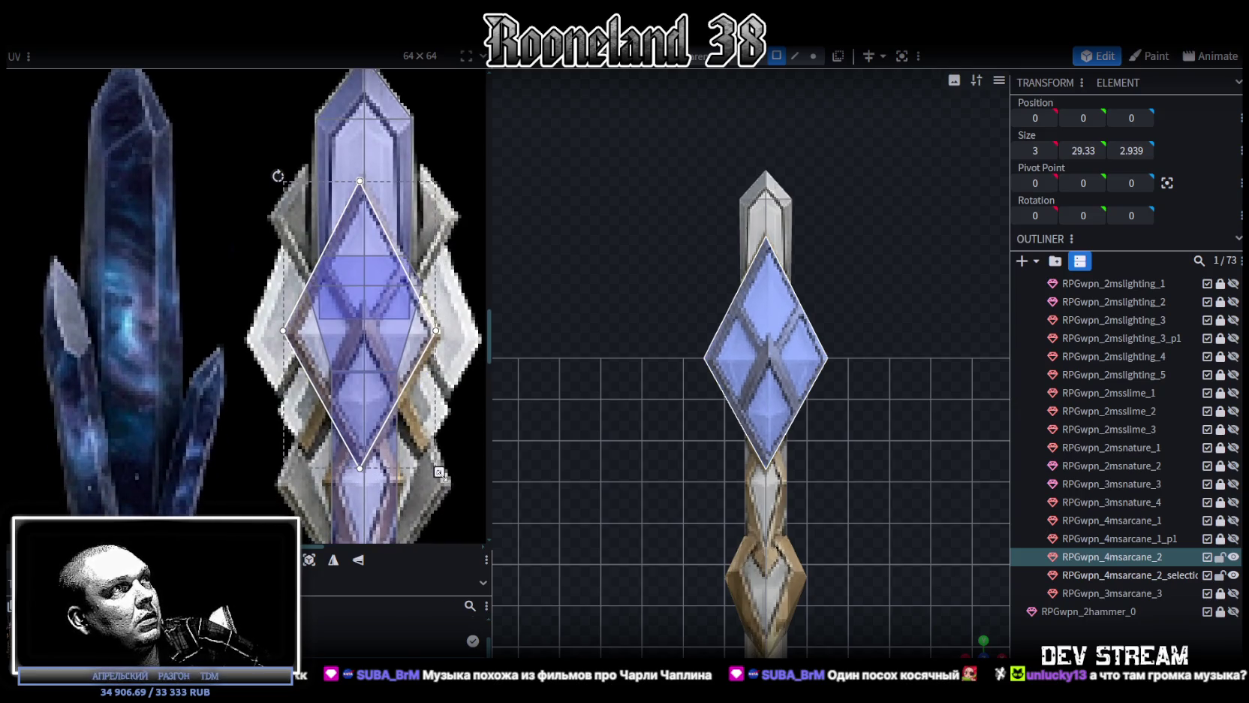
{"action": "left_click_drag", "start_coordinate": [351, 376], "coordinate": [351, 379]}
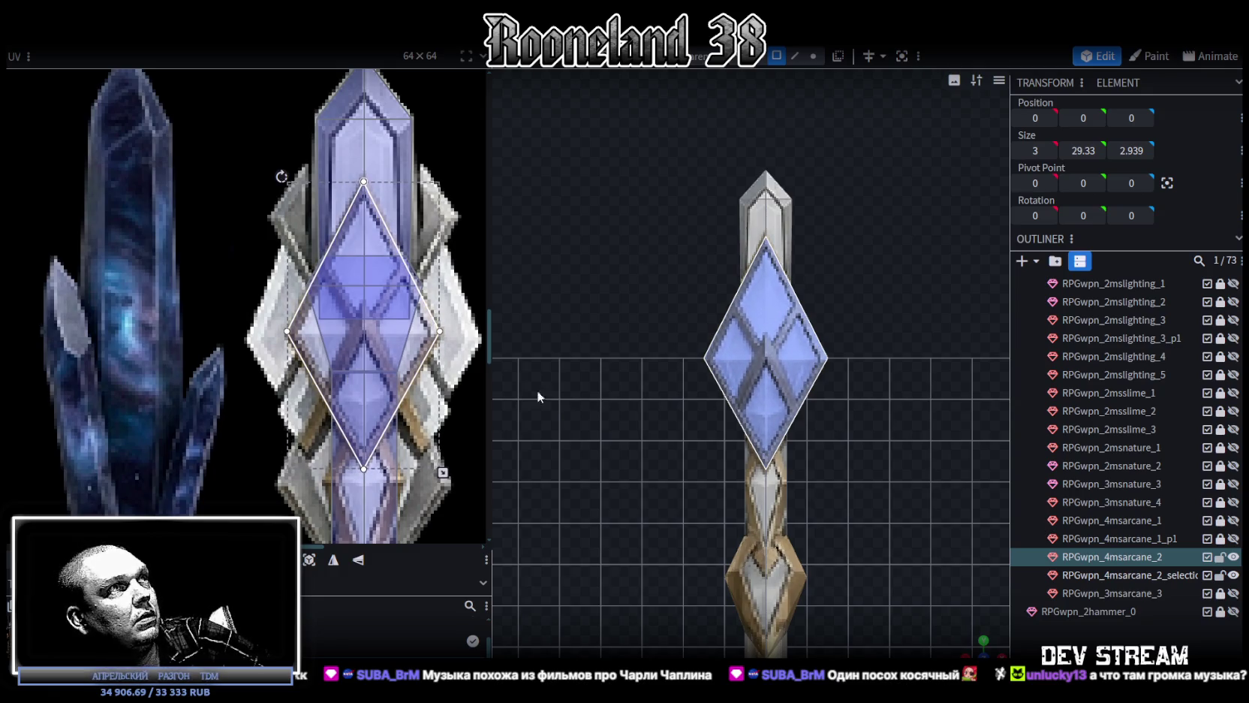
{"action": "mouse_move", "coordinate": [950, 509]}
{"action": "left_mouse_down"}
{"action": "mouse_move", "coordinate": [810, 388]}
{"action": "mouse_move", "coordinate": [648, 375]}
{"action": "left_mouse_up"}
{"action": "left_click", "coordinate": [672, 353]}
{"action": "mouse_move", "coordinate": [826, 353]}
{"action": "left_mouse_down"}
{"action": "mouse_move", "coordinate": [957, 333]}
{"action": "mouse_move", "coordinate": [977, 312]}
{"action": "mouse_move", "coordinate": [943, 328]}
{"action": "mouse_move", "coordinate": [1008, 325]}
{"action": "left_mouse_up"}
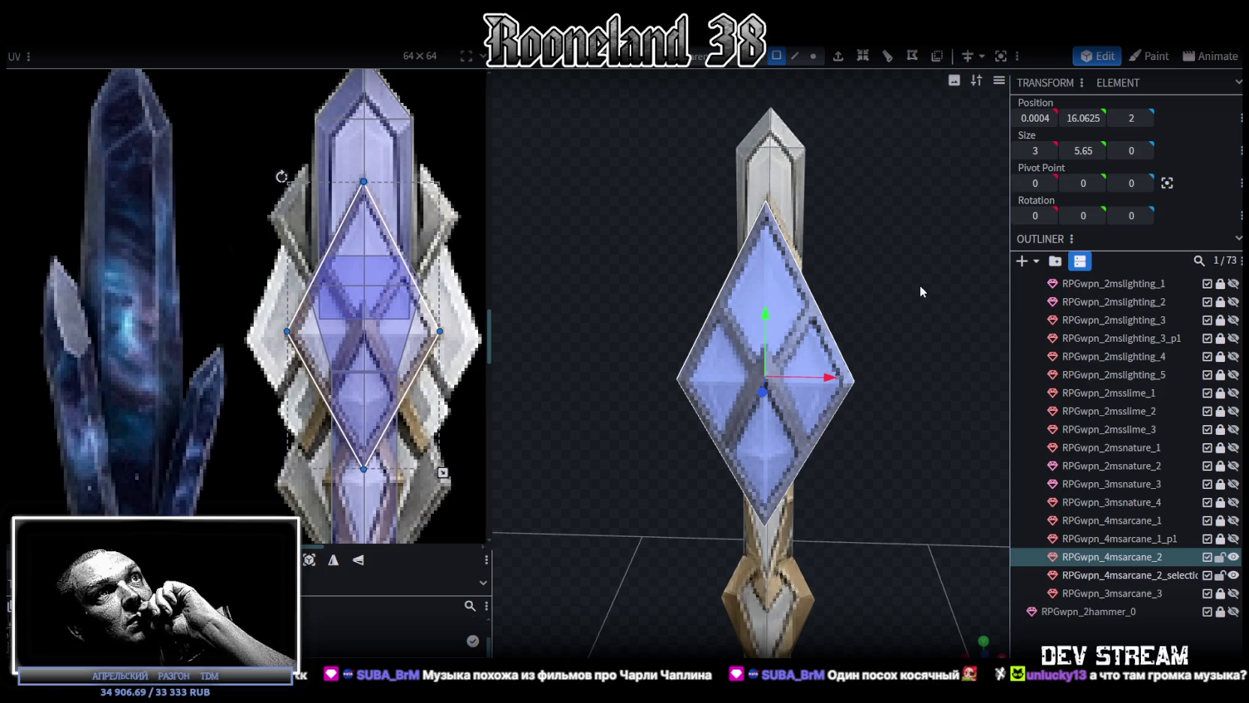
Add a loop cut across the diamond prong, then switch to vertex editing
{"action": "left_click", "coordinate": [796, 60]}
{"action": "left_click", "coordinate": [817, 291]}
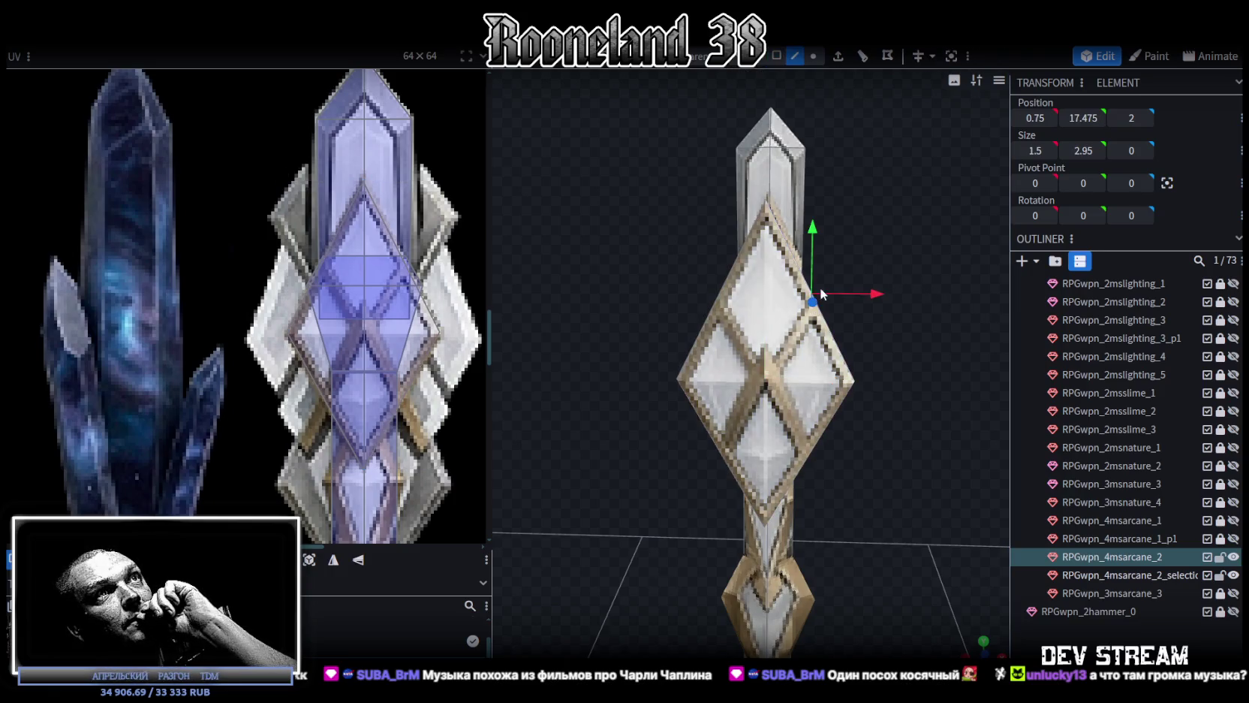
{"action": "left_click", "coordinate": [865, 59]}
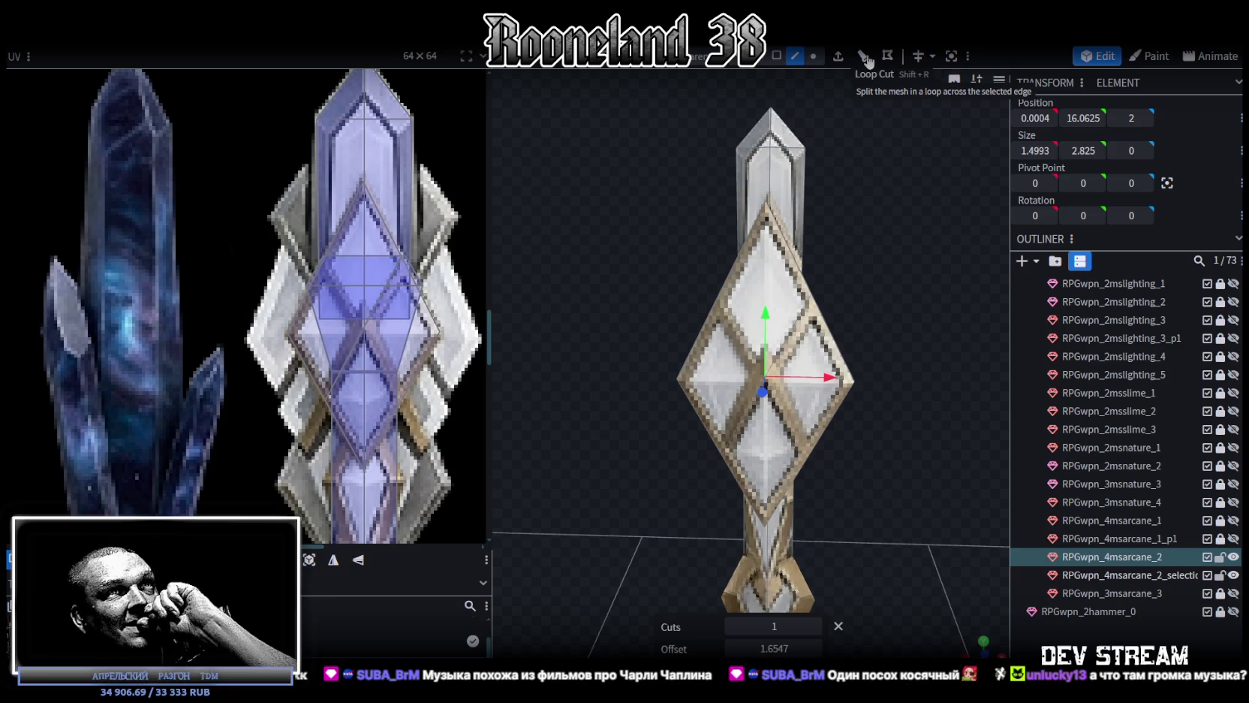
{"action": "left_click", "coordinate": [719, 300]}
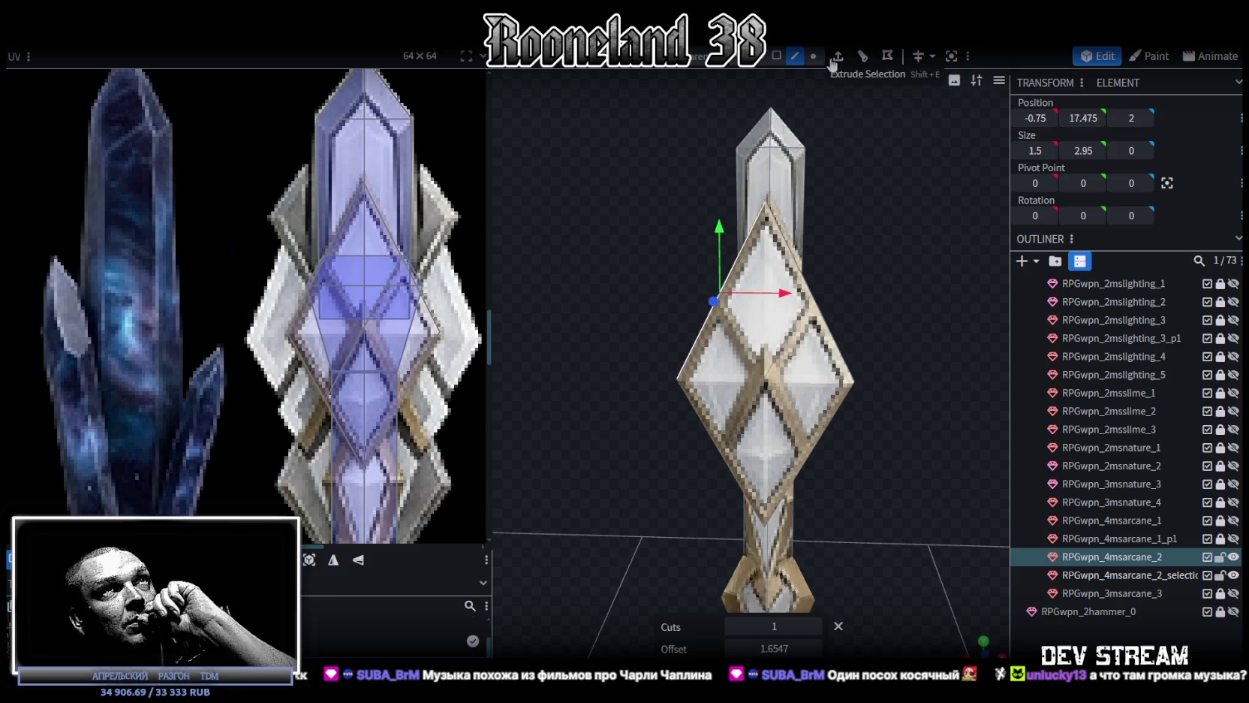
{"action": "left_click", "coordinate": [813, 55]}
{"action": "left_click_drag", "start_coordinate": [888, 232], "coordinate": [828, 329]}
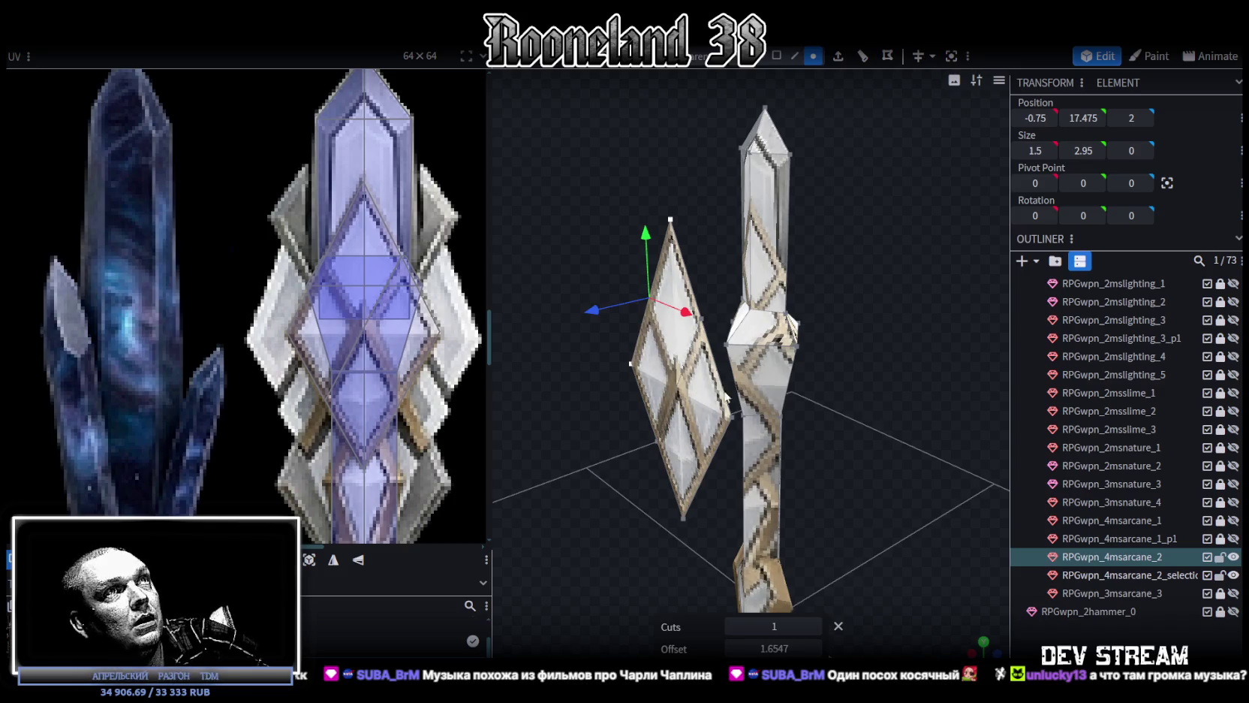
{"action": "left_click_drag", "start_coordinate": [715, 396], "coordinate": [905, 352]}
{"action": "scroll", "coordinate": [935, 334], "scroll_direction": "up", "scroll_amount": 5}
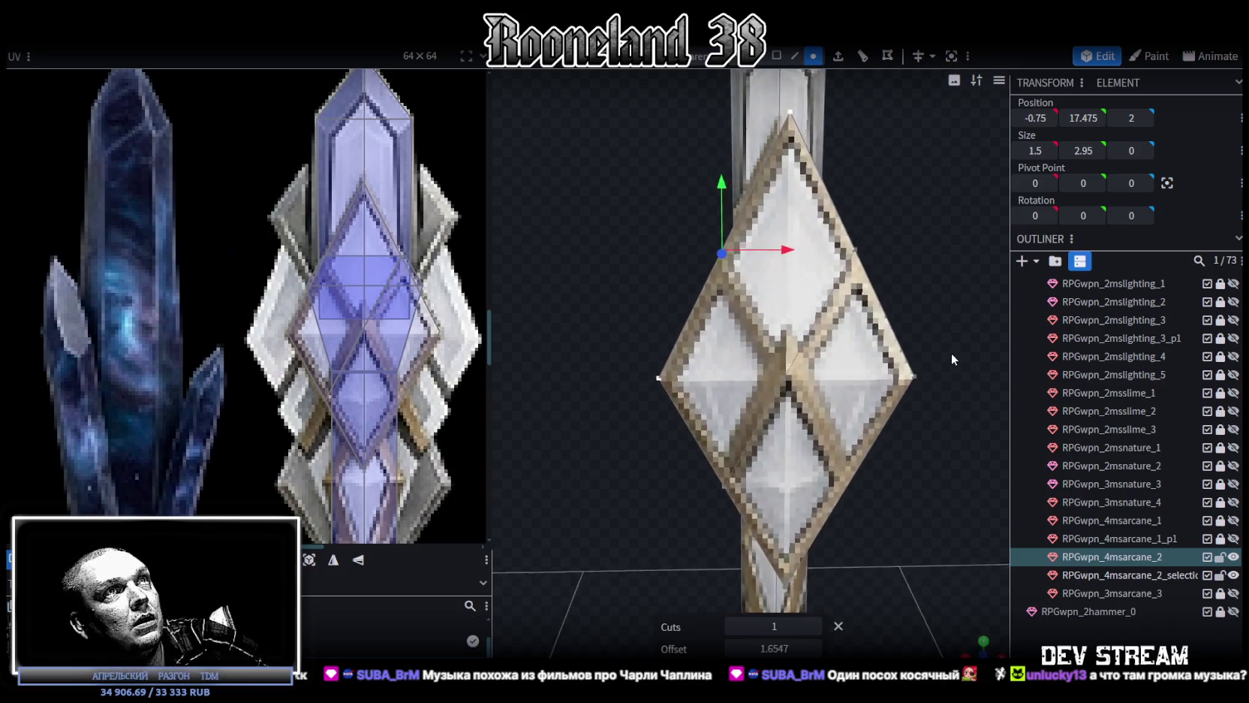
Select the diamond's centre vertex and push it forward along Z to 2.5
{"action": "left_click", "coordinate": [794, 56]}
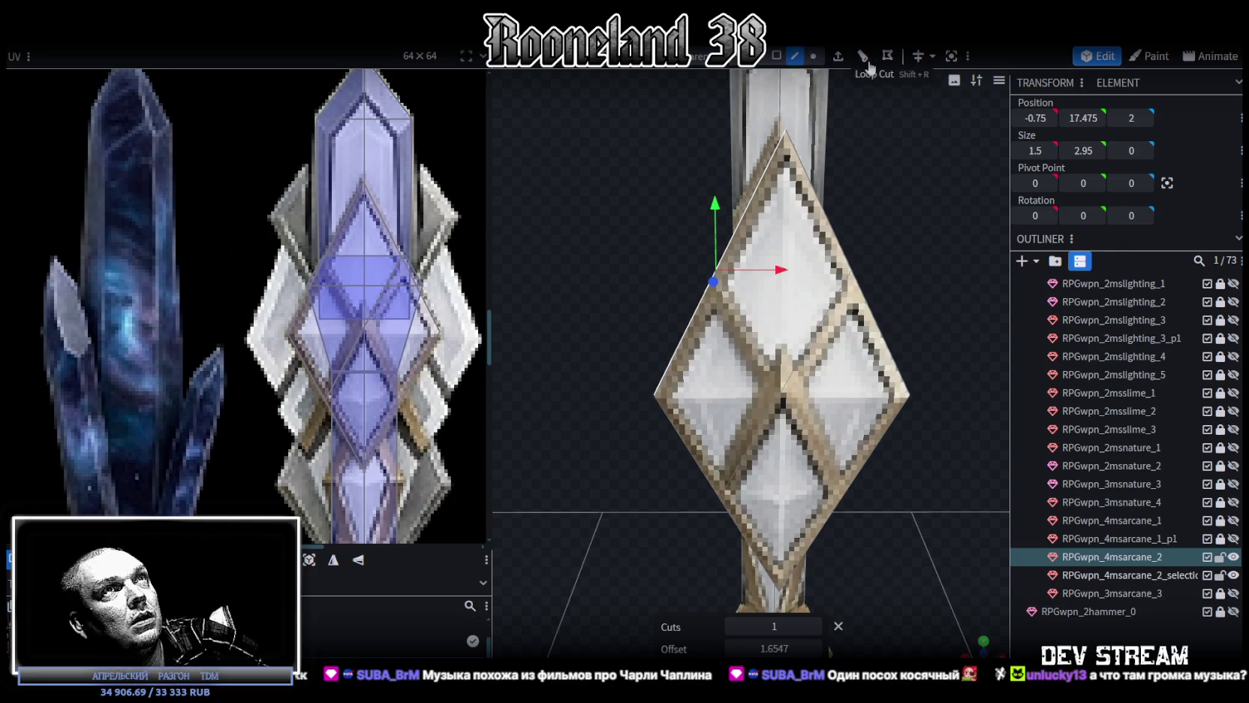
{"action": "left_click", "coordinate": [863, 56]}
{"action": "left_click", "coordinate": [812, 61]}
{"action": "left_click", "coordinate": [789, 298]}
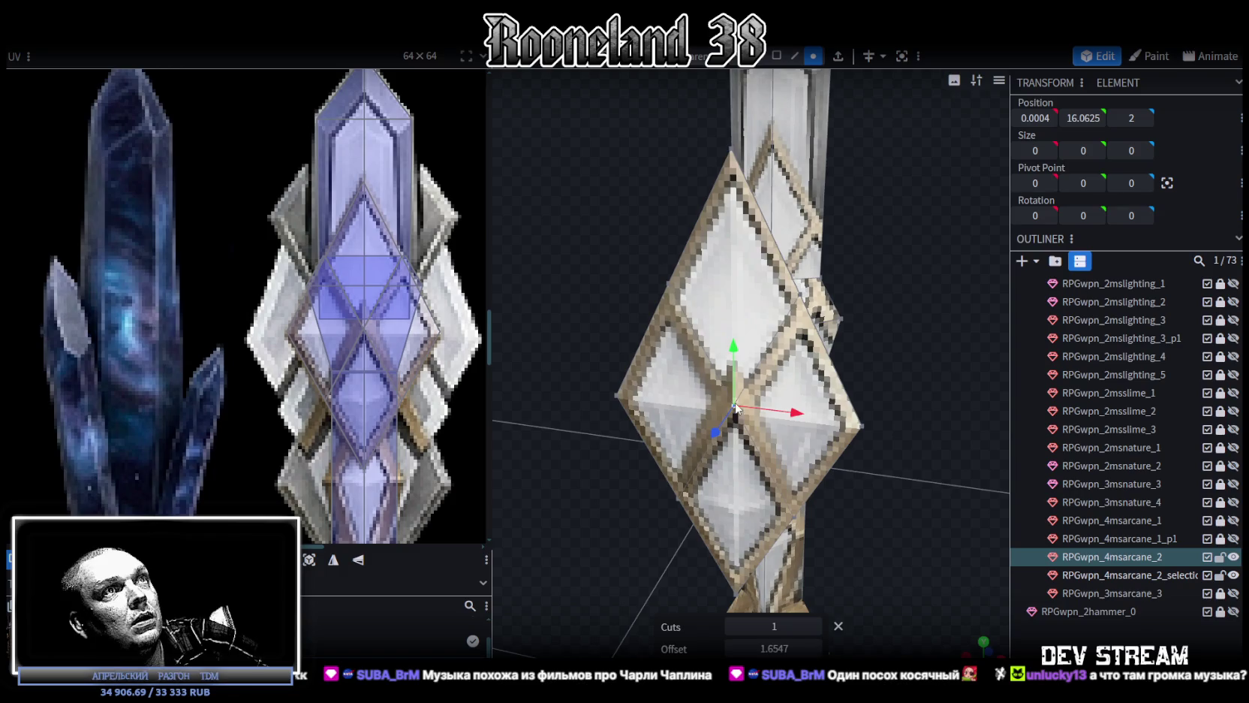
{"action": "left_click_drag", "start_coordinate": [713, 438], "coordinate": [694, 443]}
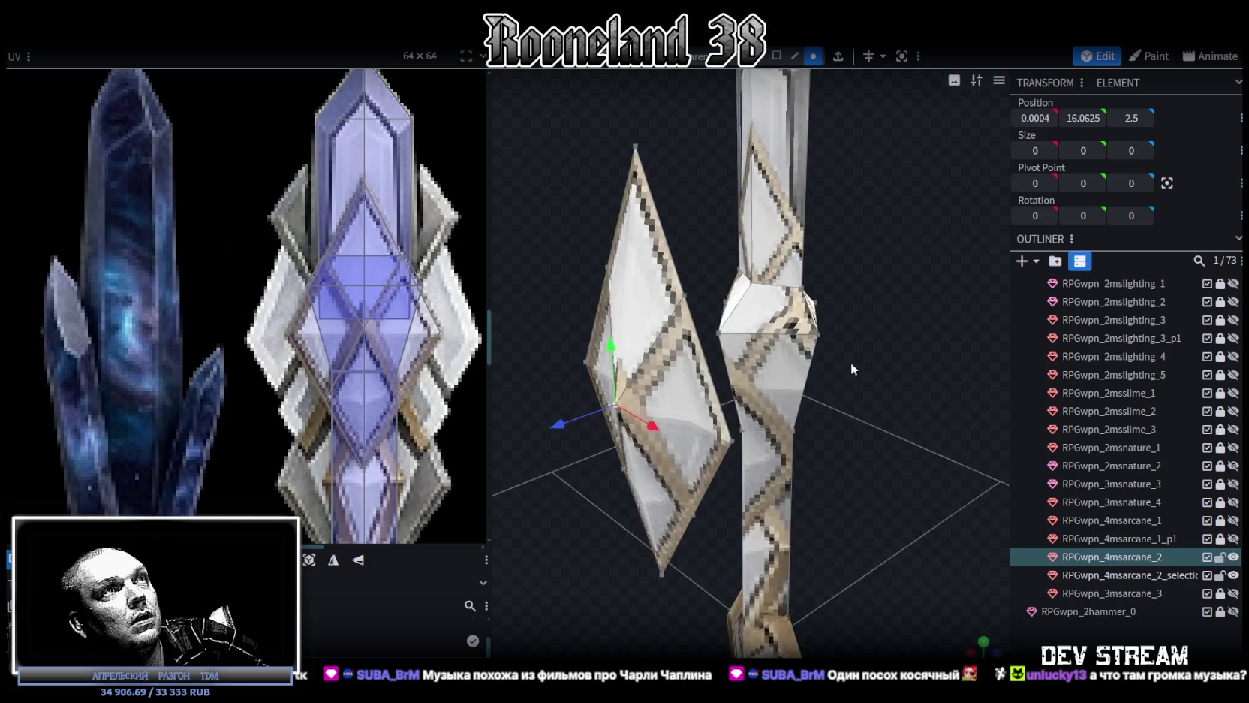
{"action": "mouse_move", "coordinate": [851, 362]}
{"action": "left_mouse_down"}
{"action": "mouse_move", "coordinate": [925, 366]}
{"action": "mouse_move", "coordinate": [780, 177]}
{"action": "left_mouse_up"}
Reselect the diamond's centre, left and bottom vertices, and change the viewport shading
{"action": "left_click", "coordinate": [749, 180]}
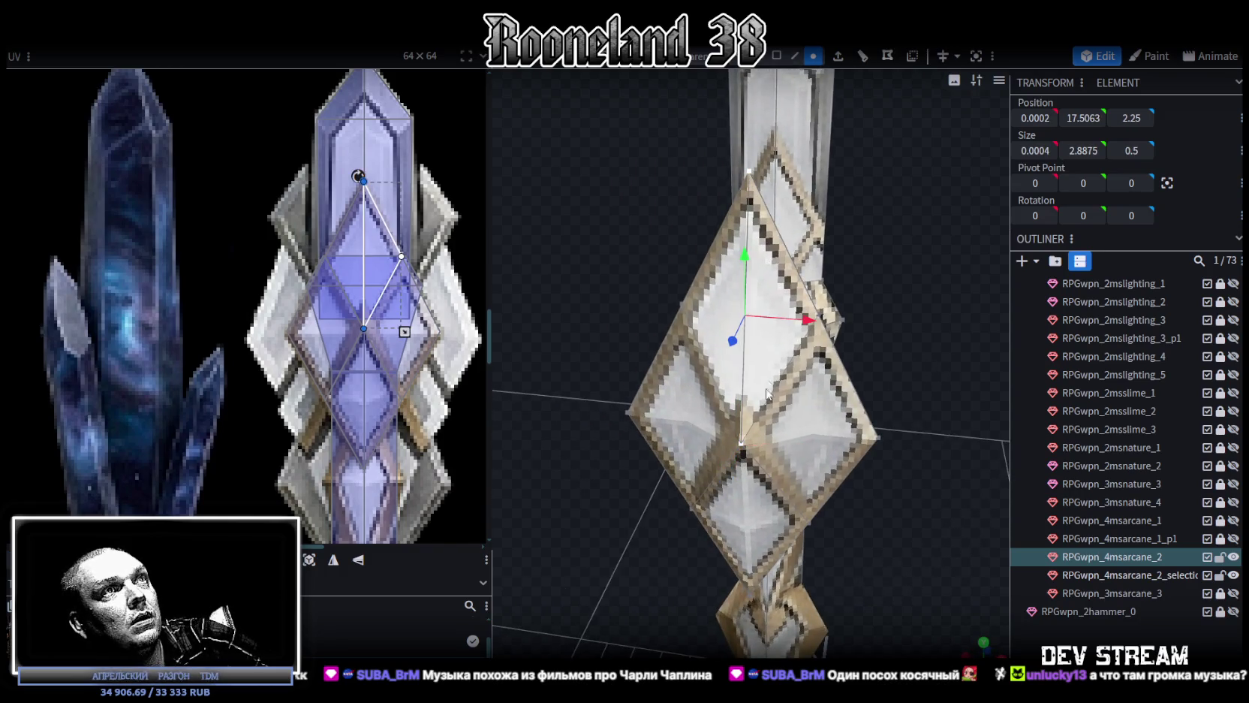
{"action": "left_click", "coordinate": [742, 444]}
{"action": "left_click", "coordinate": [877, 440], "text": "shift"}
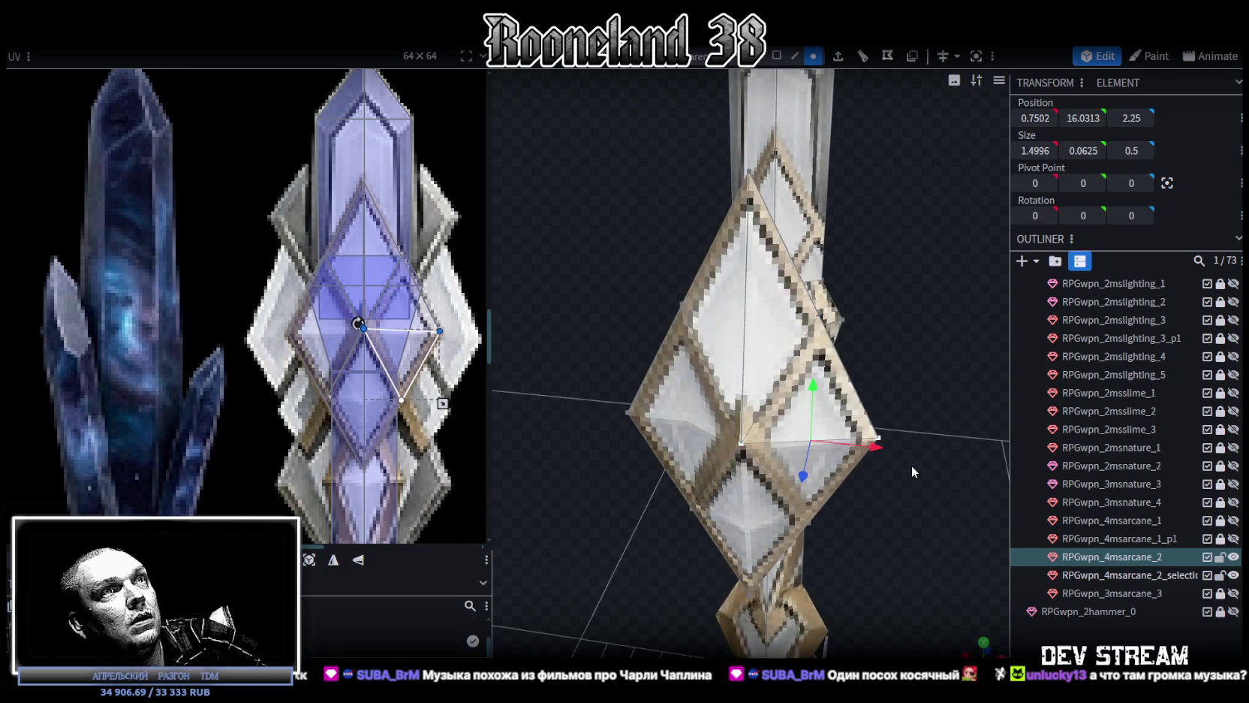
{"action": "left_click_drag", "start_coordinate": [912, 465], "coordinate": [742, 386]}
{"action": "left_click", "coordinate": [730, 351]}
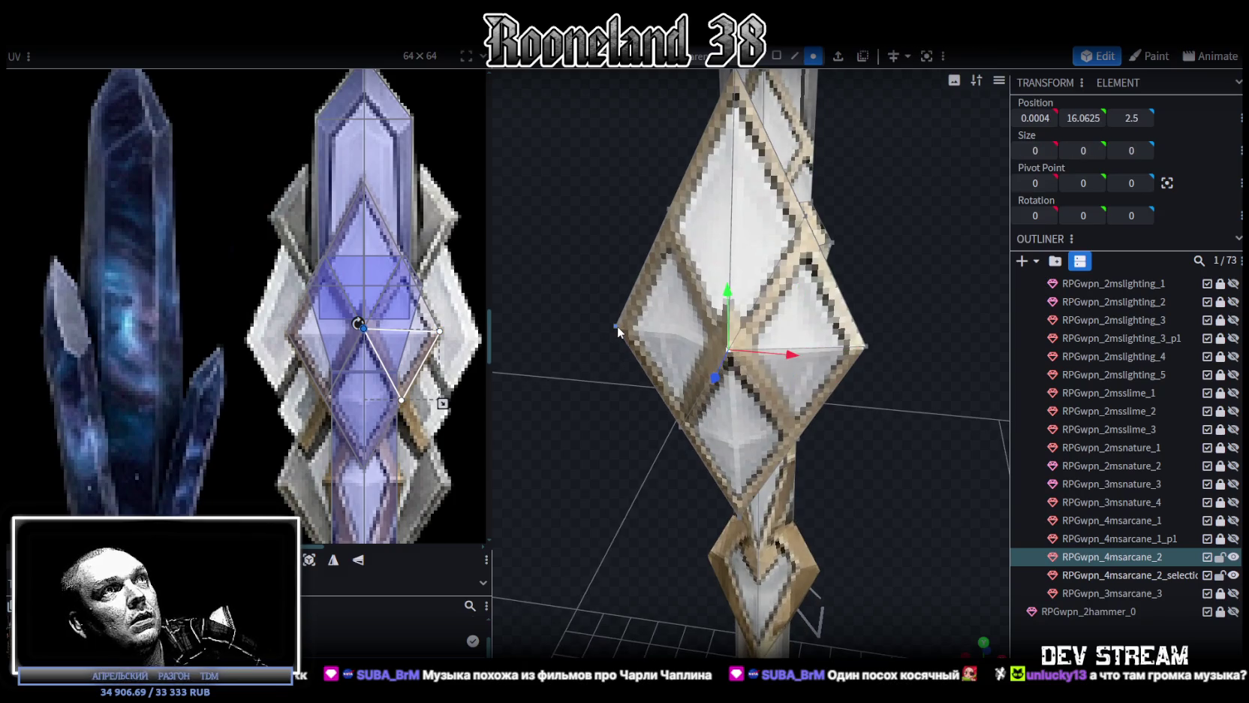
{"action": "left_click", "coordinate": [617, 326]}
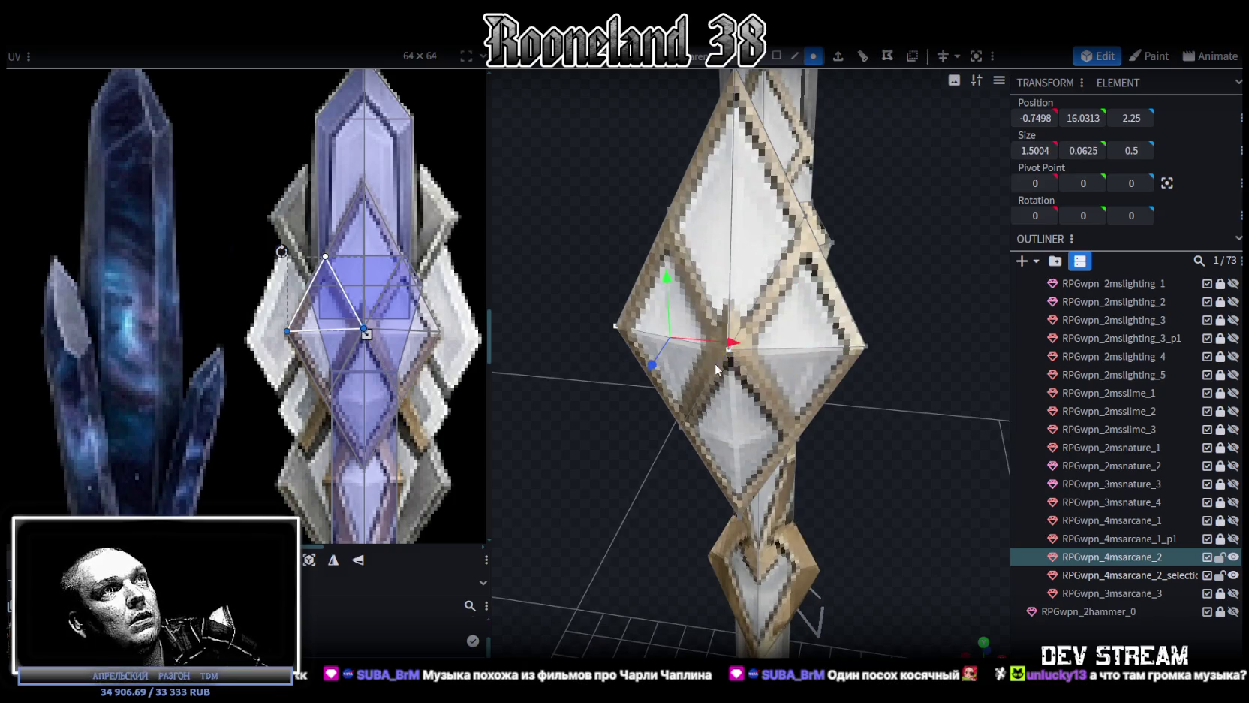
{"action": "left_click", "coordinate": [742, 512], "text": "shift"}
{"action": "left_click_drag", "start_coordinate": [901, 442], "coordinate": [832, 439]}
{"action": "key", "text": "z"}
{"action": "key", "text": "z"}
{"action": "key", "text": "z"}
{"action": "key", "text": "z"}
Select the diamond's lower-left face and its adjoining triangle to inspect the prong
{"action": "left_click_drag", "start_coordinate": [871, 378], "coordinate": [891, 183]}
{"action": "left_click", "coordinate": [776, 56]}
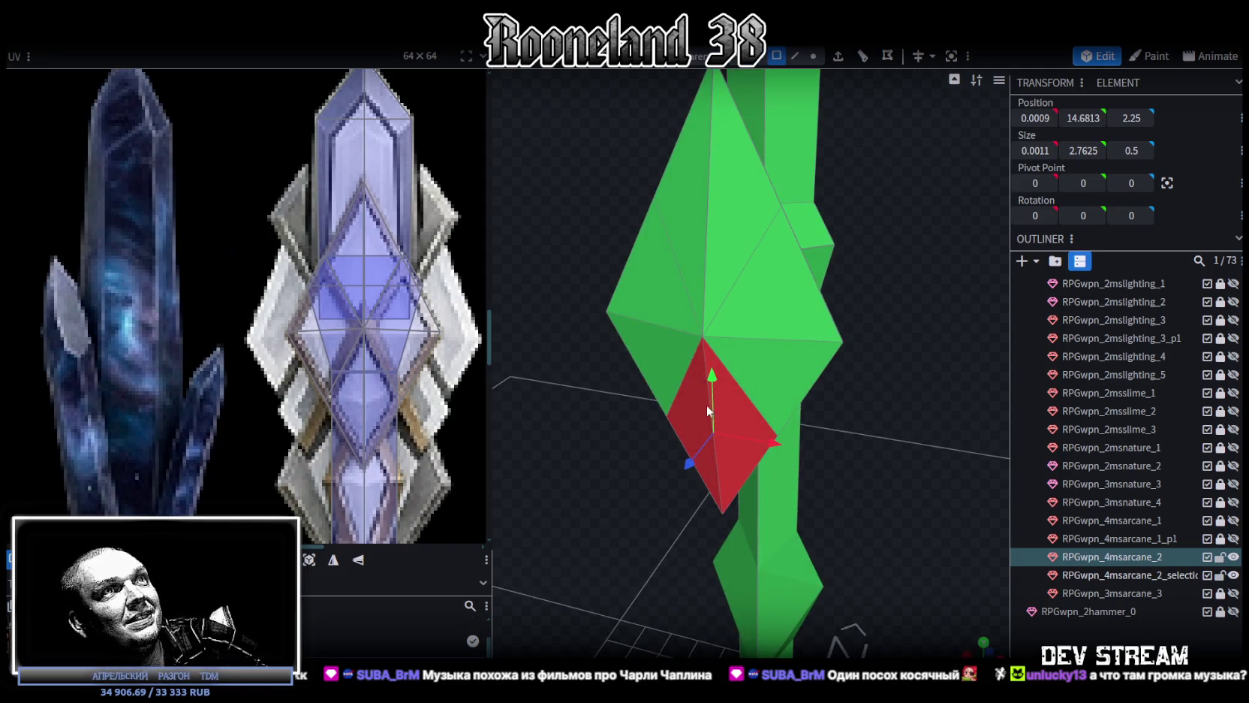
{"action": "left_click", "coordinate": [707, 405]}
{"action": "left_click", "coordinate": [739, 420], "text": "shift"}
{"action": "mouse_move", "coordinate": [939, 105]}
{"action": "left_mouse_down"}
{"action": "mouse_move", "coordinate": [861, 290]}
{"action": "mouse_move", "coordinate": [818, 218]}
{"action": "left_mouse_up"}
Select the prong's side and lower vertices and pull them back from Z 2 to 1.9
{"action": "left_click", "coordinate": [813, 56]}
{"action": "left_click", "coordinate": [716, 221]}
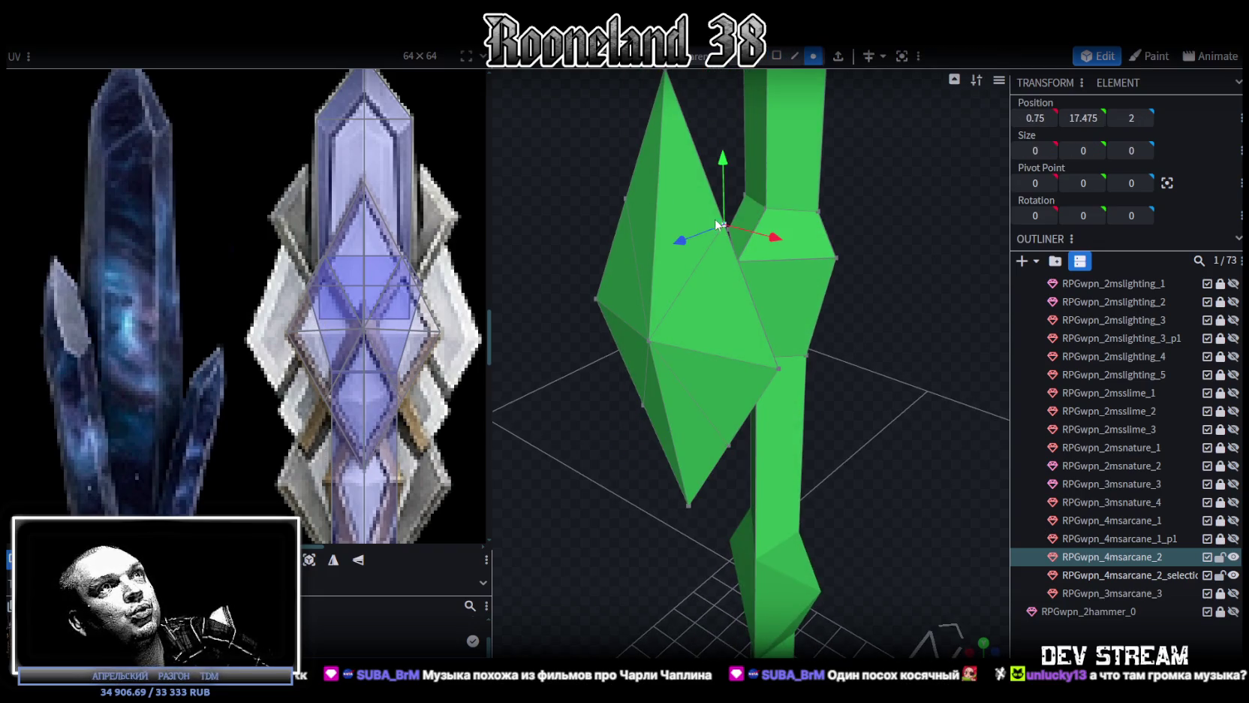
{"action": "left_click", "coordinate": [624, 197], "text": "shift"}
{"action": "left_click", "coordinate": [640, 405], "text": "shift"}
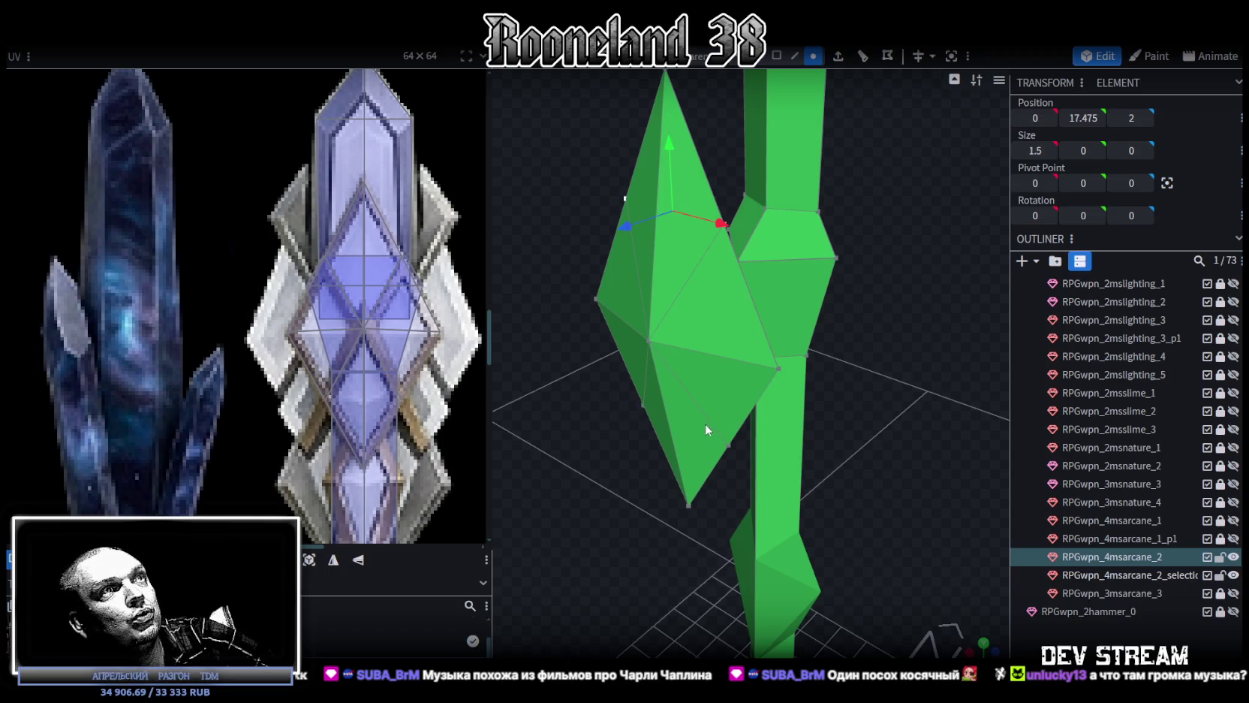
{"action": "left_click", "coordinate": [728, 445], "text": "shift"}
{"action": "mouse_move", "coordinate": [850, 407]}
{"action": "left_mouse_down"}
{"action": "mouse_move", "coordinate": [741, 375]}
{"action": "mouse_move", "coordinate": [645, 462]}
{"action": "mouse_move", "coordinate": [697, 383]}
{"action": "left_mouse_up"}
{"action": "mouse_move", "coordinate": [630, 359]}
{"action": "left_mouse_down"}
{"action": "mouse_move", "coordinate": [636, 352]}
{"action": "mouse_move", "coordinate": [559, 436]}
{"action": "mouse_move", "coordinate": [530, 429]}
{"action": "mouse_move", "coordinate": [684, 403]}
{"action": "mouse_move", "coordinate": [598, 335]}
{"action": "mouse_move", "coordinate": [519, 410]}
{"action": "mouse_move", "coordinate": [582, 297]}
{"action": "mouse_move", "coordinate": [688, 331]}
{"action": "mouse_move", "coordinate": [713, 226]}
{"action": "left_mouse_up"}
{"action": "left_click", "coordinate": [794, 56]}
{"action": "mouse_move", "coordinate": [653, 153]}
{"action": "left_mouse_down"}
{"action": "mouse_move", "coordinate": [701, 155]}
{"action": "mouse_move", "coordinate": [737, 137]}
{"action": "mouse_move", "coordinate": [621, 141]}
{"action": "mouse_move", "coordinate": [702, 171]}
{"action": "mouse_move", "coordinate": [712, 233]}
{"action": "mouse_move", "coordinate": [720, 215]}
{"action": "mouse_move", "coordinate": [680, 240]}
{"action": "left_mouse_up"}
{"action": "left_click", "coordinate": [710, 240]}
Select the rear edges along the back of the diamond shard
{"action": "left_click", "coordinate": [684, 353]}
{"action": "left_click_drag", "start_coordinate": [683, 353], "coordinate": [732, 418]}
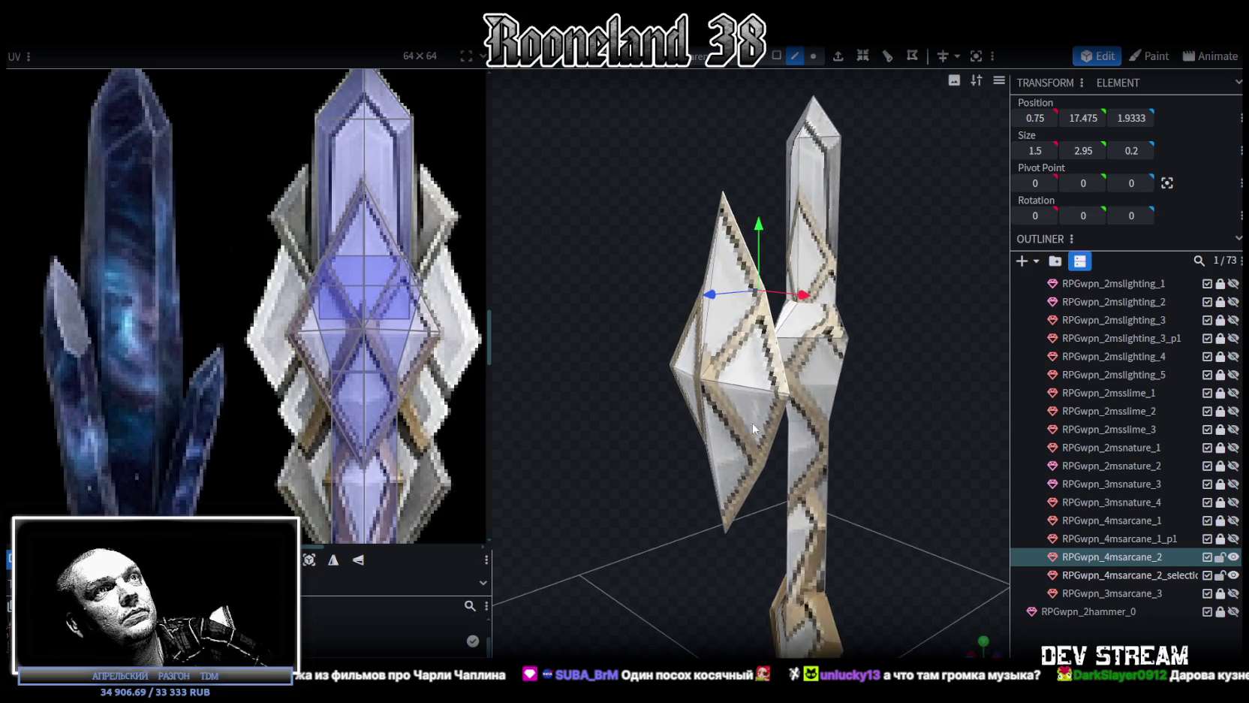
{"action": "left_click", "coordinate": [745, 503]}
{"action": "mouse_move", "coordinate": [744, 503]}
{"action": "left_mouse_down"}
{"action": "mouse_move", "coordinate": [780, 511]}
{"action": "mouse_move", "coordinate": [791, 479]}
{"action": "left_mouse_up"}
{"action": "left_click", "coordinate": [789, 487]}
{"action": "left_click", "coordinate": [741, 395]}
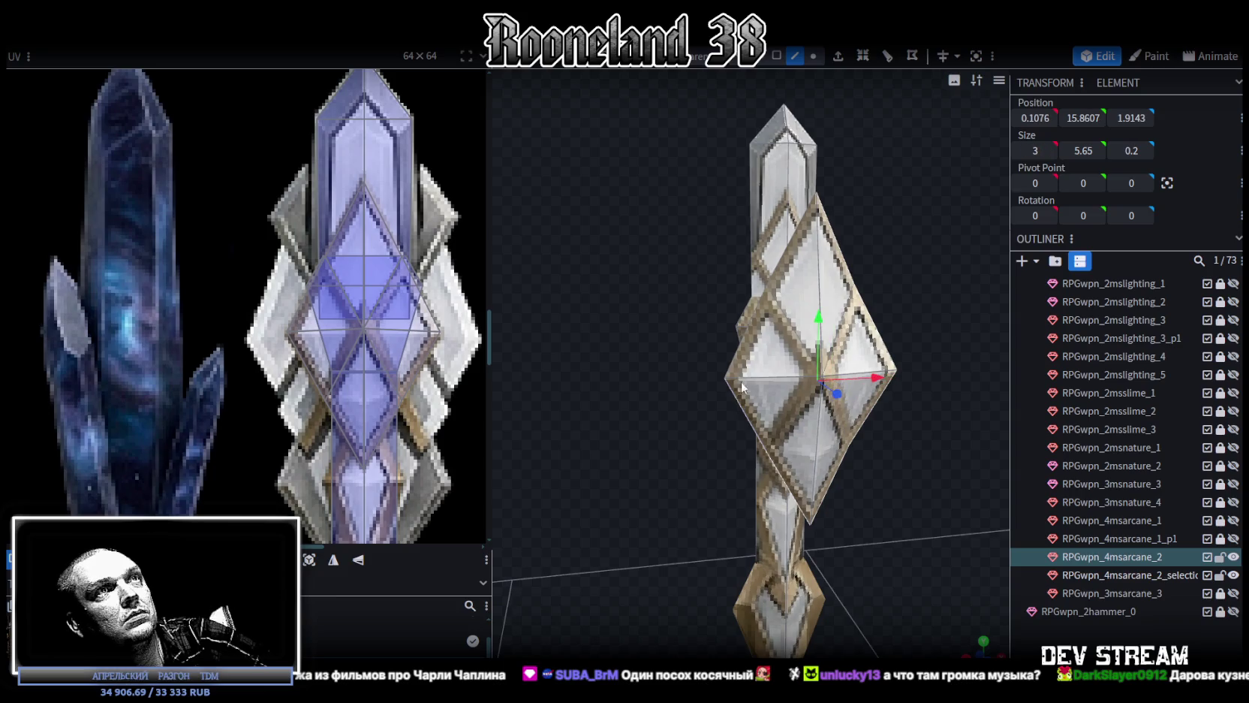
{"action": "left_click", "coordinate": [742, 339]}
{"action": "left_click_drag", "start_coordinate": [788, 246], "coordinate": [709, 230]}
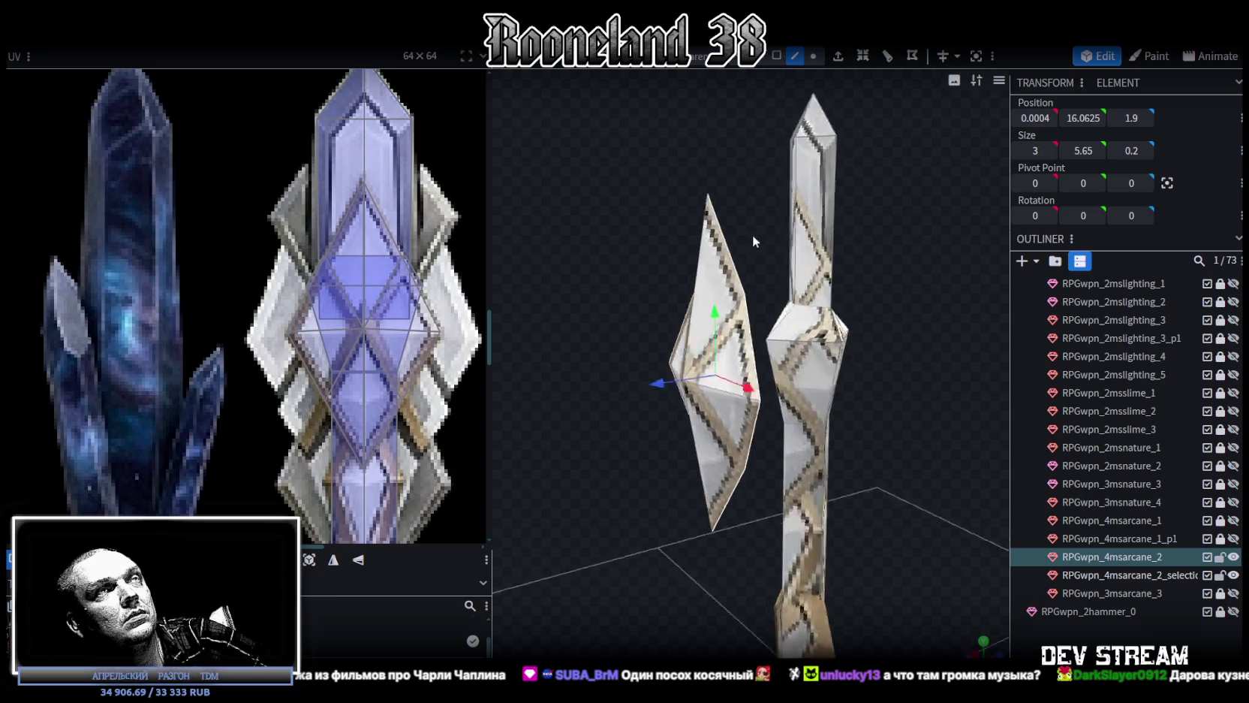
Extrude the rear edges toward Z- and merge the extruded vertices by distance into one point
{"action": "left_click", "coordinate": [841, 63]}
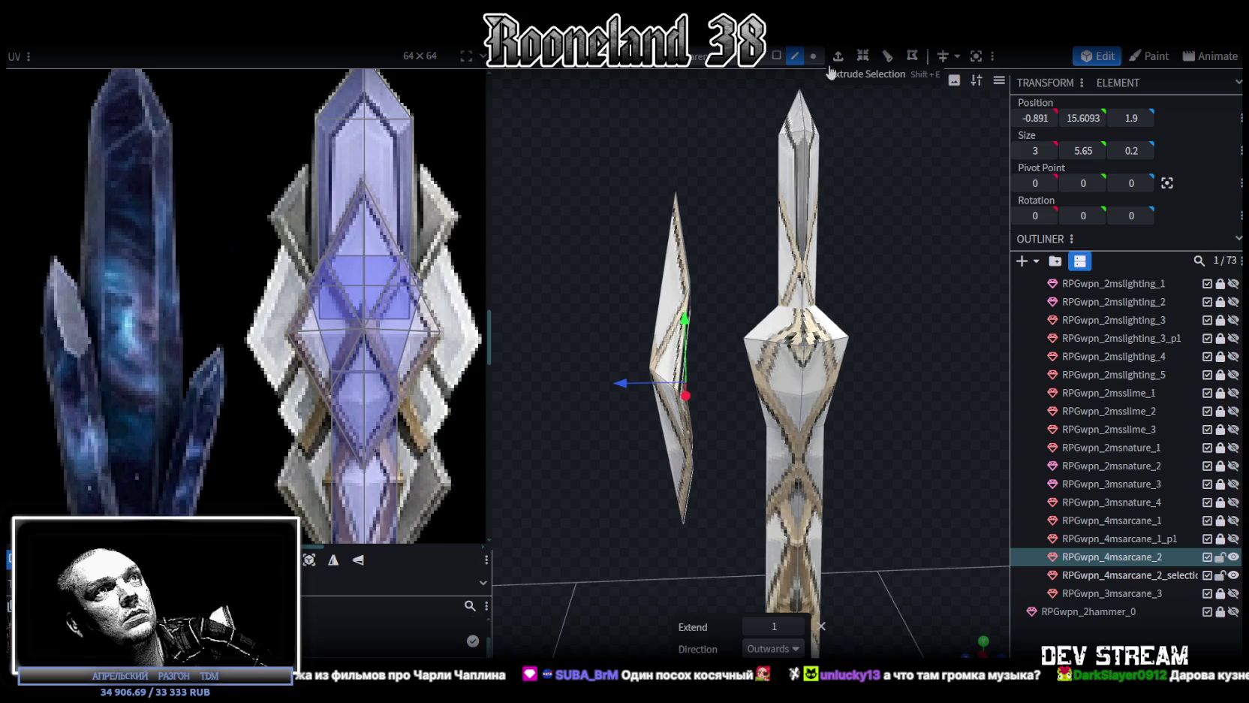
{"action": "left_click", "coordinate": [796, 649]}
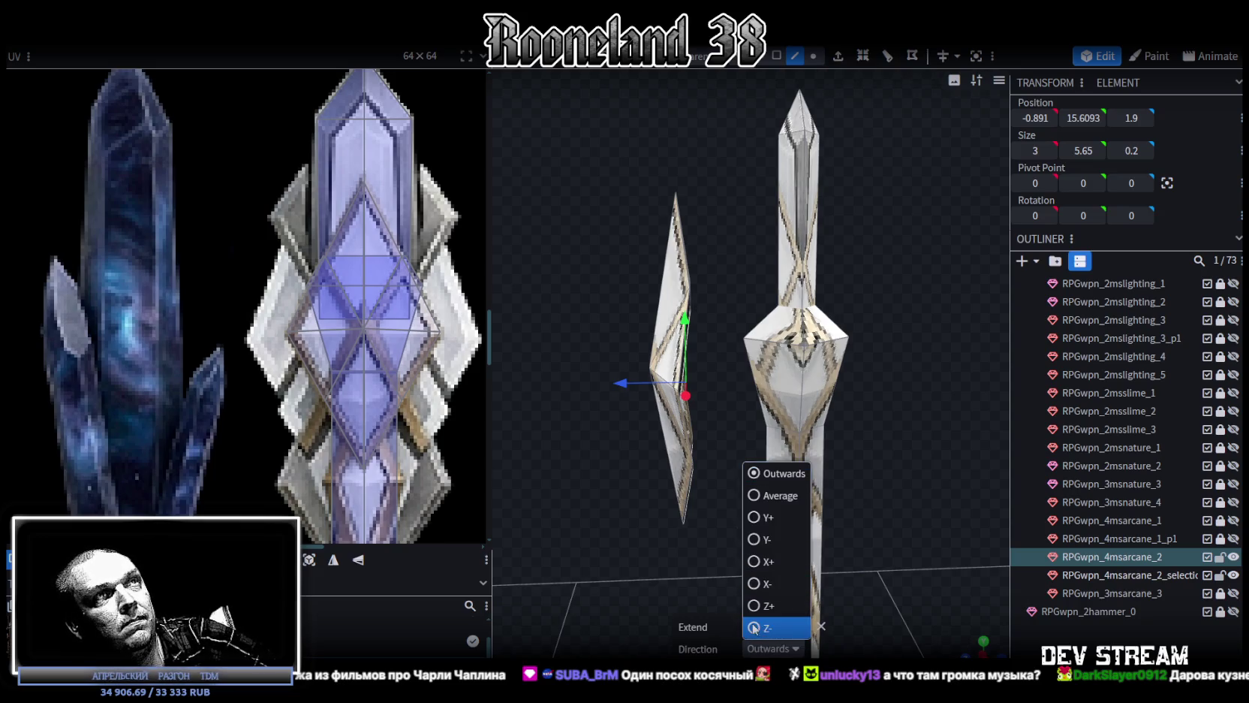
{"action": "left_click", "coordinate": [754, 624]}
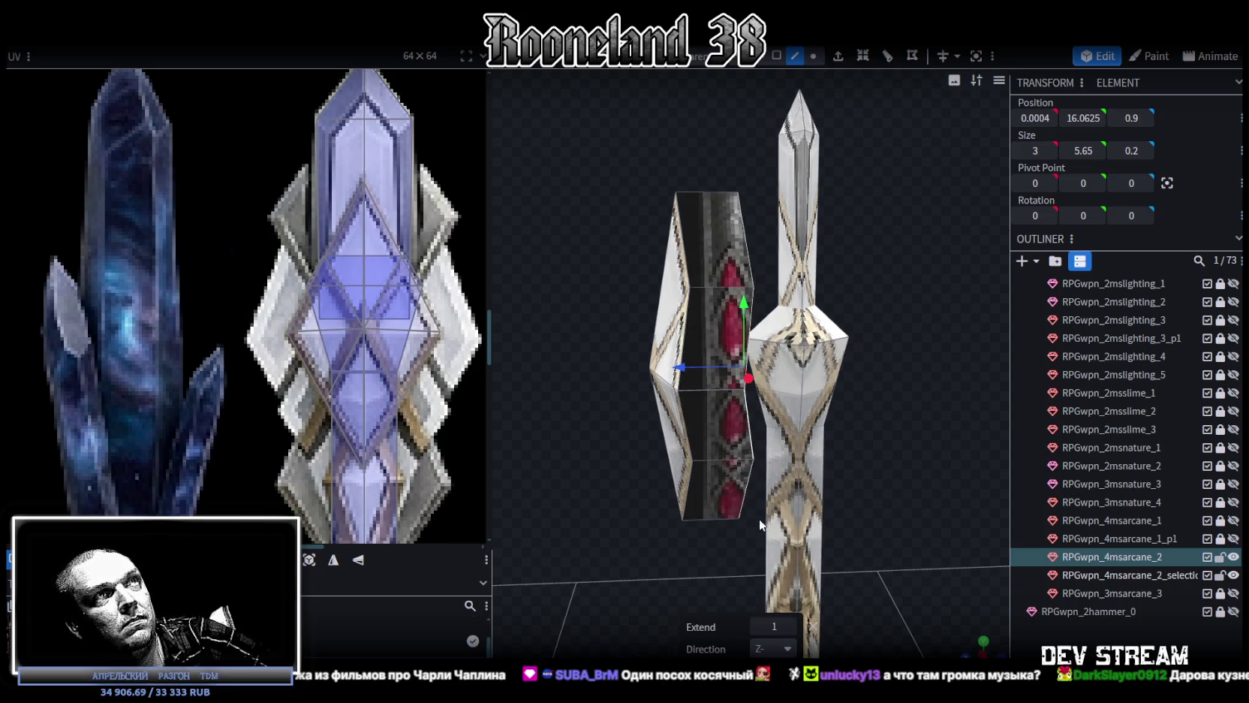
{"action": "left_click", "coordinate": [815, 59]}
{"action": "right_click", "coordinate": [757, 293]}
{"action": "mouse_move", "coordinate": [805, 363]}
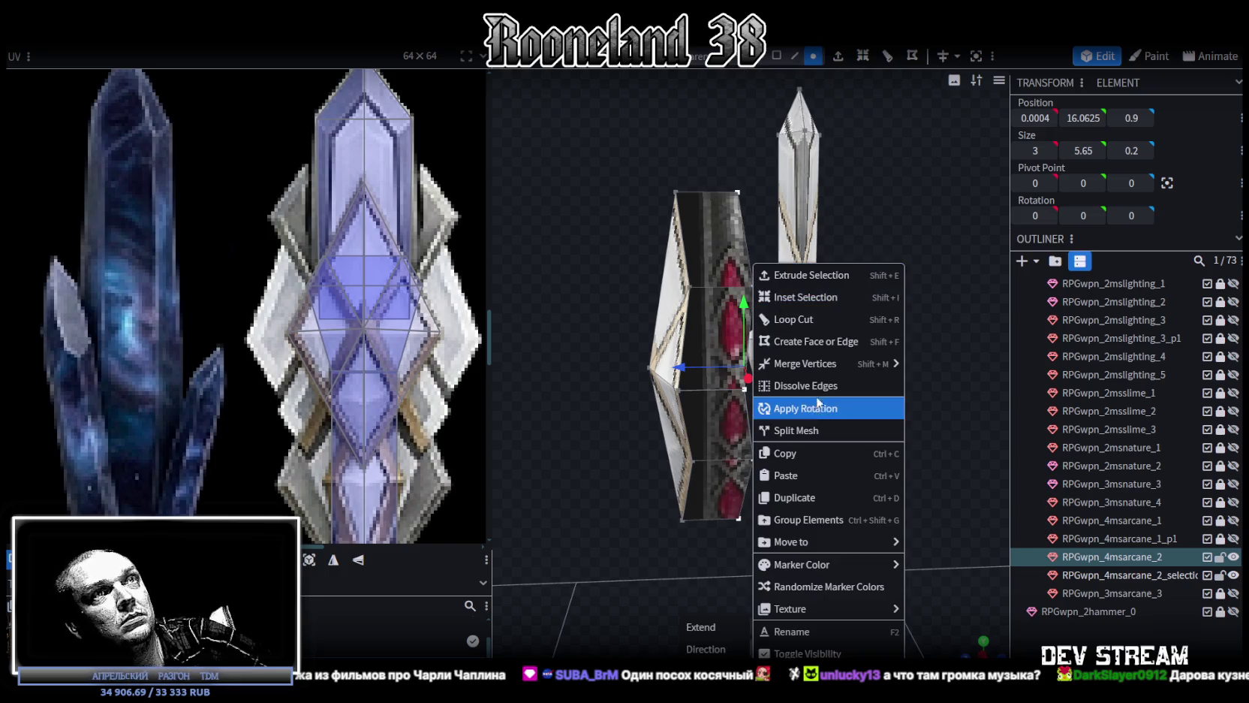
{"action": "left_click", "coordinate": [950, 387]}
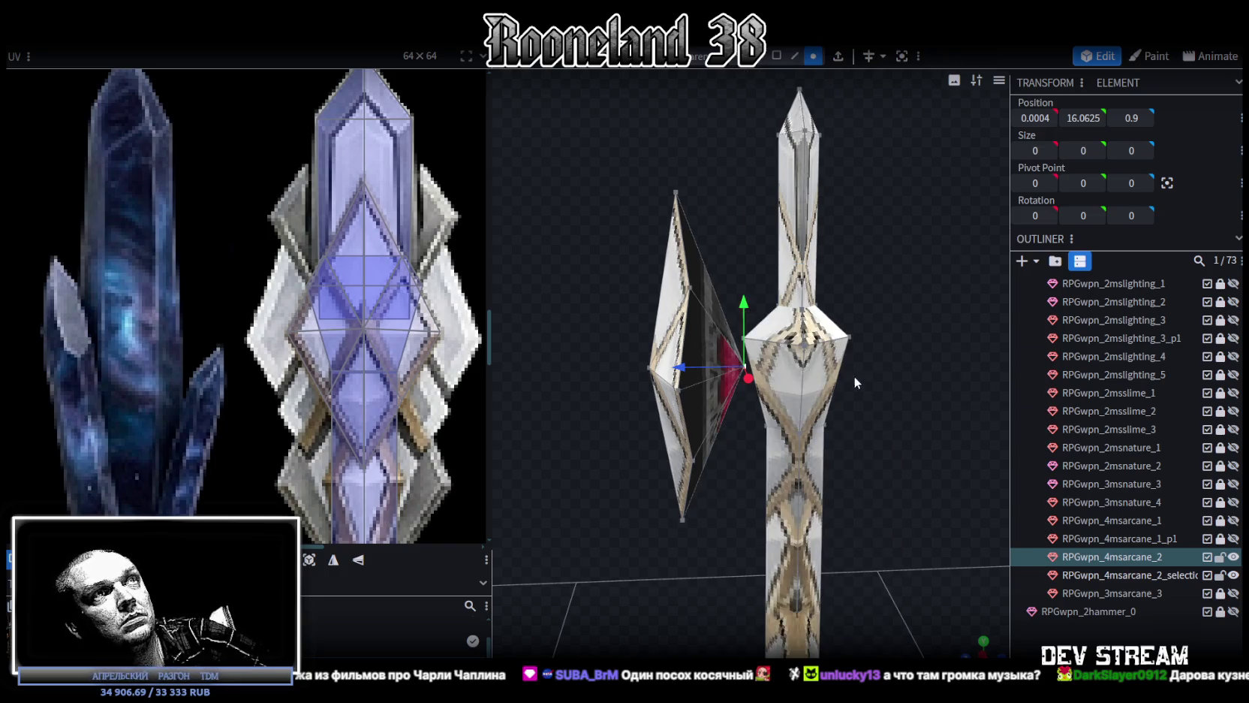
Box-select all faces of the diamond prong
{"action": "left_click", "coordinate": [776, 57]}
{"action": "left_click", "coordinate": [715, 421]}
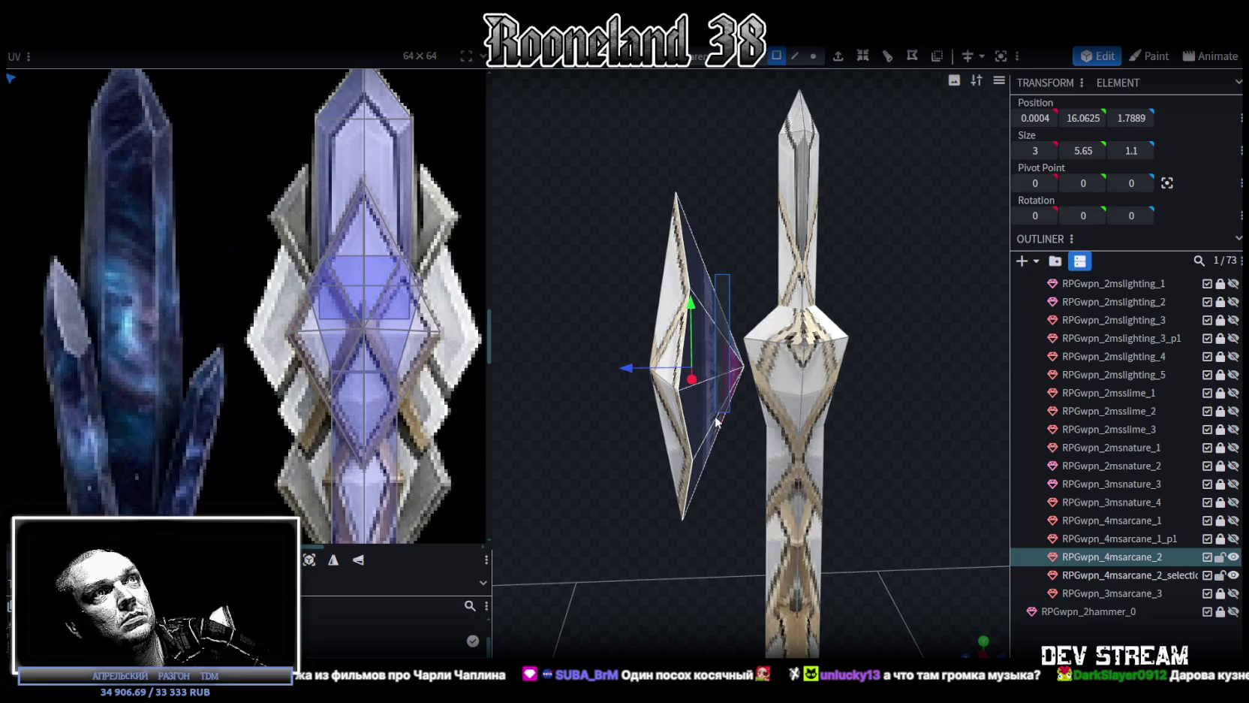
{"action": "mouse_move", "coordinate": [715, 426]}
{"action": "left_mouse_down"}
{"action": "mouse_move", "coordinate": [725, 551]}
{"action": "mouse_move", "coordinate": [827, 553]}
{"action": "mouse_move", "coordinate": [627, 569]}
{"action": "mouse_move", "coordinate": [817, 544]}
{"action": "mouse_move", "coordinate": [915, 486]}
{"action": "mouse_move", "coordinate": [1027, 484]}
{"action": "mouse_move", "coordinate": [961, 375]}
{"action": "left_mouse_up"}
{"action": "left_click_drag", "start_coordinate": [931, 176], "coordinate": [785, 521]}
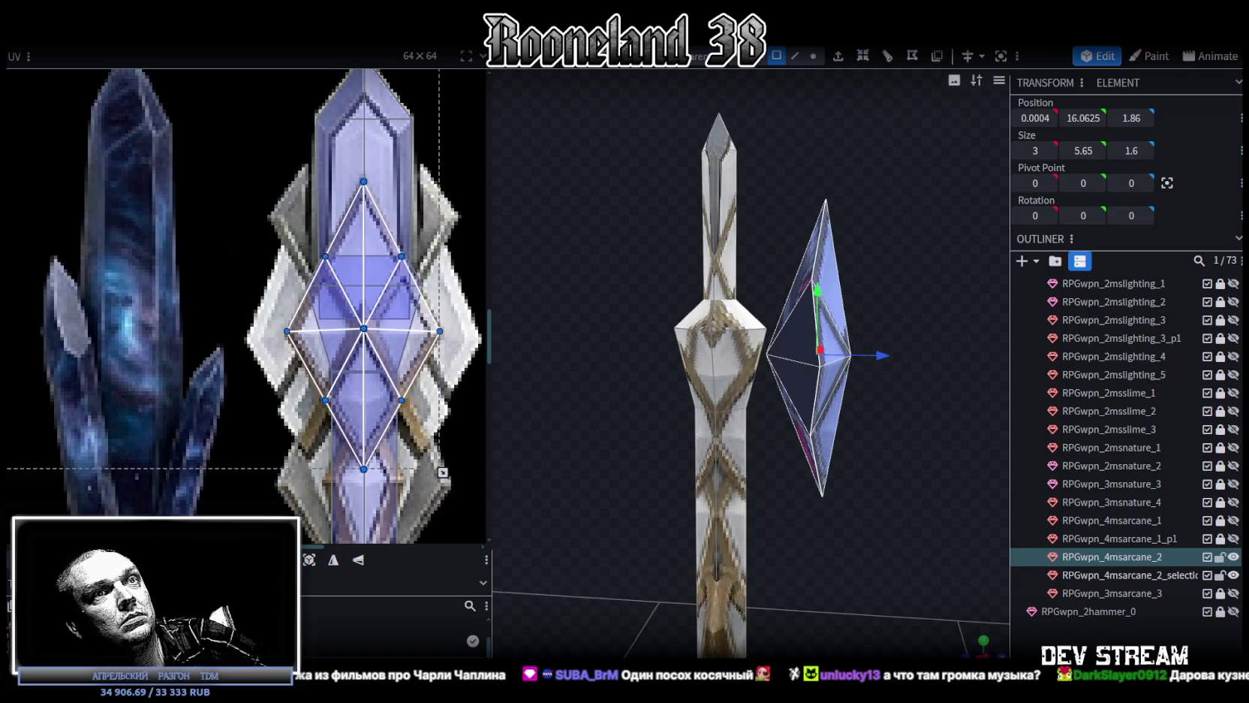
Snap to front view and move the prong's UV island onto the blue crystal staff in the atlas
{"action": "key", "text": "KP_1"}
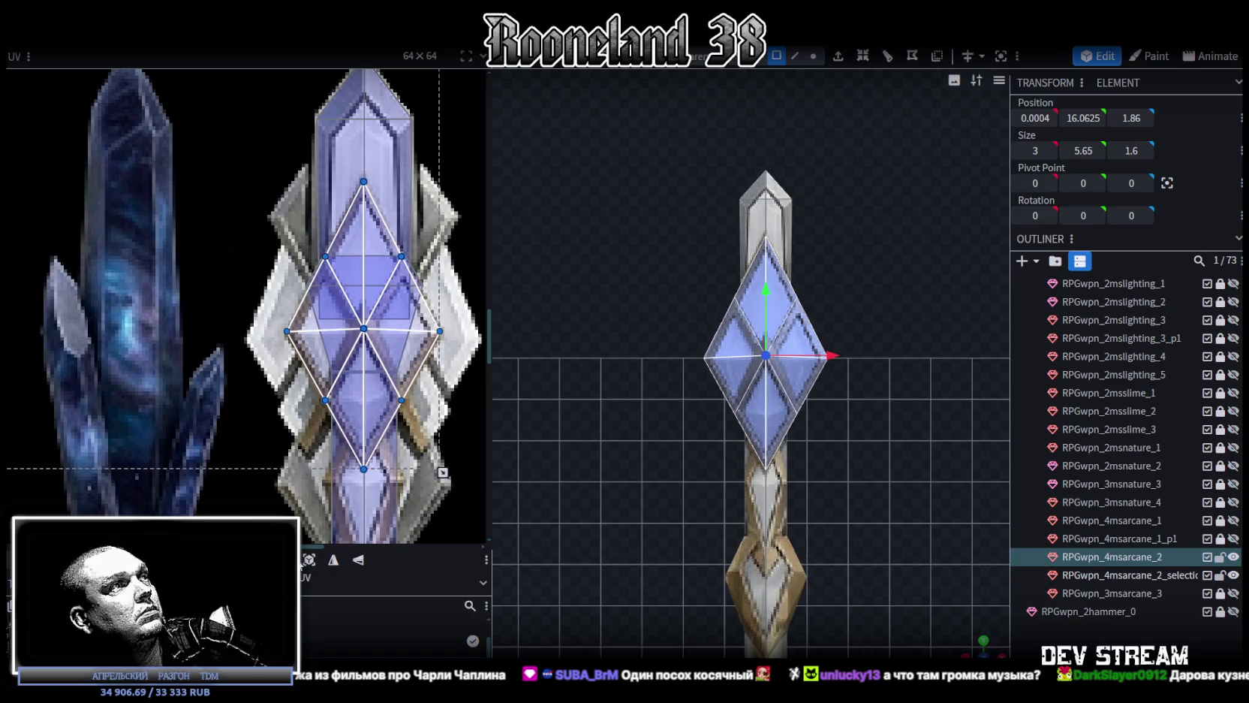
{"action": "scroll", "coordinate": [238, 376], "scroll_direction": "down", "scroll_amount": 3}
{"action": "scroll", "coordinate": [240, 377], "scroll_direction": "down", "scroll_amount": 3}
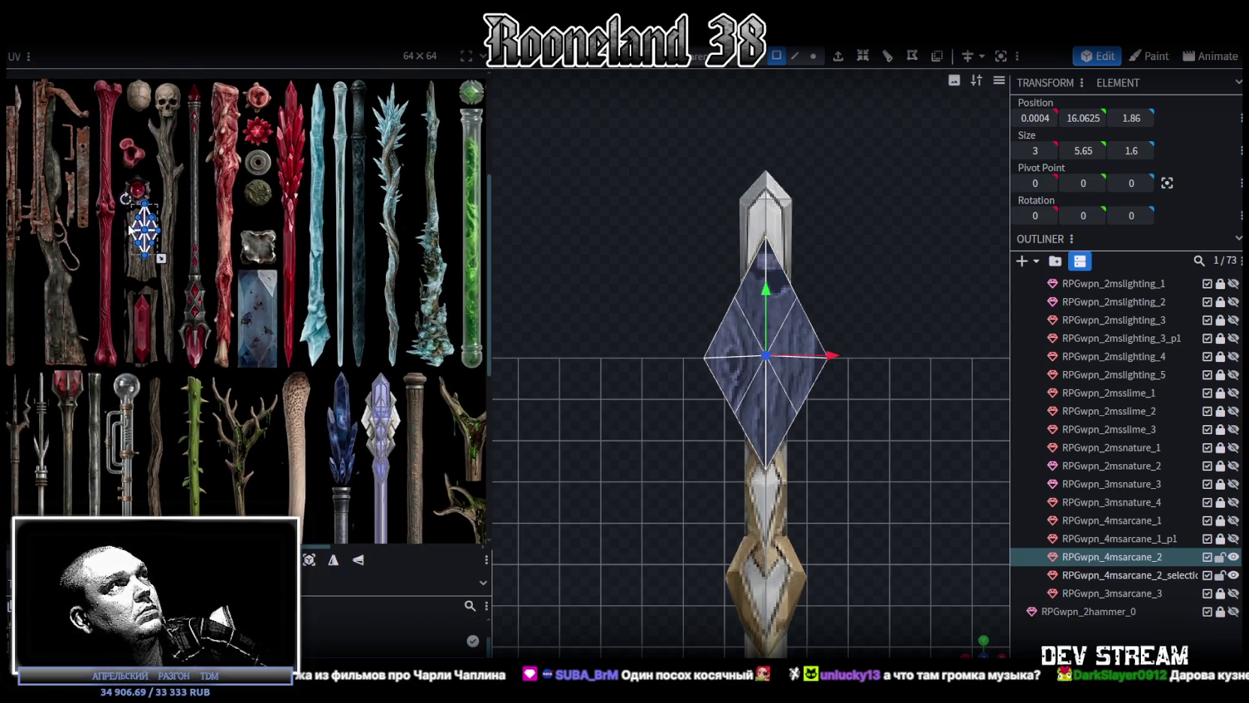
{"action": "left_click_drag", "start_coordinate": [153, 232], "coordinate": [383, 409]}
{"action": "scroll", "coordinate": [383, 409], "scroll_direction": "up", "scroll_amount": 2}
{"action": "scroll", "coordinate": [345, 398], "scroll_direction": "up", "scroll_amount": 2}
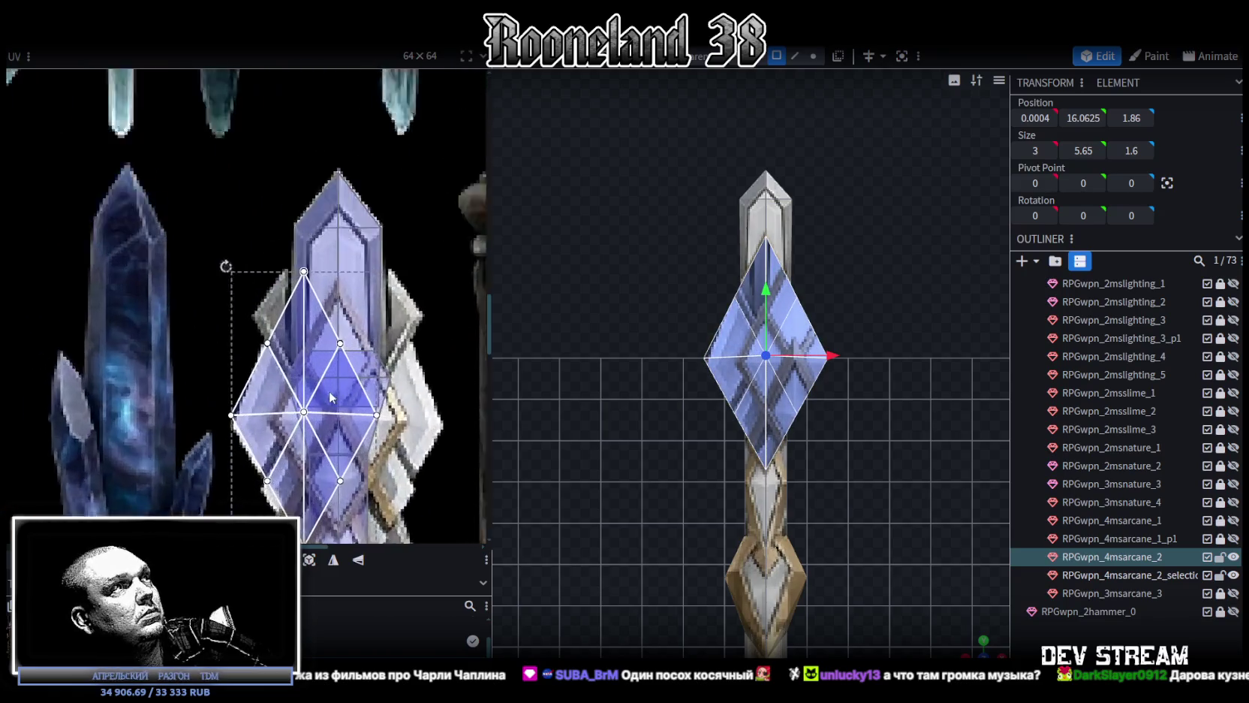
{"action": "scroll", "coordinate": [310, 387], "scroll_direction": "up", "scroll_amount": 2}
{"action": "left_click_drag", "start_coordinate": [309, 386], "coordinate": [362, 398]}
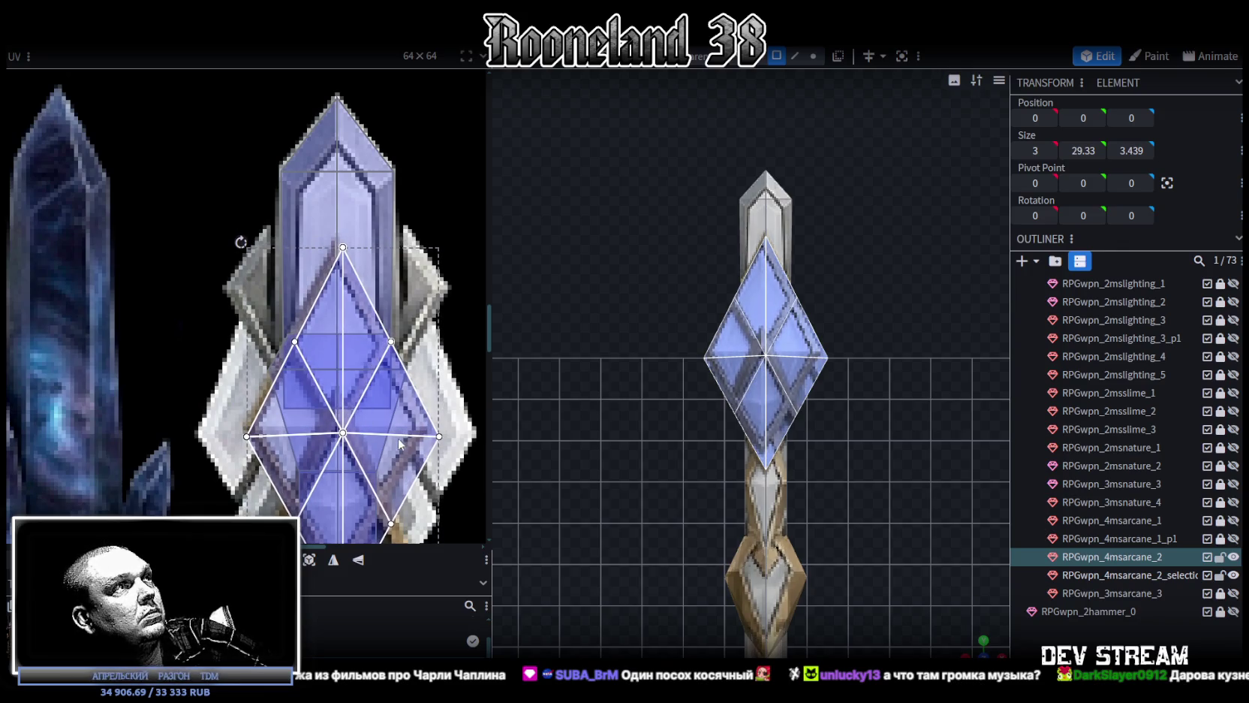
Shrink the UV island to fit the crystal's diamond pattern and nudge it into place
{"action": "scroll", "coordinate": [412, 367], "scroll_direction": "down", "scroll_amount": 3}
{"action": "left_click_drag", "start_coordinate": [451, 521], "coordinate": [441, 501]}
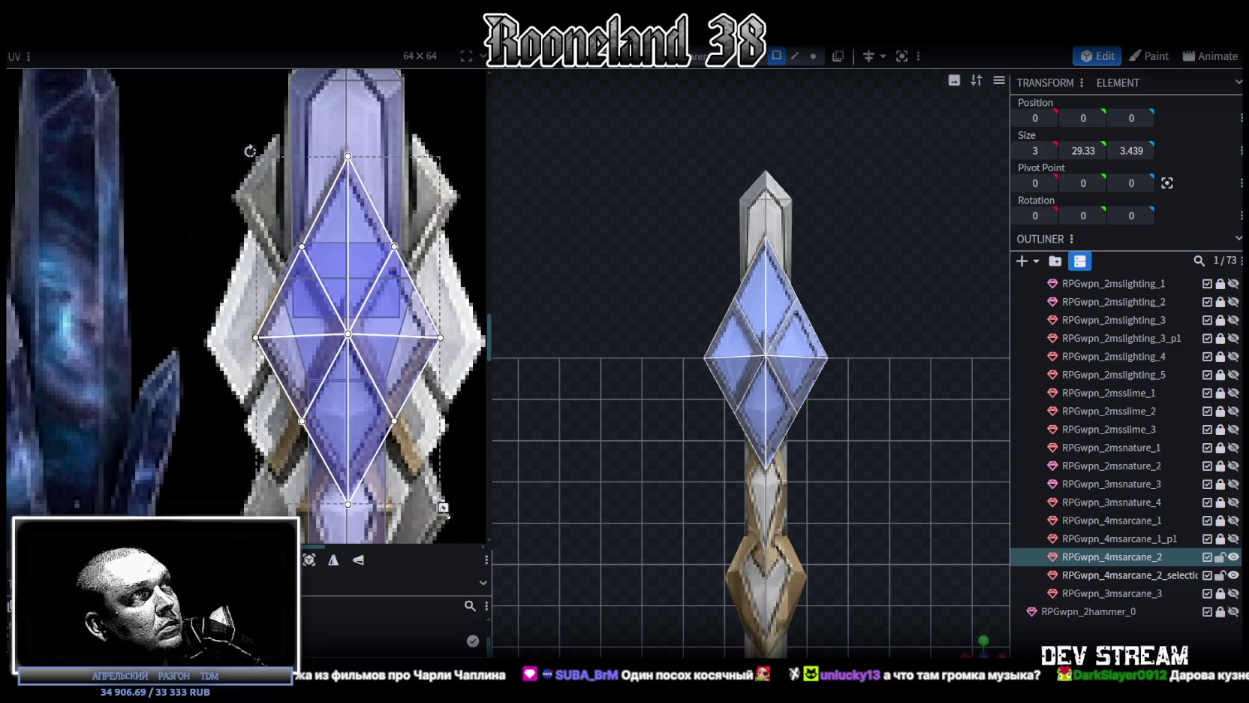
{"action": "left_click_drag", "start_coordinate": [347, 403], "coordinate": [348, 402]}
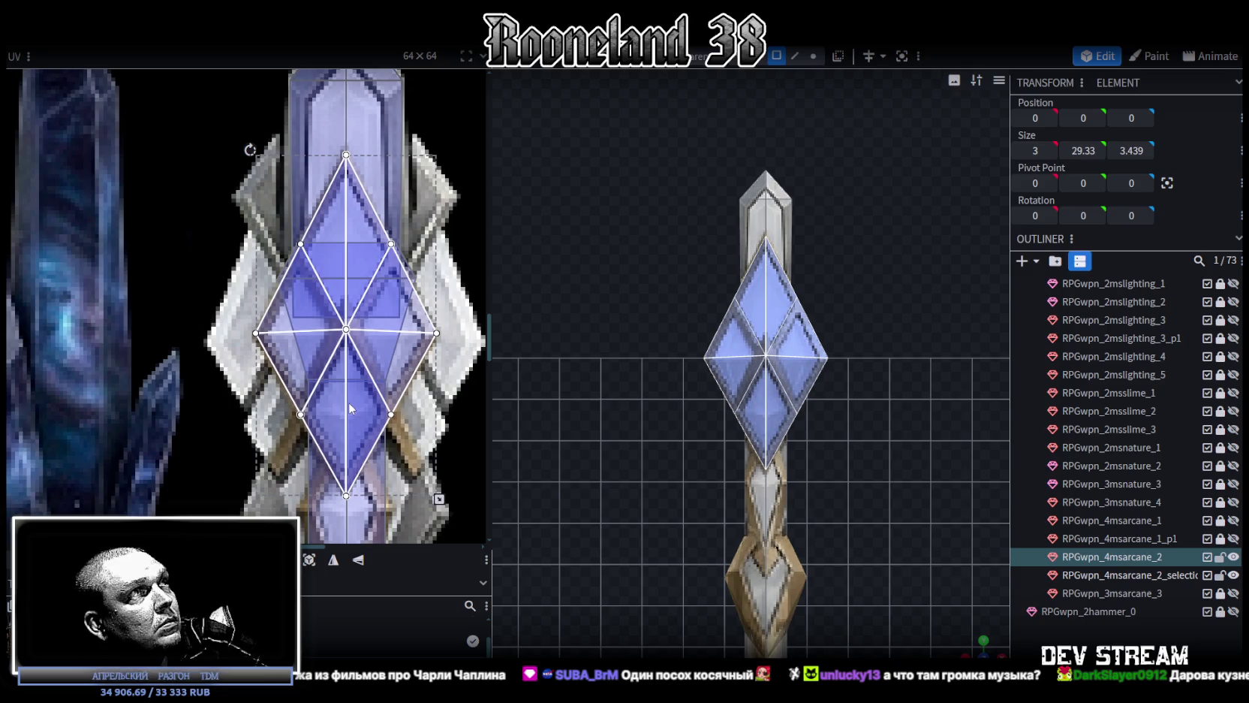
{"action": "left_click_drag", "start_coordinate": [348, 402], "coordinate": [348, 402]}
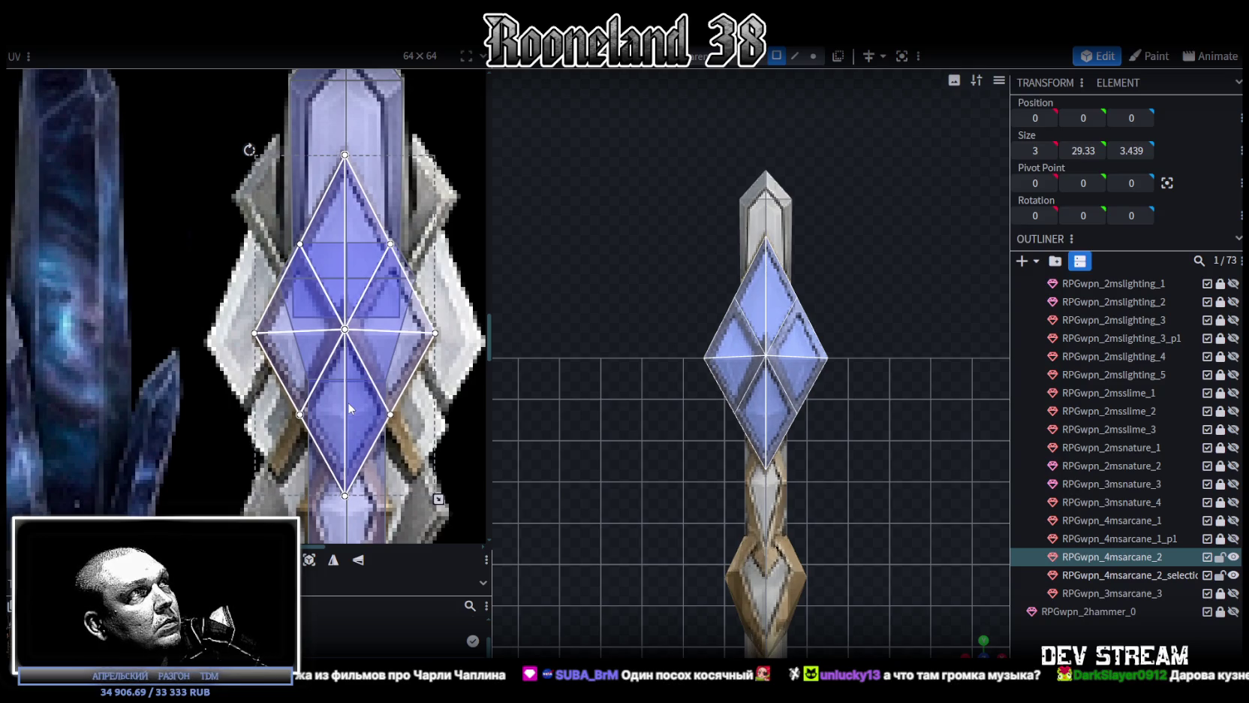
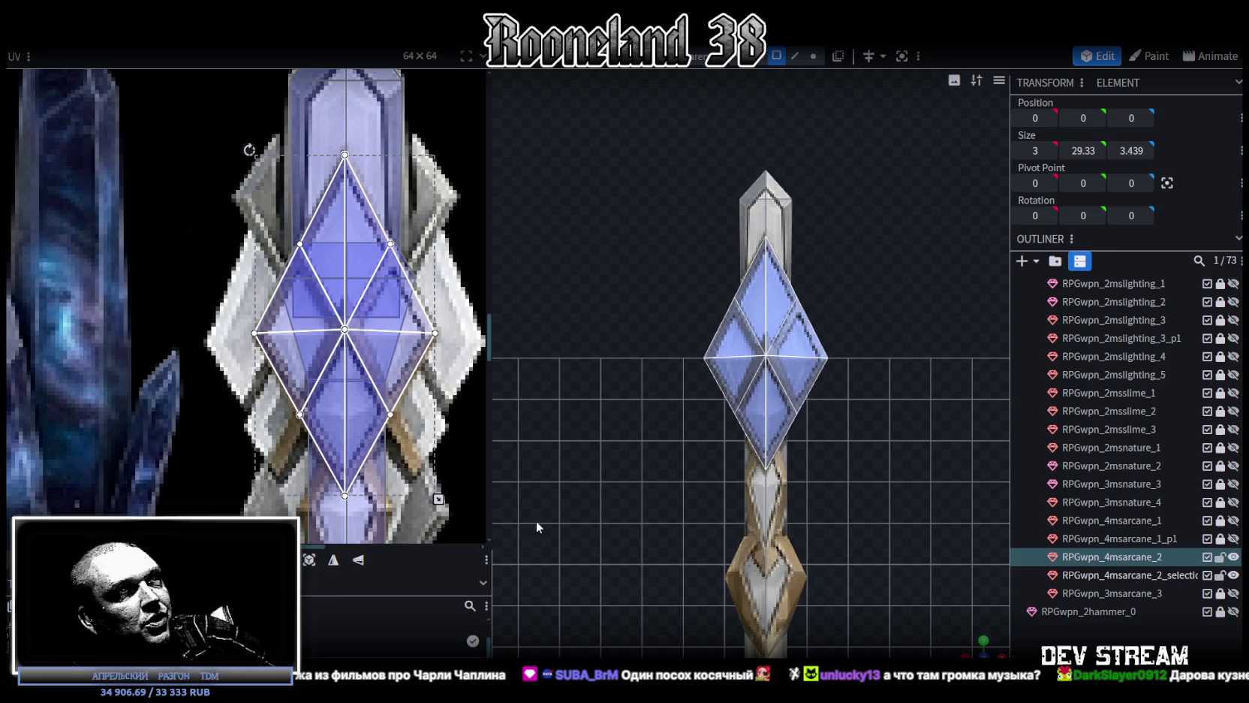
Select the blue crystal shard and move it in along Z against the staff shaft
{"action": "scroll", "coordinate": [537, 525], "scroll_direction": "down", "scroll_amount": 2}
{"action": "left_click_drag", "start_coordinate": [860, 480], "coordinate": [829, 410]}
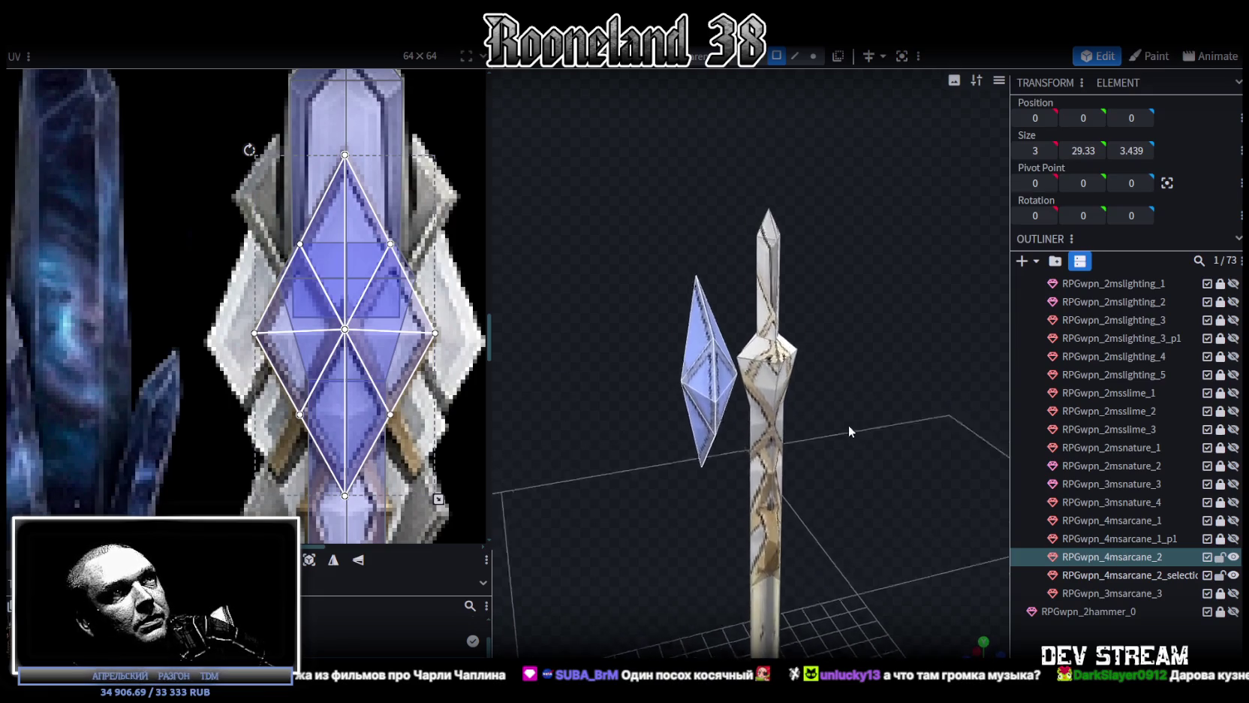
{"action": "scroll", "coordinate": [756, 345], "scroll_direction": "up", "scroll_amount": 3}
{"action": "left_click", "coordinate": [695, 390]}
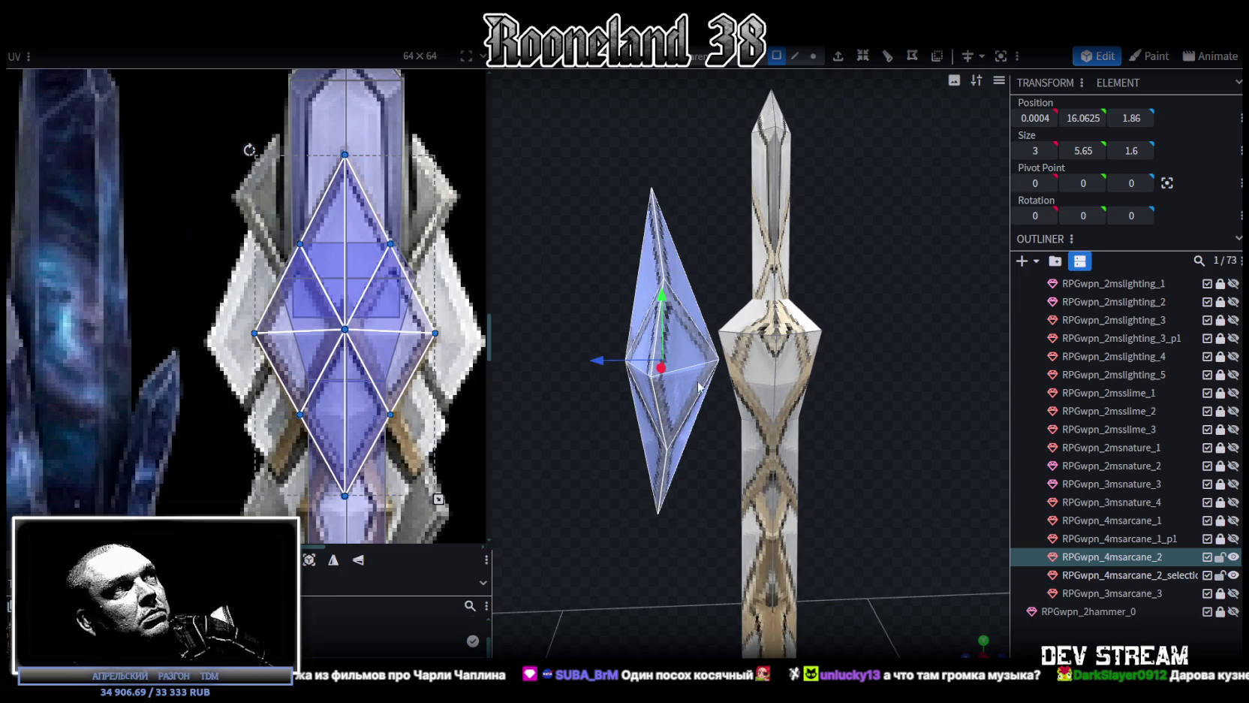
{"action": "mouse_move", "coordinate": [654, 369]}
{"action": "left_mouse_down"}
{"action": "mouse_move", "coordinate": [595, 417]}
{"action": "mouse_move", "coordinate": [656, 472]}
{"action": "mouse_move", "coordinate": [605, 485]}
{"action": "mouse_move", "coordinate": [620, 458]}
{"action": "left_mouse_up"}
{"action": "mouse_move", "coordinate": [597, 388]}
{"action": "left_mouse_down"}
{"action": "mouse_move", "coordinate": [674, 394]}
{"action": "mouse_move", "coordinate": [656, 400]}
{"action": "mouse_move", "coordinate": [669, 478]}
{"action": "mouse_move", "coordinate": [731, 447]}
{"action": "mouse_move", "coordinate": [563, 473]}
{"action": "mouse_move", "coordinate": [621, 434]}
{"action": "left_mouse_up"}
{"action": "mouse_move", "coordinate": [652, 376]}
{"action": "left_mouse_down"}
{"action": "mouse_move", "coordinate": [668, 374]}
{"action": "mouse_move", "coordinate": [600, 442]}
{"action": "mouse_move", "coordinate": [631, 416]}
{"action": "mouse_move", "coordinate": [627, 388]}
{"action": "mouse_move", "coordinate": [631, 415]}
{"action": "mouse_move", "coordinate": [674, 369]}
{"action": "mouse_move", "coordinate": [571, 359]}
{"action": "left_mouse_up"}
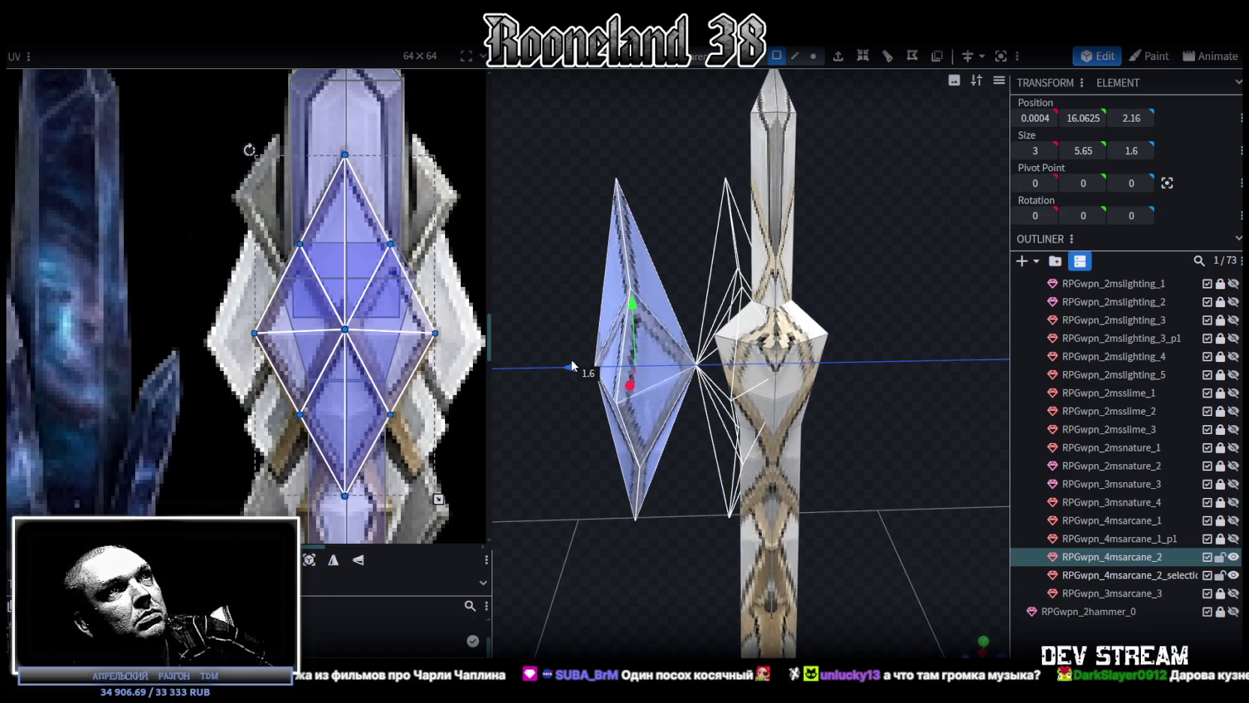
Set the crystal's outer tip vertex depth to 2.8 and pull its vertices inward to flatten it
{"action": "left_click", "coordinate": [816, 57]}
{"action": "left_click", "coordinate": [696, 365]}
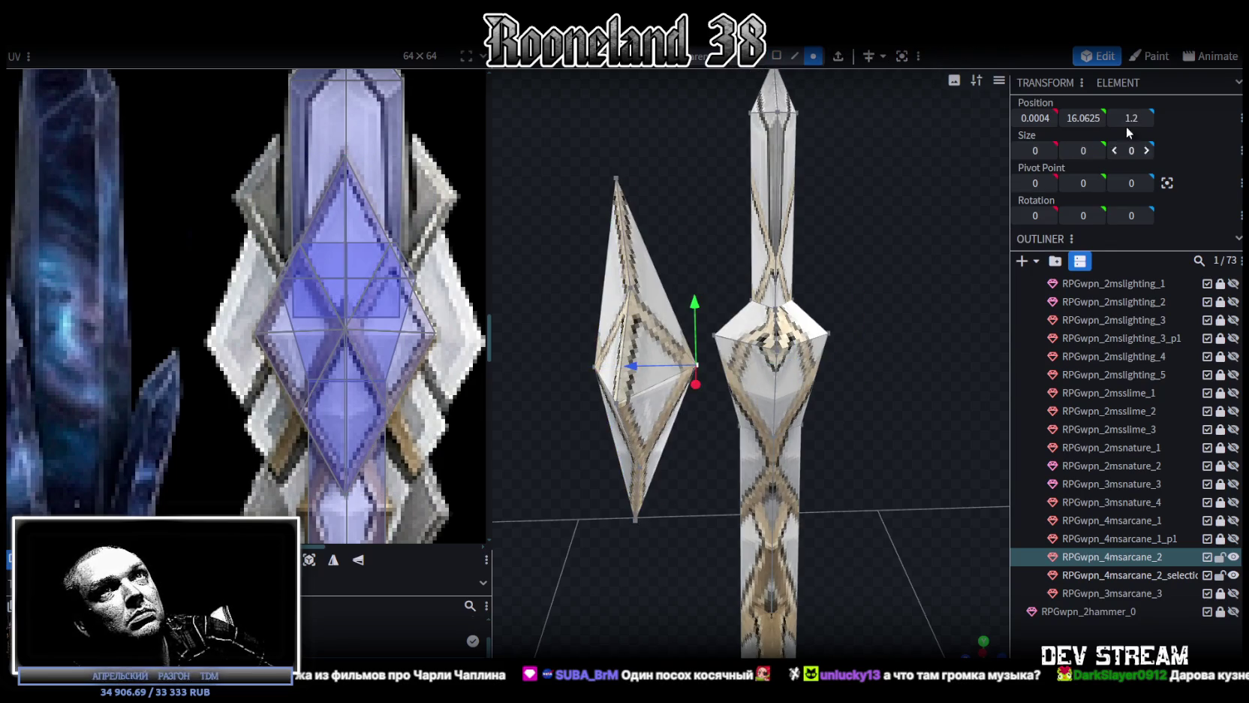
{"action": "type", "text": "2.8"}
{"action": "key", "text": "Return"}
{"action": "mouse_move", "coordinate": [672, 248]}
{"action": "left_mouse_down"}
{"action": "mouse_move", "coordinate": [576, 173]}
{"action": "mouse_move", "coordinate": [660, 470]}
{"action": "mouse_move", "coordinate": [698, 543]}
{"action": "left_mouse_up"}
{"action": "left_click_drag", "start_coordinate": [928, 312], "coordinate": [901, 330]}
{"action": "mouse_move", "coordinate": [596, 365]}
{"action": "left_mouse_down"}
{"action": "mouse_move", "coordinate": [683, 368]}
{"action": "mouse_move", "coordinate": [825, 321]}
{"action": "mouse_move", "coordinate": [913, 326]}
{"action": "mouse_move", "coordinate": [920, 299]}
{"action": "mouse_move", "coordinate": [855, 290]}
{"action": "mouse_move", "coordinate": [866, 287]}
{"action": "left_mouse_up"}
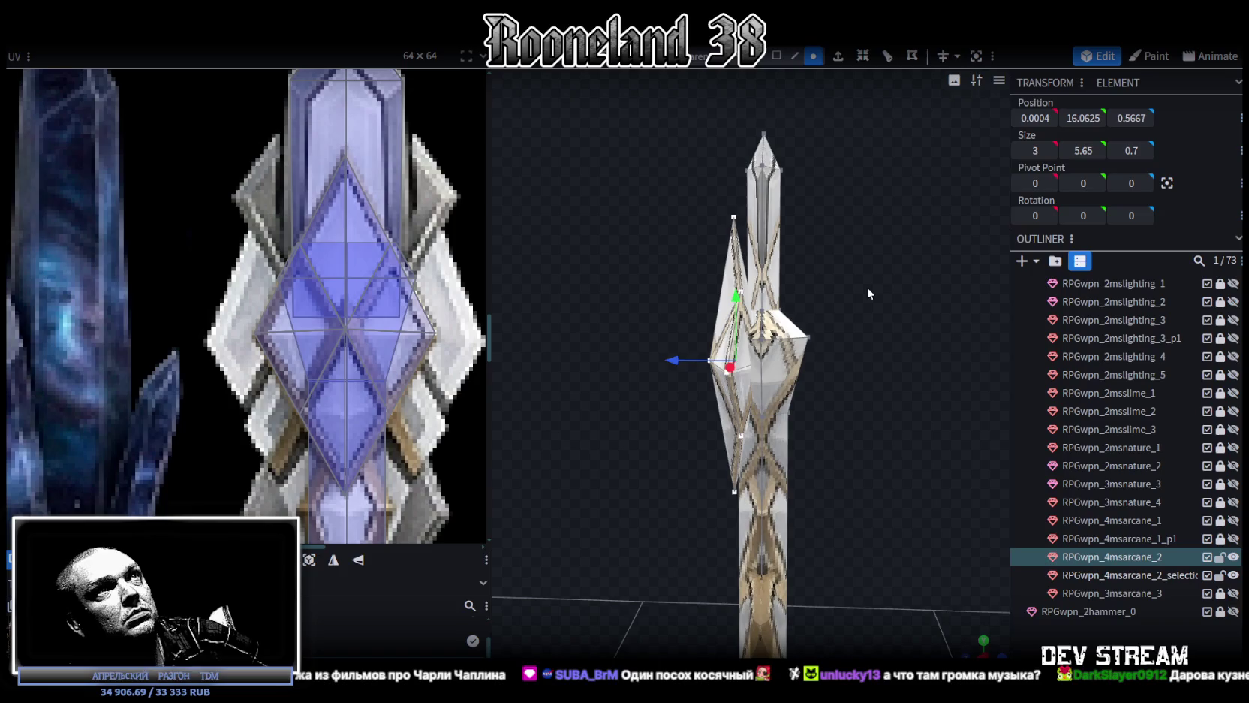
Copy and paste the crystal's faces, then Flip Z to mirror the copy to the opposite side
{"action": "left_click", "coordinate": [760, 55]}
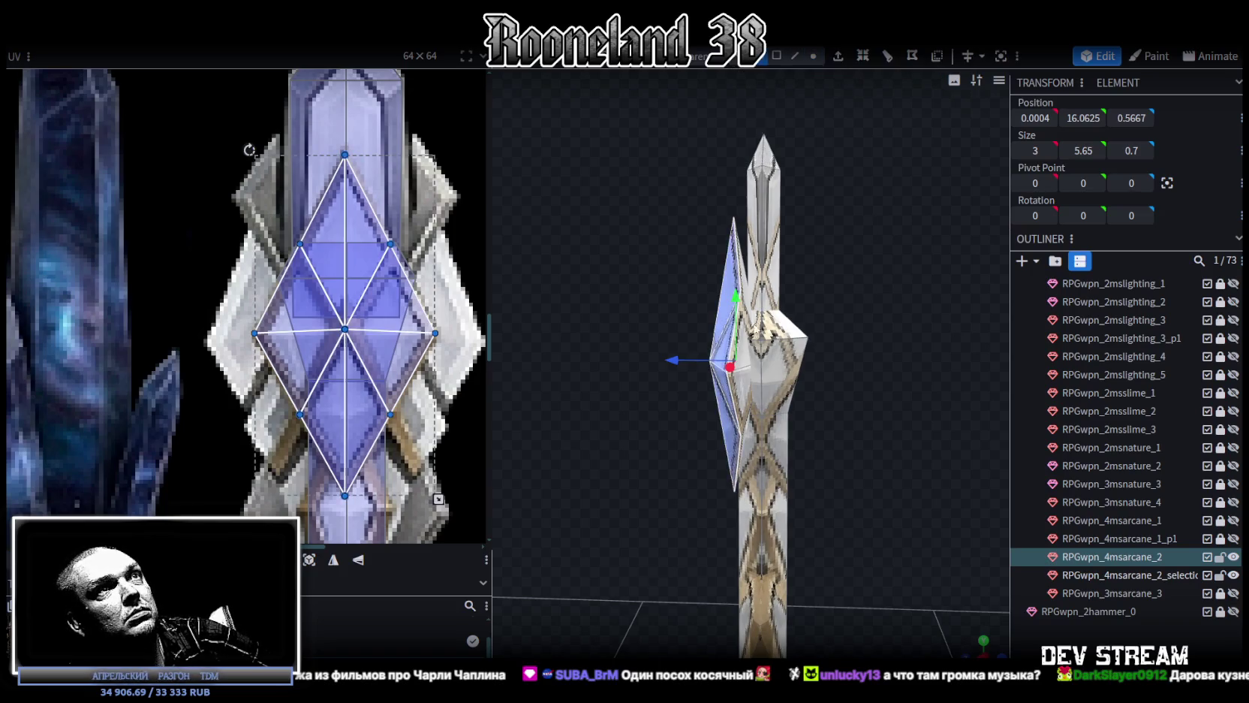
{"action": "mouse_move", "coordinate": [741, 342]}
{"action": "left_mouse_down"}
{"action": "mouse_move", "coordinate": [865, 261]}
{"action": "mouse_move", "coordinate": [829, 261]}
{"action": "left_mouse_up"}
{"action": "key", "text": "ctrl+c"}
{"action": "key", "text": "ctrl+v"}
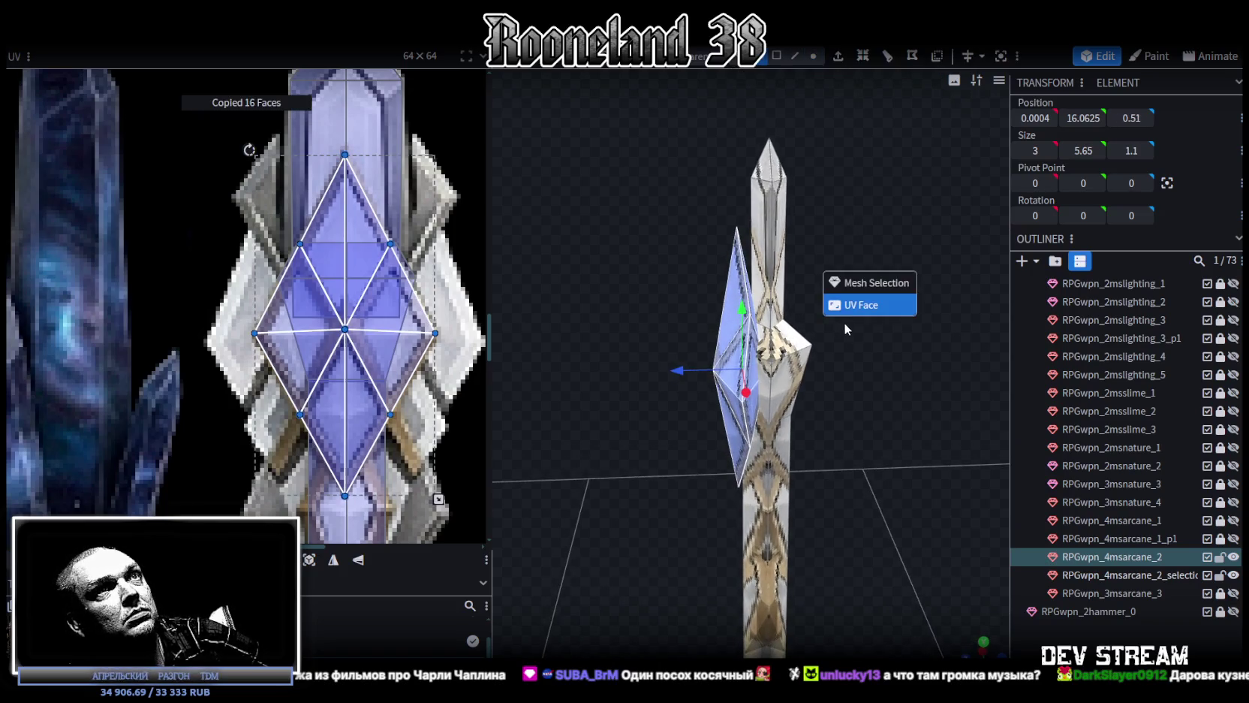
{"action": "left_click", "coordinate": [860, 283]}
{"action": "right_click", "coordinate": [157, 46]}
{"action": "mouse_move", "coordinate": [189, 53]}
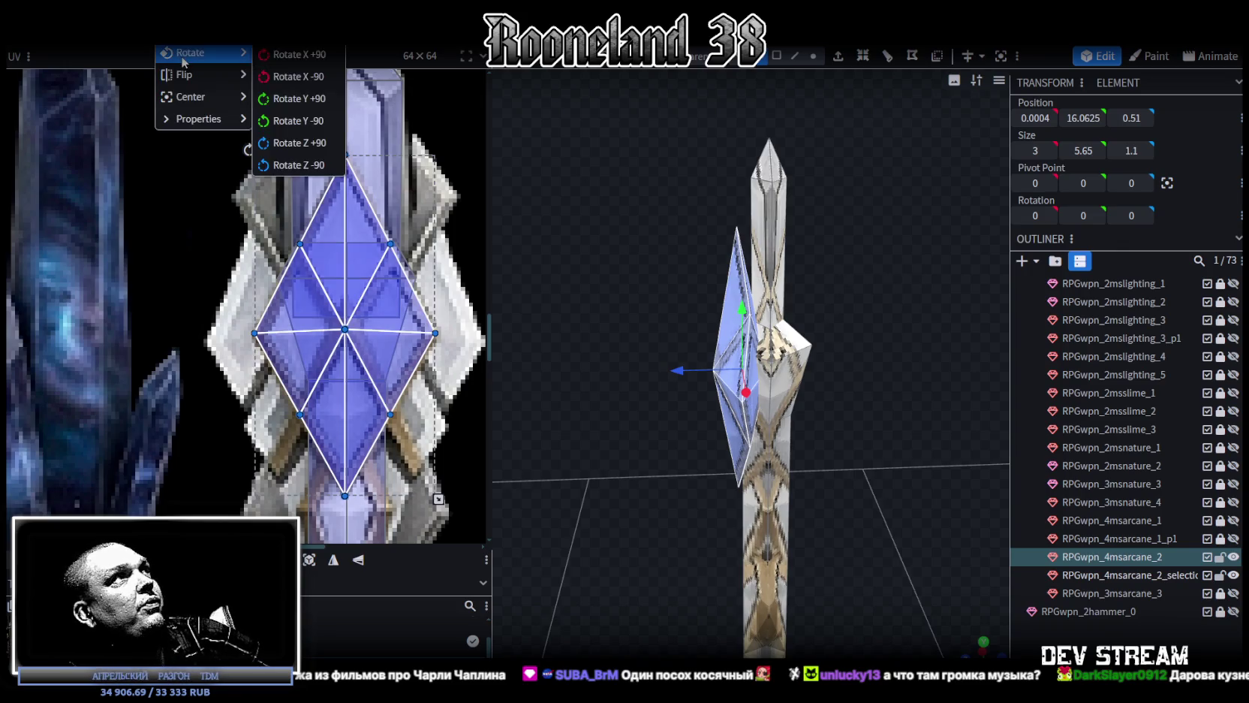
{"action": "left_click", "coordinate": [296, 121]}
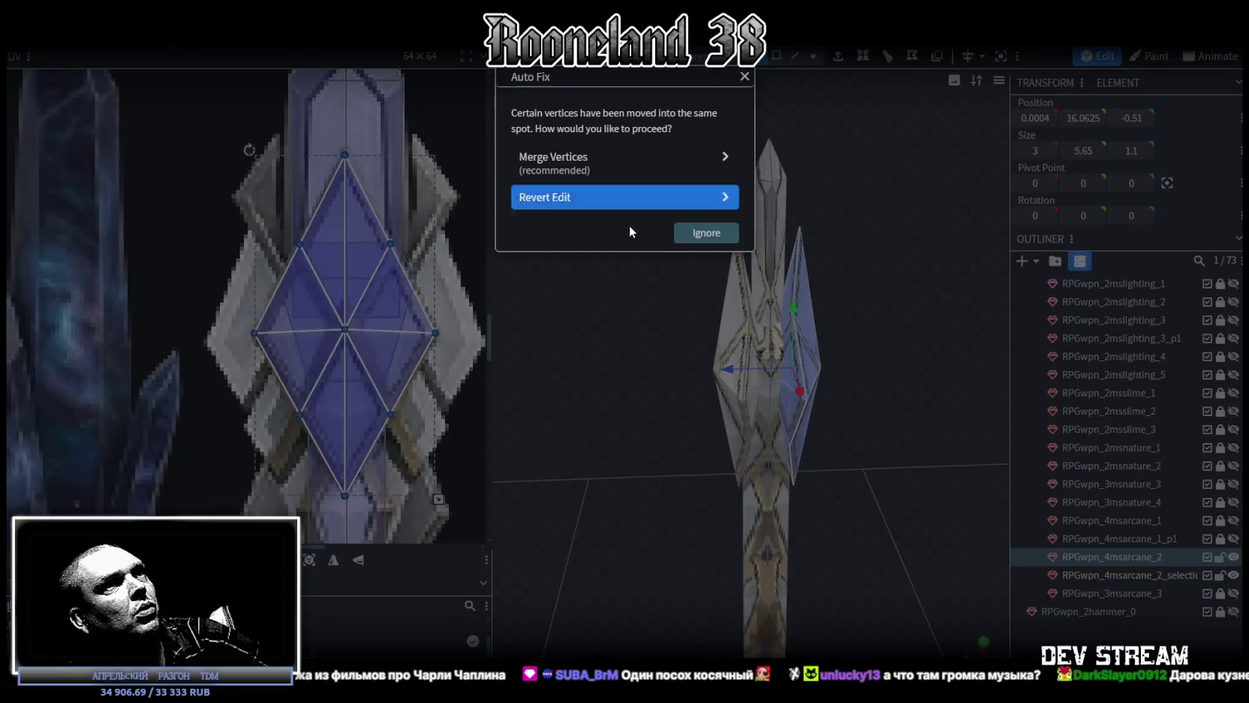
Merge the mirrored crystal's overlapping vertices and select the crystal head's top vertices
{"action": "left_click", "coordinate": [623, 161]}
{"action": "mouse_move", "coordinate": [621, 454]}
{"action": "left_mouse_down"}
{"action": "mouse_move", "coordinate": [718, 434]}
{"action": "mouse_move", "coordinate": [755, 391]}
{"action": "mouse_move", "coordinate": [863, 422]}
{"action": "mouse_move", "coordinate": [863, 481]}
{"action": "mouse_move", "coordinate": [834, 444]}
{"action": "mouse_move", "coordinate": [711, 431]}
{"action": "mouse_move", "coordinate": [784, 445]}
{"action": "mouse_move", "coordinate": [756, 427]}
{"action": "mouse_move", "coordinate": [571, 435]}
{"action": "mouse_move", "coordinate": [619, 455]}
{"action": "mouse_move", "coordinate": [740, 422]}
{"action": "mouse_move", "coordinate": [832, 413]}
{"action": "mouse_move", "coordinate": [854, 426]}
{"action": "mouse_move", "coordinate": [817, 436]}
{"action": "mouse_move", "coordinate": [838, 425]}
{"action": "left_mouse_up"}
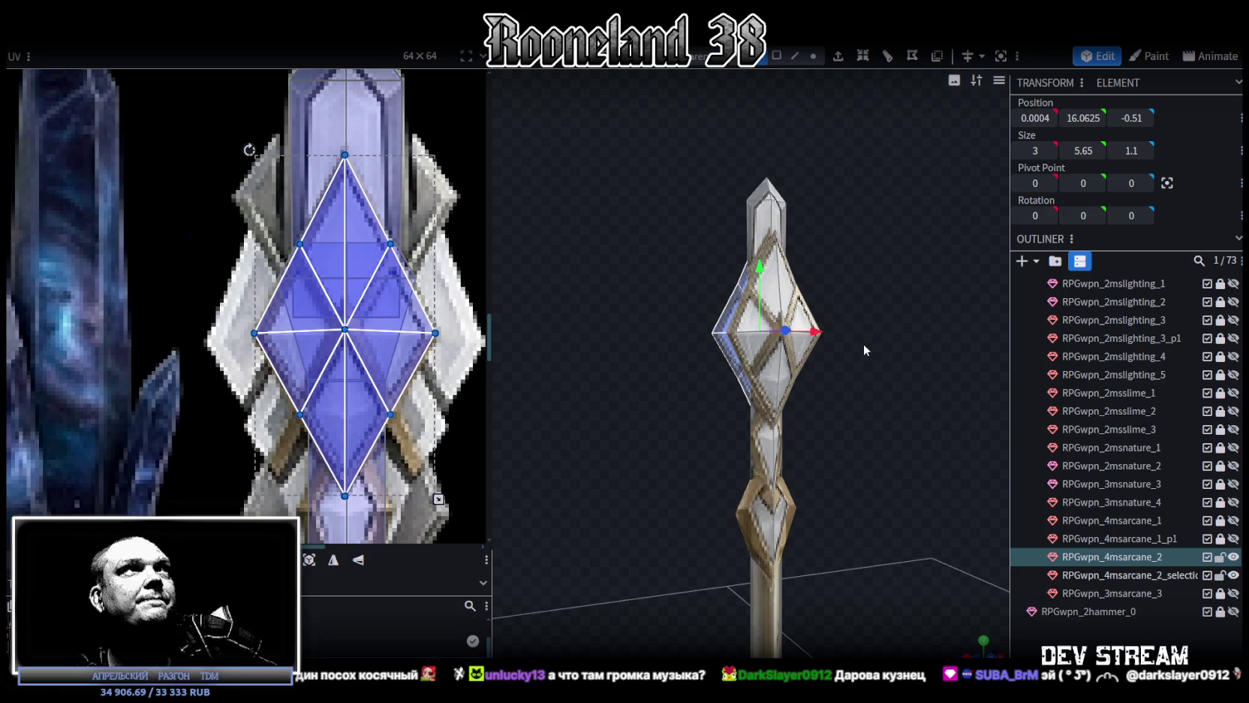
{"action": "mouse_move", "coordinate": [888, 315]}
{"action": "left_mouse_down"}
{"action": "mouse_move", "coordinate": [601, 363]}
{"action": "mouse_move", "coordinate": [669, 359]}
{"action": "mouse_move", "coordinate": [651, 368]}
{"action": "mouse_move", "coordinate": [664, 374]}
{"action": "mouse_move", "coordinate": [598, 351]}
{"action": "mouse_move", "coordinate": [590, 315]}
{"action": "left_mouse_up"}
{"action": "scroll", "coordinate": [591, 312], "scroll_direction": "up", "scroll_amount": 2}
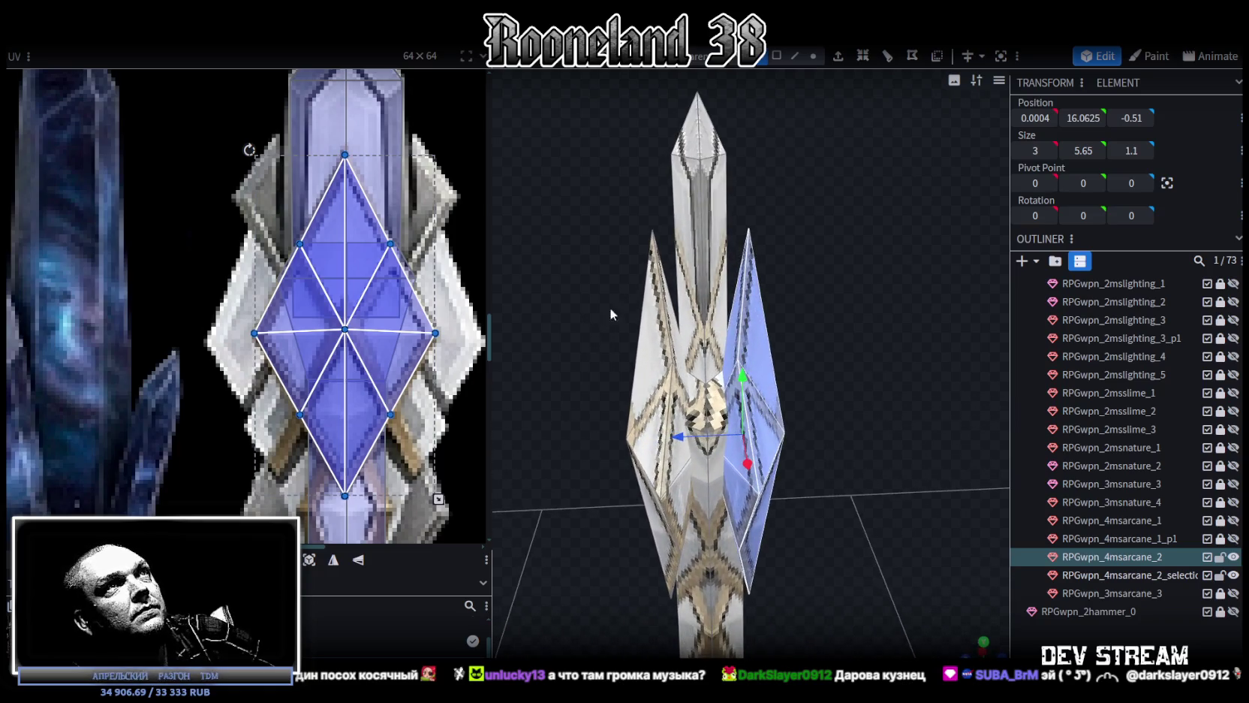
{"action": "left_click", "coordinate": [816, 57]}
{"action": "mouse_move", "coordinate": [611, 198]}
{"action": "left_mouse_down"}
{"action": "mouse_move", "coordinate": [822, 251]}
{"action": "mouse_move", "coordinate": [746, 224]}
{"action": "left_mouse_up"}
{"action": "mouse_move", "coordinate": [567, 286]}
{"action": "left_mouse_down"}
{"action": "mouse_move", "coordinate": [672, 255]}
{"action": "mouse_move", "coordinate": [602, 198]}
{"action": "left_mouse_up"}
{"action": "scroll", "coordinate": [854, 362], "scroll_direction": "up", "scroll_amount": 2}
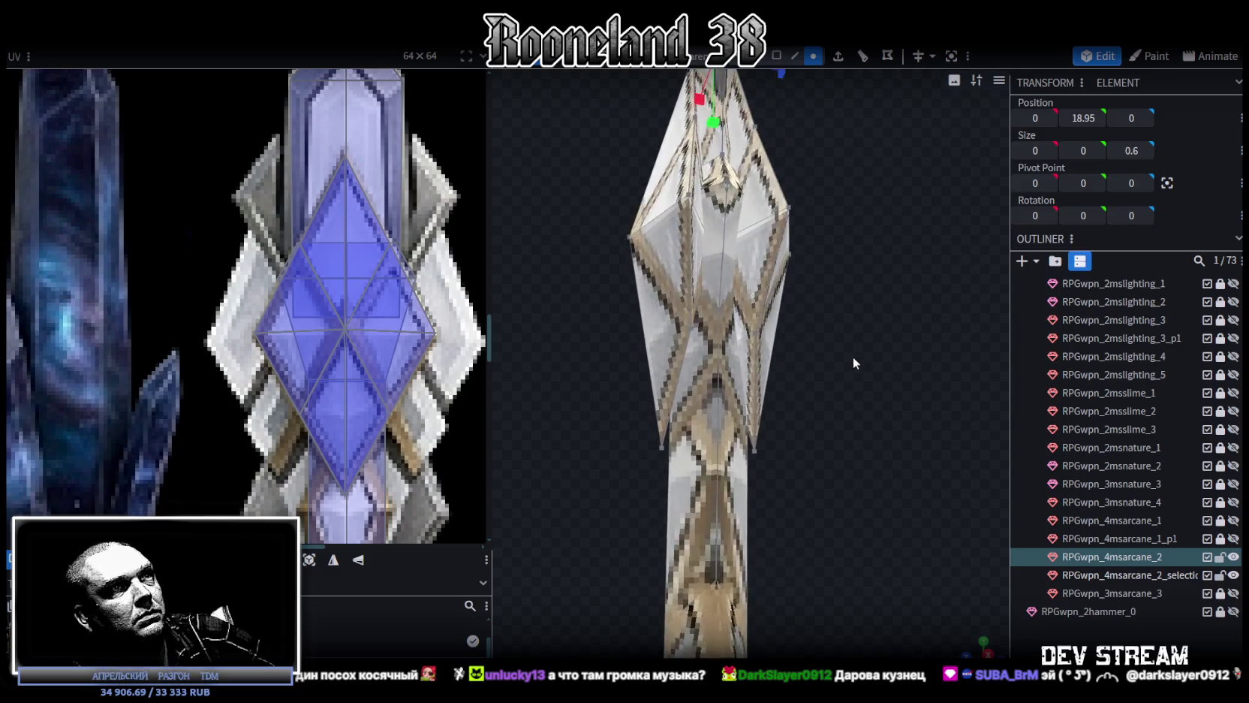
{"action": "scroll", "coordinate": [852, 356], "scroll_direction": "down", "scroll_amount": 2}
Scale the crystal head's lower spike vertices down to 1 deep on Z
{"action": "left_click_drag", "start_coordinate": [621, 509], "coordinate": [792, 445]}
{"action": "left_click_drag", "start_coordinate": [757, 488], "coordinate": [751, 489]}
{"action": "left_click_drag", "start_coordinate": [645, 473], "coordinate": [627, 486]}
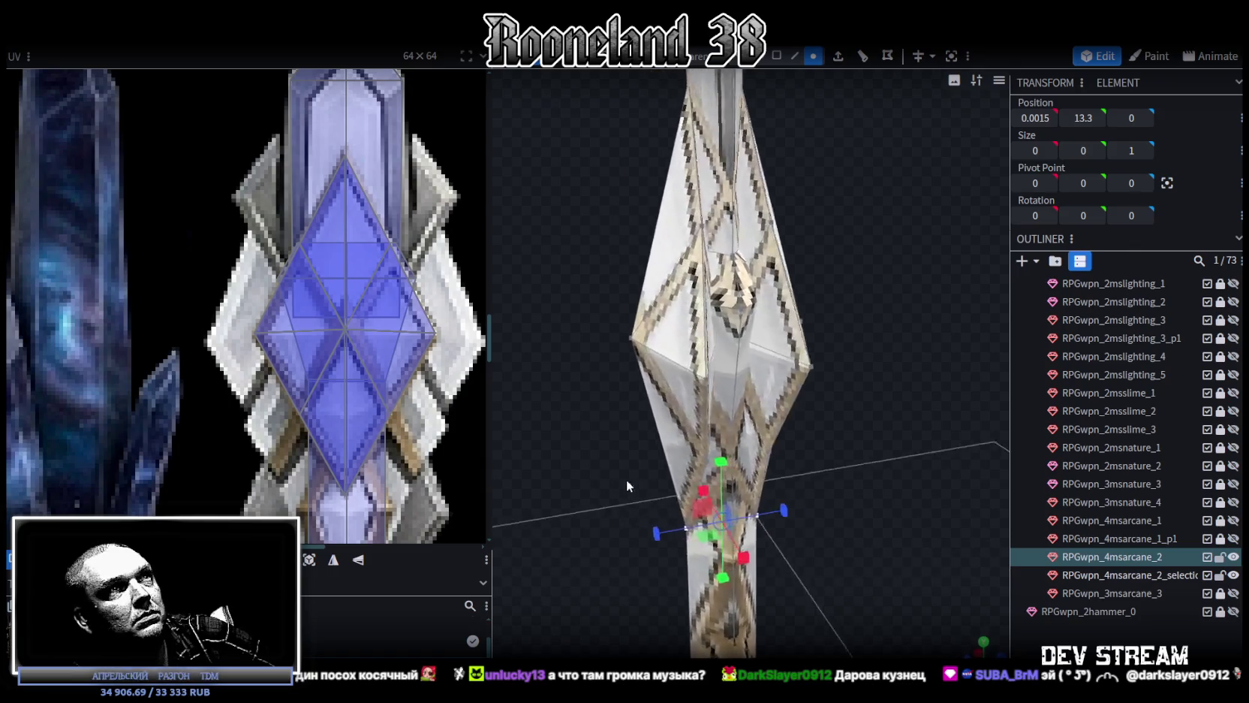
{"action": "scroll", "coordinate": [627, 479], "scroll_direction": "down", "scroll_amount": 3}
{"action": "mouse_move", "coordinate": [730, 476]}
{"action": "left_mouse_down"}
{"action": "mouse_move", "coordinate": [684, 422]}
{"action": "mouse_move", "coordinate": [590, 425]}
{"action": "mouse_move", "coordinate": [824, 373]}
{"action": "left_mouse_up"}
Select two faces on the crystal head and move them out to the right along X
{"action": "left_click", "coordinate": [777, 56]}
{"action": "left_click", "coordinate": [688, 331]}
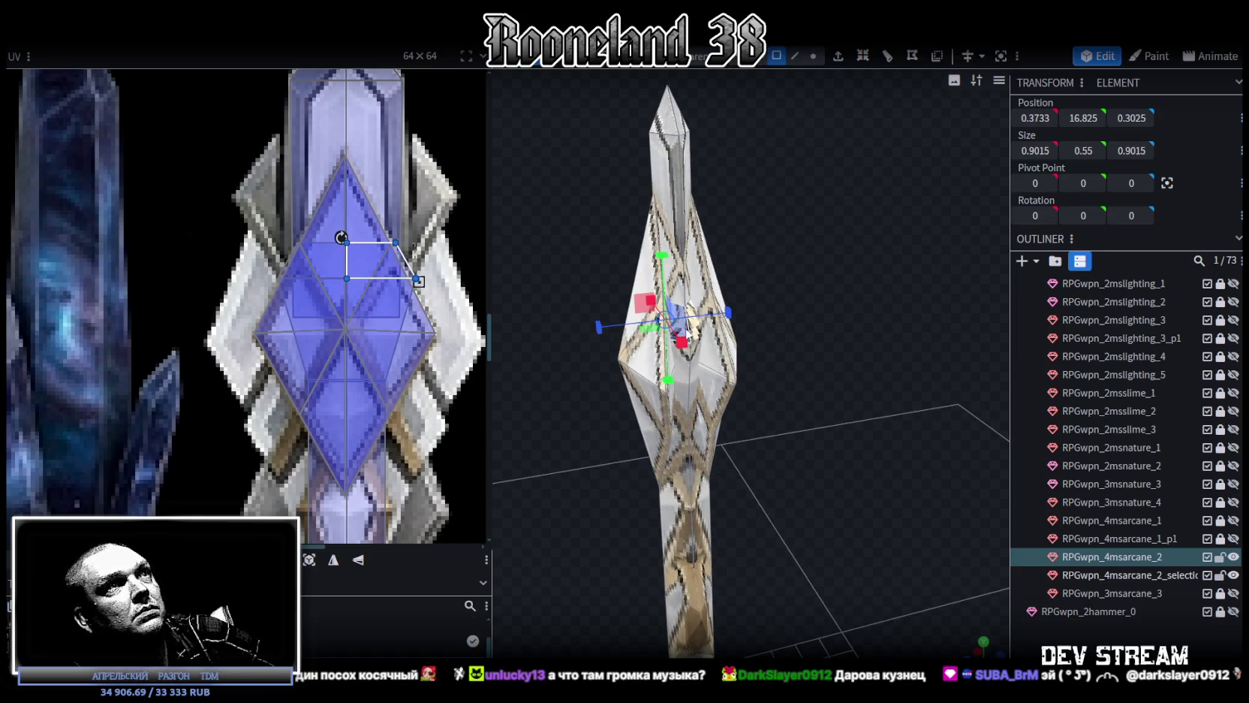
{"action": "left_click", "coordinate": [691, 329], "text": "shift"}
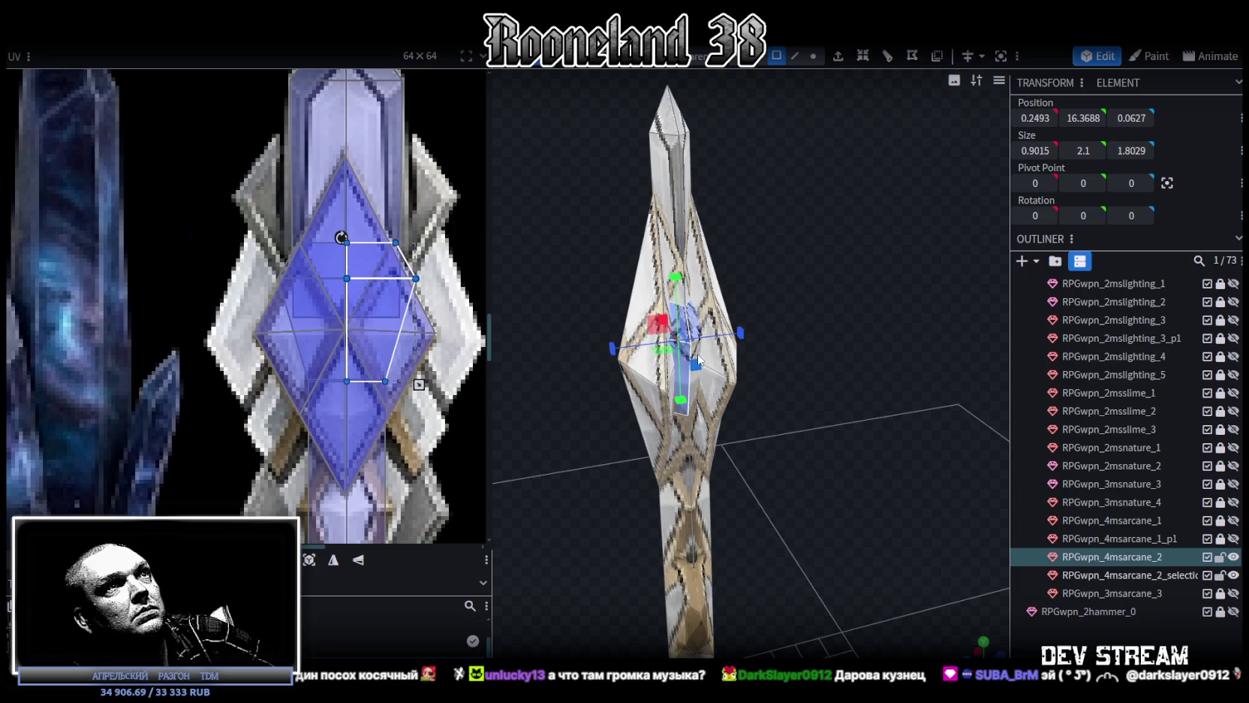
{"action": "left_click_drag", "start_coordinate": [698, 359], "coordinate": [840, 326]}
{"action": "right_click", "coordinate": [839, 326]}
{"action": "left_click", "coordinate": [832, 324]}
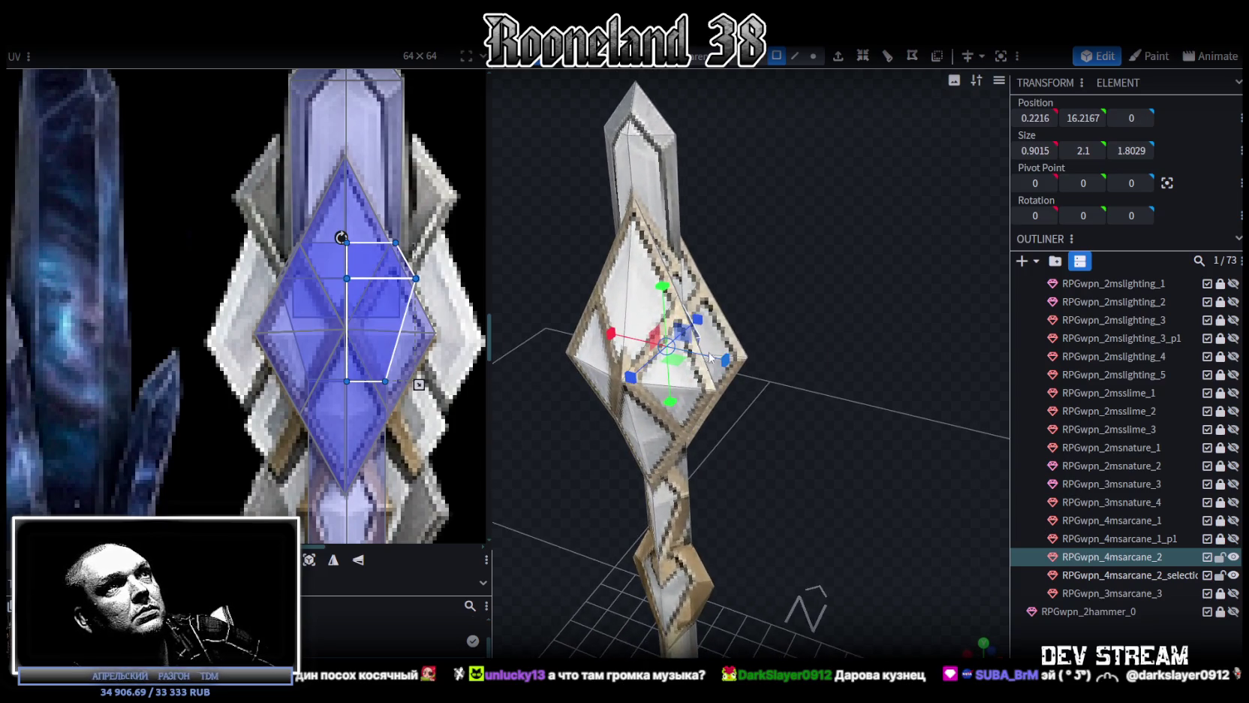
{"action": "key", "text": "v"}
{"action": "mouse_move", "coordinate": [718, 363]}
{"action": "left_mouse_down"}
{"action": "mouse_move", "coordinate": [799, 371]}
{"action": "mouse_move", "coordinate": [852, 327]}
{"action": "mouse_move", "coordinate": [822, 346]}
{"action": "mouse_move", "coordinate": [614, 358]}
{"action": "left_mouse_up"}
Reselect the neighbouring faces of the detached piece beside the diamond head
{"action": "left_click", "coordinate": [616, 357]}
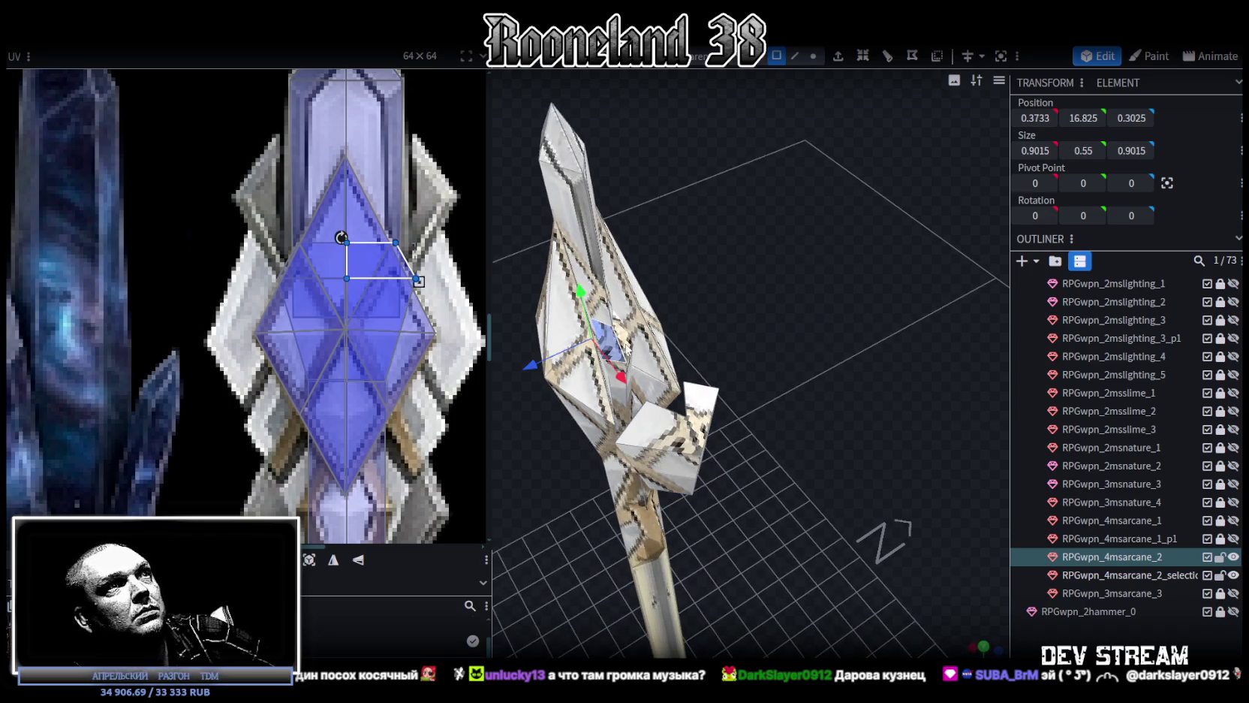
{"action": "left_click", "coordinate": [634, 368]}
{"action": "mouse_move", "coordinate": [629, 366]}
{"action": "left_mouse_down"}
{"action": "mouse_move", "coordinate": [746, 247]}
{"action": "mouse_move", "coordinate": [949, 462]}
{"action": "mouse_move", "coordinate": [913, 418]}
{"action": "left_mouse_up"}
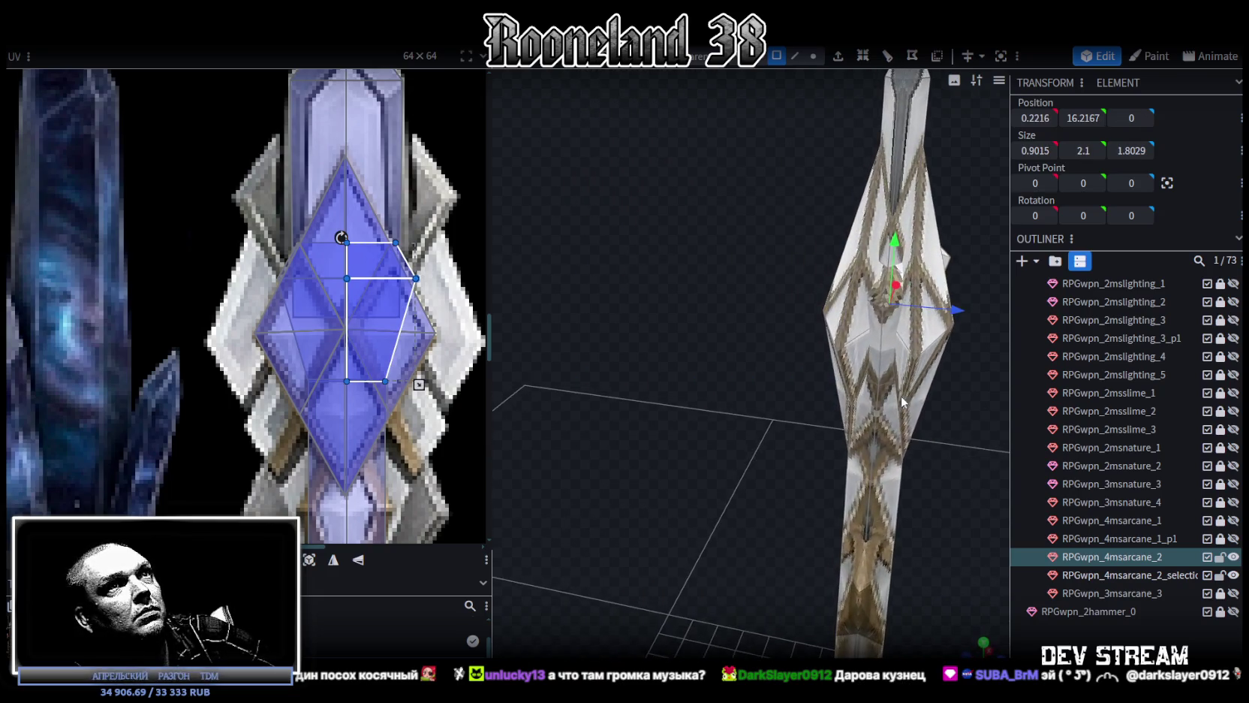
{"action": "left_click", "coordinate": [876, 291], "text": "shift"}
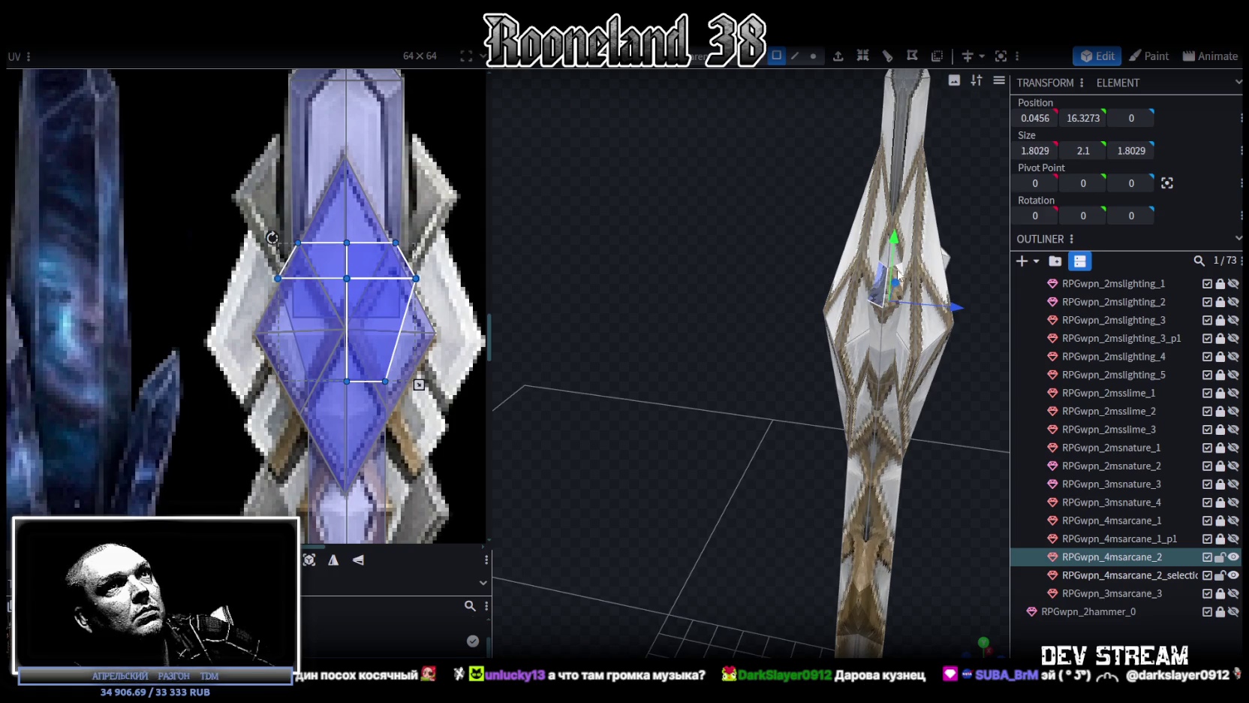
{"action": "left_click", "coordinate": [876, 335], "text": "shift"}
{"action": "left_click", "coordinate": [934, 370]}
{"action": "mouse_move", "coordinate": [956, 368]}
{"action": "left_mouse_down"}
{"action": "mouse_move", "coordinate": [938, 401]}
{"action": "mouse_move", "coordinate": [963, 339]}
{"action": "mouse_move", "coordinate": [832, 336]}
{"action": "mouse_move", "coordinate": [793, 347]}
{"action": "left_mouse_up"}
{"action": "scroll", "coordinate": [793, 347], "scroll_direction": "up", "scroll_amount": 2}
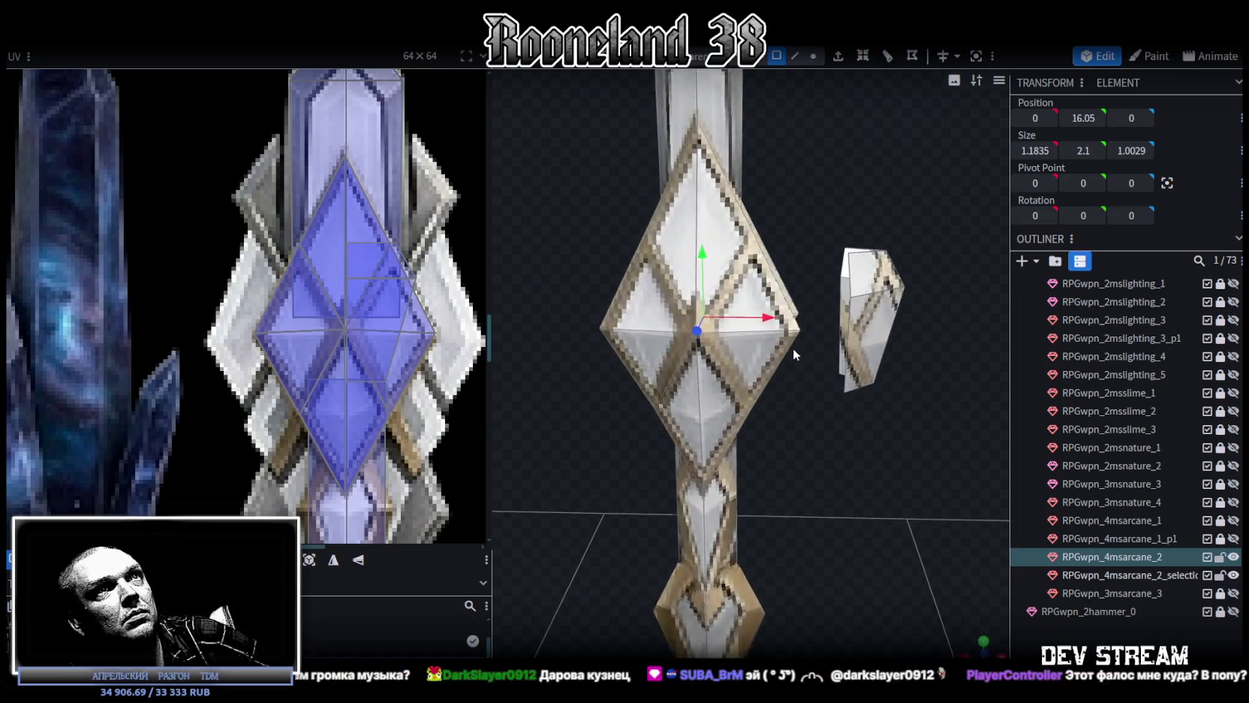
Select vertices on the diamond's edge and the side piece
{"action": "scroll", "coordinate": [793, 348], "scroll_direction": "up", "scroll_amount": 2}
{"action": "scroll", "coordinate": [839, 300], "scroll_direction": "down", "scroll_amount": 2}
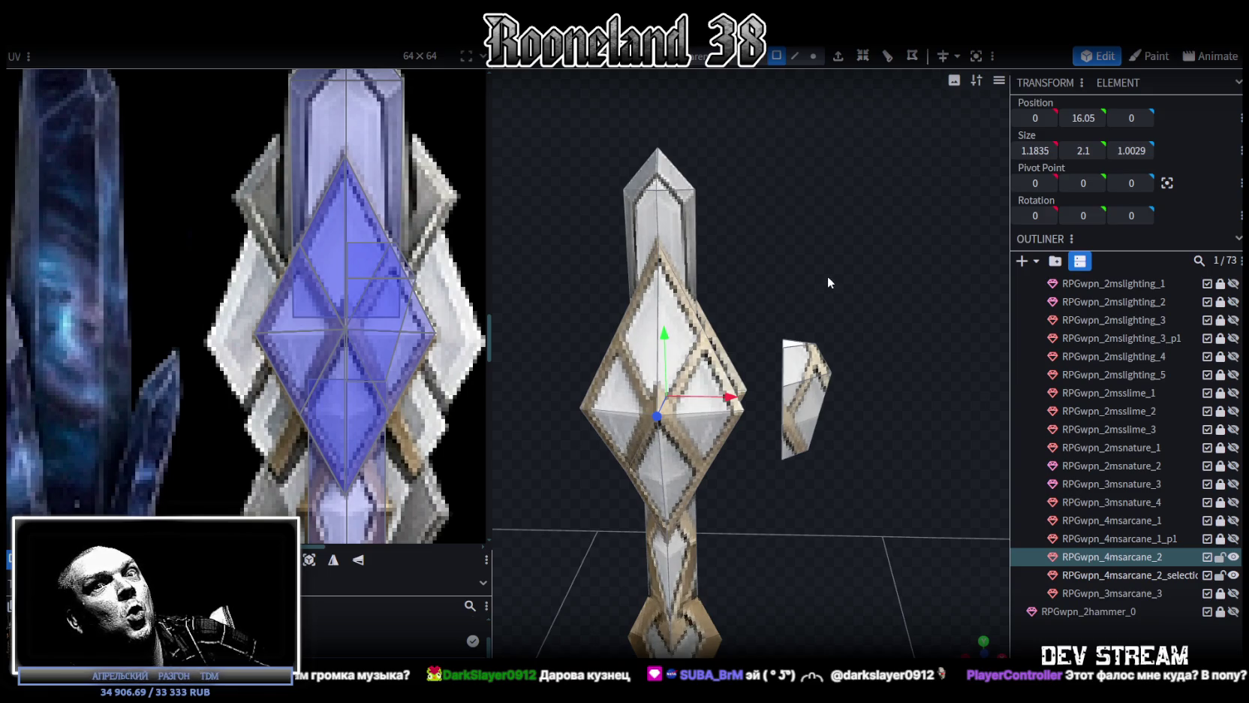
{"action": "mouse_move", "coordinate": [828, 274]}
{"action": "left_mouse_down"}
{"action": "mouse_move", "coordinate": [847, 253]}
{"action": "mouse_move", "coordinate": [762, 294]}
{"action": "mouse_move", "coordinate": [719, 348]}
{"action": "mouse_move", "coordinate": [759, 280]}
{"action": "mouse_move", "coordinate": [875, 256]}
{"action": "left_mouse_up"}
{"action": "scroll", "coordinate": [759, 280], "scroll_direction": "up", "scroll_amount": 3}
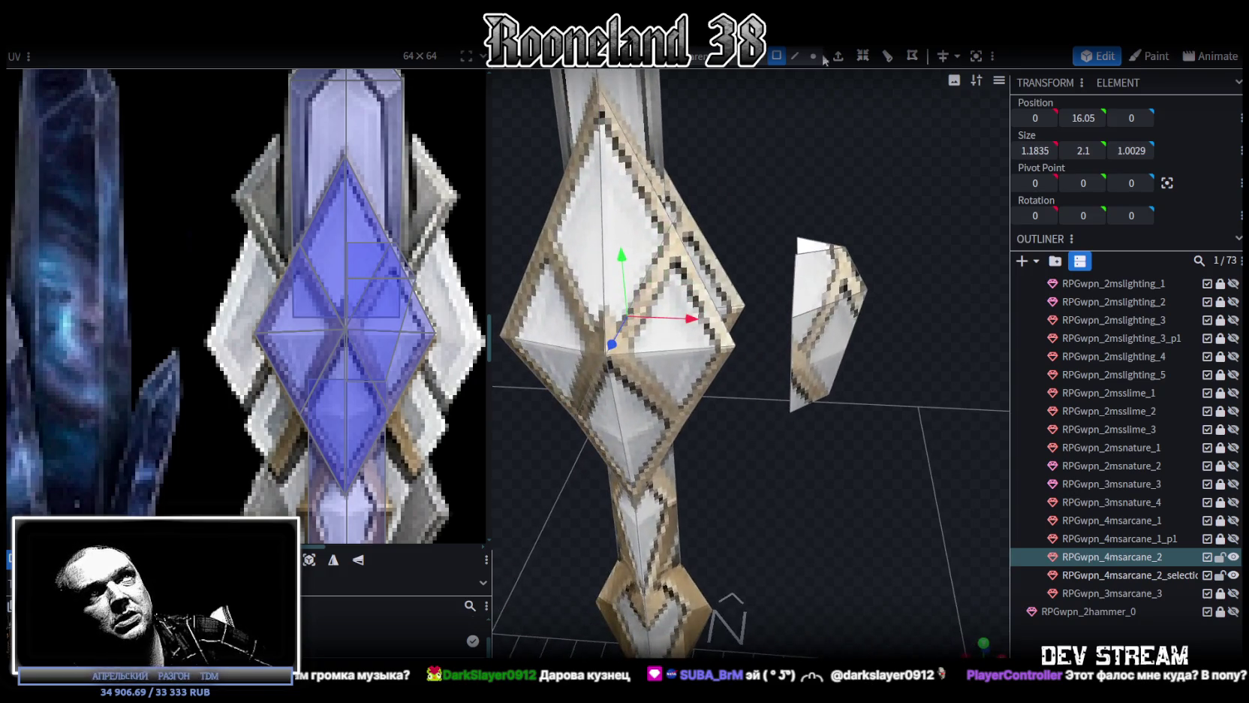
{"action": "left_click", "coordinate": [686, 209]}
{"action": "left_click", "coordinate": [677, 230]}
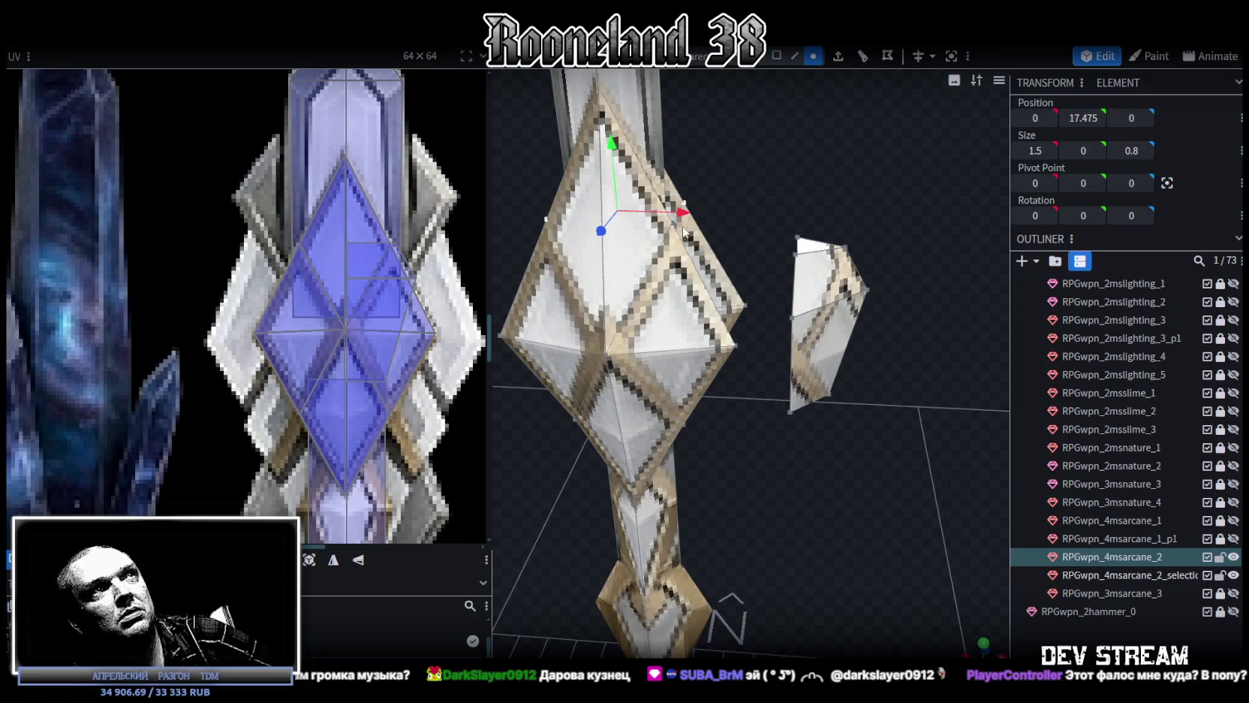
{"action": "left_click", "coordinate": [671, 227]}
{"action": "mouse_move", "coordinate": [672, 227]}
{"action": "left_mouse_down"}
{"action": "mouse_move", "coordinate": [784, 158]}
{"action": "mouse_move", "coordinate": [847, 171]}
{"action": "left_mouse_up"}
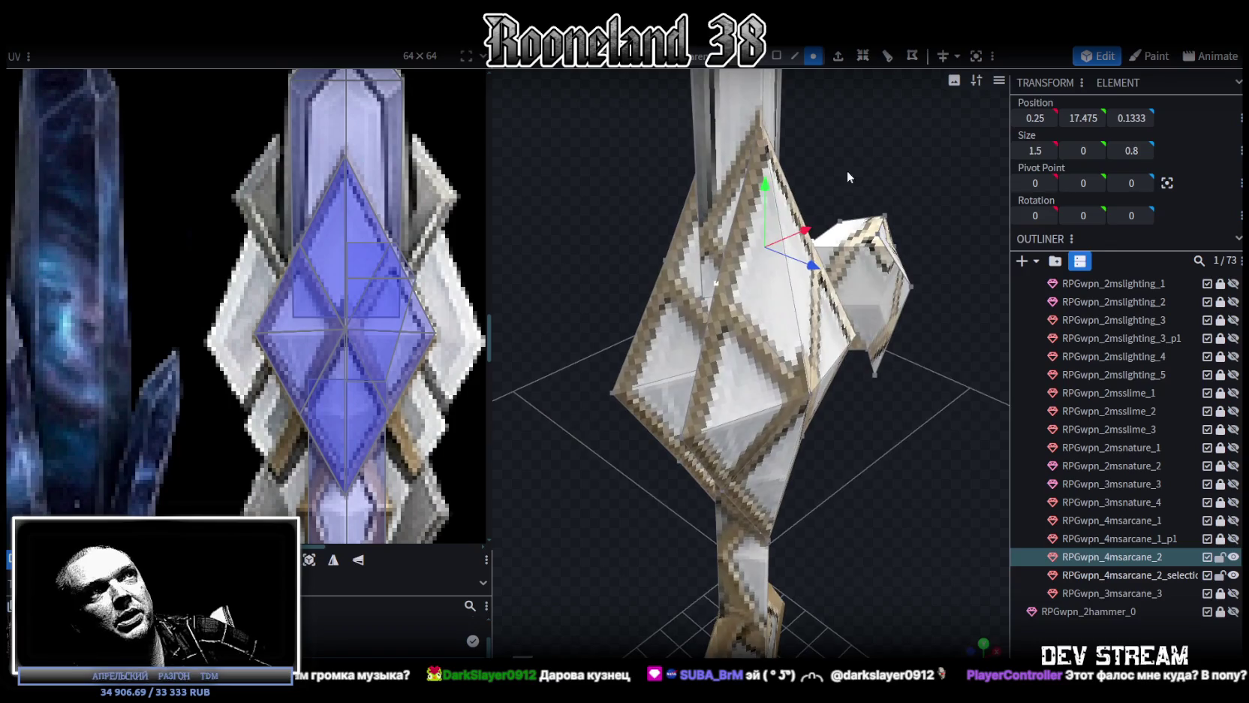
Add lower vertices, centre them on the staff, and scale them thinner in depth
{"action": "left_click", "coordinate": [665, 259]}
{"action": "left_click", "coordinate": [680, 463], "text": "shift"}
{"action": "left_click", "coordinate": [725, 489], "text": "shift"}
{"action": "left_click_drag", "start_coordinate": [785, 480], "coordinate": [790, 416]}
{"action": "scroll", "coordinate": [790, 416], "scroll_direction": "up", "scroll_amount": 5}
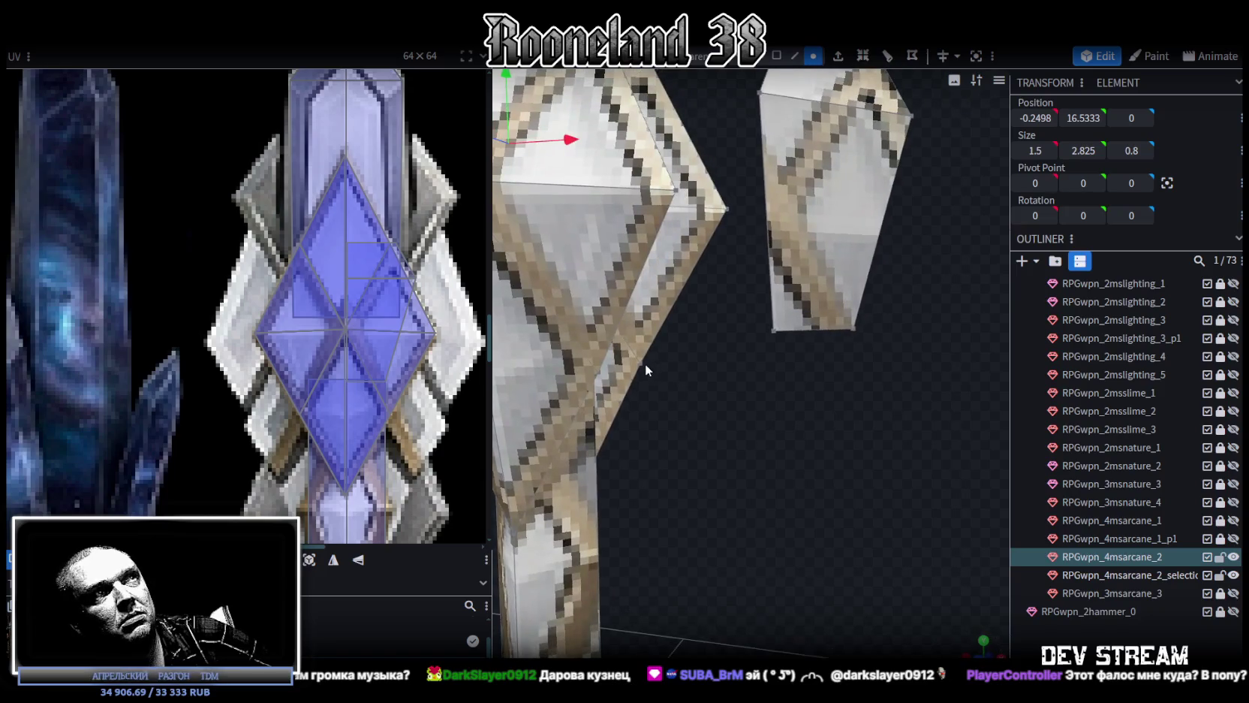
{"action": "mouse_move", "coordinate": [741, 405]}
{"action": "left_mouse_down"}
{"action": "mouse_move", "coordinate": [698, 446]}
{"action": "mouse_move", "coordinate": [757, 449]}
{"action": "mouse_move", "coordinate": [766, 436]}
{"action": "left_mouse_up"}
{"action": "key", "text": "s"}
{"action": "mouse_move", "coordinate": [644, 215]}
{"action": "left_mouse_down"}
{"action": "mouse_move", "coordinate": [639, 229]}
{"action": "mouse_move", "coordinate": [768, 449]}
{"action": "mouse_move", "coordinate": [681, 334]}
{"action": "mouse_move", "coordinate": [663, 366]}
{"action": "mouse_move", "coordinate": [720, 395]}
{"action": "mouse_move", "coordinate": [952, 373]}
{"action": "mouse_move", "coordinate": [992, 406]}
{"action": "mouse_move", "coordinate": [969, 436]}
{"action": "mouse_move", "coordinate": [1006, 421]}
{"action": "mouse_move", "coordinate": [803, 402]}
{"action": "left_mouse_up"}
Select the side piece's middle ring of vertices and set their height to 16
{"action": "left_click", "coordinate": [726, 473]}
{"action": "mouse_move", "coordinate": [727, 473]}
{"action": "left_mouse_down"}
{"action": "mouse_move", "coordinate": [866, 314]}
{"action": "mouse_move", "coordinate": [916, 335]}
{"action": "left_mouse_up"}
{"action": "left_click", "coordinate": [799, 347]}
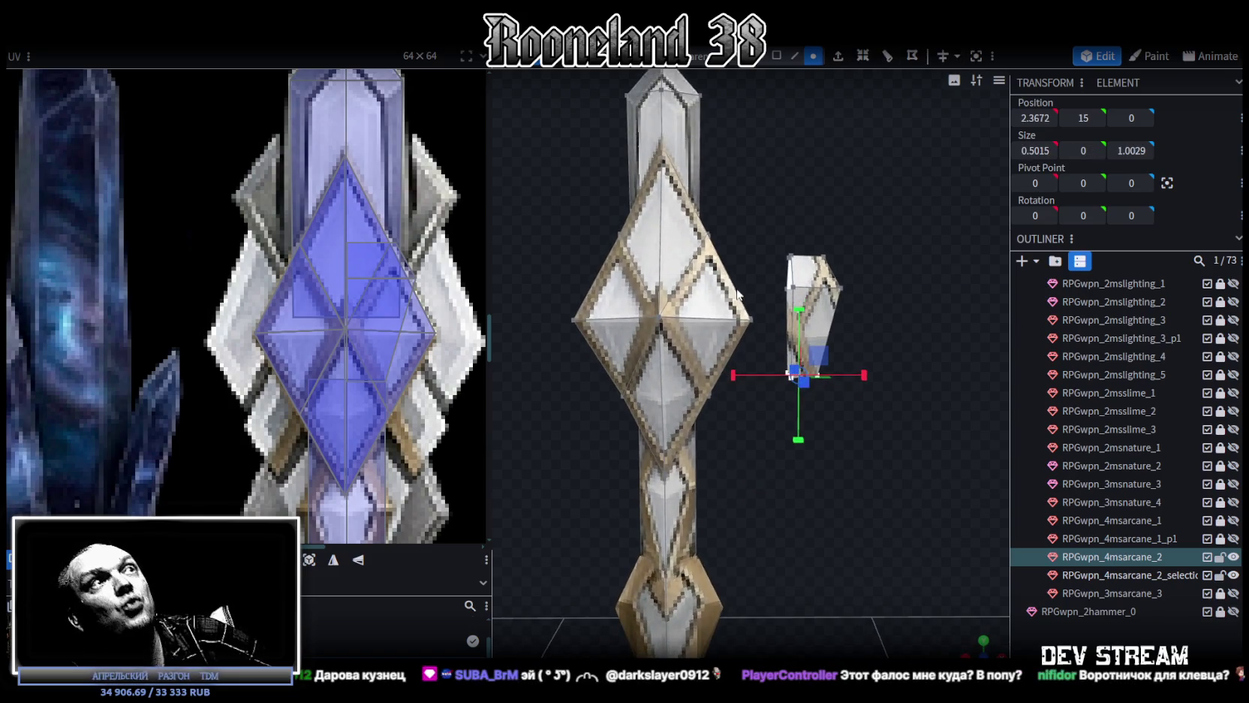
{"action": "left_click", "coordinate": [759, 323]}
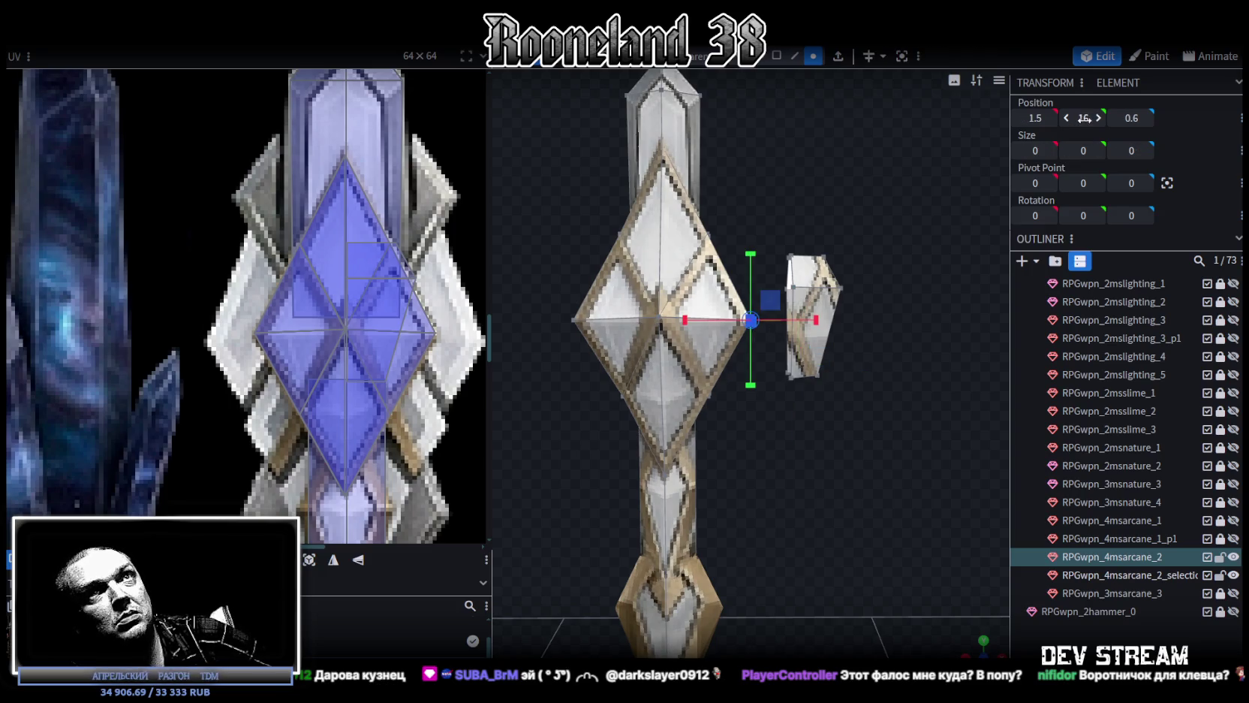
{"action": "left_click_drag", "start_coordinate": [873, 331], "coordinate": [767, 275]}
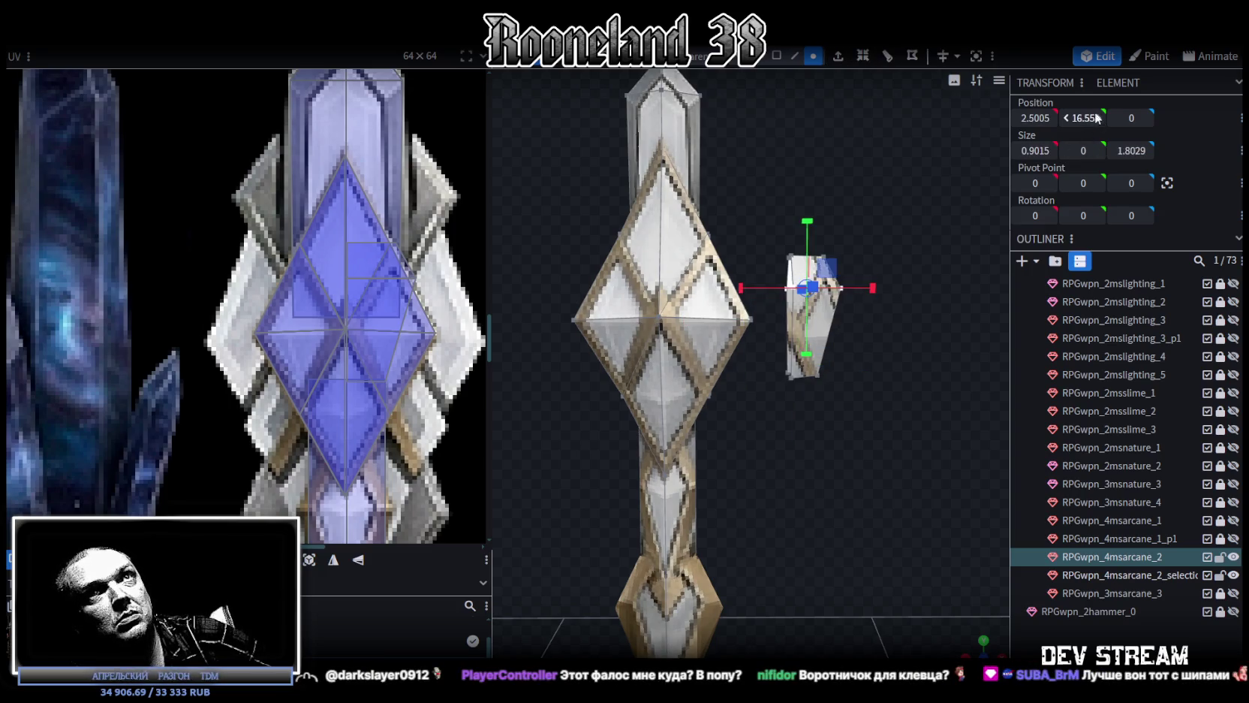
{"action": "type", "text": "16"}
{"action": "key", "text": "Return"}
{"action": "left_click_drag", "start_coordinate": [953, 329], "coordinate": [934, 319]}
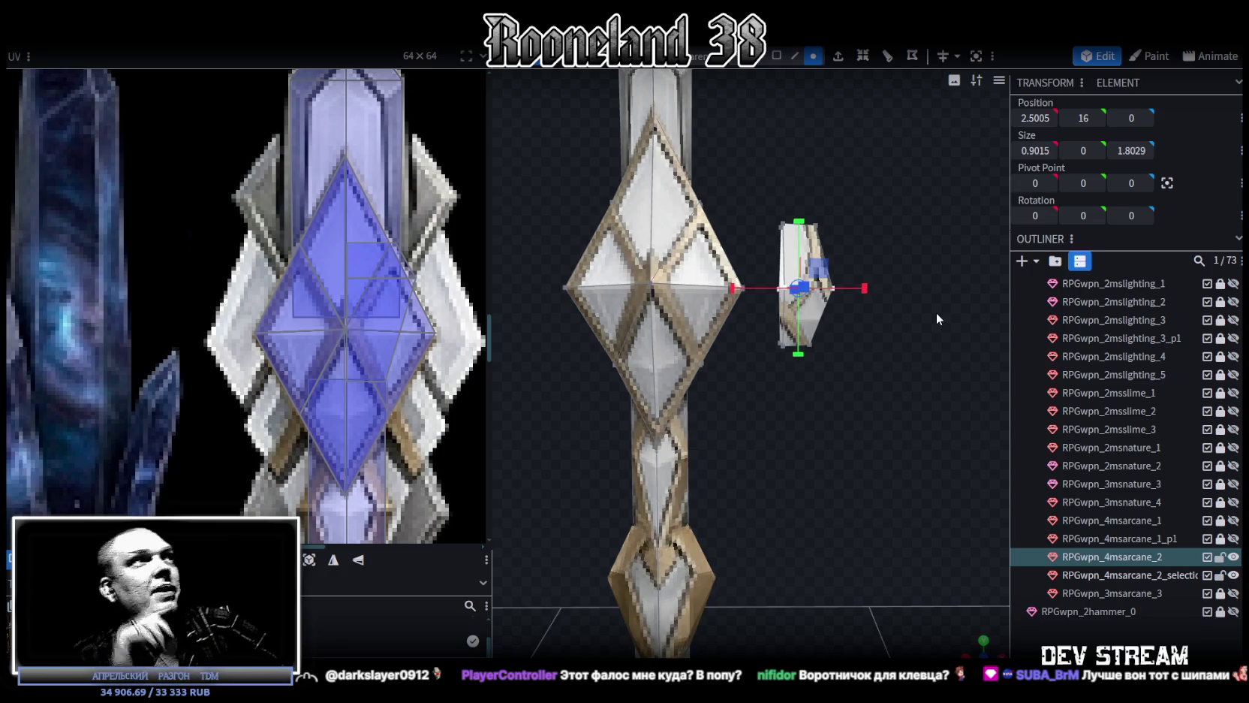
{"action": "scroll", "coordinate": [194, 351], "scroll_direction": "down", "scroll_amount": 2}
Select a group of the shard's vertices and raise them slightly
{"action": "scroll", "coordinate": [194, 351], "scroll_direction": "down", "scroll_amount": 3}
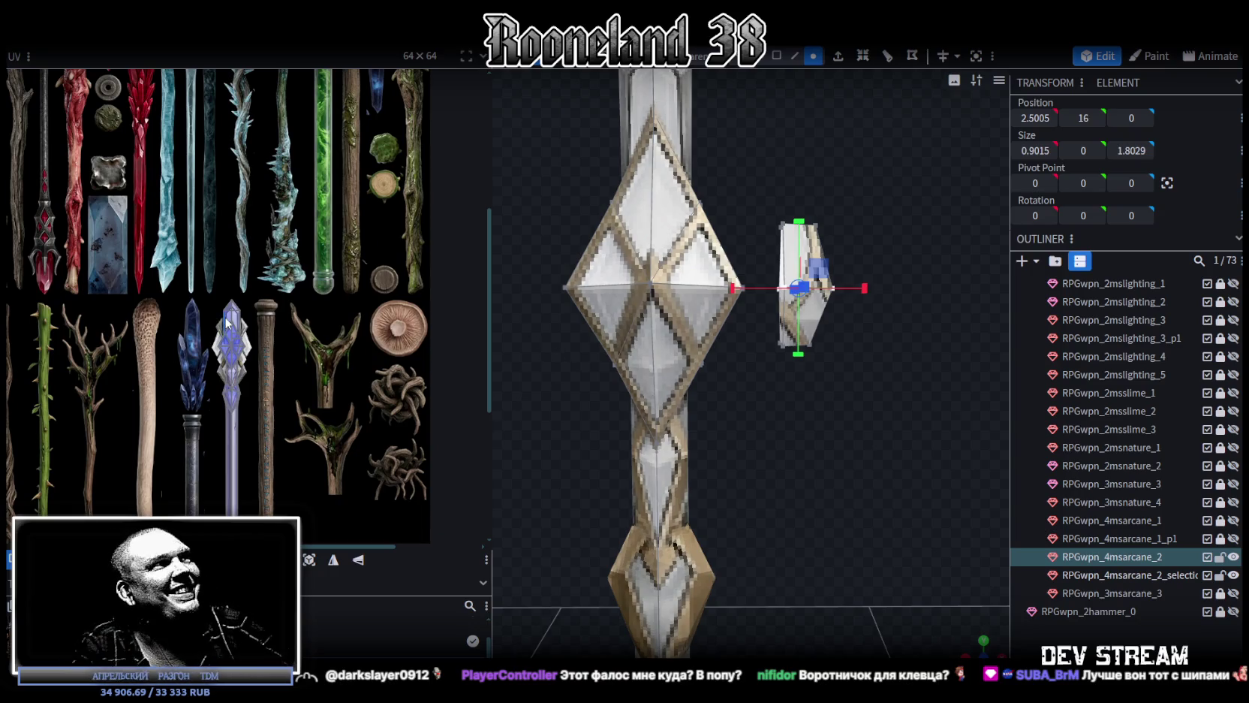
{"action": "scroll", "coordinate": [241, 330], "scroll_direction": "up", "scroll_amount": 2}
{"action": "scroll", "coordinate": [251, 318], "scroll_direction": "up", "scroll_amount": 3}
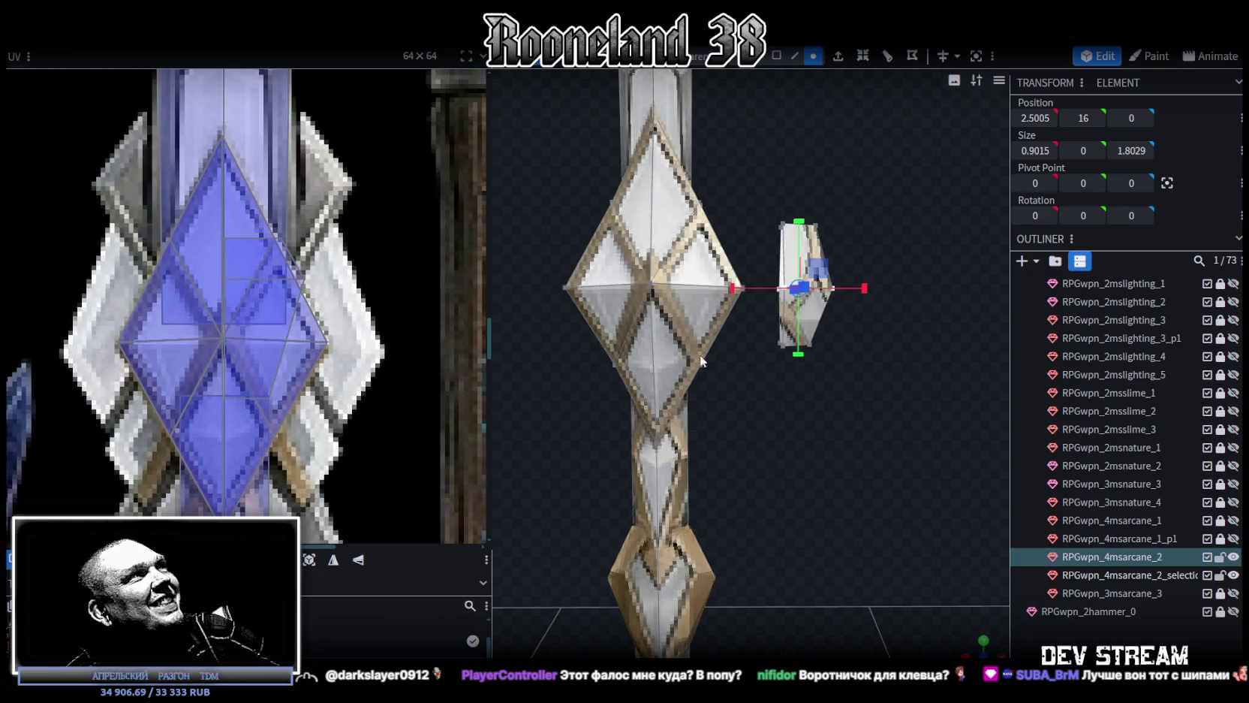
{"action": "mouse_move", "coordinate": [969, 650]}
{"action": "left_mouse_down"}
{"action": "mouse_move", "coordinate": [922, 494]}
{"action": "mouse_move", "coordinate": [933, 465]}
{"action": "mouse_move", "coordinate": [922, 440]}
{"action": "left_mouse_up"}
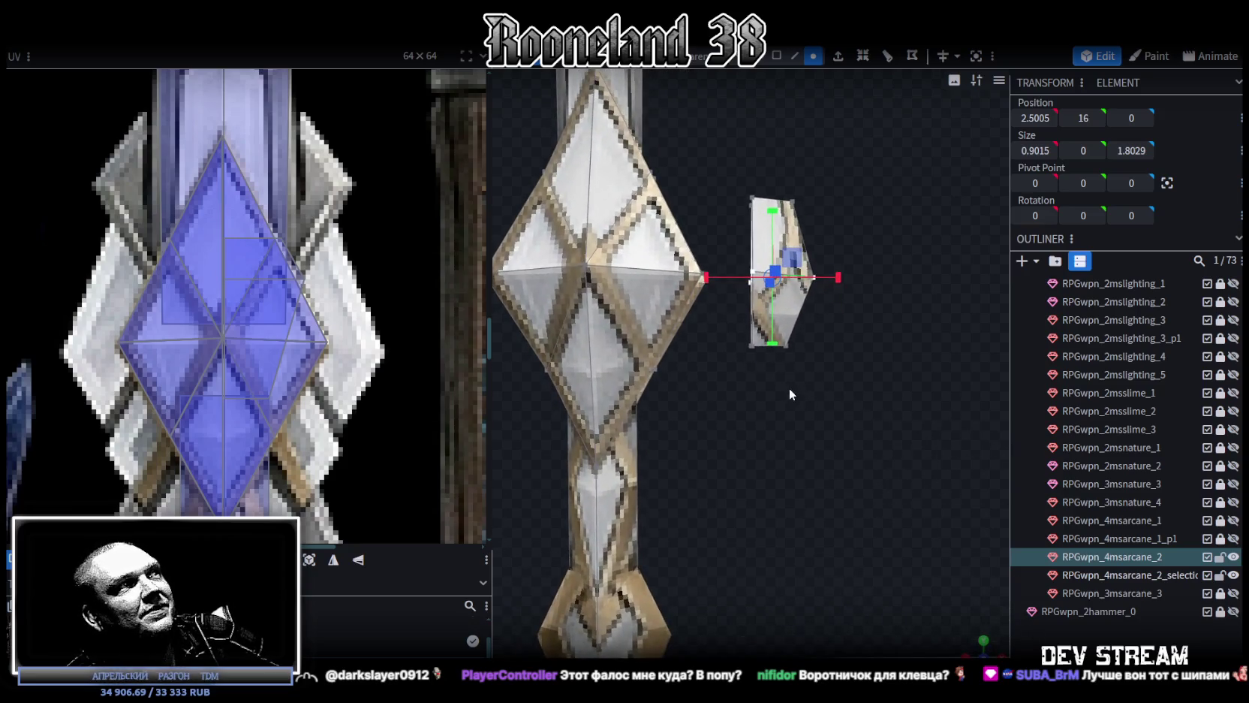
{"action": "left_click_drag", "start_coordinate": [866, 410], "coordinate": [719, 309]}
{"action": "scroll", "coordinate": [836, 411], "scroll_direction": "up", "scroll_amount": 2}
{"action": "scroll", "coordinate": [843, 416], "scroll_direction": "up", "scroll_amount": 2}
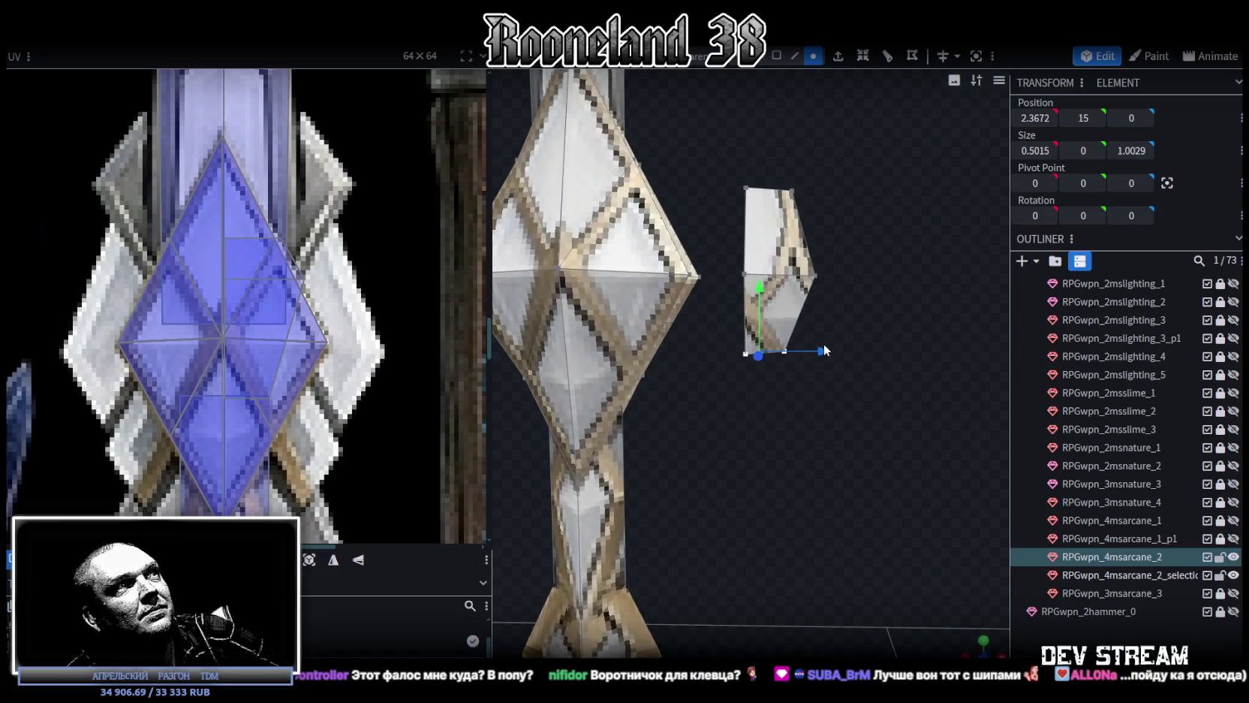
{"action": "left_click", "coordinate": [763, 375]}
{"action": "mouse_move", "coordinate": [891, 291]}
{"action": "left_mouse_down"}
{"action": "mouse_move", "coordinate": [805, 424]}
{"action": "mouse_move", "coordinate": [832, 395]}
{"action": "mouse_move", "coordinate": [783, 425]}
{"action": "mouse_move", "coordinate": [725, 394]}
{"action": "mouse_move", "coordinate": [703, 408]}
{"action": "mouse_move", "coordinate": [833, 380]}
{"action": "mouse_move", "coordinate": [920, 308]}
{"action": "mouse_move", "coordinate": [928, 280]}
{"action": "mouse_move", "coordinate": [712, 151]}
{"action": "mouse_move", "coordinate": [861, 236]}
{"action": "mouse_move", "coordinate": [871, 393]}
{"action": "mouse_move", "coordinate": [861, 279]}
{"action": "left_mouse_up"}
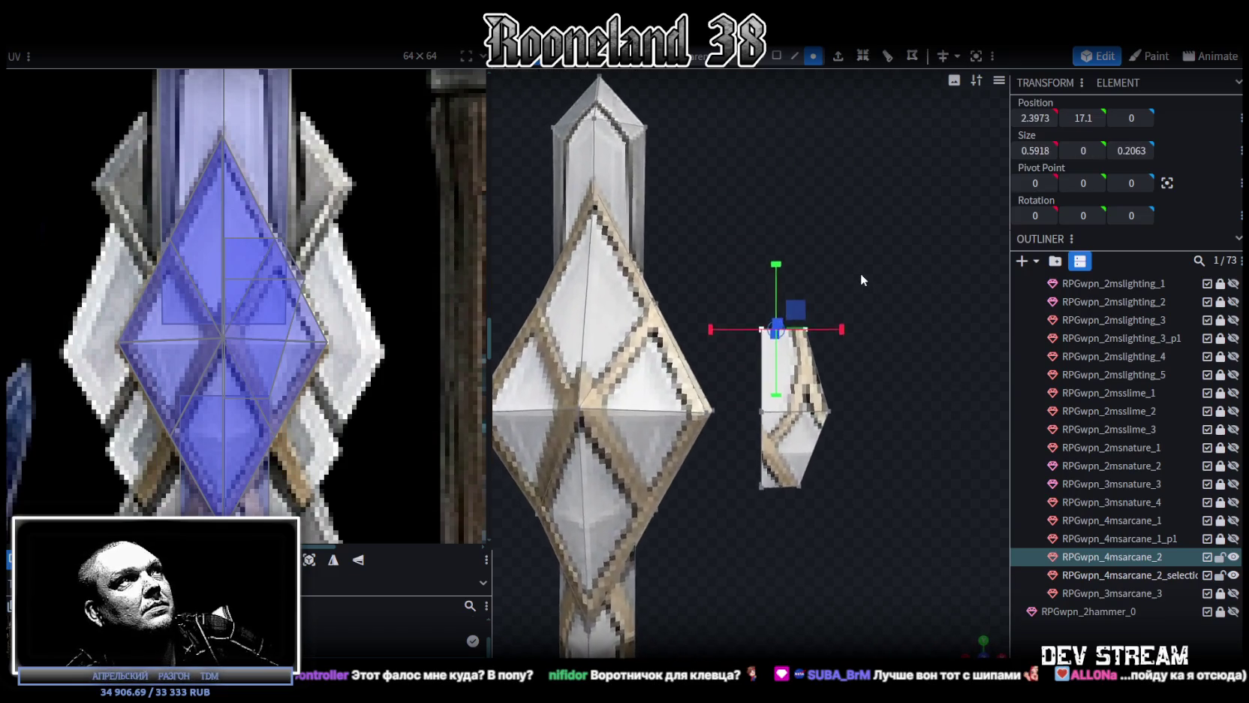
{"action": "left_click_drag", "start_coordinate": [764, 274], "coordinate": [759, 221]}
{"action": "left_click_drag", "start_coordinate": [835, 281], "coordinate": [819, 289]}
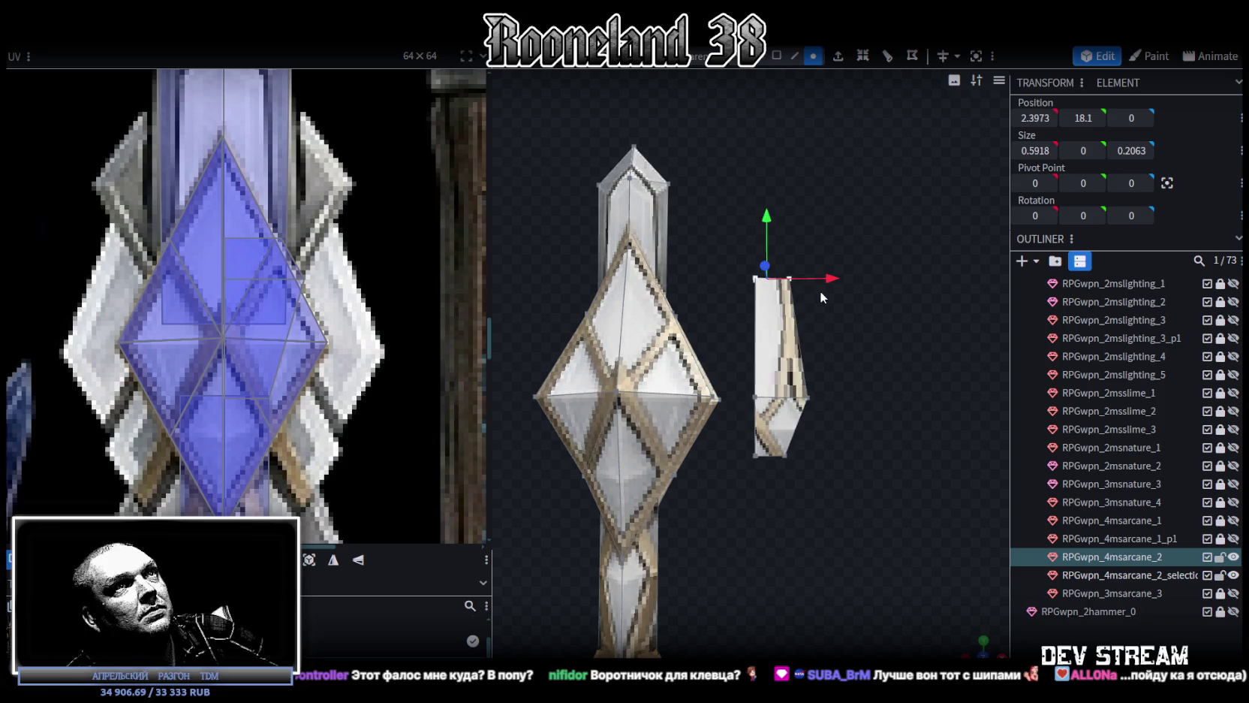
Pull the shard's left-edge vertices slightly inward
{"action": "left_click_drag", "start_coordinate": [716, 244], "coordinate": [757, 487]}
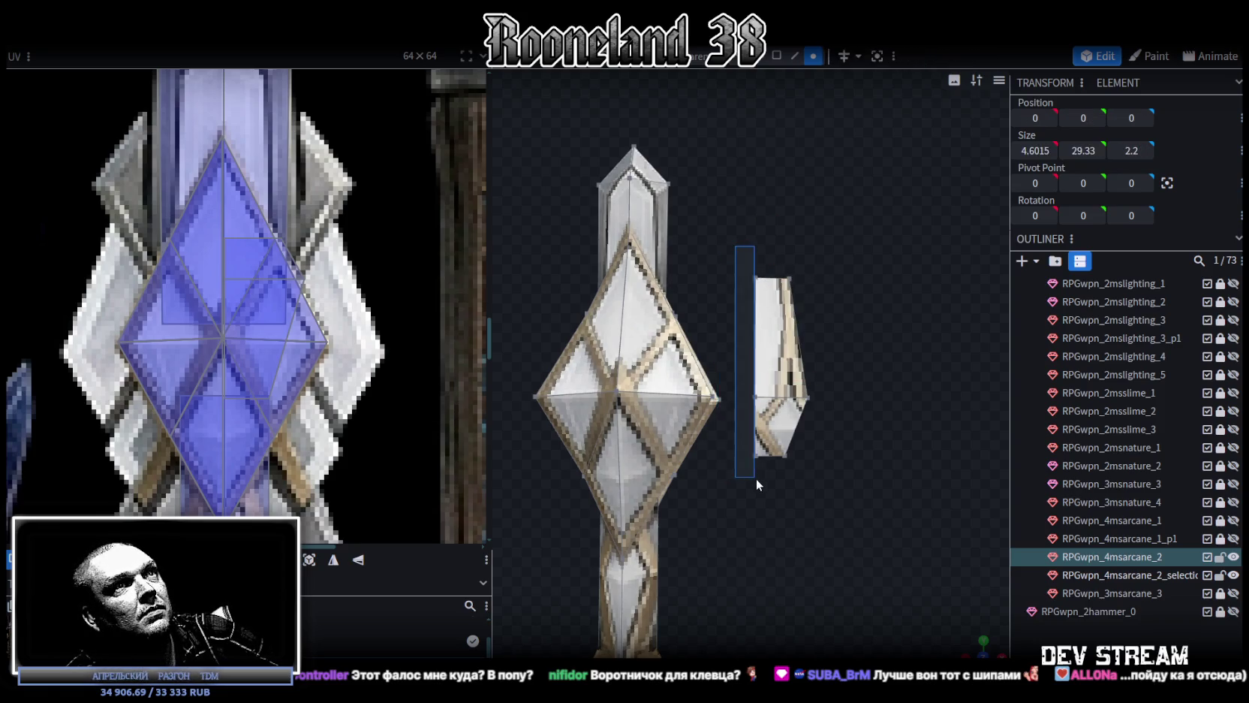
{"action": "left_click_drag", "start_coordinate": [822, 375], "coordinate": [798, 377]}
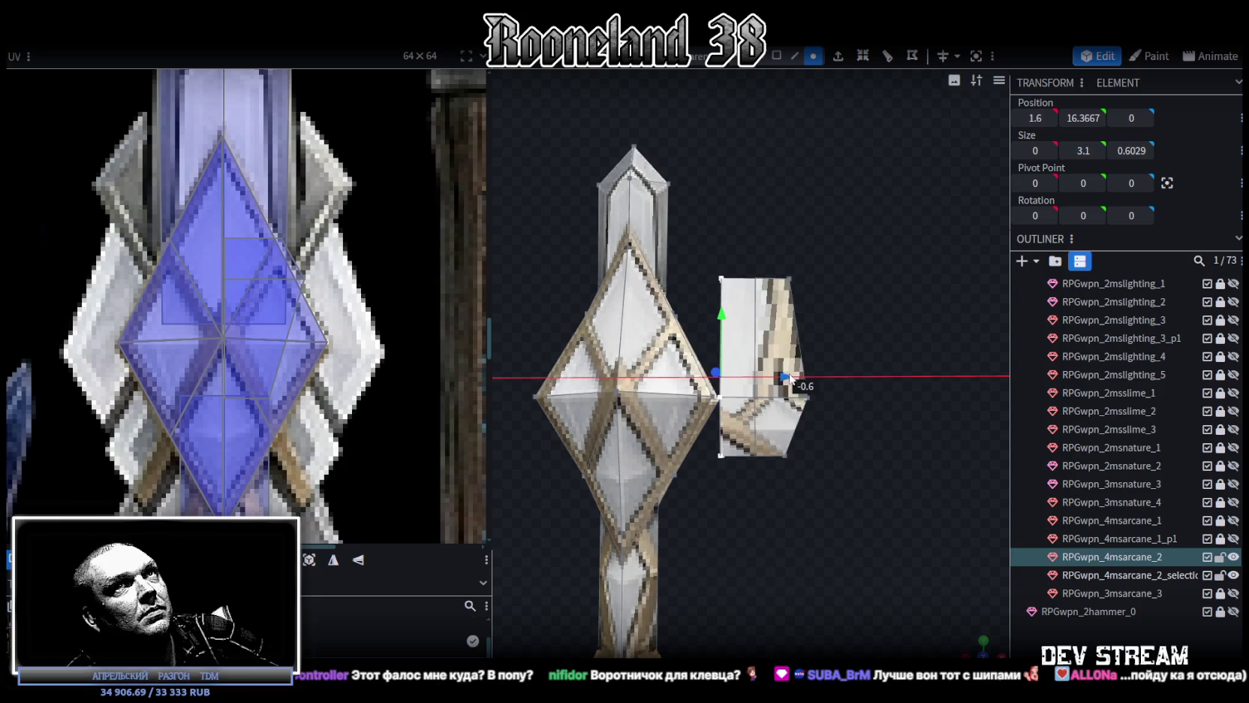
{"action": "left_click_drag", "start_coordinate": [798, 378], "coordinate": [811, 379]}
{"action": "right_click_drag", "start_coordinate": [849, 476], "coordinate": [749, 406]}
Pull the shard's top-right corner in, widen its right side, and lower its bottom vertices to 14
{"action": "left_click_drag", "start_coordinate": [715, 379], "coordinate": [813, 308]}
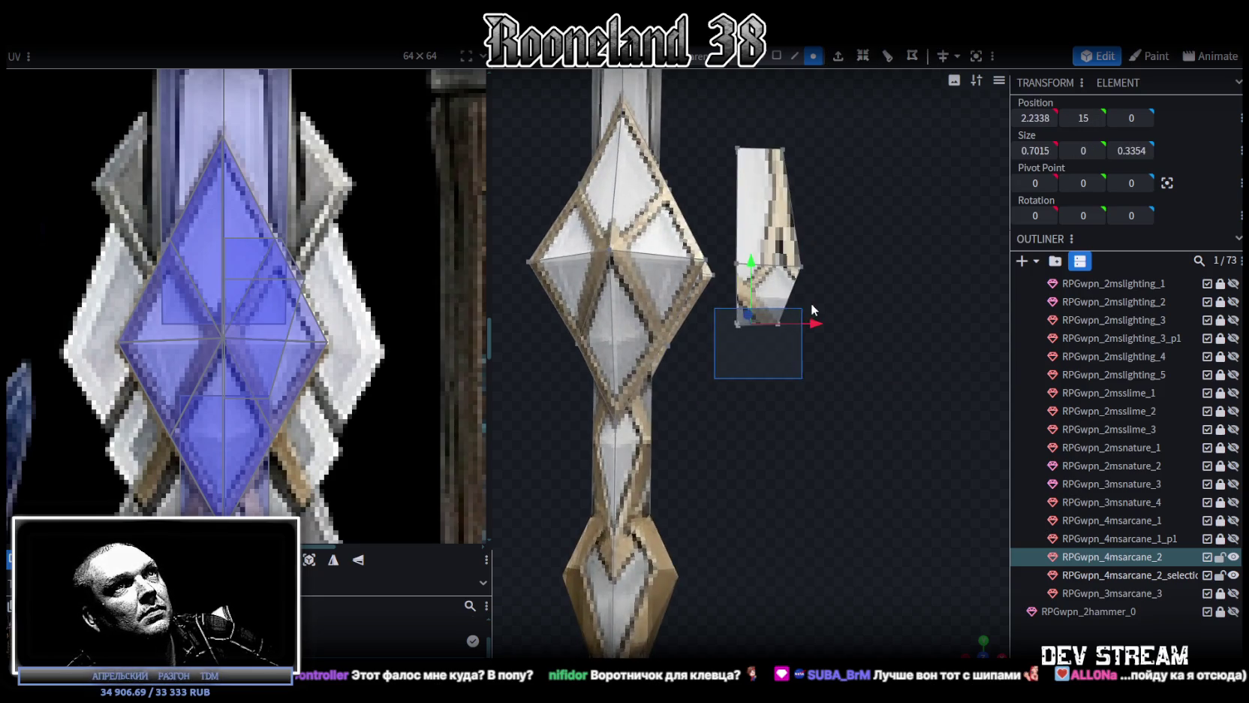
{"action": "left_click", "coordinate": [782, 150]}
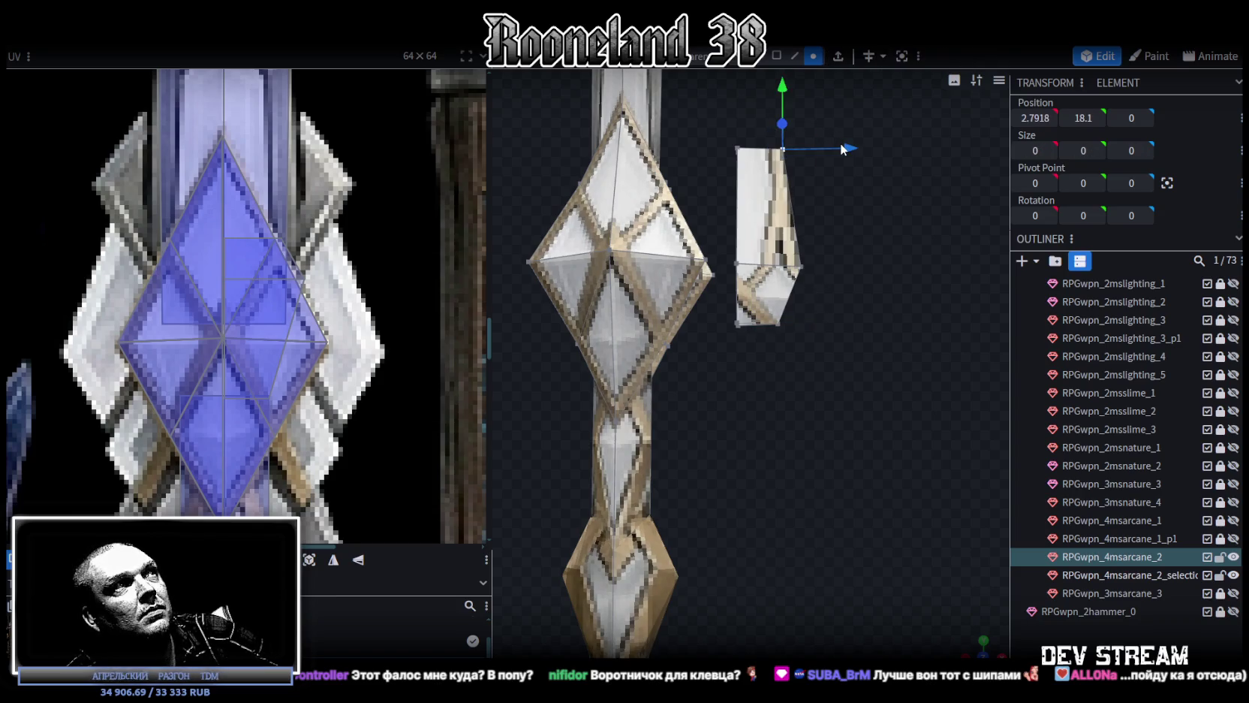
{"action": "left_click_drag", "start_coordinate": [843, 148], "coordinate": [829, 151]}
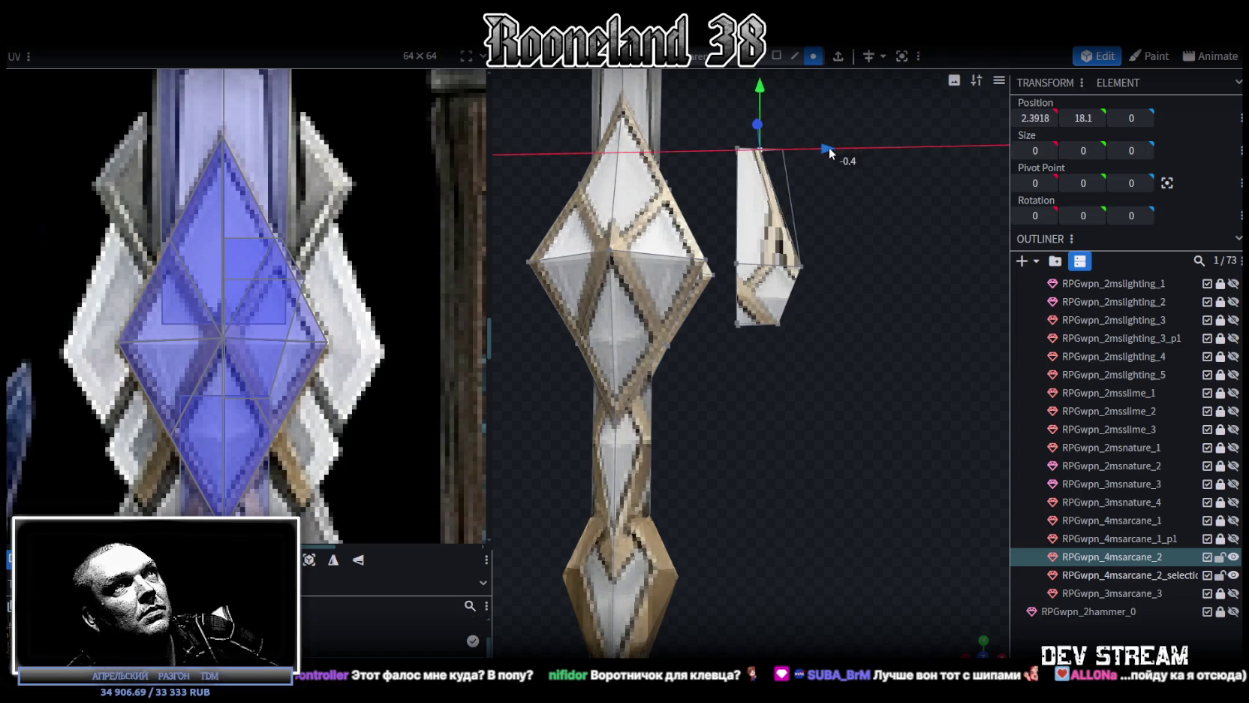
{"action": "left_click", "coordinate": [804, 266]}
{"action": "left_click_drag", "start_coordinate": [876, 273], "coordinate": [879, 261]}
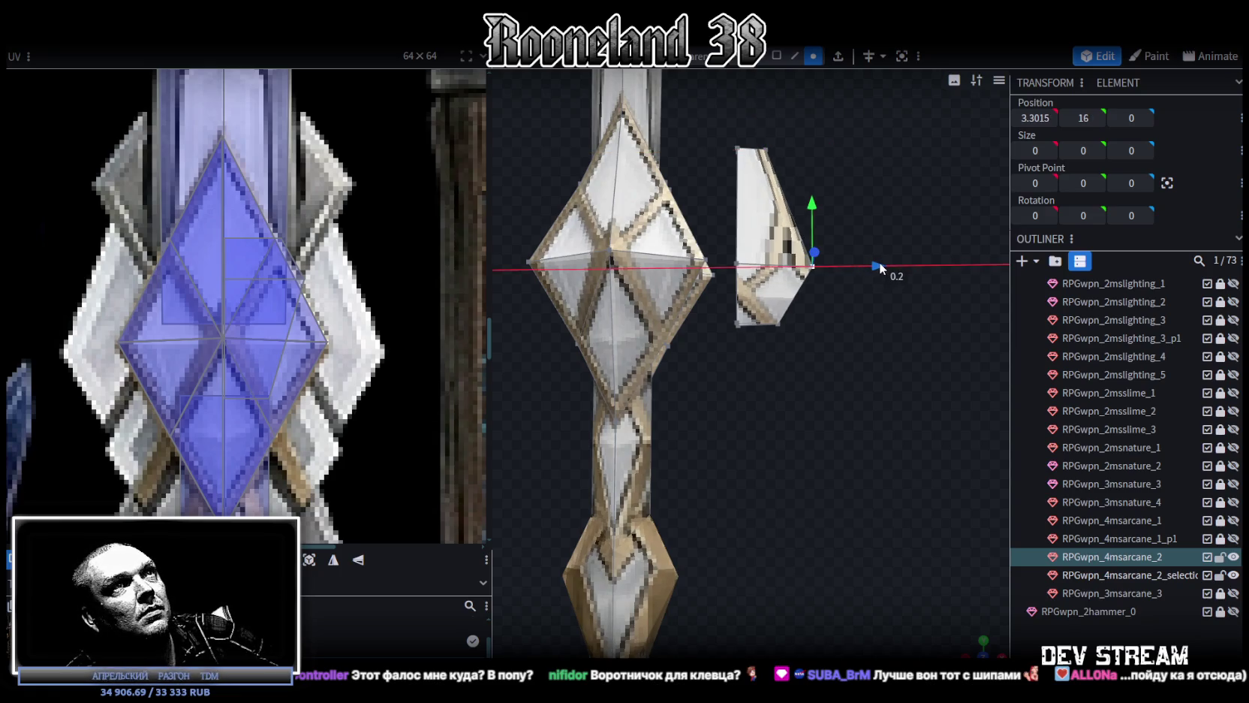
{"action": "left_click", "coordinate": [774, 151], "text": "shift"}
{"action": "left_click_drag", "start_coordinate": [859, 206], "coordinate": [889, 207]}
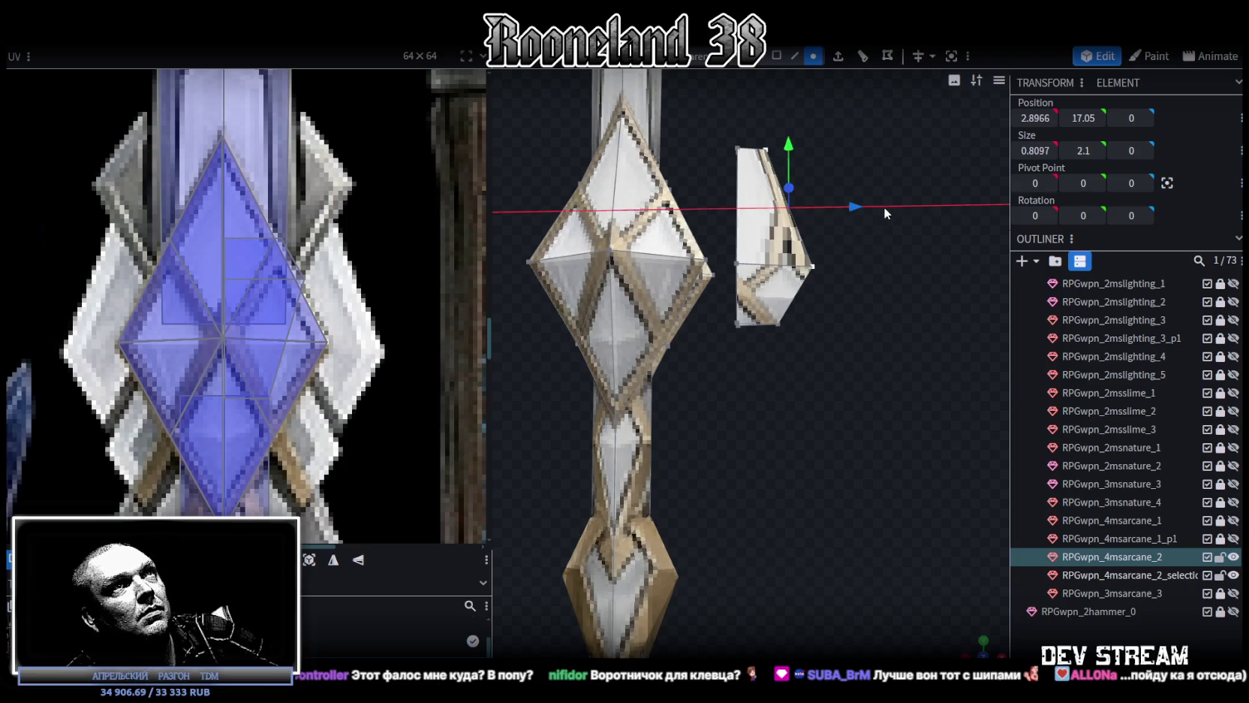
{"action": "mouse_move", "coordinate": [768, 344]}
{"action": "left_mouse_down"}
{"action": "mouse_move", "coordinate": [809, 302]}
{"action": "mouse_move", "coordinate": [715, 301]}
{"action": "left_mouse_up"}
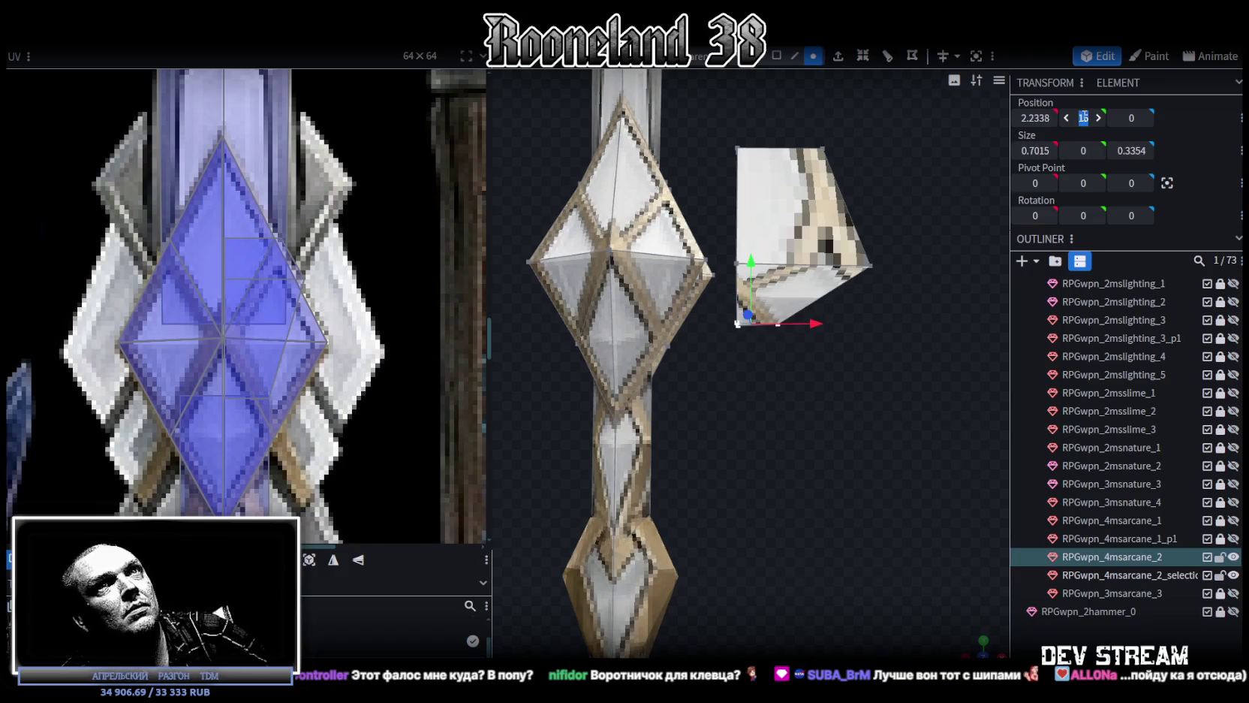
{"action": "type", "text": "14"}
{"action": "key", "text": "Return"}
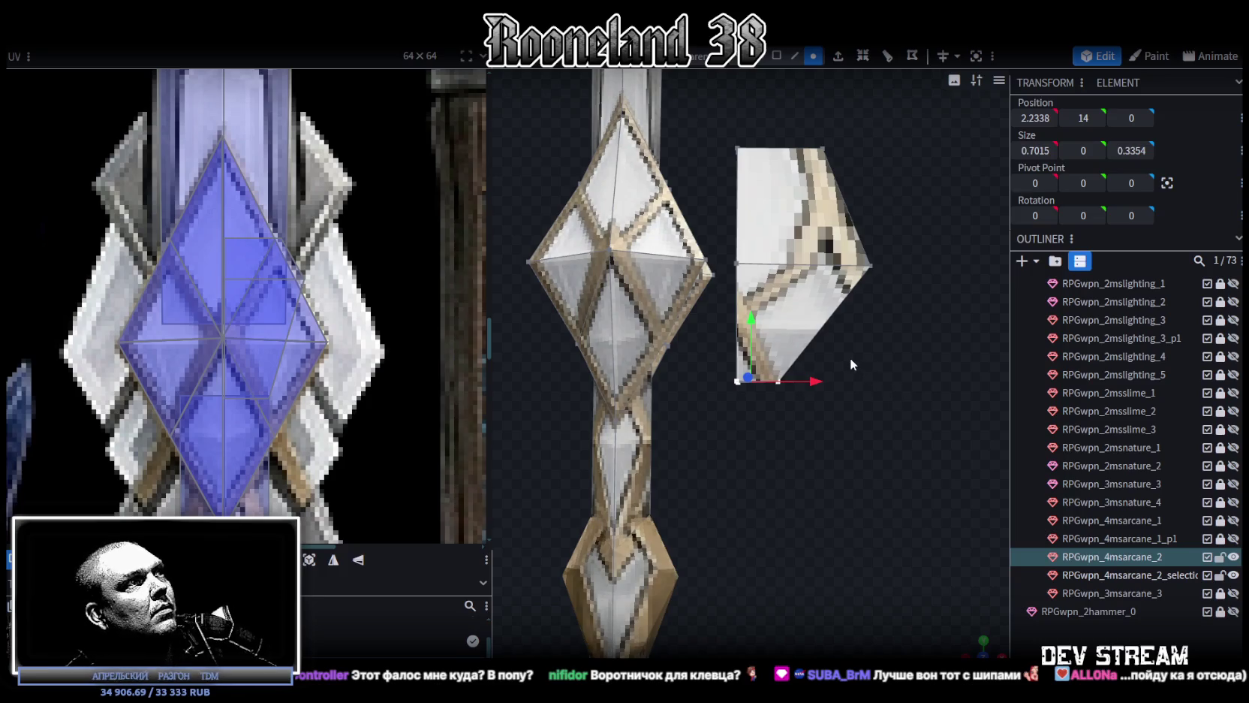
{"action": "left_click_drag", "start_coordinate": [850, 357], "coordinate": [833, 496]}
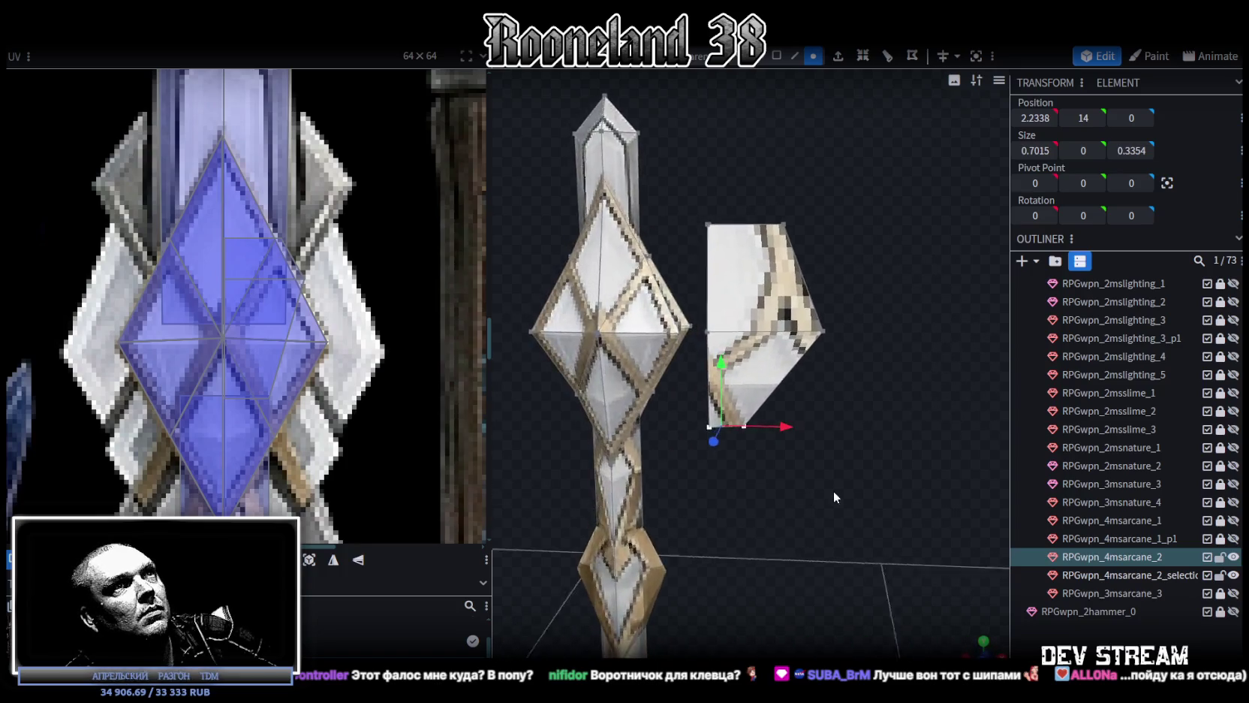
Re-project the shard's front face UV in front view onto the crystal staff artwork
{"action": "left_click", "coordinate": [777, 55]}
{"action": "left_click", "coordinate": [774, 353]}
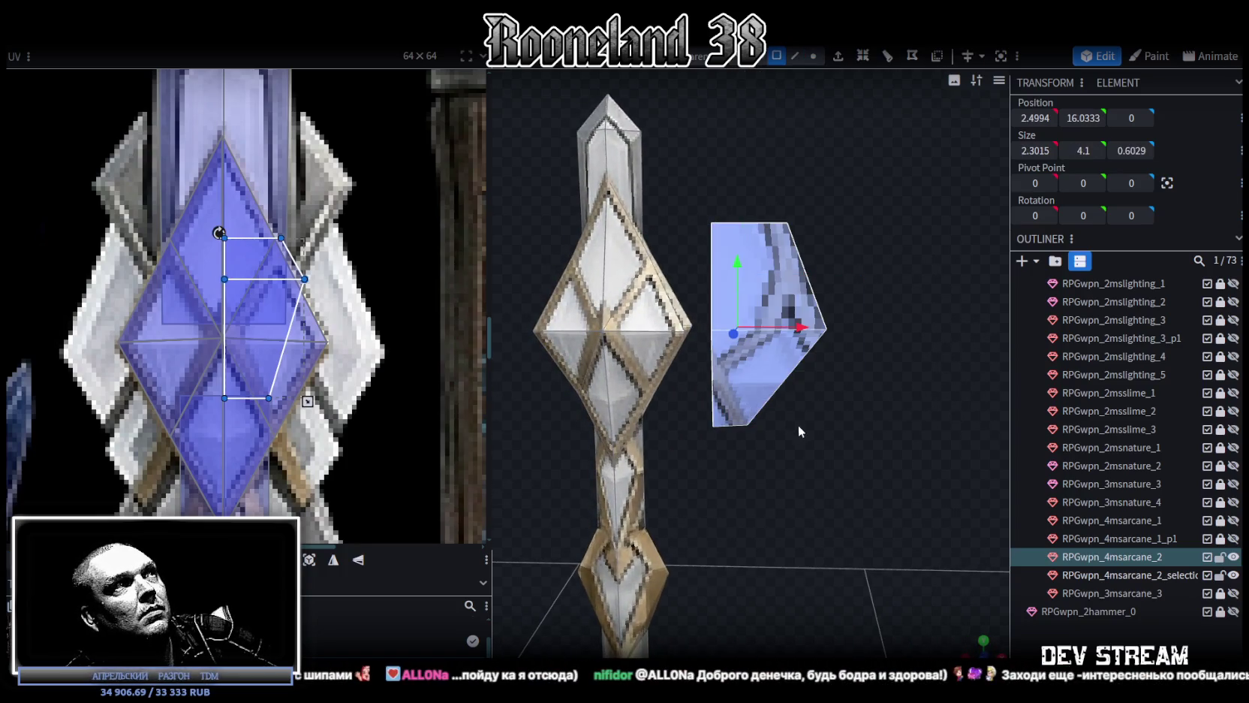
{"action": "key", "text": "KP_1"}
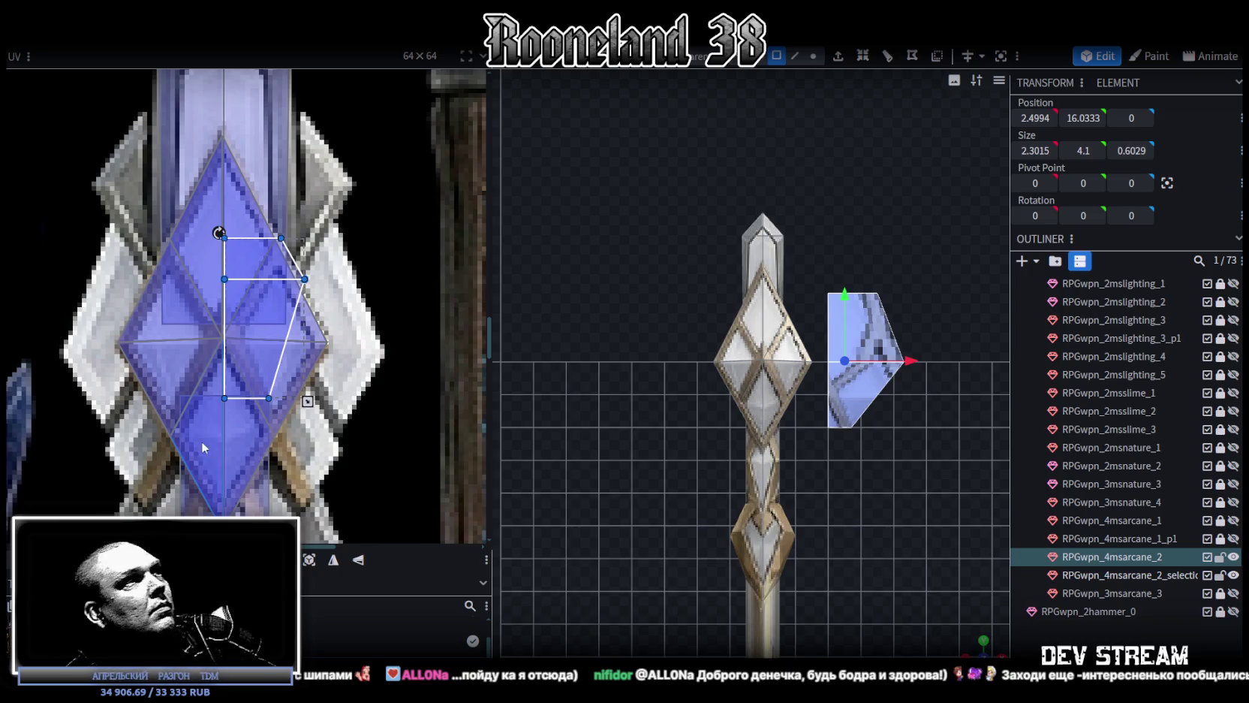
{"action": "left_click", "coordinate": [309, 559]}
{"action": "scroll", "coordinate": [203, 331], "scroll_direction": "down", "scroll_amount": 3}
{"action": "scroll", "coordinate": [139, 284], "scroll_direction": "down", "scroll_amount": 3}
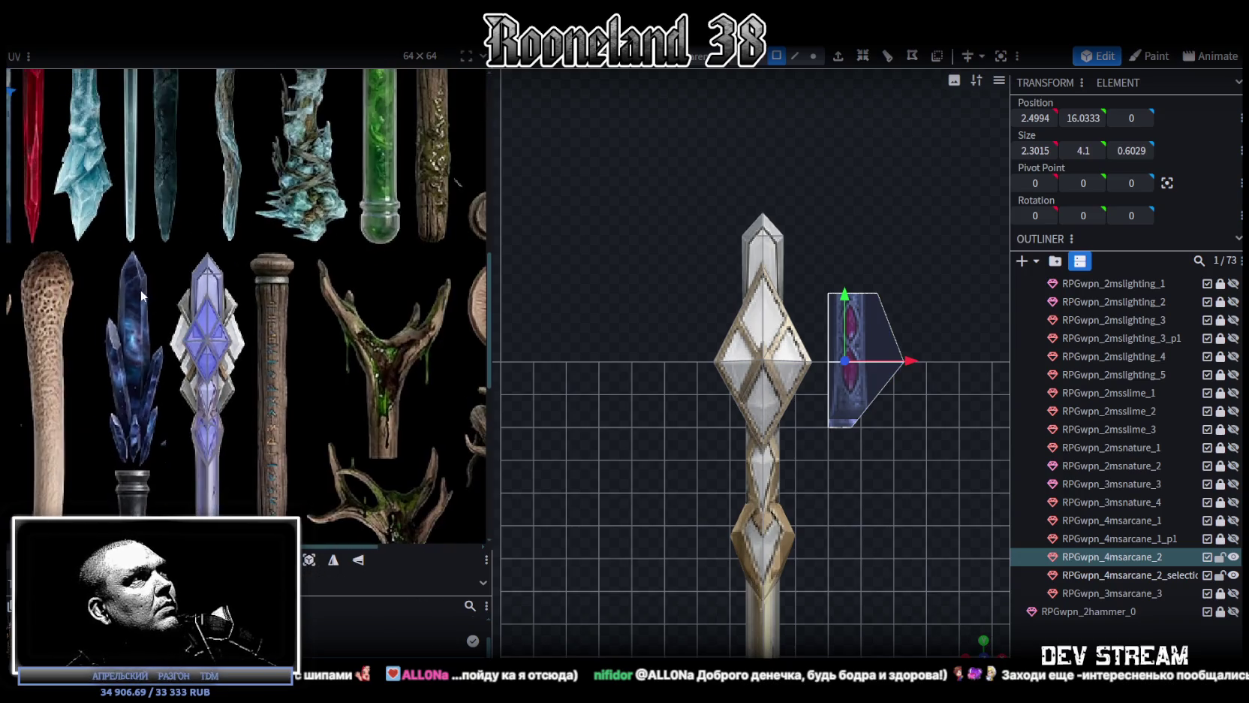
{"action": "scroll", "coordinate": [138, 284], "scroll_direction": "down", "scroll_amount": 2}
{"action": "scroll", "coordinate": [171, 322], "scroll_direction": "down", "scroll_amount": 1}
{"action": "left_click_drag", "start_coordinate": [68, 211], "coordinate": [321, 443]}
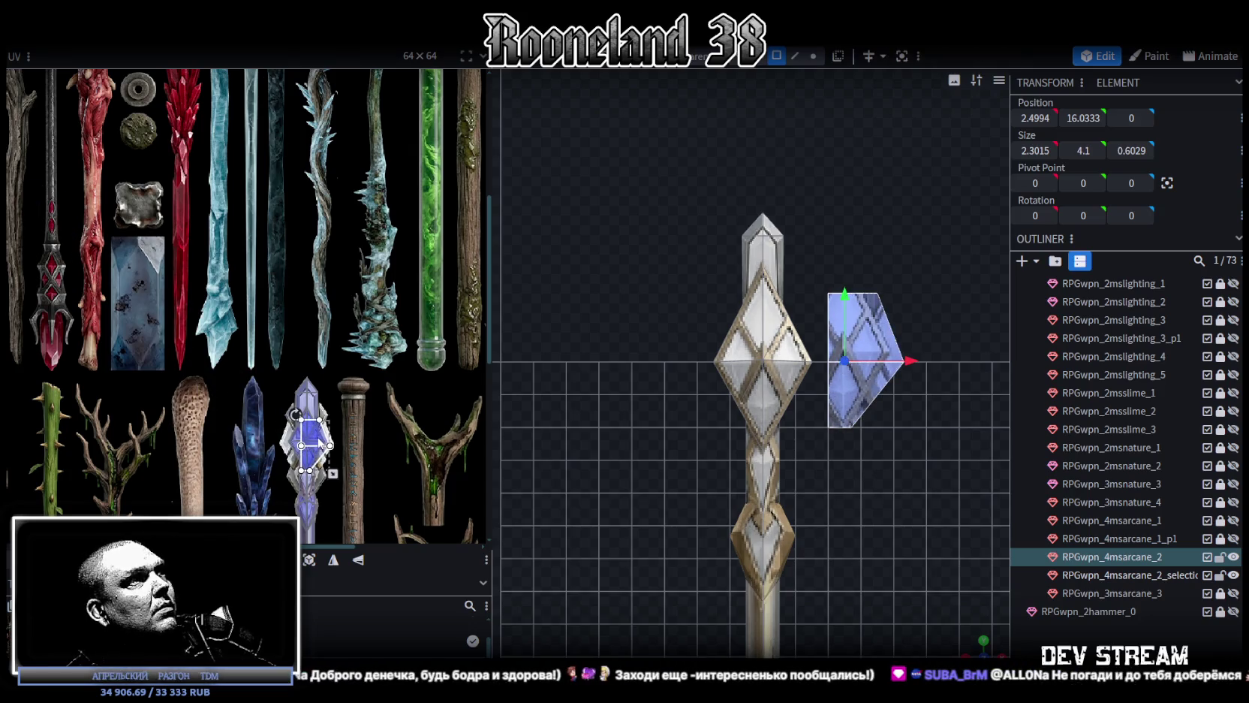
{"action": "scroll", "coordinate": [321, 443], "scroll_direction": "up", "scroll_amount": 5}
{"action": "left_click_drag", "start_coordinate": [312, 375], "coordinate": [307, 388]}
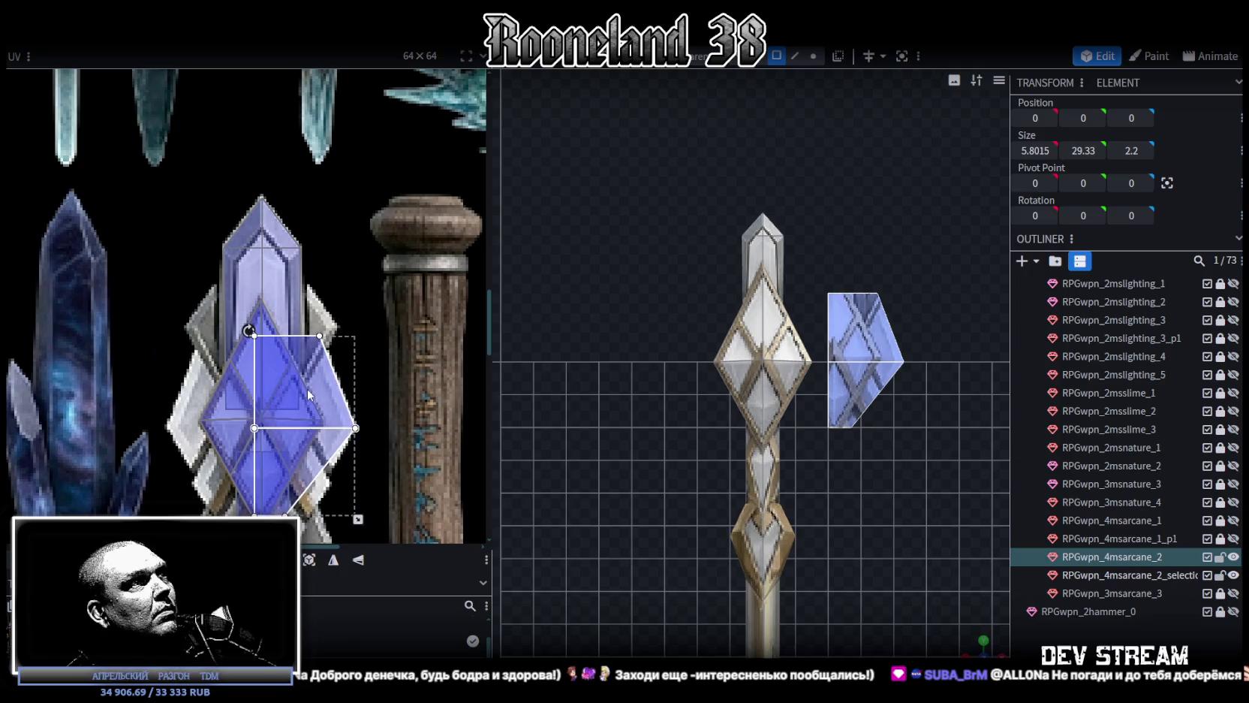
Fine-tune the front face's UV area to fit the crystal, then select the shard's lower face
{"action": "scroll", "coordinate": [308, 388], "scroll_direction": "up", "scroll_amount": 2}
{"action": "scroll", "coordinate": [302, 367], "scroll_direction": "up", "scroll_amount": 1}
{"action": "scroll", "coordinate": [302, 366], "scroll_direction": "up", "scroll_amount": 1}
{"action": "scroll", "coordinate": [314, 378], "scroll_direction": "up", "scroll_amount": 1}
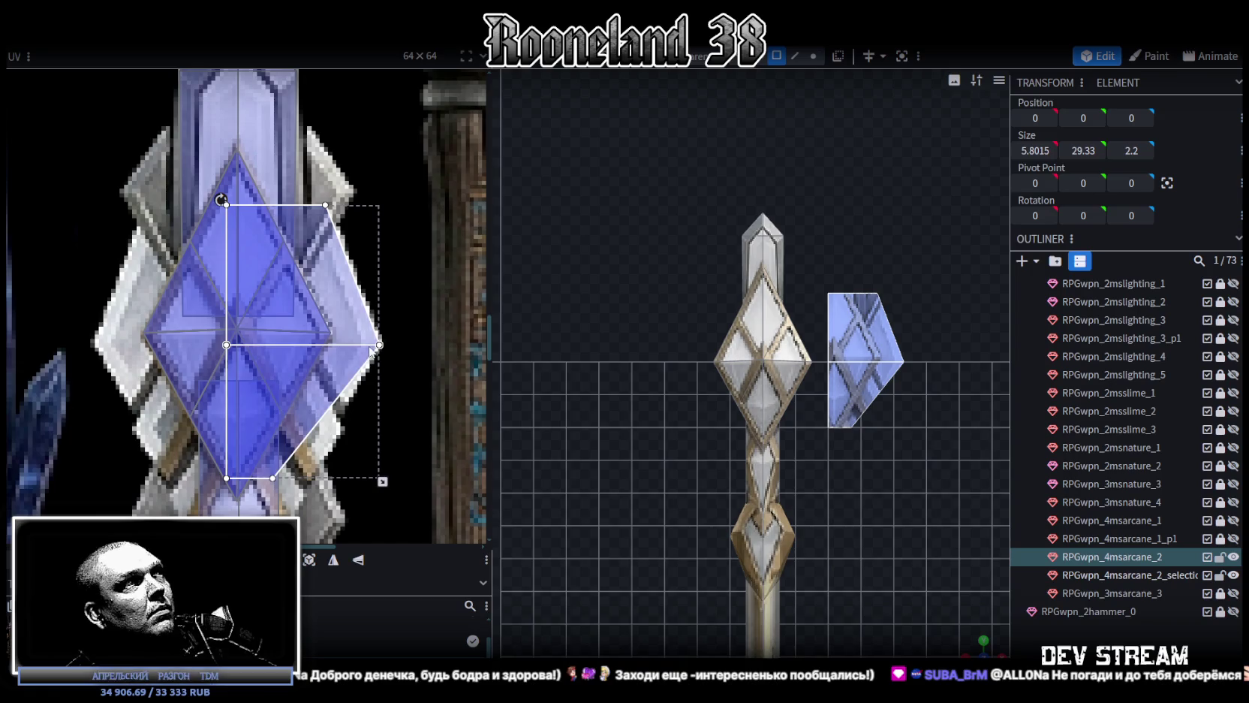
{"action": "left_click_drag", "start_coordinate": [304, 368], "coordinate": [309, 368]}
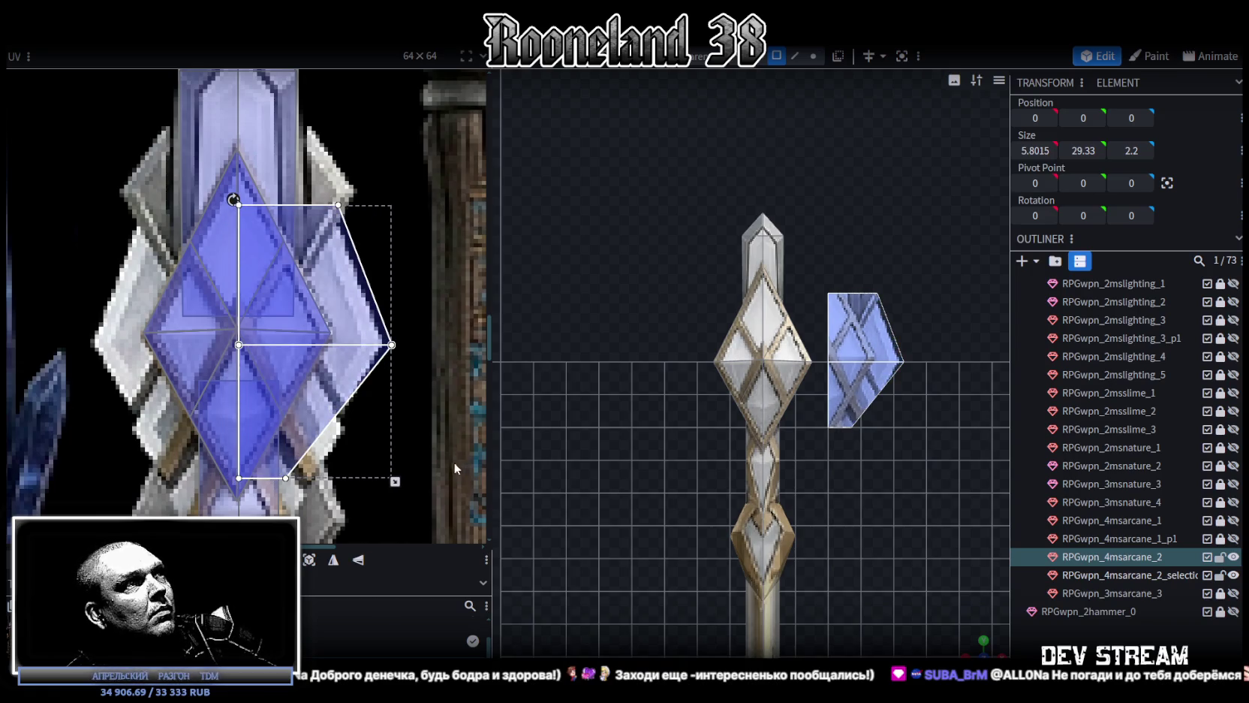
{"action": "left_click_drag", "start_coordinate": [387, 481], "coordinate": [379, 481]}
{"action": "scroll", "coordinate": [351, 410], "scroll_direction": "up", "scroll_amount": 1}
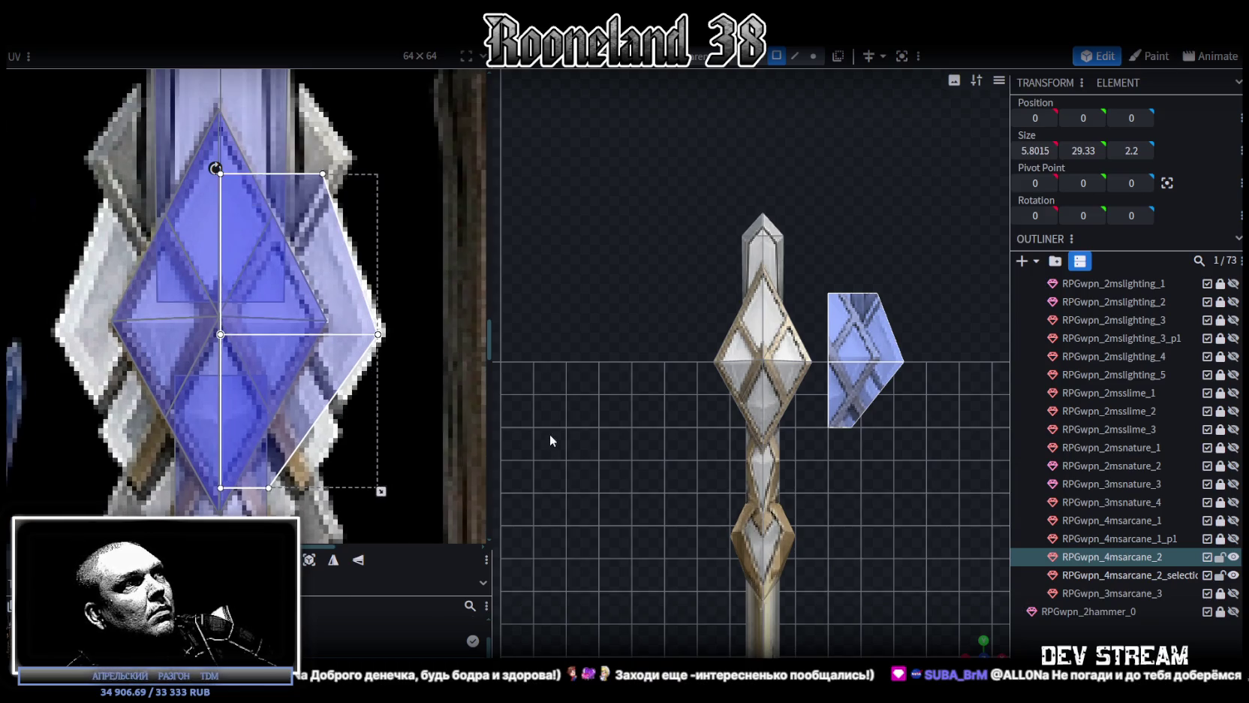
{"action": "left_click_drag", "start_coordinate": [381, 491], "coordinate": [382, 491]}
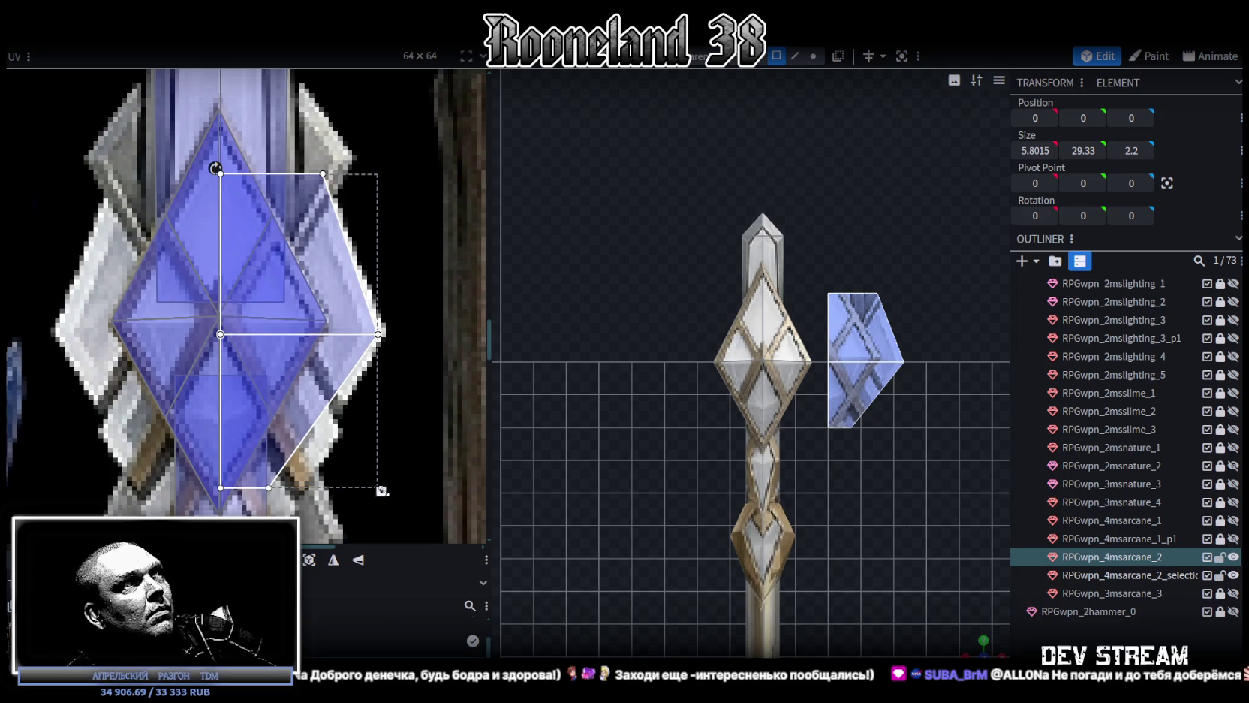
{"action": "scroll", "coordinate": [838, 445], "scroll_direction": "up", "scroll_amount": 3}
{"action": "scroll", "coordinate": [869, 446], "scroll_direction": "up", "scroll_amount": 2}
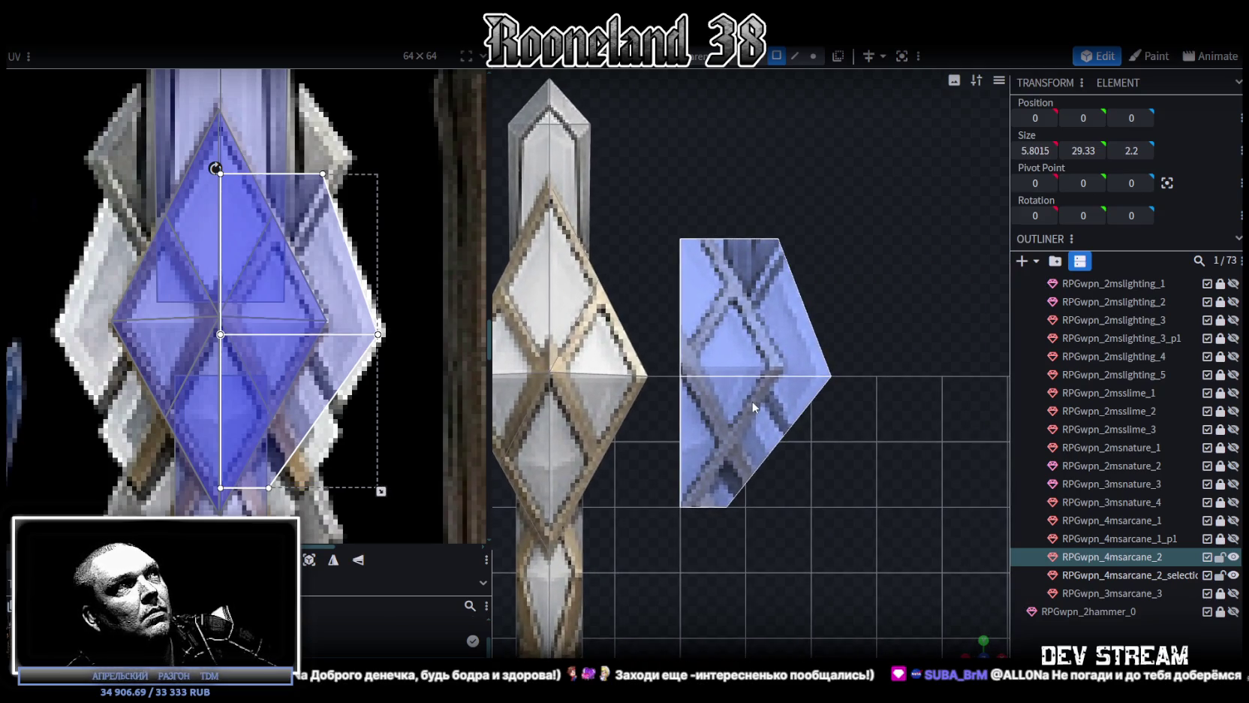
{"action": "left_click", "coordinate": [268, 488]}
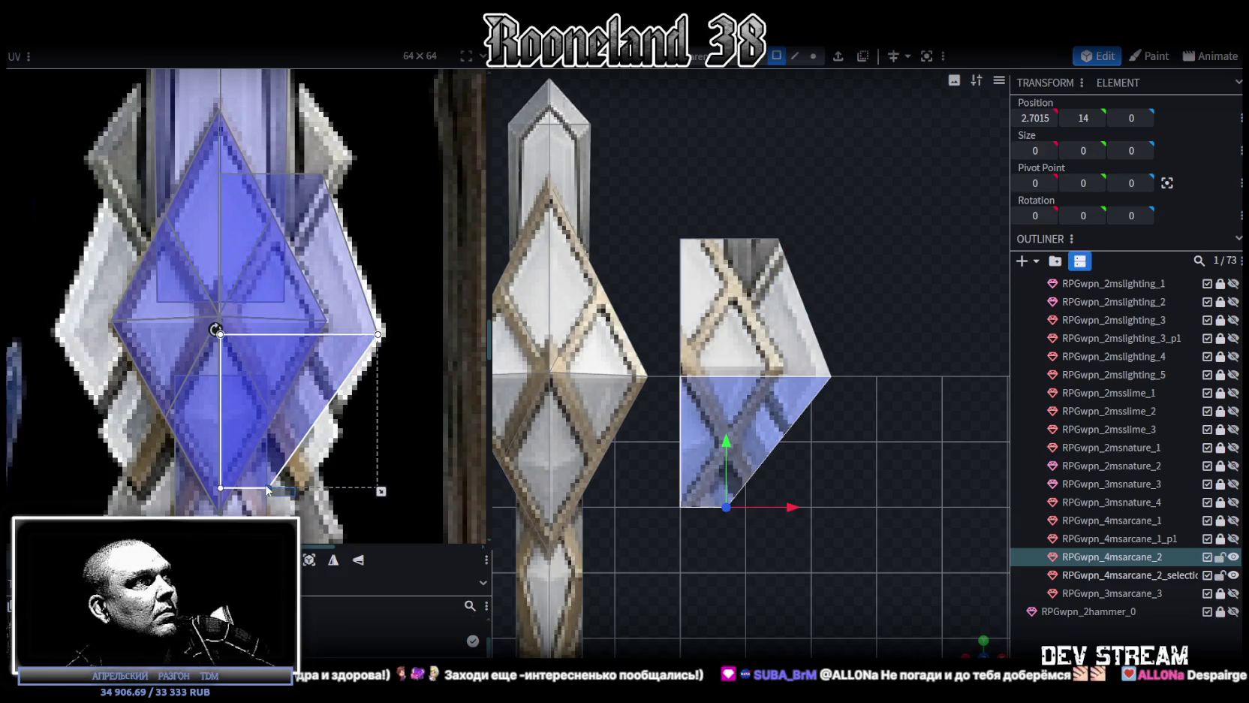
{"action": "left_click_drag", "start_coordinate": [269, 501], "coordinate": [299, 502]}
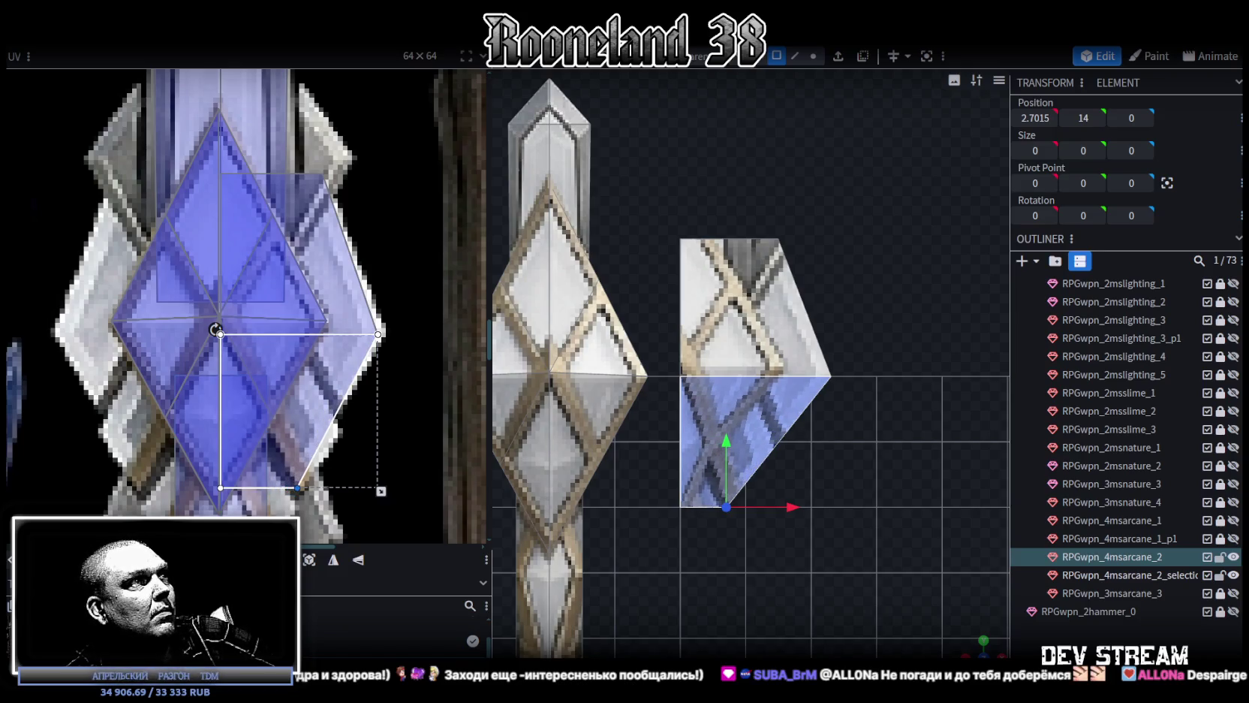
{"action": "scroll", "coordinate": [383, 330], "scroll_direction": "down", "scroll_amount": 3}
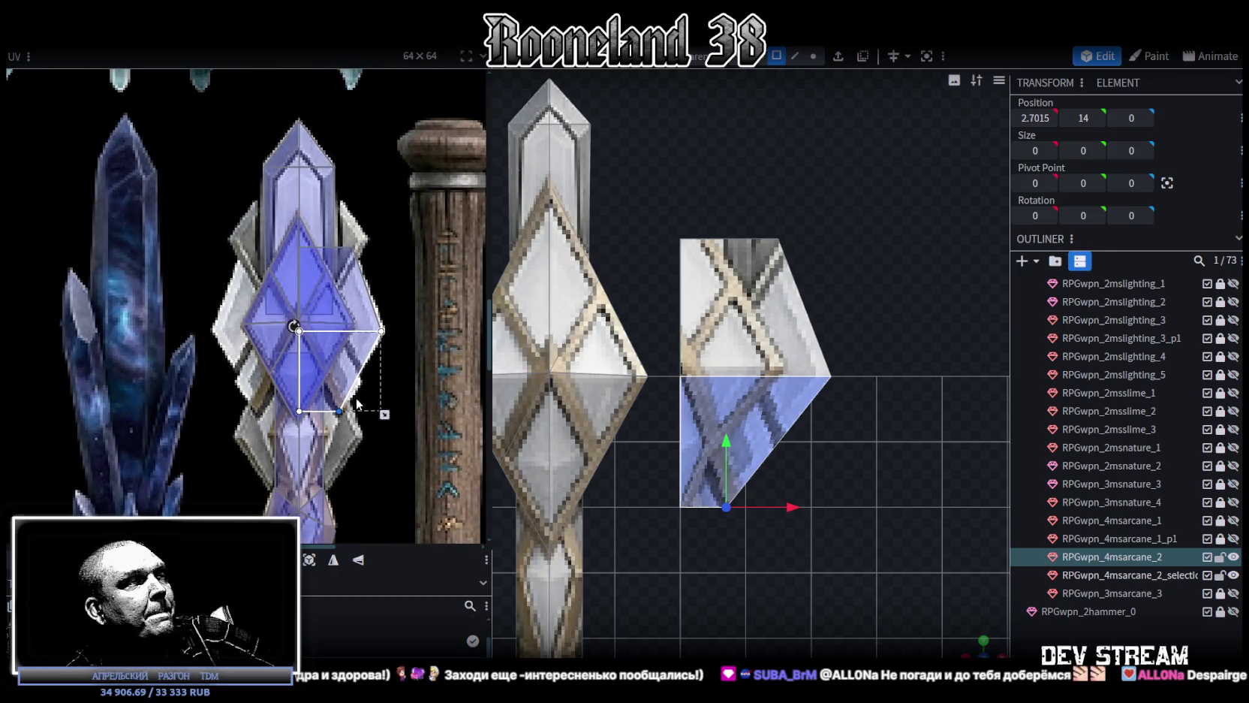
{"action": "scroll", "coordinate": [810, 498], "scroll_direction": "up", "scroll_amount": 2}
{"action": "scroll", "coordinate": [866, 449], "scroll_direction": "up", "scroll_amount": 2}
{"action": "mouse_move", "coordinate": [765, 512]}
{"action": "left_mouse_down"}
{"action": "mouse_move", "coordinate": [712, 425]}
{"action": "mouse_move", "coordinate": [756, 488]}
{"action": "left_mouse_up"}
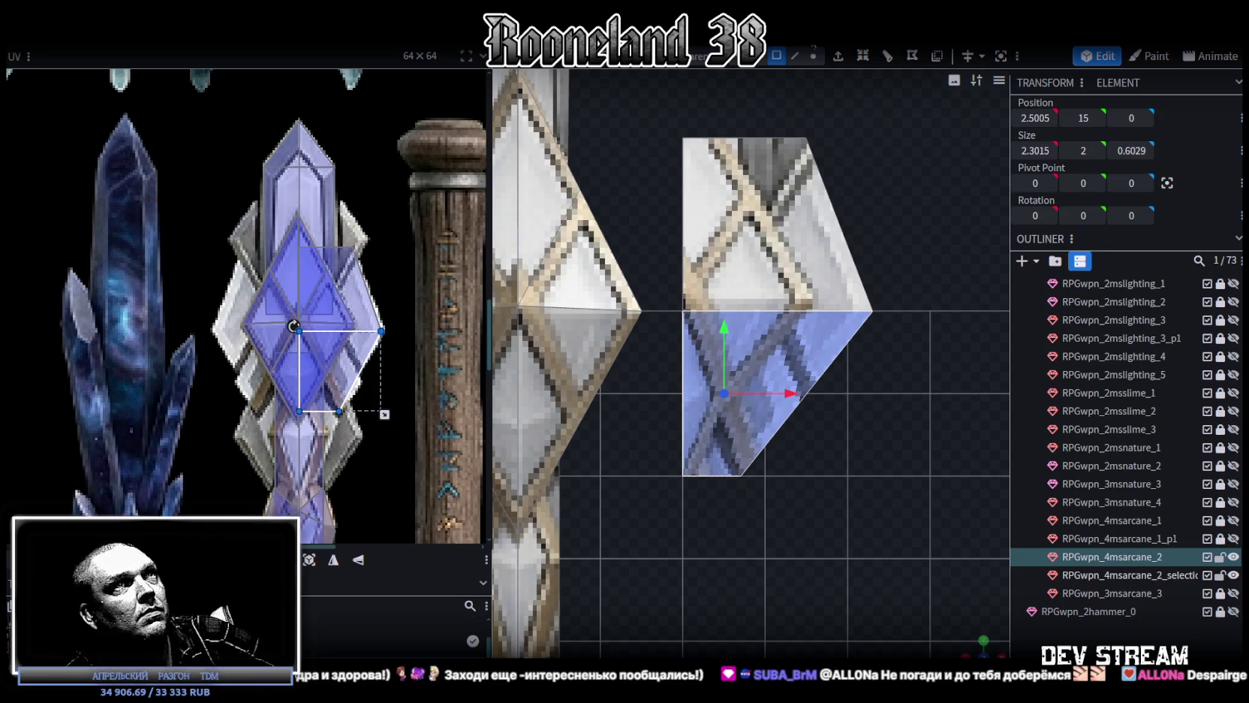
In vertex mode, shift the shard's bottom vertex outward to X 3.2015
{"action": "left_click", "coordinate": [813, 56]}
{"action": "left_click", "coordinate": [740, 475]}
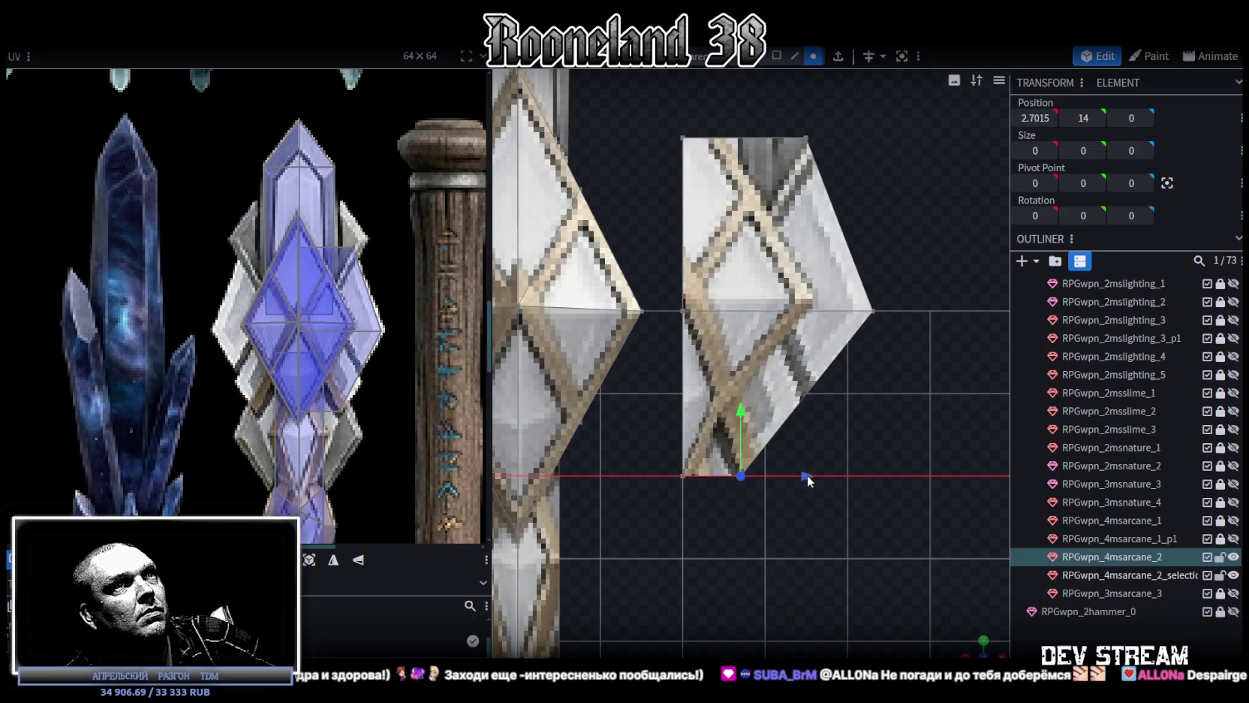
{"action": "left_click_drag", "start_coordinate": [811, 476], "coordinate": [857, 478]}
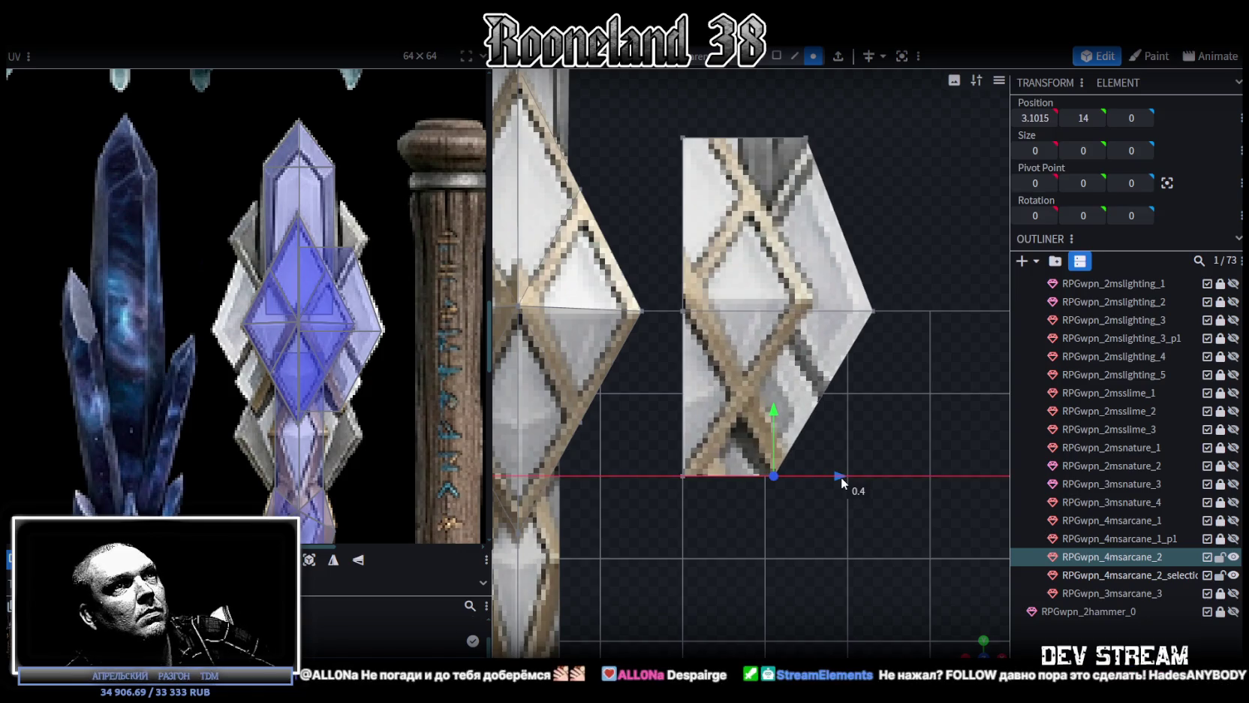
{"action": "left_click_drag", "start_coordinate": [858, 479], "coordinate": [851, 478]}
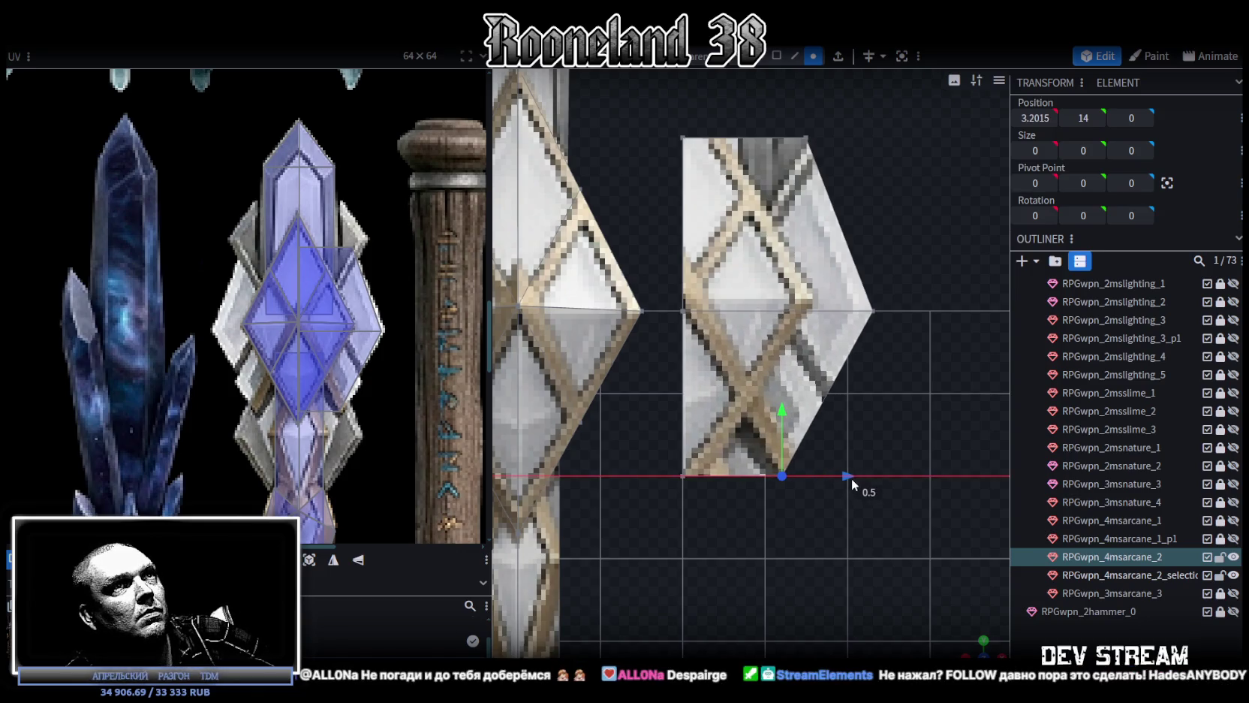
{"action": "scroll", "coordinate": [788, 401], "scroll_direction": "down", "scroll_amount": 3}
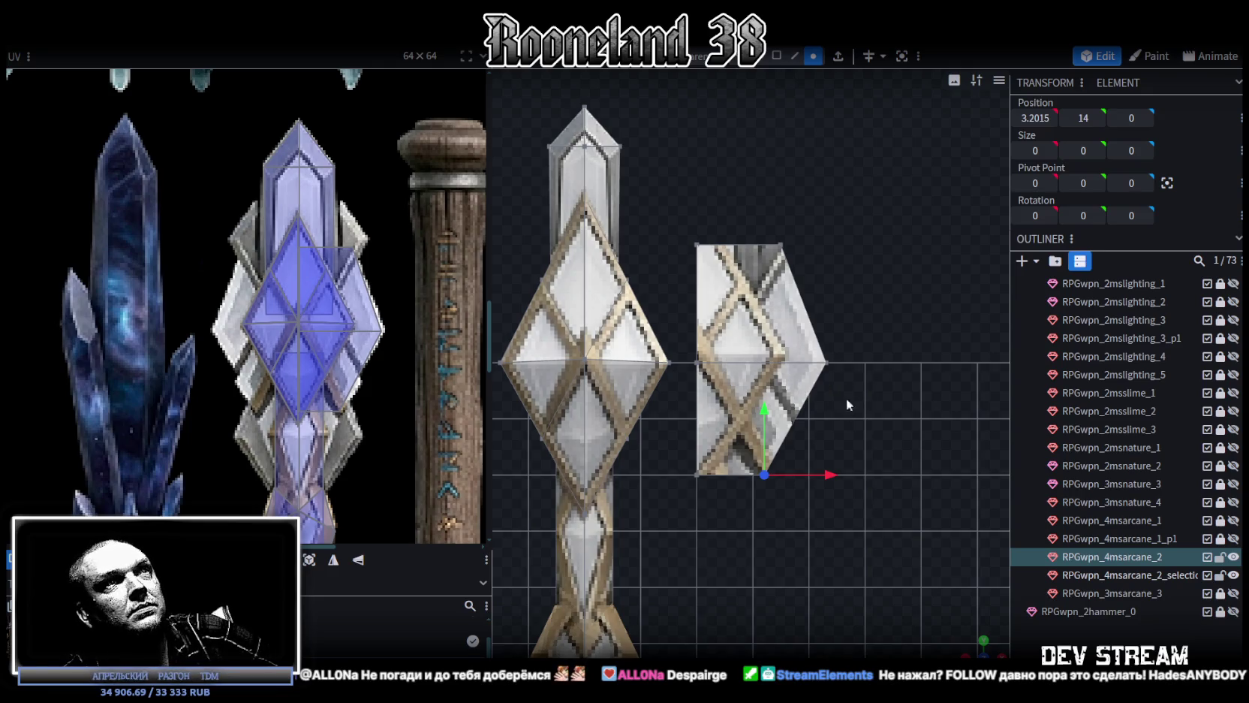
Select the shard's side, back and top-left vertices, viewing it from several angles
{"action": "mouse_move", "coordinate": [781, 488]}
{"action": "left_mouse_down"}
{"action": "mouse_move", "coordinate": [914, 371]}
{"action": "mouse_move", "coordinate": [729, 385]}
{"action": "mouse_move", "coordinate": [805, 403]}
{"action": "mouse_move", "coordinate": [916, 406]}
{"action": "mouse_move", "coordinate": [849, 404]}
{"action": "left_mouse_up"}
{"action": "left_click", "coordinate": [701, 432]}
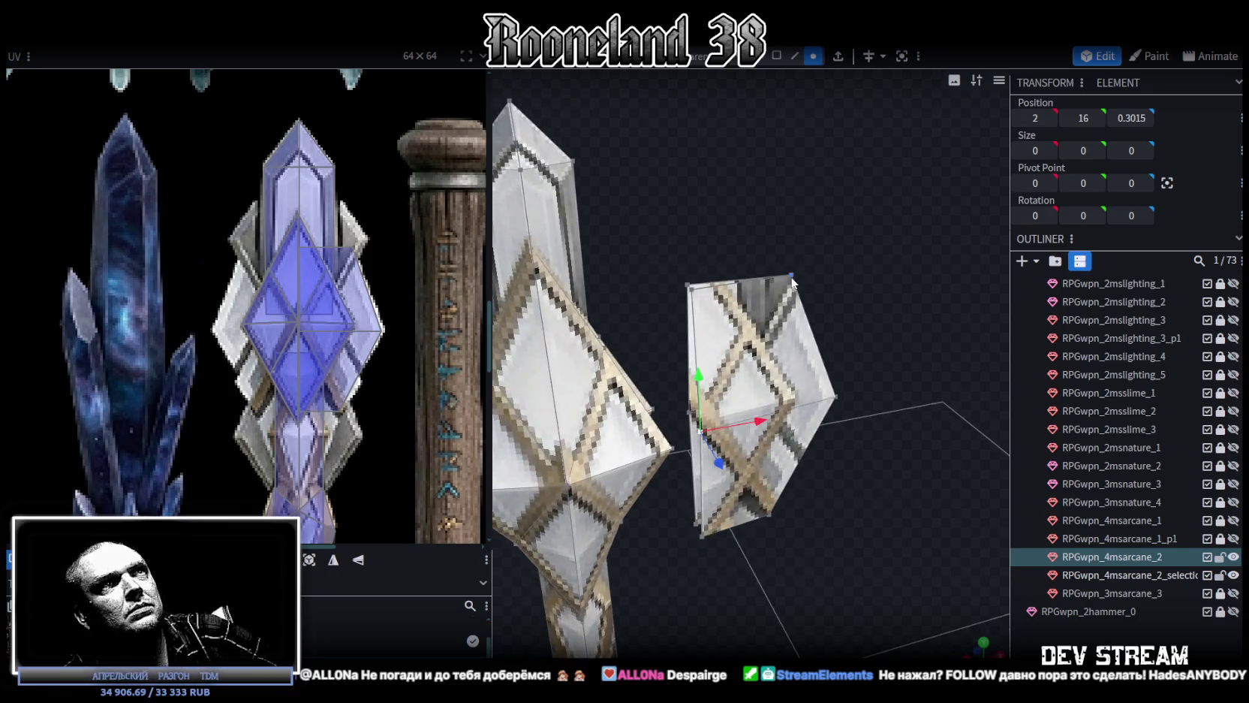
{"action": "left_click", "coordinate": [794, 282], "text": "shift"}
{"action": "mouse_move", "coordinate": [879, 507]}
{"action": "left_mouse_down"}
{"action": "mouse_move", "coordinate": [842, 424]}
{"action": "mouse_move", "coordinate": [803, 453]}
{"action": "left_mouse_up"}
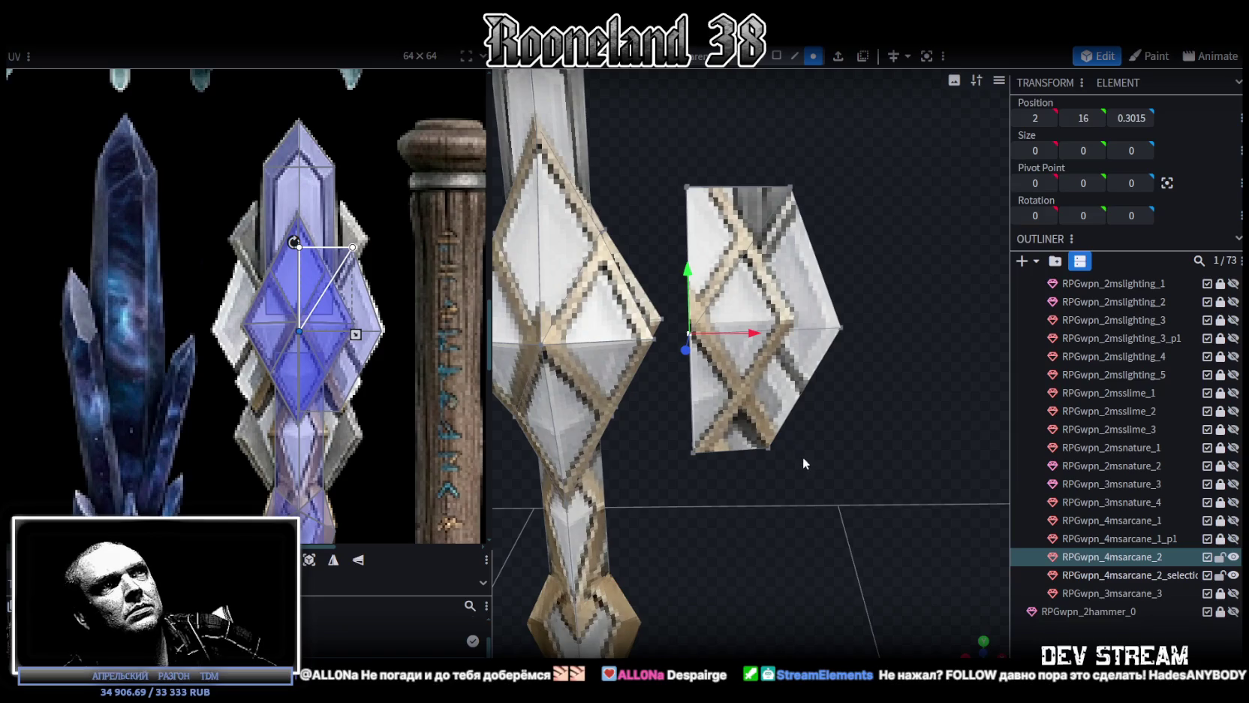
{"action": "left_click", "coordinate": [768, 448], "text": "shift"}
{"action": "mouse_move", "coordinate": [903, 398]}
{"action": "left_mouse_down"}
{"action": "mouse_move", "coordinate": [592, 407]}
{"action": "mouse_move", "coordinate": [788, 329]}
{"action": "left_mouse_up"}
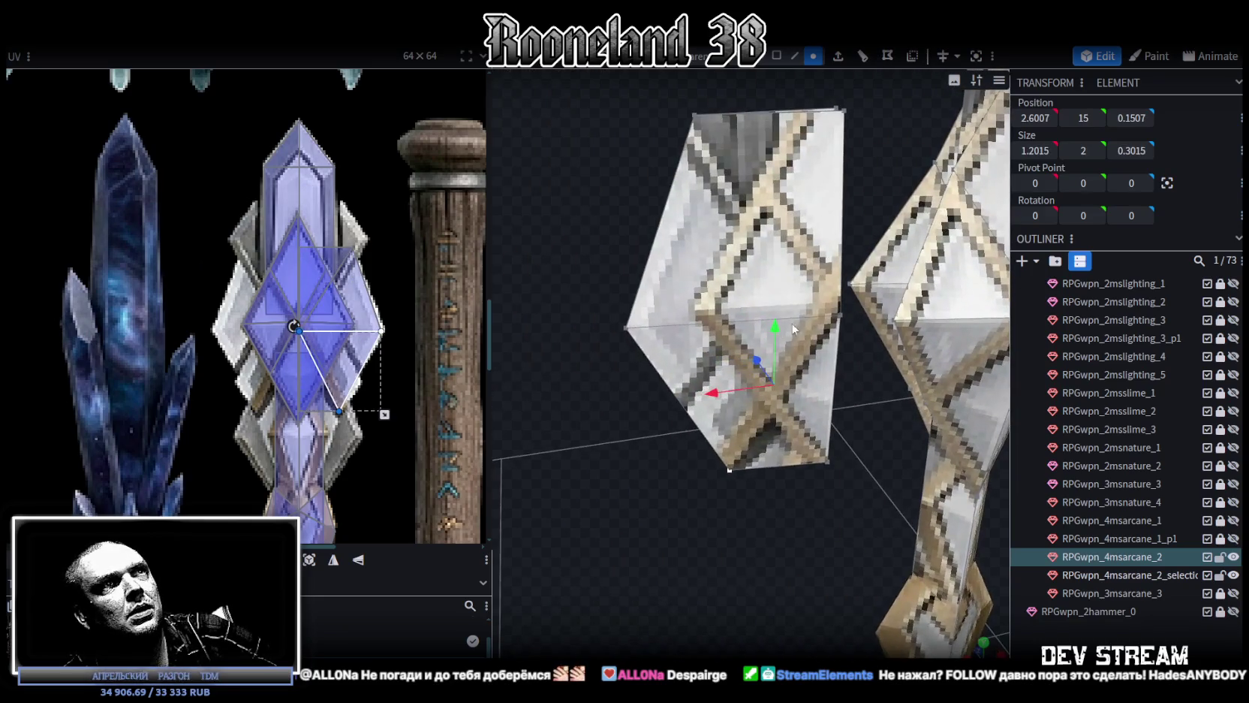
{"action": "left_click", "coordinate": [729, 468], "text": "shift"}
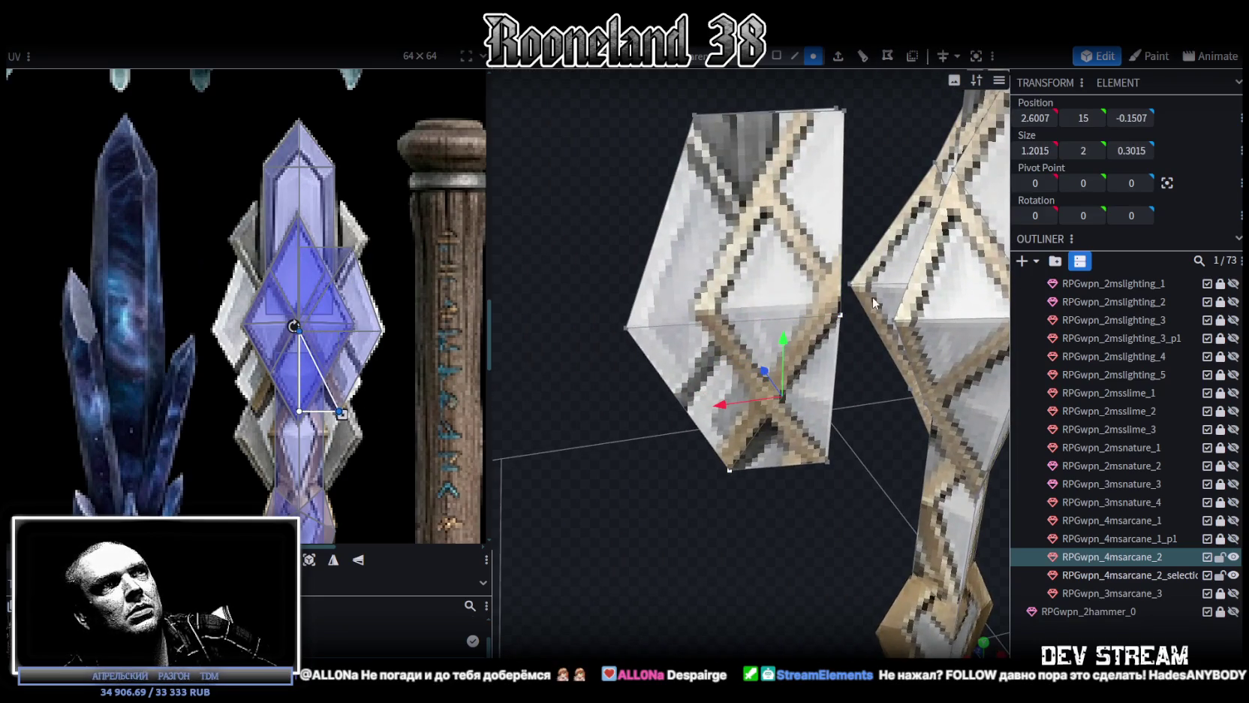
{"action": "left_click", "coordinate": [842, 316]}
{"action": "left_click", "coordinate": [695, 115], "text": "shift"}
{"action": "mouse_move", "coordinate": [698, 135]}
{"action": "left_mouse_down"}
{"action": "mouse_move", "coordinate": [679, 447]}
{"action": "mouse_move", "coordinate": [915, 386]}
{"action": "mouse_move", "coordinate": [549, 432]}
{"action": "mouse_move", "coordinate": [559, 395]}
{"action": "mouse_move", "coordinate": [625, 390]}
{"action": "mouse_move", "coordinate": [898, 404]}
{"action": "mouse_move", "coordinate": [980, 422]}
{"action": "mouse_move", "coordinate": [818, 221]}
{"action": "mouse_move", "coordinate": [743, 151]}
{"action": "mouse_move", "coordinate": [731, 197]}
{"action": "left_mouse_up"}
{"action": "key", "text": "z"}
{"action": "key", "text": "z"}
{"action": "key", "text": "z"}
{"action": "key", "text": "z"}
{"action": "key", "text": "z"}
{"action": "key", "text": "z"}
{"action": "key", "text": "z"}
Collapse the shard's left edge onto its neighbour in depth and merge the overlapping vertices
{"action": "left_click", "coordinate": [835, 190]}
{"action": "left_click", "coordinate": [748, 488]}
{"action": "left_click_drag", "start_coordinate": [761, 506], "coordinate": [898, 560]}
{"action": "left_click_drag", "start_coordinate": [847, 410], "coordinate": [642, 375]}
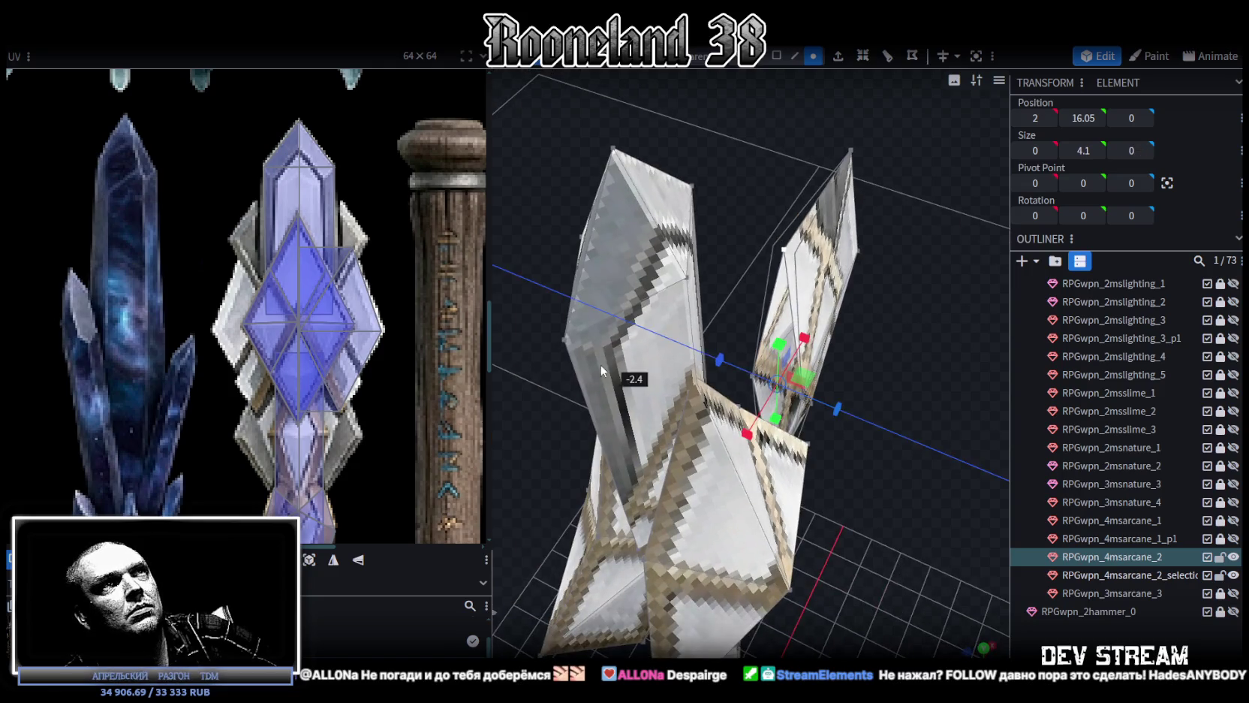
{"action": "left_click", "coordinate": [624, 160]}
{"action": "mouse_move", "coordinate": [892, 469]}
{"action": "left_mouse_down"}
{"action": "mouse_move", "coordinate": [777, 405]}
{"action": "mouse_move", "coordinate": [713, 334]}
{"action": "mouse_move", "coordinate": [828, 507]}
{"action": "left_mouse_up"}
Deepen a shard edge from 0.6029 to 1.0029 and set a back vertex's Z to 0.5
{"action": "left_click", "coordinate": [713, 335]}
{"action": "left_click_drag", "start_coordinate": [801, 417], "coordinate": [801, 429]}
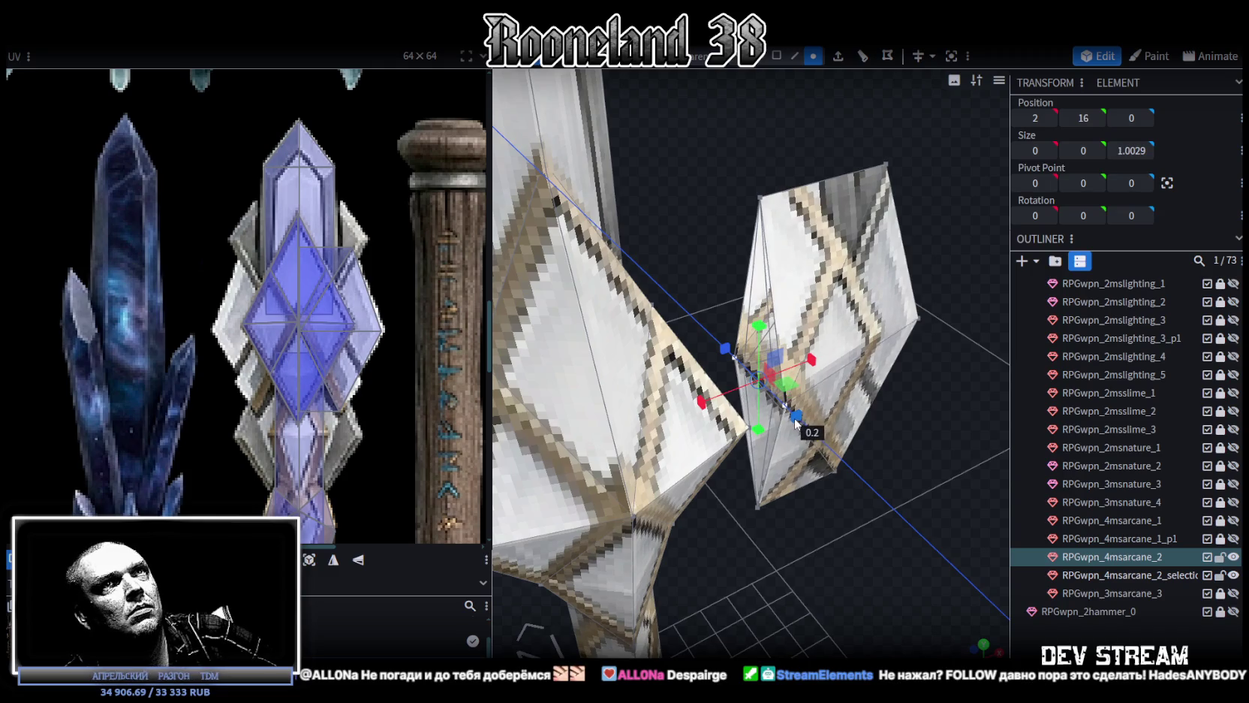
{"action": "left_click_drag", "start_coordinate": [801, 430], "coordinate": [740, 324]}
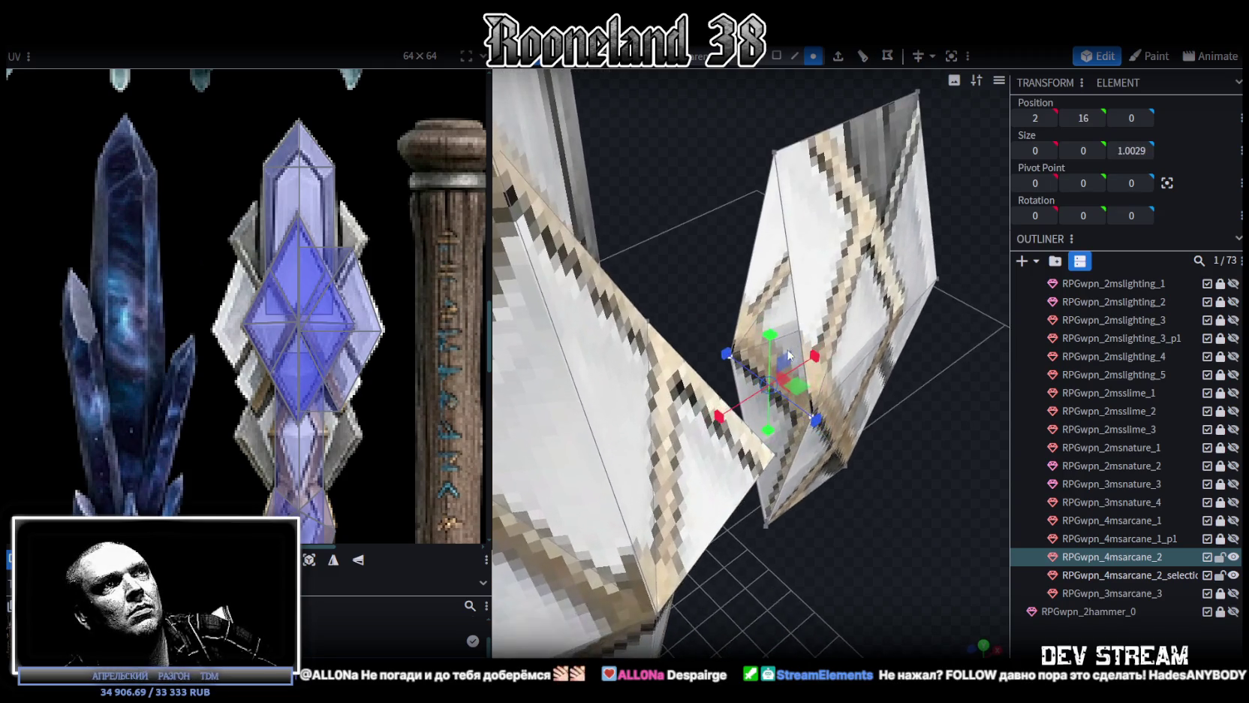
{"action": "left_click", "coordinate": [771, 165]}
{"action": "left_click", "coordinate": [732, 352]}
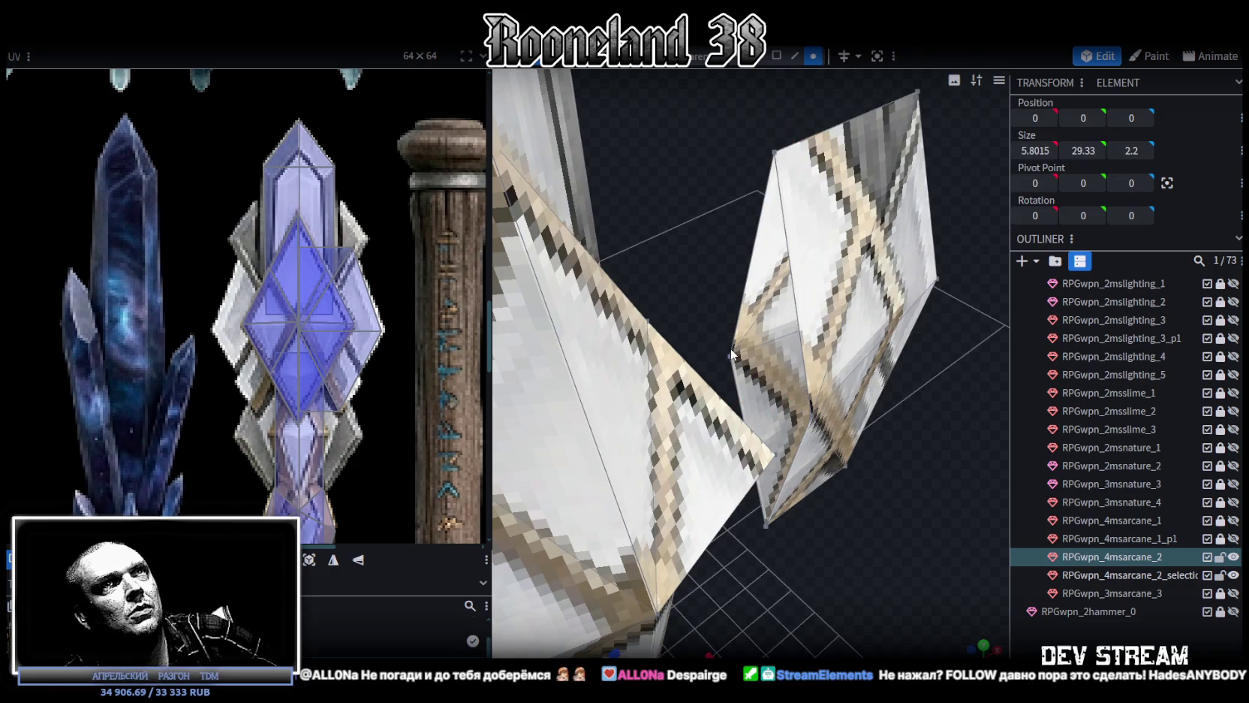
{"action": "left_click", "coordinate": [733, 356]}
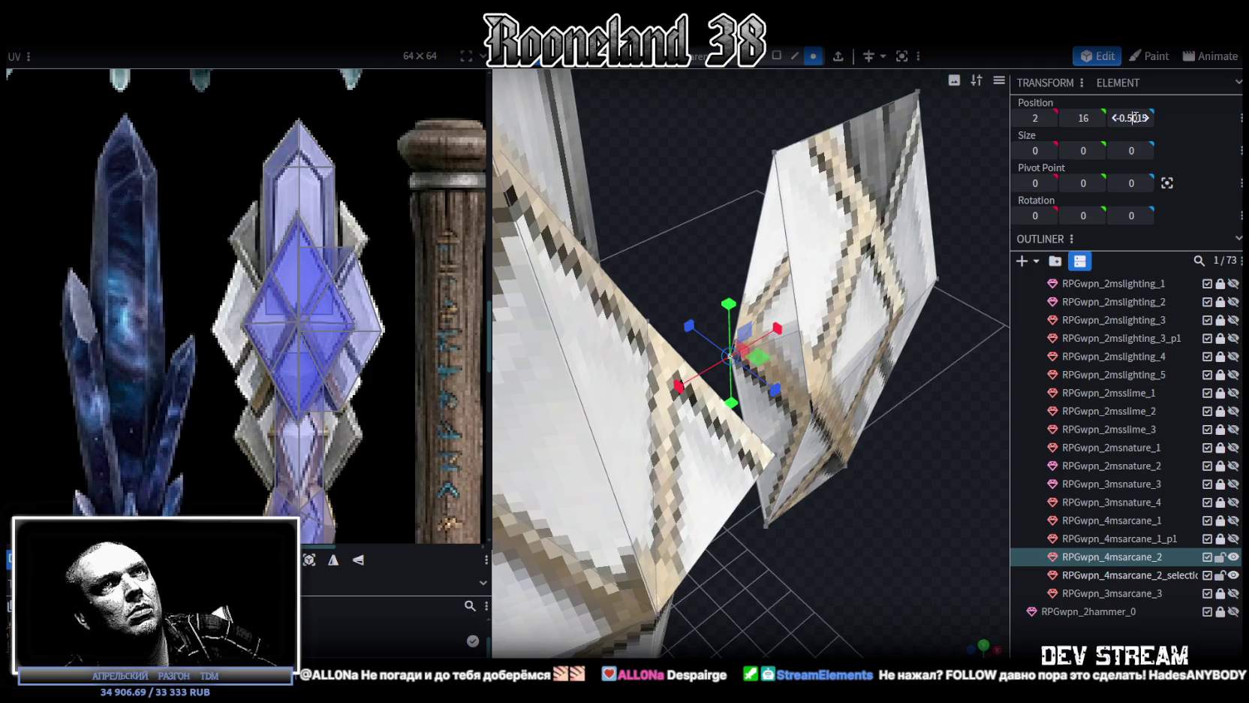
{"action": "key", "text": "Home"}
{"action": "key", "text": "Delete"}
{"action": "key", "text": "Return"}
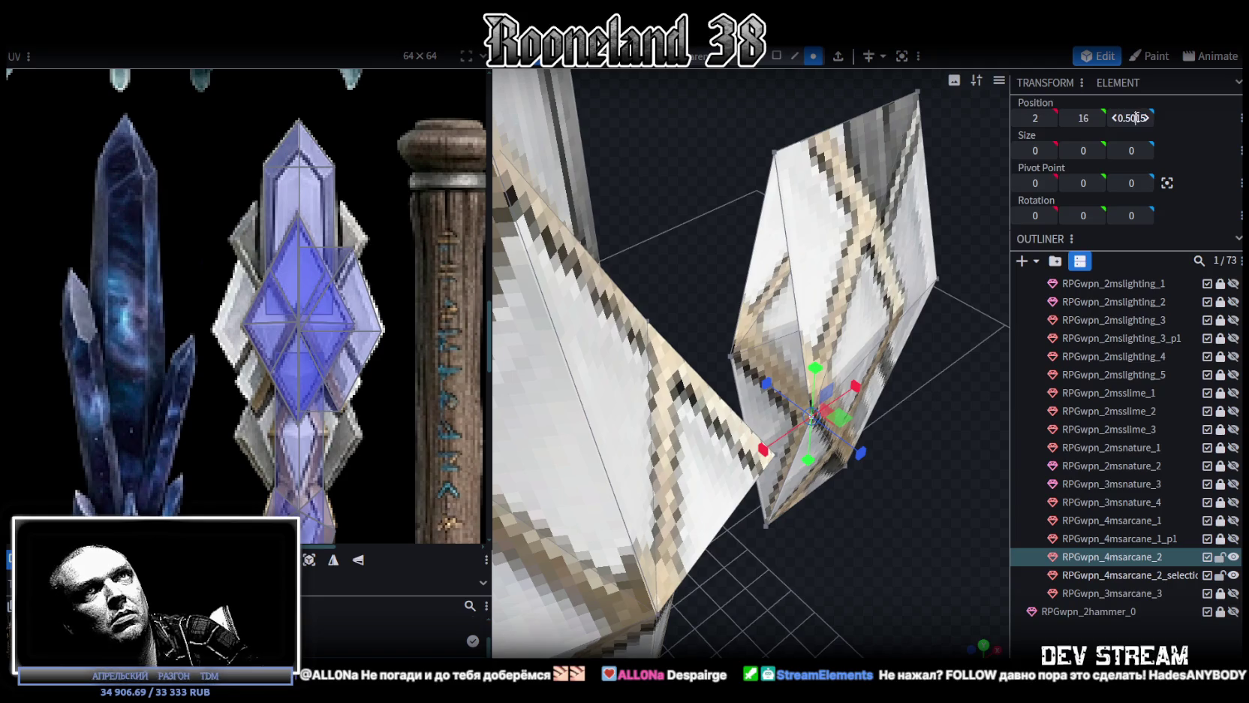
Switch to face mode and select the shard's side face from a front view
{"action": "left_click_drag", "start_coordinate": [920, 546], "coordinate": [900, 434]}
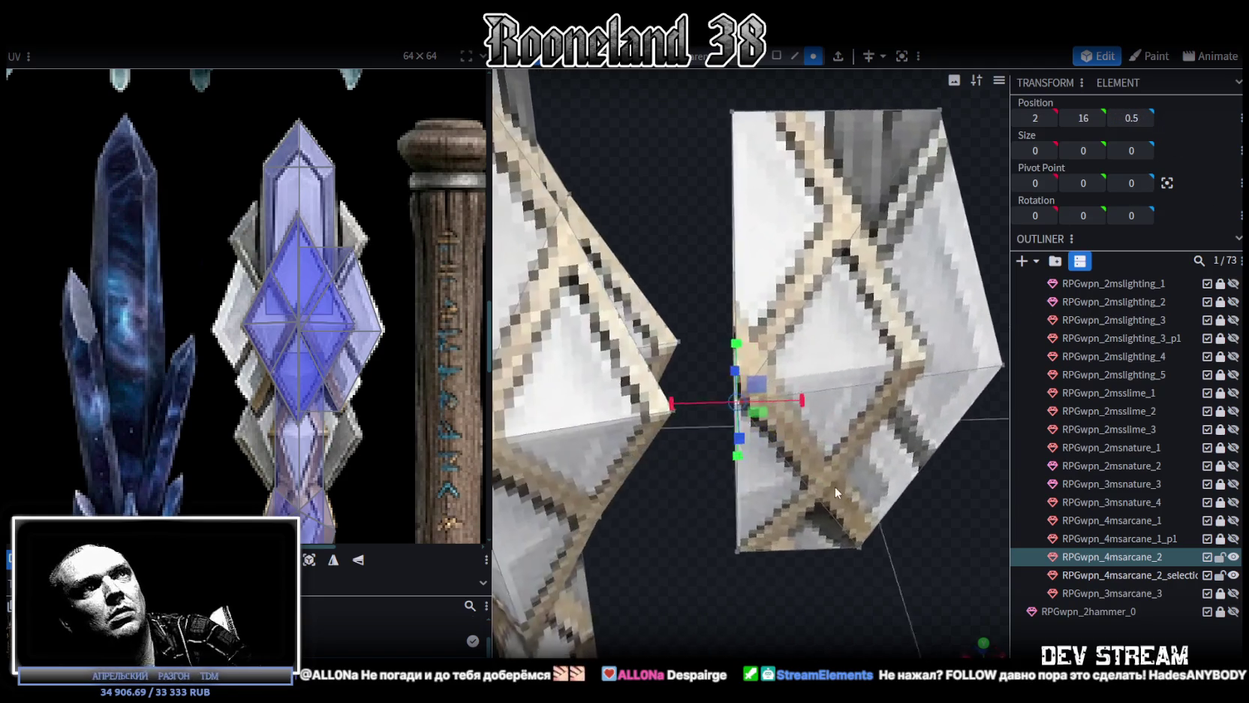
{"action": "left_click", "coordinate": [776, 57]}
{"action": "left_click", "coordinate": [878, 353]}
{"action": "scroll", "coordinate": [857, 472], "scroll_direction": "down", "scroll_amount": 2}
{"action": "scroll", "coordinate": [857, 479], "scroll_direction": "up", "scroll_amount": 2}
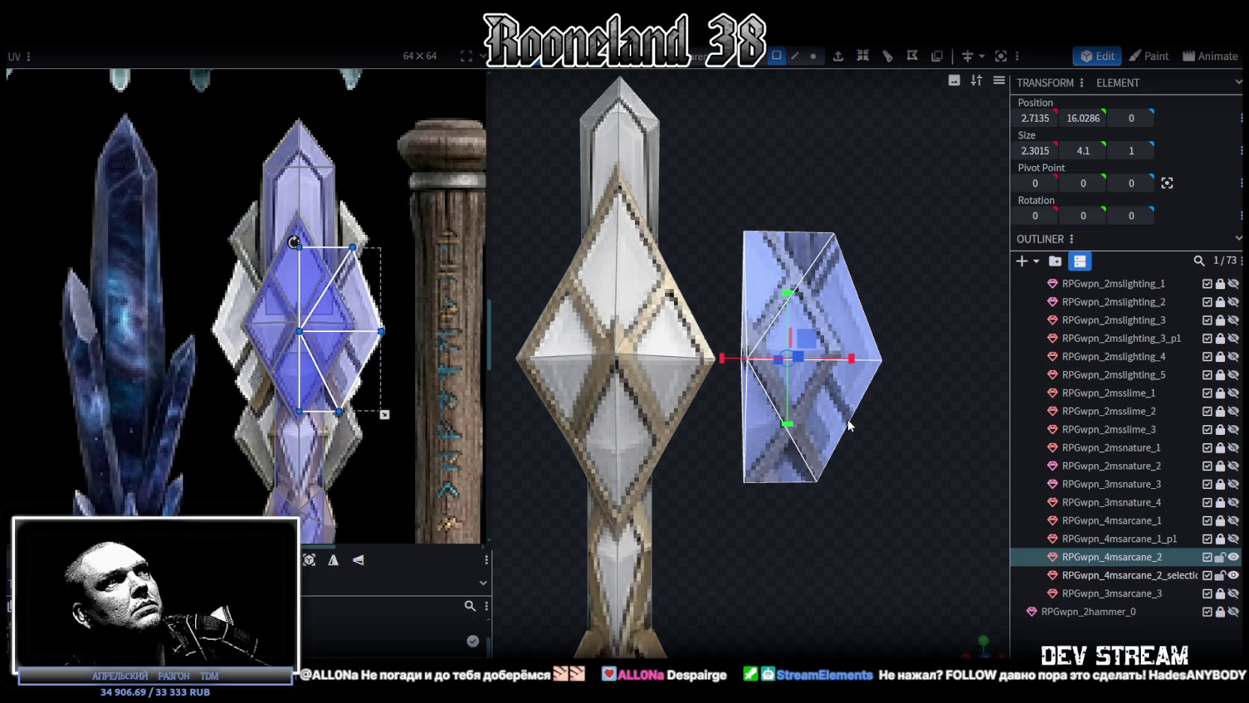
Move the shard's inner face 2.2 units left into the diamond head and 0.1 down
{"action": "key", "text": "v"}
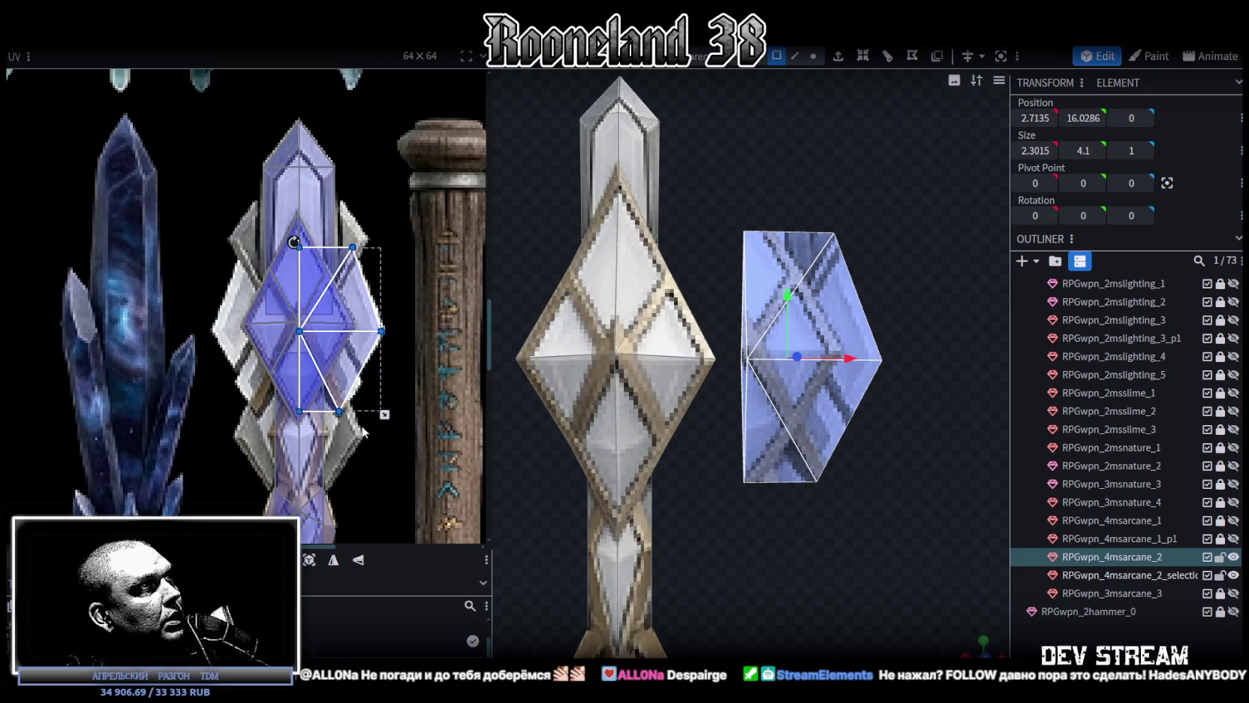
{"action": "right_click_drag", "start_coordinate": [835, 532], "coordinate": [847, 523]}
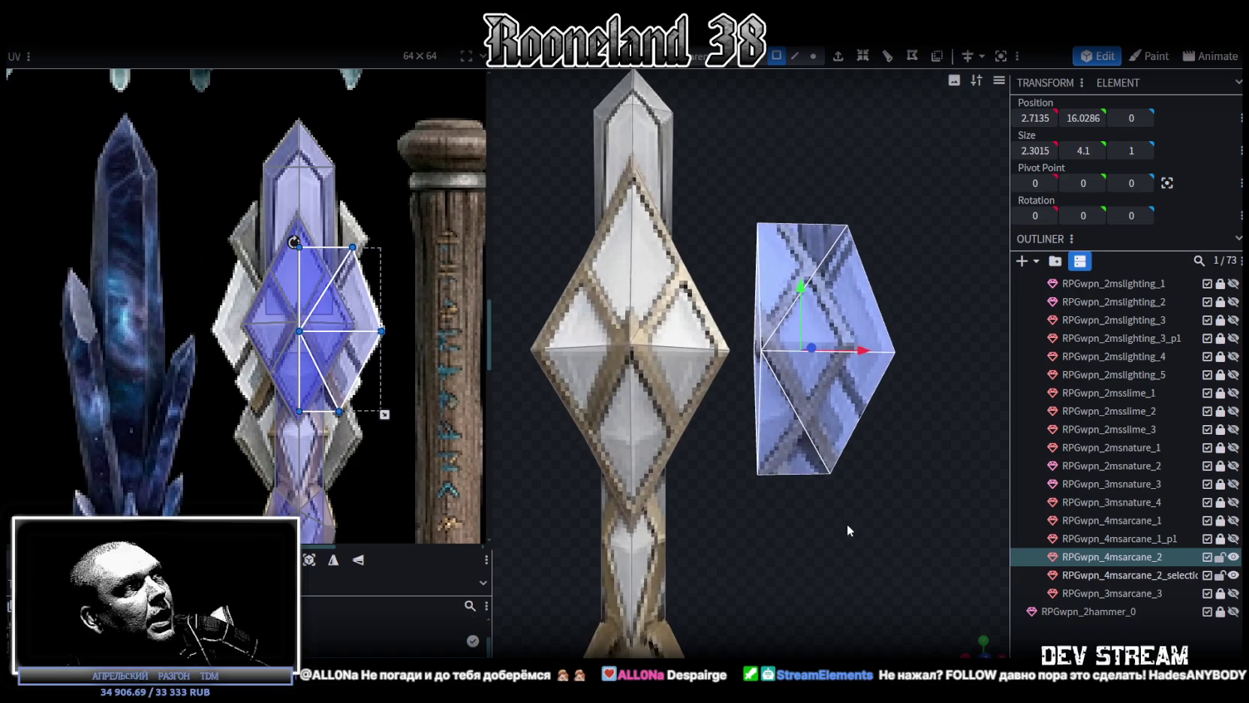
{"action": "left_click_drag", "start_coordinate": [869, 357], "coordinate": [736, 357]}
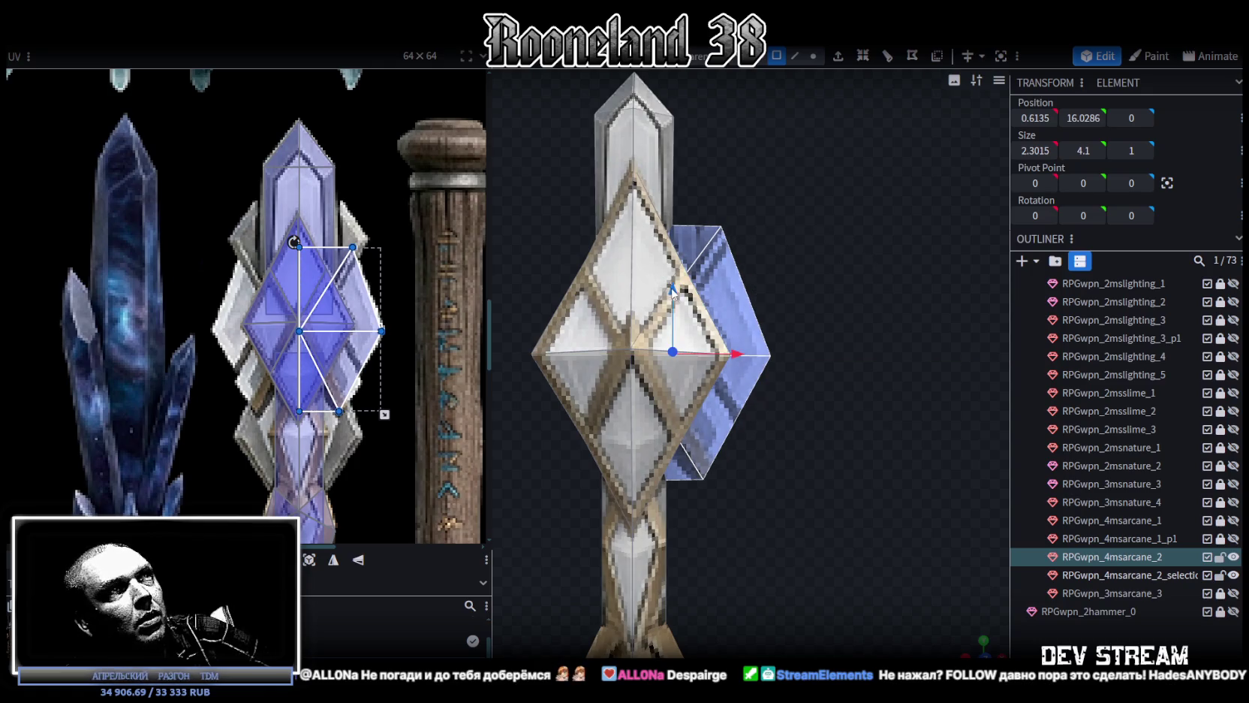
{"action": "left_click_drag", "start_coordinate": [677, 291], "coordinate": [677, 295]}
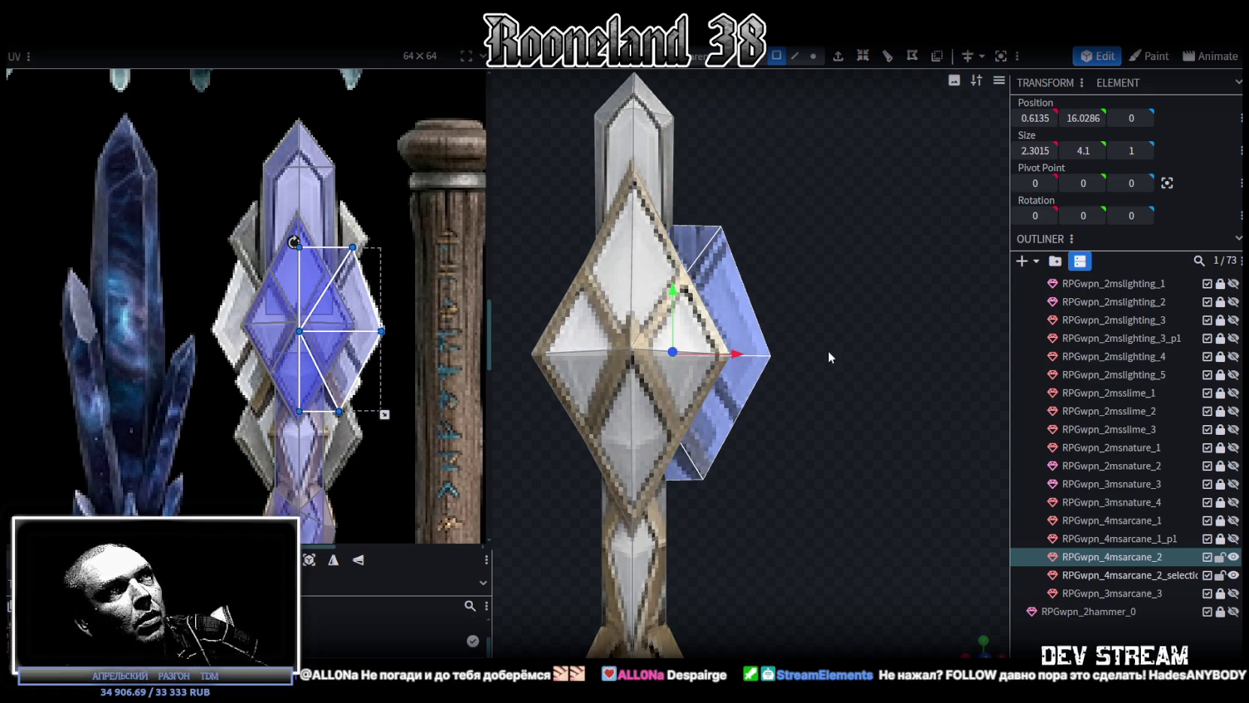
{"action": "left_click_drag", "start_coordinate": [827, 350], "coordinate": [828, 371]}
{"action": "mouse_move", "coordinate": [740, 358]}
{"action": "left_mouse_down"}
{"action": "mouse_move", "coordinate": [667, 399]}
{"action": "mouse_move", "coordinate": [780, 277]}
{"action": "mouse_move", "coordinate": [806, 278]}
{"action": "left_mouse_up"}
Resize the selected face to reduce the shard's depth to 1.4
{"action": "key", "text": "s"}
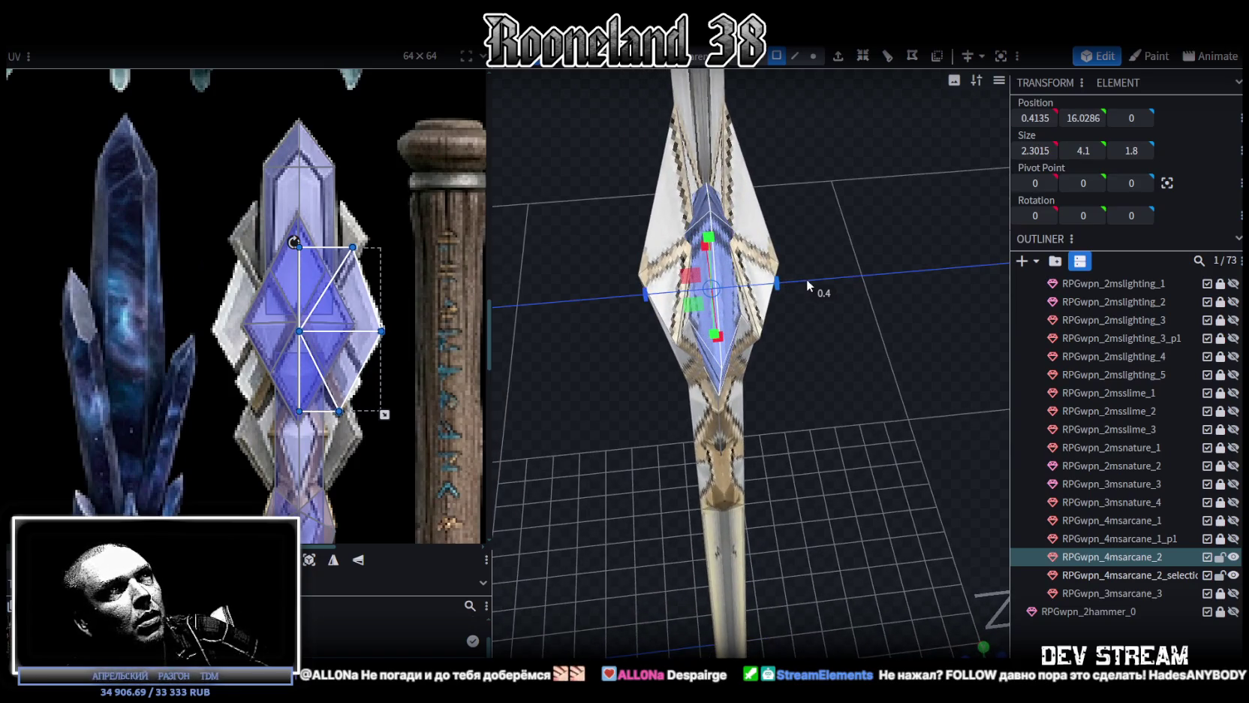
{"action": "left_click_drag", "start_coordinate": [806, 278], "coordinate": [791, 283]}
{"action": "mouse_move", "coordinate": [530, 472]}
{"action": "left_mouse_down"}
{"action": "mouse_move", "coordinate": [654, 367]}
{"action": "mouse_move", "coordinate": [719, 357]}
{"action": "mouse_move", "coordinate": [765, 450]}
{"action": "mouse_move", "coordinate": [801, 453]}
{"action": "mouse_move", "coordinate": [788, 519]}
{"action": "mouse_move", "coordinate": [979, 513]}
{"action": "mouse_move", "coordinate": [956, 482]}
{"action": "mouse_move", "coordinate": [844, 490]}
{"action": "mouse_move", "coordinate": [779, 579]}
{"action": "mouse_move", "coordinate": [793, 590]}
{"action": "mouse_move", "coordinate": [824, 545]}
{"action": "mouse_move", "coordinate": [815, 521]}
{"action": "left_mouse_up"}
{"action": "scroll", "coordinate": [966, 473], "scroll_direction": "up", "scroll_amount": 2}
{"action": "scroll", "coordinate": [967, 451], "scroll_direction": "up", "scroll_amount": 3}
{"action": "right_click", "coordinate": [781, 353]}
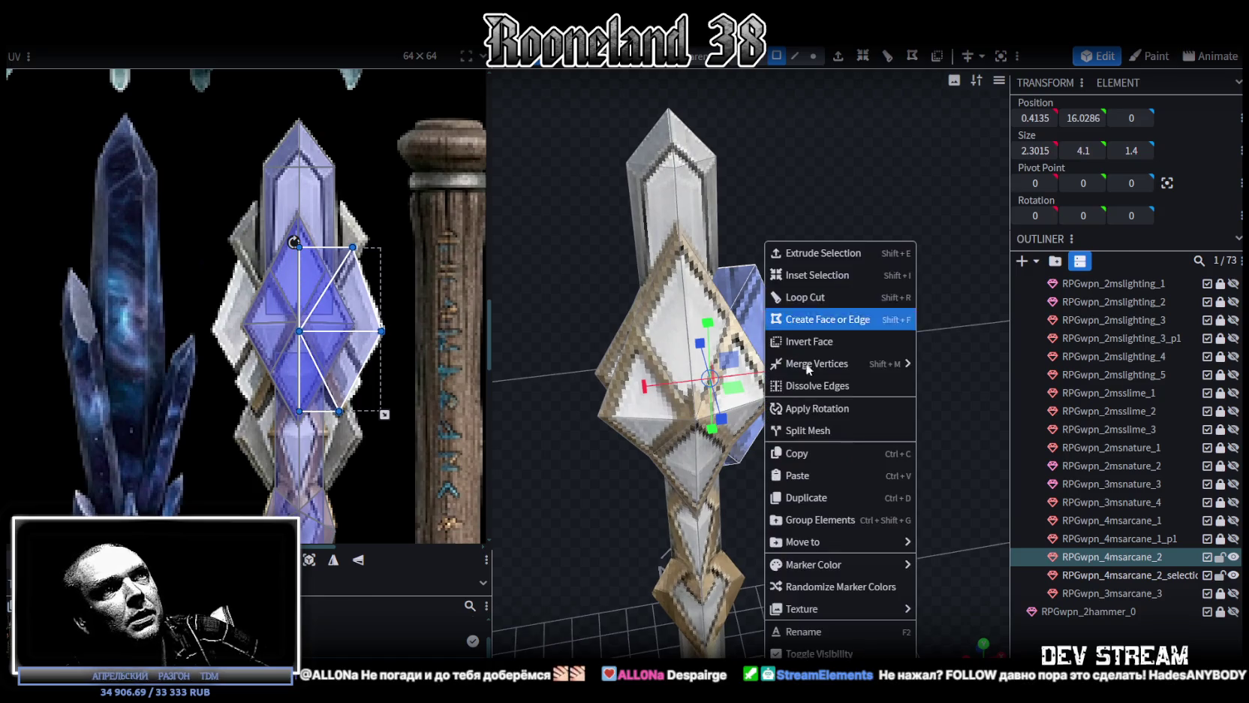
Split the face into its own mesh, hide the rest, and move its left-edge vertices to X 0
{"action": "left_click", "coordinate": [807, 430]}
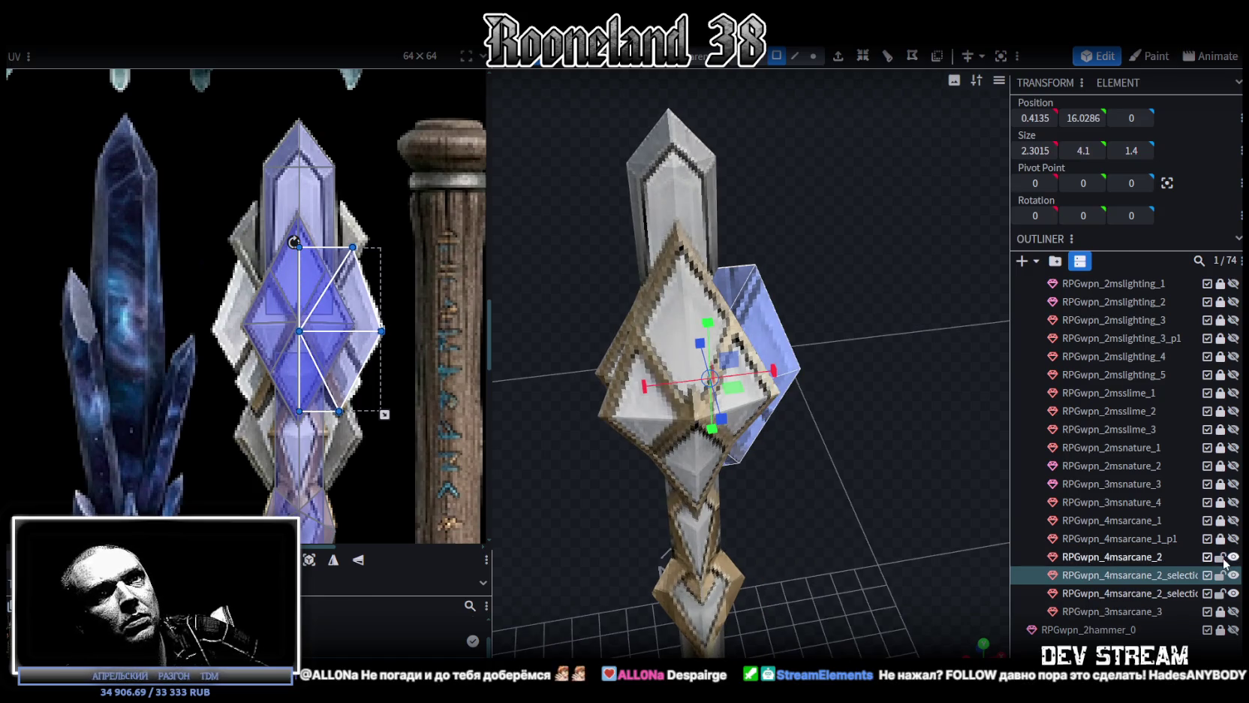
{"action": "left_click", "coordinate": [1233, 557]}
{"action": "left_click", "coordinate": [1233, 593]}
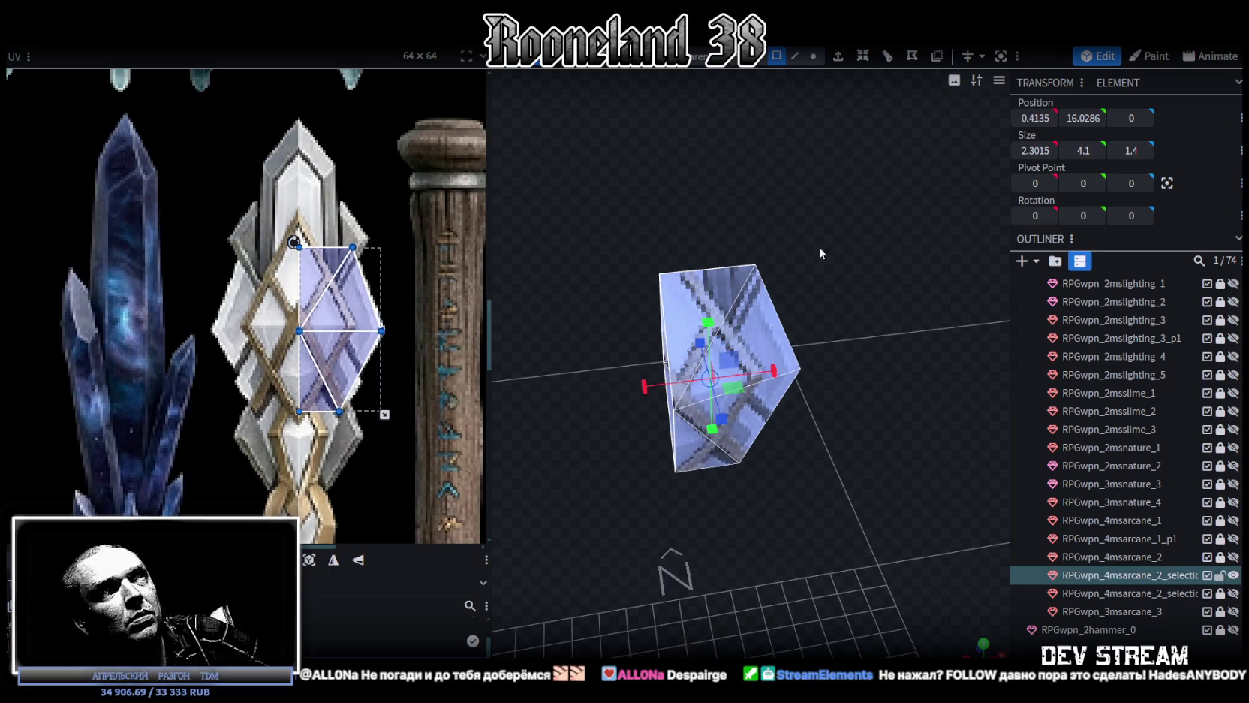
{"action": "left_click", "coordinate": [814, 56]}
{"action": "left_click", "coordinate": [659, 256]}
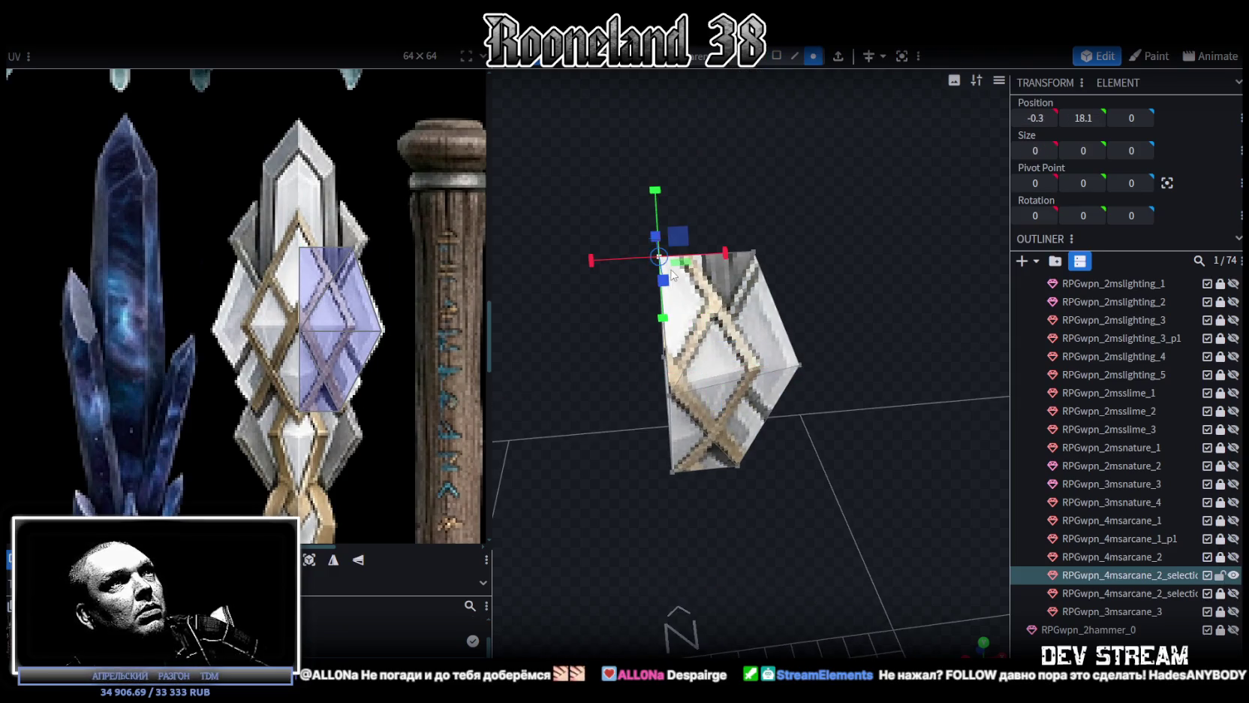
{"action": "key", "text": "KP_1"}
{"action": "left_click_drag", "start_coordinate": [586, 152], "coordinate": [679, 496]}
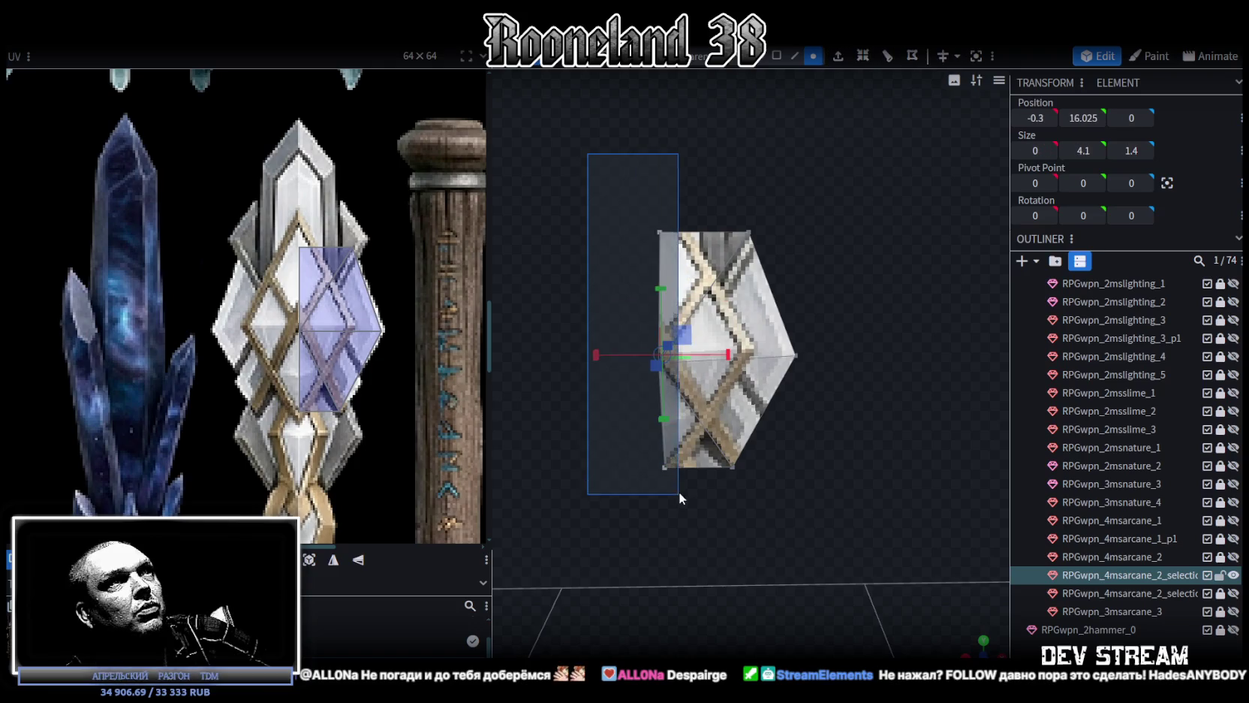
{"action": "left_click_drag", "start_coordinate": [719, 356], "coordinate": [742, 359]}
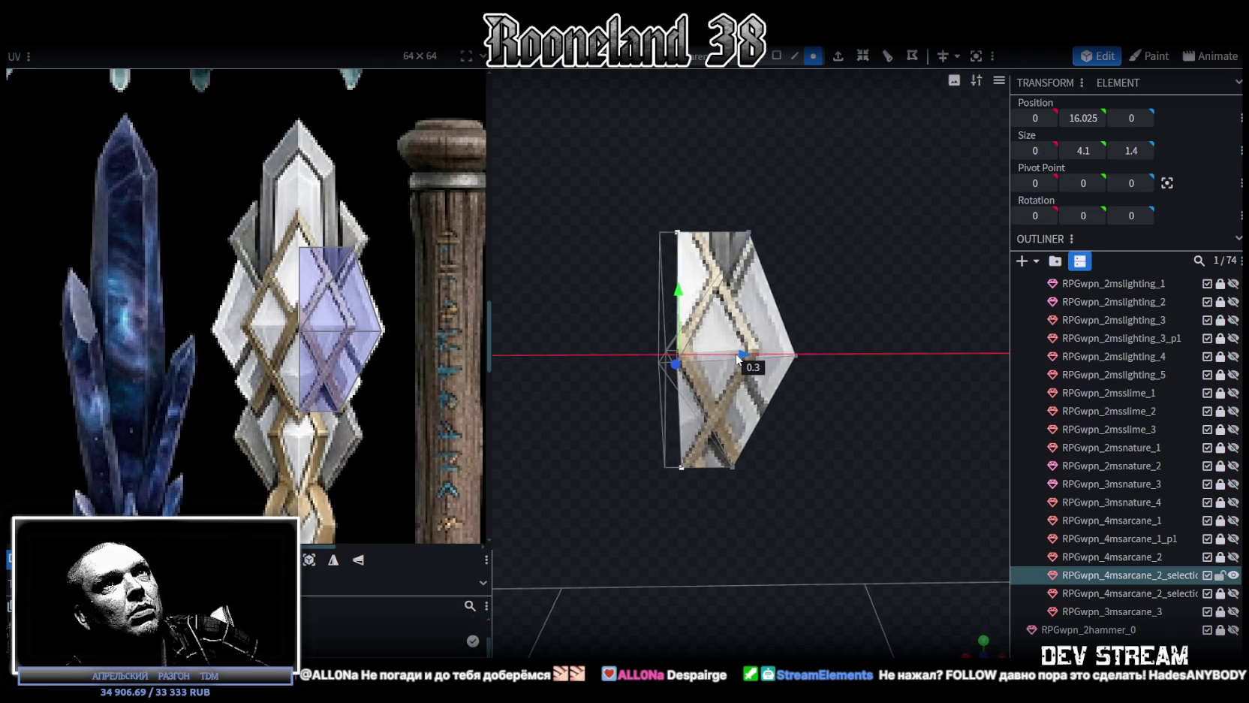
{"action": "scroll", "coordinate": [403, 267], "scroll_direction": "down", "scroll_amount": 2}
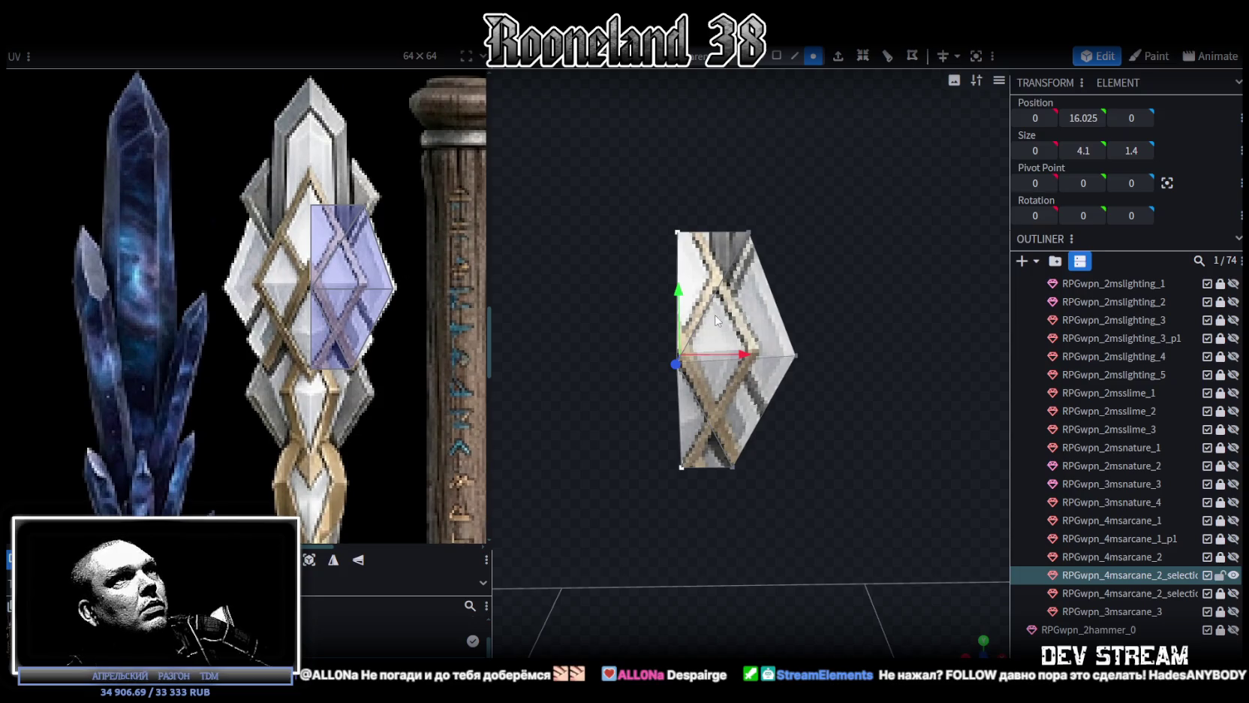
{"action": "scroll", "coordinate": [790, 395], "scroll_direction": "up", "scroll_amount": 3}
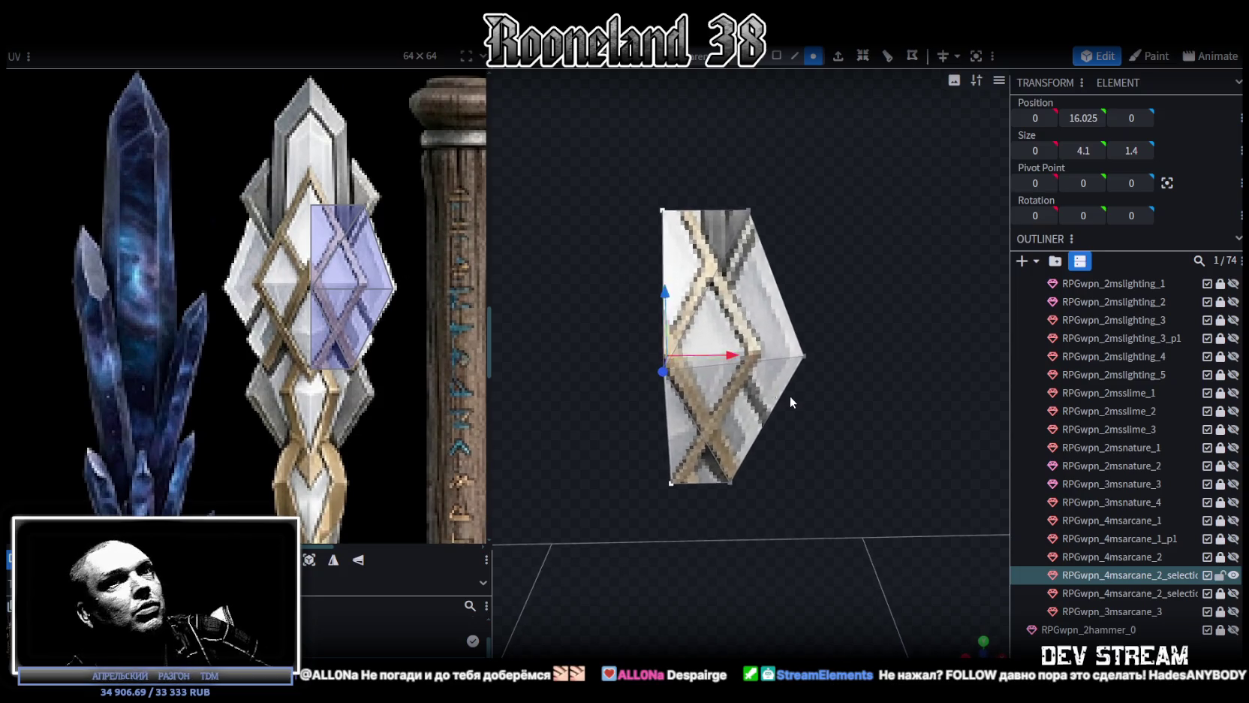
Show RPGwpn_4msarcane_2, then copy, paste and flip the half-gem faces on X, merging overlapping vertices
{"action": "left_click", "coordinate": [1236, 558]}
{"action": "left_click_drag", "start_coordinate": [877, 363], "coordinate": [860, 331]}
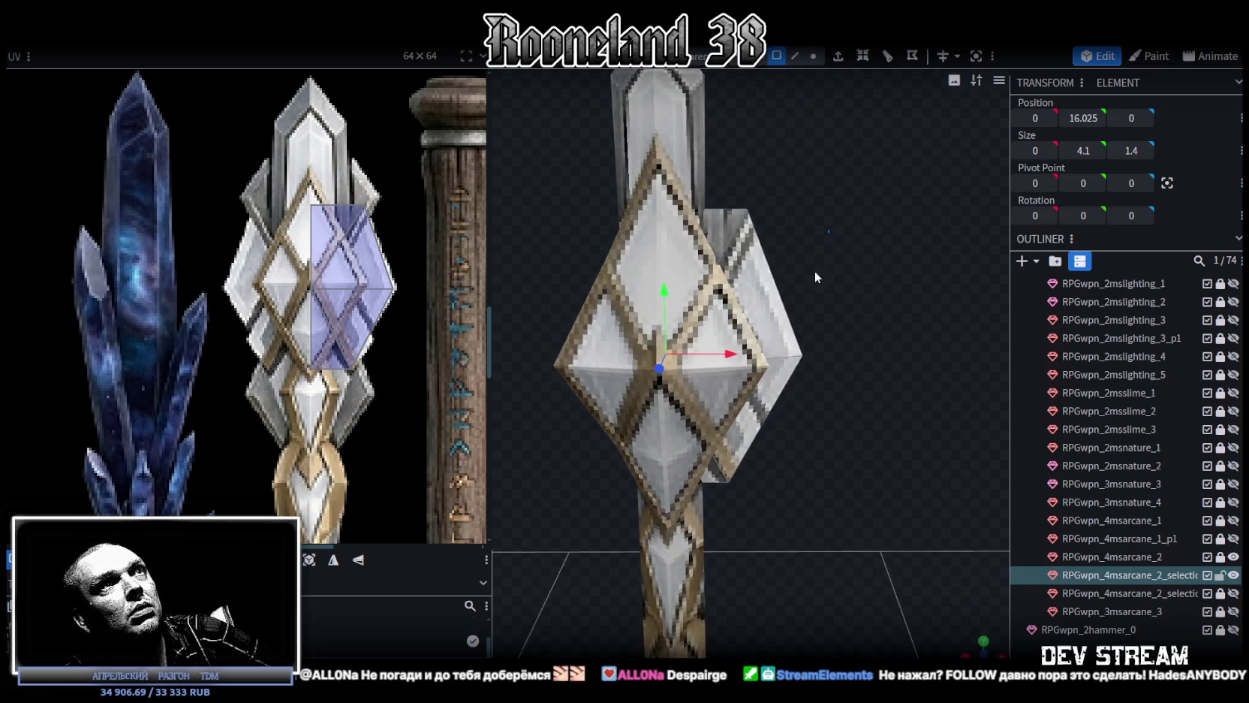
{"action": "left_click", "coordinate": [720, 205]}
{"action": "mouse_move", "coordinate": [850, 214]}
{"action": "left_mouse_down"}
{"action": "mouse_move", "coordinate": [835, 409]}
{"action": "mouse_move", "coordinate": [750, 214]}
{"action": "left_mouse_up"}
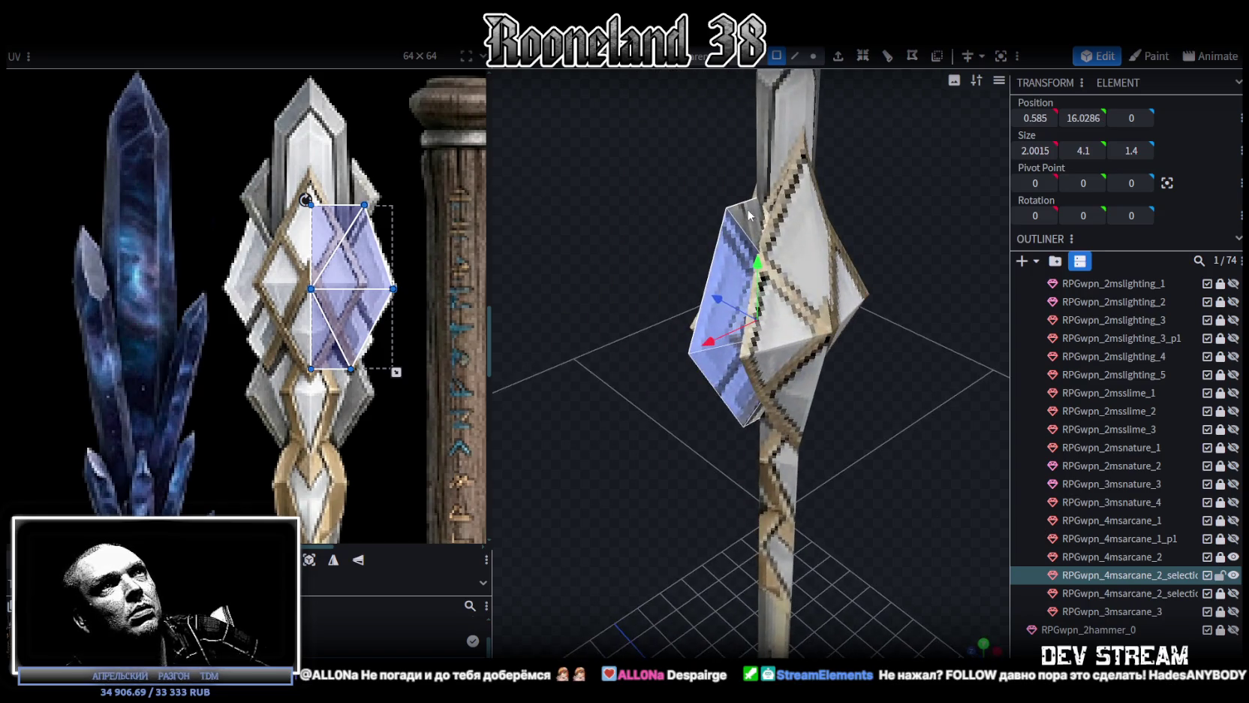
{"action": "mouse_move", "coordinate": [621, 502]}
{"action": "left_mouse_down"}
{"action": "mouse_move", "coordinate": [696, 482]}
{"action": "mouse_move", "coordinate": [800, 495]}
{"action": "mouse_move", "coordinate": [937, 560]}
{"action": "mouse_move", "coordinate": [900, 486]}
{"action": "left_mouse_up"}
{"action": "key", "text": "ctrl+c"}
{"action": "left_click", "coordinate": [929, 479]}
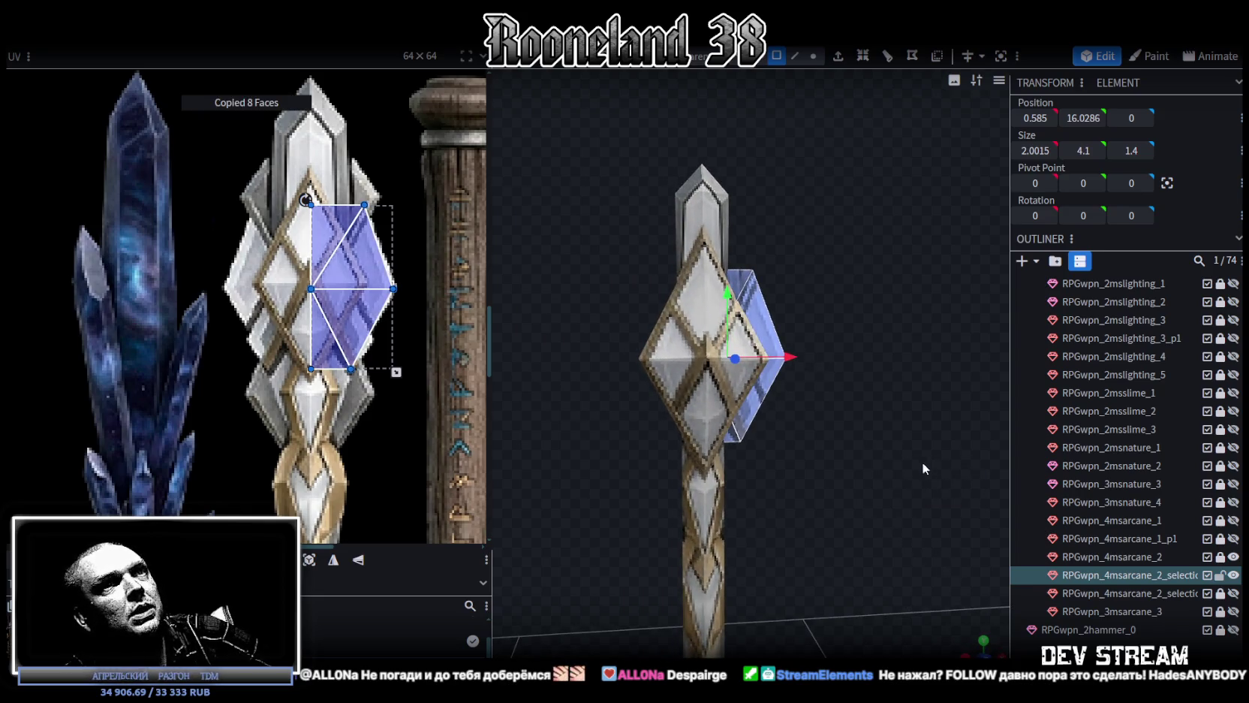
{"action": "right_click", "coordinate": [157, 48]}
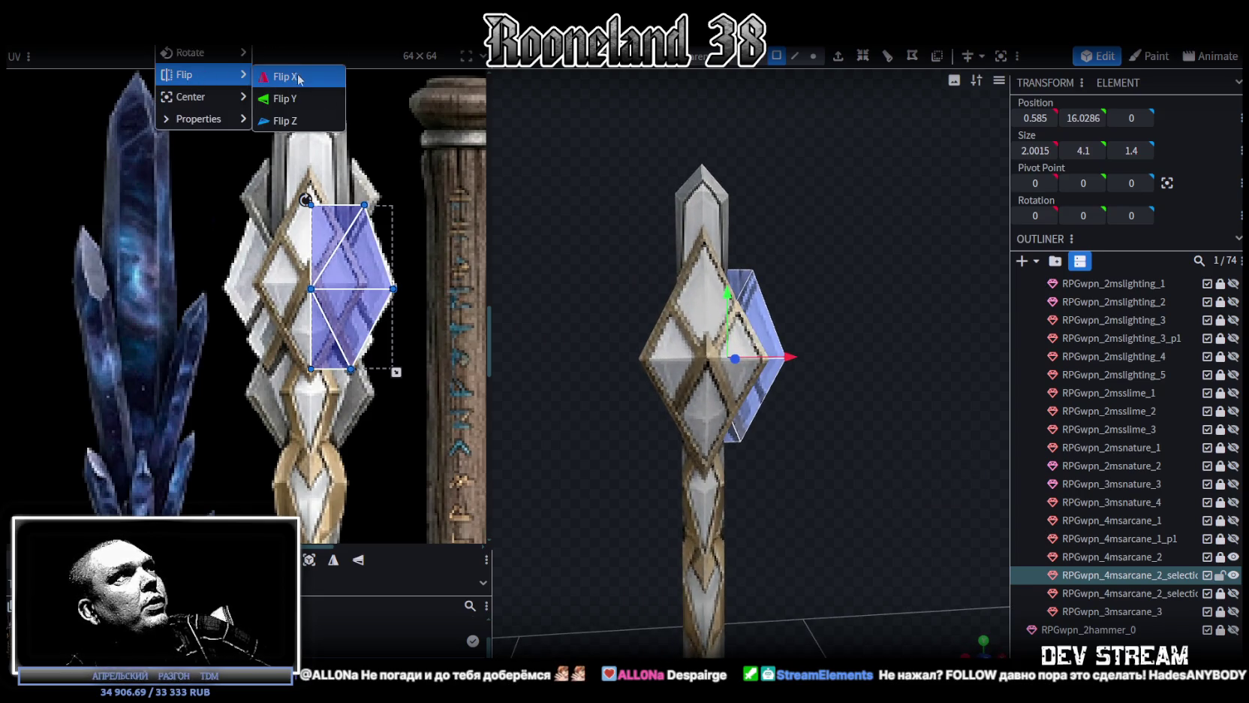
{"action": "left_click", "coordinate": [299, 78]}
{"action": "left_click", "coordinate": [616, 154]}
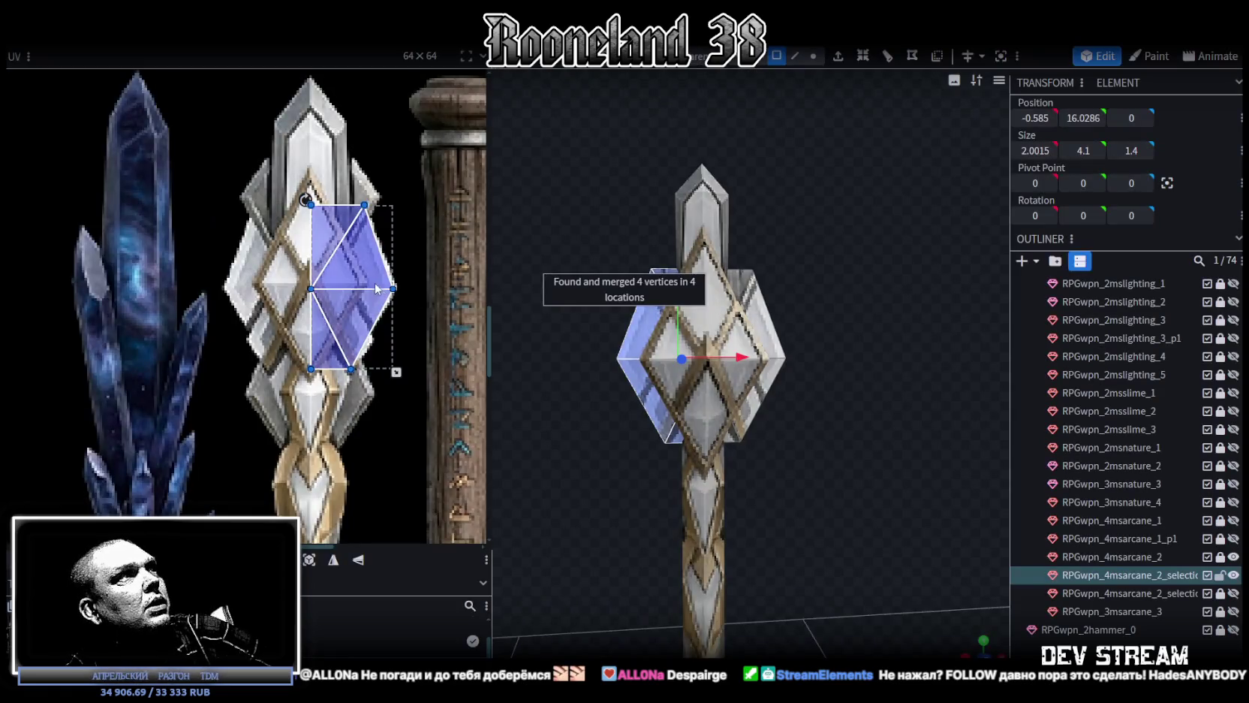
Align the mirrored faces' UVs onto the gem texture
{"action": "left_click_drag", "start_coordinate": [351, 285], "coordinate": [316, 285]}
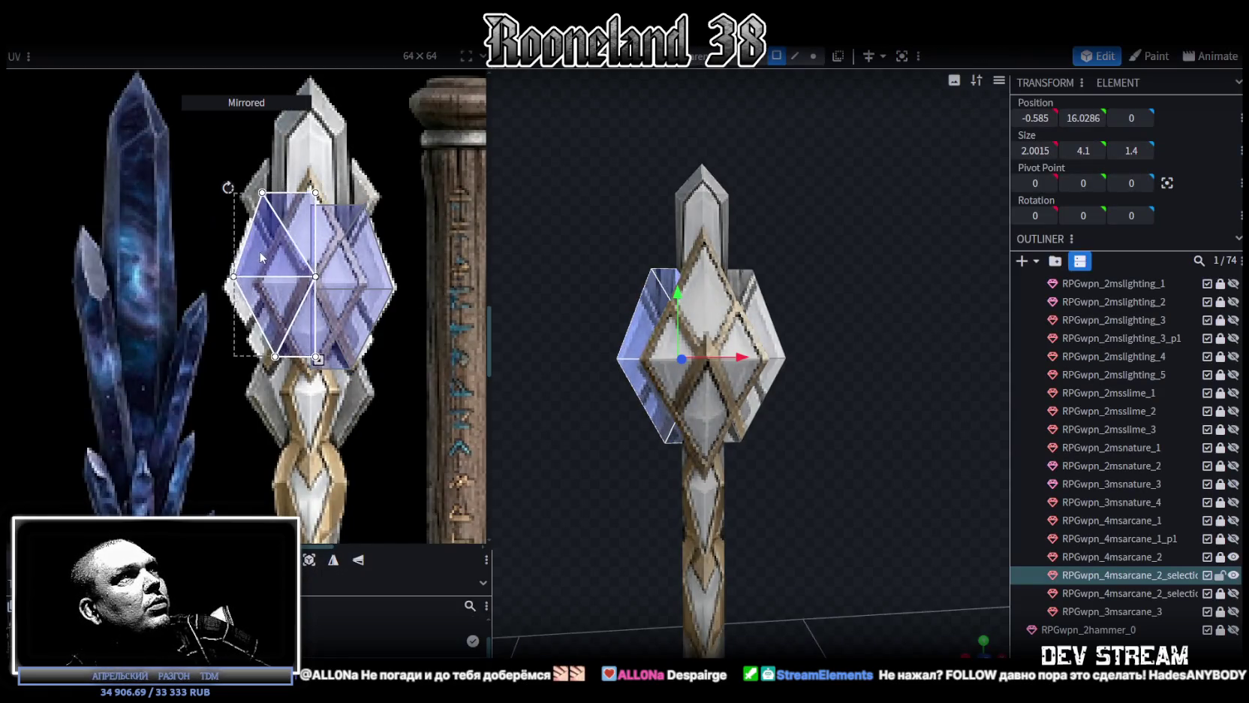
{"action": "scroll", "coordinate": [278, 225], "scroll_direction": "up", "scroll_amount": 3}
{"action": "scroll", "coordinate": [299, 317], "scroll_direction": "up", "scroll_amount": 3}
{"action": "key", "text": "ctrl+z"}
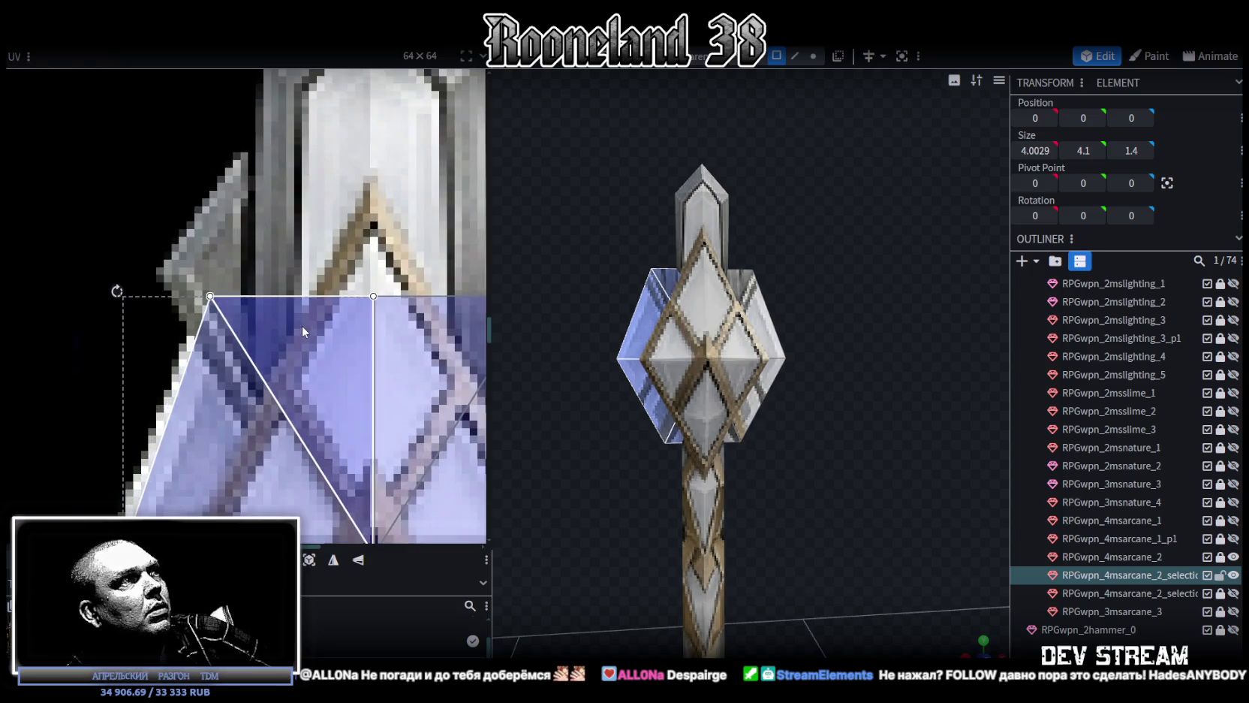
{"action": "scroll", "coordinate": [299, 323], "scroll_direction": "down", "scroll_amount": 1}
{"action": "scroll", "coordinate": [293, 332], "scroll_direction": "down", "scroll_amount": 2}
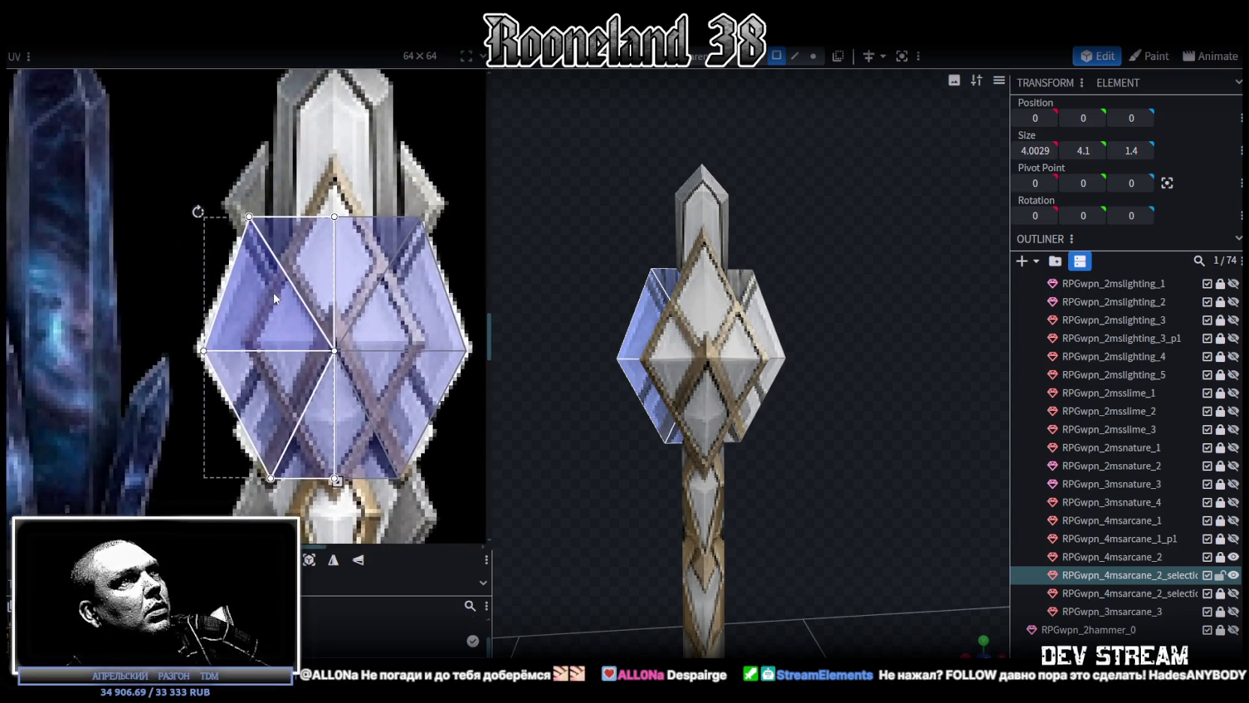
Bring the full UV layout into view and select the staff head mesh
{"action": "middle_click_drag", "start_coordinate": [275, 299], "coordinate": [260, 282]}
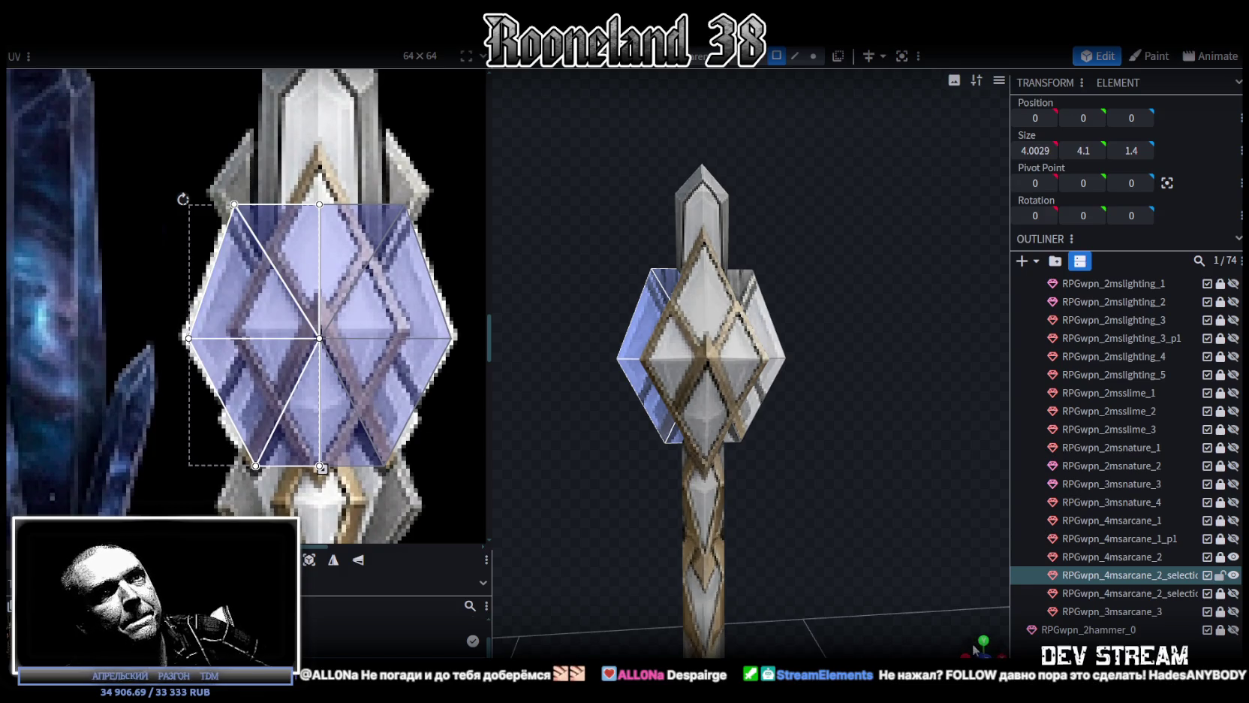
{"action": "left_click", "coordinate": [841, 476]}
{"action": "mouse_move", "coordinate": [840, 476]}
{"action": "left_mouse_down"}
{"action": "mouse_move", "coordinate": [639, 478]}
{"action": "mouse_move", "coordinate": [688, 459]}
{"action": "mouse_move", "coordinate": [883, 467]}
{"action": "left_mouse_up"}
{"action": "left_click", "coordinate": [749, 289]}
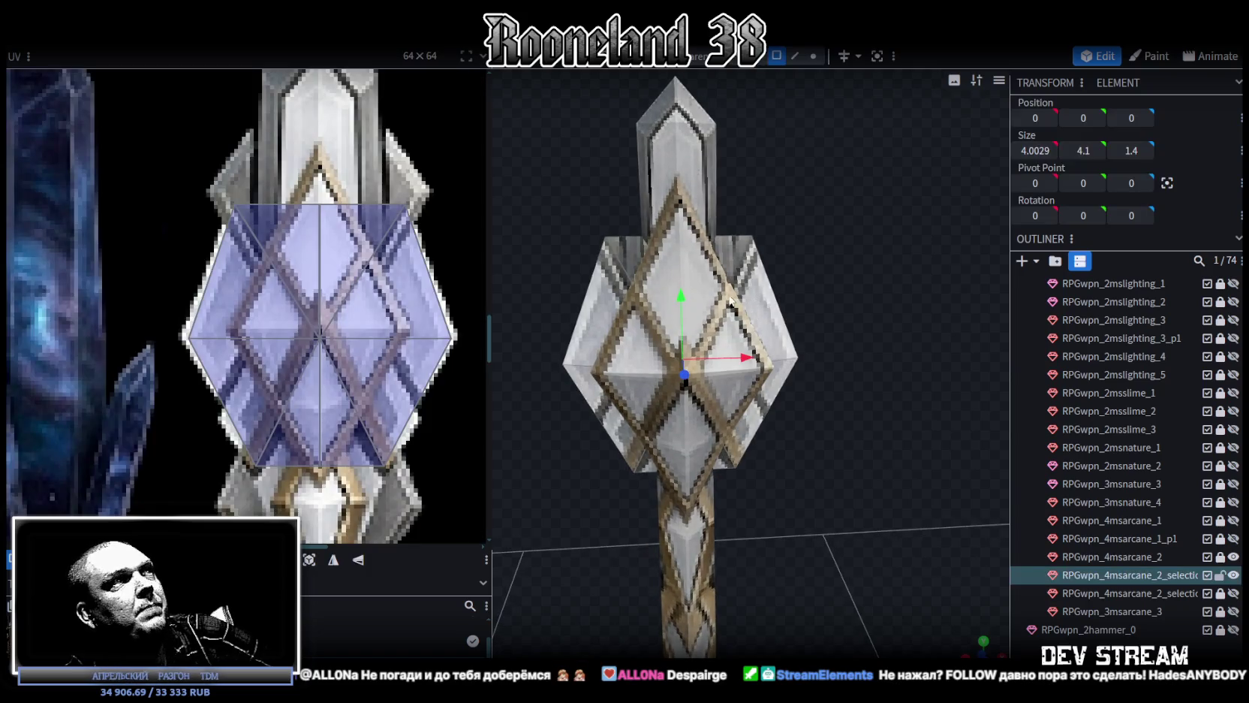
{"action": "mouse_move", "coordinate": [684, 231]}
{"action": "left_mouse_down"}
{"action": "mouse_move", "coordinate": [766, 317]}
{"action": "mouse_move", "coordinate": [768, 302]}
{"action": "mouse_move", "coordinate": [747, 310]}
{"action": "left_mouse_up"}
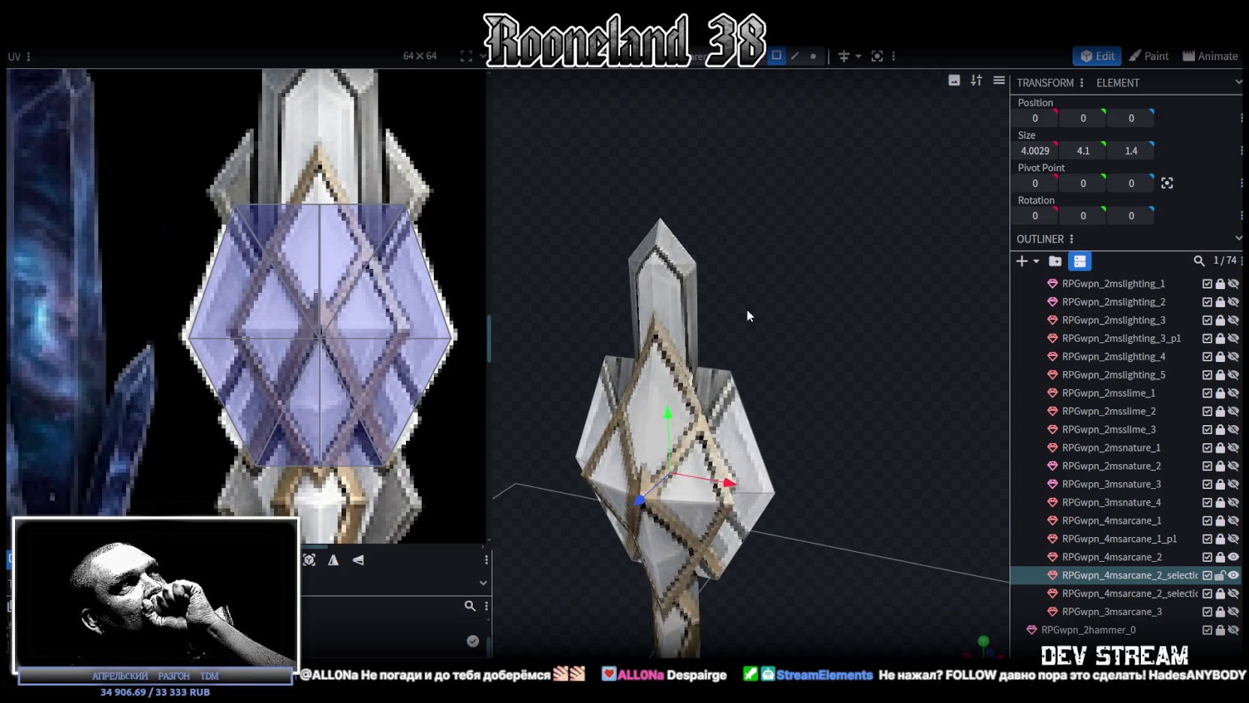
{"action": "scroll", "coordinate": [746, 308], "scroll_direction": "up", "scroll_amount": 2}
{"action": "mouse_move", "coordinate": [771, 309]}
{"action": "left_mouse_down"}
{"action": "mouse_move", "coordinate": [749, 337]}
{"action": "mouse_move", "coordinate": [764, 280]}
{"action": "left_mouse_up"}
{"action": "left_click", "coordinate": [749, 336]}
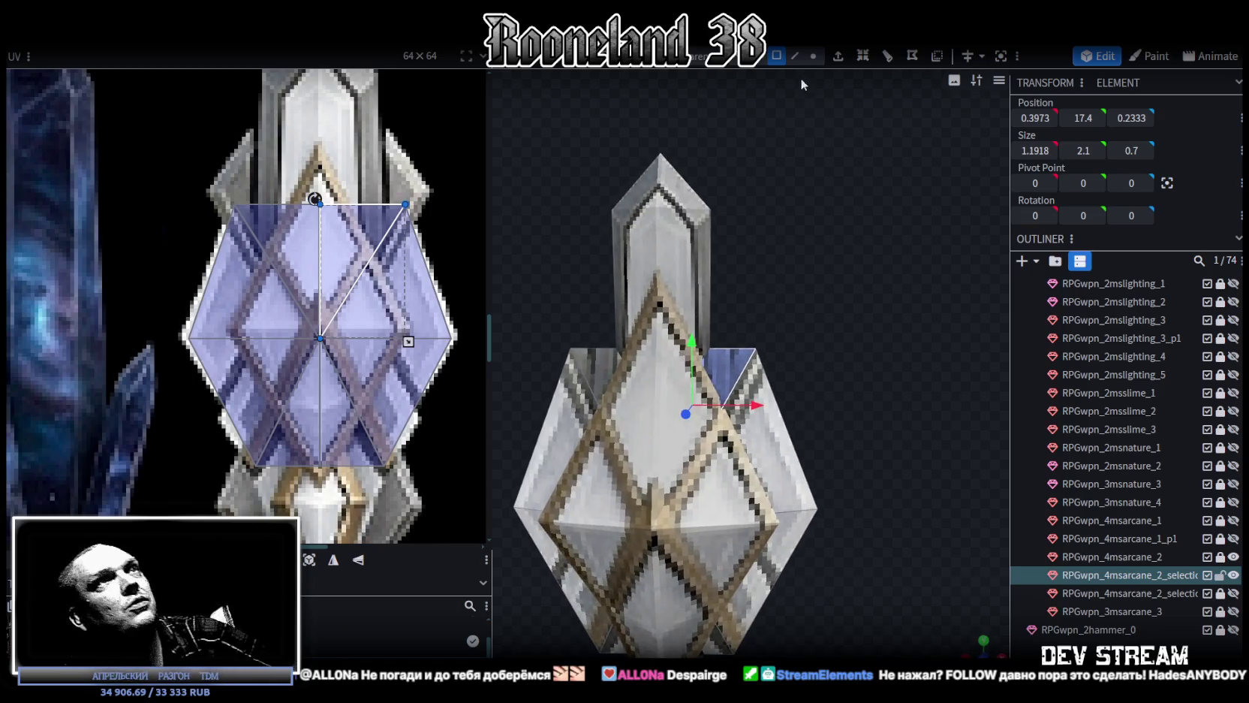
Raise the head's top vertex to Y 20.1; try stretching the top UV faces, then undo it
{"action": "left_click", "coordinate": [813, 56]}
{"action": "left_click_drag", "start_coordinate": [814, 172], "coordinate": [872, 318]}
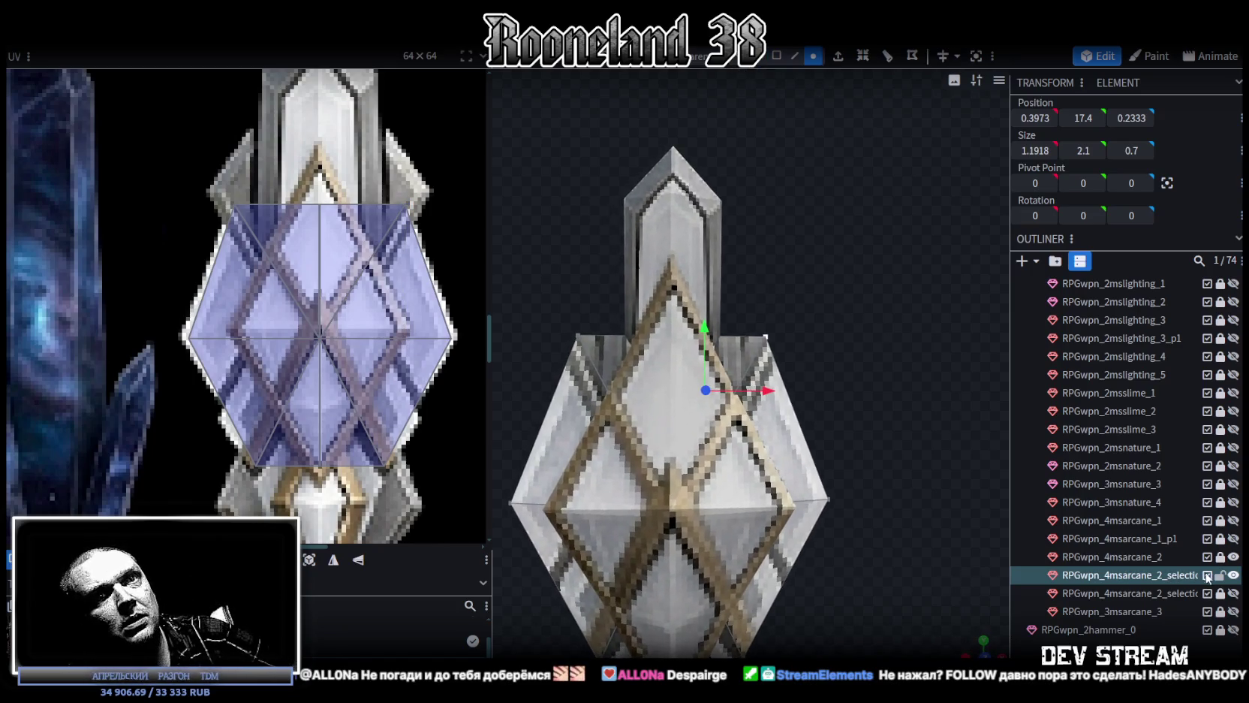
{"action": "left_click_drag", "start_coordinate": [735, 368], "coordinate": [816, 322]}
{"action": "left_click", "coordinate": [701, 326]}
{"action": "left_click_drag", "start_coordinate": [701, 281], "coordinate": [705, 223]}
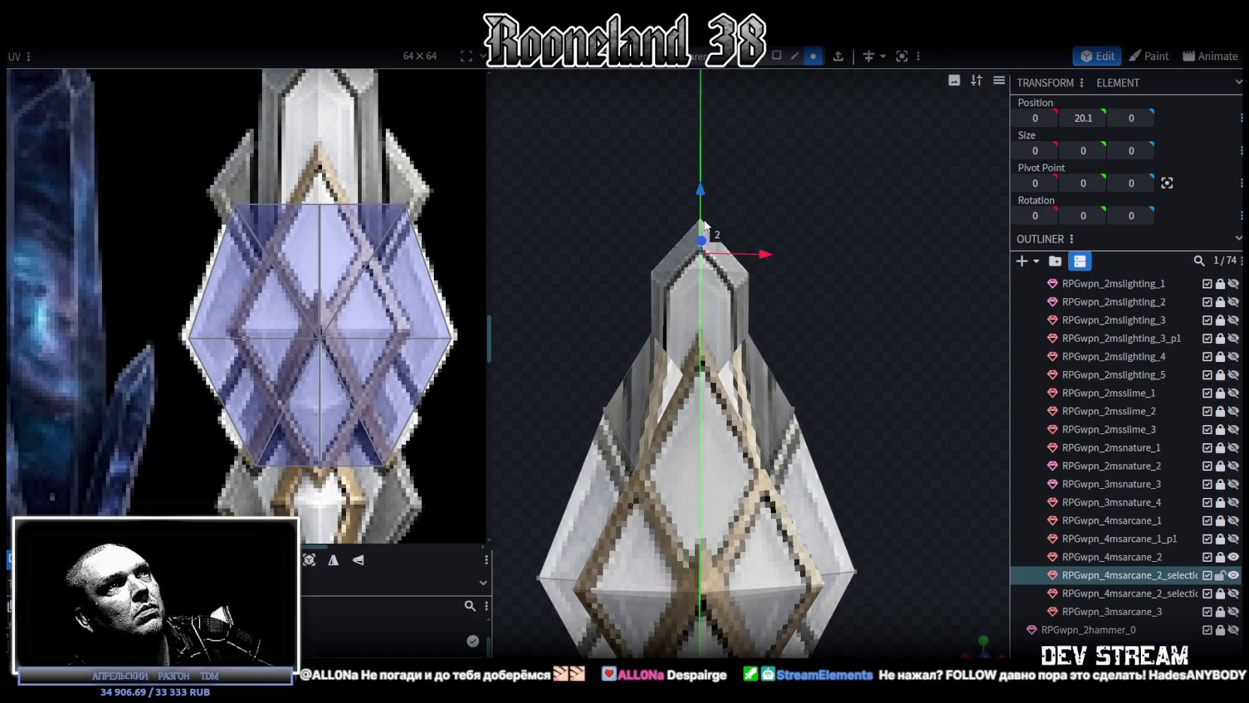
{"action": "left_click_drag", "start_coordinate": [296, 169], "coordinate": [405, 343]}
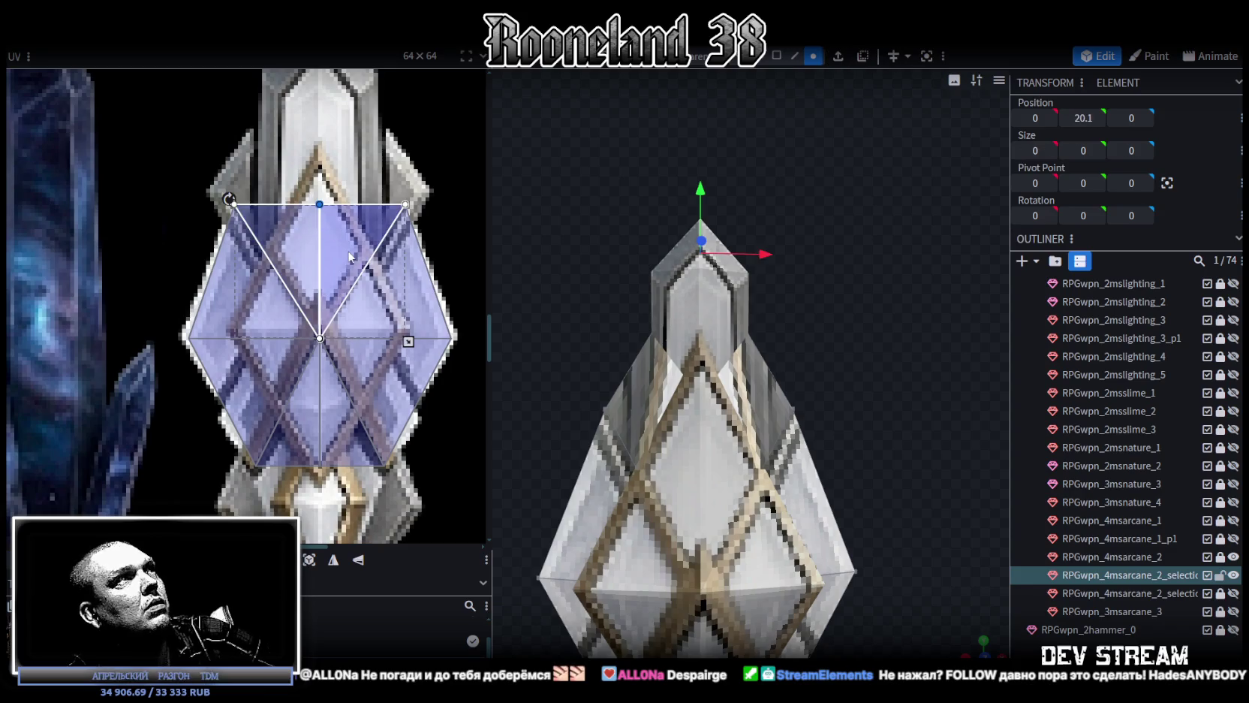
{"action": "left_click_drag", "start_coordinate": [319, 204], "coordinate": [319, 73]}
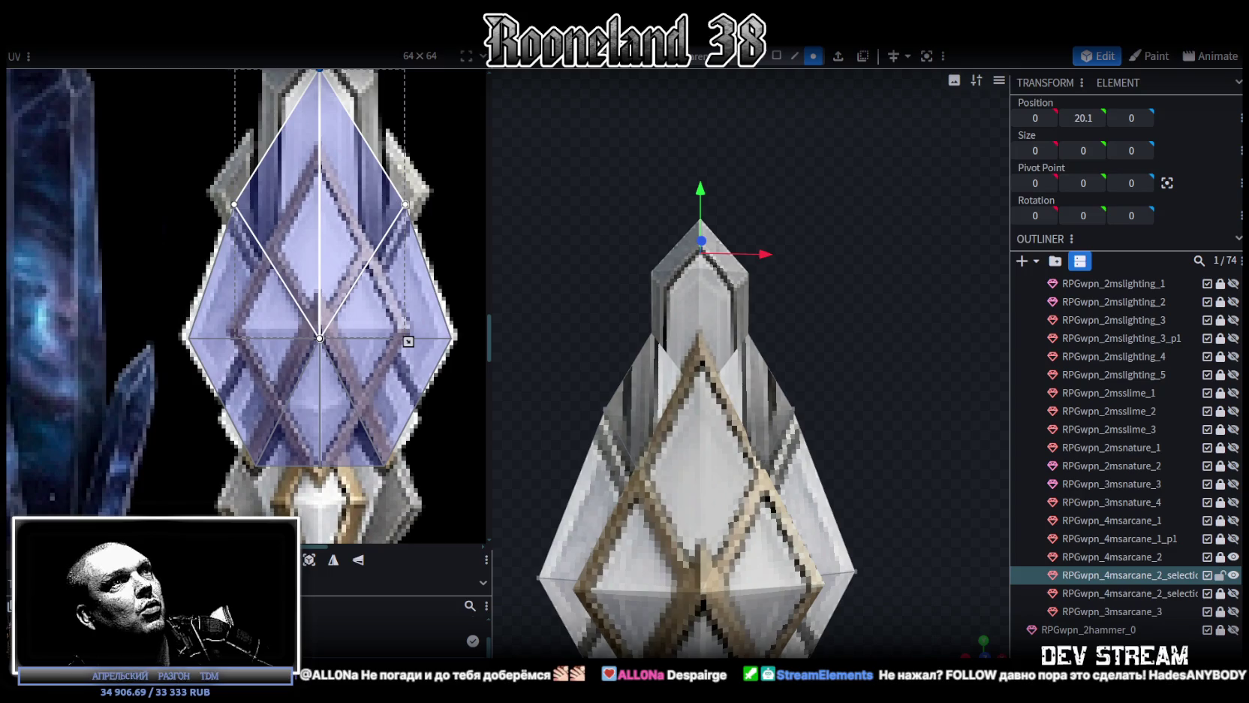
{"action": "key", "text": "ctrl+z"}
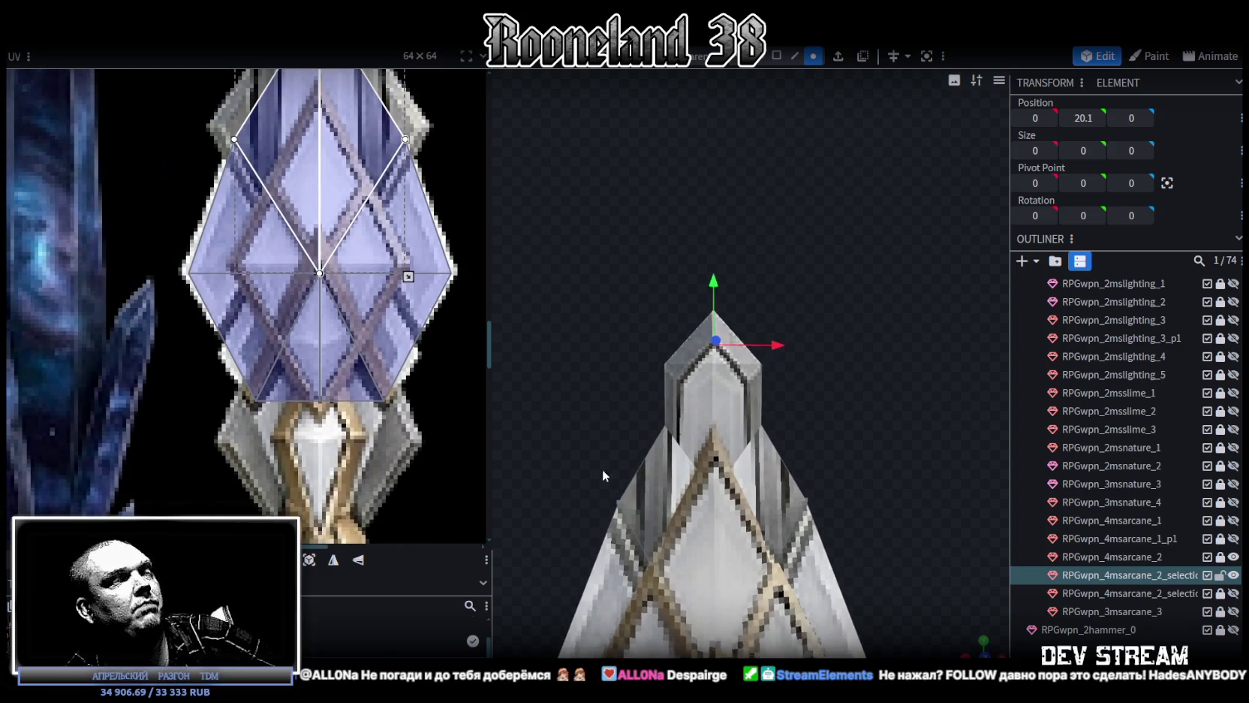
Raise the tip vertex further to Y 21.1 and box-select the head's upper faces
{"action": "left_click_drag", "start_coordinate": [647, 318], "coordinate": [853, 436]}
{"action": "mouse_move", "coordinate": [572, 371]}
{"action": "left_mouse_down"}
{"action": "mouse_move", "coordinate": [853, 439]}
{"action": "mouse_move", "coordinate": [653, 366]}
{"action": "mouse_move", "coordinate": [869, 460]}
{"action": "mouse_move", "coordinate": [635, 338]}
{"action": "left_mouse_up"}
{"action": "left_click", "coordinate": [675, 472]}
{"action": "left_click_drag", "start_coordinate": [674, 472], "coordinate": [854, 324]}
{"action": "left_click_drag", "start_coordinate": [702, 239], "coordinate": [702, 225]}
{"action": "mouse_move", "coordinate": [781, 338]}
{"action": "left_mouse_down"}
{"action": "mouse_move", "coordinate": [863, 377]}
{"action": "mouse_move", "coordinate": [854, 367]}
{"action": "left_mouse_up"}
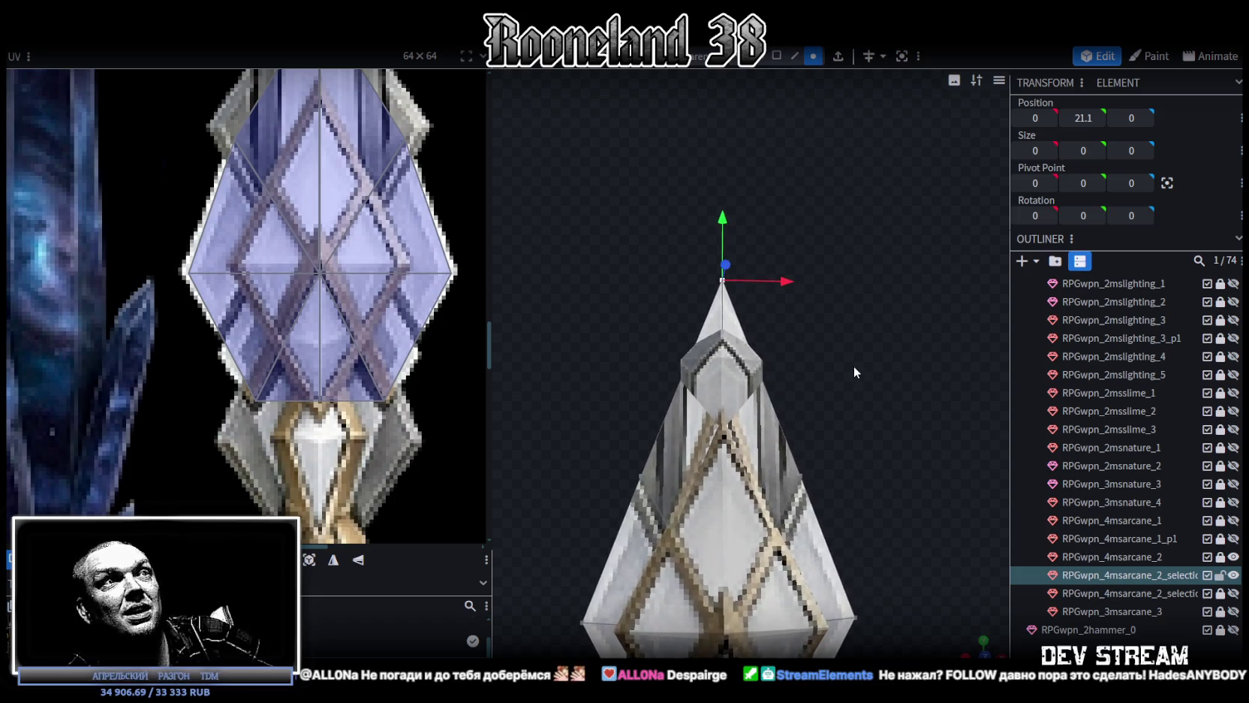
{"action": "left_click_drag", "start_coordinate": [601, 334], "coordinate": [847, 401]}
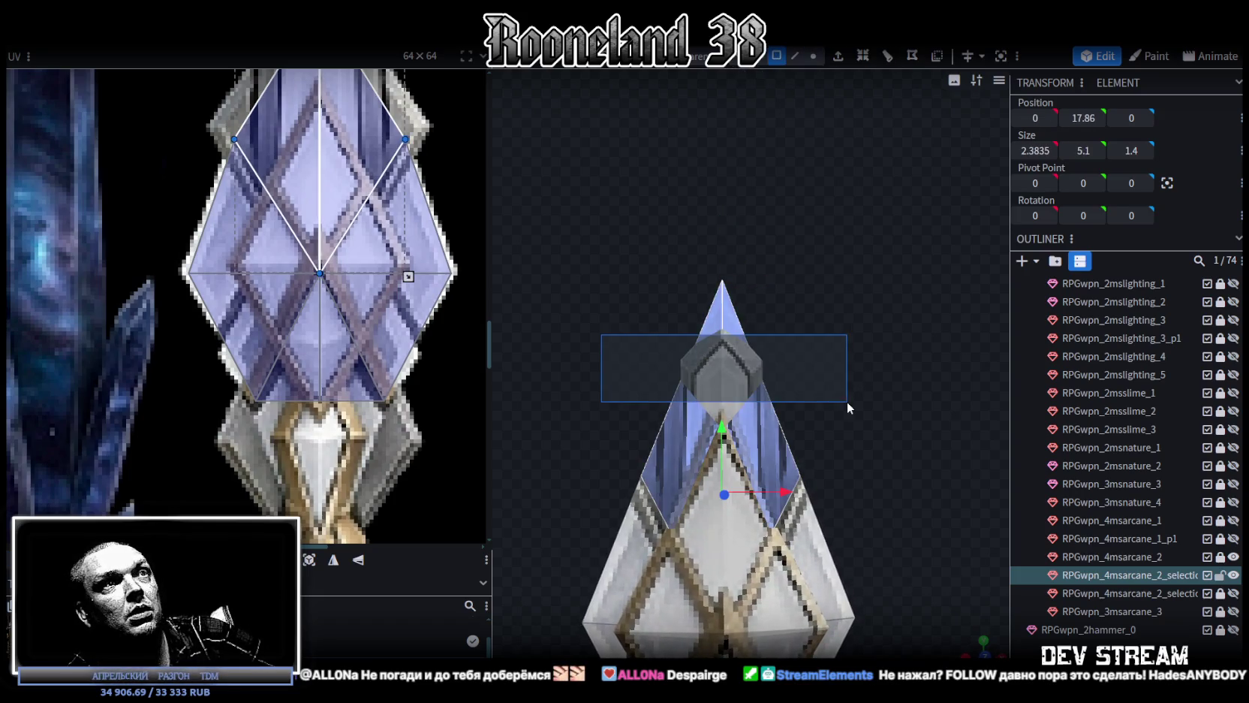
{"action": "right_click", "coordinate": [765, 442]}
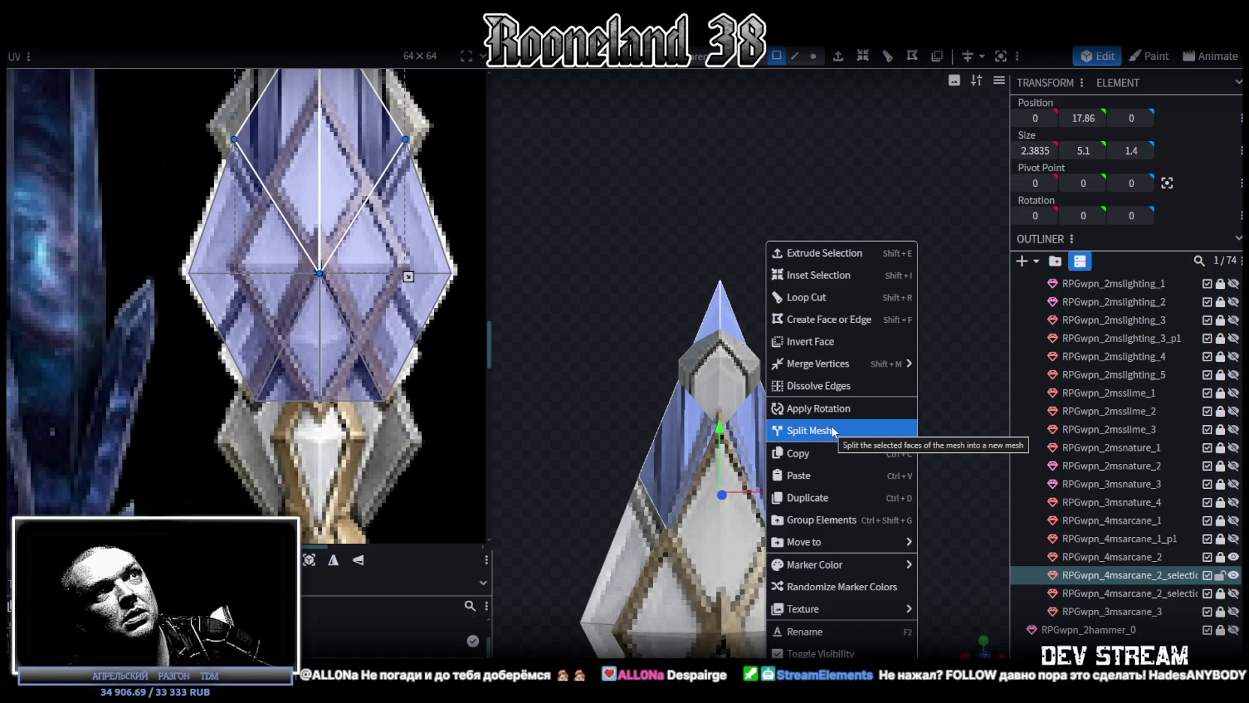
Split the selected faces into a new crystal mesh and hide the original and RPGwpn_4msarcane_2 meshes
{"action": "left_click", "coordinate": [833, 431]}
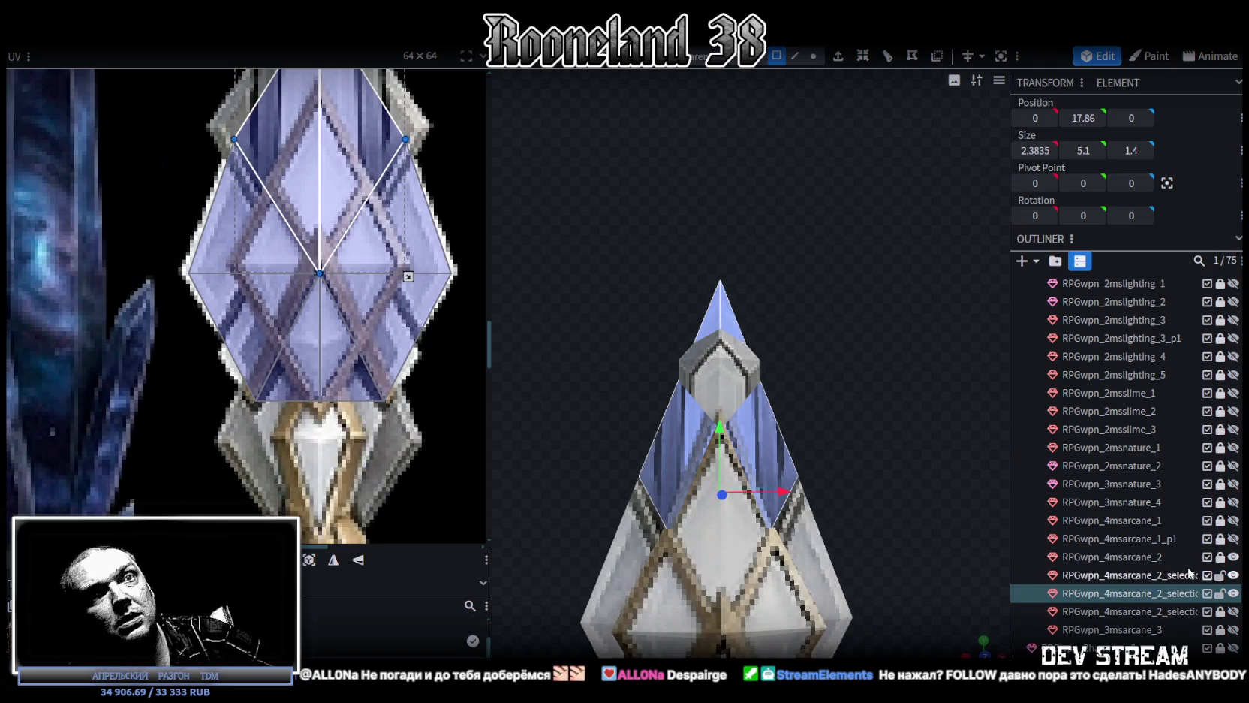
{"action": "left_click", "coordinate": [1232, 575]}
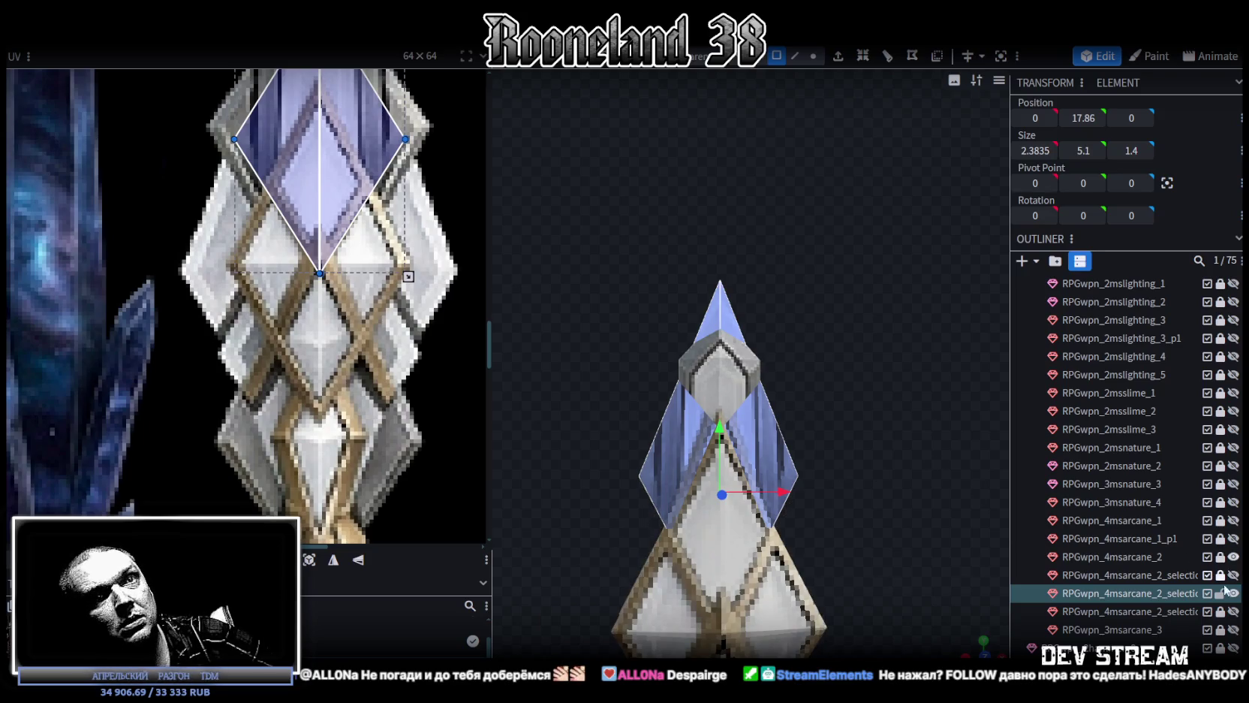
{"action": "left_click", "coordinate": [1233, 556]}
{"action": "scroll", "coordinate": [778, 478], "scroll_direction": "up", "scroll_amount": 1}
{"action": "scroll", "coordinate": [785, 458], "scroll_direction": "up", "scroll_amount": 1}
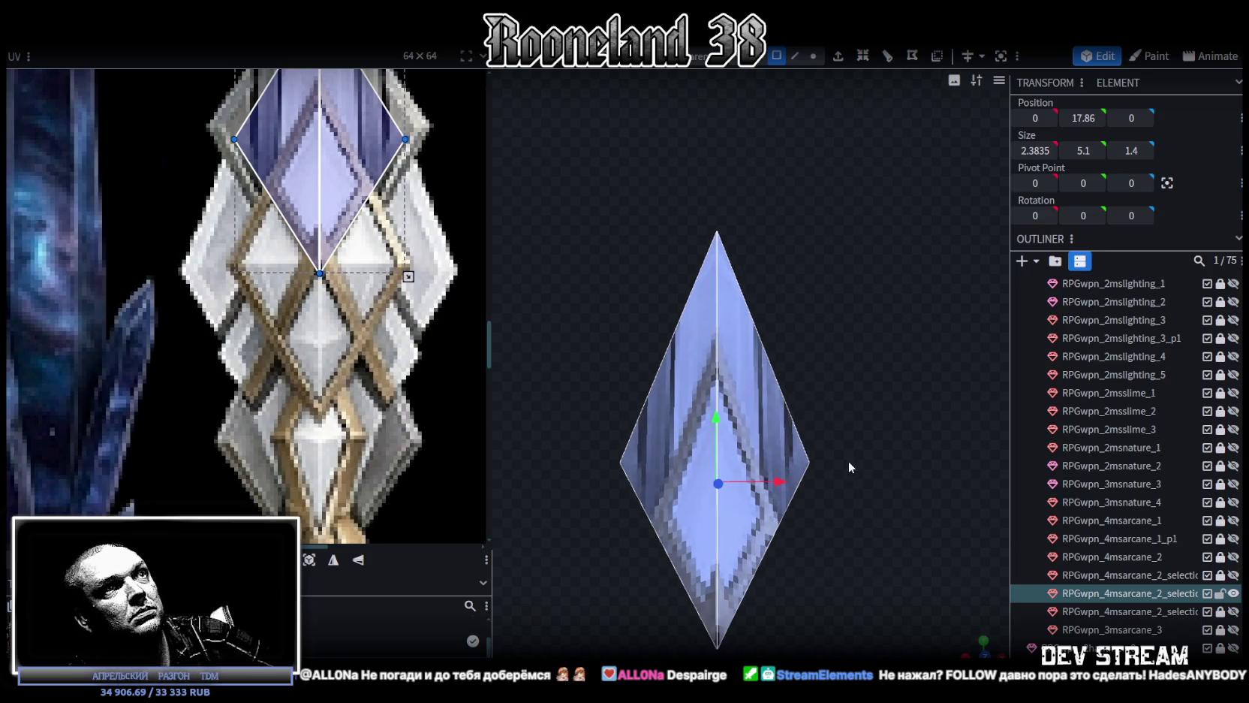
{"action": "left_click_drag", "start_coordinate": [965, 650], "coordinate": [735, 484]}
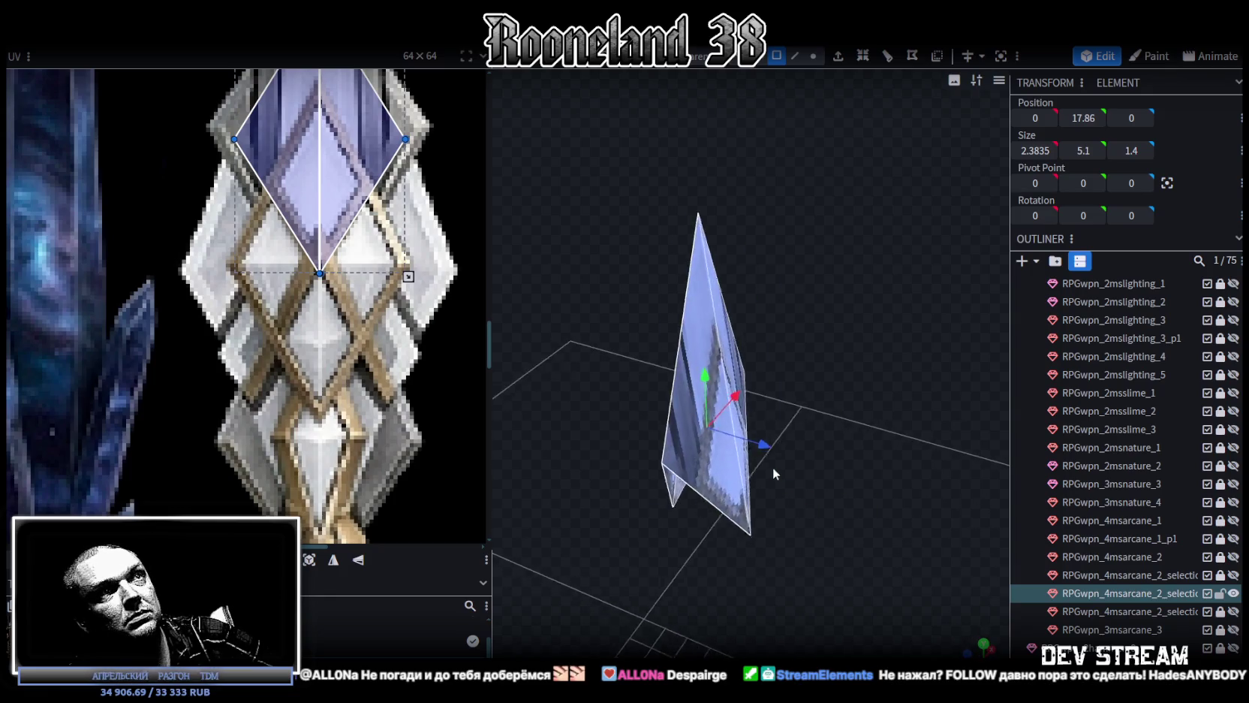
Add a loop cut down the crystal's middle with its direction set to 1
{"action": "left_click", "coordinate": [795, 56]}
{"action": "left_click", "coordinate": [635, 297]}
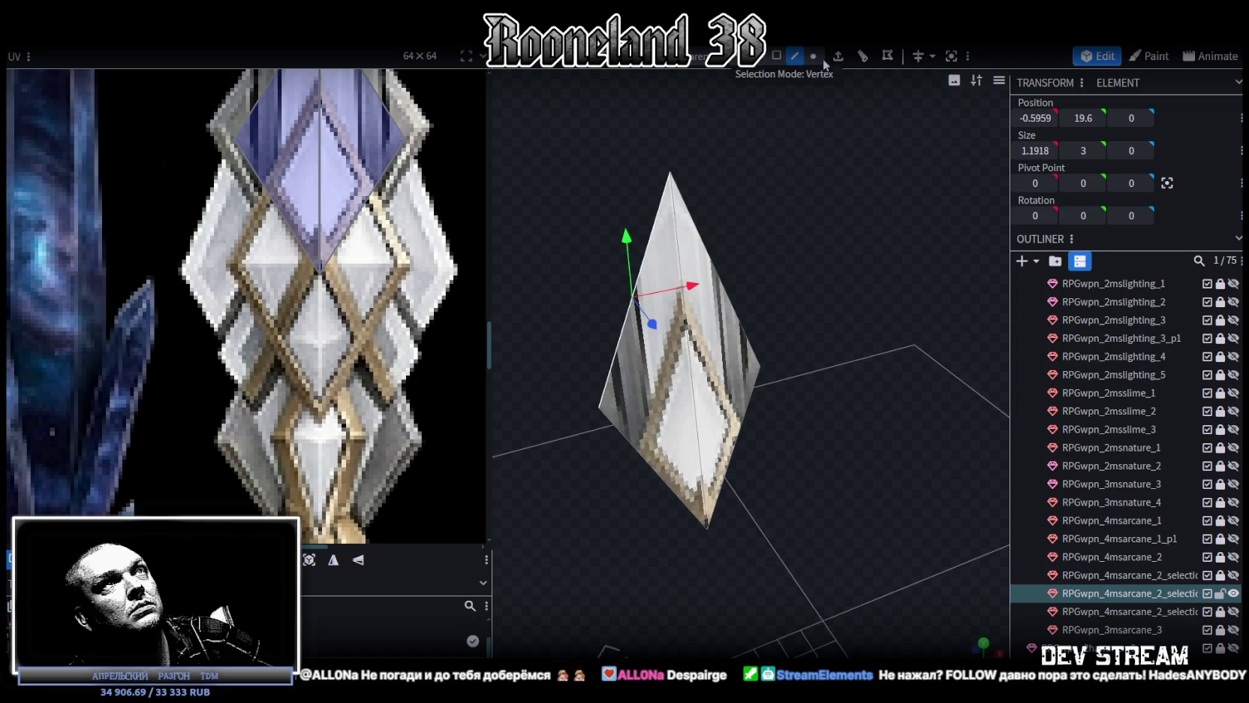
{"action": "left_click", "coordinate": [861, 57]}
{"action": "mouse_move", "coordinate": [777, 308]}
{"action": "left_mouse_down"}
{"action": "mouse_move", "coordinate": [696, 337]}
{"action": "mouse_move", "coordinate": [862, 349]}
{"action": "mouse_move", "coordinate": [821, 434]}
{"action": "mouse_move", "coordinate": [988, 440]}
{"action": "mouse_move", "coordinate": [785, 439]}
{"action": "mouse_move", "coordinate": [925, 425]}
{"action": "mouse_move", "coordinate": [859, 312]}
{"action": "mouse_move", "coordinate": [935, 322]}
{"action": "mouse_move", "coordinate": [828, 312]}
{"action": "mouse_move", "coordinate": [758, 323]}
{"action": "mouse_move", "coordinate": [864, 301]}
{"action": "left_mouse_up"}
{"action": "left_click", "coordinate": [776, 57]}
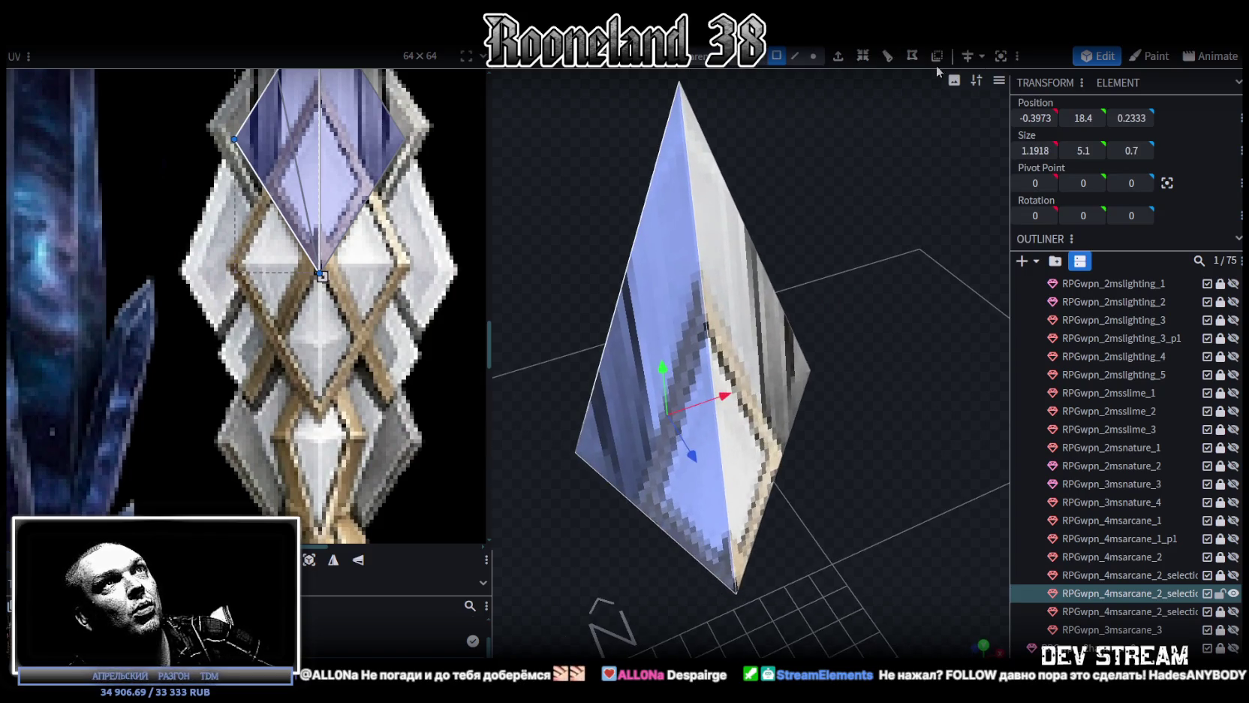
{"action": "key", "text": "ctrl+r"}
{"action": "left_click_drag", "start_coordinate": [832, 226], "coordinate": [713, 338]}
{"action": "left_click", "coordinate": [713, 338]}
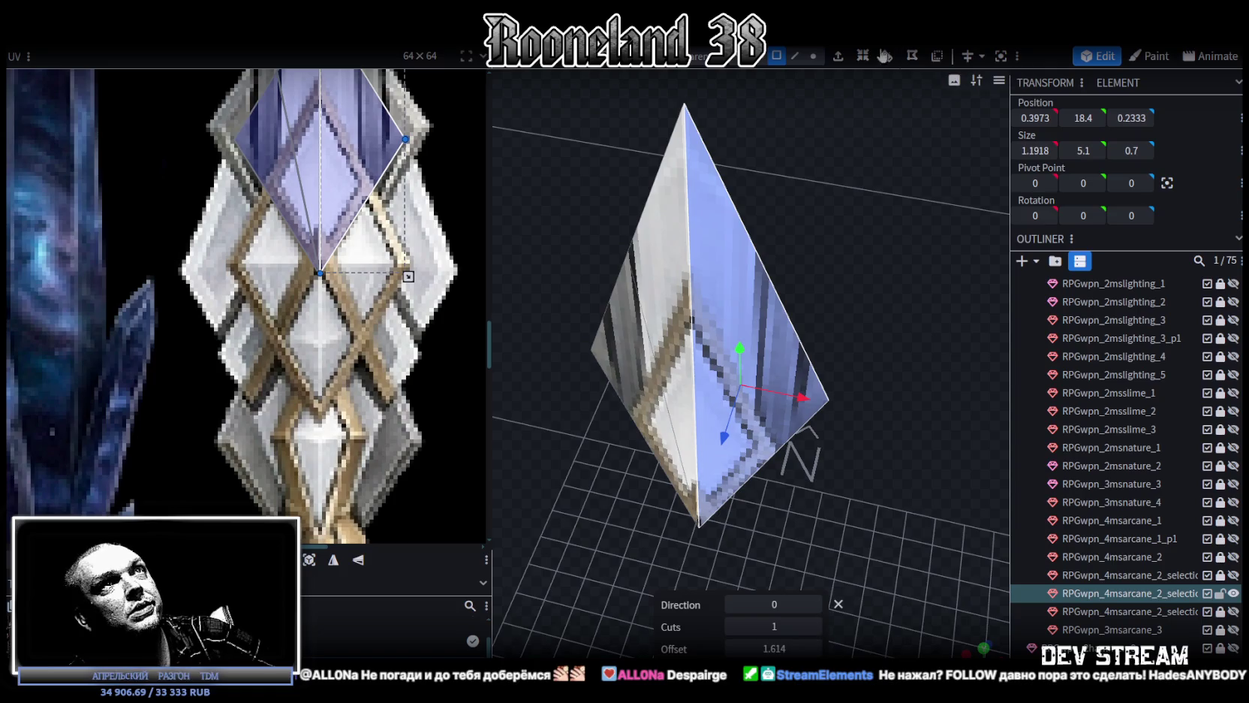
{"action": "mouse_move", "coordinate": [849, 237]}
{"action": "left_mouse_down"}
{"action": "mouse_move", "coordinate": [737, 274]}
{"action": "mouse_move", "coordinate": [634, 235]}
{"action": "left_mouse_up"}
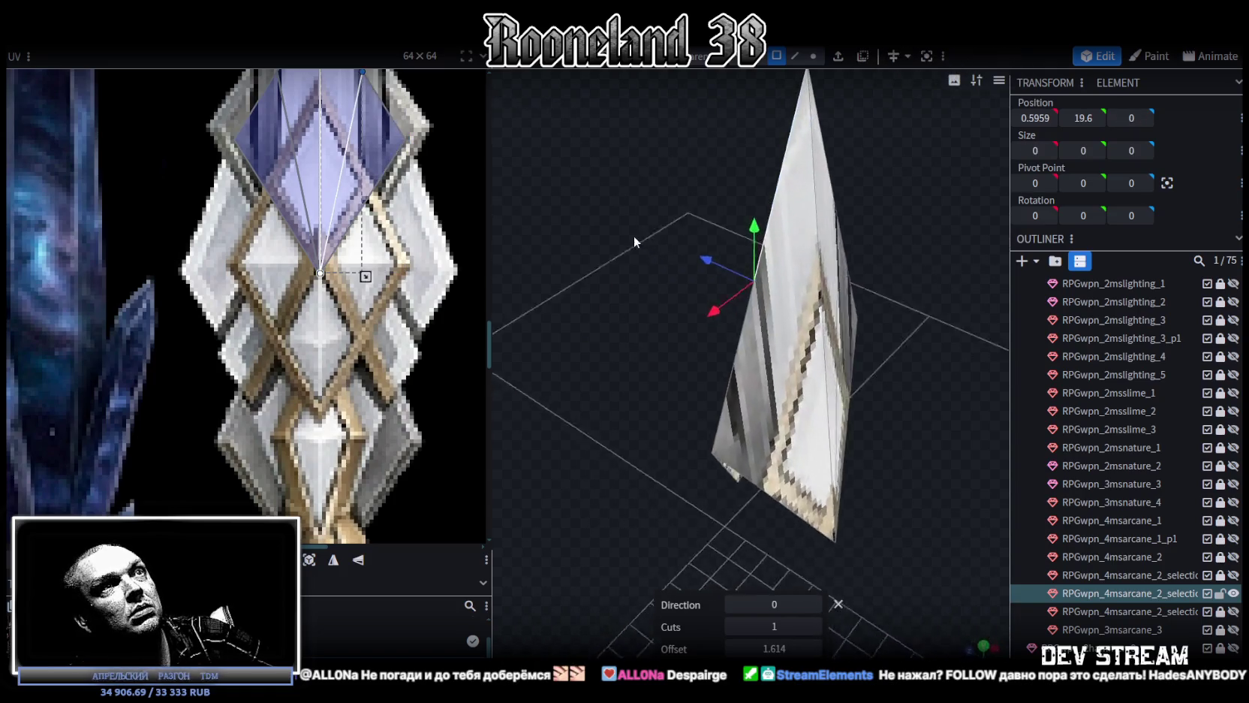
{"action": "left_click", "coordinate": [779, 349]}
{"action": "left_click", "coordinate": [889, 60]}
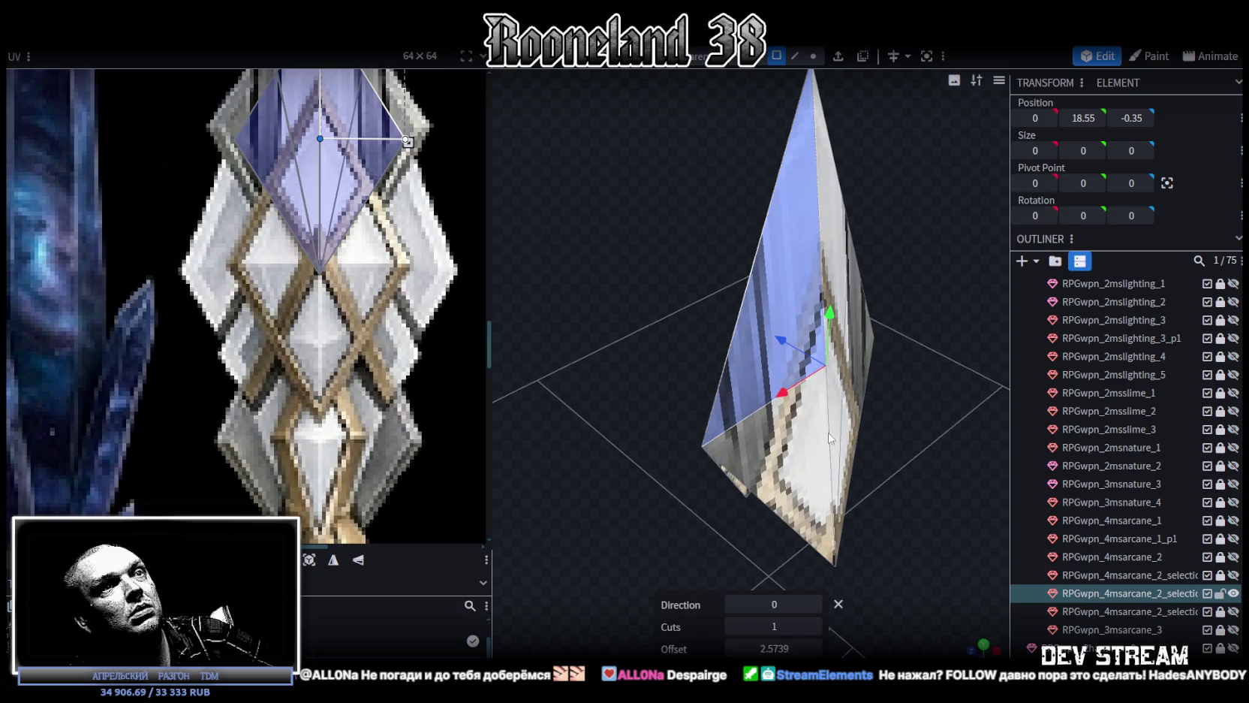
{"action": "left_click", "coordinate": [816, 604]}
Delete the crystal's tip faces, leaving two V-shaped halves, then select the left half's faces
{"action": "mouse_move", "coordinate": [619, 399]}
{"action": "left_mouse_down"}
{"action": "mouse_move", "coordinate": [918, 349]}
{"action": "mouse_move", "coordinate": [825, 225]}
{"action": "left_mouse_up"}
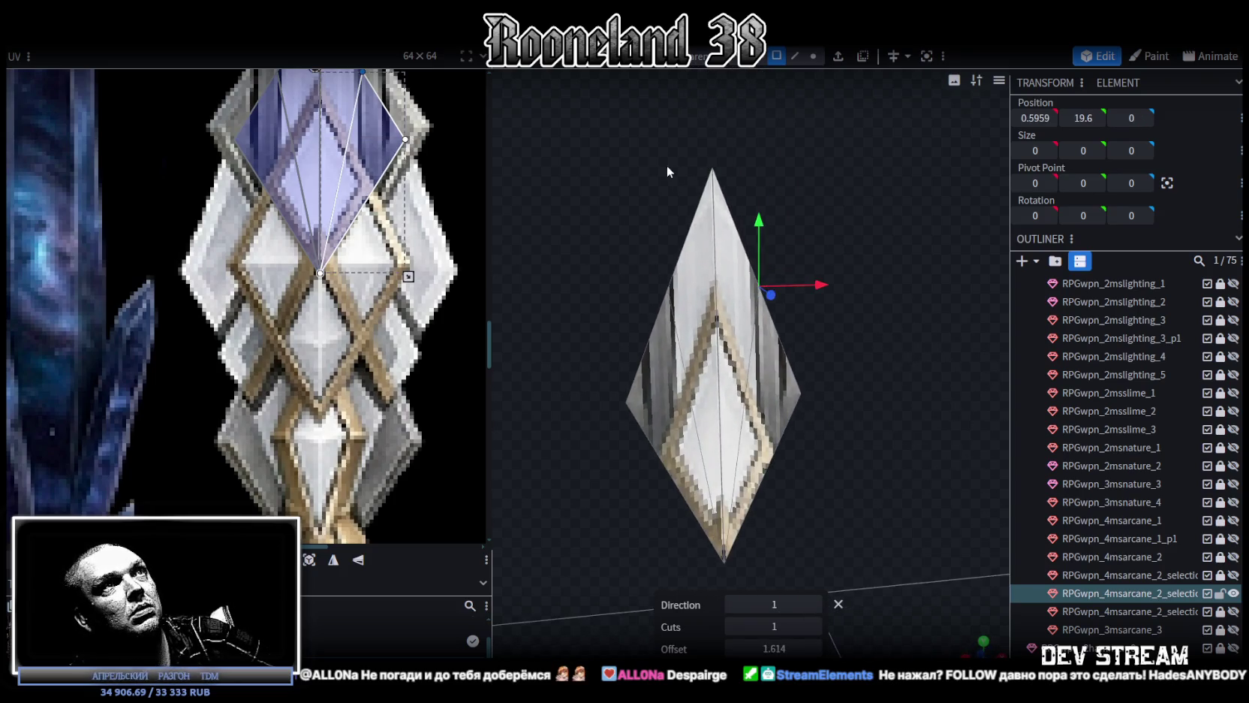
{"action": "left_click_drag", "start_coordinate": [662, 165], "coordinate": [752, 220]}
{"action": "key", "text": "Delete"}
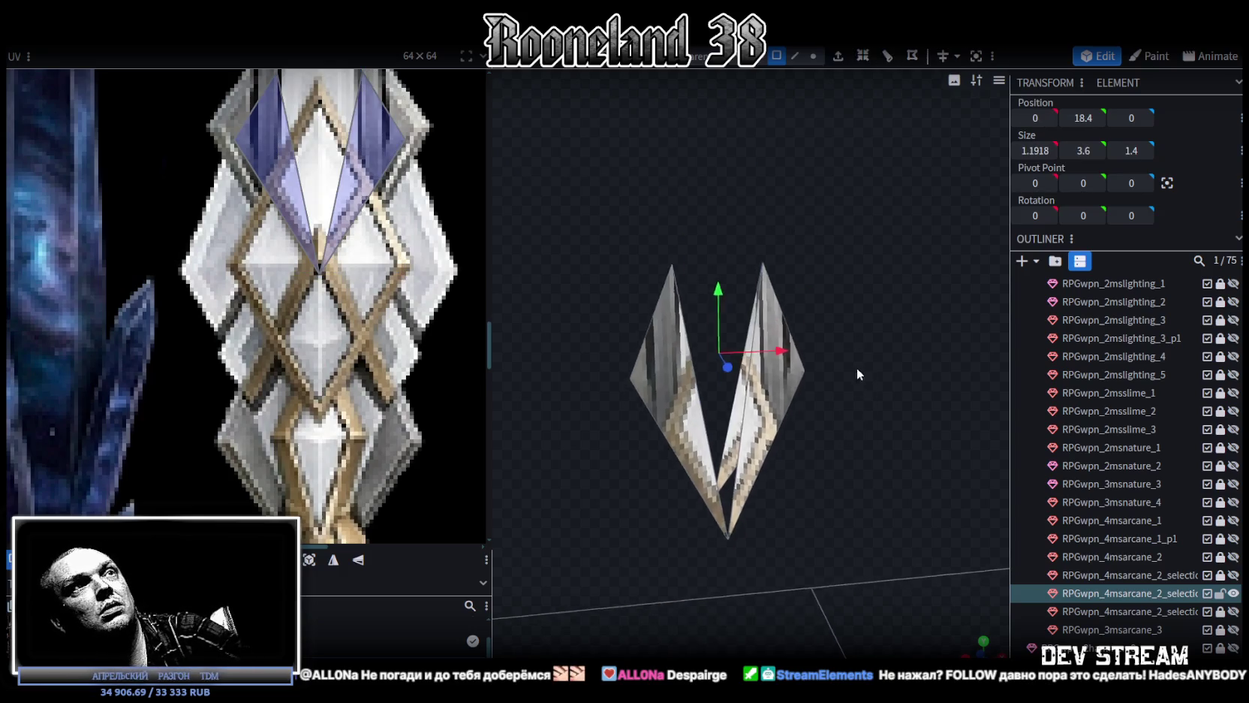
{"action": "right_click_drag", "start_coordinate": [856, 375], "coordinate": [841, 301]}
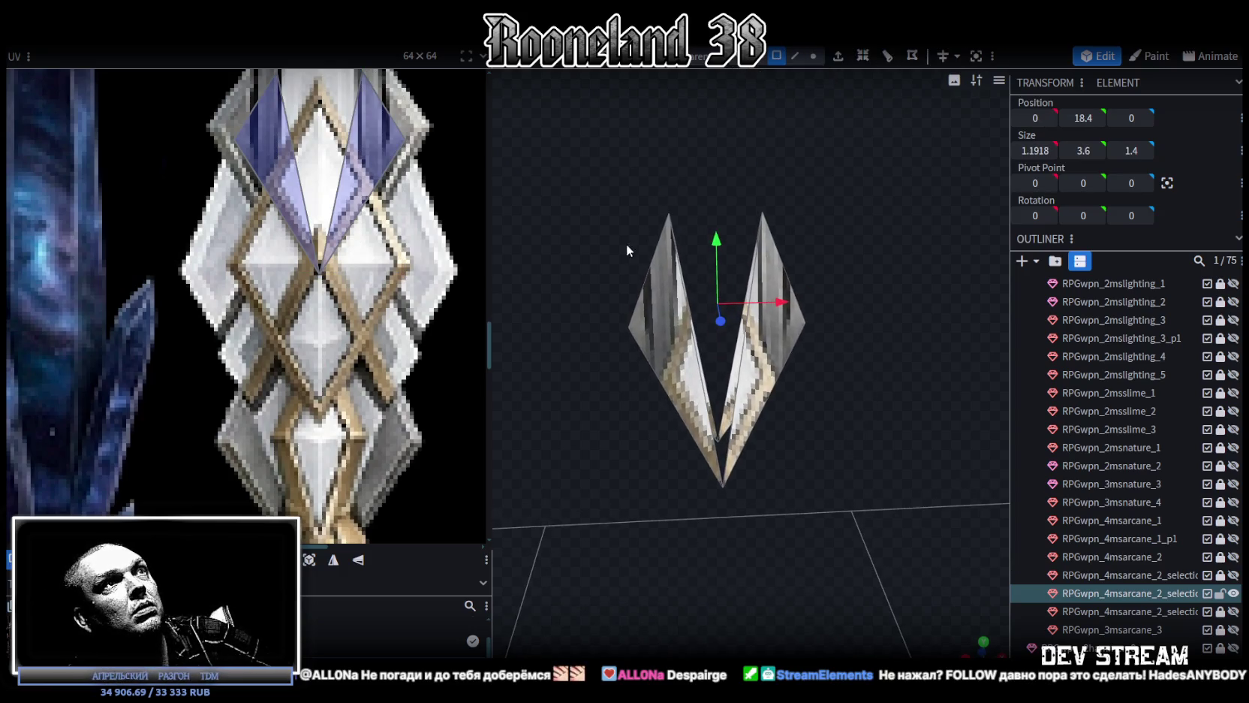
{"action": "left_click_drag", "start_coordinate": [611, 218], "coordinate": [680, 353]}
{"action": "scroll", "coordinate": [251, 125], "scroll_direction": "up", "scroll_amount": 5}
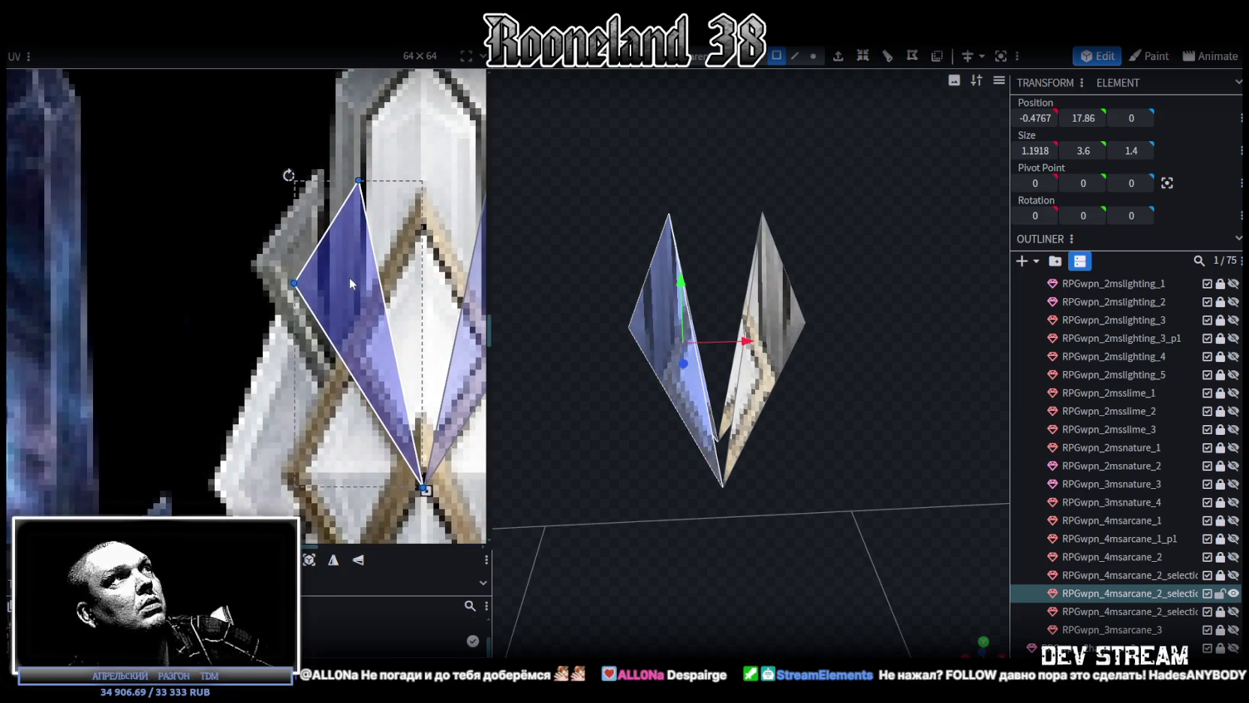
Shift and shrink the left shard's UV mapping on the texture
{"action": "left_click_drag", "start_coordinate": [349, 283], "coordinate": [310, 291]}
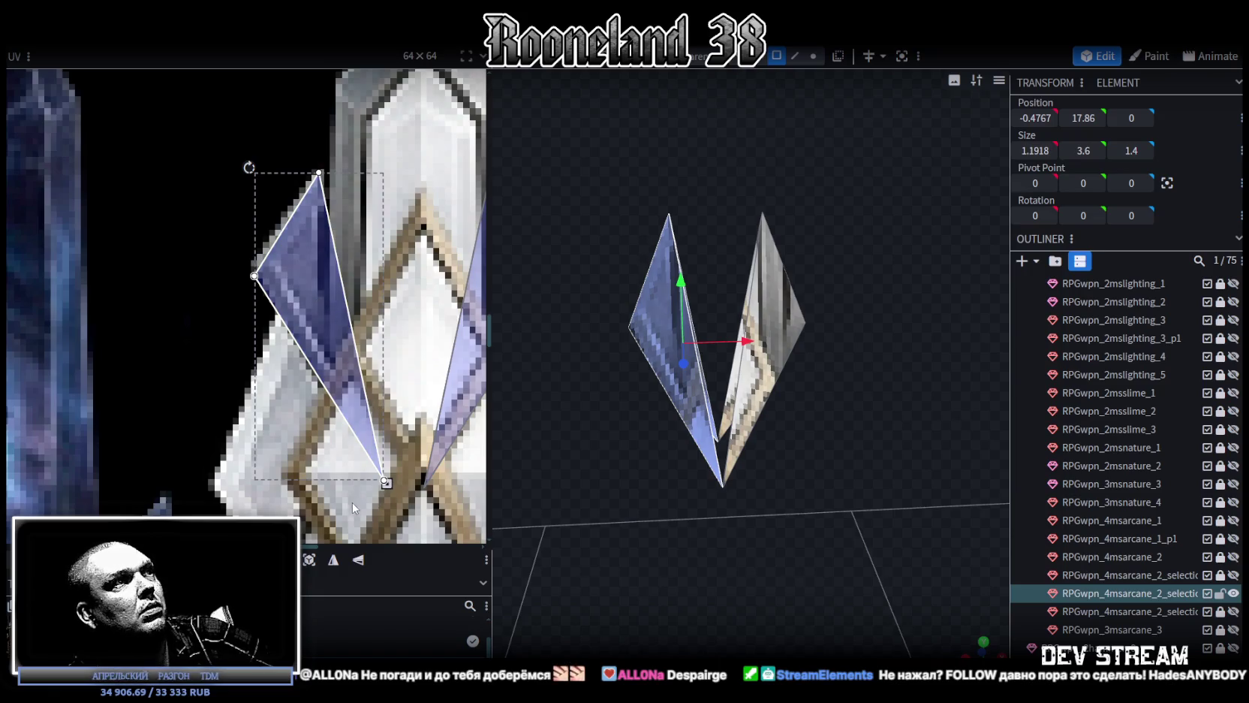
{"action": "left_click_drag", "start_coordinate": [385, 482], "coordinate": [321, 411]}
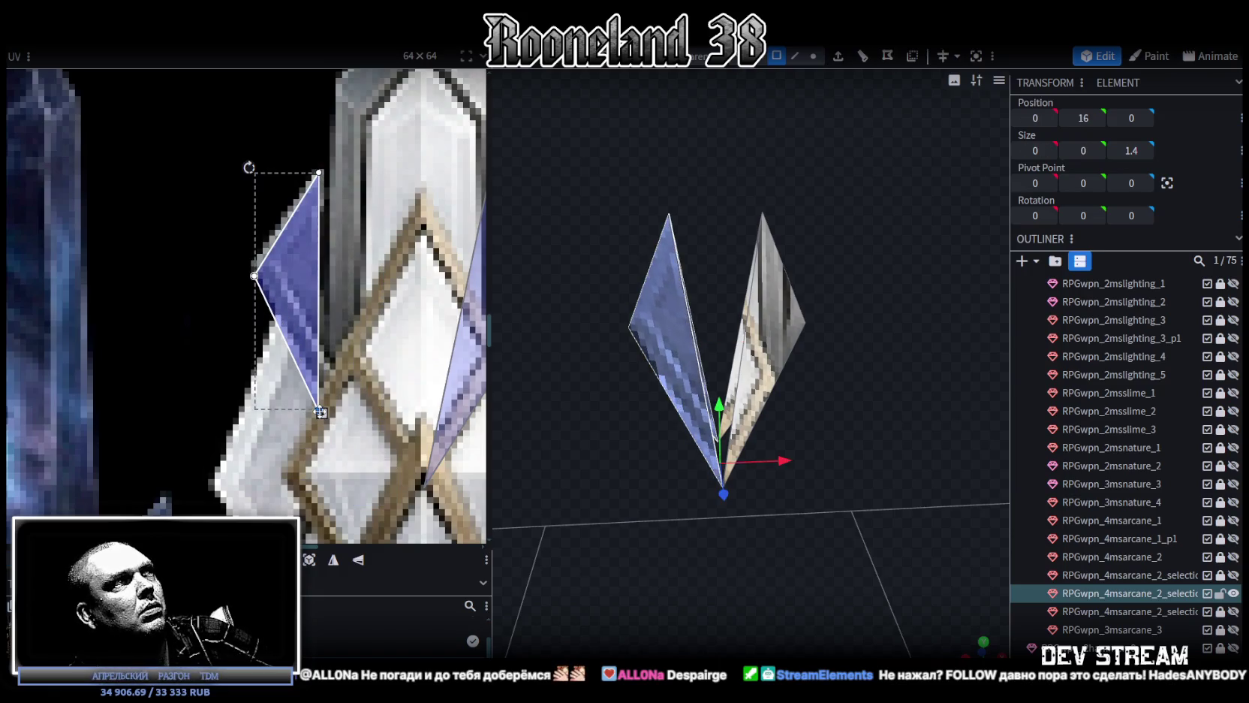
{"action": "left_click_drag", "start_coordinate": [306, 288], "coordinate": [303, 287]}
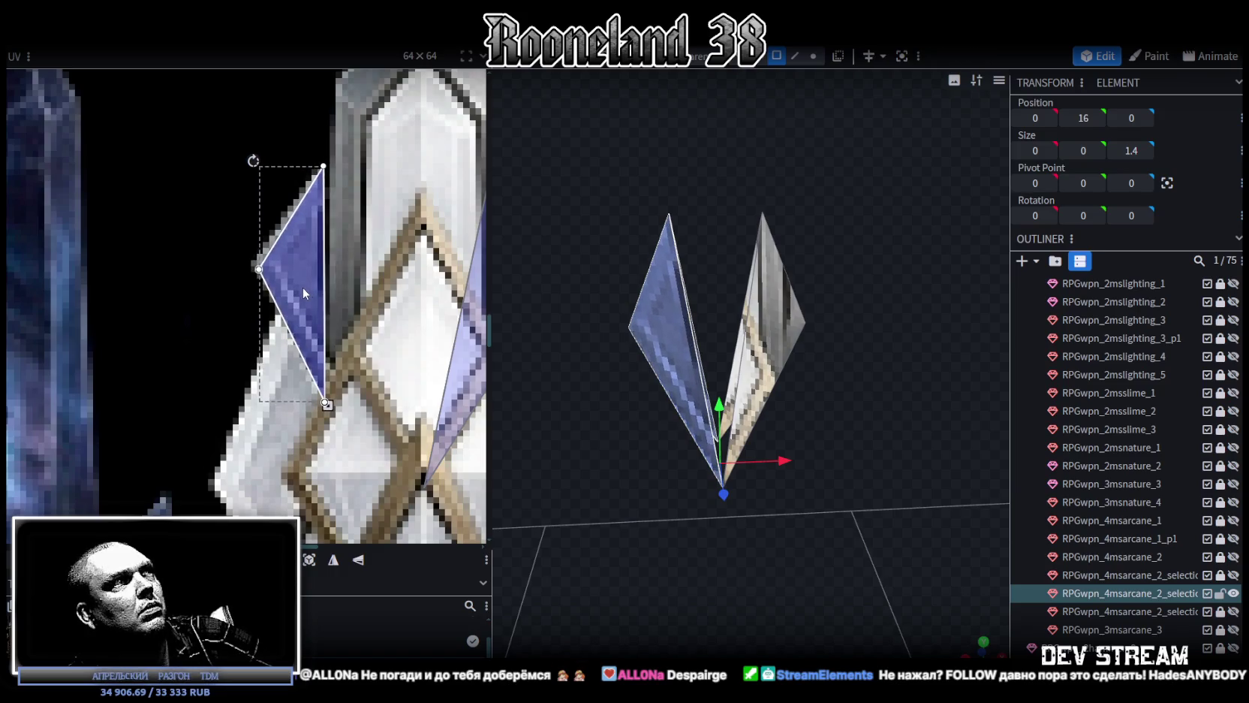
{"action": "left_click", "coordinate": [258, 268]}
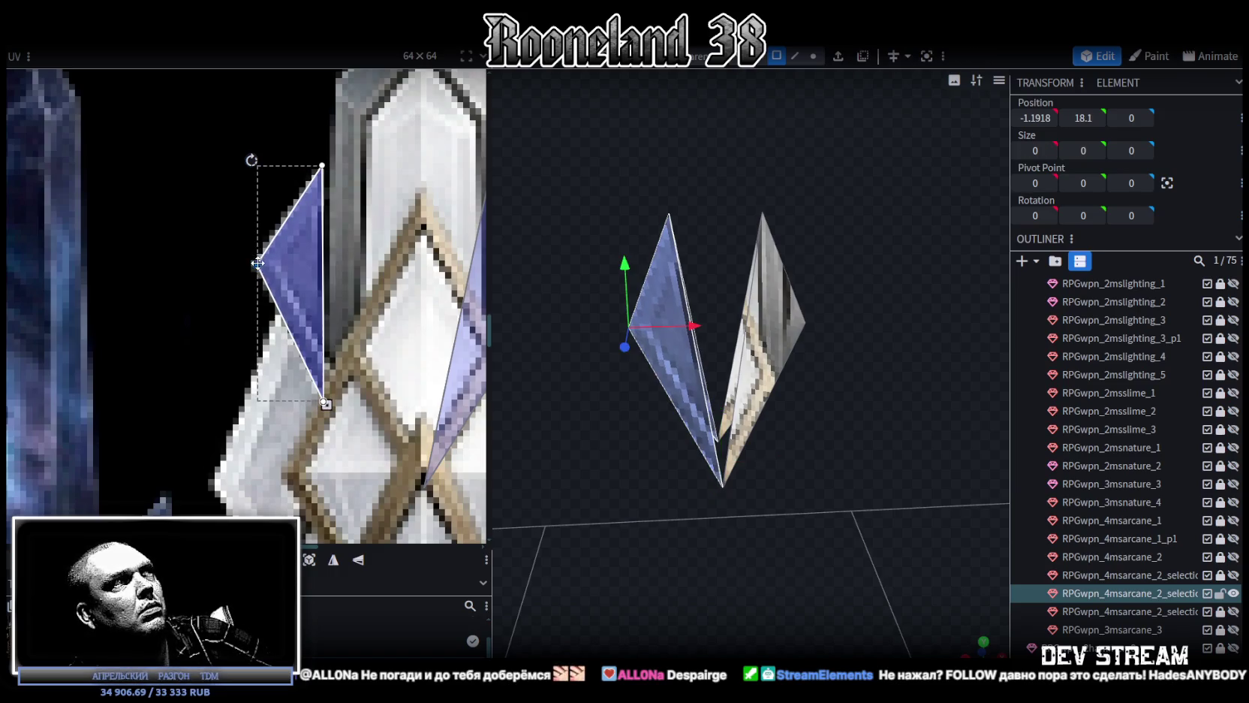
{"action": "scroll", "coordinate": [759, 429], "scroll_direction": "up", "scroll_amount": 2}
{"action": "scroll", "coordinate": [822, 432], "scroll_direction": "up", "scroll_amount": 2}
Split the crystal mesh and delete the right half, keeping the left shard
{"action": "left_click", "coordinate": [659, 241]}
{"action": "right_click", "coordinate": [661, 241]}
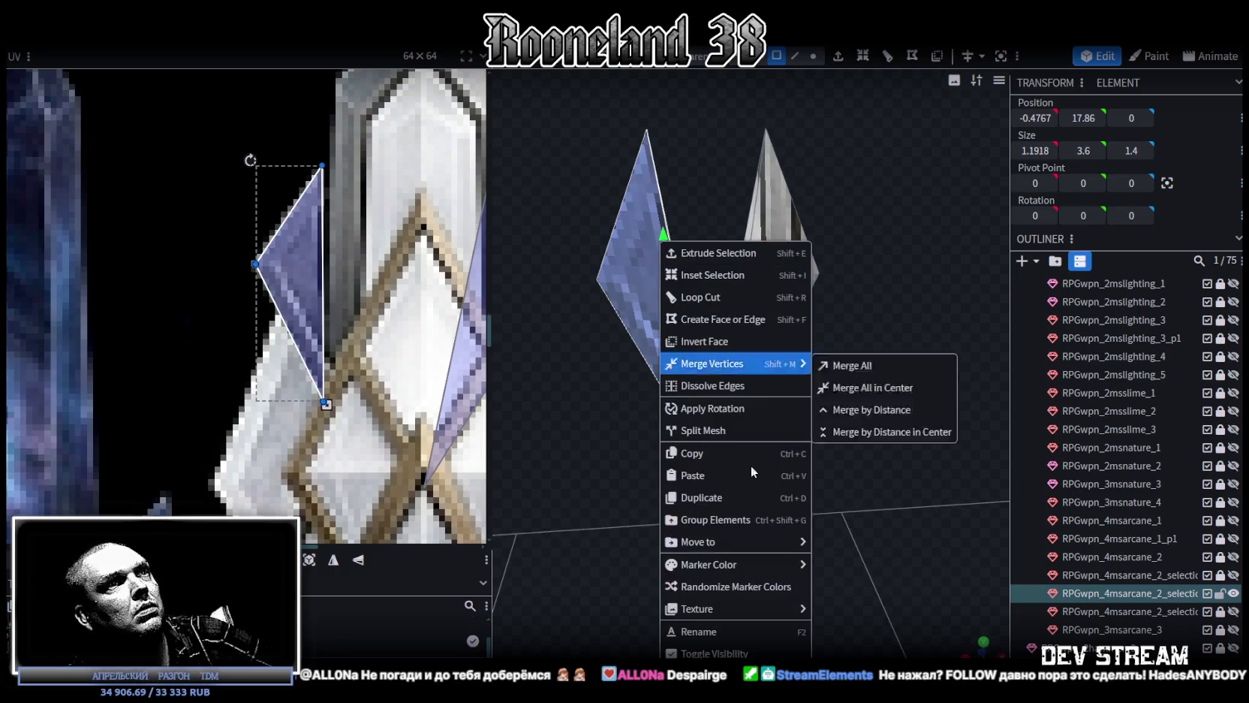
{"action": "left_click", "coordinate": [735, 428]}
{"action": "left_click", "coordinate": [842, 276]}
{"action": "left_click", "coordinate": [777, 277]}
{"action": "key", "text": "Delete"}
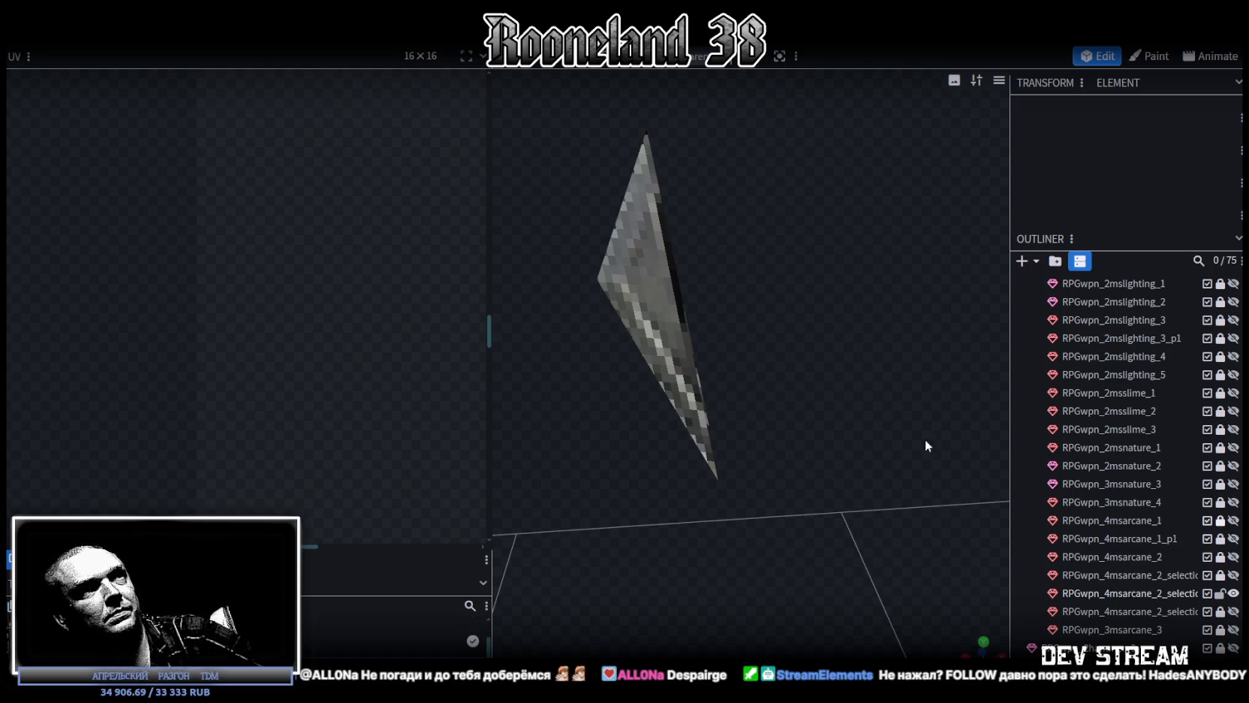
{"action": "left_click", "coordinate": [648, 287]}
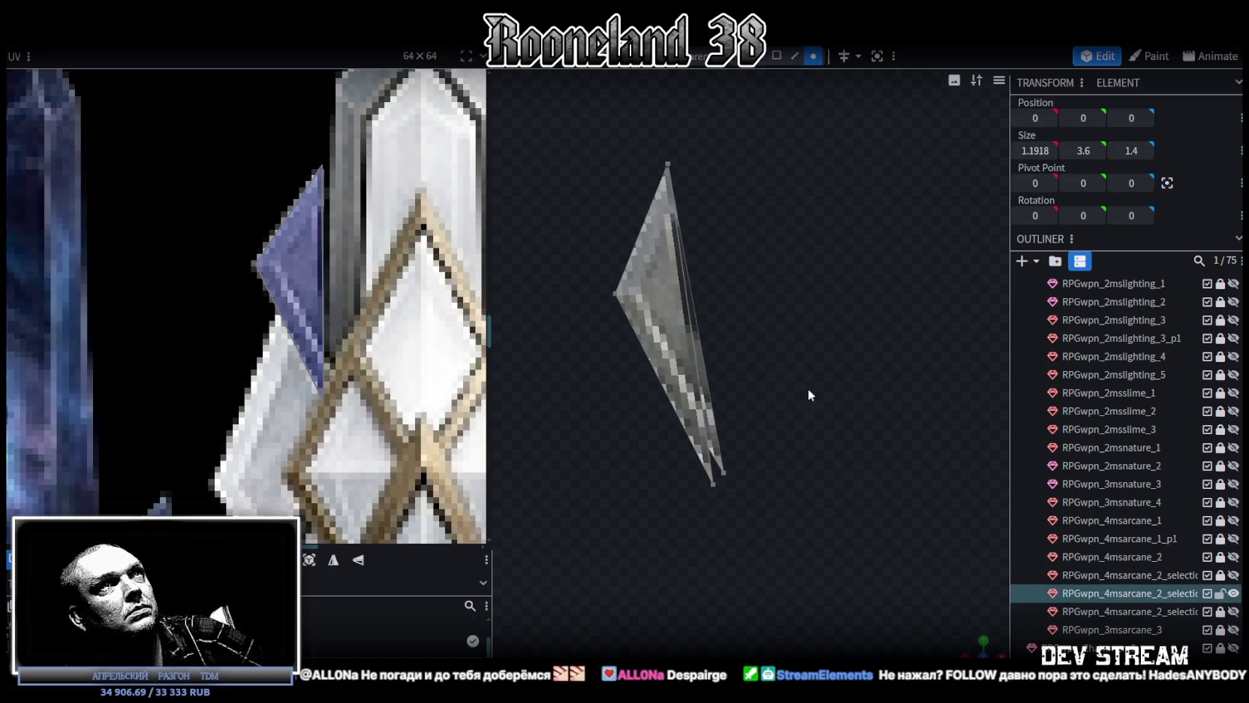
Move the shard's bottom vertex left and up into a slim 0.5959 × 2.7 × 1.4 point
{"action": "left_click_drag", "start_coordinate": [799, 554], "coordinate": [624, 405]}
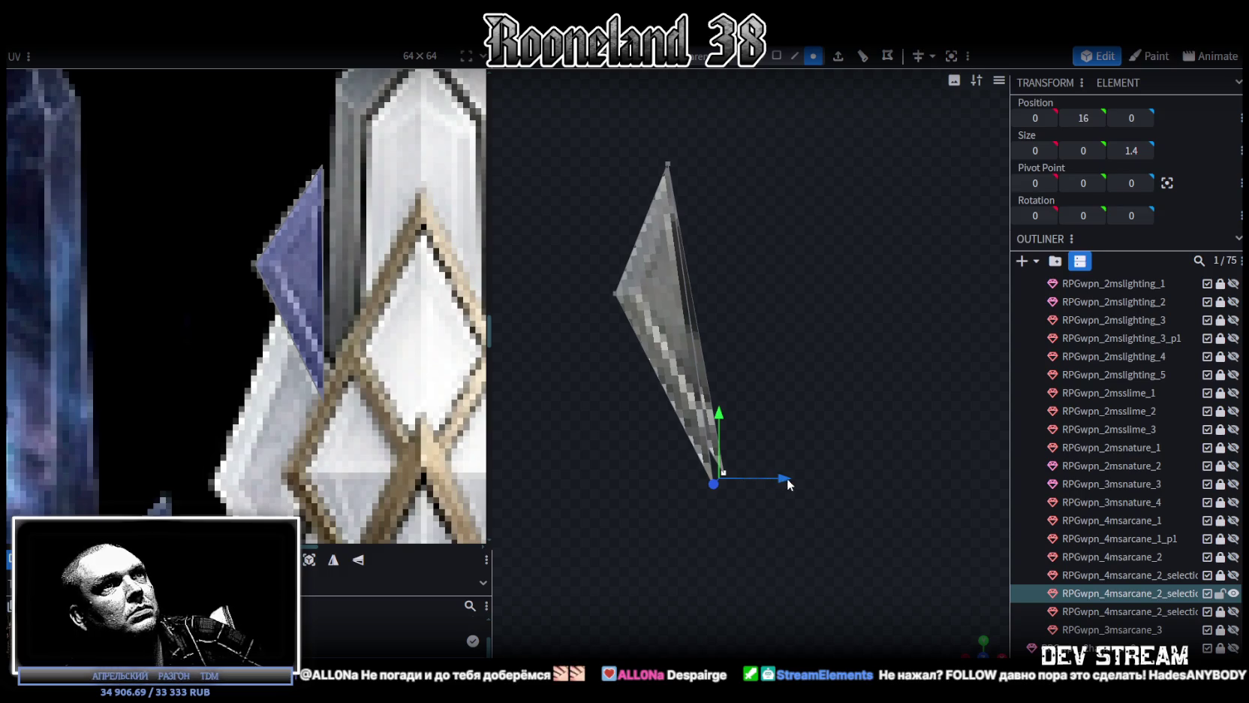
{"action": "left_click_drag", "start_coordinate": [650, 529], "coordinate": [817, 402]}
{"action": "left_click_drag", "start_coordinate": [781, 478], "coordinate": [744, 479]}
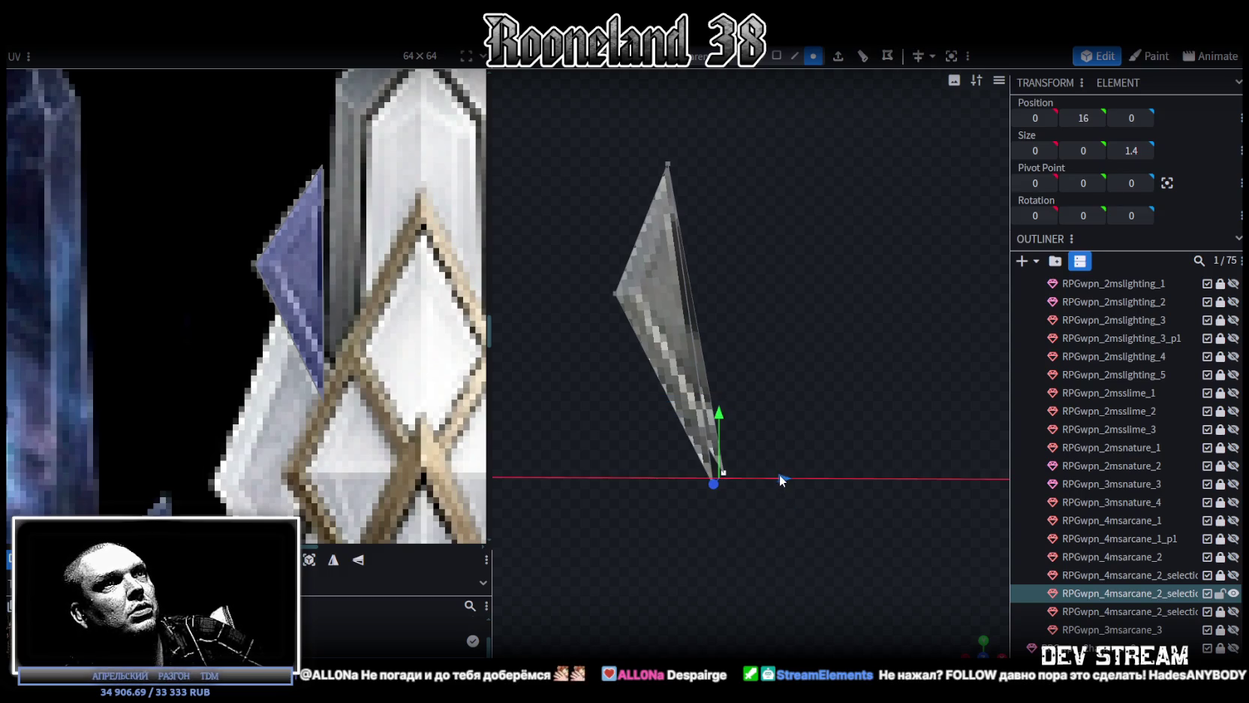
{"action": "left_click_drag", "start_coordinate": [681, 414], "coordinate": [687, 337]}
{"action": "mouse_move", "coordinate": [741, 281]}
{"action": "left_mouse_down"}
{"action": "mouse_move", "coordinate": [822, 354]}
{"action": "mouse_move", "coordinate": [619, 395]}
{"action": "mouse_move", "coordinate": [843, 356]}
{"action": "mouse_move", "coordinate": [856, 542]}
{"action": "mouse_move", "coordinate": [854, 451]}
{"action": "mouse_move", "coordinate": [749, 400]}
{"action": "mouse_move", "coordinate": [794, 370]}
{"action": "mouse_move", "coordinate": [758, 361]}
{"action": "left_mouse_up"}
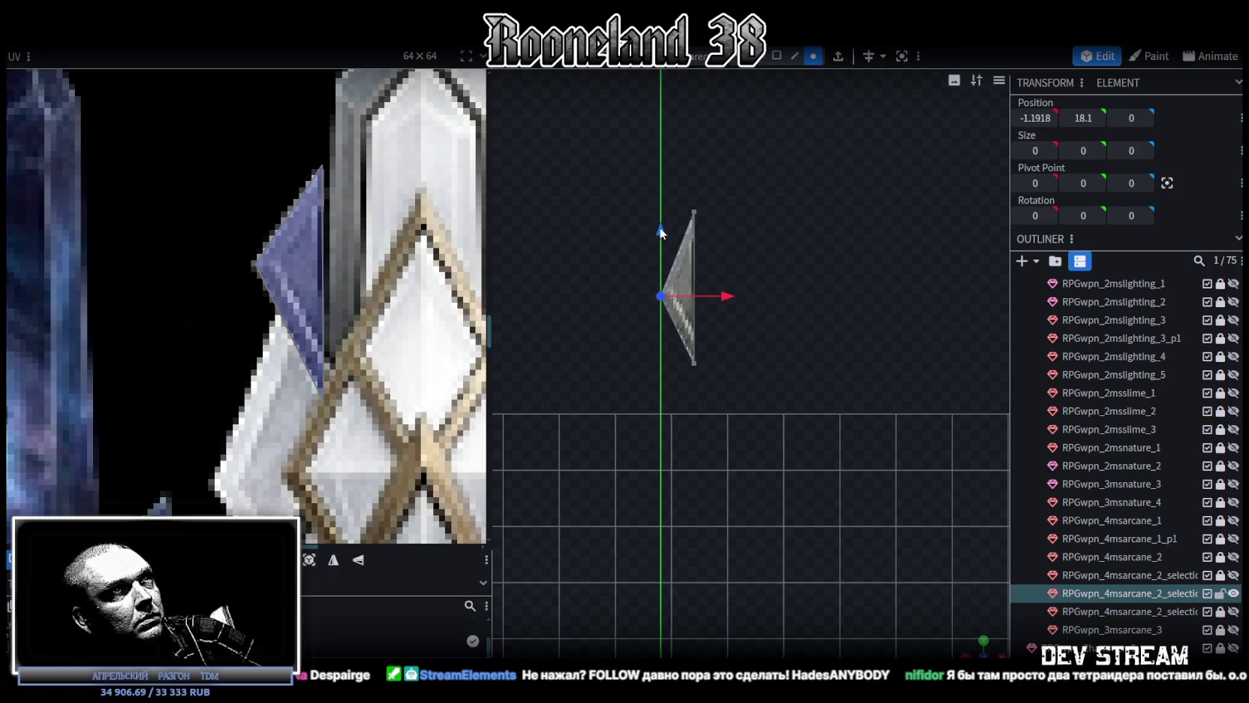
{"action": "left_click_drag", "start_coordinate": [659, 207], "coordinate": [659, 200]}
{"action": "scroll", "coordinate": [759, 432], "scroll_direction": "up", "scroll_amount": 2}
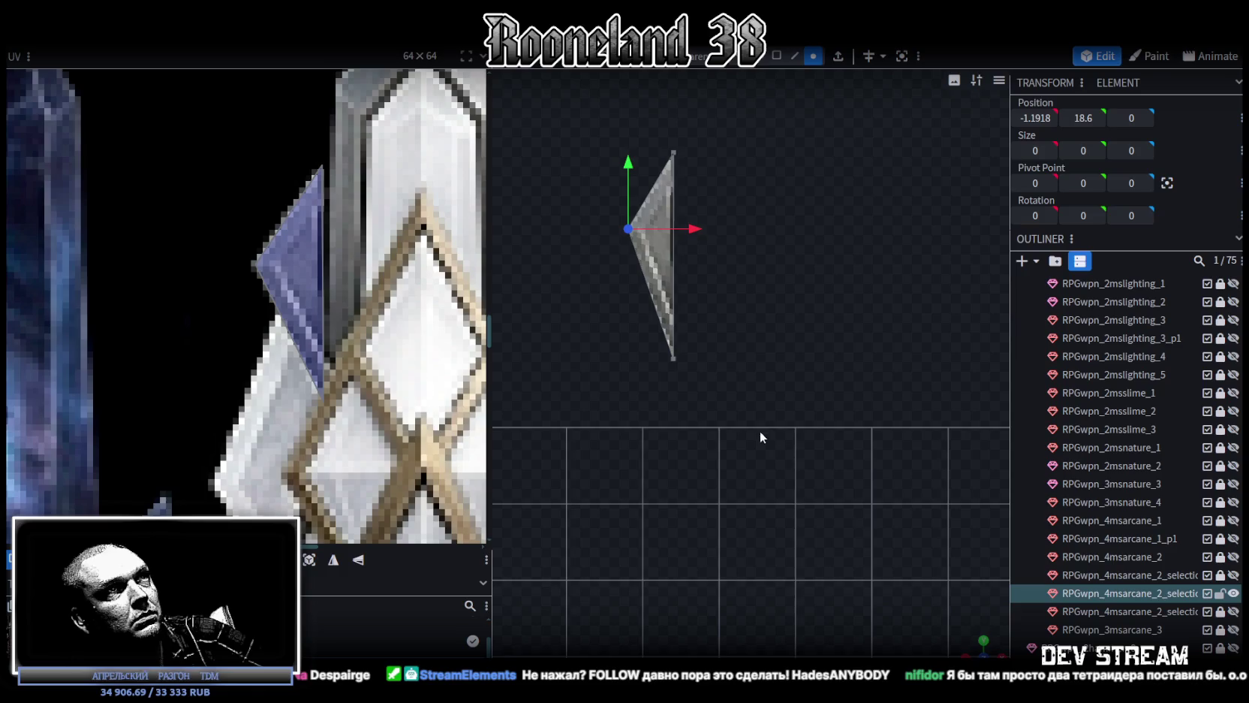
{"action": "left_click_drag", "start_coordinate": [658, 365], "coordinate": [705, 408]}
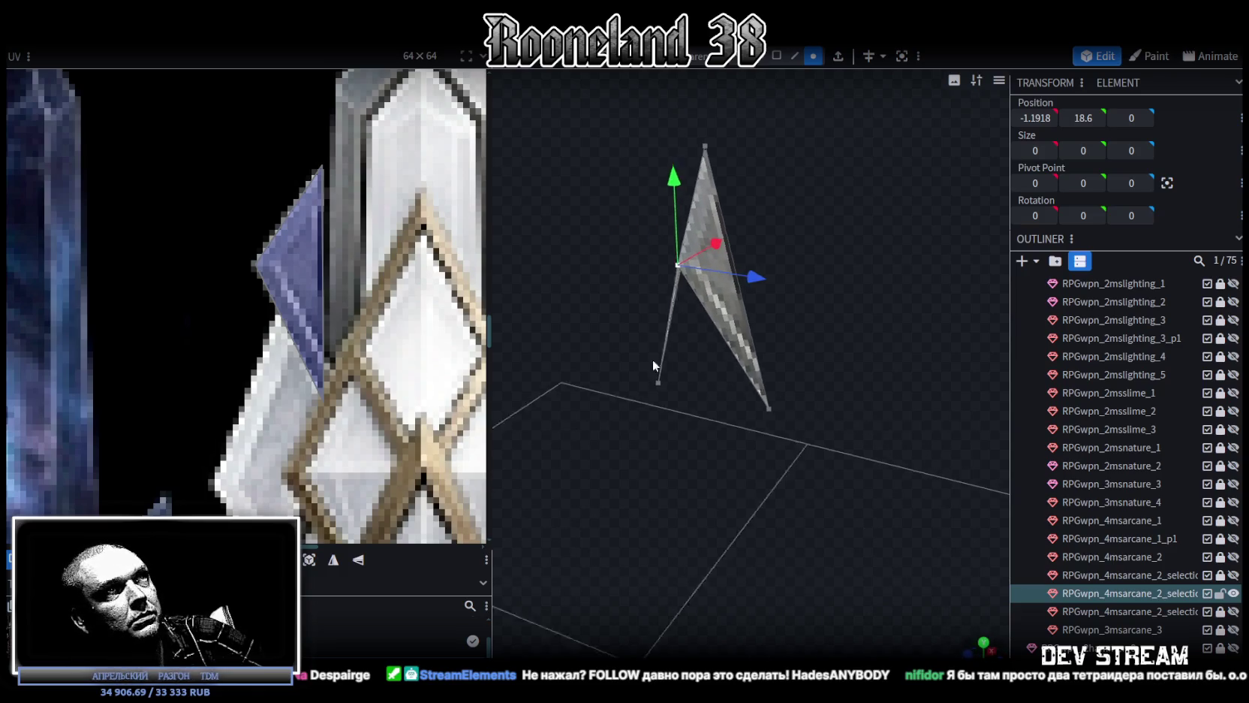
{"action": "key", "text": "KP_1"}
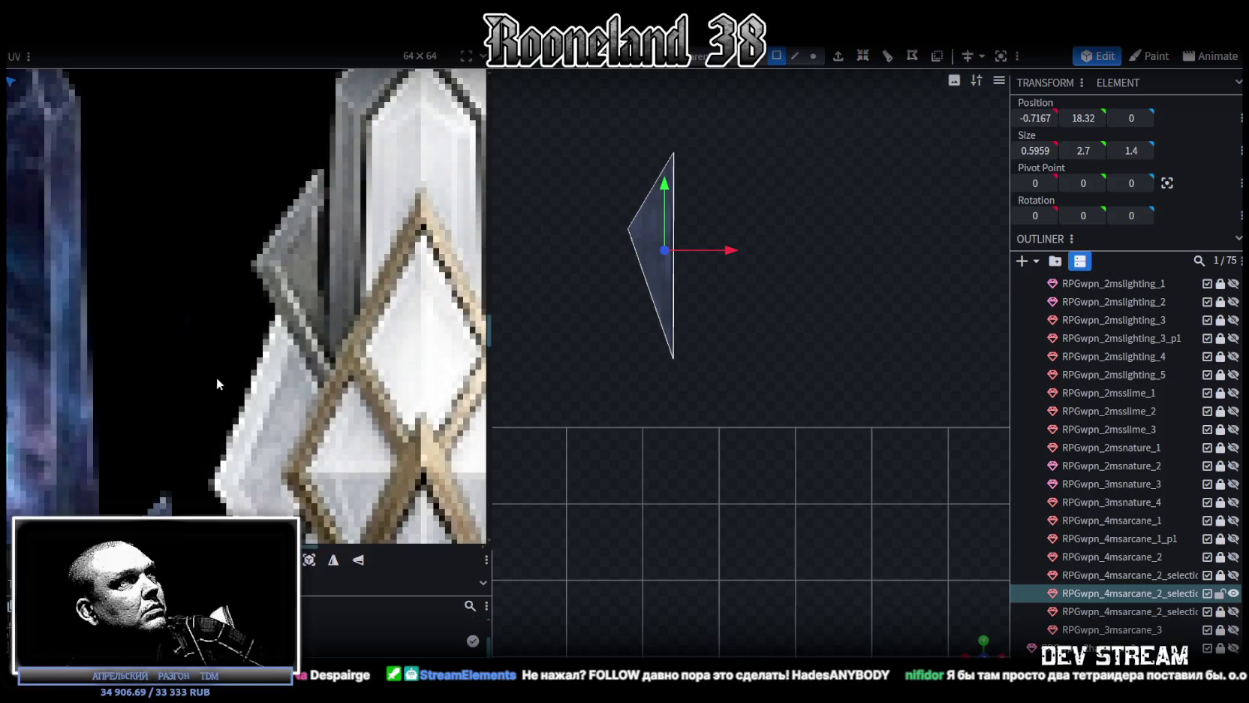
Map the shard onto the blue crystal texture and unhide the large crystal mesh
{"action": "scroll", "coordinate": [210, 367], "scroll_direction": "down", "scroll_amount": 3}
{"action": "scroll", "coordinate": [203, 320], "scroll_direction": "down", "scroll_amount": 2}
{"action": "scroll", "coordinate": [91, 226], "scroll_direction": "up", "scroll_amount": 1}
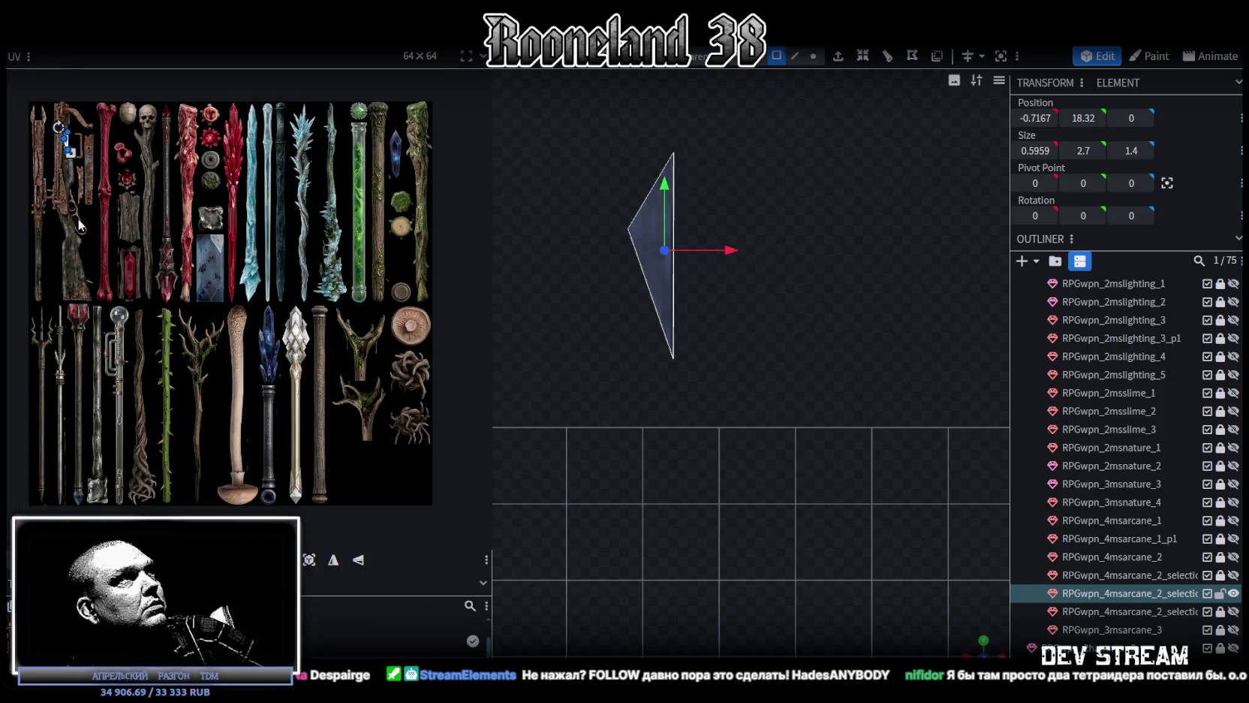
{"action": "scroll", "coordinate": [90, 138], "scroll_direction": "up", "scroll_amount": 1}
{"action": "mouse_move", "coordinate": [53, 104]}
{"action": "left_mouse_down"}
{"action": "mouse_move", "coordinate": [359, 358]}
{"action": "mouse_move", "coordinate": [303, 348]}
{"action": "left_mouse_up"}
{"action": "scroll", "coordinate": [353, 361], "scroll_direction": "up", "scroll_amount": 1}
{"action": "scroll", "coordinate": [335, 366], "scroll_direction": "up", "scroll_amount": 2}
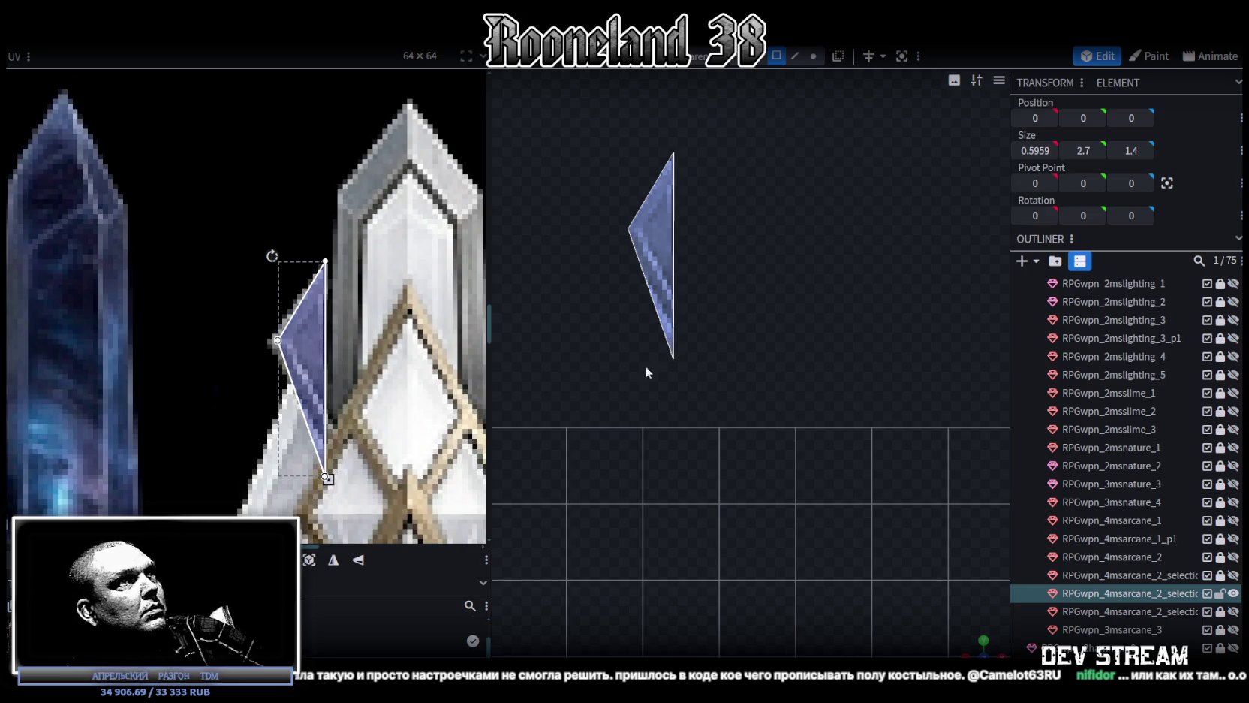
{"action": "scroll", "coordinate": [661, 379], "scroll_direction": "up", "scroll_amount": 3}
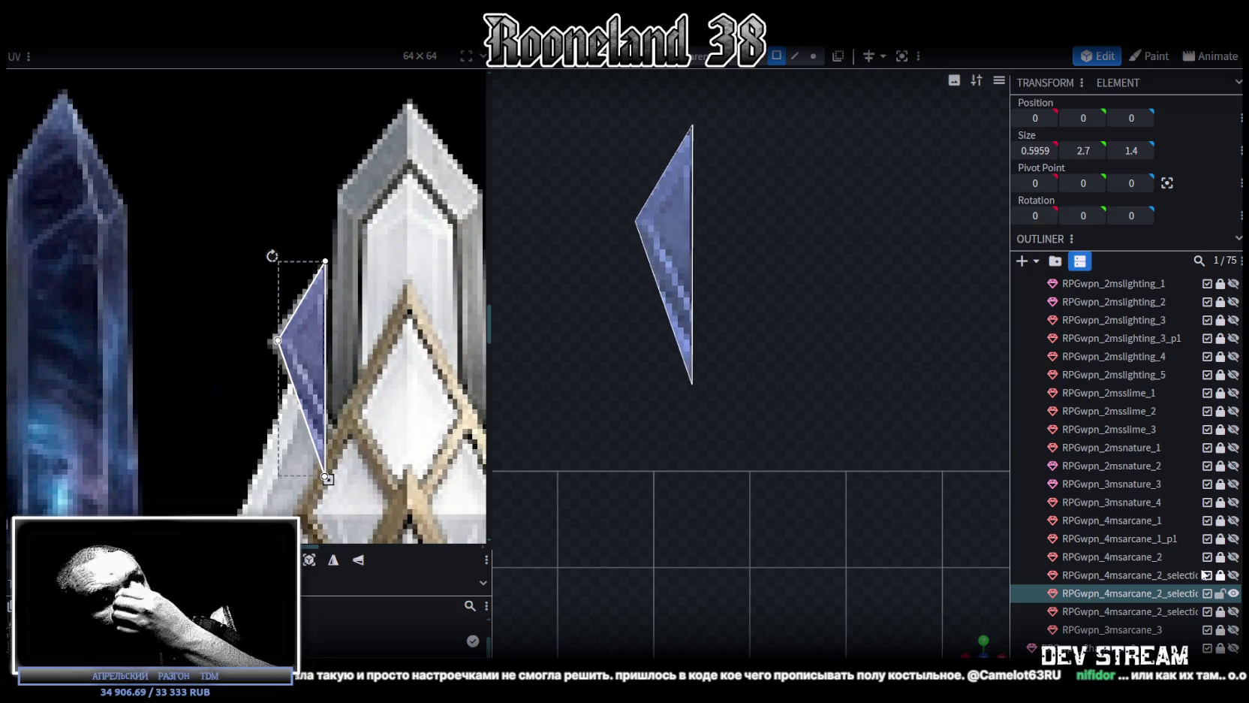
{"action": "left_click", "coordinate": [1233, 576]}
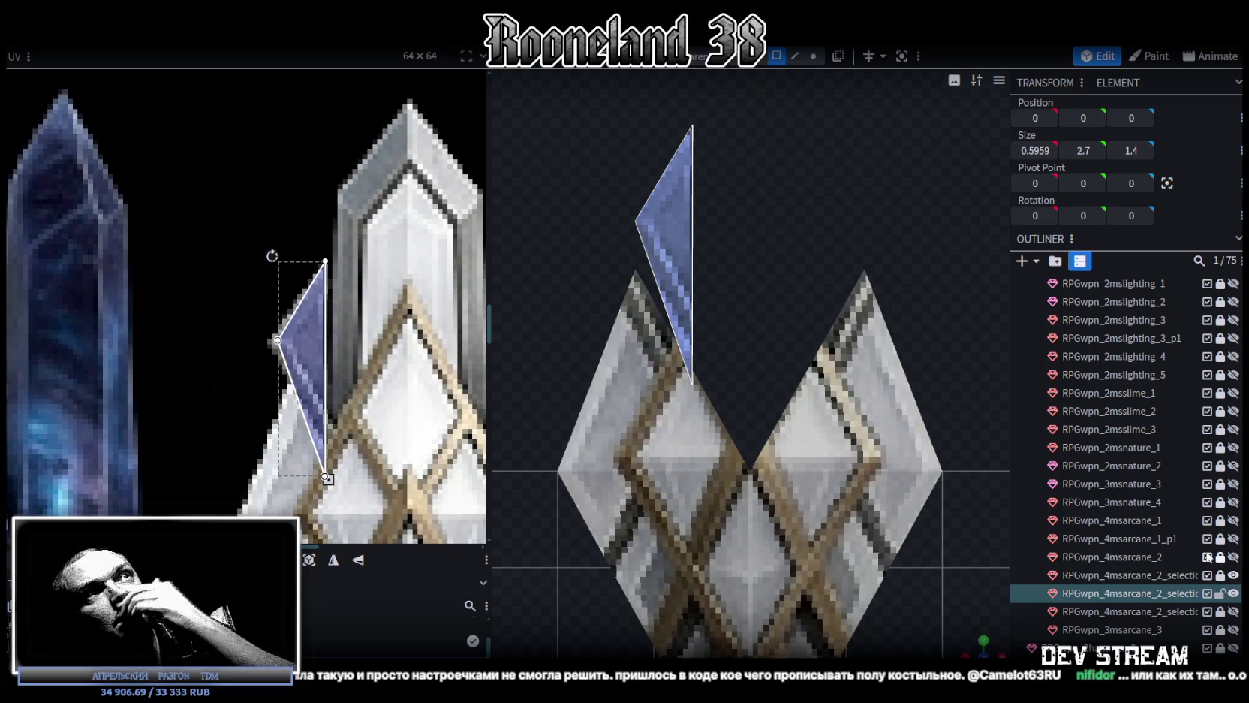
{"action": "right_click_drag", "start_coordinate": [721, 204], "coordinate": [706, 198]}
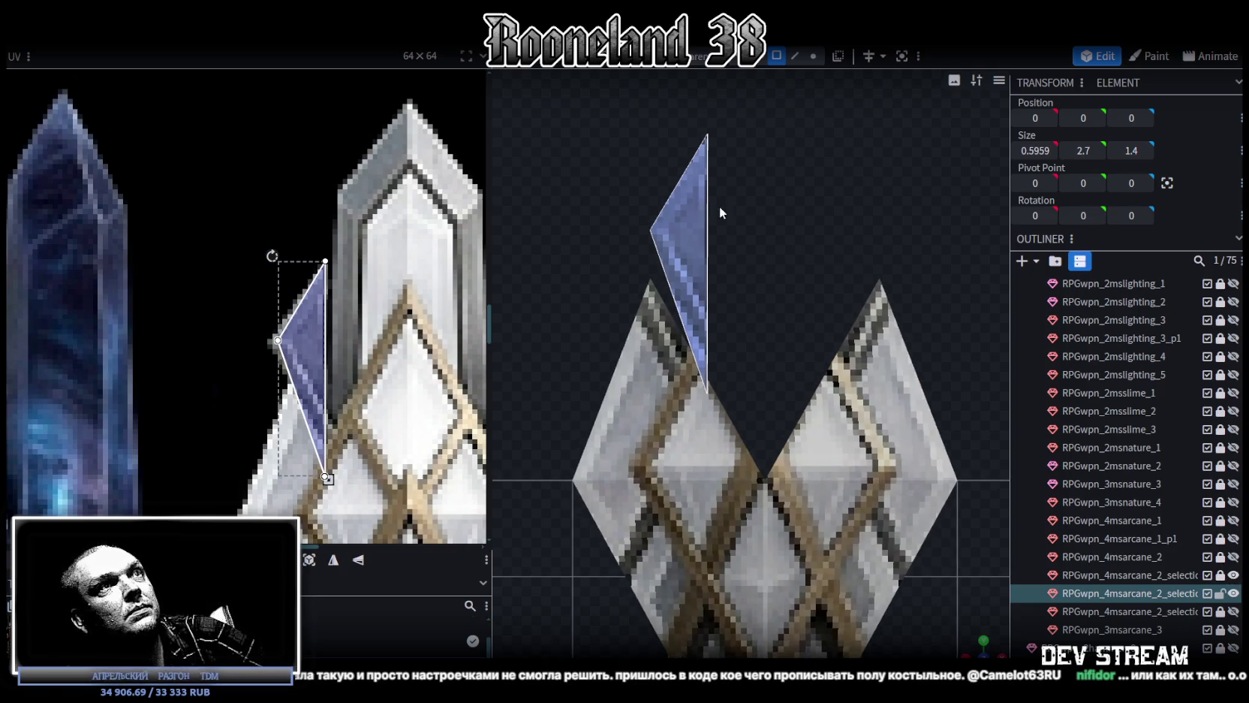
{"action": "left_click_drag", "start_coordinate": [977, 642], "coordinate": [846, 415]}
Scale the shard's depth down to 0.6
{"action": "left_click", "coordinate": [787, 387]}
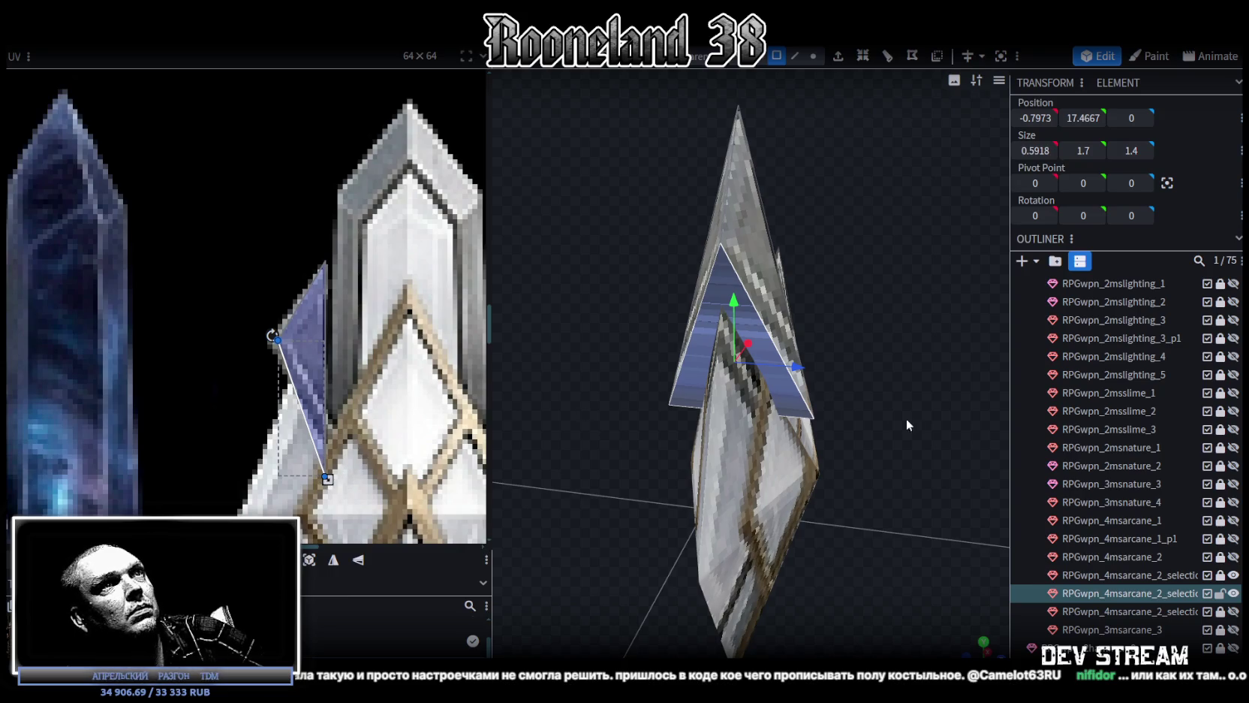
{"action": "key", "text": "KP_1"}
{"action": "key", "text": "s"}
{"action": "left_click_drag", "start_coordinate": [826, 345], "coordinate": [774, 356]}
{"action": "mouse_move", "coordinate": [893, 370]}
{"action": "left_mouse_down"}
{"action": "mouse_move", "coordinate": [816, 381]}
{"action": "mouse_move", "coordinate": [751, 365]}
{"action": "mouse_move", "coordinate": [774, 245]}
{"action": "mouse_move", "coordinate": [793, 278]}
{"action": "mouse_move", "coordinate": [740, 205]}
{"action": "left_mouse_up"}
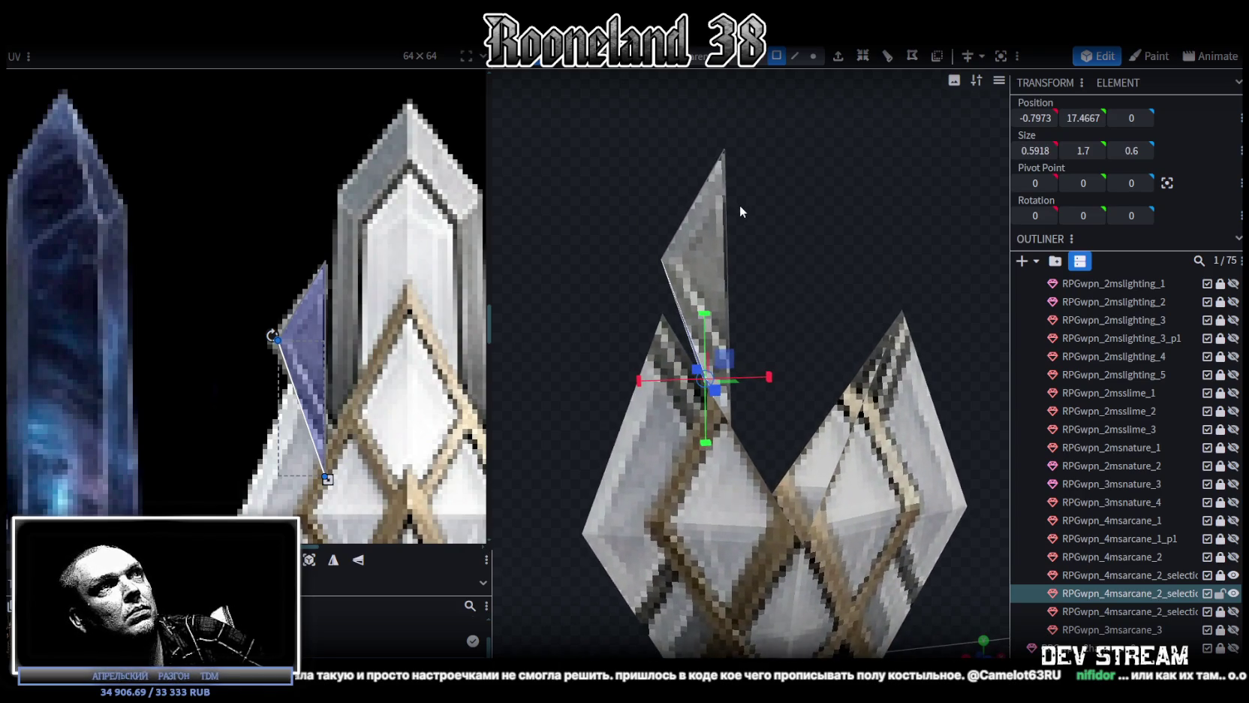
Lower the shard's upper face and merge its overlapping vertices
{"action": "mouse_move", "coordinate": [620, 154]}
{"action": "left_mouse_down"}
{"action": "mouse_move", "coordinate": [763, 256]}
{"action": "mouse_move", "coordinate": [759, 286]}
{"action": "left_mouse_up"}
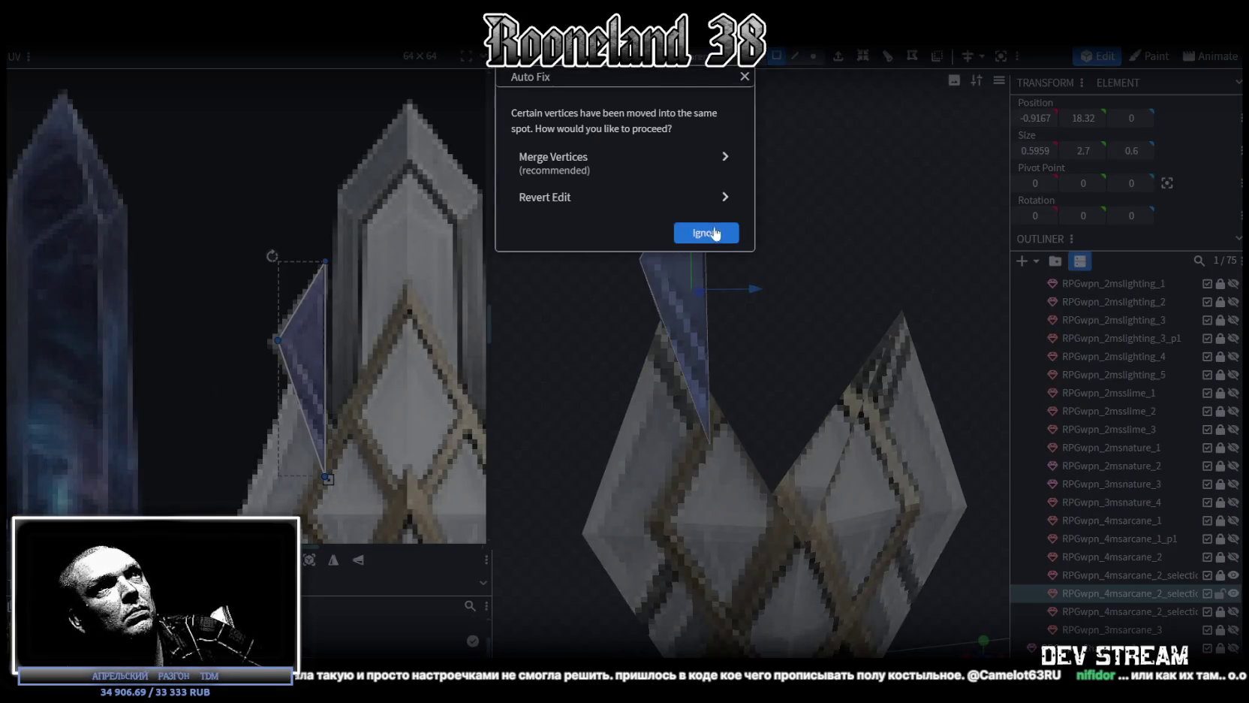
{"action": "left_click", "coordinate": [716, 234]}
{"action": "left_click_drag", "start_coordinate": [692, 225], "coordinate": [699, 261]}
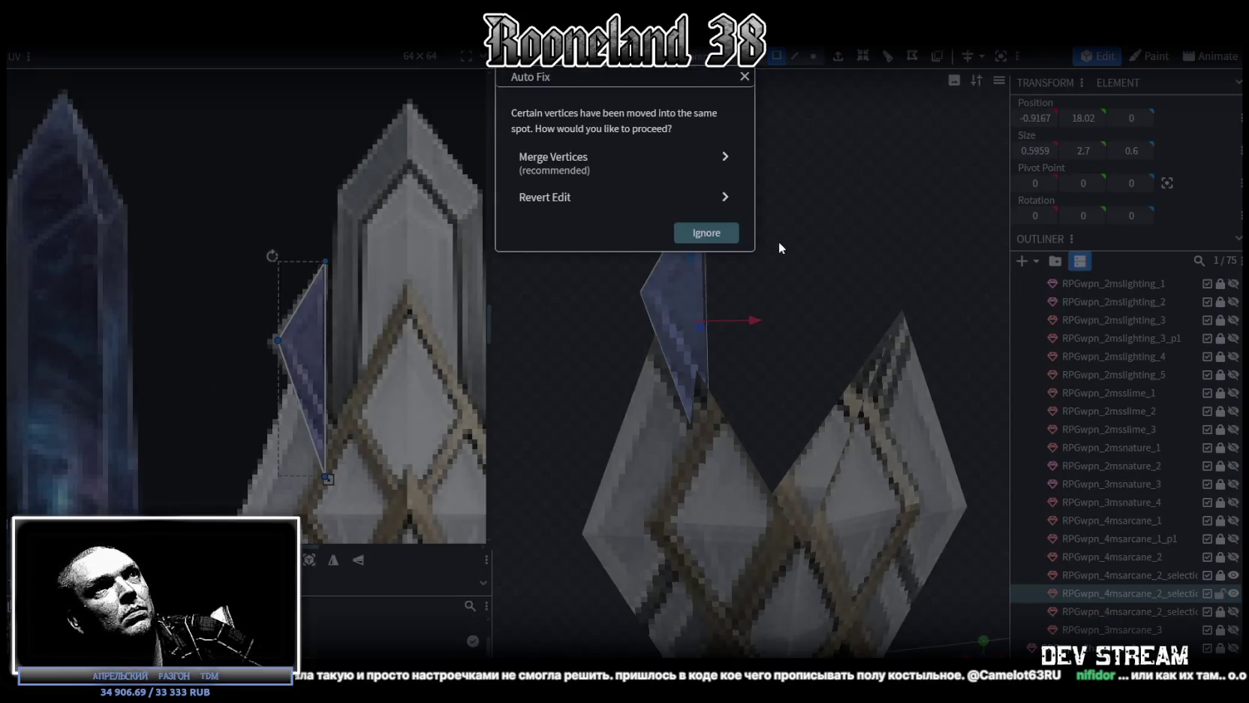
{"action": "left_click", "coordinate": [780, 252]}
{"action": "mouse_move", "coordinate": [780, 257]}
{"action": "left_mouse_down"}
{"action": "mouse_move", "coordinate": [895, 306]}
{"action": "mouse_move", "coordinate": [967, 309]}
{"action": "mouse_move", "coordinate": [955, 276]}
{"action": "mouse_move", "coordinate": [756, 286]}
{"action": "left_mouse_up"}
{"action": "left_click", "coordinate": [814, 56]}
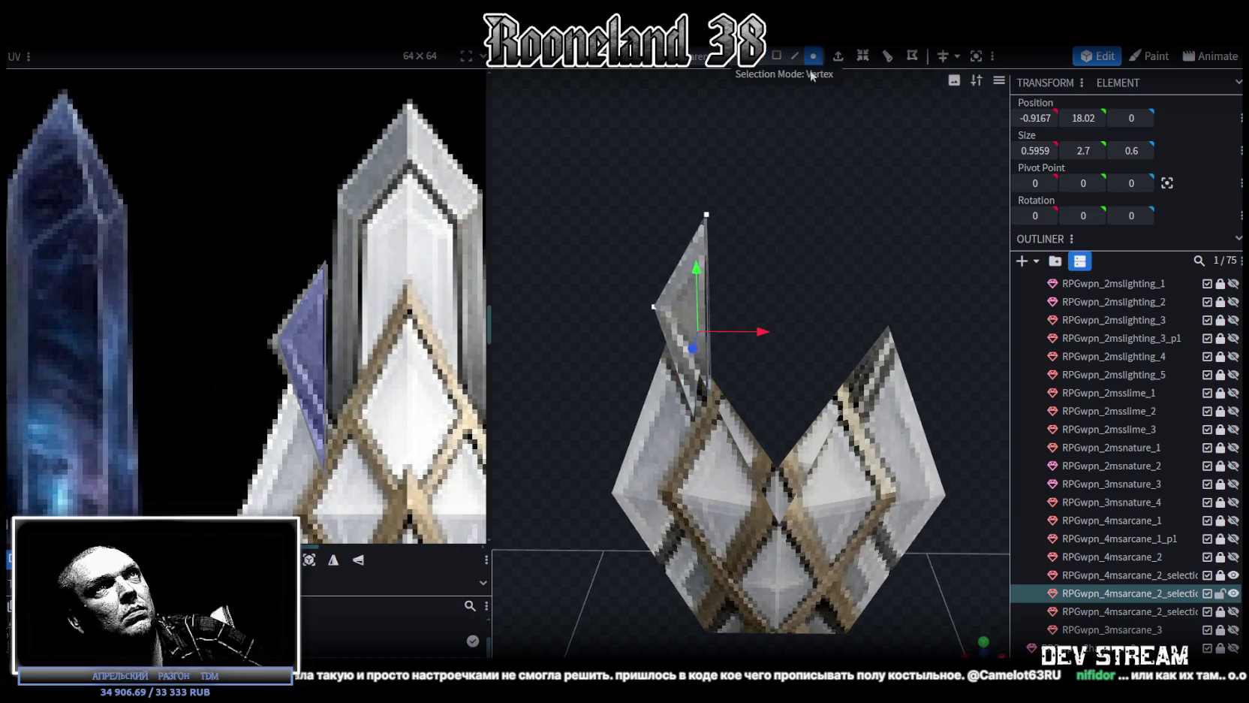
{"action": "scroll", "coordinate": [720, 319], "scroll_direction": "down", "scroll_amount": 3}
{"action": "scroll", "coordinate": [745, 343], "scroll_direction": "down", "scroll_amount": 3}
{"action": "scroll", "coordinate": [745, 343], "scroll_direction": "up", "scroll_amount": 3}
{"action": "scroll", "coordinate": [740, 334], "scroll_direction": "up", "scroll_amount": 2}
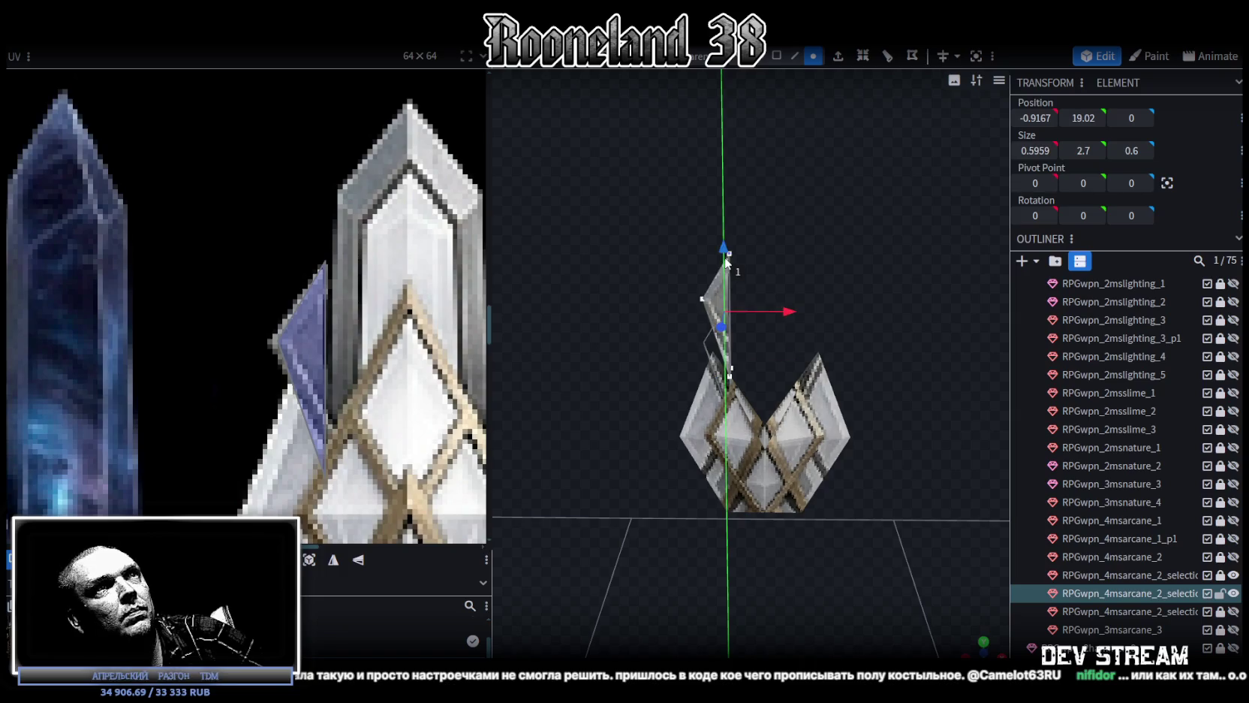
{"action": "left_click_drag", "start_coordinate": [725, 284], "coordinate": [725, 297]}
{"action": "left_click", "coordinate": [646, 160]}
Copy and paste the shard faces with their UVs and flip the copy on X
{"action": "left_click_drag", "start_coordinate": [634, 414], "coordinate": [823, 358]}
{"action": "scroll", "coordinate": [687, 398], "scroll_direction": "up", "scroll_amount": 2}
{"action": "mouse_move", "coordinate": [687, 398]}
{"action": "left_mouse_down"}
{"action": "mouse_move", "coordinate": [618, 401]}
{"action": "mouse_move", "coordinate": [666, 362]}
{"action": "left_mouse_up"}
{"action": "left_click", "coordinate": [774, 60]}
{"action": "left_click_drag", "start_coordinate": [609, 179], "coordinate": [757, 276]}
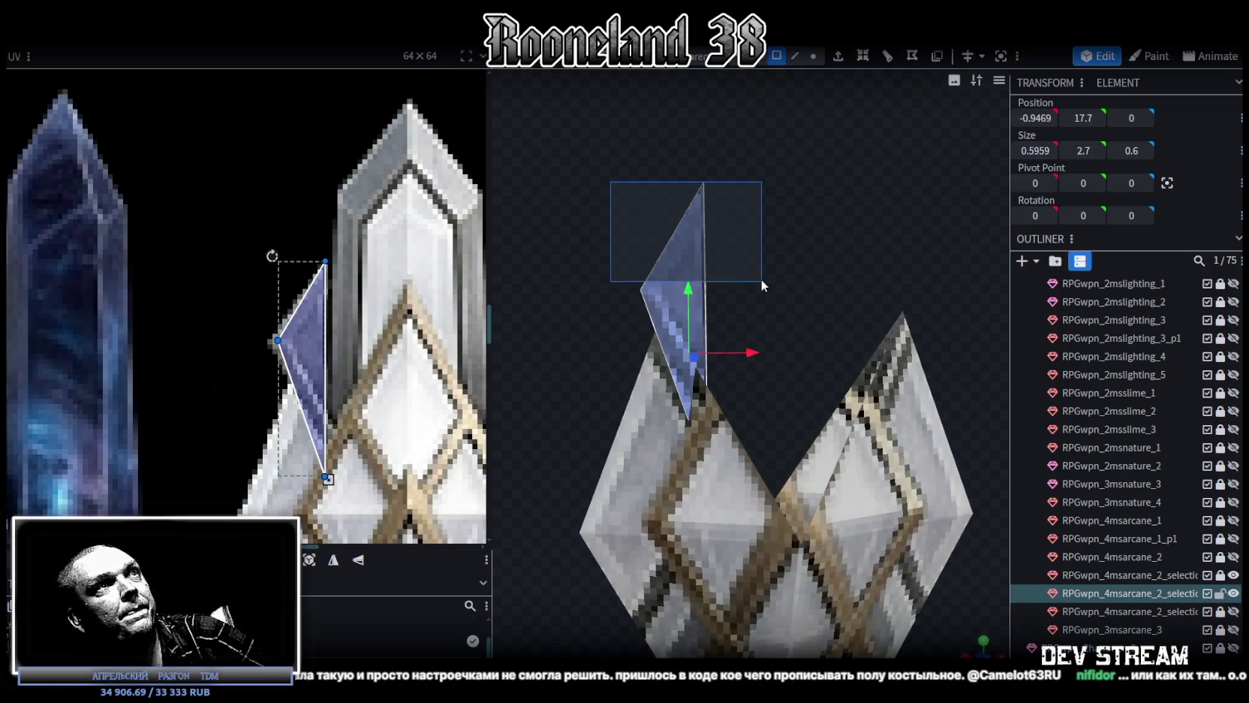
{"action": "left_click_drag", "start_coordinate": [574, 171], "coordinate": [756, 315]}
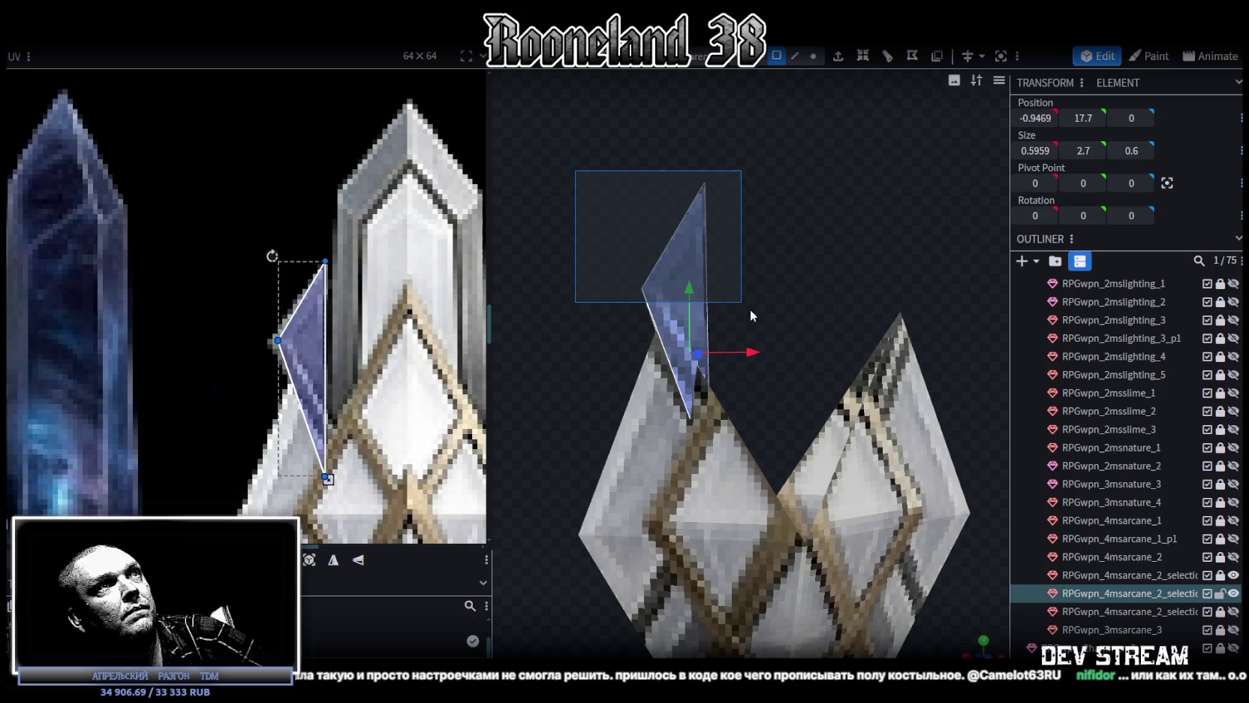
{"action": "key", "text": "ctrl+c"}
{"action": "key", "text": "ctrl+v"}
{"action": "left_click", "coordinate": [831, 345]}
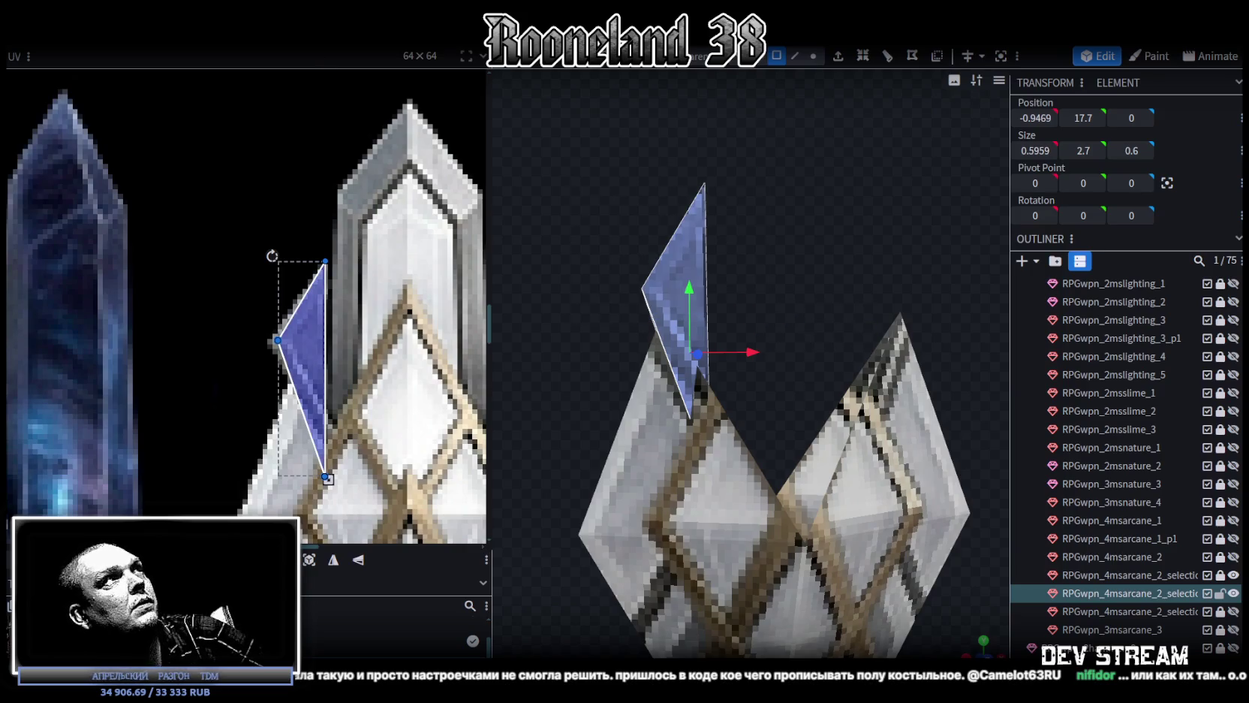
{"action": "right_click", "coordinate": [155, 47]}
{"action": "left_click", "coordinate": [293, 84]}
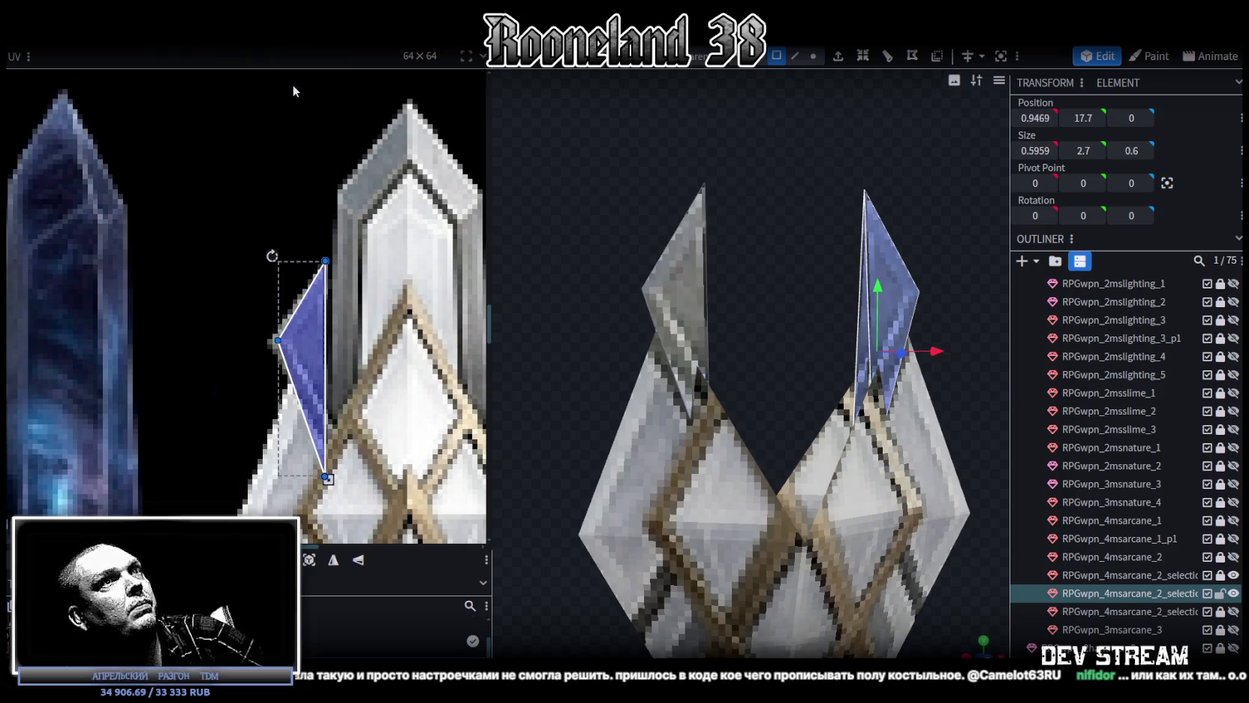
Mirror the copy's UV on X and move it onto the other crystal facet
{"action": "middle_click_drag", "start_coordinate": [350, 306], "coordinate": [242, 310]}
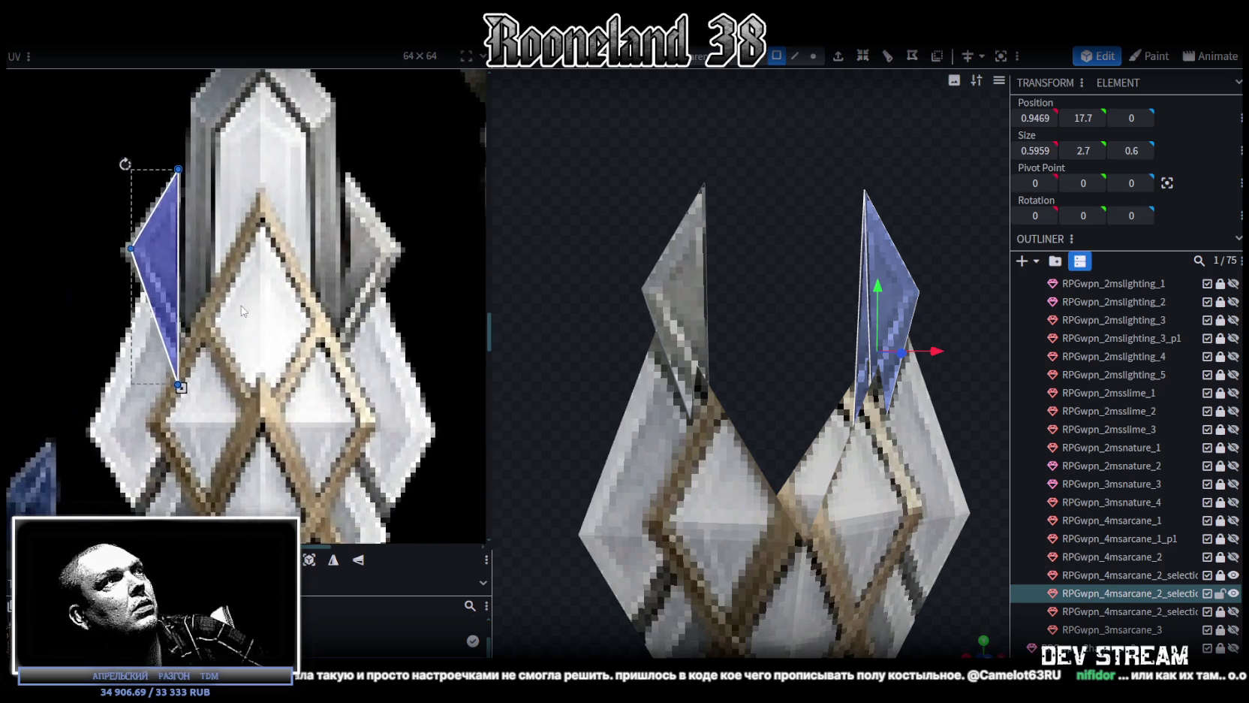
{"action": "left_click", "coordinate": [333, 561]}
{"action": "left_click_drag", "start_coordinate": [159, 249], "coordinate": [373, 253]}
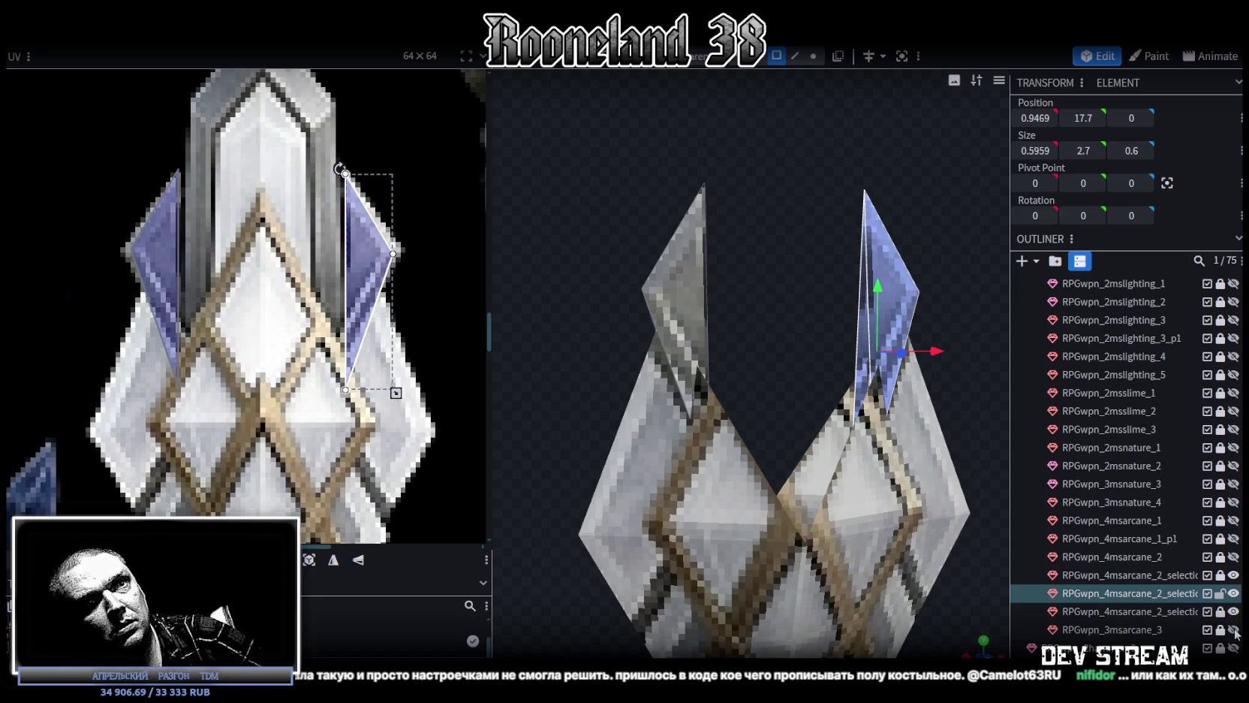
{"action": "left_click", "coordinate": [1234, 557]}
{"action": "scroll", "coordinate": [885, 484], "scroll_direction": "down", "scroll_amount": 3}
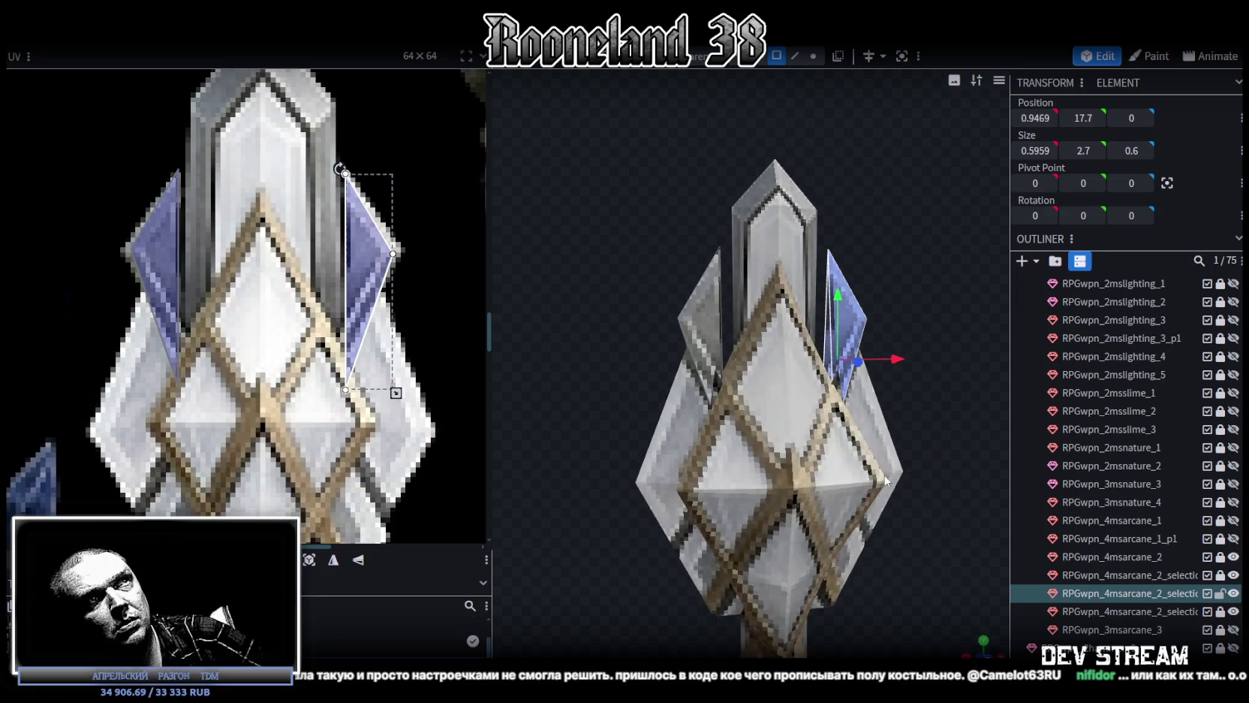
{"action": "scroll", "coordinate": [951, 359], "scroll_direction": "up", "scroll_amount": 2}
{"action": "scroll", "coordinate": [929, 371], "scroll_direction": "up", "scroll_amount": 1}
{"action": "scroll", "coordinate": [929, 388], "scroll_direction": "up", "scroll_amount": 1}
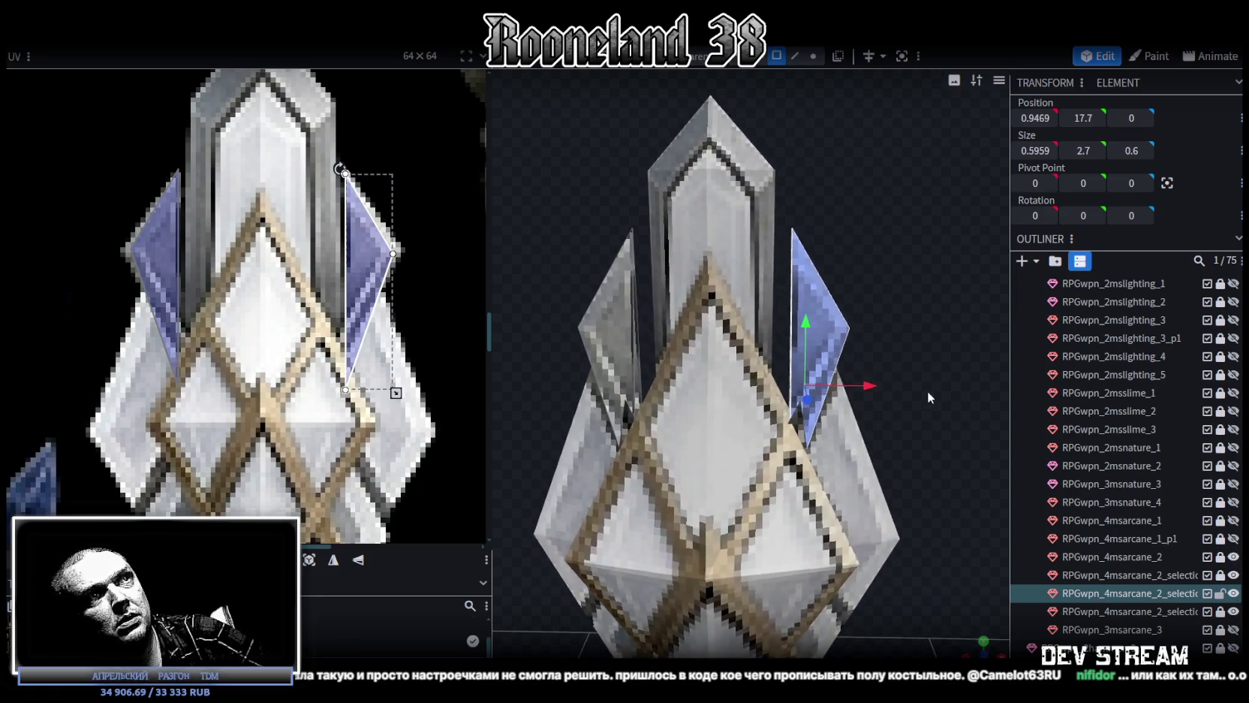
{"action": "scroll", "coordinate": [925, 396], "scroll_direction": "up", "scroll_amount": 1}
{"action": "scroll", "coordinate": [923, 400], "scroll_direction": "up", "scroll_amount": 1}
{"action": "left_click", "coordinate": [872, 386]}
{"action": "left_click", "coordinate": [864, 338]}
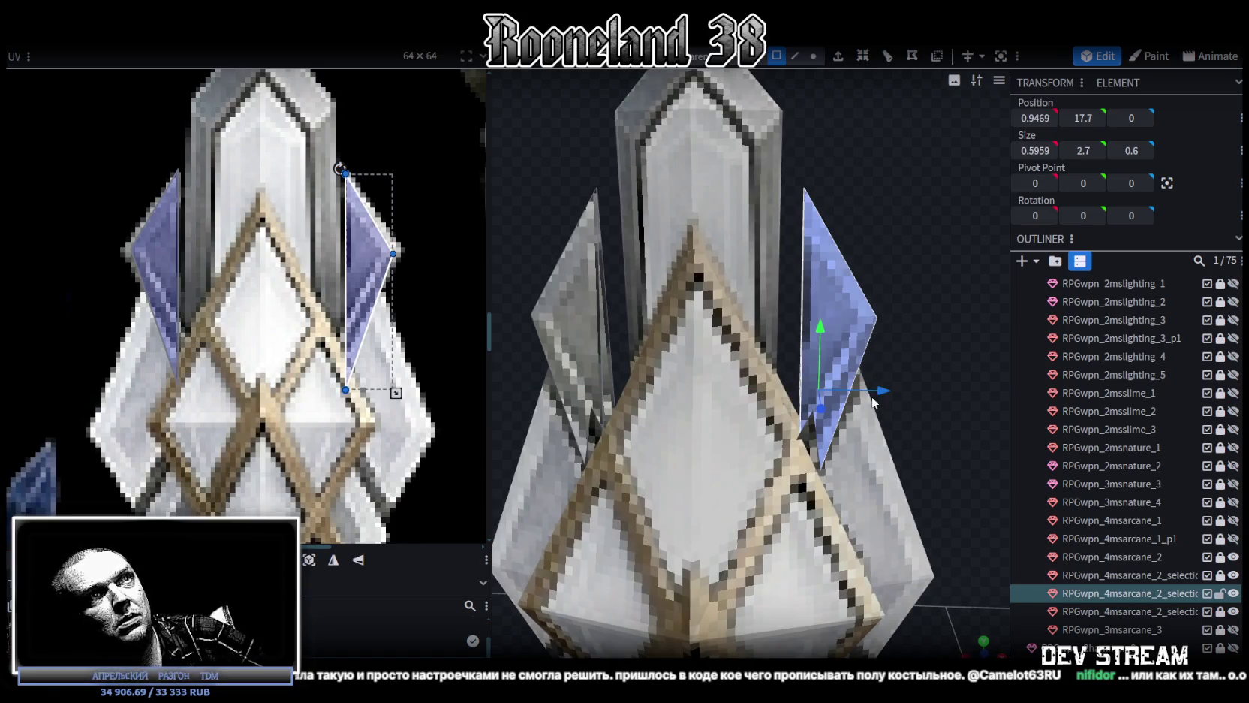
Shift the right shard to X 0.8459 and the left shard inward, then select both
{"action": "left_click_drag", "start_coordinate": [883, 392], "coordinate": [669, 383]}
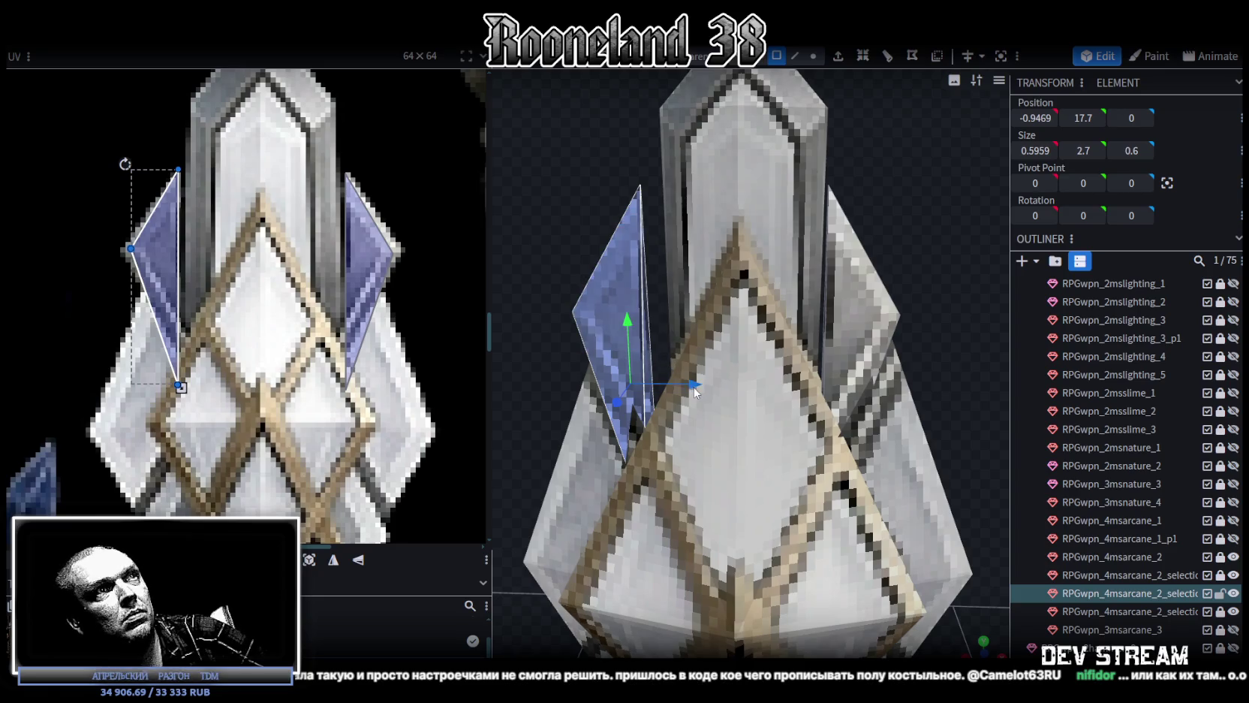
{"action": "left_click_drag", "start_coordinate": [669, 383], "coordinate": [717, 385]}
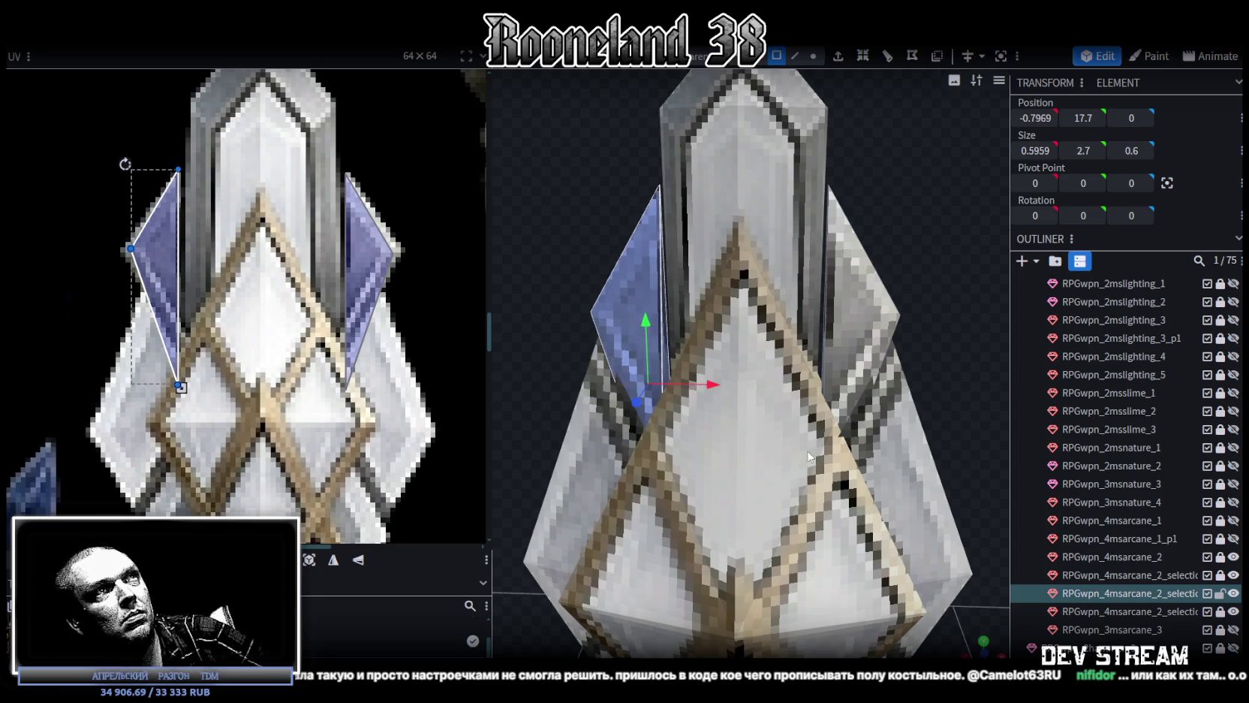
{"action": "left_click", "coordinate": [914, 432]}
{"action": "mouse_move", "coordinate": [914, 431]}
{"action": "left_mouse_down"}
{"action": "mouse_move", "coordinate": [695, 313]}
{"action": "mouse_move", "coordinate": [750, 361]}
{"action": "left_mouse_up"}
{"action": "left_click", "coordinate": [751, 360]}
{"action": "mouse_move", "coordinate": [852, 383]}
{"action": "left_mouse_down"}
{"action": "mouse_move", "coordinate": [792, 343]}
{"action": "mouse_move", "coordinate": [939, 420]}
{"action": "left_mouse_up"}
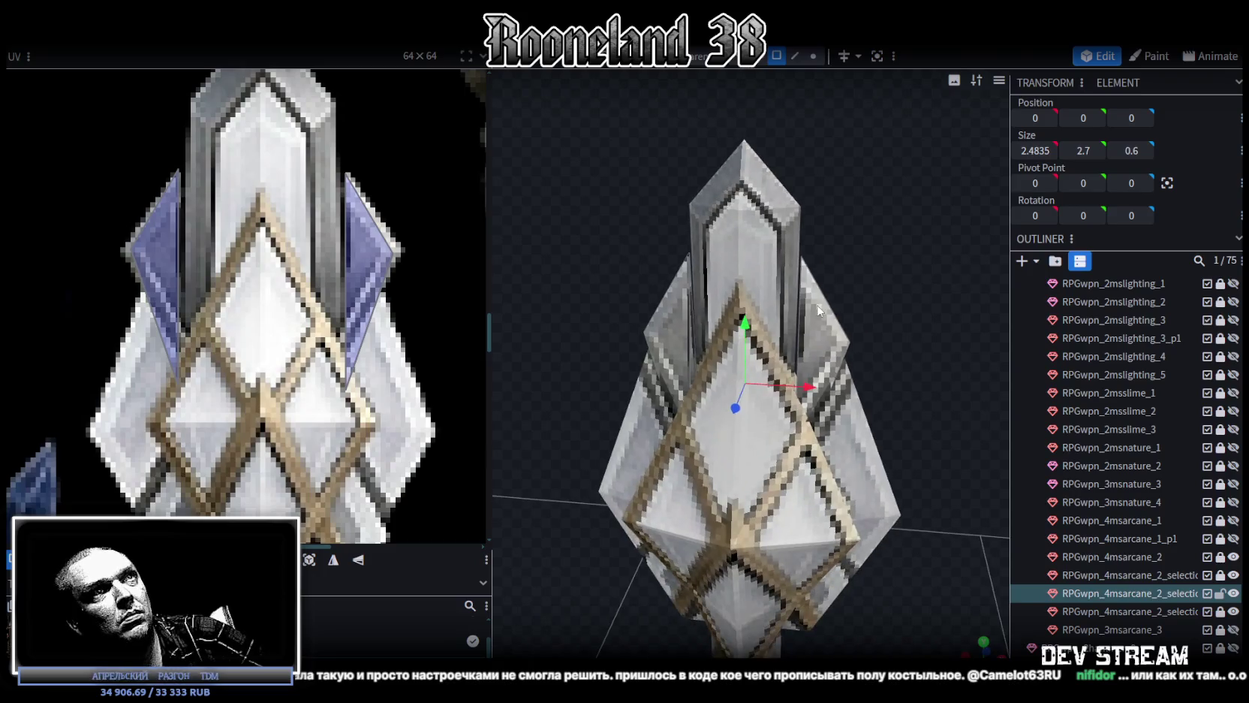
{"action": "left_click", "coordinate": [822, 353]}
{"action": "right_click_drag", "start_coordinate": [897, 477], "coordinate": [863, 334]}
{"action": "scroll", "coordinate": [352, 335], "scroll_direction": "down", "scroll_amount": 3}
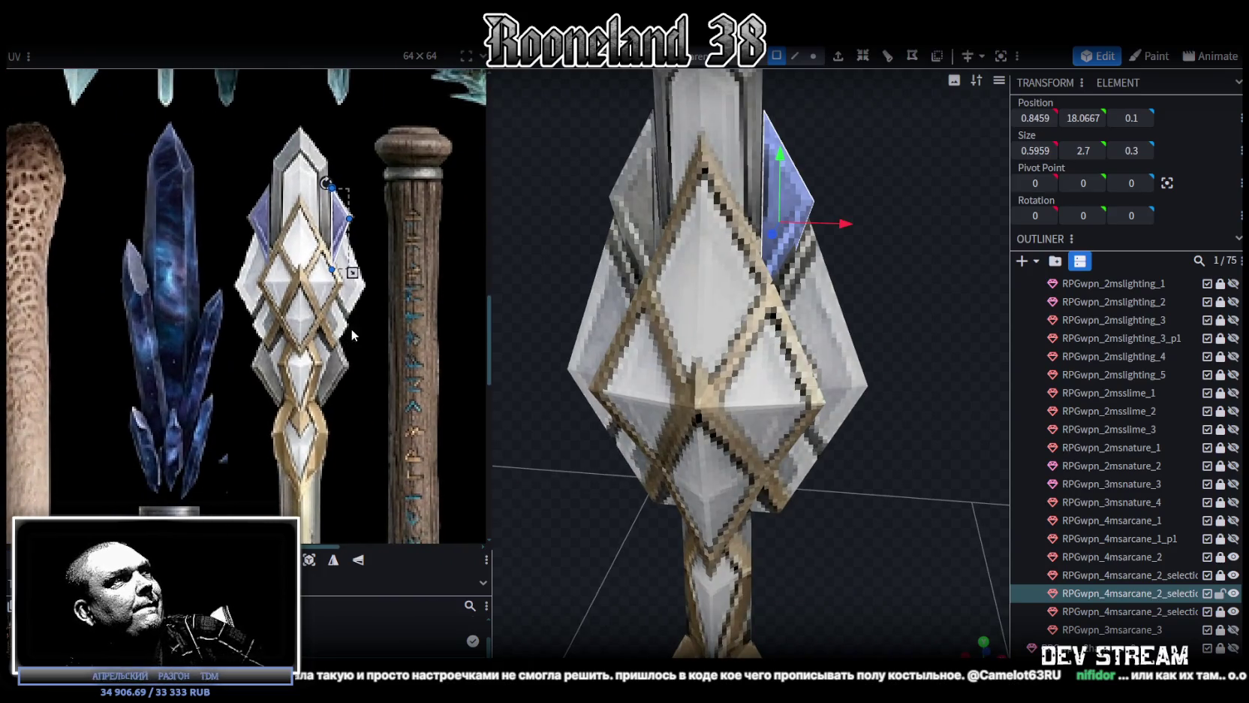
{"action": "left_click_drag", "start_coordinate": [844, 250], "coordinate": [899, 212]}
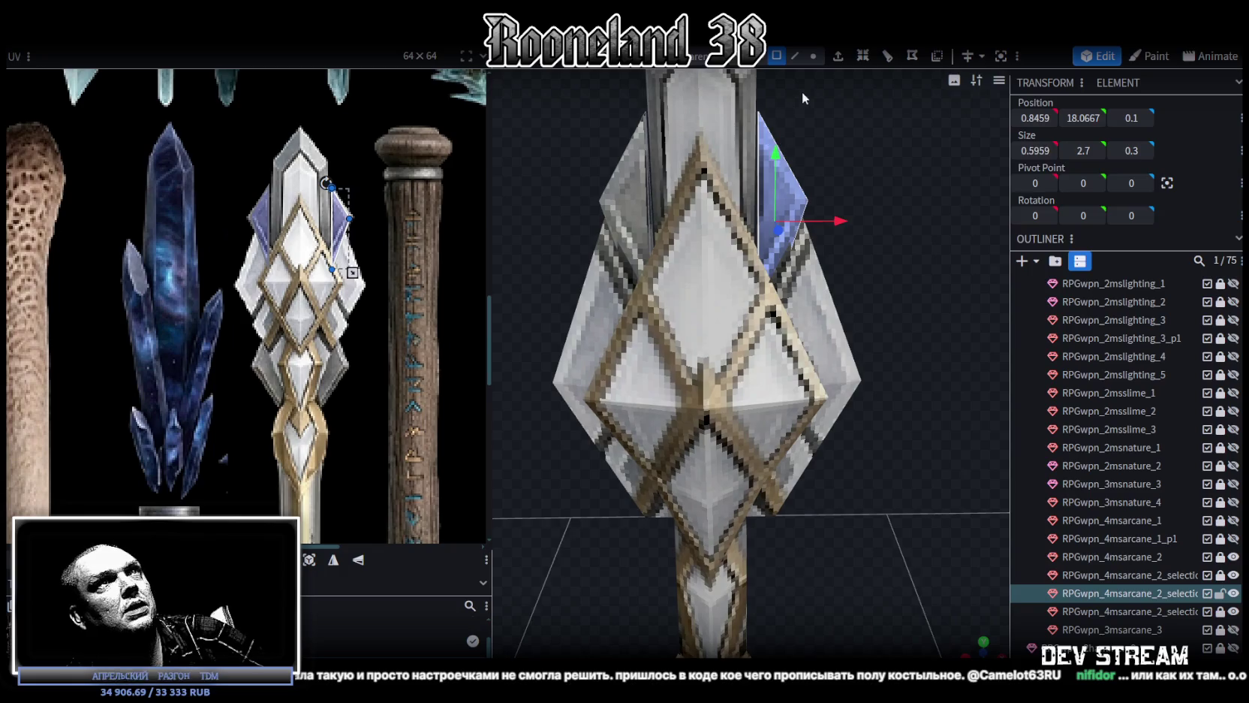
{"action": "left_click", "coordinate": [777, 225]}
Duplicate the shard pair, move the copies down the staff and flip them on Y
{"action": "right_click", "coordinate": [863, 300]}
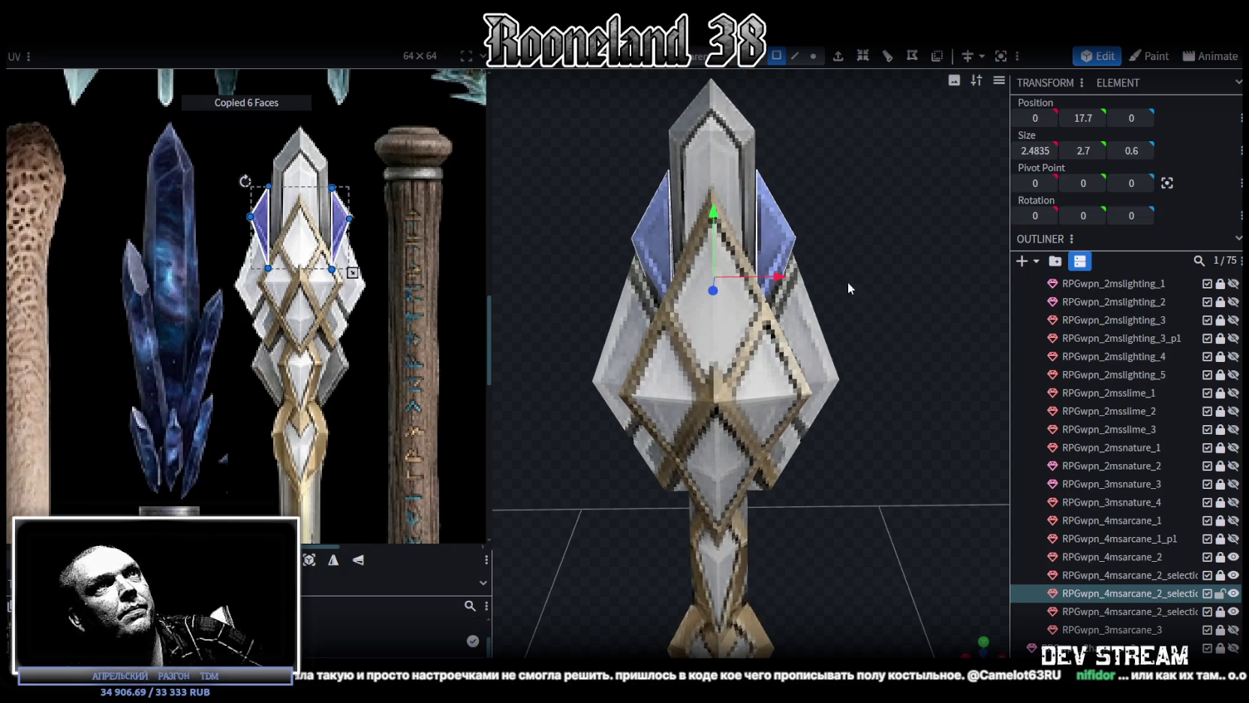
{"action": "left_click", "coordinate": [847, 281]}
{"action": "left_click_drag", "start_coordinate": [714, 214], "coordinate": [726, 353]}
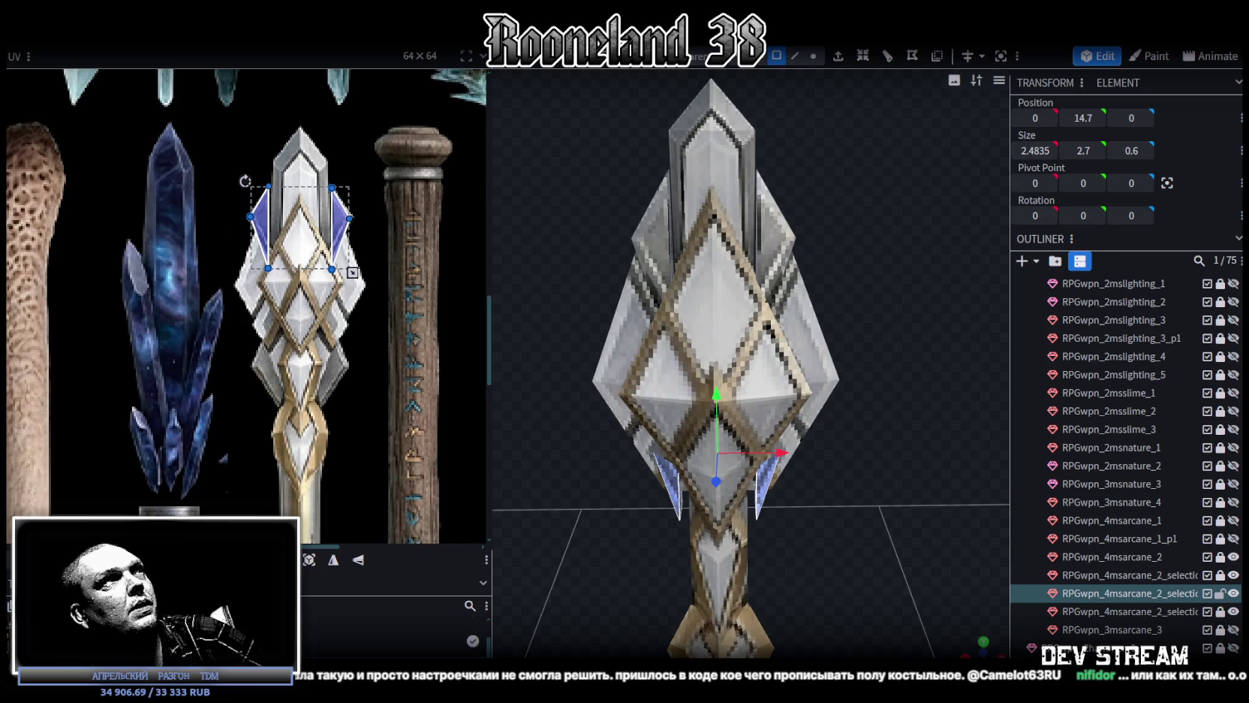
{"action": "left_click", "coordinate": [176, 38]}
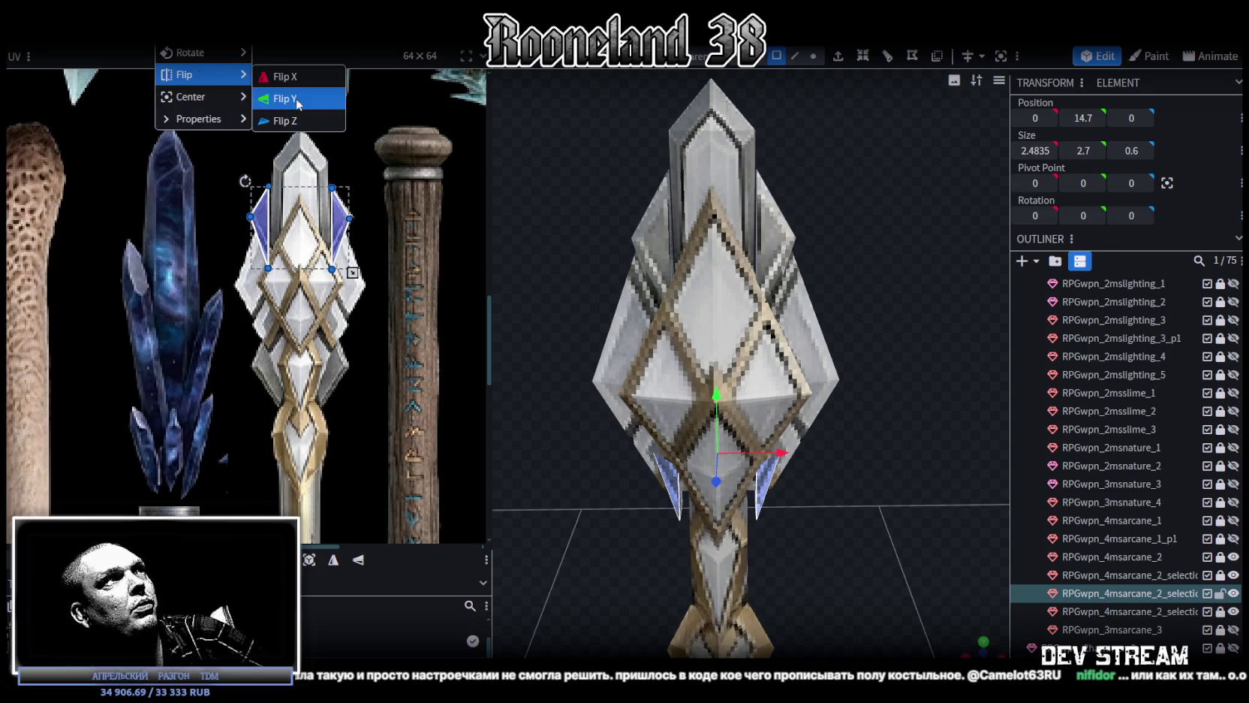
{"action": "left_click", "coordinate": [286, 94]}
{"action": "scroll", "coordinate": [825, 466], "scroll_direction": "down", "scroll_amount": 3}
{"action": "scroll", "coordinate": [823, 465], "scroll_direction": "down", "scroll_amount": 5}
Position the flipped pair on the shaft at 0, 14.2, 0 just below the head
{"action": "left_click_drag", "start_coordinate": [820, 442], "coordinate": [803, 235]}
{"action": "mouse_move", "coordinate": [742, 548]}
{"action": "left_mouse_down"}
{"action": "mouse_move", "coordinate": [787, 291]}
{"action": "mouse_move", "coordinate": [775, 136]}
{"action": "left_mouse_up"}
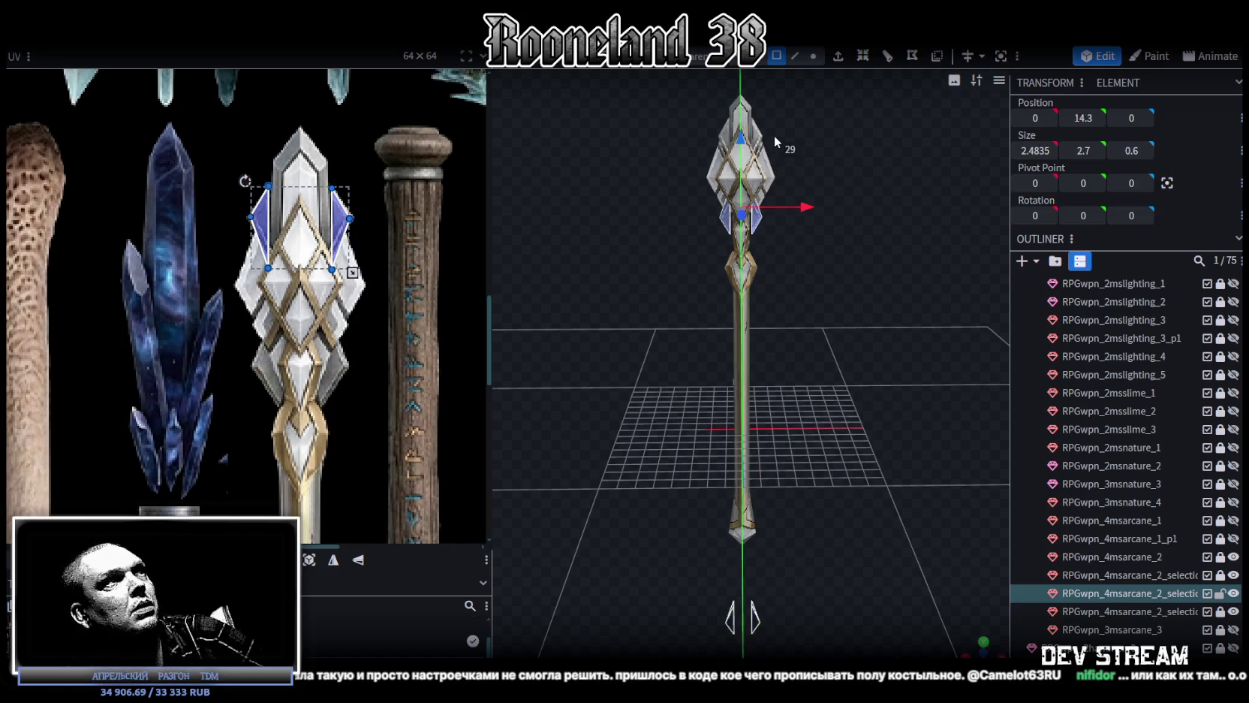
{"action": "scroll", "coordinate": [810, 152], "scroll_direction": "up", "scroll_amount": 10}
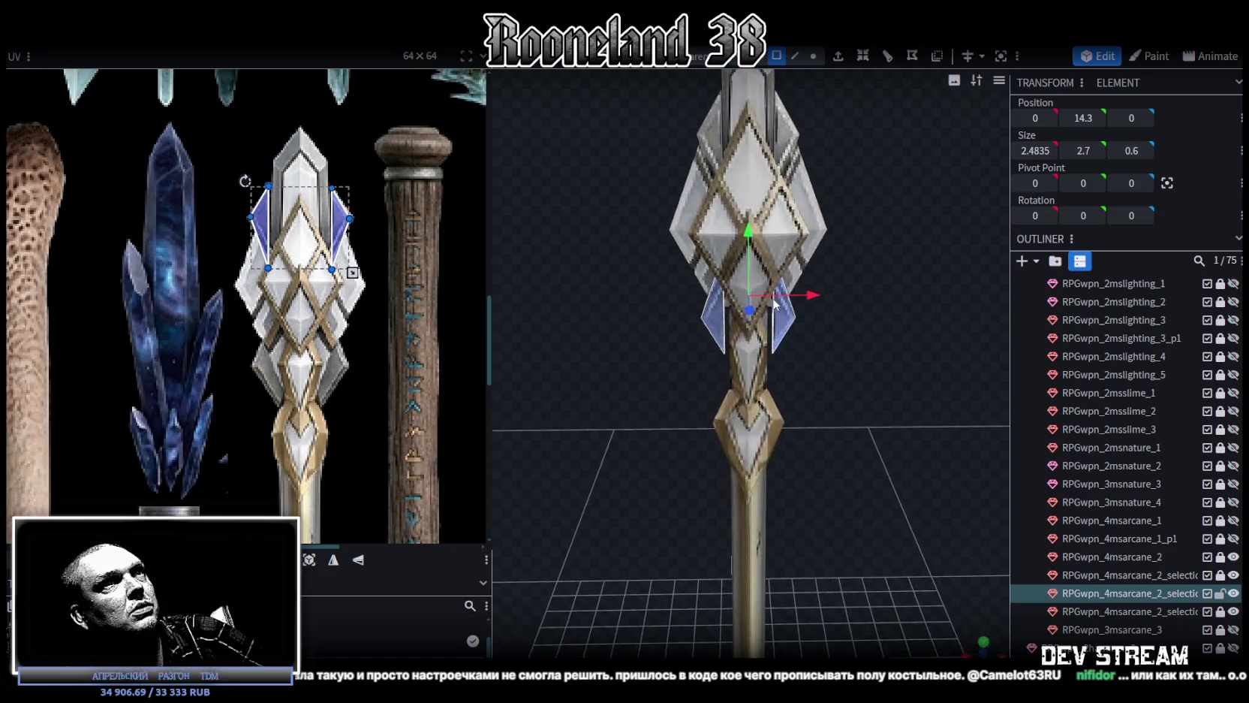
{"action": "left_click_drag", "start_coordinate": [744, 132], "coordinate": [753, 180]}
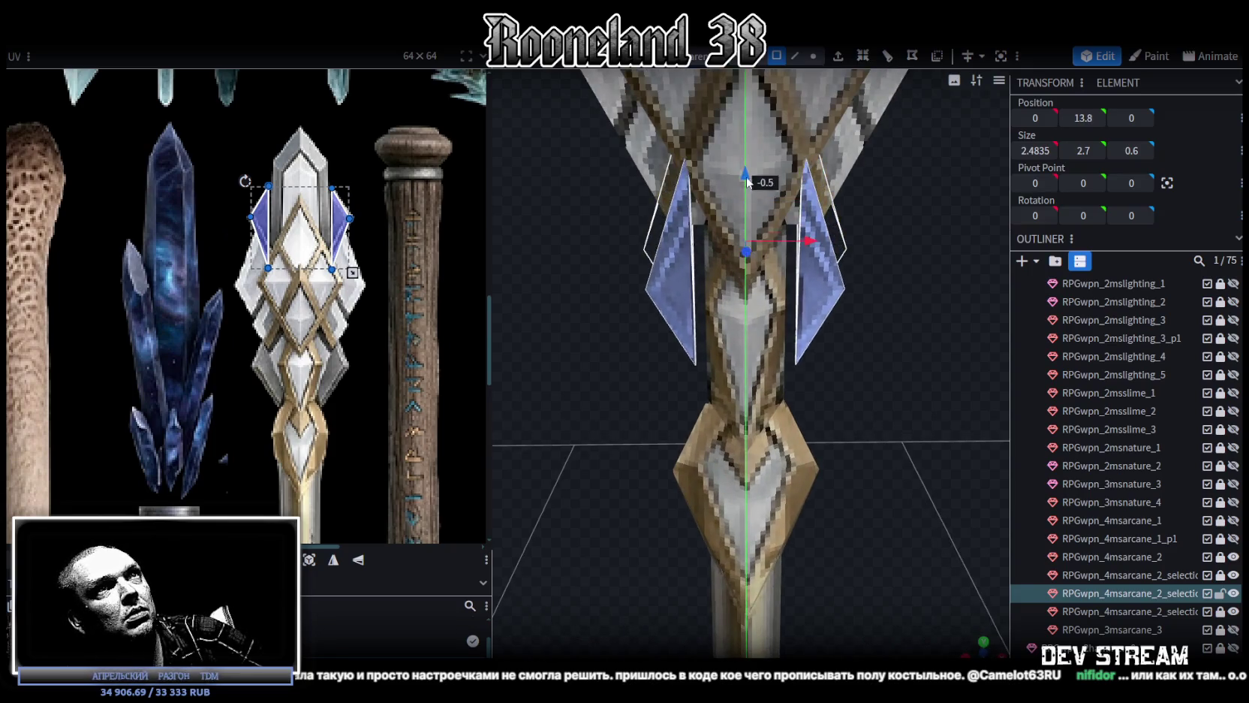
{"action": "scroll", "coordinate": [803, 212], "scroll_direction": "up", "scroll_amount": 2}
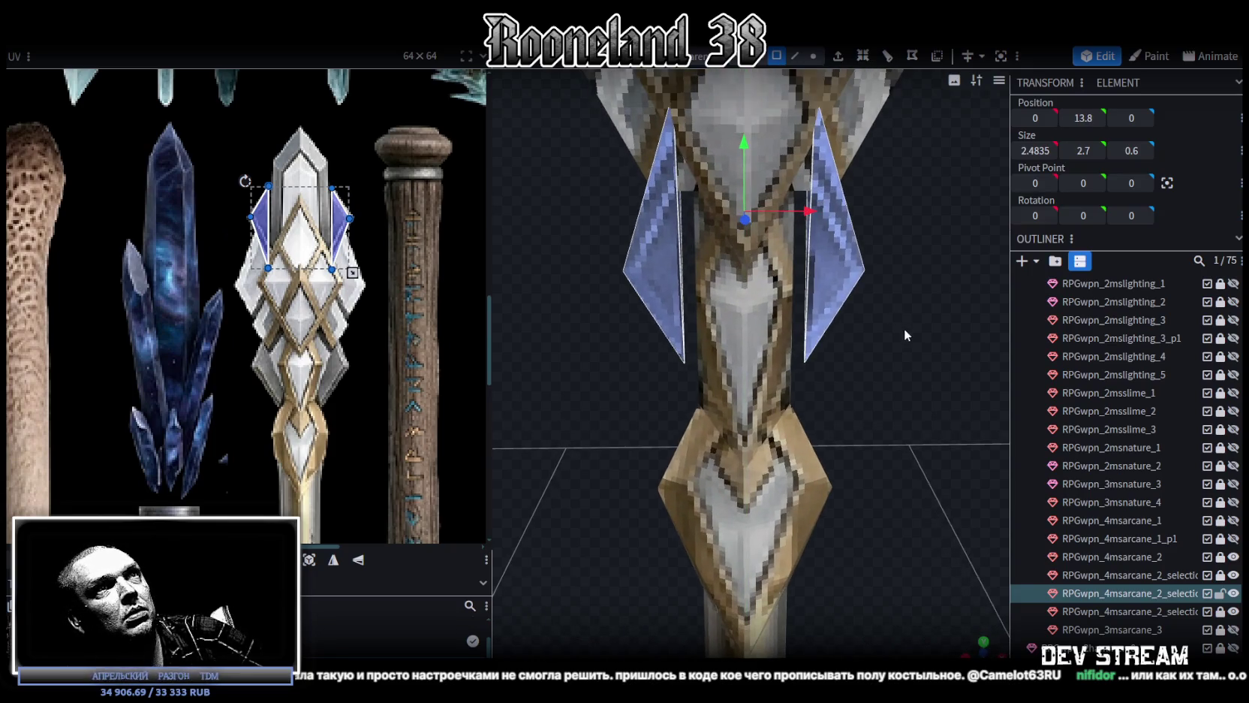
{"action": "left_click", "coordinate": [830, 270]}
{"action": "left_click_drag", "start_coordinate": [881, 217], "coordinate": [869, 218]}
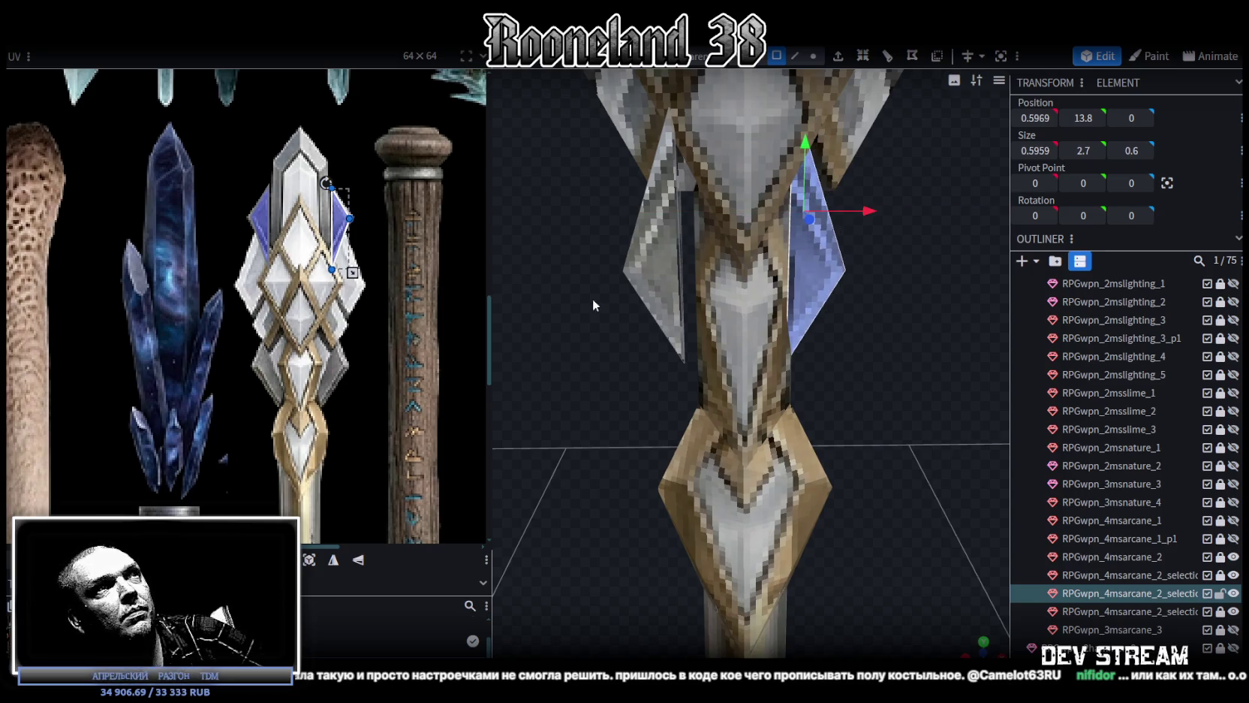
{"action": "key", "text": "ctrl+z"}
{"action": "mouse_move", "coordinate": [553, 365]}
{"action": "left_mouse_down"}
{"action": "mouse_move", "coordinate": [877, 245]}
{"action": "mouse_move", "coordinate": [875, 232]}
{"action": "left_mouse_up"}
{"action": "mouse_move", "coordinate": [739, 141]}
{"action": "left_mouse_down"}
{"action": "mouse_move", "coordinate": [744, 101]}
{"action": "mouse_move", "coordinate": [724, 109]}
{"action": "left_mouse_up"}
{"action": "left_click", "coordinate": [358, 560]}
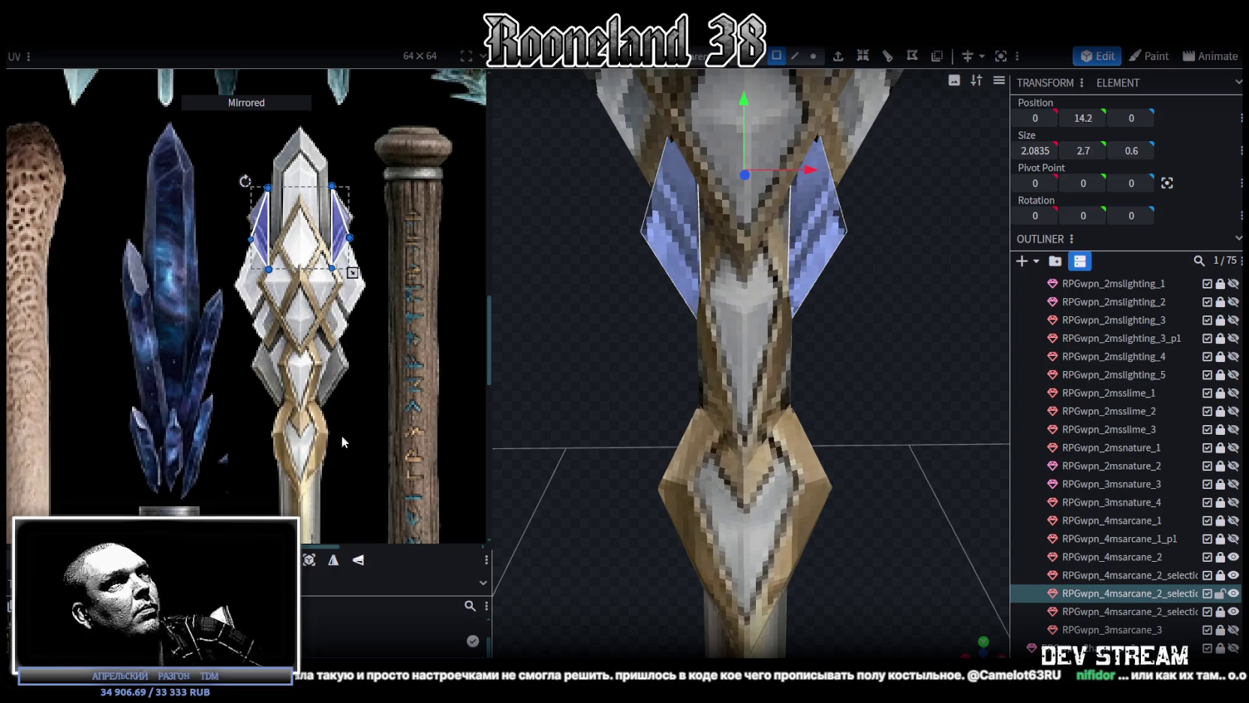
Move the lower shards' UVs down the sheet and nudge the right face one texel
{"action": "left_click_drag", "start_coordinate": [341, 233], "coordinate": [343, 361]}
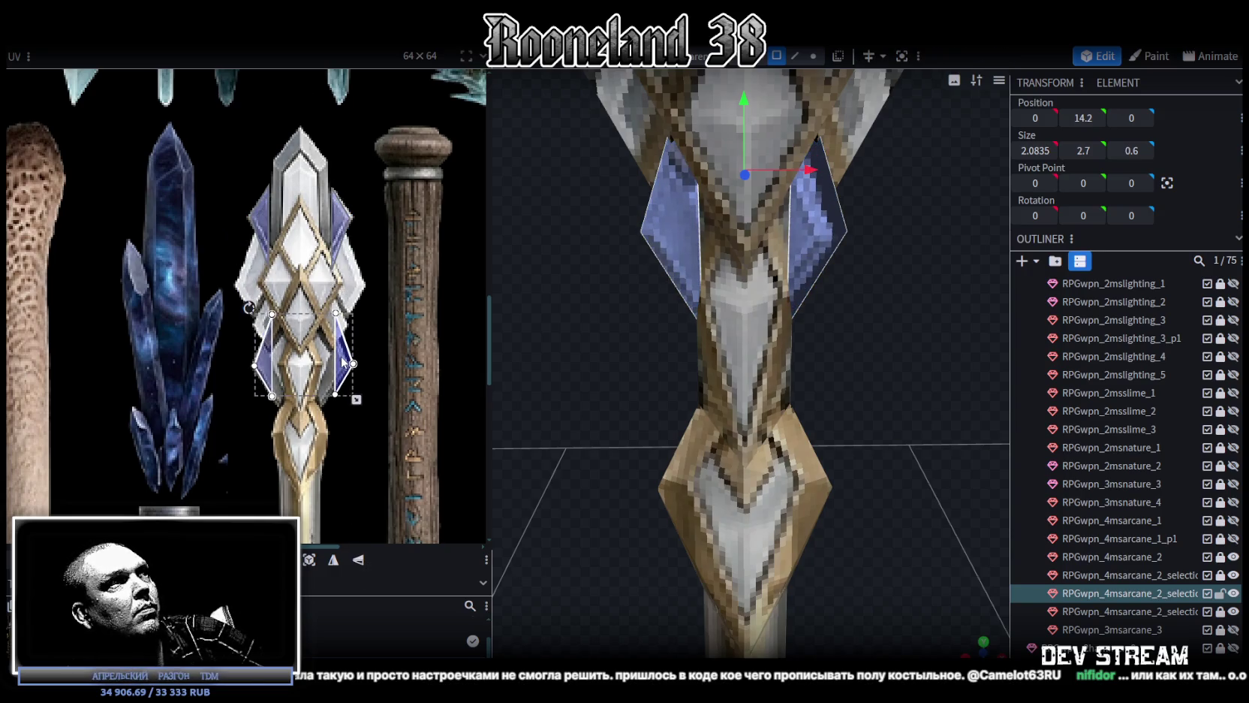
{"action": "scroll", "coordinate": [343, 362], "scroll_direction": "up", "scroll_amount": 3}
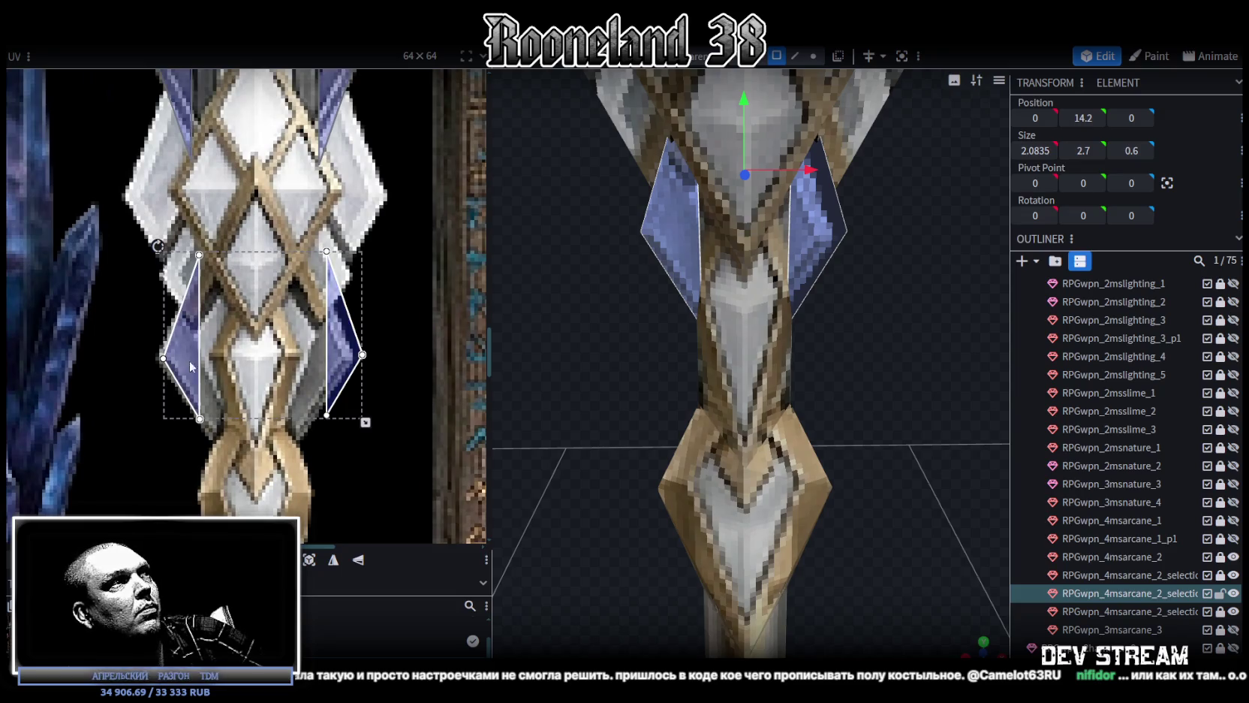
{"action": "scroll", "coordinate": [190, 362], "scroll_direction": "up", "scroll_amount": 3}
{"action": "scroll", "coordinate": [215, 319], "scroll_direction": "down", "scroll_amount": 1}
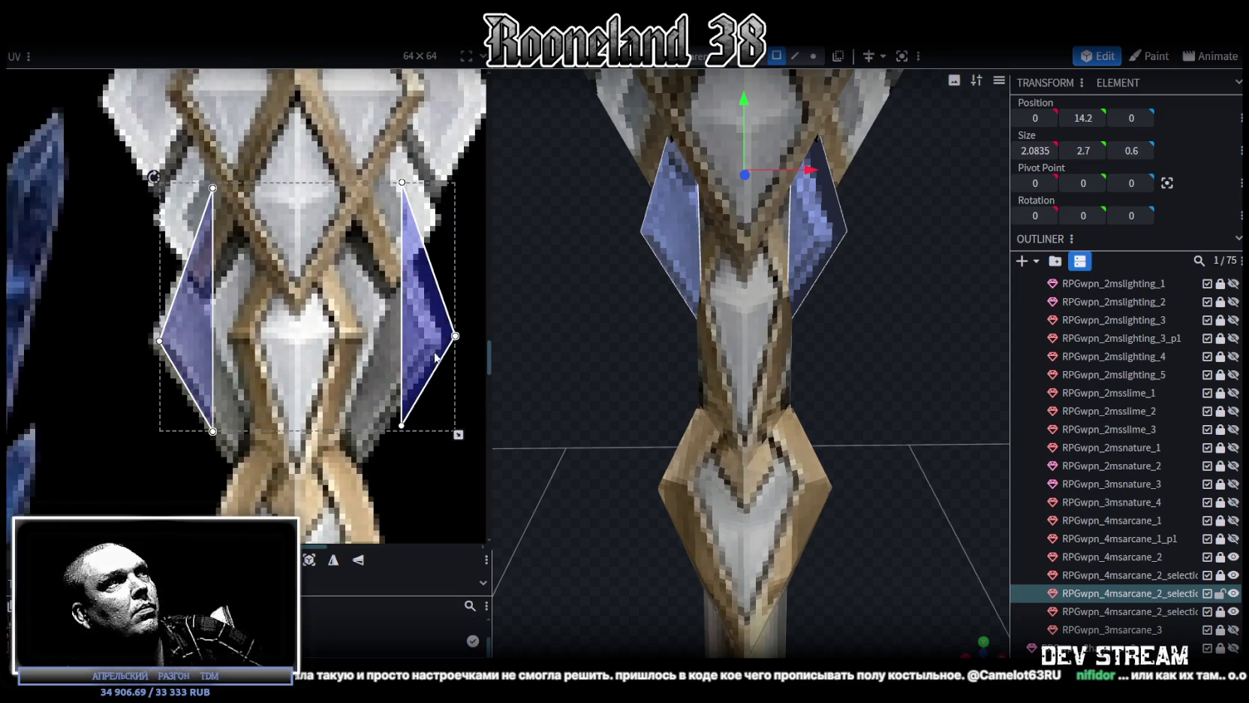
{"action": "left_click", "coordinate": [396, 320]}
{"action": "key", "text": "Left"}
{"action": "key", "text": "Down"}
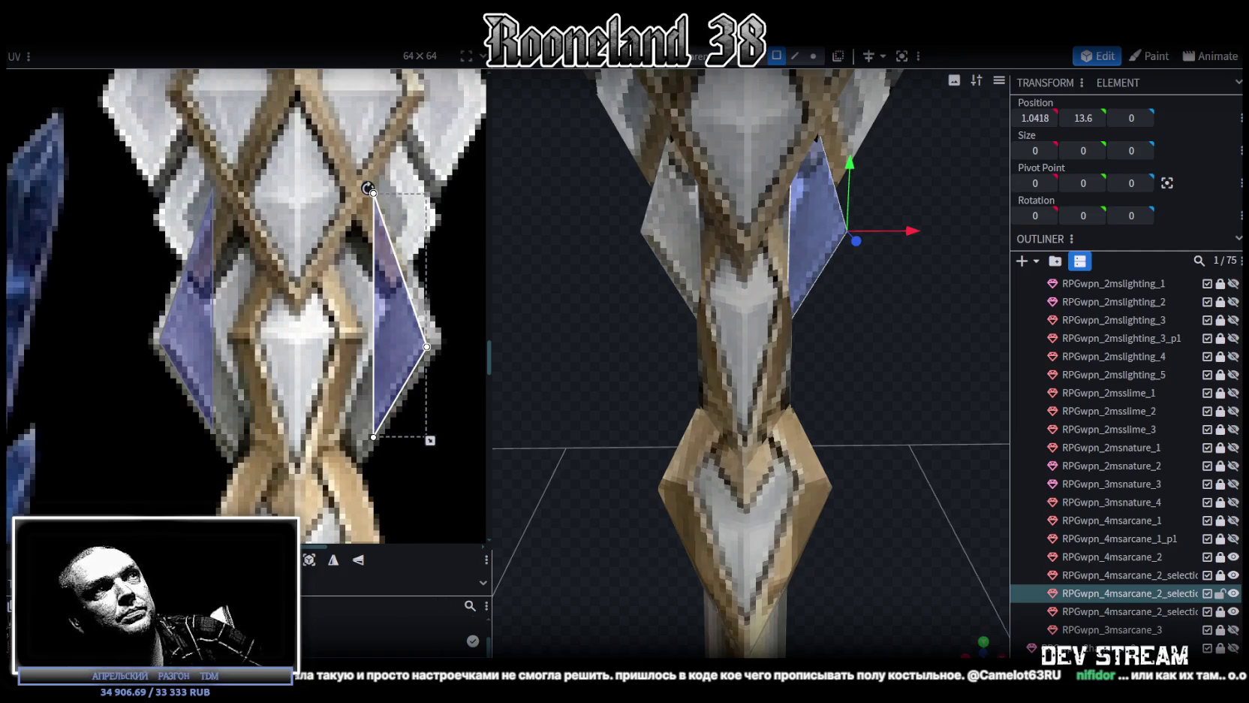
Orbit around the staff head to inspect it and hide the blue shards
{"action": "left_click", "coordinate": [888, 510]}
{"action": "mouse_move", "coordinate": [888, 509]}
{"action": "left_mouse_down"}
{"action": "mouse_move", "coordinate": [874, 404]}
{"action": "mouse_move", "coordinate": [846, 374]}
{"action": "mouse_move", "coordinate": [862, 372]}
{"action": "mouse_move", "coordinate": [654, 388]}
{"action": "mouse_move", "coordinate": [940, 342]}
{"action": "left_mouse_up"}
{"action": "left_click", "coordinate": [801, 305]}
{"action": "mouse_move", "coordinate": [874, 505]}
{"action": "left_mouse_down"}
{"action": "mouse_move", "coordinate": [660, 515]}
{"action": "mouse_move", "coordinate": [688, 544]}
{"action": "mouse_move", "coordinate": [886, 440]}
{"action": "mouse_move", "coordinate": [845, 488]}
{"action": "left_mouse_up"}
{"action": "mouse_move", "coordinate": [733, 560]}
{"action": "left_mouse_down"}
{"action": "mouse_move", "coordinate": [813, 404]}
{"action": "mouse_move", "coordinate": [907, 415]}
{"action": "mouse_move", "coordinate": [788, 442]}
{"action": "left_mouse_up"}
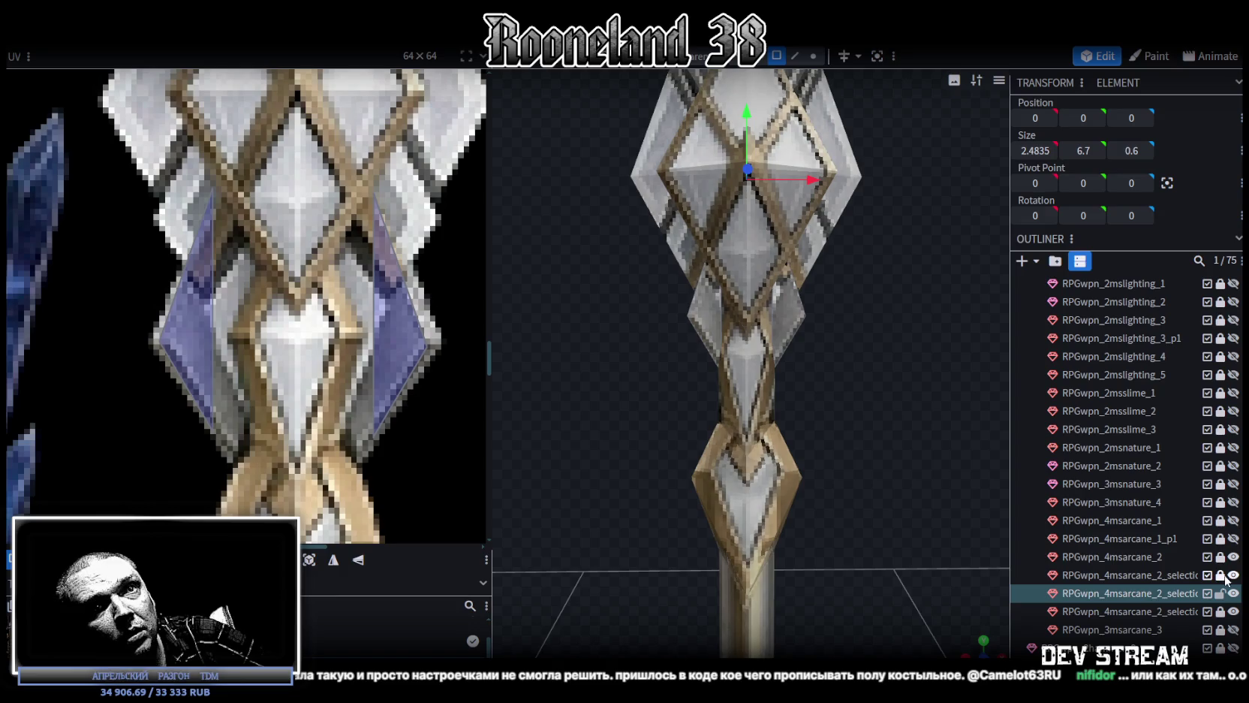
{"action": "double_click", "coordinate": [1234, 612]}
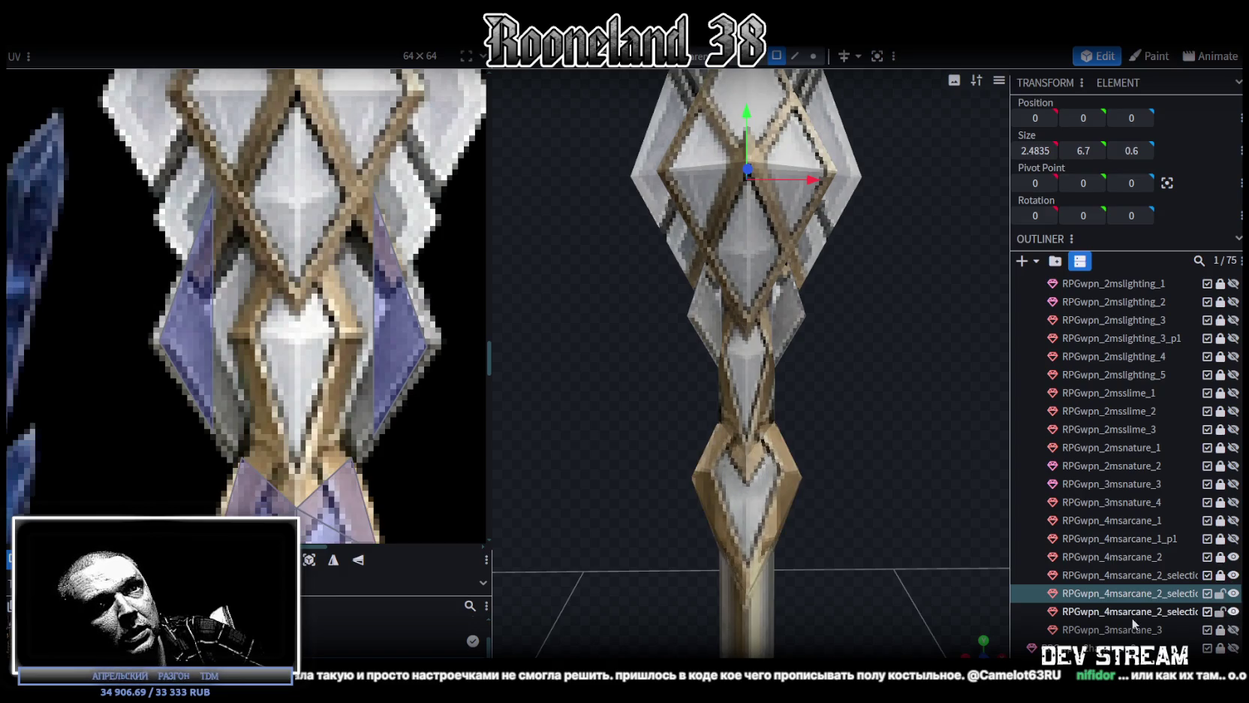
Unlock and duplicate the shaft crystal, mapping its face onto the blue crystal texture
{"action": "left_click", "coordinate": [1221, 614]}
{"action": "left_click", "coordinate": [1149, 617]}
{"action": "key", "text": "ctrl+d"}
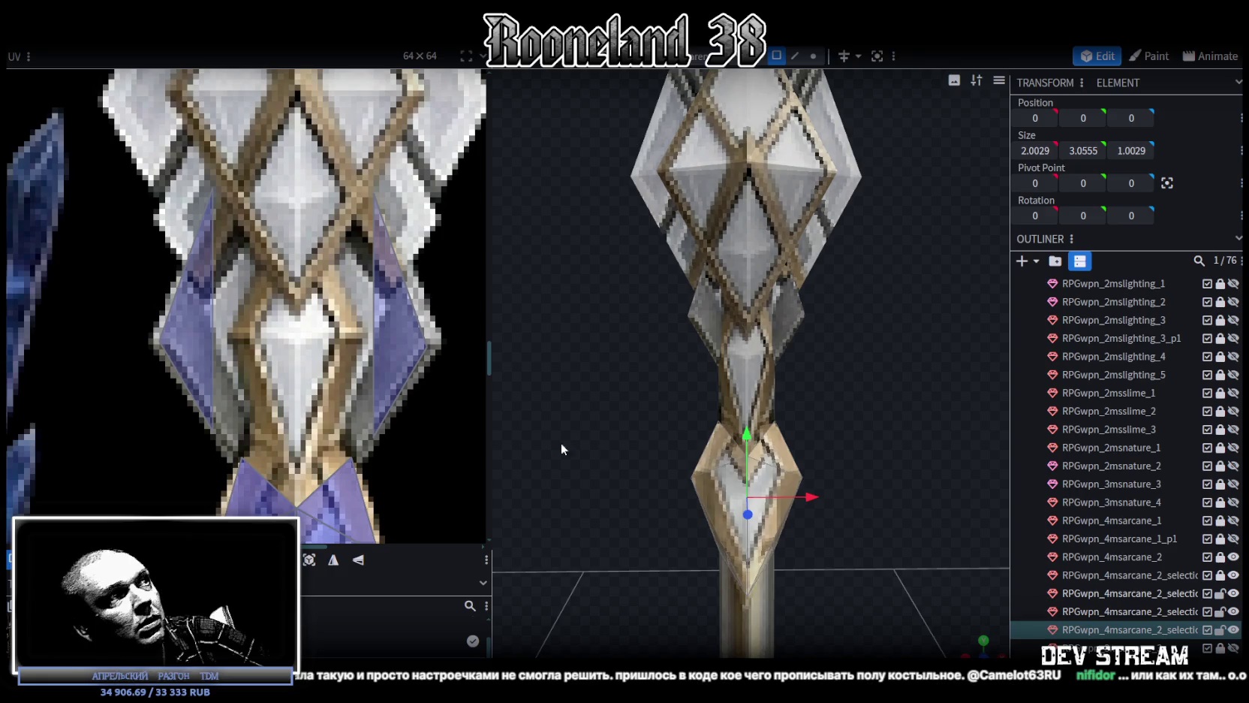
{"action": "scroll", "coordinate": [426, 367], "scroll_direction": "down", "scroll_amount": 2}
{"action": "scroll", "coordinate": [393, 365], "scroll_direction": "down", "scroll_amount": 3}
{"action": "mouse_move", "coordinate": [353, 415]}
{"action": "left_mouse_down"}
{"action": "mouse_move", "coordinate": [356, 271]}
{"action": "mouse_move", "coordinate": [357, 281]}
{"action": "left_mouse_up"}
{"action": "left_click_drag", "start_coordinate": [403, 416], "coordinate": [379, 363]}
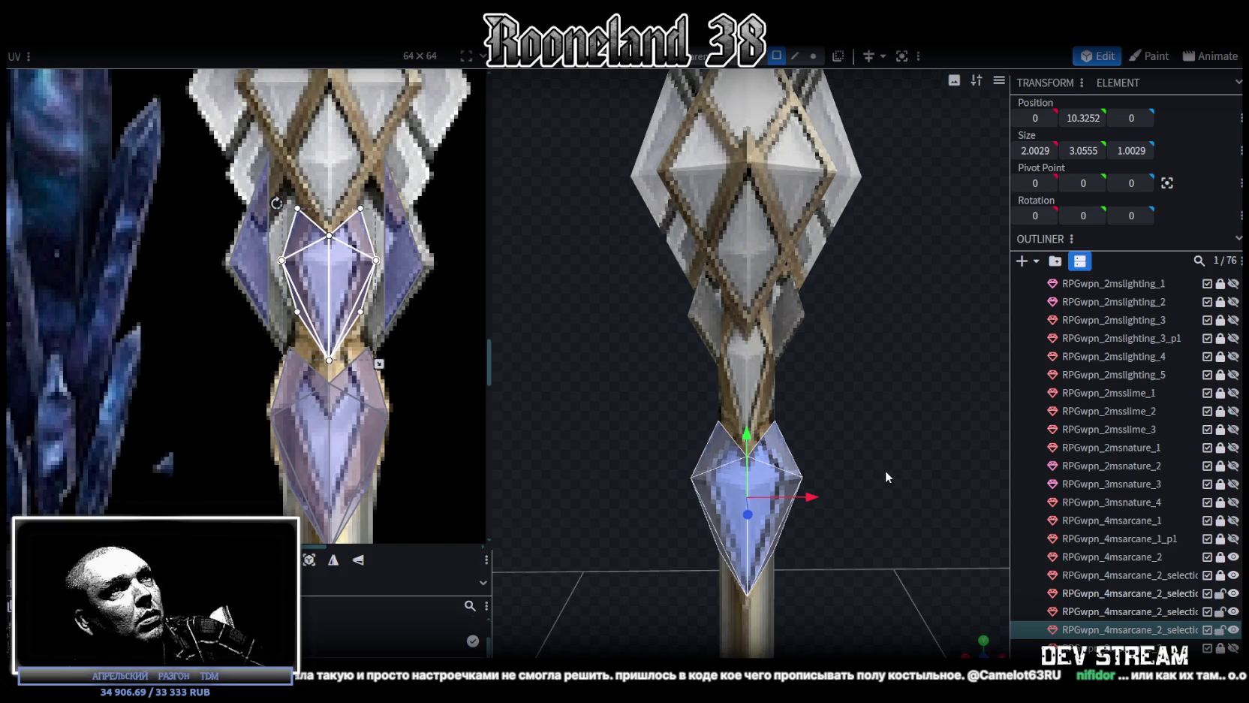
{"action": "scroll", "coordinate": [886, 472], "scroll_direction": "up", "scroll_amount": 2}
{"action": "scroll", "coordinate": [907, 528], "scroll_direction": "down", "scroll_amount": 3}
Narrow the small crystal to 1.6029 wide and raise it to Y 12.5252
{"action": "key", "text": "s"}
{"action": "left_click_drag", "start_coordinate": [814, 497], "coordinate": [803, 502]}
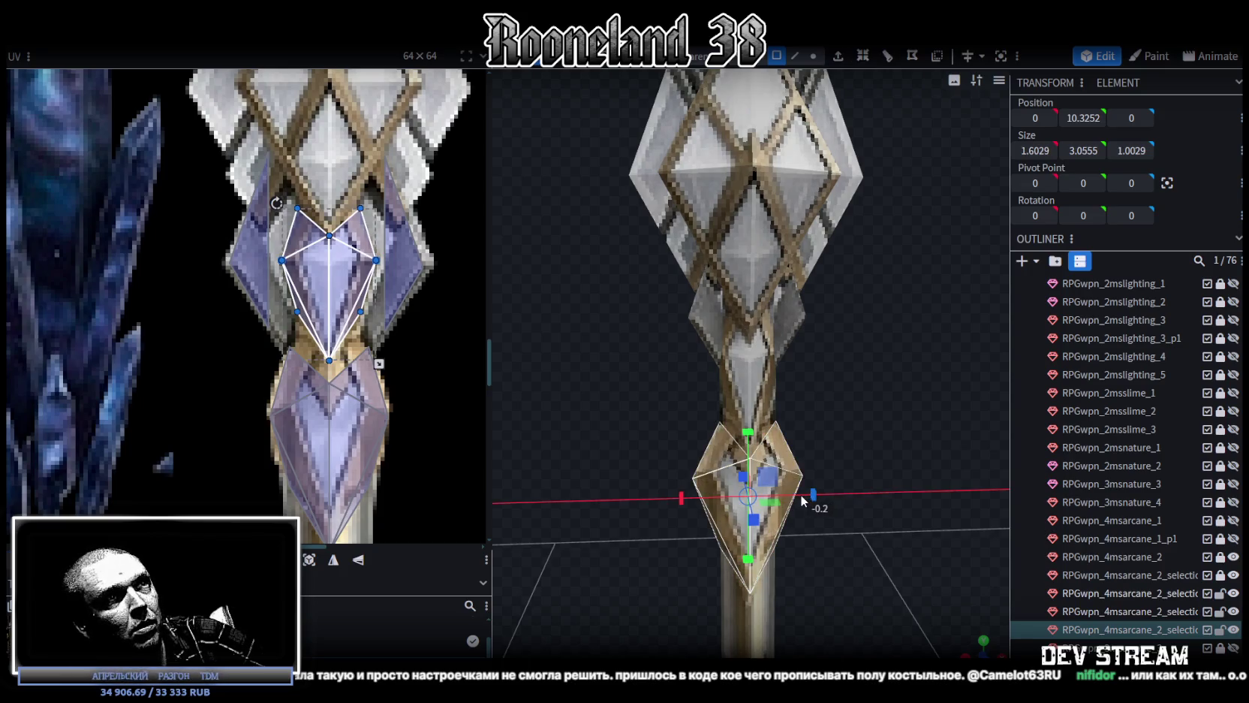
{"action": "key", "text": "v"}
{"action": "left_click_drag", "start_coordinate": [753, 435], "coordinate": [754, 320]}
{"action": "scroll", "coordinate": [872, 405], "scroll_direction": "up", "scroll_amount": 1}
{"action": "mouse_move", "coordinate": [872, 405]}
{"action": "left_mouse_down"}
{"action": "mouse_move", "coordinate": [786, 410]}
{"action": "mouse_move", "coordinate": [887, 408]}
{"action": "left_mouse_up"}
{"action": "scroll", "coordinate": [888, 408], "scroll_direction": "down", "scroll_amount": 2}
{"action": "scroll", "coordinate": [866, 412], "scroll_direction": "down", "scroll_amount": 2}
{"action": "scroll", "coordinate": [846, 417], "scroll_direction": "down", "scroll_amount": 2}
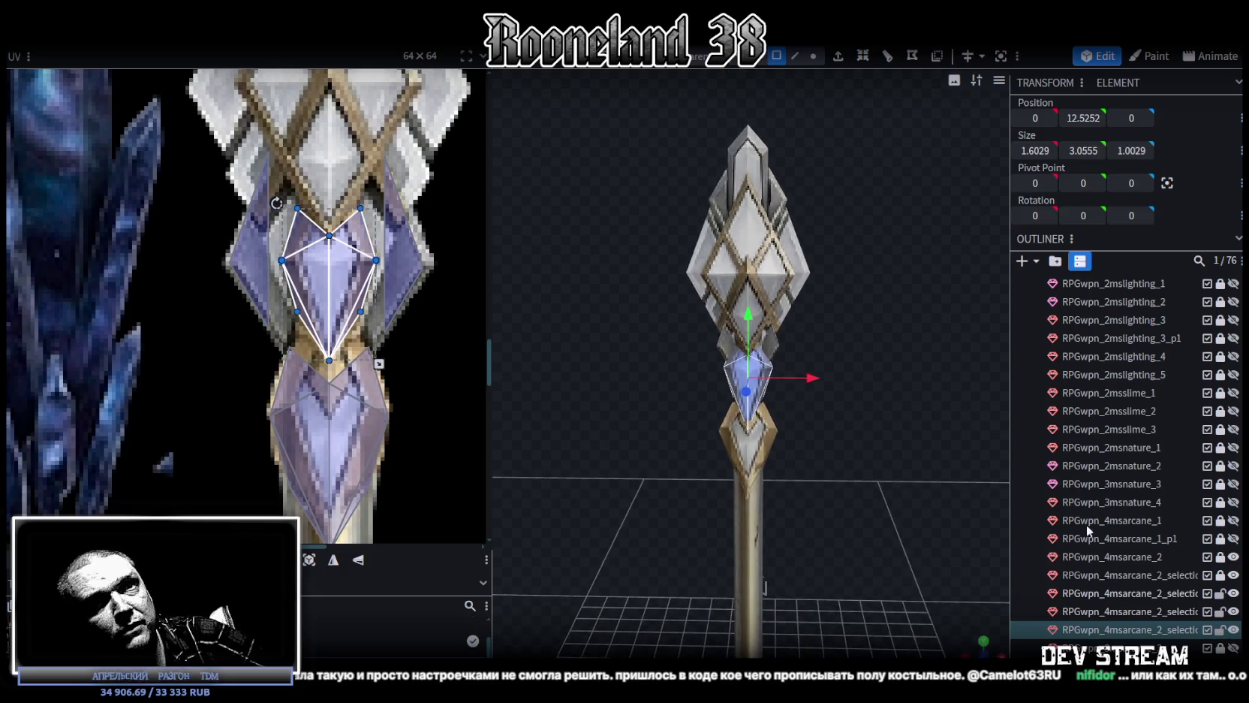
Unlock RPGwpn_4msarcane_2 and the crystal piece below it, and select them together
{"action": "left_click", "coordinate": [1220, 557]}
{"action": "left_click", "coordinate": [1221, 574]}
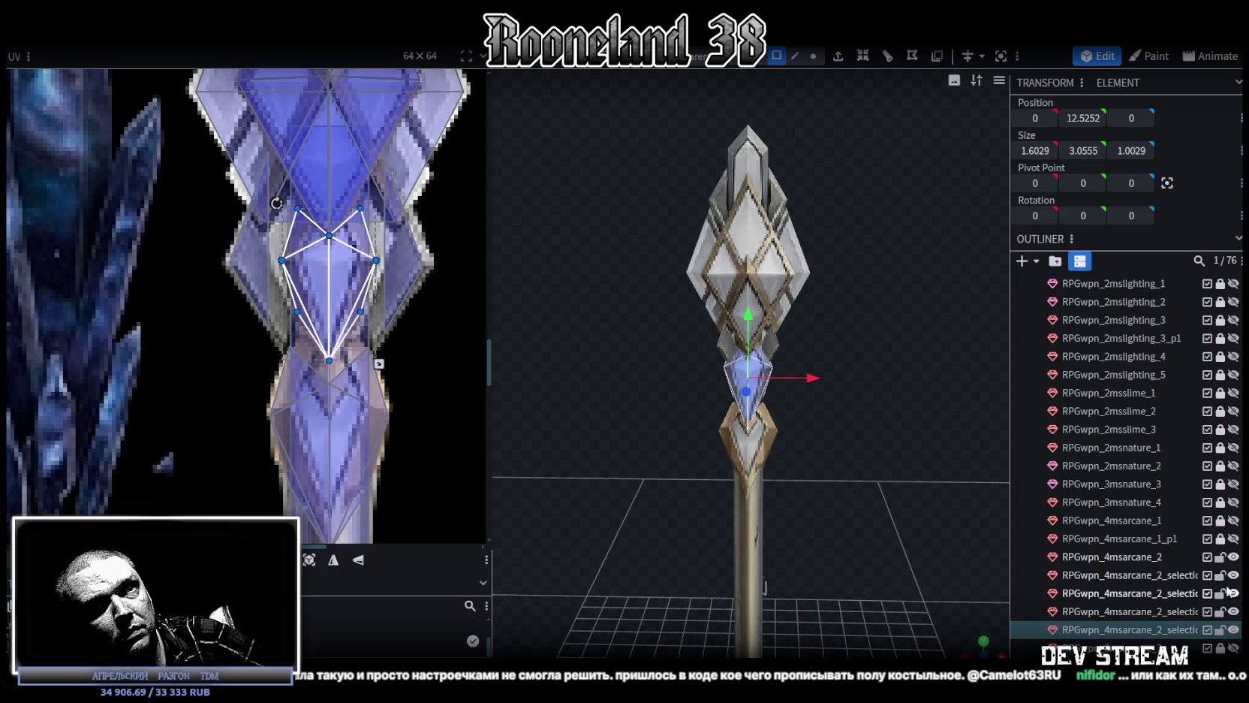
{"action": "left_click_drag", "start_coordinate": [1135, 560], "coordinate": [1157, 612]}
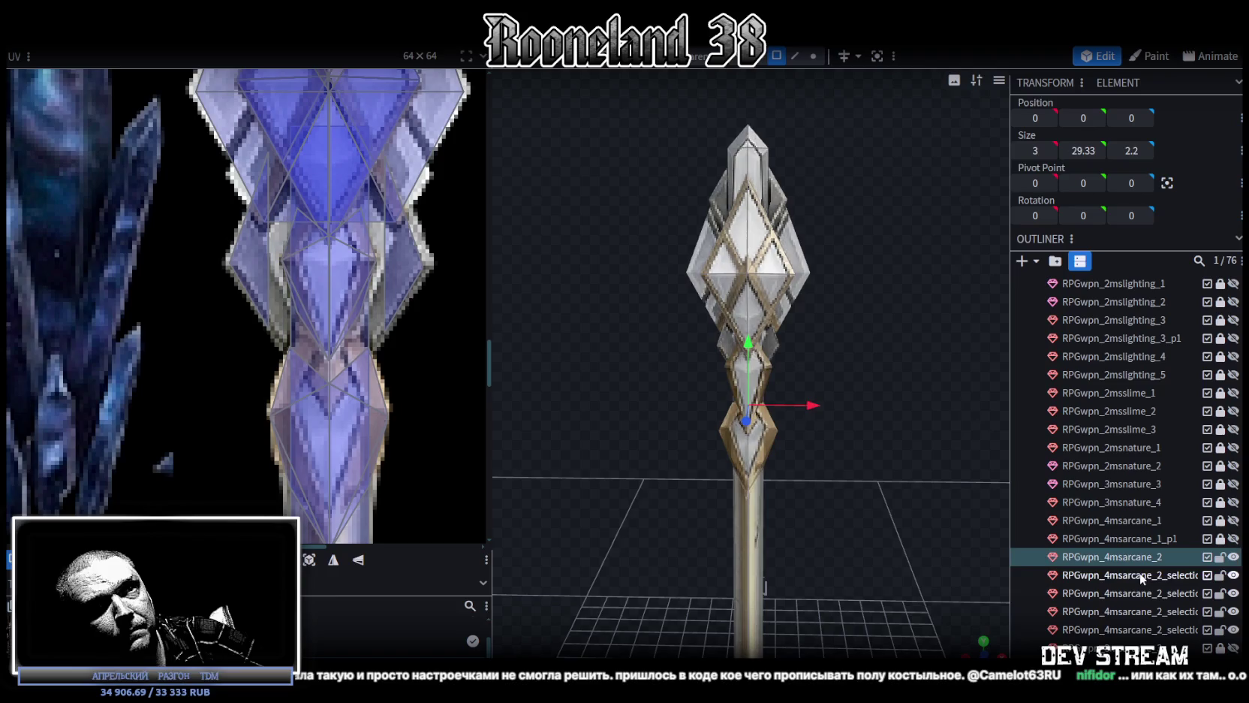
Merge the selected staff head and crystal meshes into one mesh
{"action": "right_click", "coordinate": [1157, 612]}
{"action": "left_click", "coordinate": [1079, 330]}
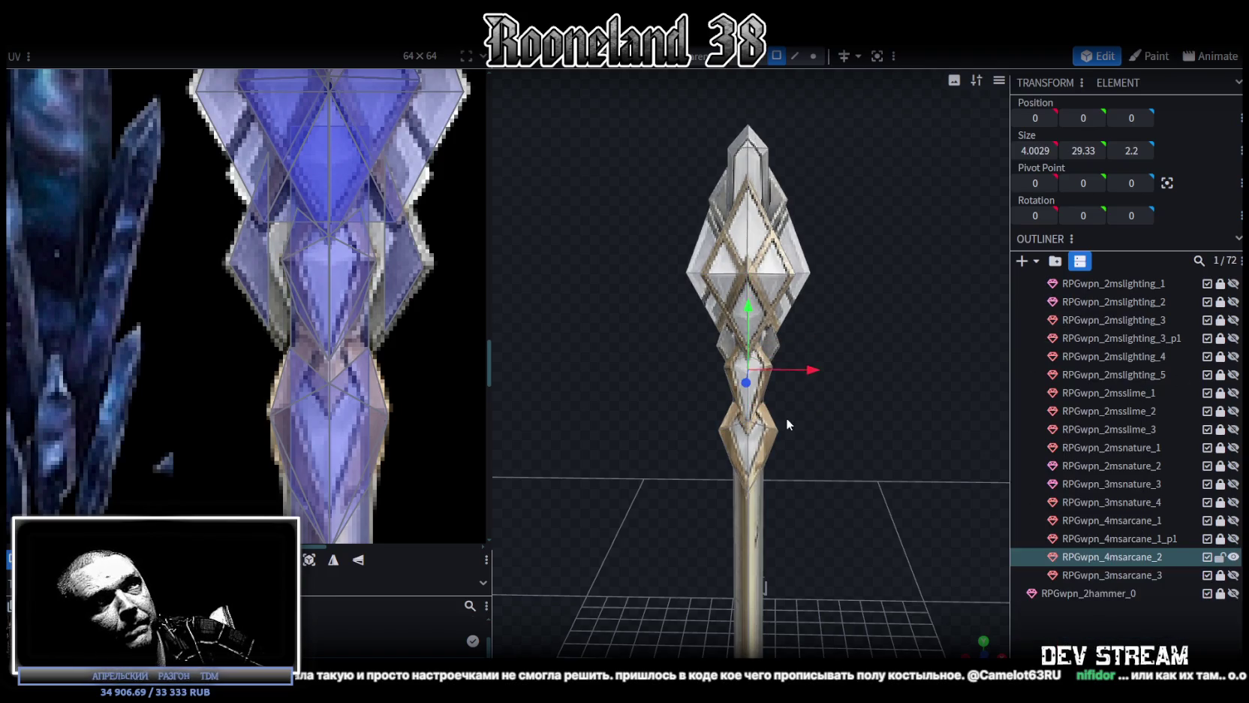
{"action": "scroll", "coordinate": [785, 417], "scroll_direction": "down", "scroll_amount": 2}
{"action": "scroll", "coordinate": [869, 293], "scroll_direction": "up", "scroll_amount": 3}
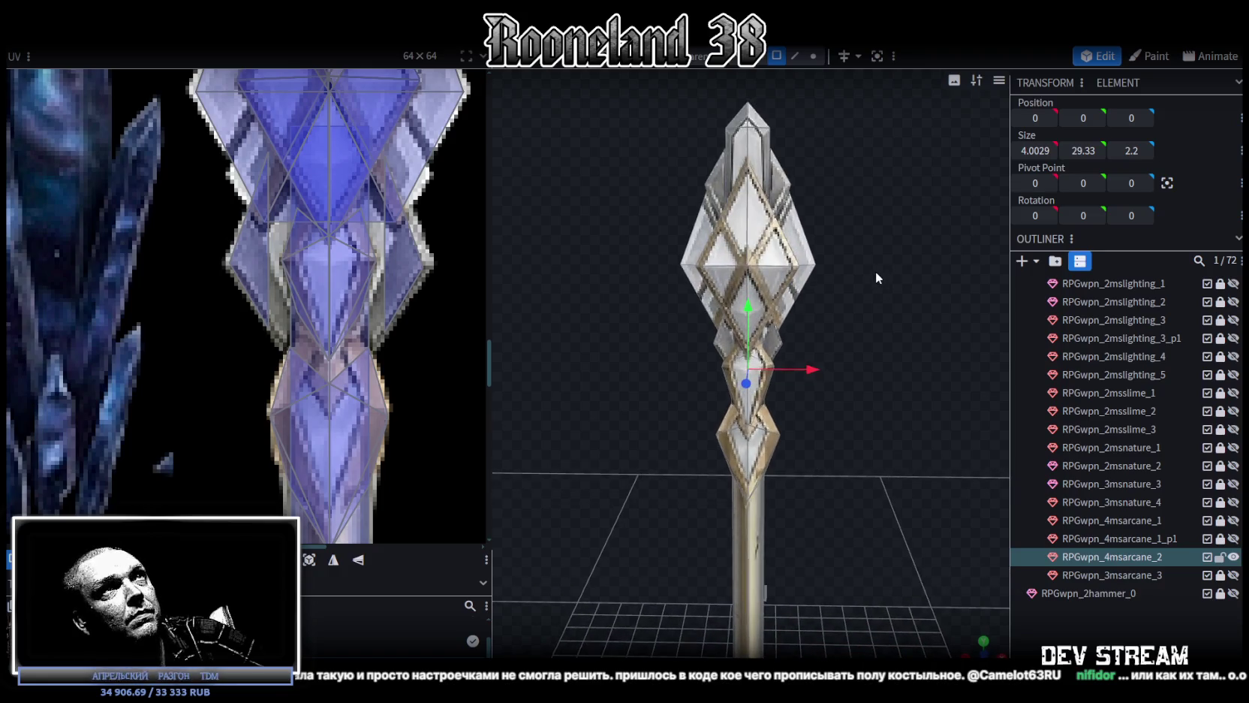
Switch to vertex select mode and orbit to view the staff head edge-on
{"action": "left_click", "coordinate": [815, 56]}
{"action": "scroll", "coordinate": [815, 342], "scroll_direction": "down", "scroll_amount": 3}
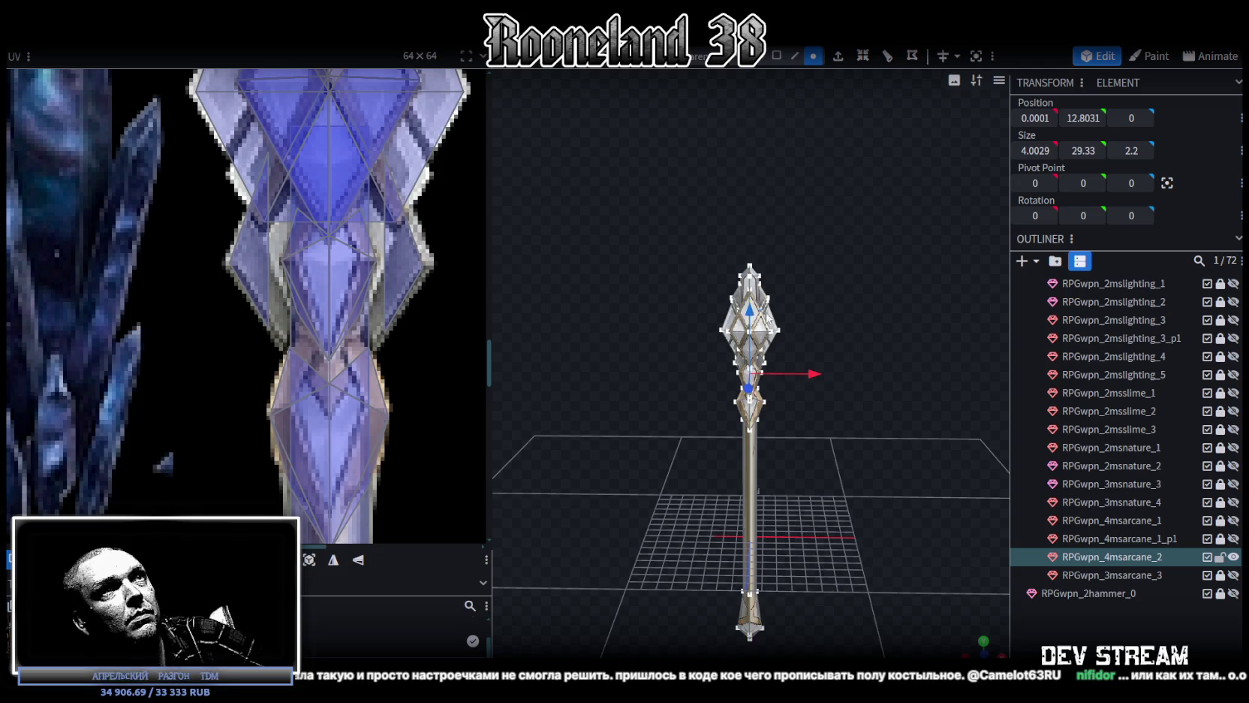
{"action": "mouse_move", "coordinate": [767, 319]}
{"action": "left_mouse_down"}
{"action": "mouse_move", "coordinate": [858, 330]}
{"action": "mouse_move", "coordinate": [820, 296]}
{"action": "mouse_move", "coordinate": [930, 289]}
{"action": "mouse_move", "coordinate": [907, 351]}
{"action": "mouse_move", "coordinate": [910, 325]}
{"action": "mouse_move", "coordinate": [810, 360]}
{"action": "left_mouse_up"}
{"action": "scroll", "coordinate": [820, 297], "scroll_direction": "up", "scroll_amount": 3}
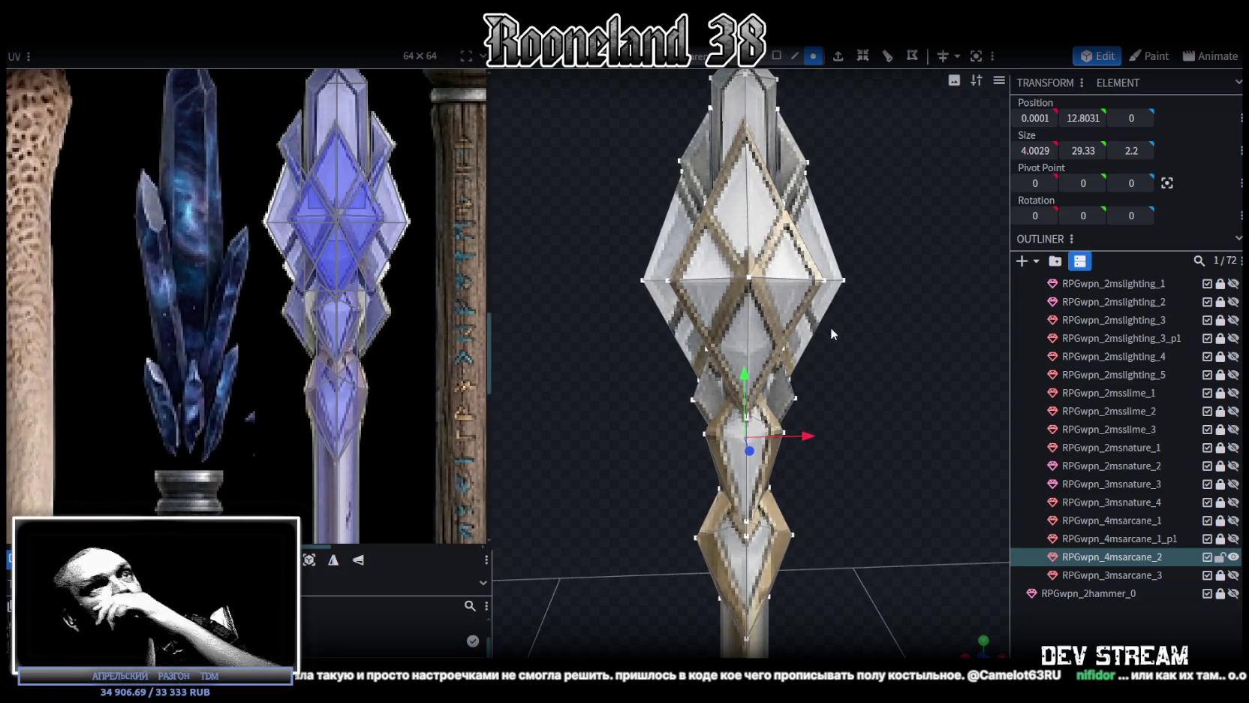
{"action": "mouse_move", "coordinate": [885, 339]}
{"action": "left_mouse_down"}
{"action": "mouse_move", "coordinate": [670, 331]}
{"action": "mouse_move", "coordinate": [649, 316]}
{"action": "mouse_move", "coordinate": [717, 382]}
{"action": "mouse_move", "coordinate": [864, 354]}
{"action": "mouse_move", "coordinate": [898, 322]}
{"action": "mouse_move", "coordinate": [899, 339]}
{"action": "mouse_move", "coordinate": [853, 362]}
{"action": "mouse_move", "coordinate": [673, 400]}
{"action": "mouse_move", "coordinate": [889, 330]}
{"action": "left_mouse_up"}
{"action": "scroll", "coordinate": [890, 334], "scroll_direction": "up", "scroll_amount": 2}
Select the vertices at the head's top tip and raise the tip slightly
{"action": "scroll", "coordinate": [890, 334], "scroll_direction": "up", "scroll_amount": 3}
{"action": "mouse_move", "coordinate": [697, 142]}
{"action": "left_mouse_down"}
{"action": "mouse_move", "coordinate": [830, 212]}
{"action": "mouse_move", "coordinate": [837, 243]}
{"action": "left_mouse_up"}
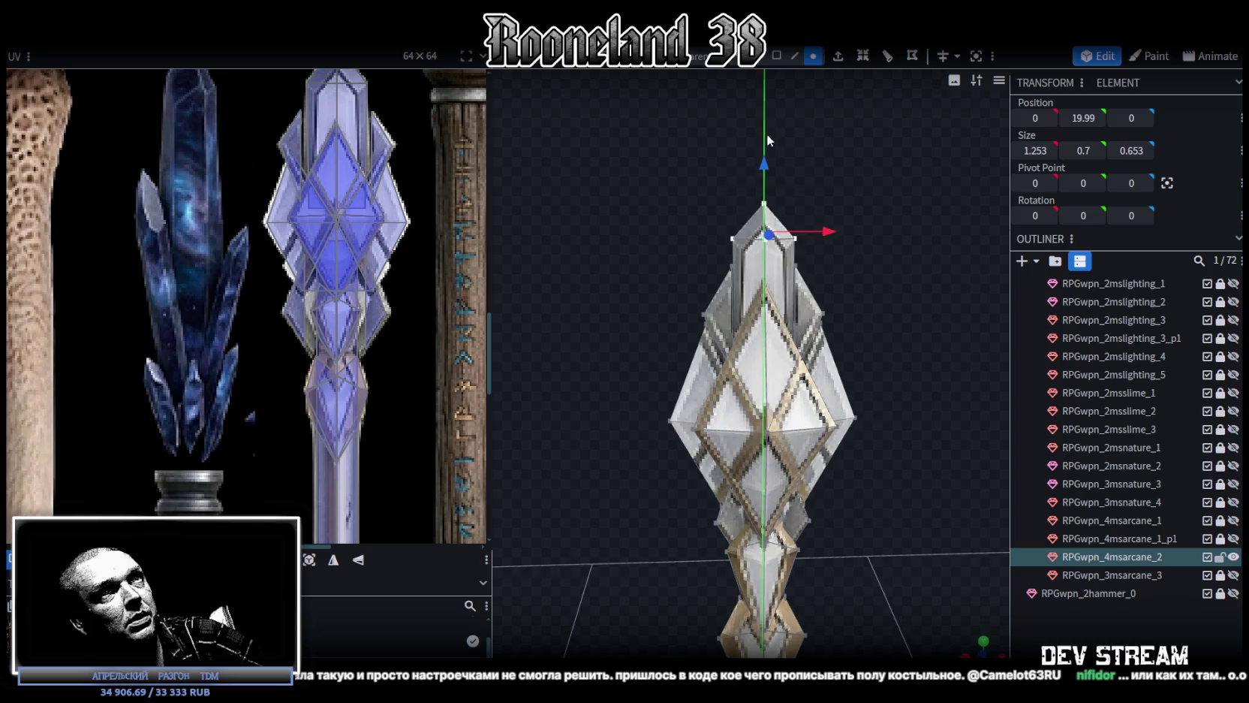
{"action": "left_click_drag", "start_coordinate": [765, 160], "coordinate": [770, 116]}
{"action": "key", "text": "ctrl+z"}
Scale the head's two side vertices and the narrow ring below it wider along X
{"action": "mouse_move", "coordinate": [905, 215]}
{"action": "left_mouse_down"}
{"action": "mouse_move", "coordinate": [783, 275]}
{"action": "mouse_move", "coordinate": [758, 271]}
{"action": "mouse_move", "coordinate": [903, 188]}
{"action": "left_mouse_up"}
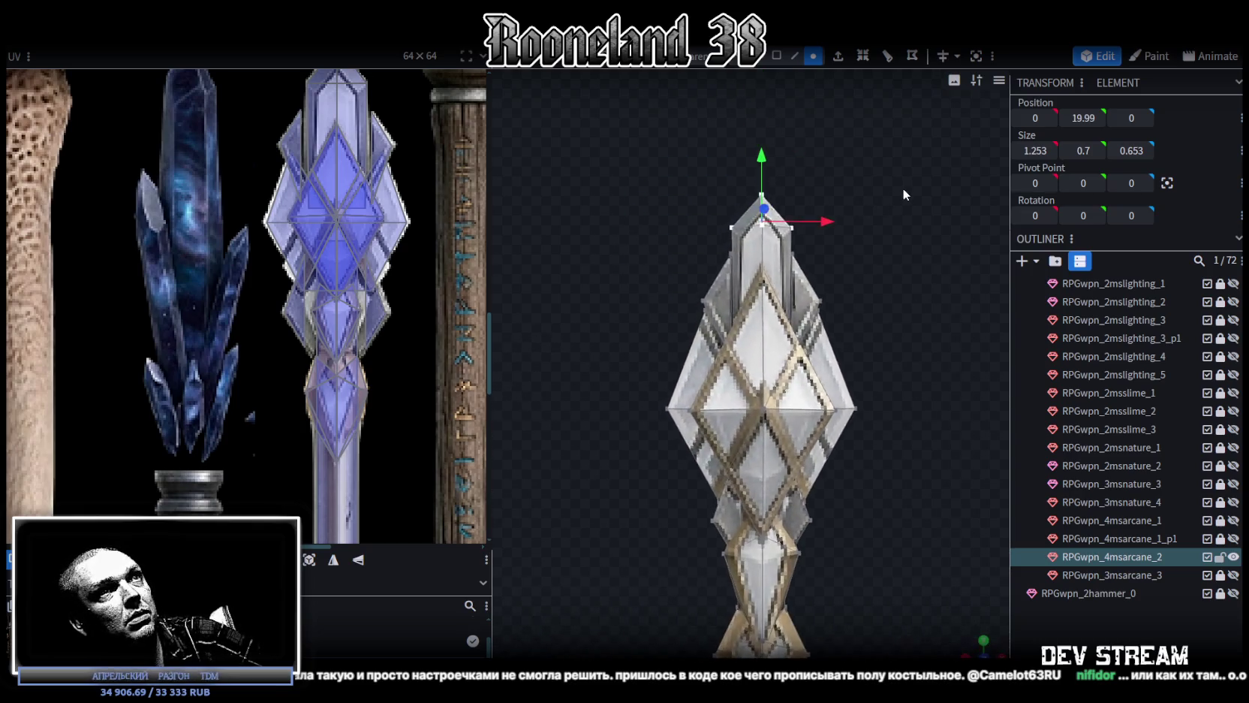
{"action": "left_click", "coordinate": [852, 276]}
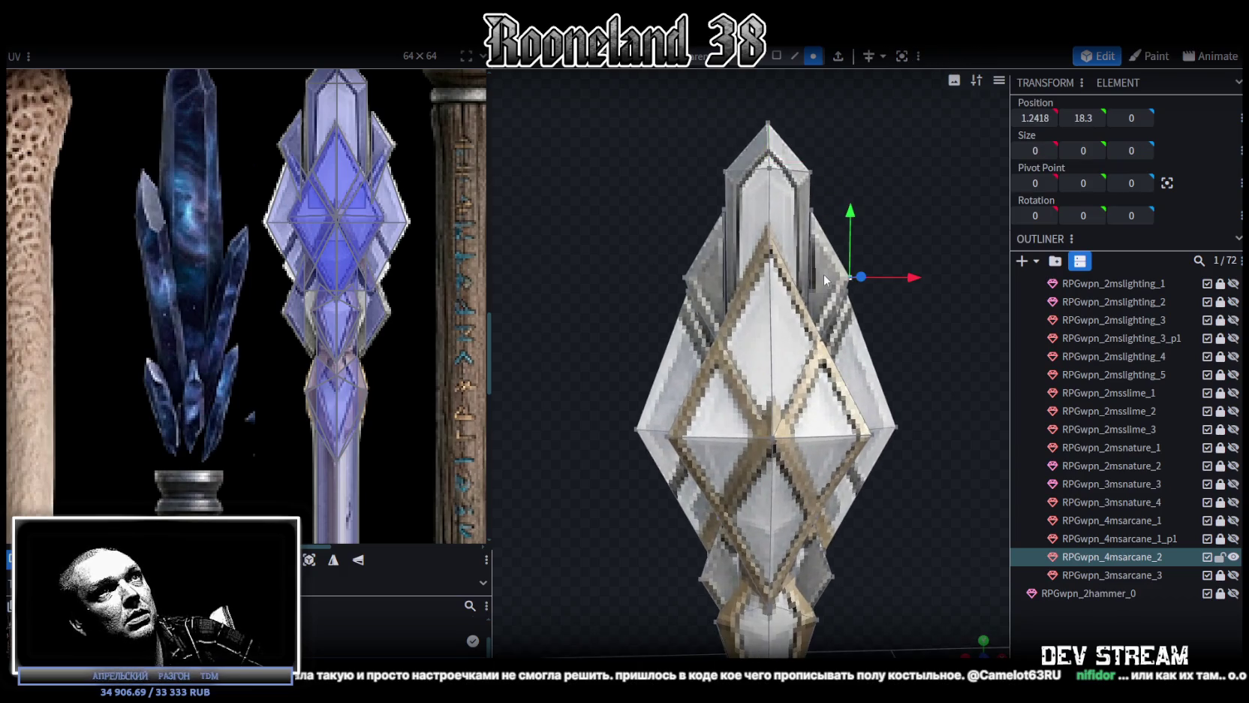
{"action": "left_click", "coordinate": [686, 273], "text": "shift"}
{"action": "key", "text": "s"}
{"action": "left_click_drag", "start_coordinate": [833, 278], "coordinate": [847, 284]}
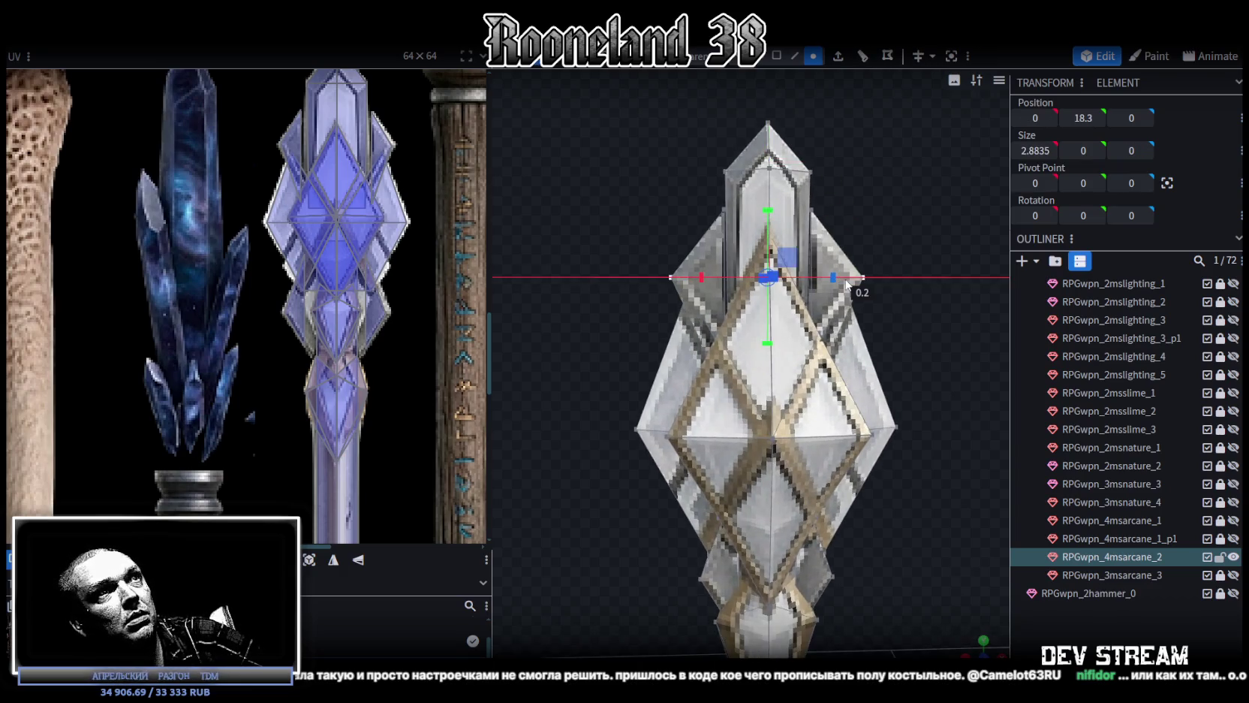
{"action": "left_click_drag", "start_coordinate": [846, 282], "coordinate": [863, 286]}
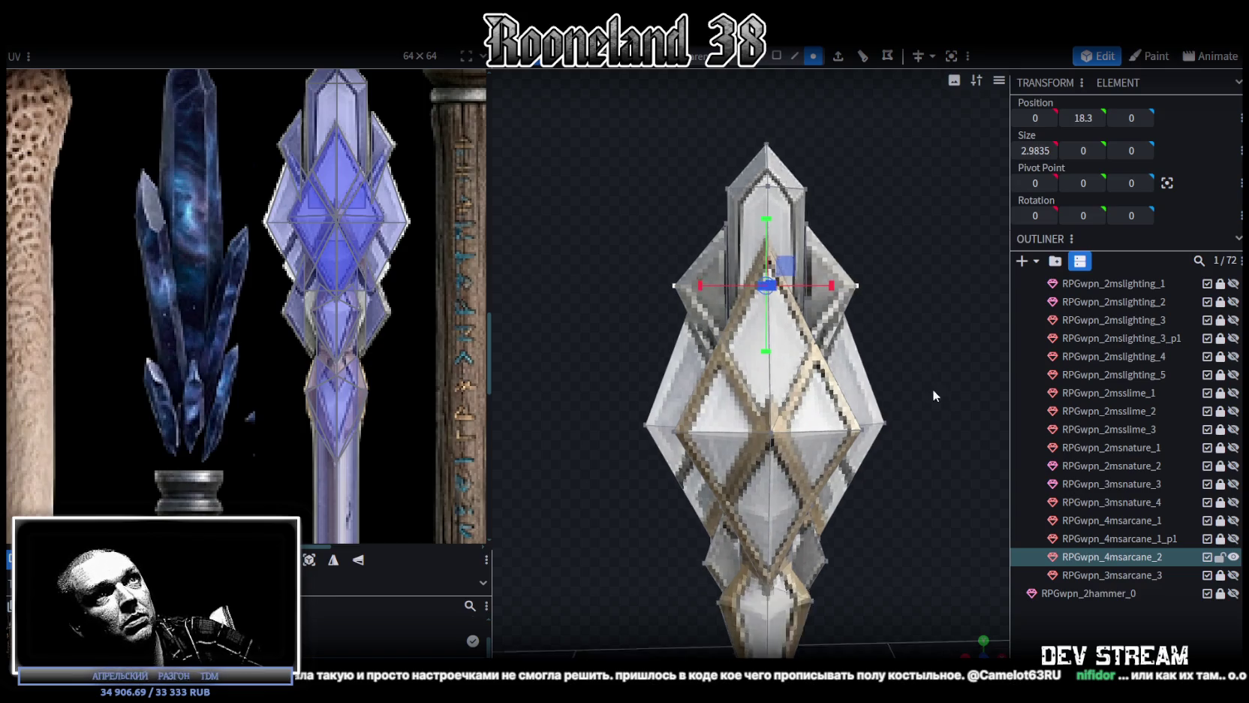
{"action": "left_click_drag", "start_coordinate": [933, 389], "coordinate": [873, 288]}
{"action": "key", "text": "s"}
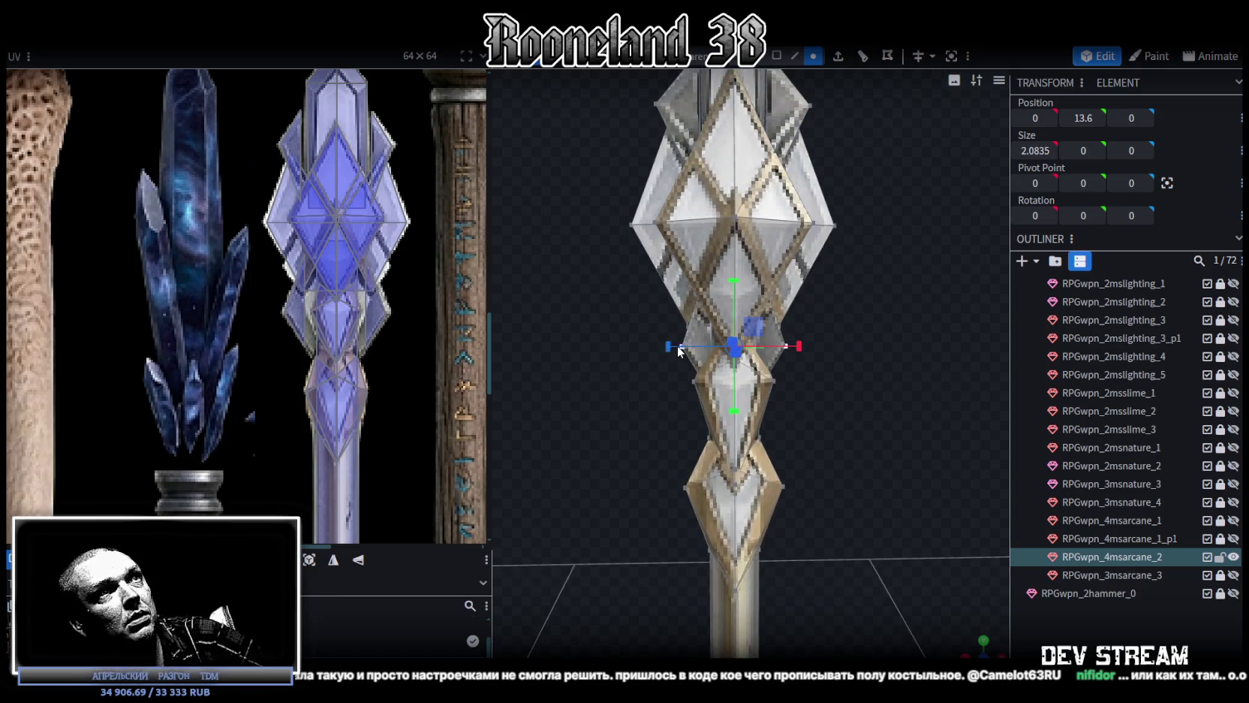
{"action": "mouse_move", "coordinate": [799, 346]}
{"action": "left_mouse_down"}
{"action": "mouse_move", "coordinate": [865, 334]}
{"action": "mouse_move", "coordinate": [683, 315]}
{"action": "mouse_move", "coordinate": [812, 321]}
{"action": "mouse_move", "coordinate": [986, 470]}
{"action": "left_mouse_up"}
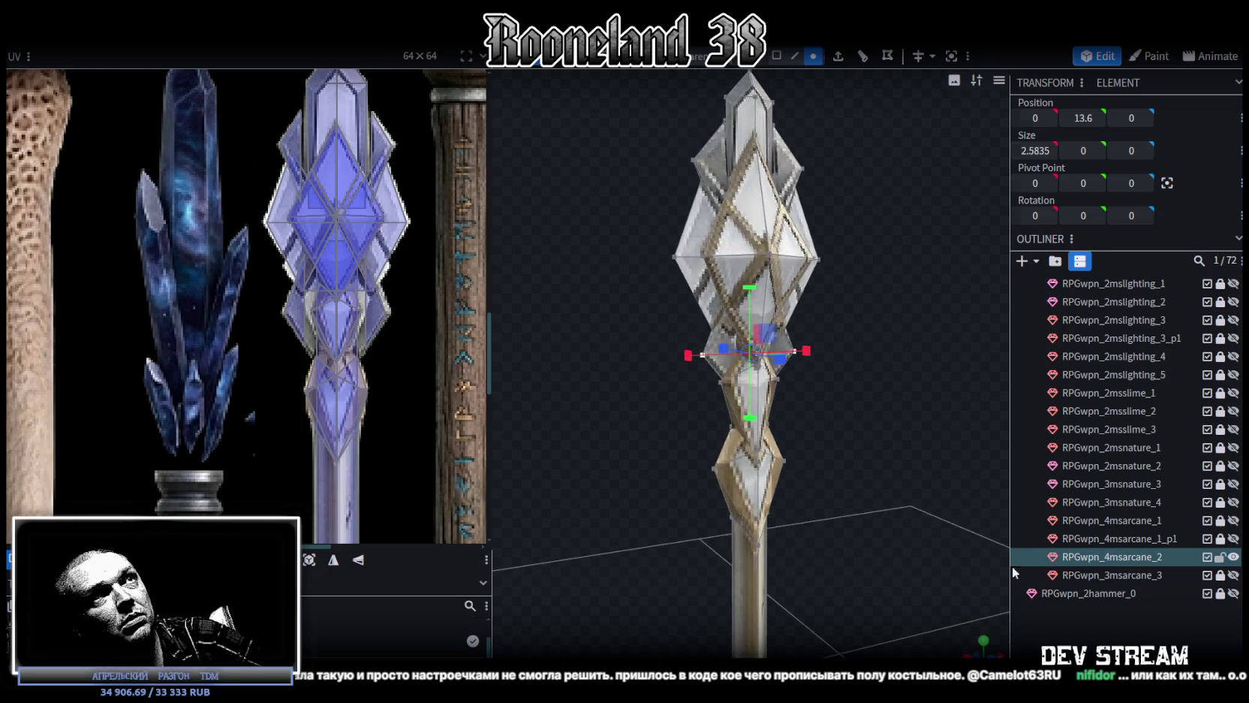
Deselect, reselect the merged staff mesh, and select a shaft edge in edge mode
{"action": "left_click", "coordinate": [889, 335]}
{"action": "mouse_move", "coordinate": [889, 334]}
{"action": "left_mouse_down"}
{"action": "mouse_move", "coordinate": [824, 344]}
{"action": "mouse_move", "coordinate": [888, 336]}
{"action": "mouse_move", "coordinate": [896, 347]}
{"action": "mouse_move", "coordinate": [863, 400]}
{"action": "mouse_move", "coordinate": [668, 341]}
{"action": "mouse_move", "coordinate": [859, 374]}
{"action": "mouse_move", "coordinate": [852, 342]}
{"action": "mouse_move", "coordinate": [783, 374]}
{"action": "mouse_move", "coordinate": [742, 223]}
{"action": "mouse_move", "coordinate": [779, 324]}
{"action": "mouse_move", "coordinate": [833, 300]}
{"action": "left_mouse_up"}
{"action": "left_click", "coordinate": [742, 222]}
{"action": "scroll", "coordinate": [901, 312], "scroll_direction": "up", "scroll_amount": 2}
{"action": "scroll", "coordinate": [908, 320], "scroll_direction": "up", "scroll_amount": 2}
{"action": "mouse_move", "coordinate": [909, 322]}
{"action": "left_mouse_down"}
{"action": "mouse_move", "coordinate": [827, 317]}
{"action": "mouse_move", "coordinate": [655, 340]}
{"action": "mouse_move", "coordinate": [681, 356]}
{"action": "mouse_move", "coordinate": [623, 339]}
{"action": "mouse_move", "coordinate": [659, 298]}
{"action": "mouse_move", "coordinate": [774, 283]}
{"action": "mouse_move", "coordinate": [808, 304]}
{"action": "mouse_move", "coordinate": [657, 352]}
{"action": "mouse_move", "coordinate": [754, 395]}
{"action": "mouse_move", "coordinate": [780, 339]}
{"action": "mouse_move", "coordinate": [827, 365]}
{"action": "mouse_move", "coordinate": [817, 383]}
{"action": "mouse_move", "coordinate": [766, 375]}
{"action": "mouse_move", "coordinate": [771, 326]}
{"action": "left_mouse_up"}
{"action": "scroll", "coordinate": [681, 356], "scroll_direction": "up", "scroll_amount": 2}
{"action": "scroll", "coordinate": [765, 341], "scroll_direction": "down", "scroll_amount": 3}
{"action": "scroll", "coordinate": [827, 365], "scroll_direction": "up", "scroll_amount": 5}
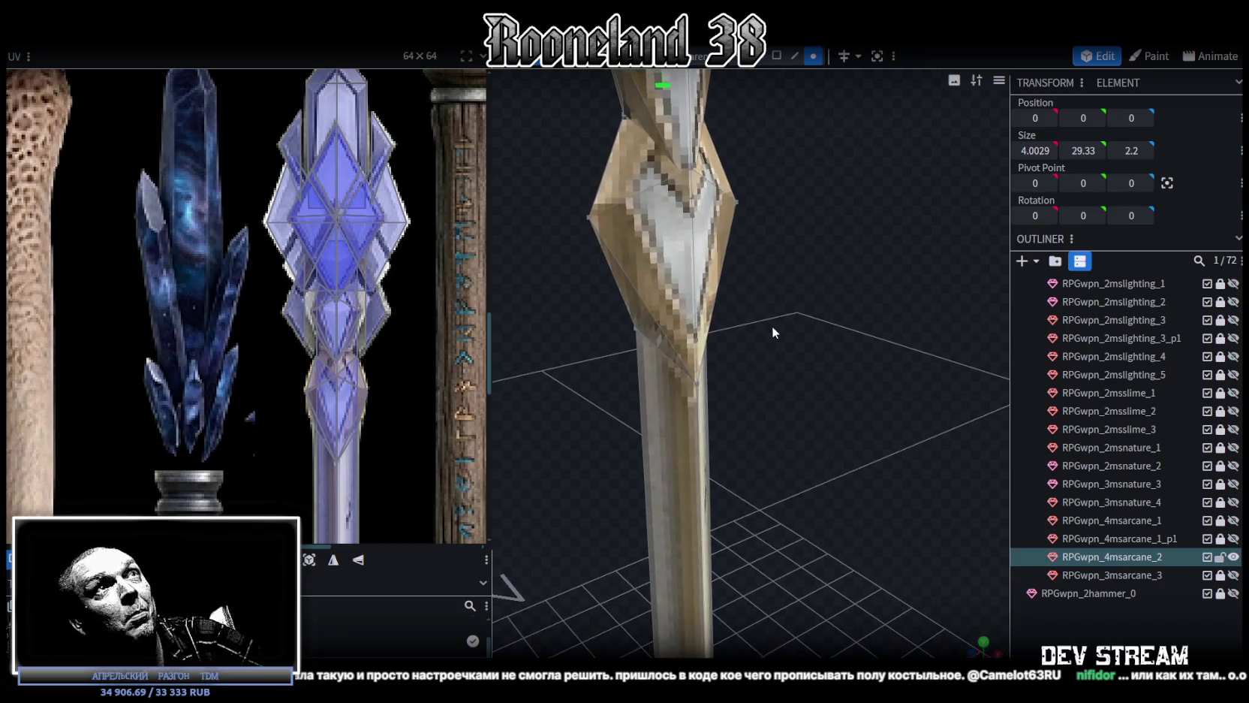
{"action": "left_click", "coordinate": [798, 56]}
{"action": "left_click", "coordinate": [693, 244]}
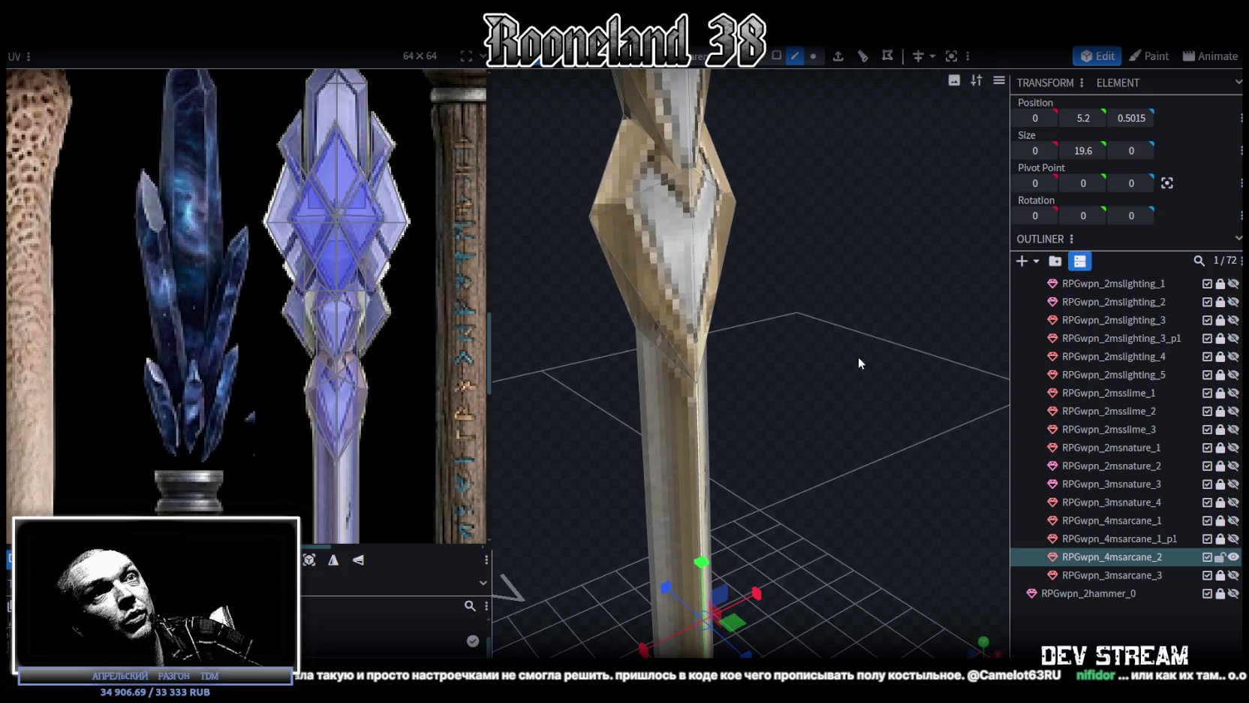
Switch to face select mode and select two faces on the staff
{"action": "left_click", "coordinate": [776, 56]}
{"action": "left_click", "coordinate": [678, 240]}
{"action": "left_click", "coordinate": [699, 224], "text": "shift"}
{"action": "mouse_move", "coordinate": [811, 248]}
{"action": "left_mouse_down"}
{"action": "mouse_move", "coordinate": [906, 265]}
{"action": "mouse_move", "coordinate": [844, 245]}
{"action": "mouse_move", "coordinate": [863, 225]}
{"action": "left_mouse_up"}
Apply a loop cut across the lower shaft crystal face
{"action": "key", "text": "ctrl+r"}
{"action": "mouse_move", "coordinate": [879, 183]}
{"action": "left_mouse_down"}
{"action": "mouse_move", "coordinate": [765, 202]}
{"action": "mouse_move", "coordinate": [812, 178]}
{"action": "left_mouse_up"}
{"action": "mouse_move", "coordinate": [819, 329]}
{"action": "left_mouse_down"}
{"action": "mouse_move", "coordinate": [765, 310]}
{"action": "mouse_move", "coordinate": [787, 313]}
{"action": "left_mouse_up"}
{"action": "left_click", "coordinate": [710, 149]}
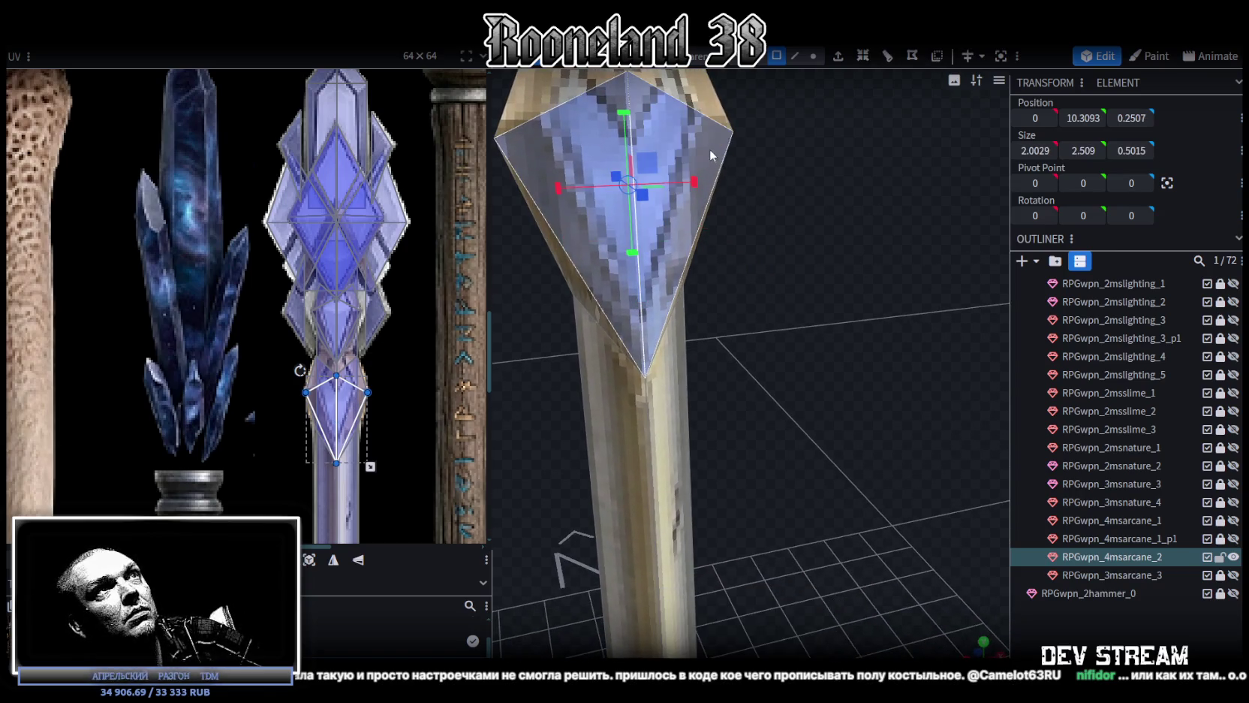
{"action": "left_click", "coordinate": [887, 57]}
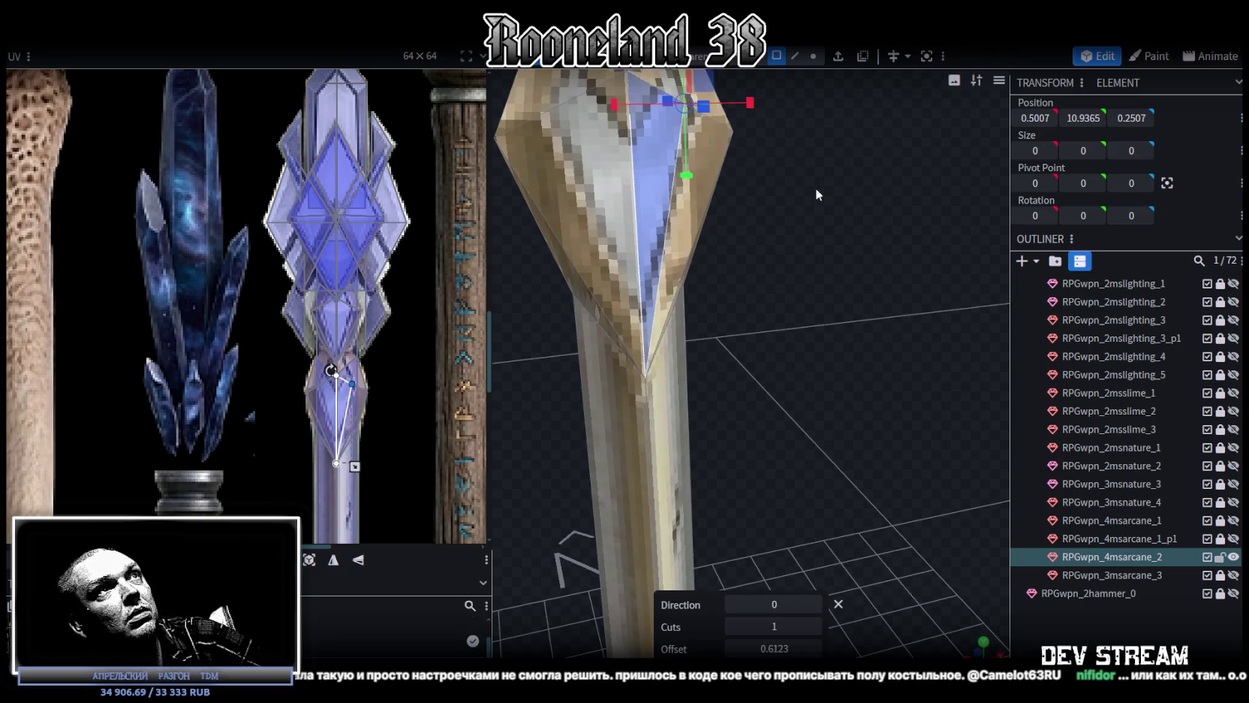
{"action": "left_click", "coordinate": [812, 605]}
{"action": "left_click", "coordinate": [812, 605]}
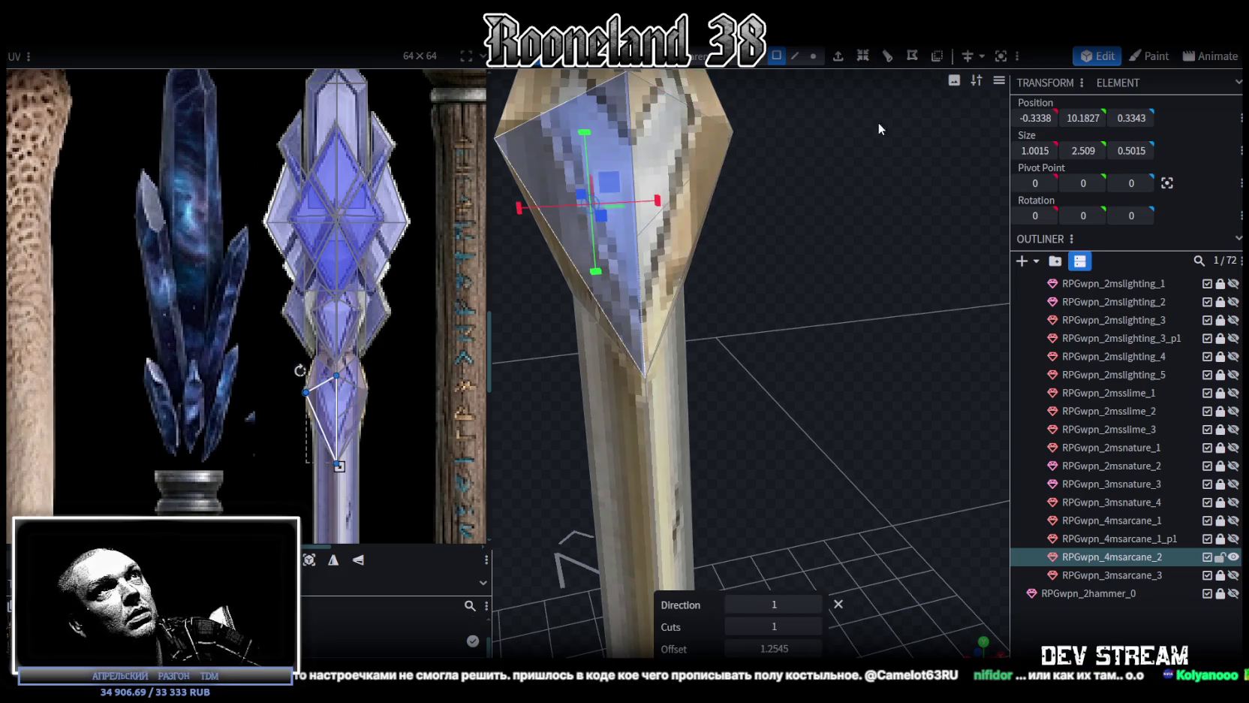
{"action": "left_click", "coordinate": [887, 59]}
{"action": "left_click", "coordinate": [811, 605]}
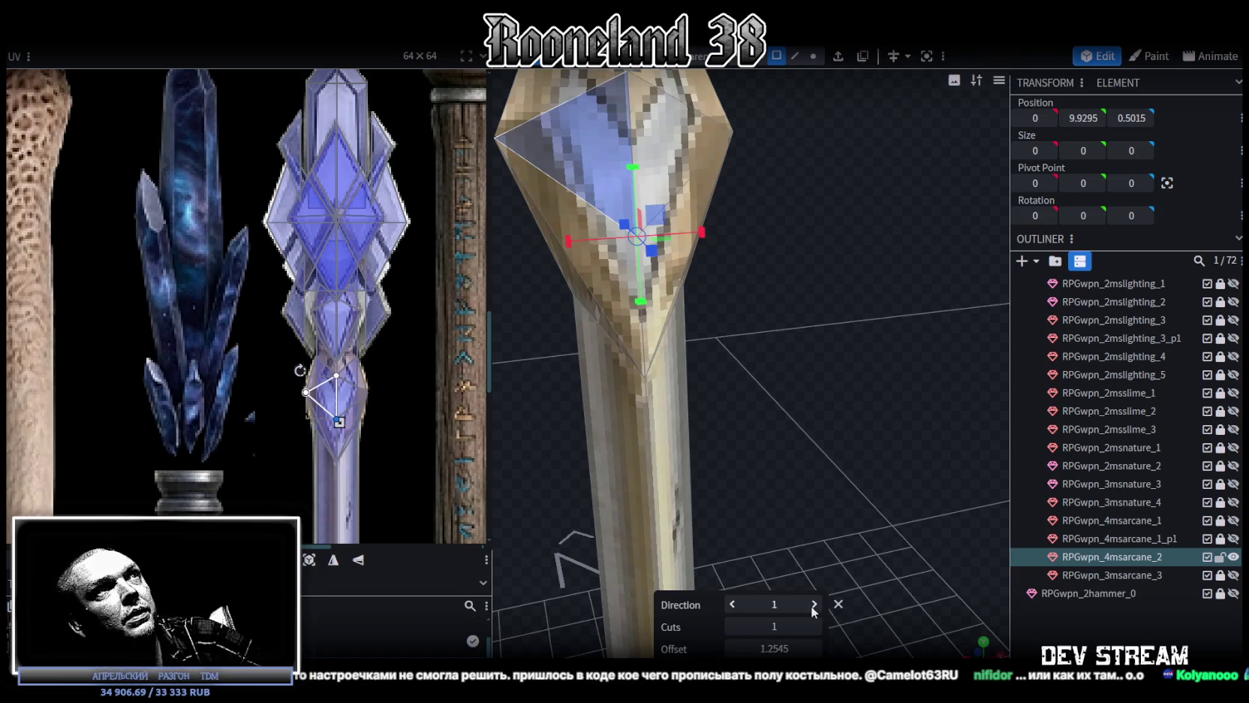
Toggle the loop cut's Direction between 0 and 1 across the crystal faces
{"action": "mouse_move", "coordinate": [737, 398]}
{"action": "left_mouse_down"}
{"action": "mouse_move", "coordinate": [947, 408]}
{"action": "mouse_move", "coordinate": [788, 235]}
{"action": "mouse_move", "coordinate": [869, 193]}
{"action": "left_mouse_up"}
{"action": "key", "text": "ctrl+z"}
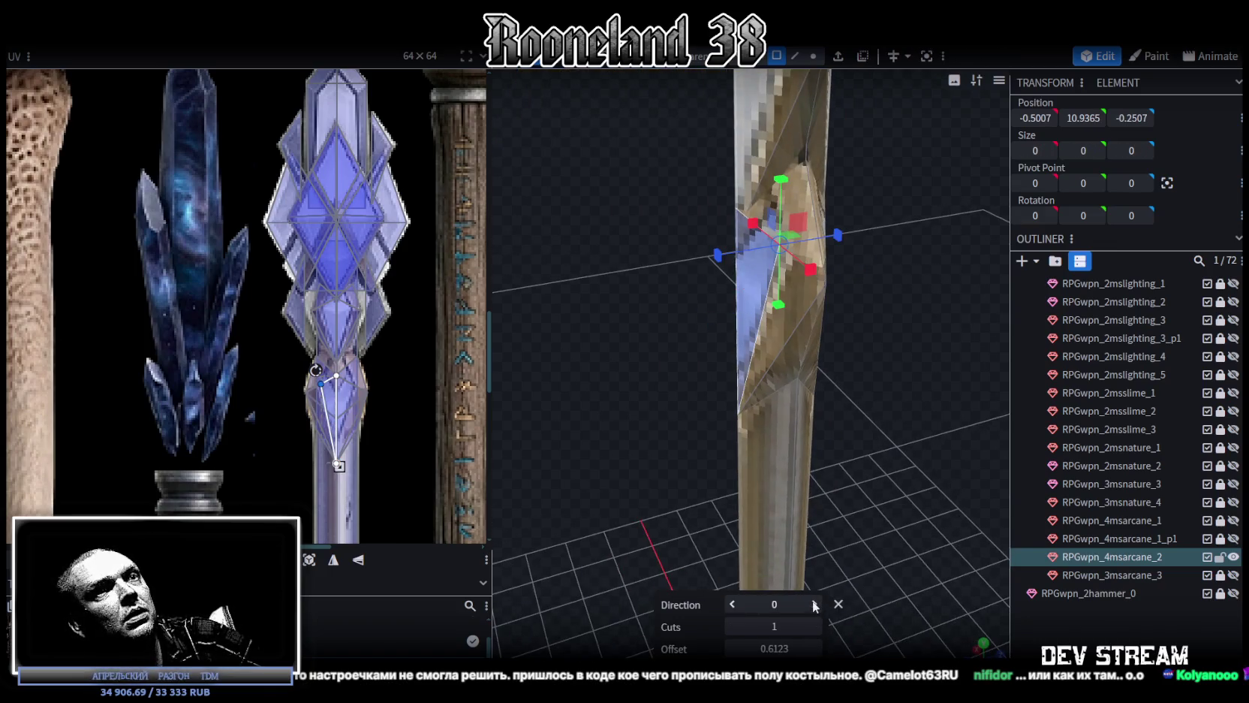
{"action": "left_click", "coordinate": [815, 606]}
{"action": "mouse_move", "coordinate": [840, 526]}
{"action": "left_mouse_down"}
{"action": "mouse_move", "coordinate": [1002, 449]}
{"action": "mouse_move", "coordinate": [839, 211]}
{"action": "left_mouse_up"}
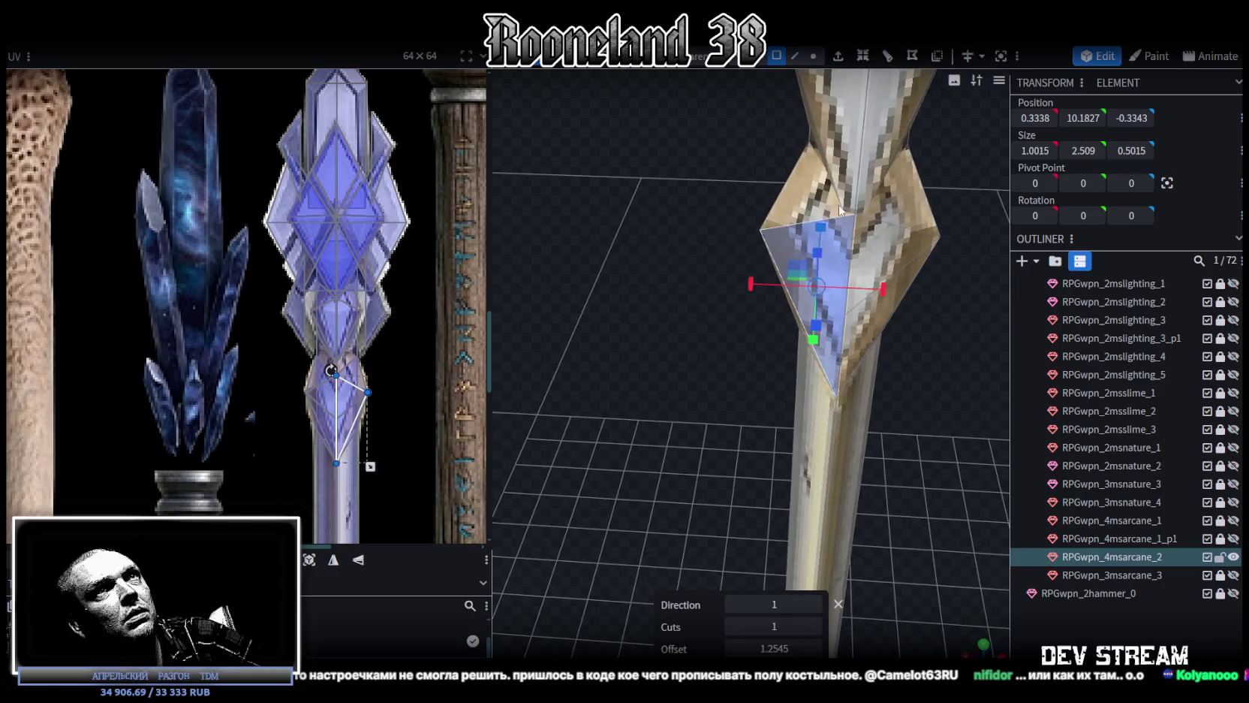
{"action": "left_click", "coordinate": [887, 59]}
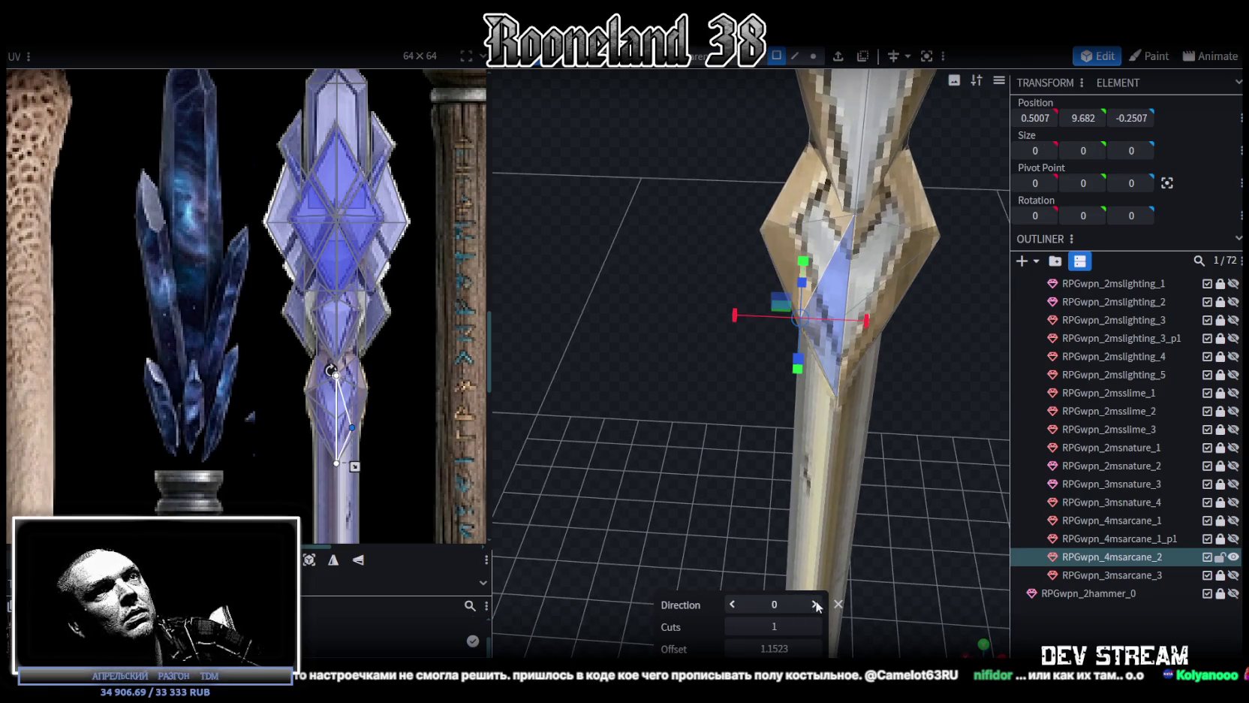
{"action": "left_click", "coordinate": [815, 604]}
{"action": "left_click_drag", "start_coordinate": [904, 349], "coordinate": [894, 369]}
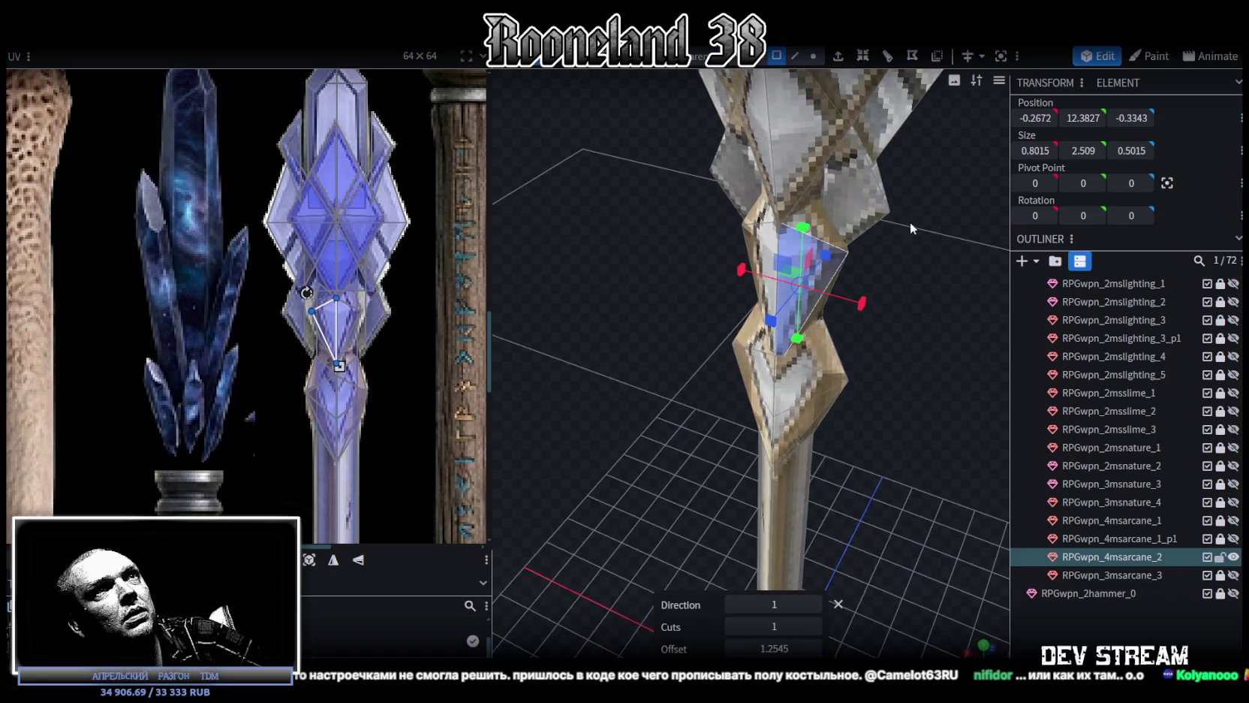
{"action": "left_click", "coordinate": [888, 57]}
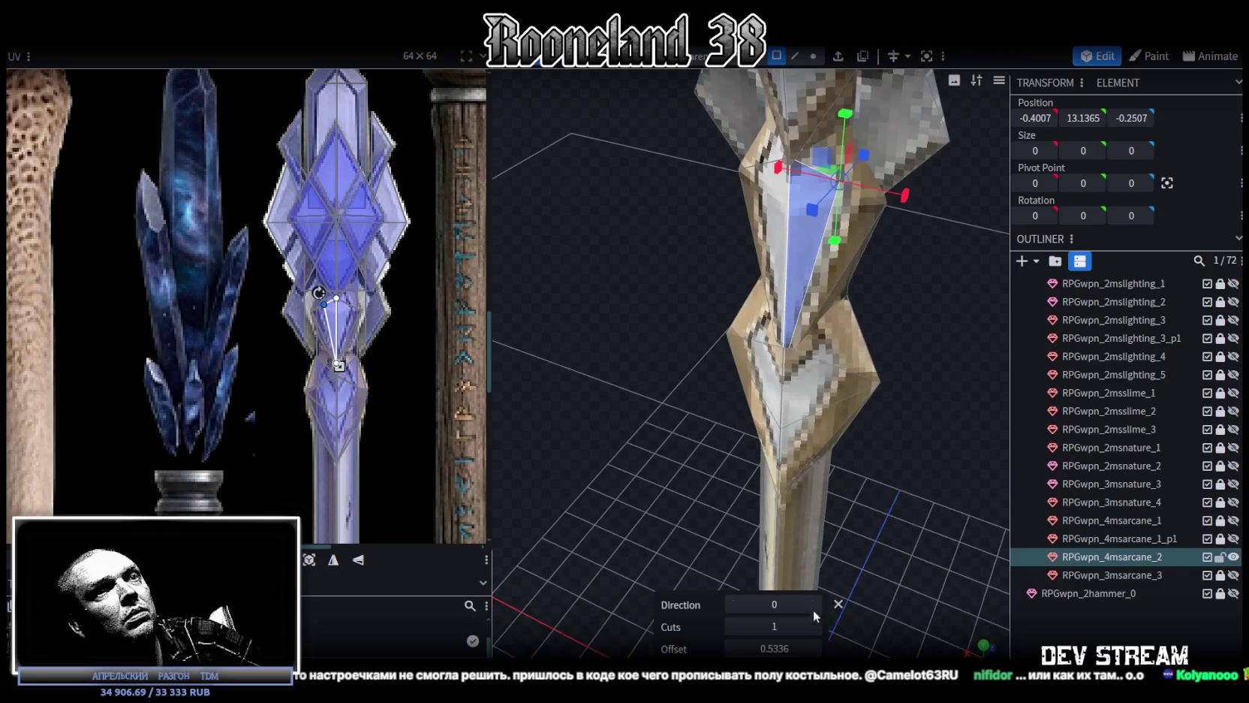
{"action": "left_click", "coordinate": [816, 605]}
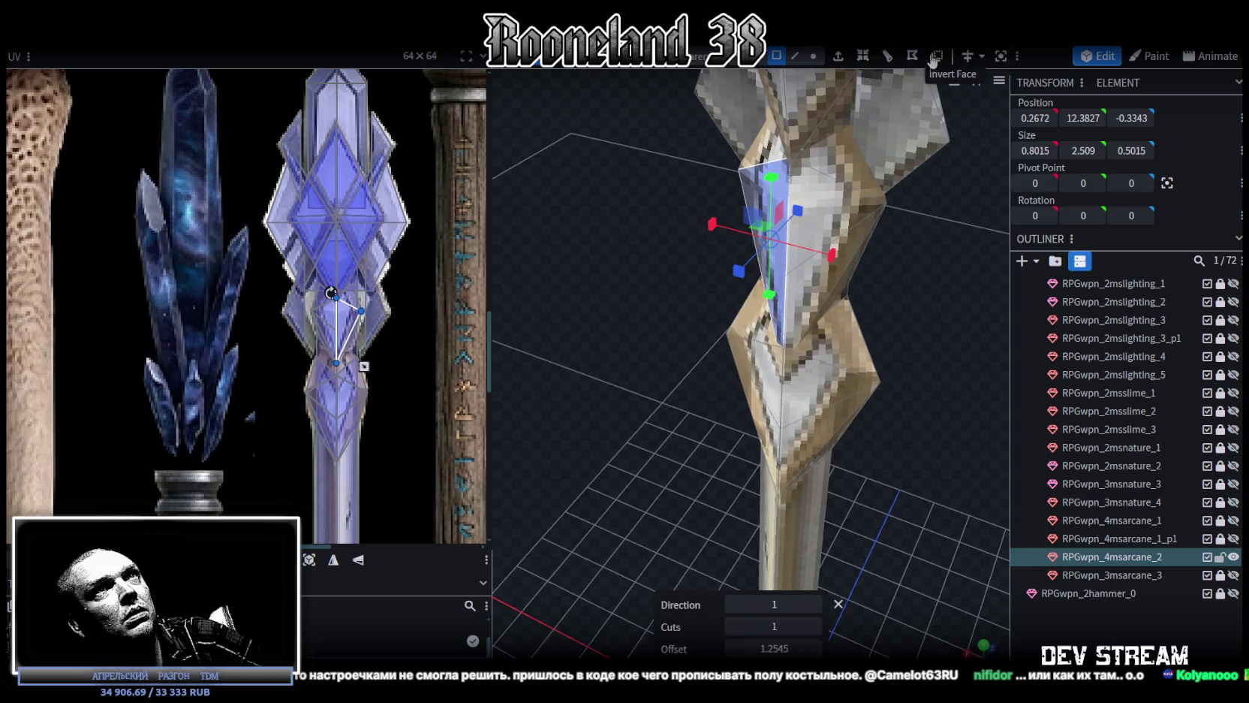
{"action": "left_click", "coordinate": [887, 57]}
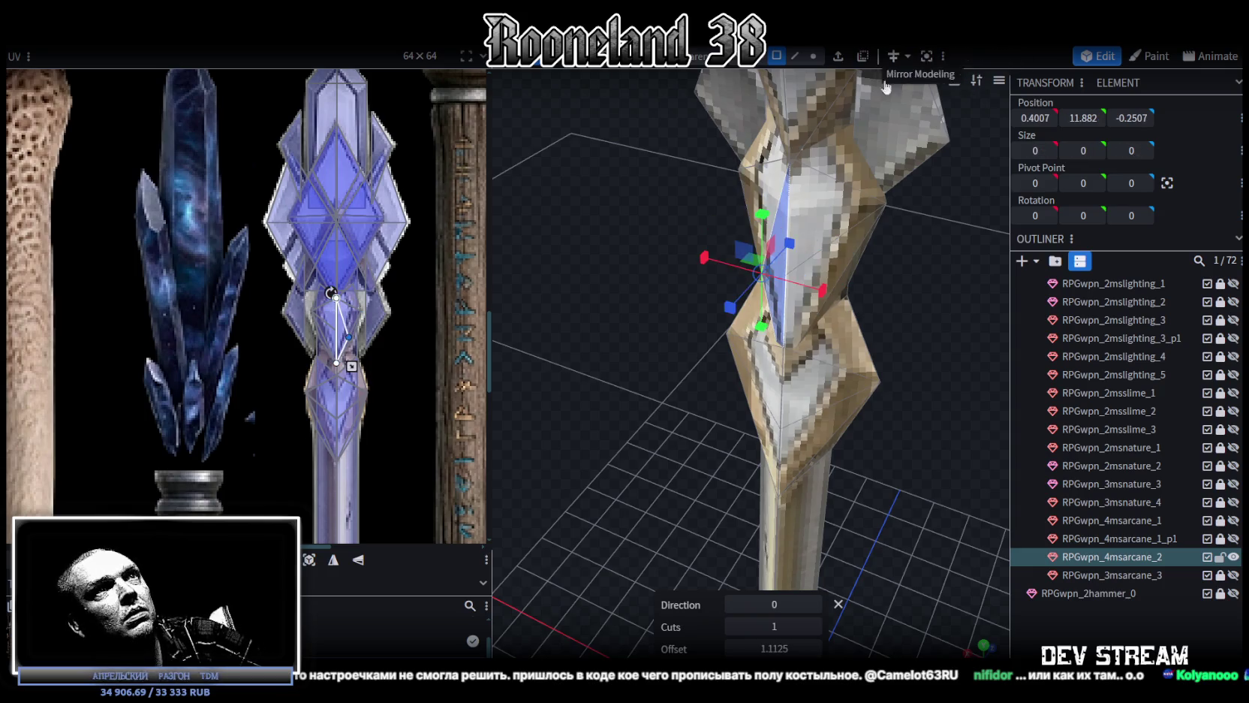
{"action": "left_click", "coordinate": [812, 605]}
Settle the loop cut on Direction 1 at offset 1.2545
{"action": "left_click_drag", "start_coordinate": [946, 341], "coordinate": [766, 350]}
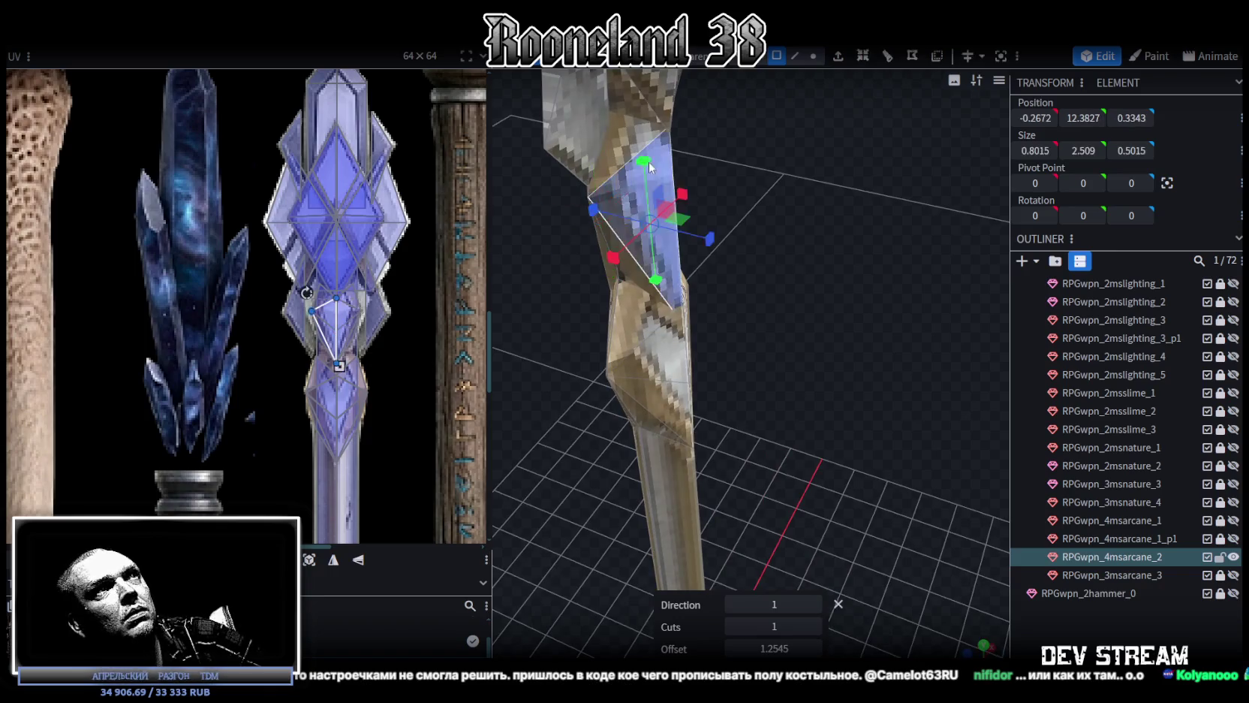
{"action": "left_click", "coordinate": [887, 57]}
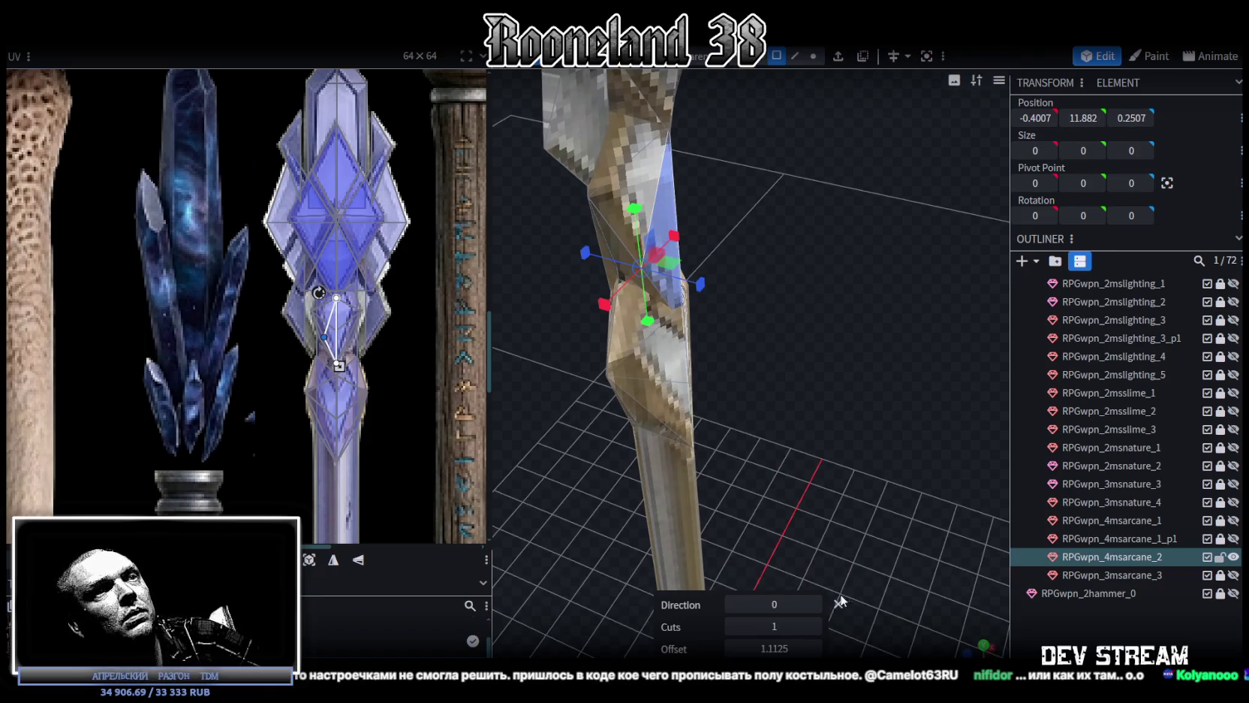
{"action": "left_click", "coordinate": [815, 604]}
{"action": "left_click_drag", "start_coordinate": [816, 583], "coordinate": [729, 121]}
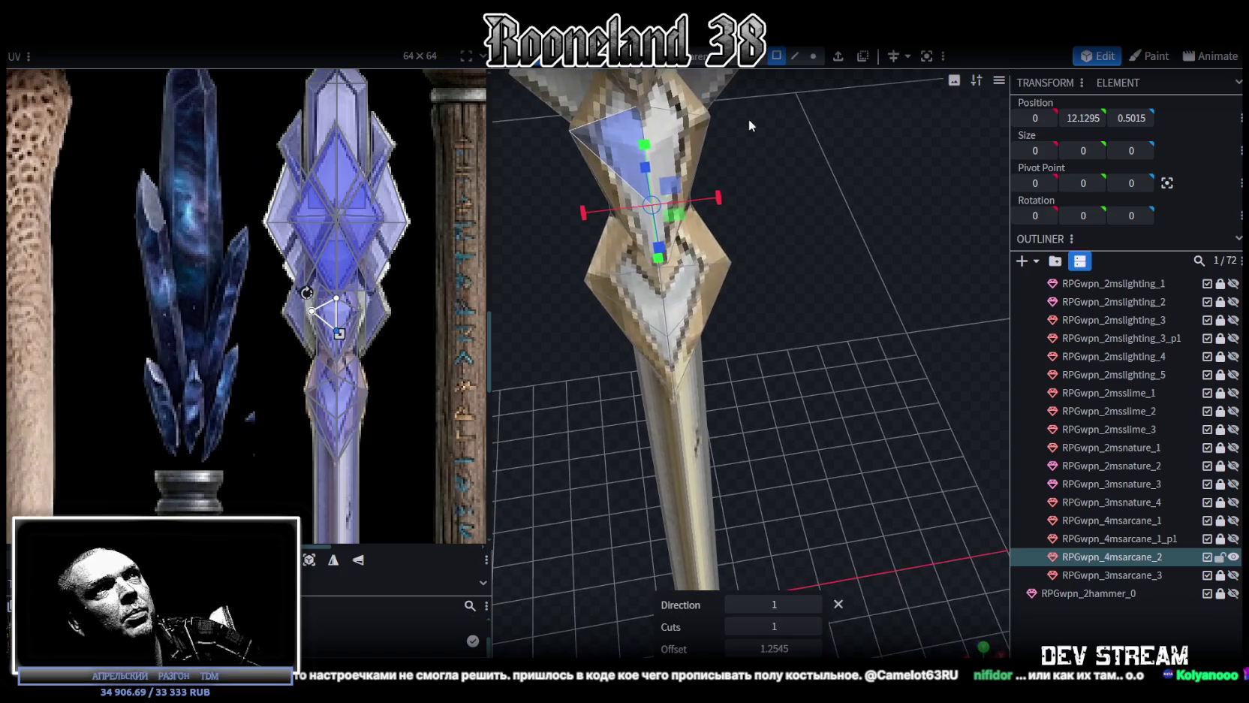
{"action": "left_click", "coordinate": [886, 58]}
{"action": "left_click_drag", "start_coordinate": [827, 329], "coordinate": [856, 650]}
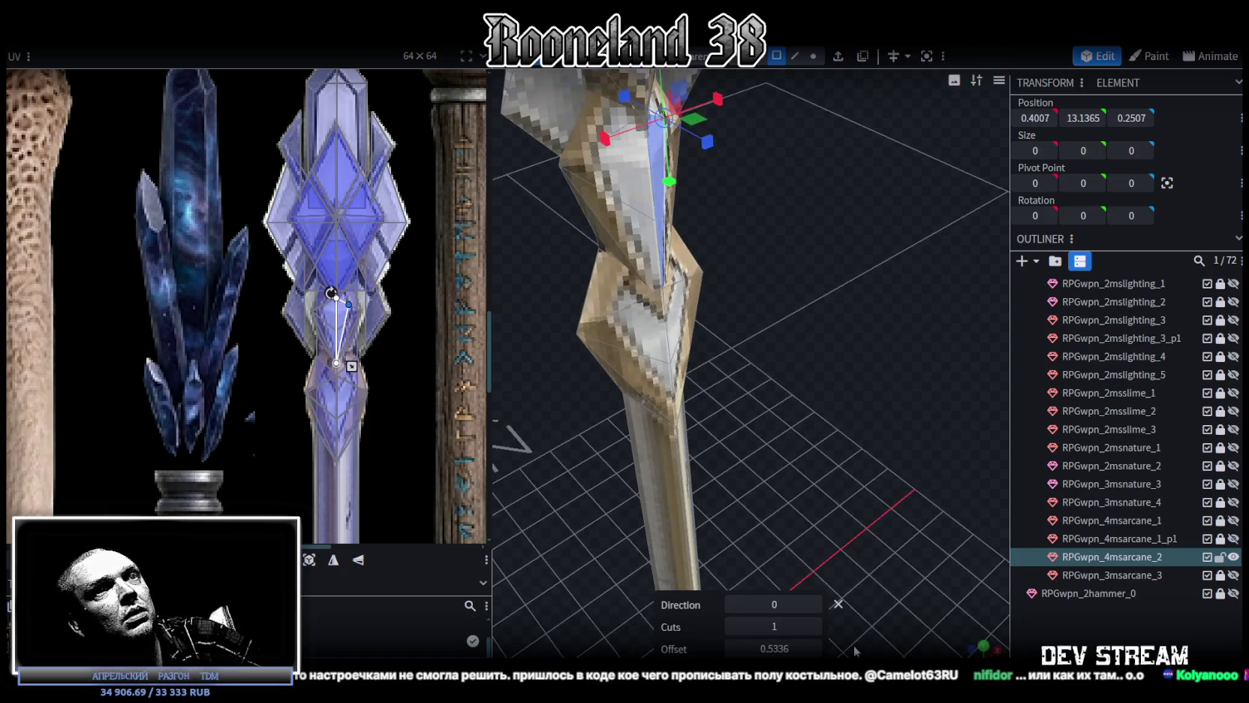
{"action": "left_click", "coordinate": [816, 604]}
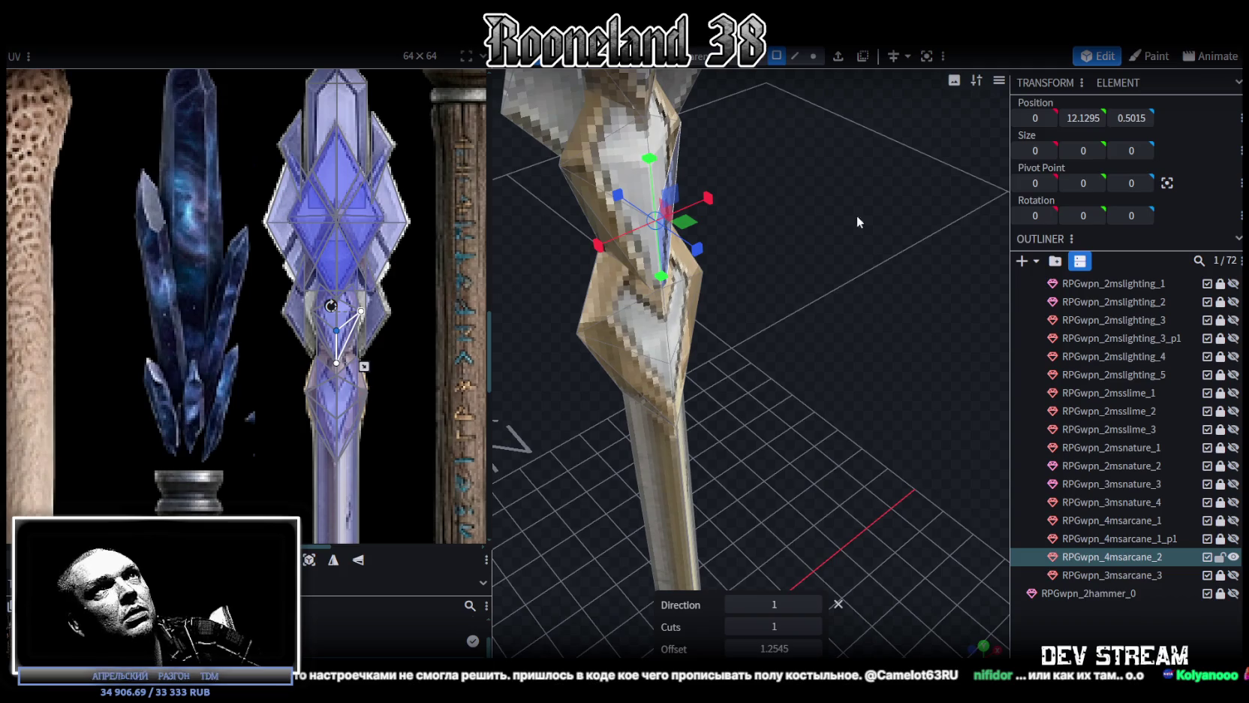
Switch to vertex select mode and select the new vertex ring on the shaft
{"action": "left_click", "coordinate": [812, 56]}
{"action": "scroll", "coordinate": [732, 479], "scroll_direction": "down", "scroll_amount": 5}
{"action": "mouse_move", "coordinate": [791, 397]}
{"action": "left_mouse_down"}
{"action": "mouse_move", "coordinate": [796, 367]}
{"action": "mouse_move", "coordinate": [843, 329]}
{"action": "left_mouse_up"}
{"action": "double_click", "coordinate": [736, 239]}
Raise the selected loop slightly and accept the Auto Fix vertex merge
{"action": "left_click_drag", "start_coordinate": [725, 255], "coordinate": [730, 249]}
{"action": "left_click", "coordinate": [585, 158]}
{"action": "left_click", "coordinate": [706, 231]}
{"action": "scroll", "coordinate": [863, 414], "scroll_direction": "up", "scroll_amount": 3}
{"action": "scroll", "coordinate": [856, 388], "scroll_direction": "up", "scroll_amount": 2}
{"action": "scroll", "coordinate": [868, 387], "scroll_direction": "up", "scroll_amount": 2}
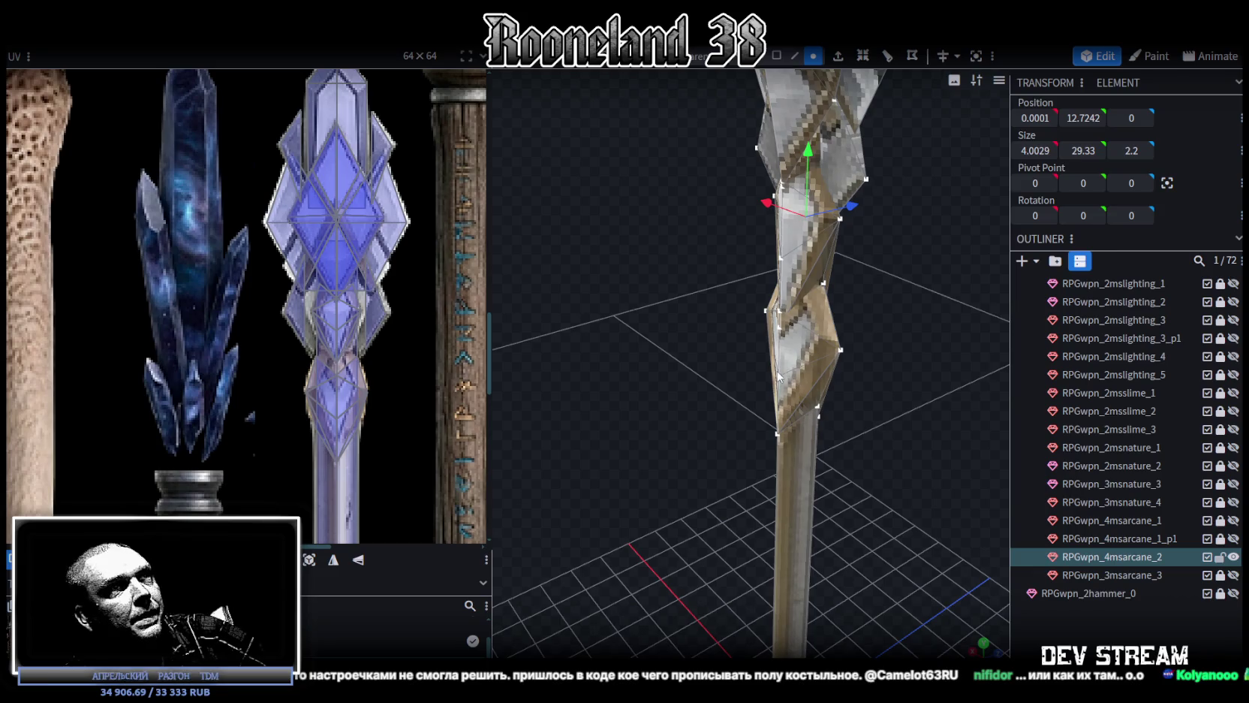
Scale the cut ring's Z depth to 1.5029
{"action": "mouse_move", "coordinate": [973, 362]}
{"action": "left_mouse_down"}
{"action": "mouse_move", "coordinate": [815, 376]}
{"action": "mouse_move", "coordinate": [805, 352]}
{"action": "left_mouse_up"}
{"action": "scroll", "coordinate": [807, 357], "scroll_direction": "up", "scroll_amount": 2}
{"action": "scroll", "coordinate": [755, 386], "scroll_direction": "up", "scroll_amount": 2}
{"action": "left_click", "coordinate": [755, 387]}
{"action": "mouse_move", "coordinate": [754, 387]}
{"action": "left_mouse_down"}
{"action": "mouse_move", "coordinate": [827, 319]}
{"action": "mouse_move", "coordinate": [760, 316]}
{"action": "mouse_move", "coordinate": [907, 367]}
{"action": "mouse_move", "coordinate": [909, 285]}
{"action": "mouse_move", "coordinate": [886, 297]}
{"action": "left_mouse_up"}
{"action": "key", "text": "s"}
{"action": "mouse_move", "coordinate": [832, 357]}
{"action": "left_mouse_down"}
{"action": "mouse_move", "coordinate": [883, 292]}
{"action": "mouse_move", "coordinate": [837, 294]}
{"action": "left_mouse_up"}
Move the thickened ring up the shaft to Y 10.6795
{"action": "left_click", "coordinate": [817, 381]}
{"action": "scroll", "coordinate": [735, 375], "scroll_direction": "up", "scroll_amount": 3}
{"action": "mouse_move", "coordinate": [735, 376]}
{"action": "left_mouse_down"}
{"action": "mouse_move", "coordinate": [615, 386]}
{"action": "mouse_move", "coordinate": [851, 340]}
{"action": "mouse_move", "coordinate": [778, 318]}
{"action": "mouse_move", "coordinate": [712, 326]}
{"action": "mouse_move", "coordinate": [865, 326]}
{"action": "mouse_move", "coordinate": [736, 221]}
{"action": "left_mouse_up"}
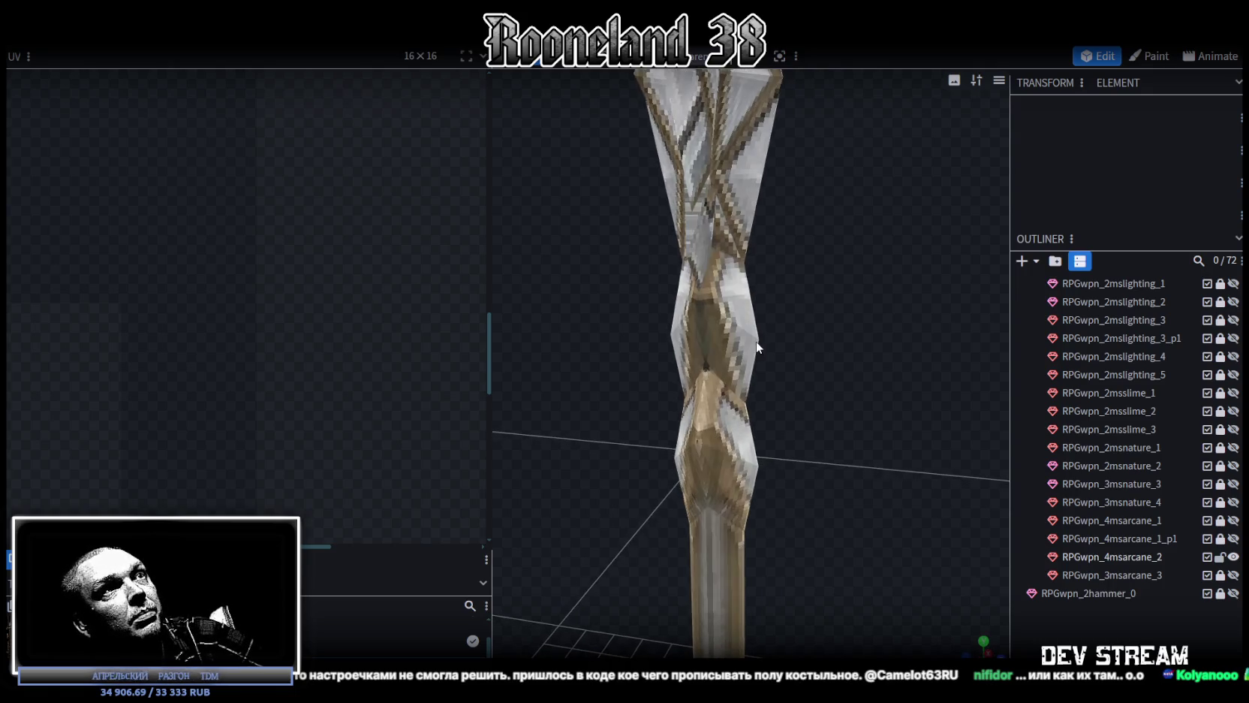
{"action": "left_click", "coordinate": [757, 341]}
{"action": "left_click", "coordinate": [671, 334]}
{"action": "mouse_move", "coordinate": [671, 333]}
{"action": "left_mouse_down"}
{"action": "mouse_move", "coordinate": [746, 289]}
{"action": "mouse_move", "coordinate": [812, 321]}
{"action": "mouse_move", "coordinate": [827, 313]}
{"action": "mouse_move", "coordinate": [701, 290]}
{"action": "mouse_move", "coordinate": [685, 270]}
{"action": "left_mouse_up"}
{"action": "key", "text": "v"}
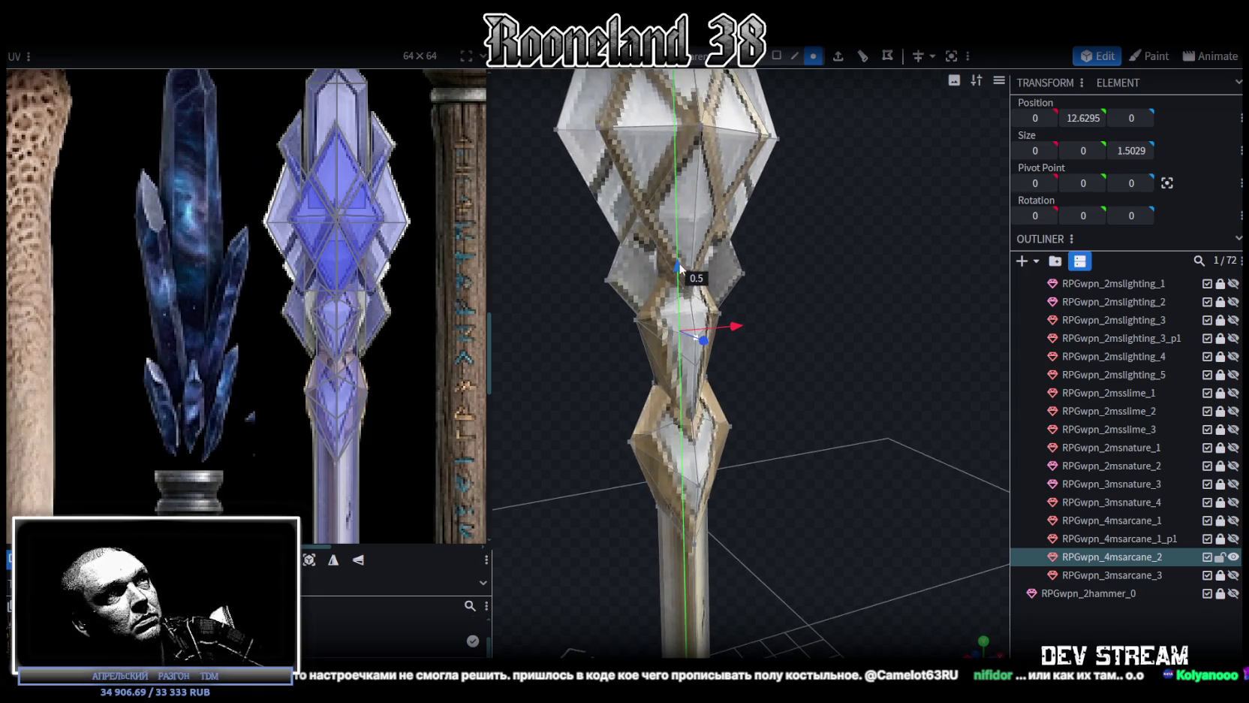
{"action": "mouse_move", "coordinate": [781, 315]}
{"action": "left_mouse_down"}
{"action": "mouse_move", "coordinate": [810, 323]}
{"action": "mouse_move", "coordinate": [741, 309]}
{"action": "mouse_move", "coordinate": [763, 308]}
{"action": "mouse_move", "coordinate": [738, 342]}
{"action": "left_mouse_up"}
Select all the faces of the lower shaft crystal
{"action": "left_click", "coordinate": [687, 384]}
{"action": "mouse_move", "coordinate": [687, 384]}
{"action": "left_mouse_down"}
{"action": "mouse_move", "coordinate": [945, 427]}
{"action": "mouse_move", "coordinate": [749, 406]}
{"action": "mouse_move", "coordinate": [769, 295]}
{"action": "mouse_move", "coordinate": [707, 326]}
{"action": "mouse_move", "coordinate": [702, 295]}
{"action": "left_mouse_up"}
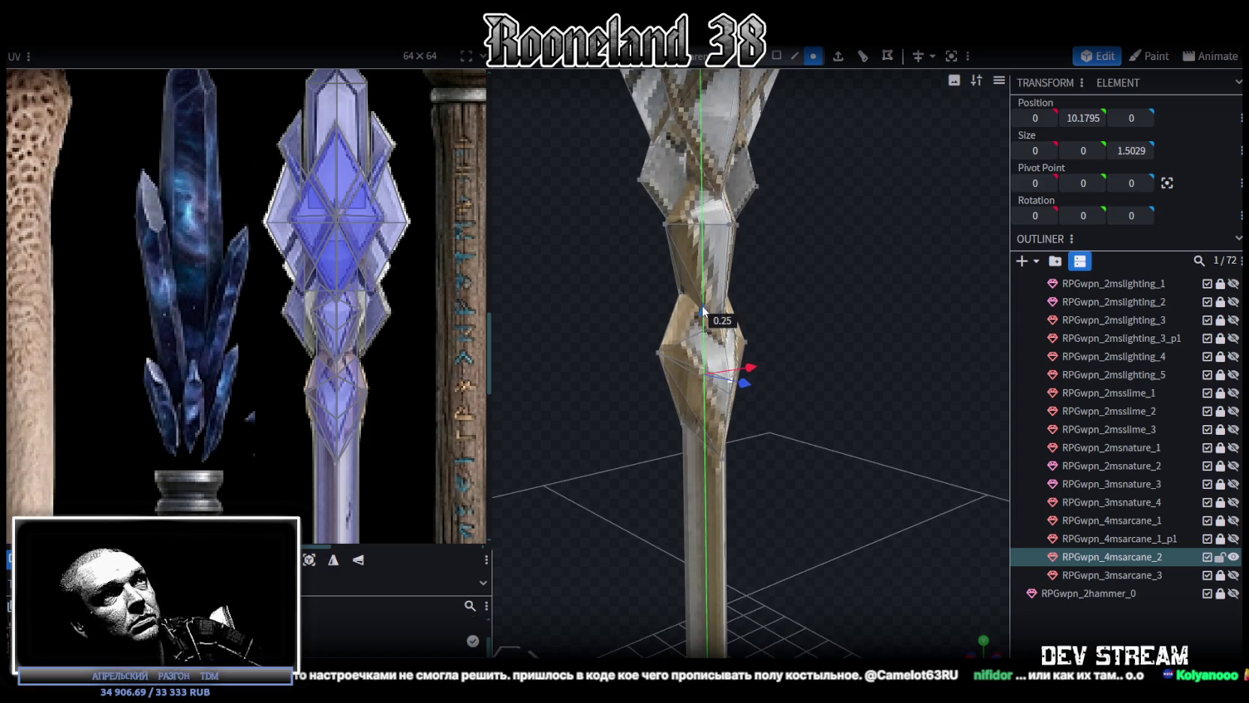
{"action": "scroll", "coordinate": [338, 318], "scroll_direction": "down", "scroll_amount": 2}
{"action": "mouse_move", "coordinate": [796, 308]}
{"action": "left_mouse_down"}
{"action": "mouse_move", "coordinate": [851, 302]}
{"action": "mouse_move", "coordinate": [835, 279]}
{"action": "left_mouse_up"}
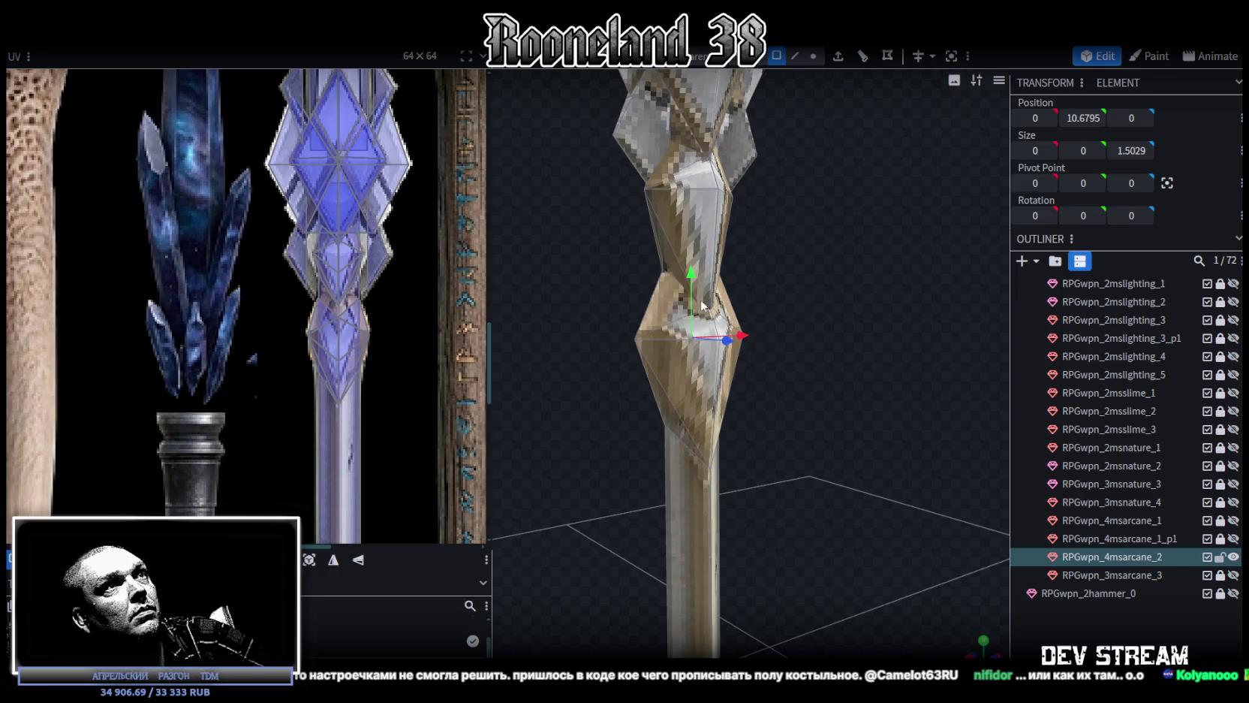
{"action": "left_click", "coordinate": [678, 339]}
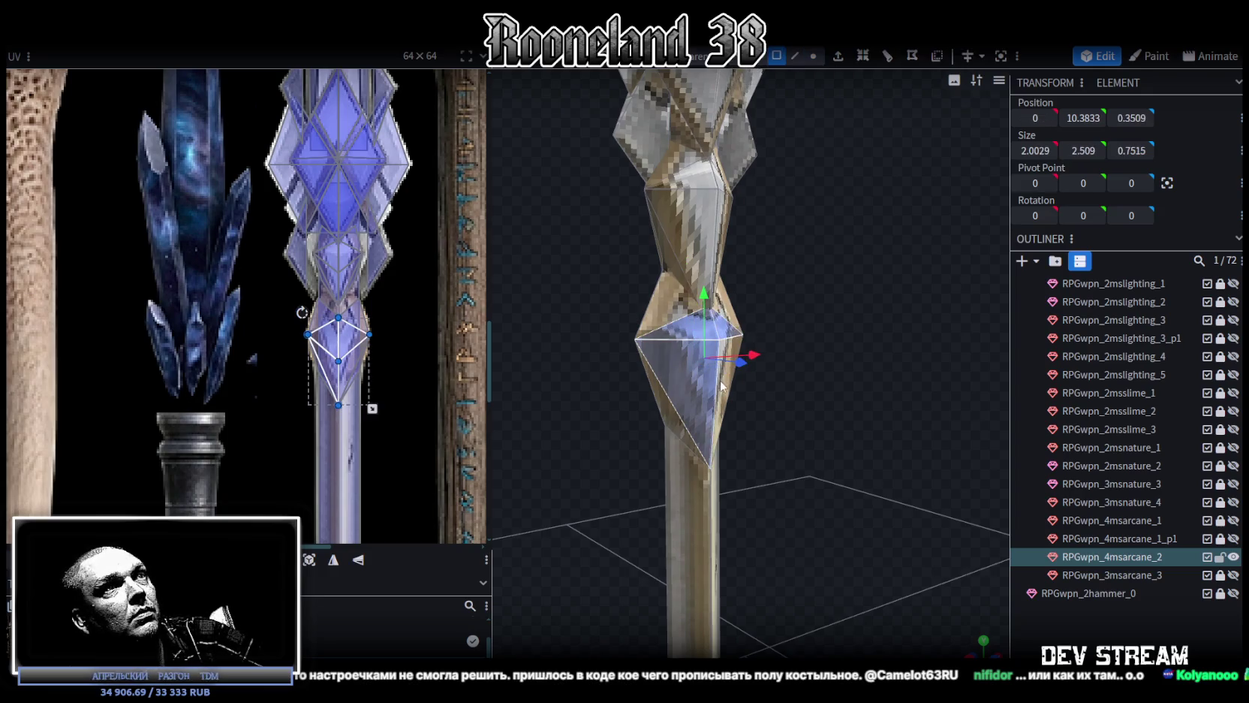
{"action": "left_click", "coordinate": [702, 219], "text": "shift"}
{"action": "mouse_move", "coordinate": [783, 282]}
{"action": "left_mouse_down"}
{"action": "mouse_move", "coordinate": [967, 301]}
{"action": "mouse_move", "coordinate": [766, 206]}
{"action": "left_mouse_up"}
{"action": "left_click", "coordinate": [756, 252], "text": "shift"}
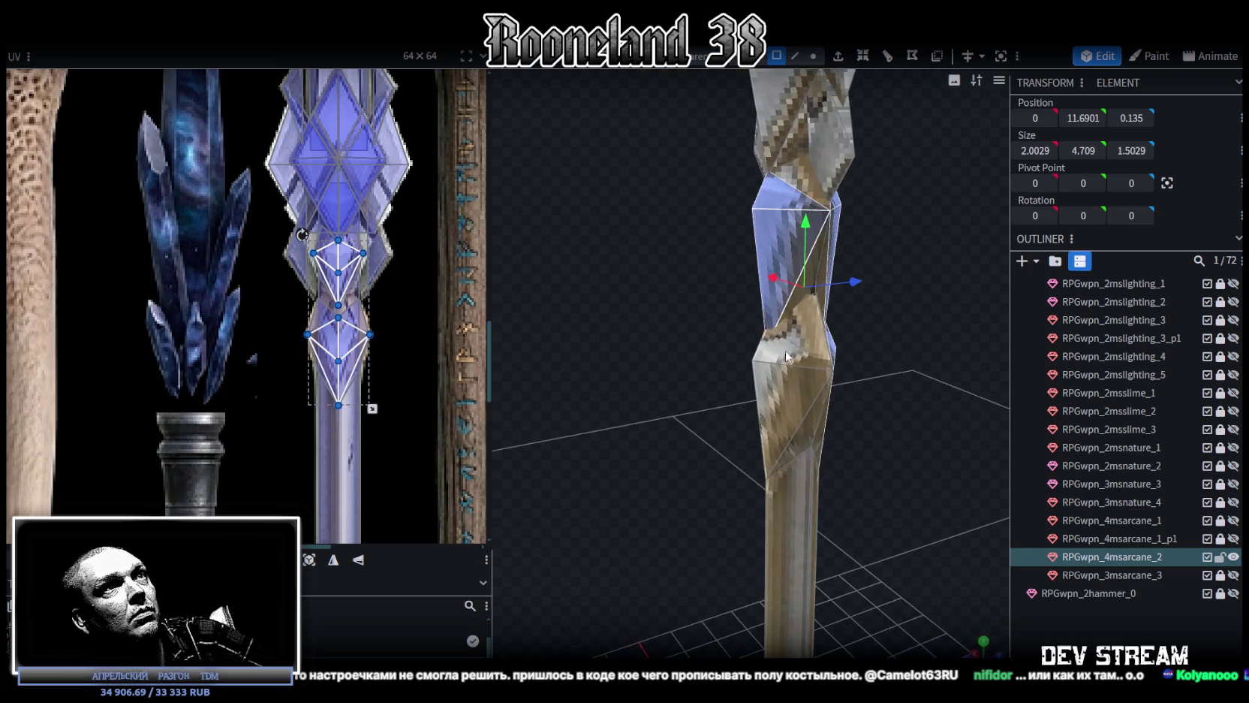
{"action": "left_click", "coordinate": [781, 377], "text": "shift"}
{"action": "mouse_move", "coordinate": [781, 378]}
{"action": "left_mouse_down"}
{"action": "mouse_move", "coordinate": [851, 372]}
{"action": "mouse_move", "coordinate": [806, 201]}
{"action": "left_mouse_up"}
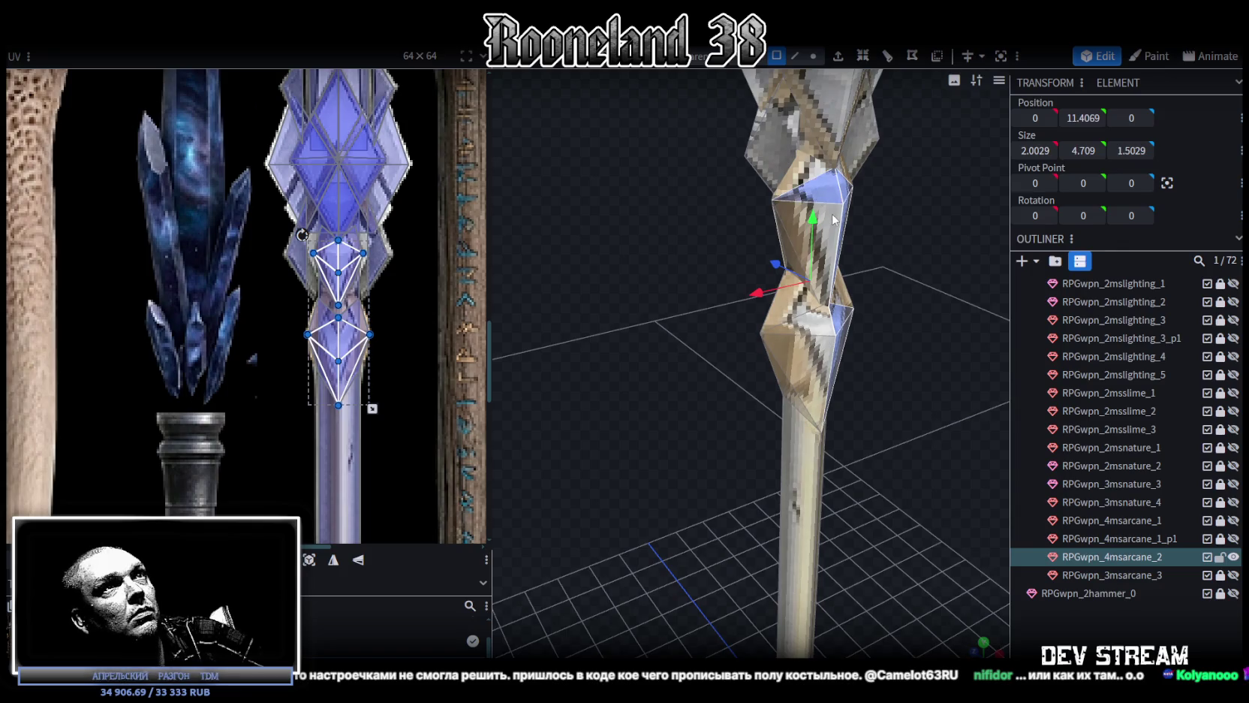
{"action": "left_click", "coordinate": [828, 344], "text": "shift"}
Split the selected crystal faces into a separate mesh and hide the main staff
{"action": "right_click", "coordinate": [816, 238]}
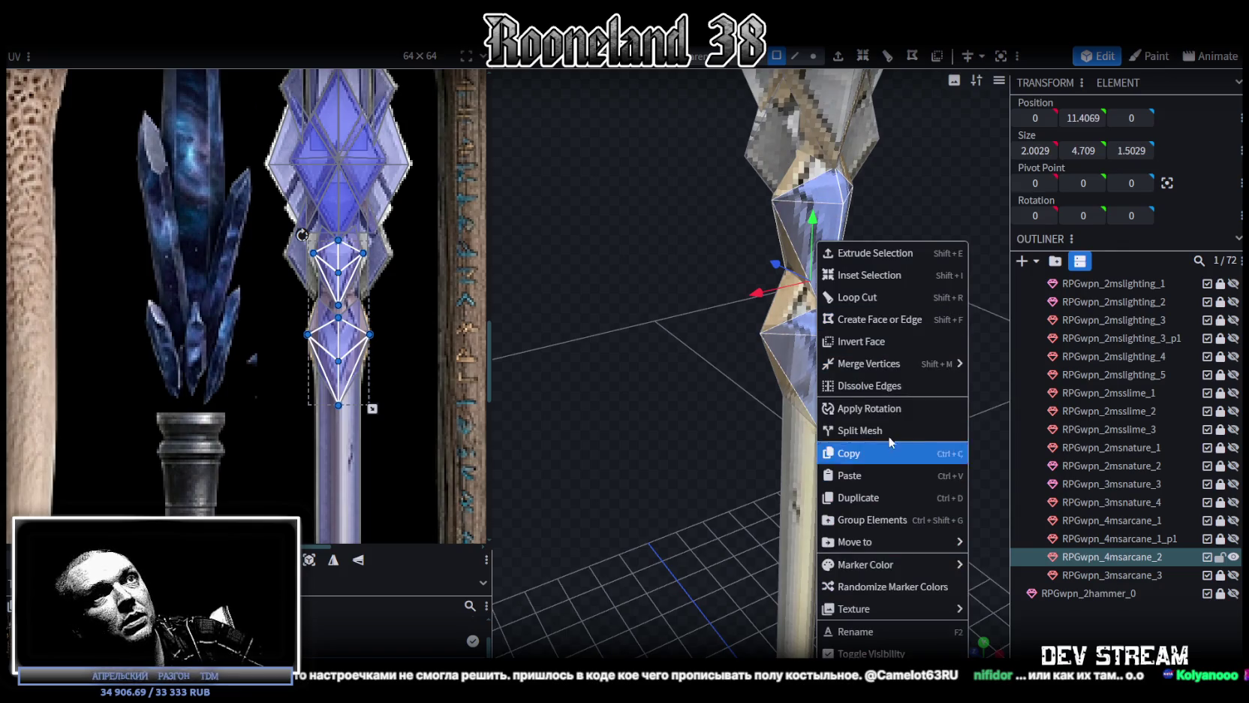
{"action": "left_click", "coordinate": [856, 429]}
{"action": "left_click", "coordinate": [1232, 557]}
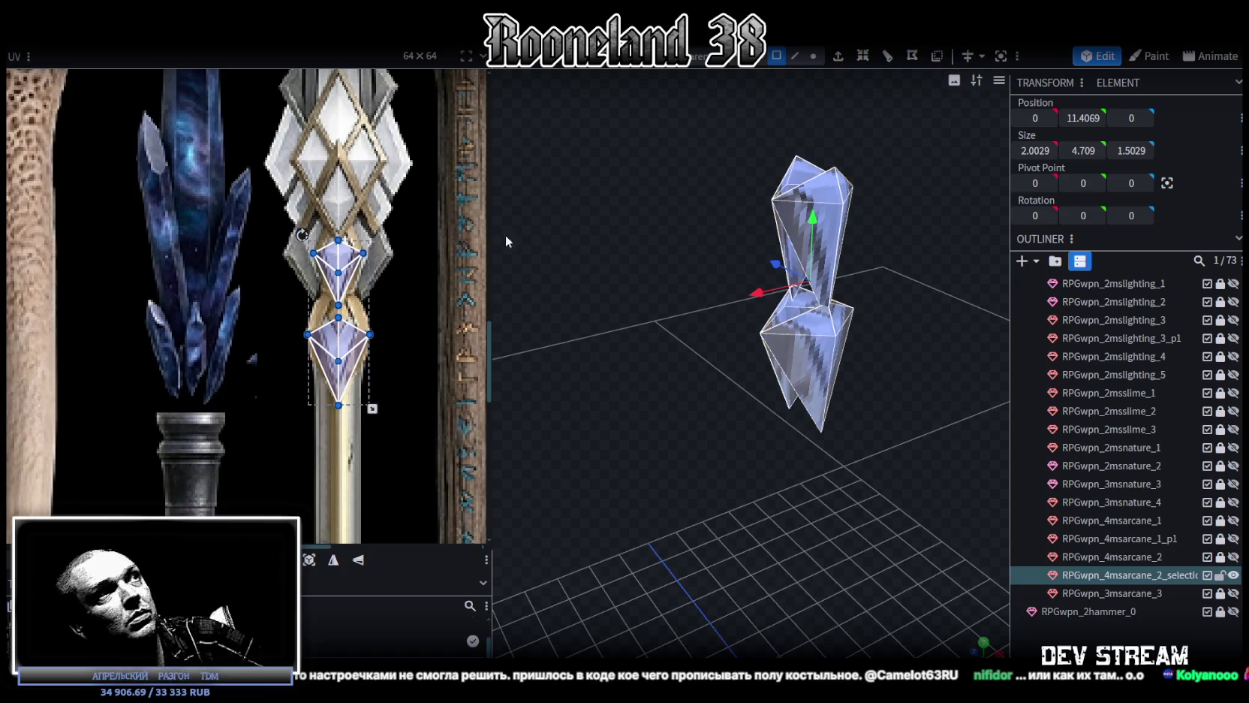
{"action": "scroll", "coordinate": [347, 282], "scroll_direction": "up", "scroll_amount": 2}
{"action": "scroll", "coordinate": [348, 282], "scroll_direction": "up", "scroll_amount": 2}
{"action": "scroll", "coordinate": [347, 281], "scroll_direction": "up", "scroll_amount": 2}
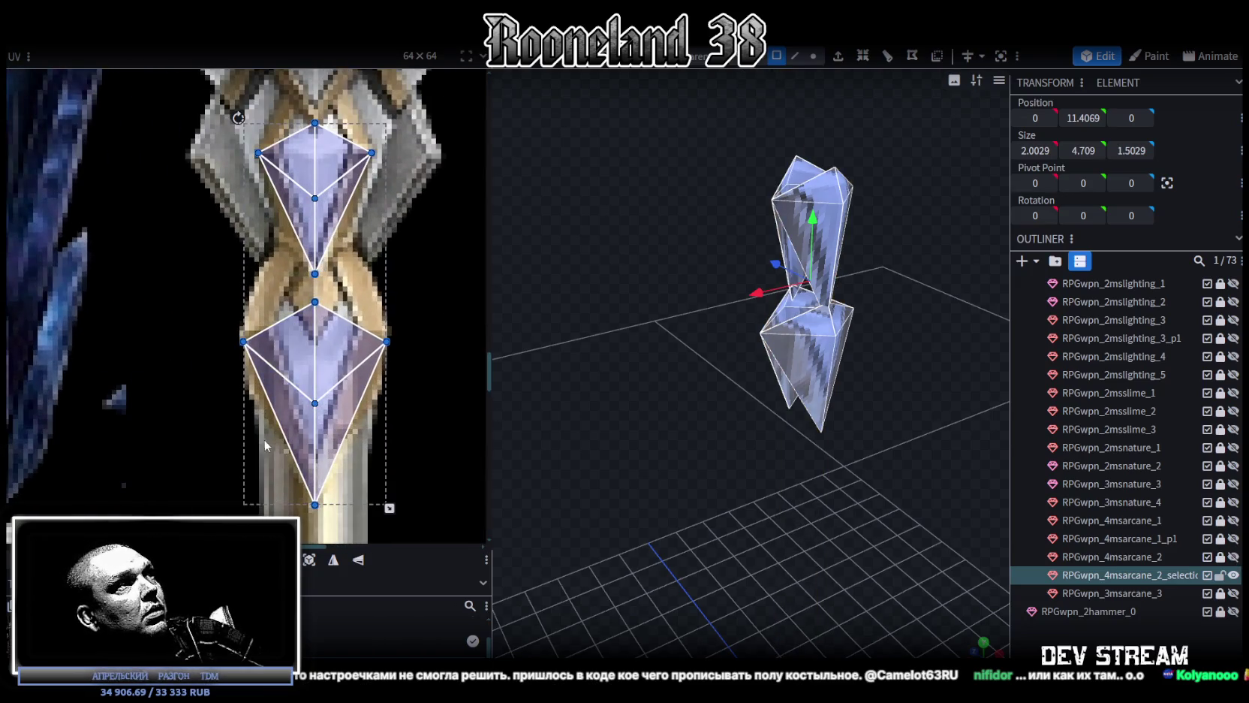
Adjust the lower and upper diamond faces' UV mapping to the blue crystal artwork
{"action": "left_click", "coordinate": [386, 340]}
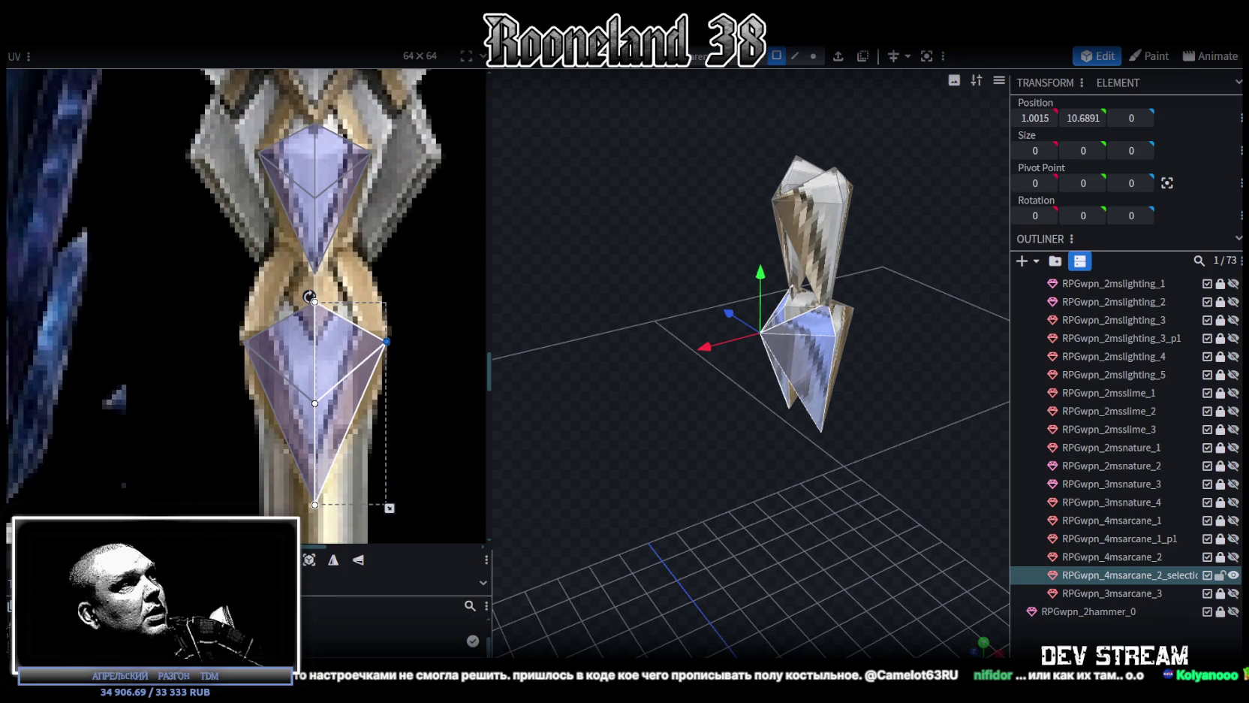
{"action": "left_click", "coordinate": [225, 451]}
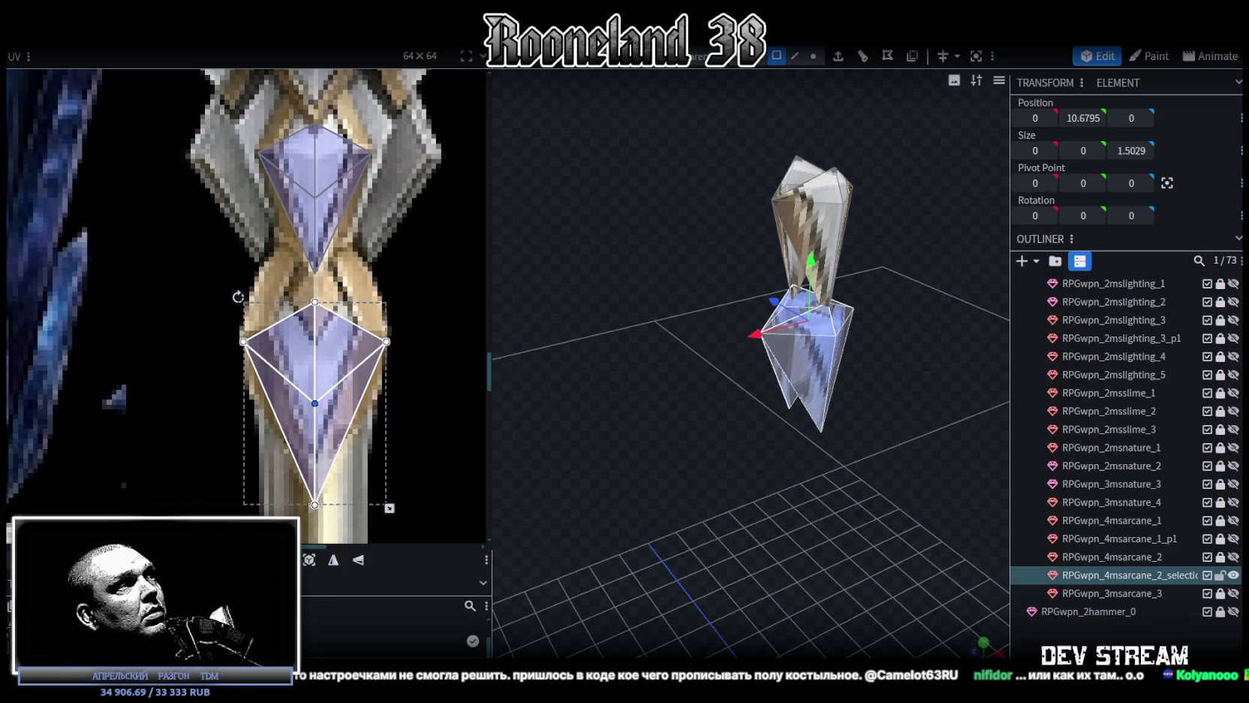
{"action": "left_click", "coordinate": [126, 389]}
{"action": "left_click", "coordinate": [258, 152]}
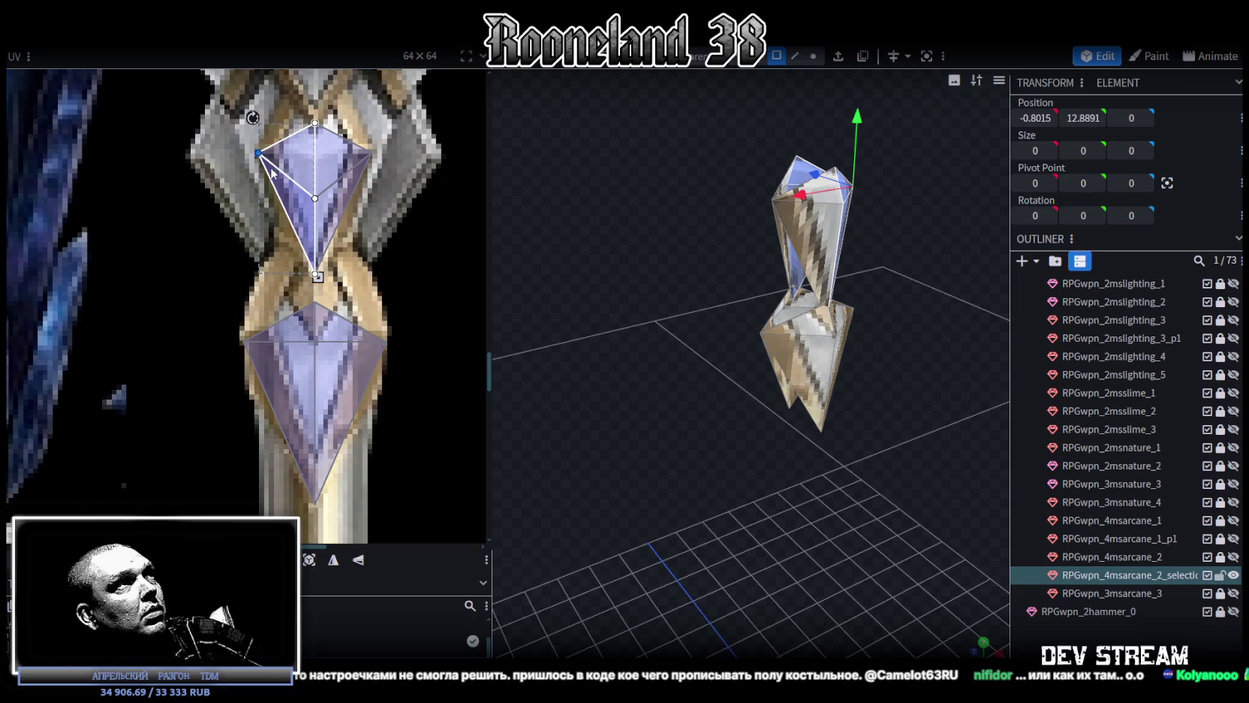
{"action": "left_click", "coordinate": [315, 198]}
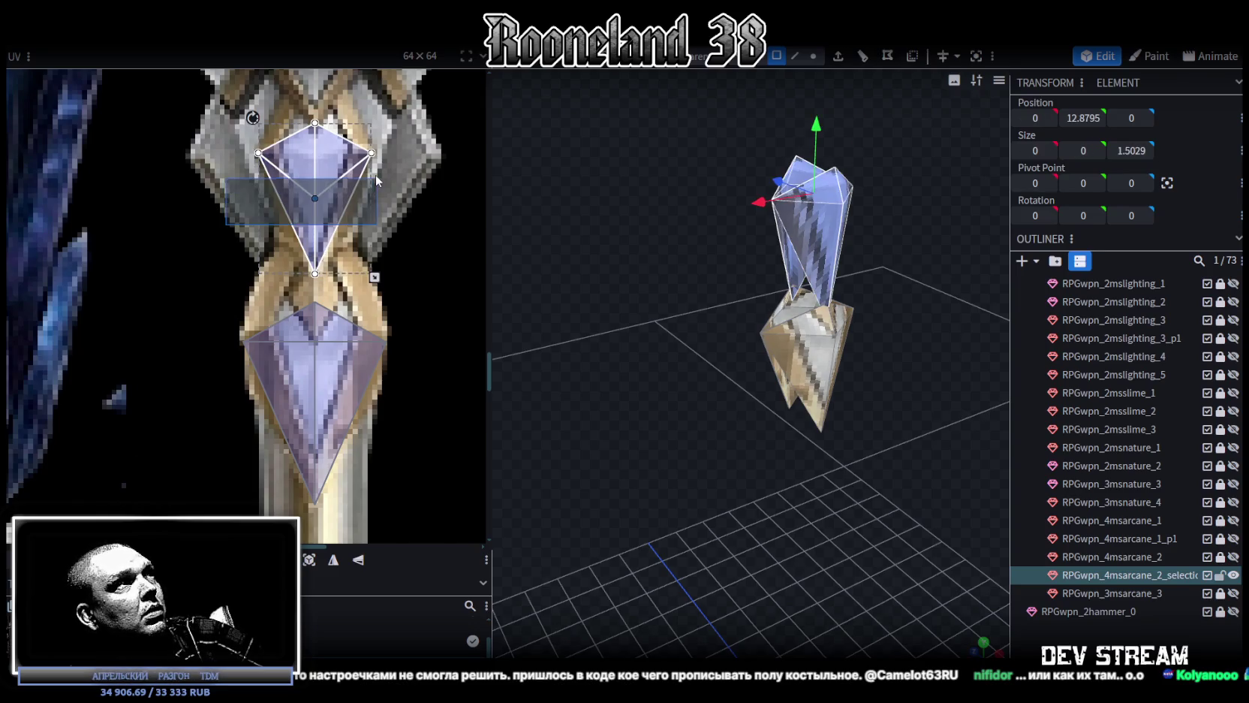
{"action": "left_click", "coordinate": [129, 362]}
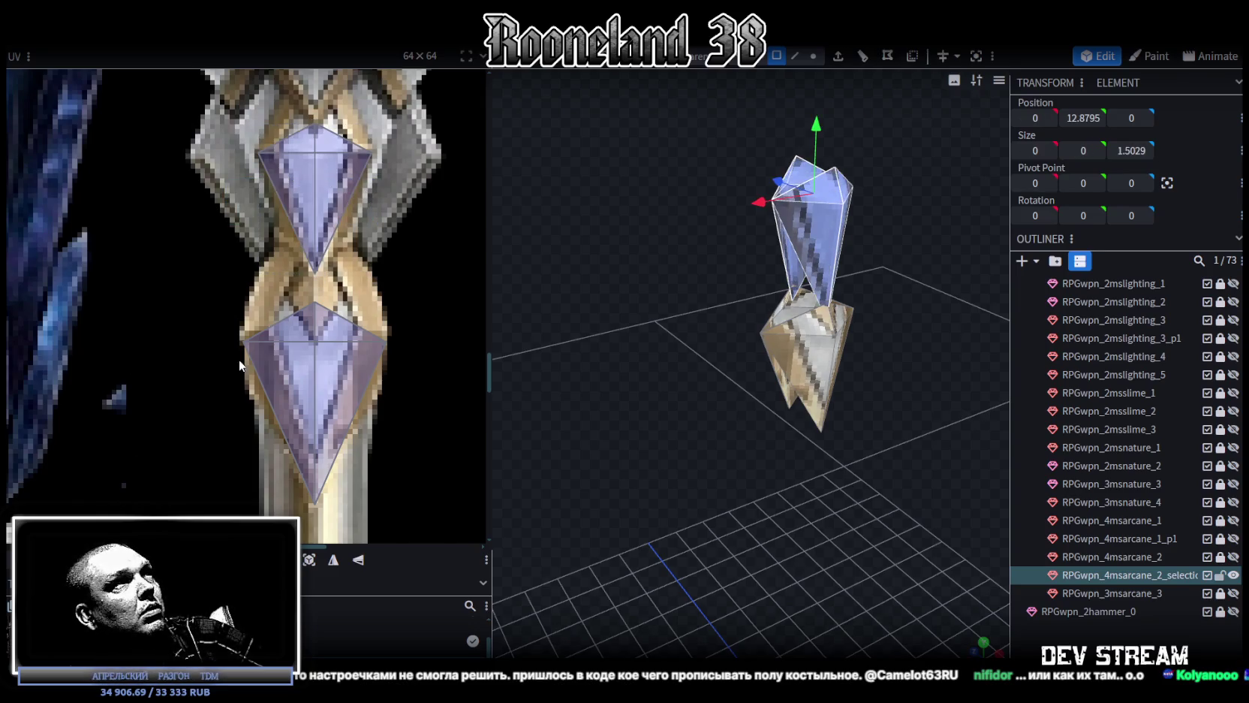
Unhide the main staff and merge both meshes back into RPGwpn_4msarcane_2
{"action": "left_click", "coordinate": [1224, 557]}
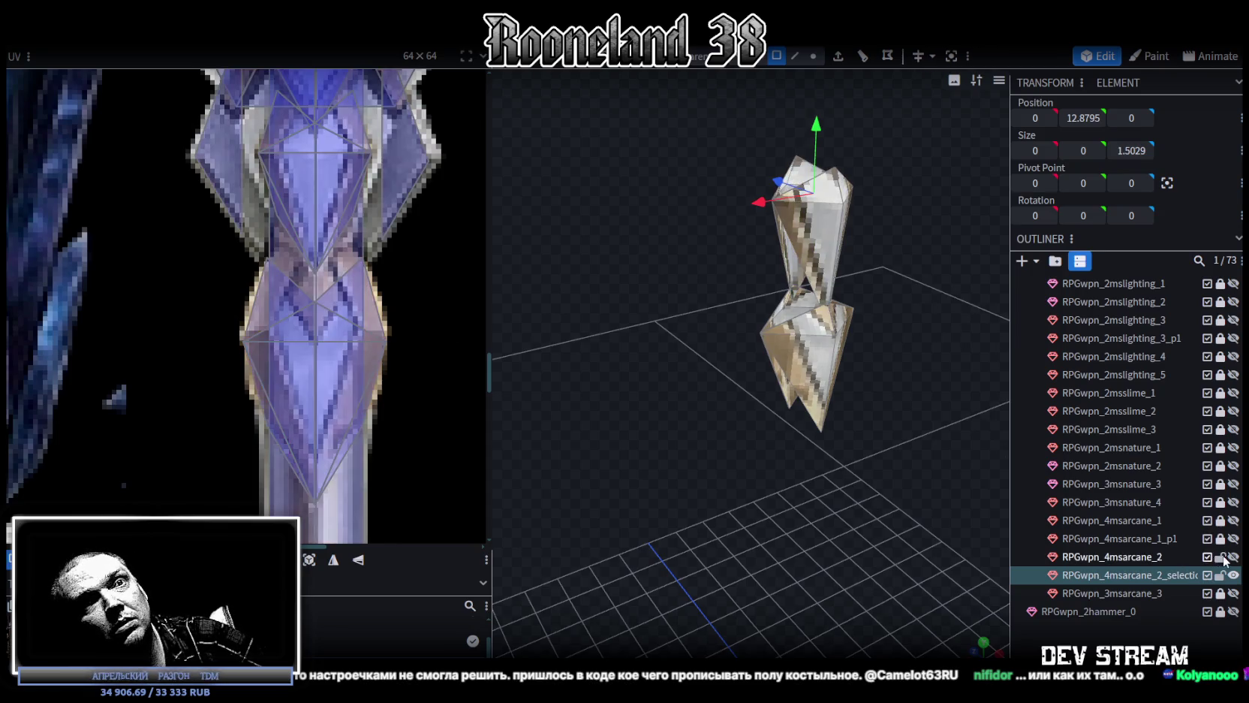
{"action": "left_click", "coordinate": [1149, 559], "text": "ctrl"}
{"action": "left_click", "coordinate": [1233, 556]}
{"action": "right_click", "coordinate": [1150, 577]}
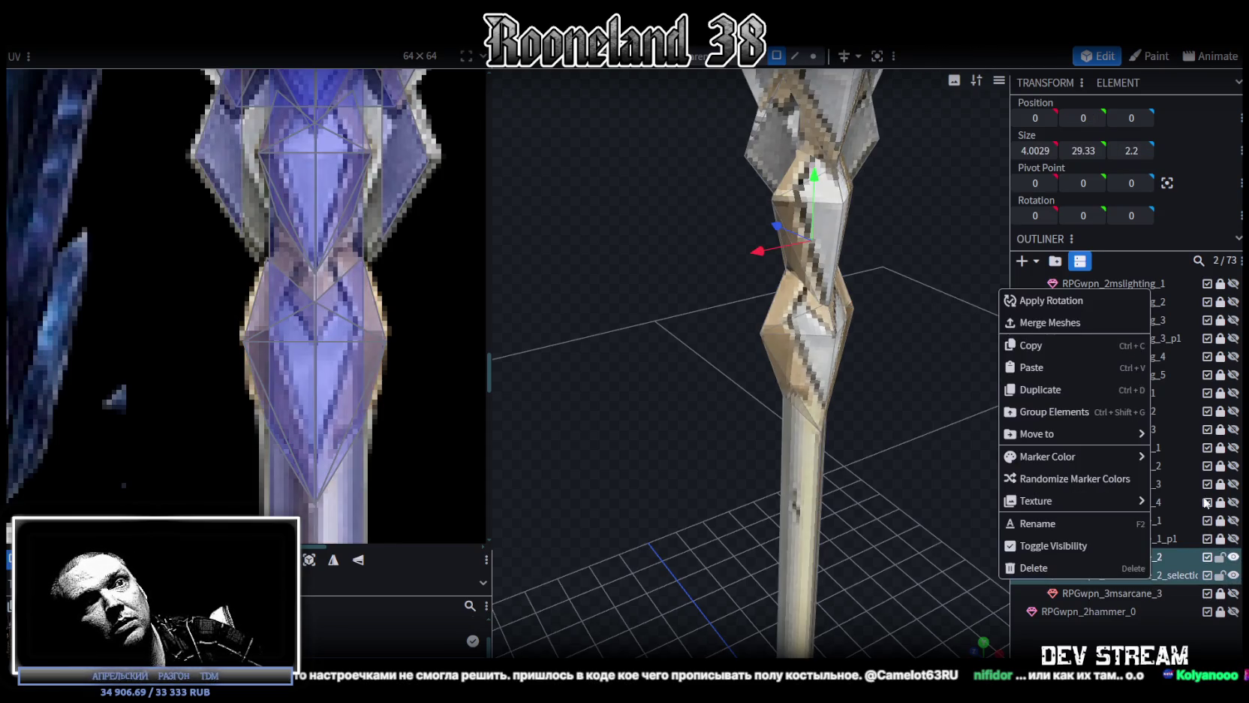
{"action": "left_click", "coordinate": [1051, 322]}
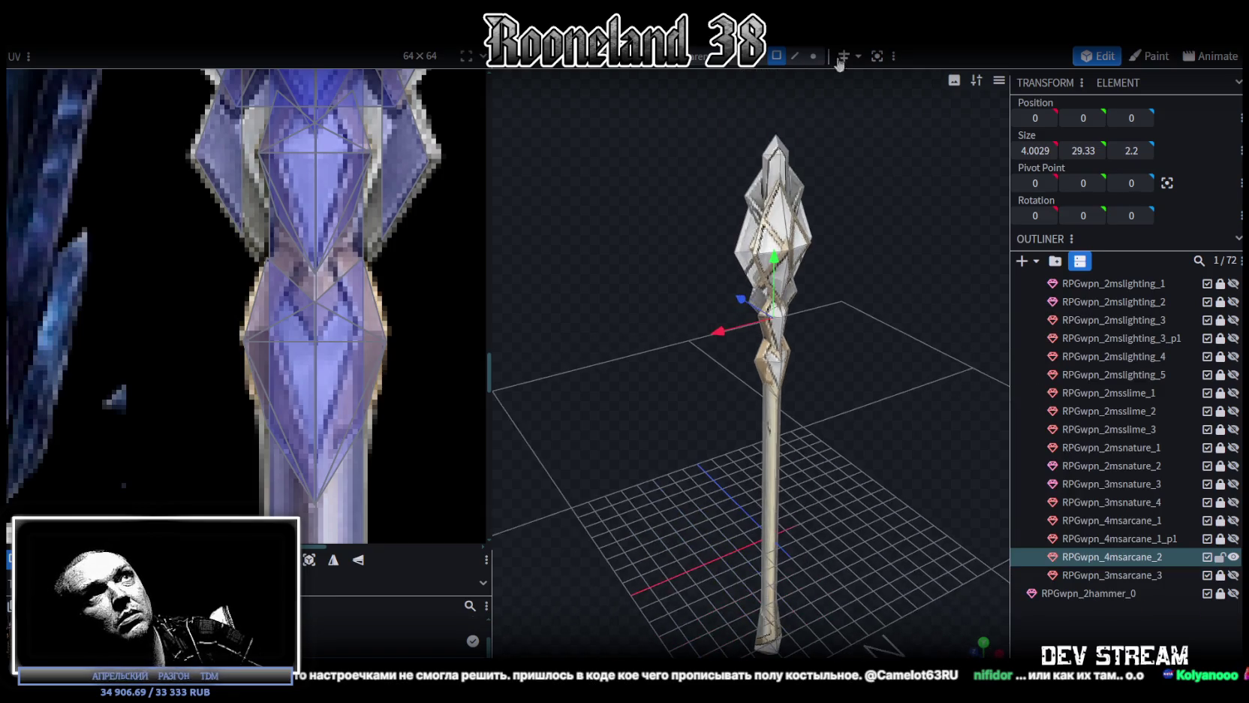
{"action": "left_click_drag", "start_coordinate": [772, 258], "coordinate": [772, 252]}
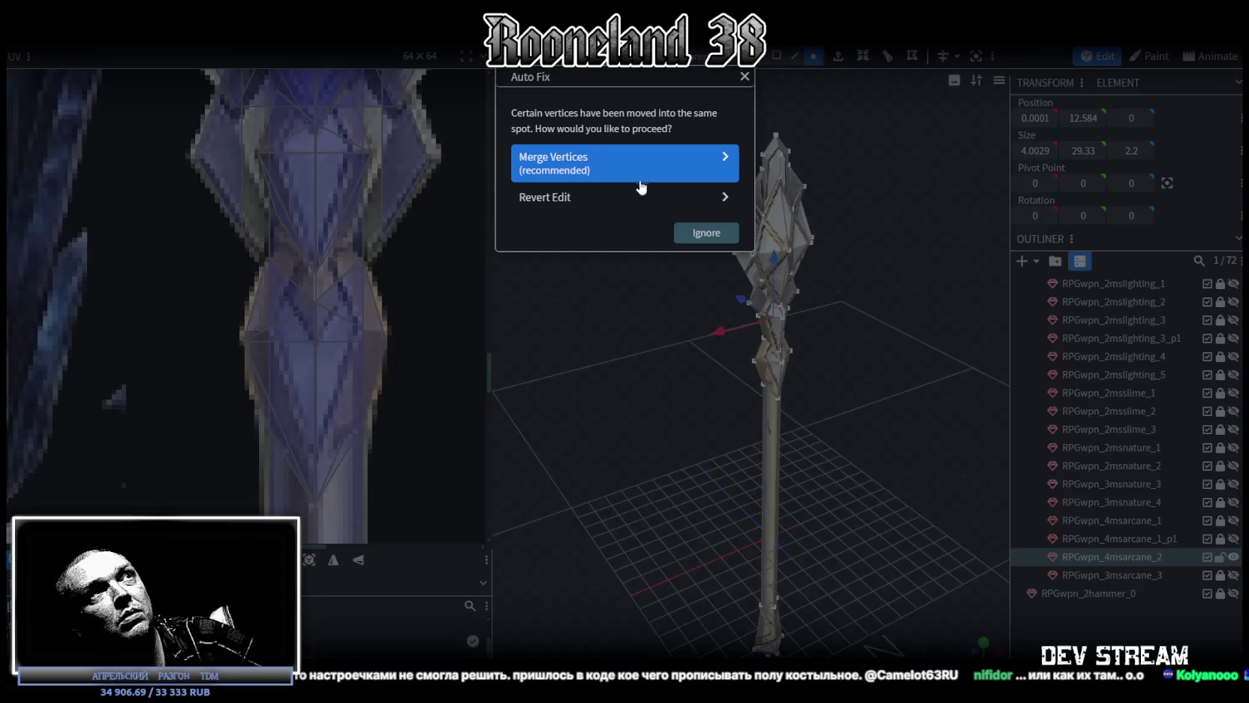
Accept welding the 12 overlapping vertices and reselect the staff mesh
{"action": "left_click", "coordinate": [642, 173]}
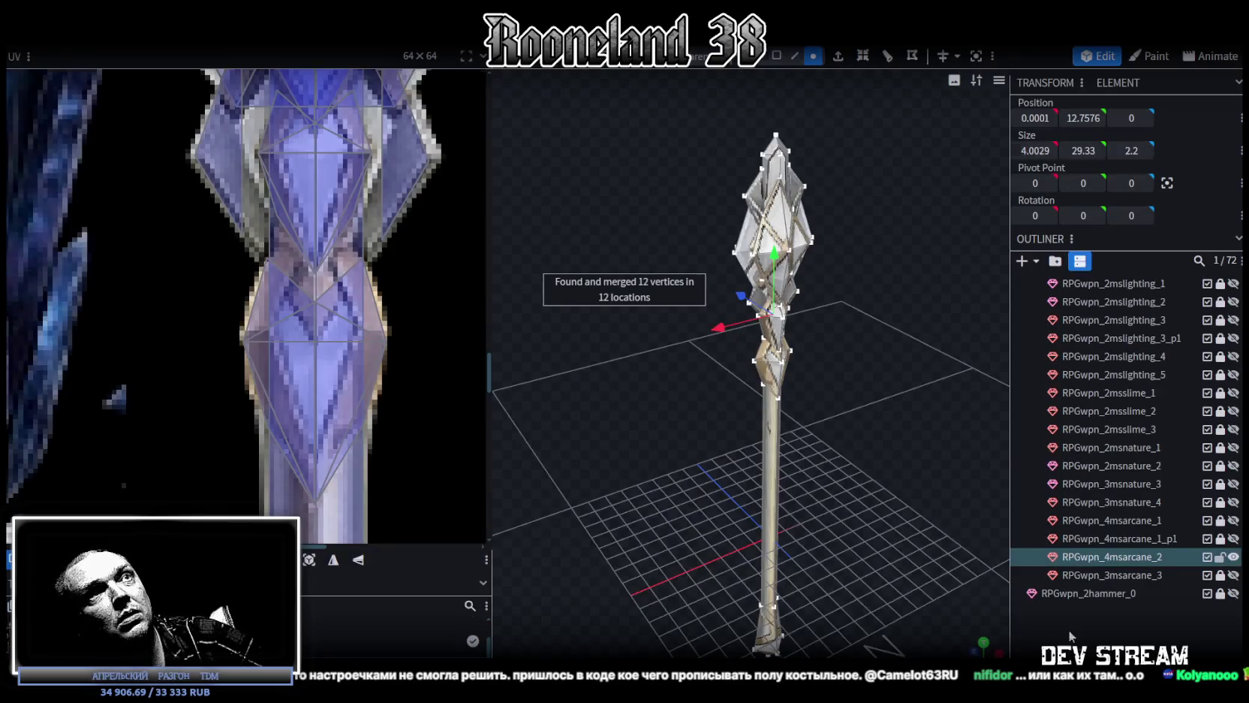
{"action": "left_click", "coordinate": [1069, 630]}
{"action": "scroll", "coordinate": [819, 359], "scroll_direction": "up", "scroll_amount": 5}
{"action": "mouse_move", "coordinate": [615, 352]}
{"action": "left_mouse_down"}
{"action": "mouse_move", "coordinate": [859, 378]}
{"action": "mouse_move", "coordinate": [581, 371]}
{"action": "left_mouse_up"}
{"action": "left_click", "coordinate": [786, 297]}
{"action": "mouse_move", "coordinate": [786, 295]}
{"action": "left_mouse_down"}
{"action": "mouse_move", "coordinate": [745, 442]}
{"action": "mouse_move", "coordinate": [858, 407]}
{"action": "mouse_move", "coordinate": [800, 382]}
{"action": "mouse_move", "coordinate": [647, 411]}
{"action": "mouse_move", "coordinate": [430, 414]}
{"action": "mouse_move", "coordinate": [607, 266]}
{"action": "left_mouse_up"}
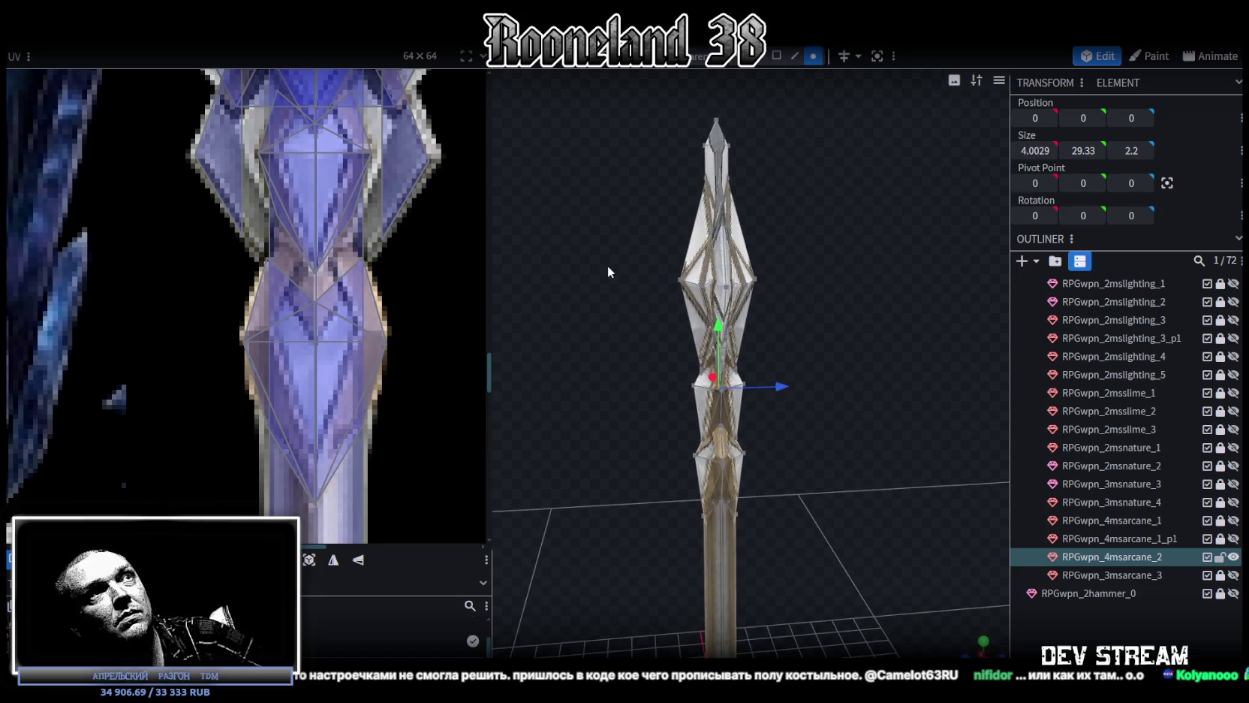
Scale the diamond head's middle vertices to depth 1.1, then save as RPGweapon.bbmodel
{"action": "left_click", "coordinate": [674, 280]}
{"action": "key", "text": "s"}
{"action": "left_click_drag", "start_coordinate": [829, 331], "coordinate": [797, 328]}
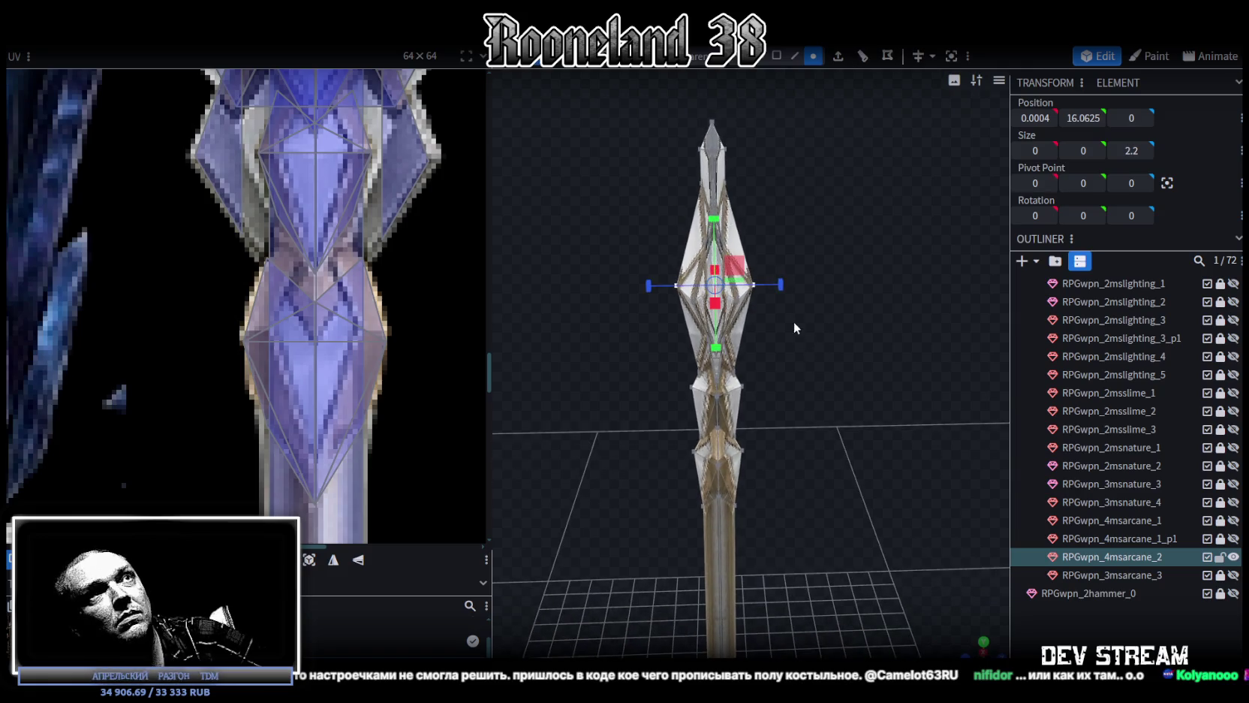
{"action": "mouse_move", "coordinate": [785, 285]}
{"action": "left_mouse_down"}
{"action": "mouse_move", "coordinate": [649, 395]}
{"action": "mouse_move", "coordinate": [835, 386]}
{"action": "left_mouse_up"}
{"action": "mouse_move", "coordinate": [775, 270]}
{"action": "left_mouse_down"}
{"action": "mouse_move", "coordinate": [751, 276]}
{"action": "mouse_move", "coordinate": [773, 274]}
{"action": "left_mouse_up"}
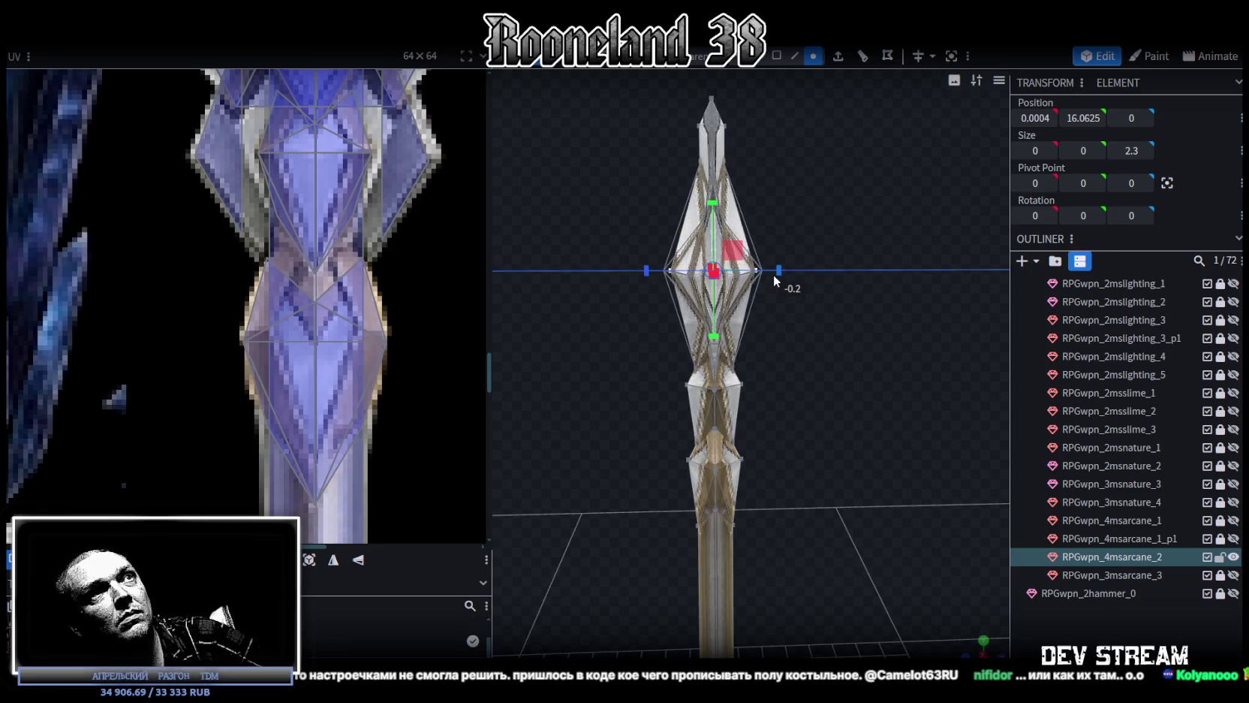
{"action": "mouse_move", "coordinate": [807, 364]}
{"action": "left_mouse_down"}
{"action": "mouse_move", "coordinate": [878, 425]}
{"action": "mouse_move", "coordinate": [773, 414]}
{"action": "mouse_move", "coordinate": [784, 409]}
{"action": "left_mouse_up"}
{"action": "key", "text": "ctrl+s"}
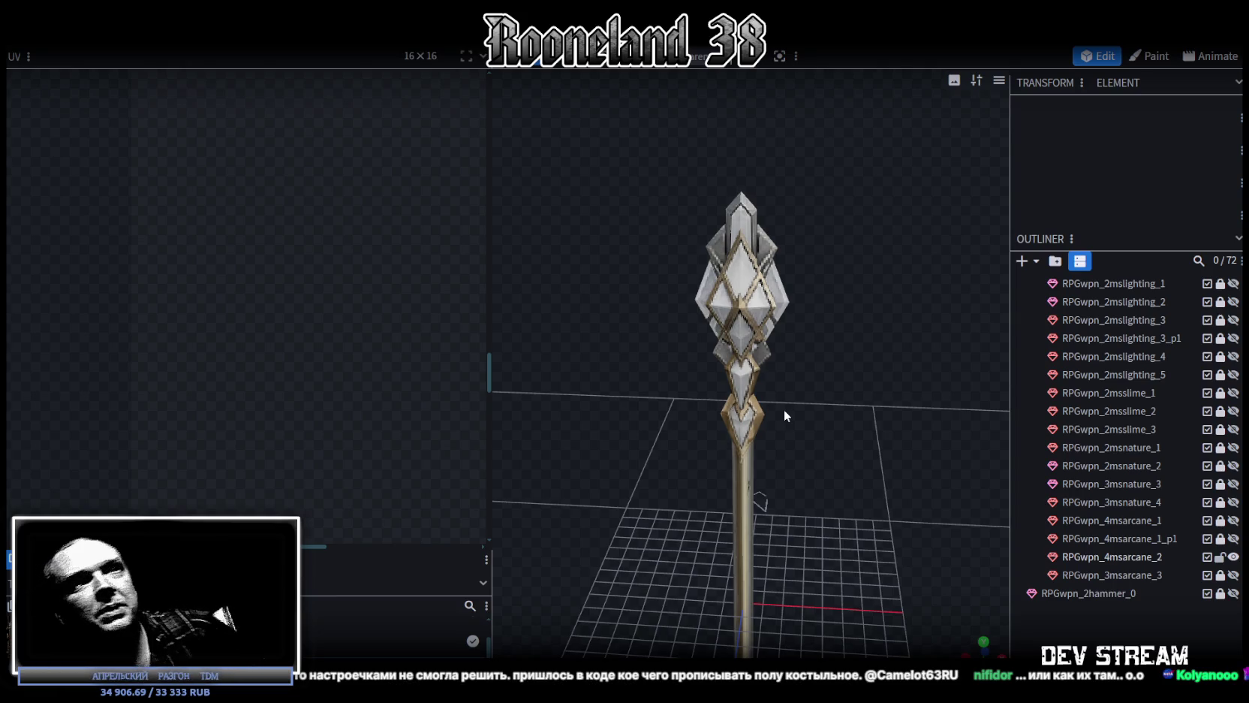
{"action": "scroll", "coordinate": [784, 415], "scroll_direction": "up", "scroll_amount": 3}
{"action": "left_click_drag", "start_coordinate": [941, 494], "coordinate": [804, 471]}
{"action": "scroll", "coordinate": [805, 471], "scroll_direction": "up", "scroll_amount": 3}
{"action": "left_click", "coordinate": [734, 433]}
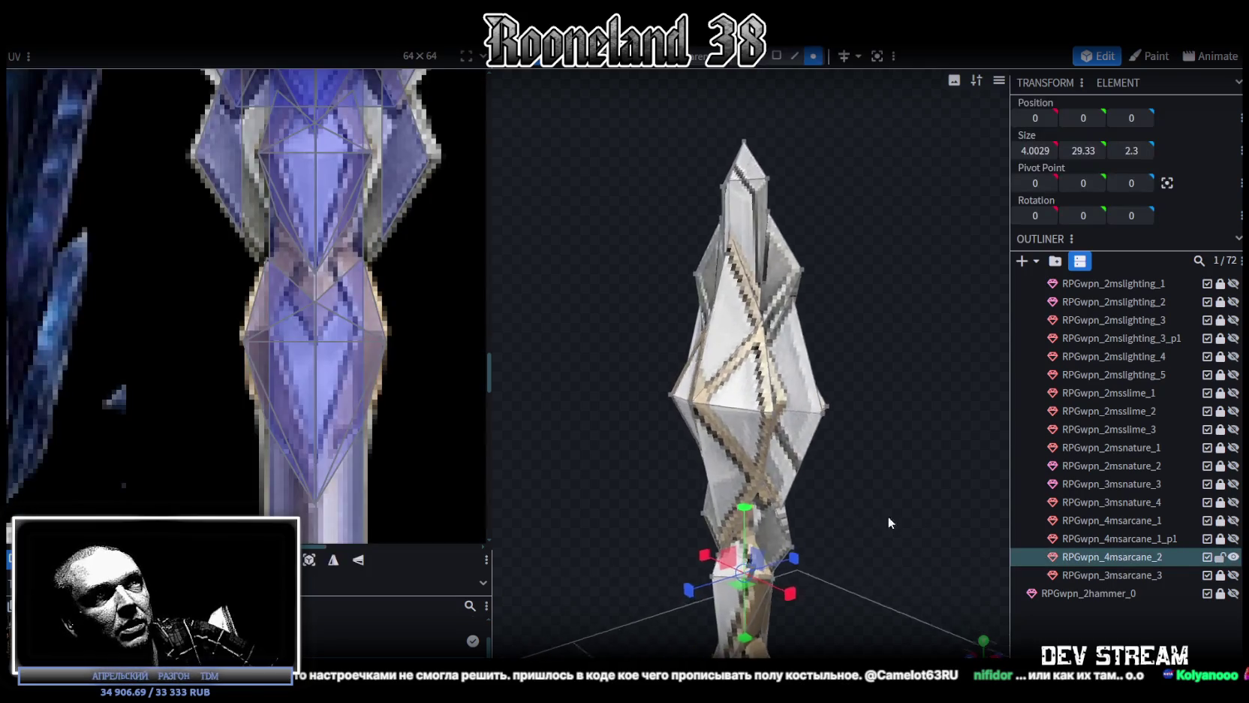
{"action": "scroll", "coordinate": [889, 515], "scroll_direction": "up", "scroll_amount": 2}
{"action": "scroll", "coordinate": [945, 531], "scroll_direction": "up", "scroll_amount": 2}
{"action": "left_click", "coordinate": [824, 334]}
{"action": "mouse_move", "coordinate": [824, 334]}
{"action": "left_mouse_down"}
{"action": "mouse_move", "coordinate": [725, 463]}
{"action": "mouse_move", "coordinate": [685, 464]}
{"action": "left_mouse_up"}
{"action": "scroll", "coordinate": [815, 488], "scroll_direction": "down", "scroll_amount": 3}
{"action": "left_click_drag", "start_coordinate": [815, 488], "coordinate": [671, 451]}
{"action": "scroll", "coordinate": [802, 503], "scroll_direction": "up", "scroll_amount": 2}
{"action": "scroll", "coordinate": [838, 434], "scroll_direction": "up", "scroll_amount": 2}
{"action": "scroll", "coordinate": [816, 430], "scroll_direction": "up", "scroll_amount": 2}
{"action": "mouse_move", "coordinate": [816, 430]}
{"action": "left_mouse_down"}
{"action": "mouse_move", "coordinate": [759, 434]}
{"action": "mouse_move", "coordinate": [765, 402]}
{"action": "mouse_move", "coordinate": [863, 449]}
{"action": "mouse_move", "coordinate": [606, 495]}
{"action": "mouse_move", "coordinate": [906, 454]}
{"action": "mouse_move", "coordinate": [933, 477]}
{"action": "mouse_move", "coordinate": [709, 434]}
{"action": "left_mouse_up"}
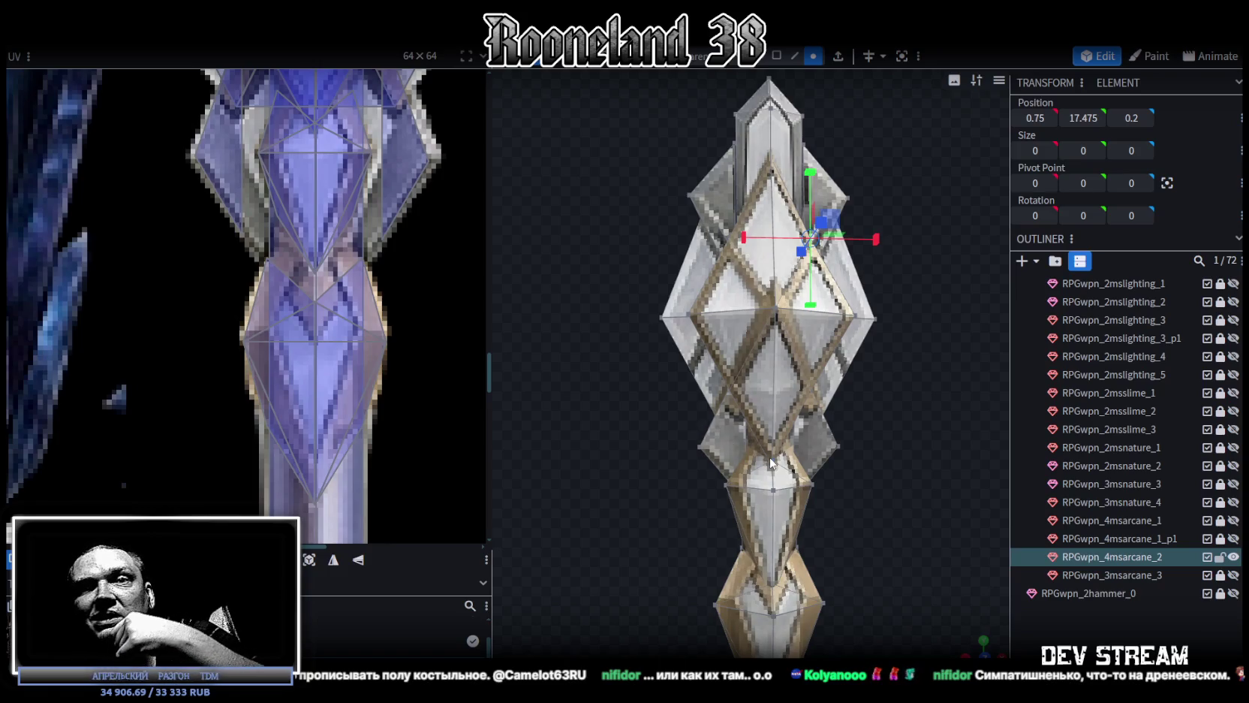
{"action": "scroll", "coordinate": [771, 462], "scroll_direction": "down", "scroll_amount": 3}
{"action": "scroll", "coordinate": [900, 413], "scroll_direction": "down", "scroll_amount": 2}
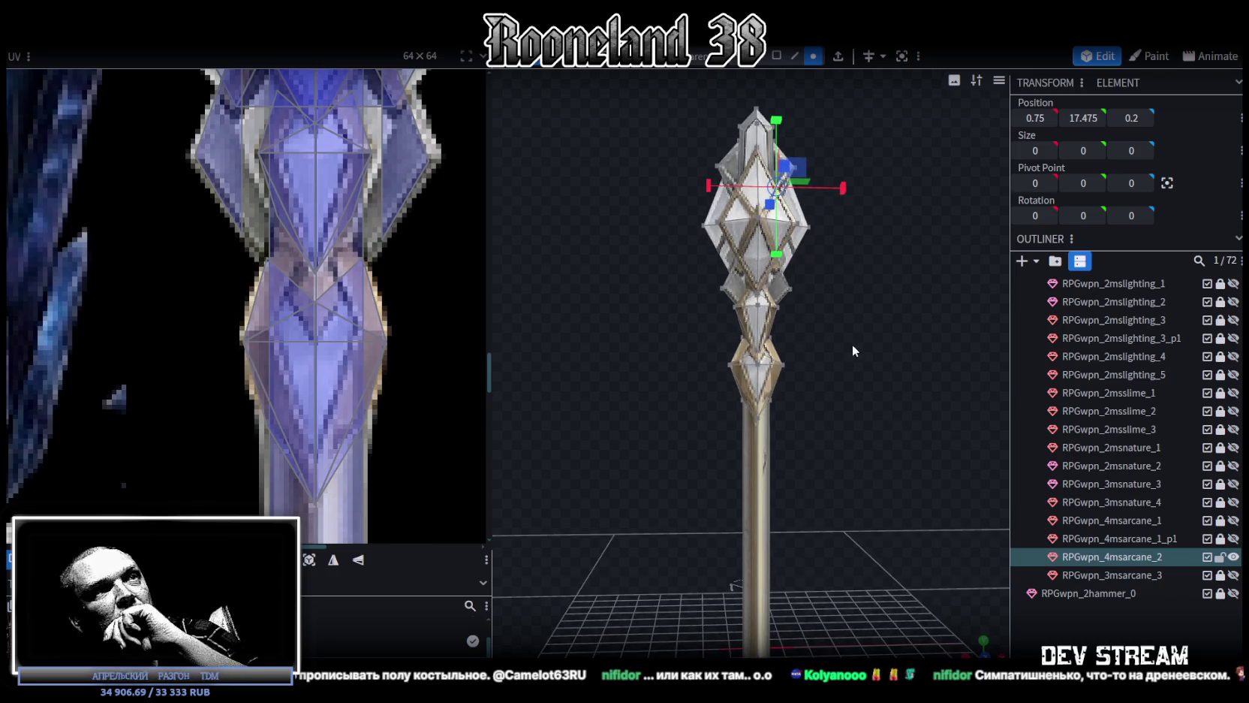
{"action": "left_click", "coordinate": [899, 413]}
{"action": "mouse_move", "coordinate": [825, 364]}
{"action": "left_mouse_down"}
{"action": "mouse_move", "coordinate": [765, 356]}
{"action": "mouse_move", "coordinate": [863, 344]}
{"action": "left_mouse_up"}
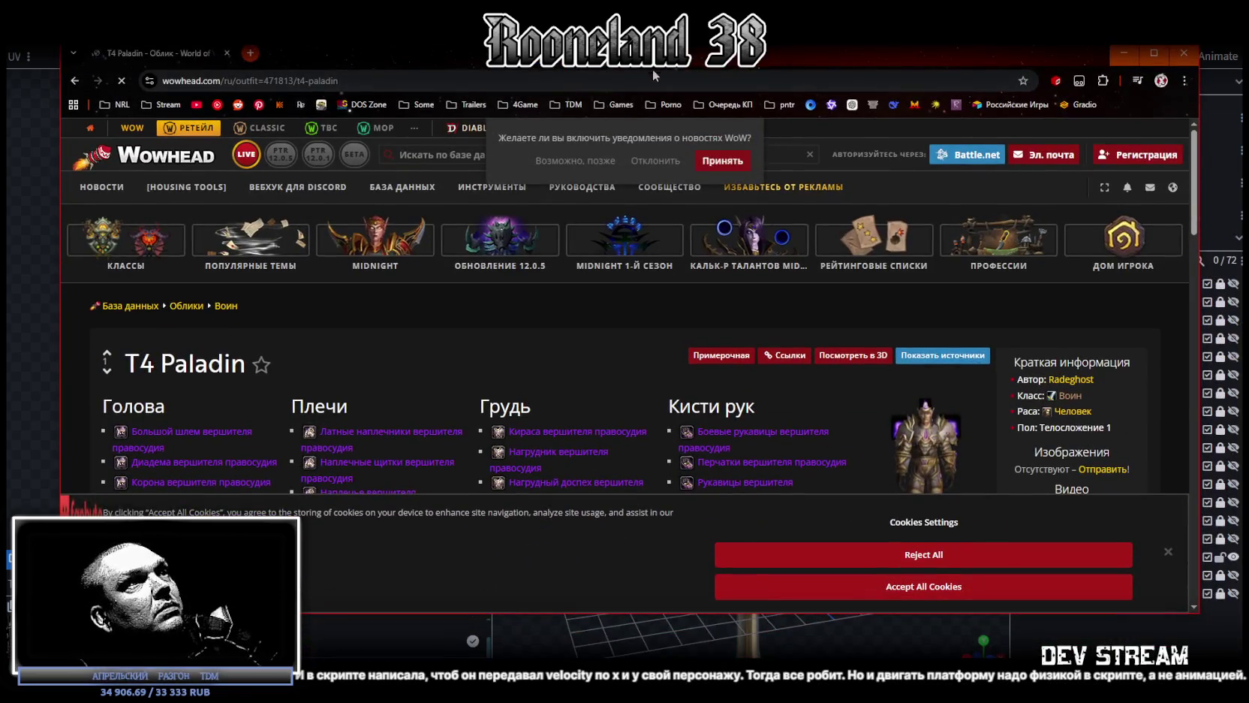
View the T4 Paladin outfit in Wowhead's 3D viewer with the browser maximized and cookies rejected
{"action": "left_click", "coordinate": [851, 355]}
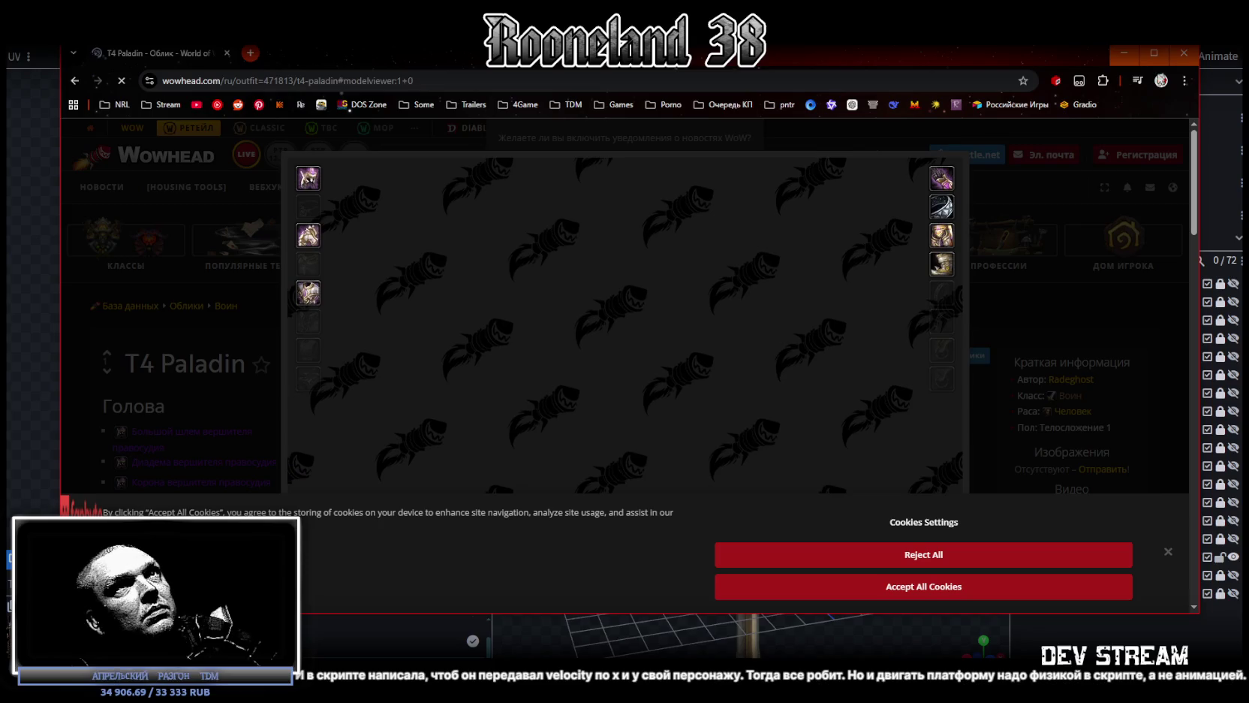
{"action": "left_click", "coordinate": [1154, 53]}
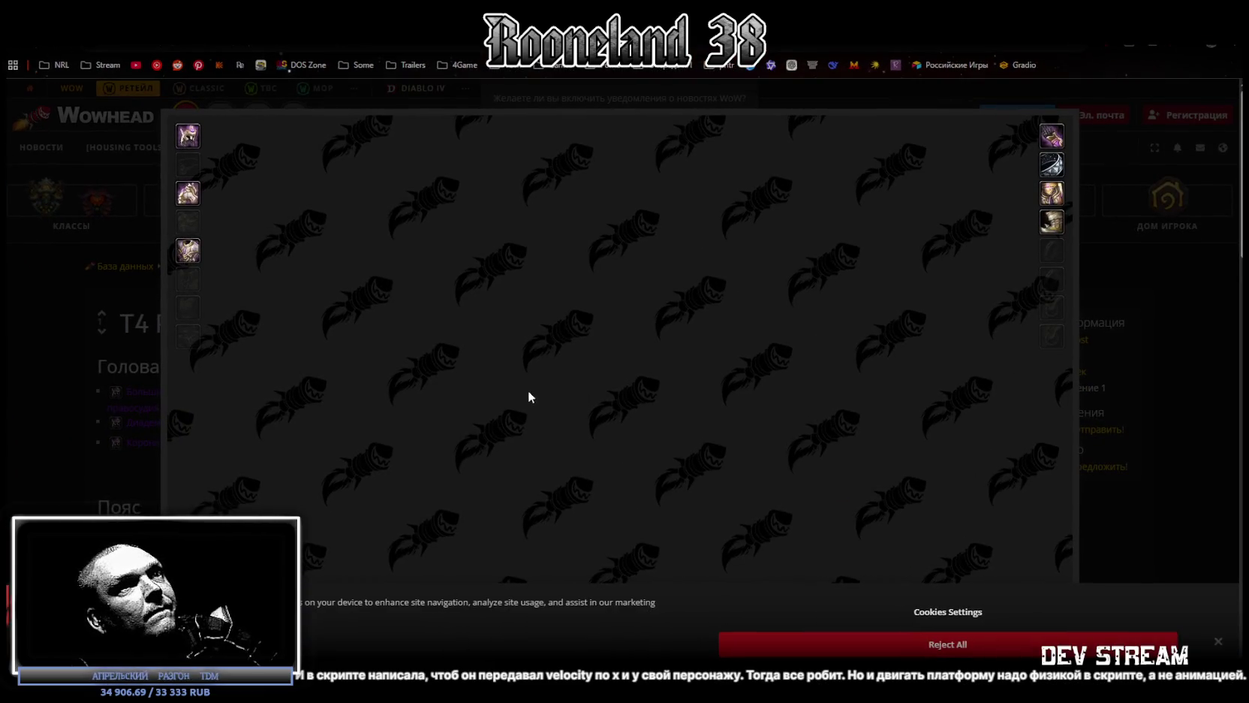
{"action": "left_click", "coordinate": [947, 644]}
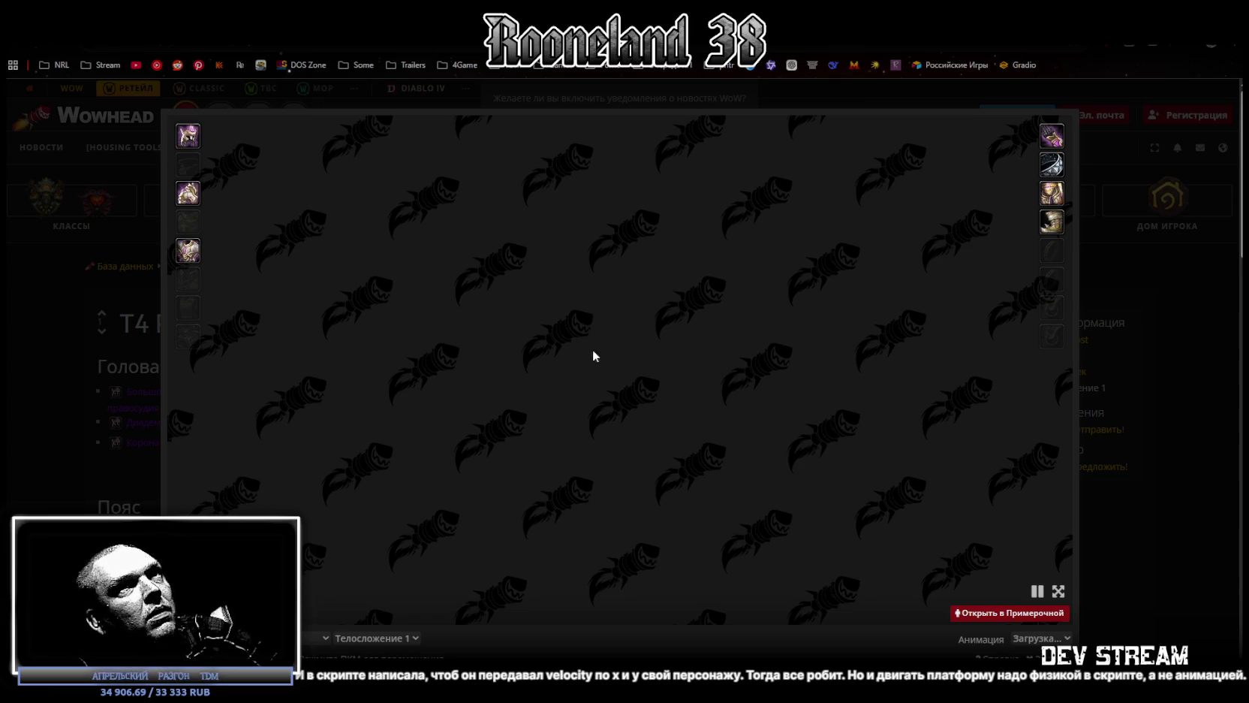
{"action": "left_click", "coordinate": [1196, 379]}
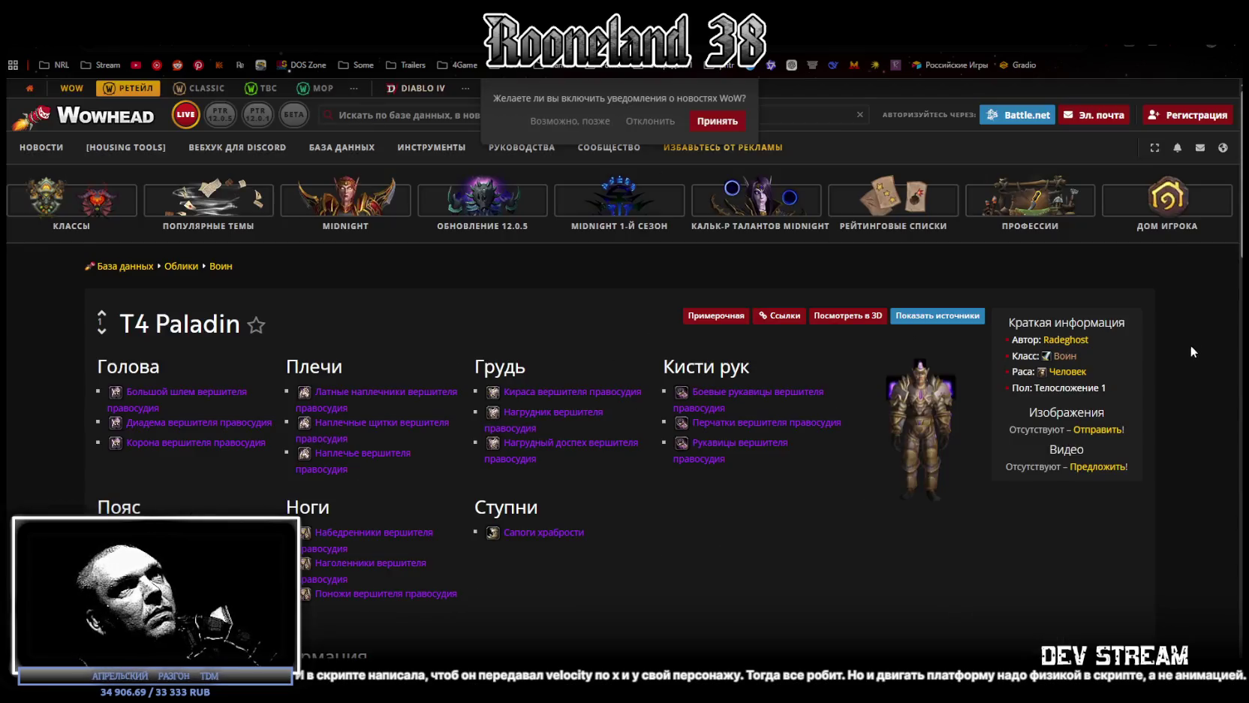
Browse the similar transmog outfit thumbnails, then return to Blockbench
{"action": "scroll", "coordinate": [508, 334], "scroll_direction": "down", "scroll_amount": 5}
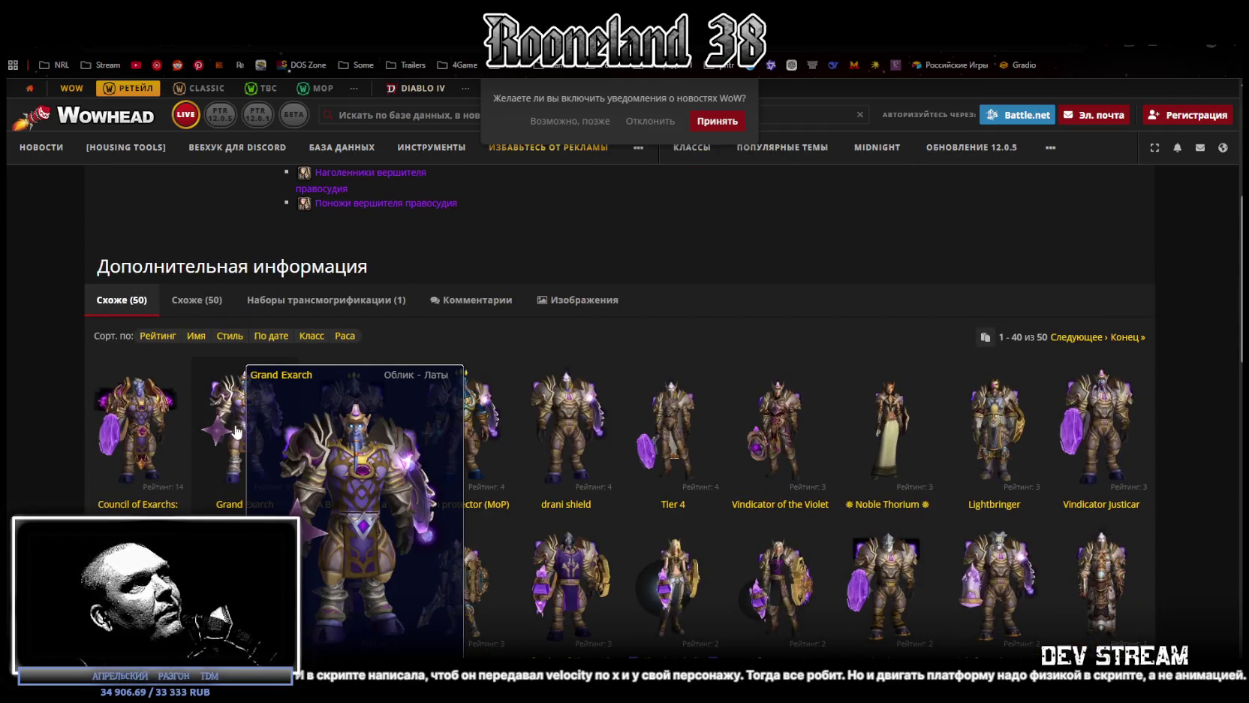
{"action": "mouse_move", "coordinate": [564, 426]}
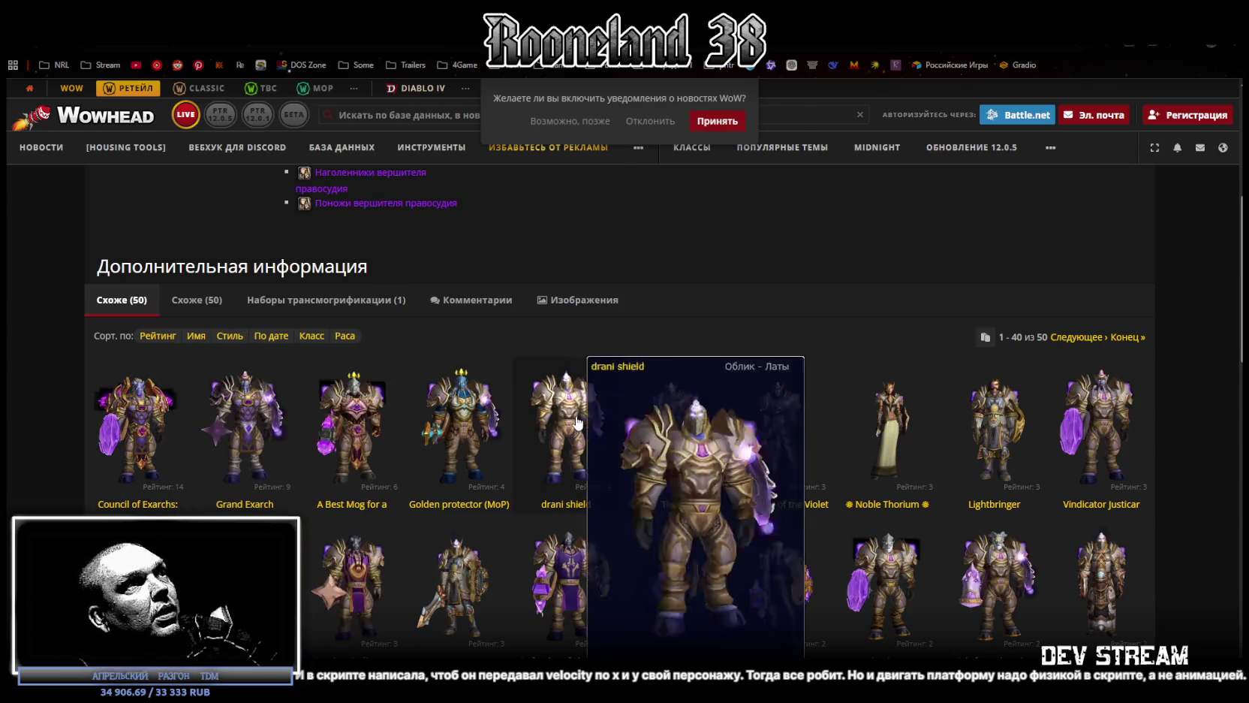
{"action": "scroll", "coordinate": [855, 439], "scroll_direction": "up", "scroll_amount": 4}
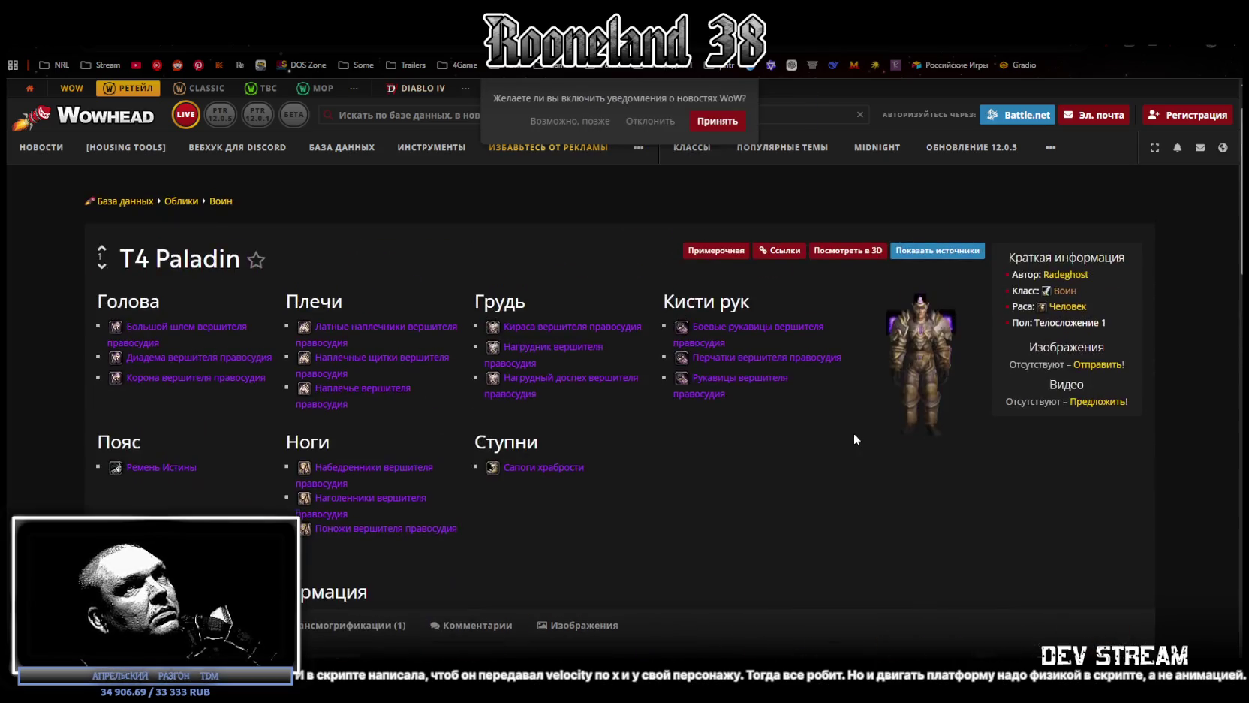
{"action": "scroll", "coordinate": [855, 433], "scroll_direction": "down", "scroll_amount": 3}
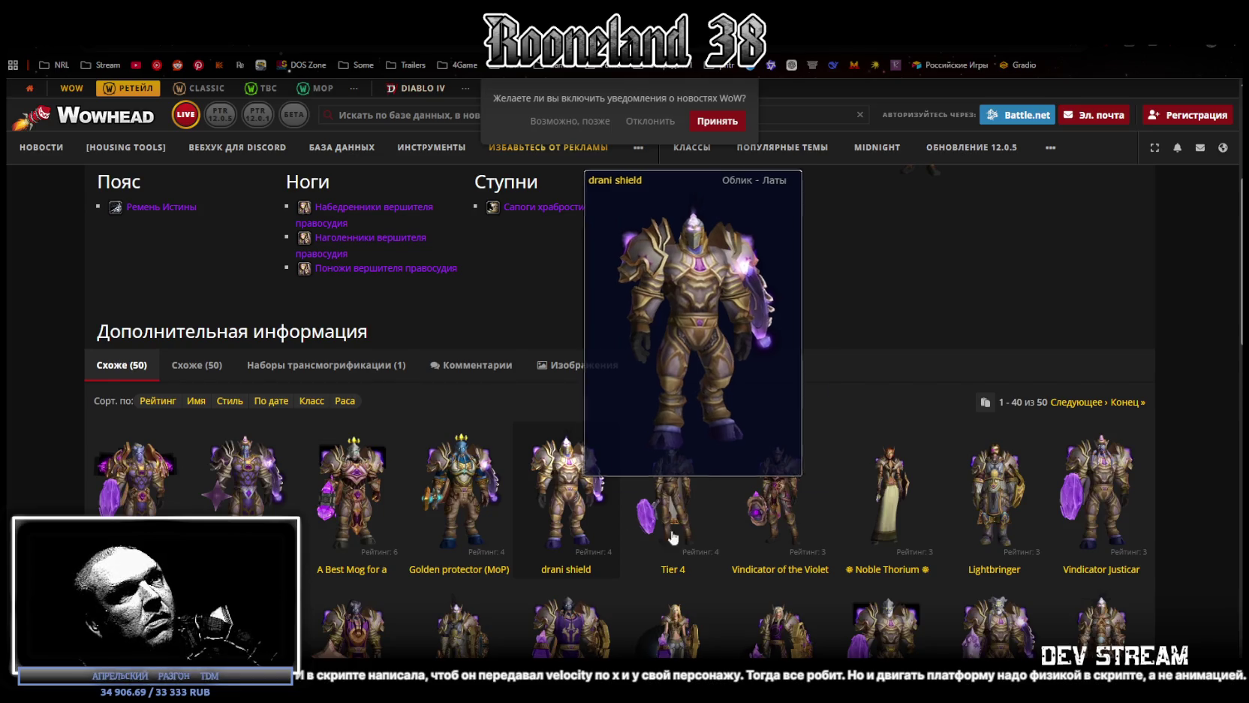
{"action": "scroll", "coordinate": [572, 494], "scroll_direction": "down", "scroll_amount": 3}
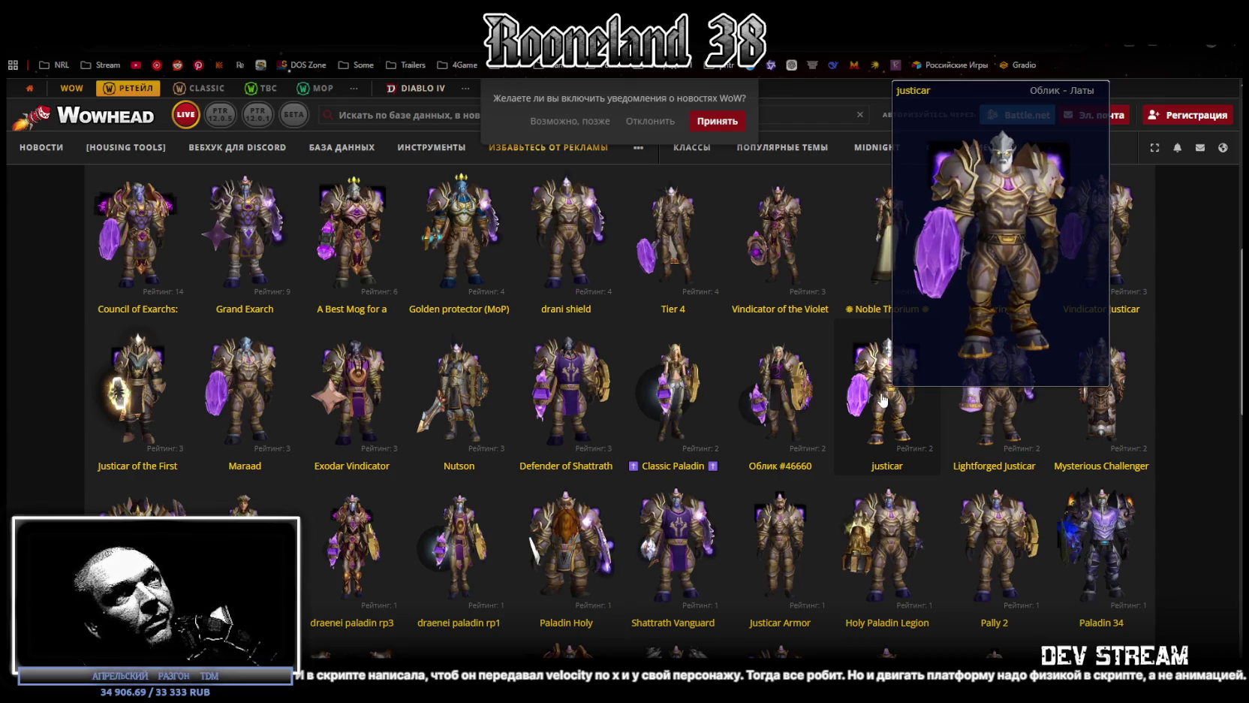
{"action": "scroll", "coordinate": [883, 400], "scroll_direction": "down", "scroll_amount": 3}
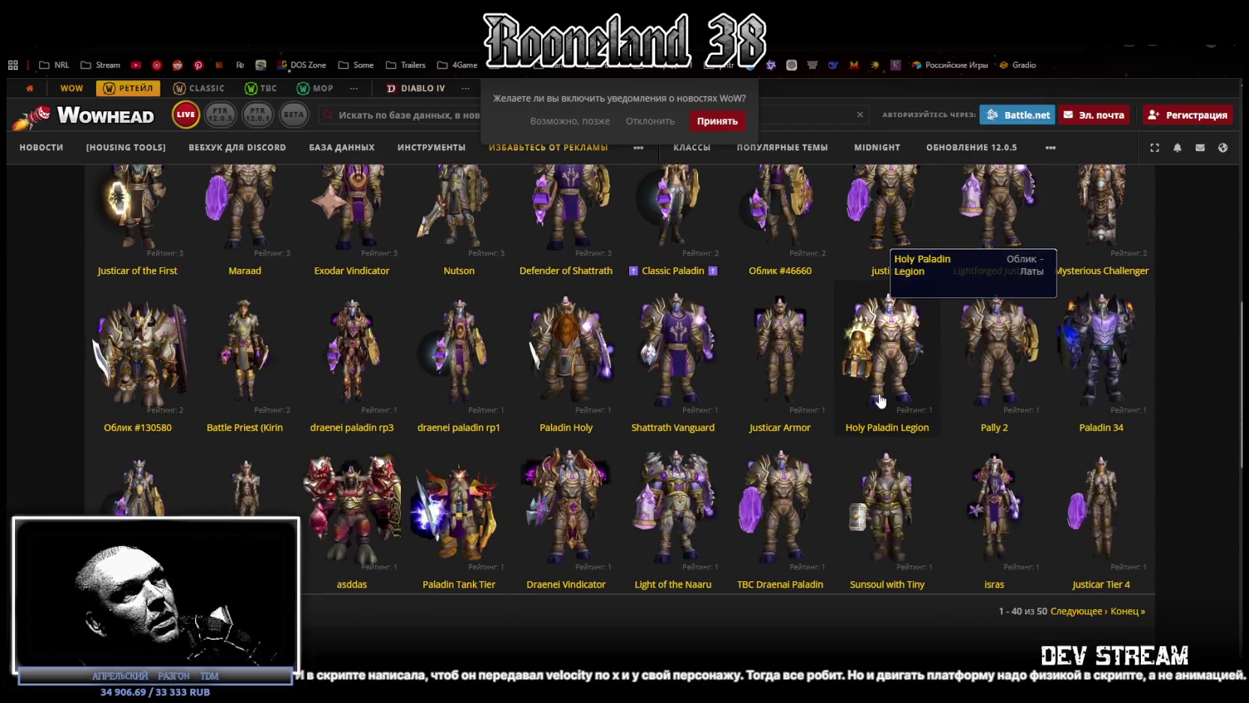
{"action": "scroll", "coordinate": [880, 400], "scroll_direction": "up", "scroll_amount": 3}
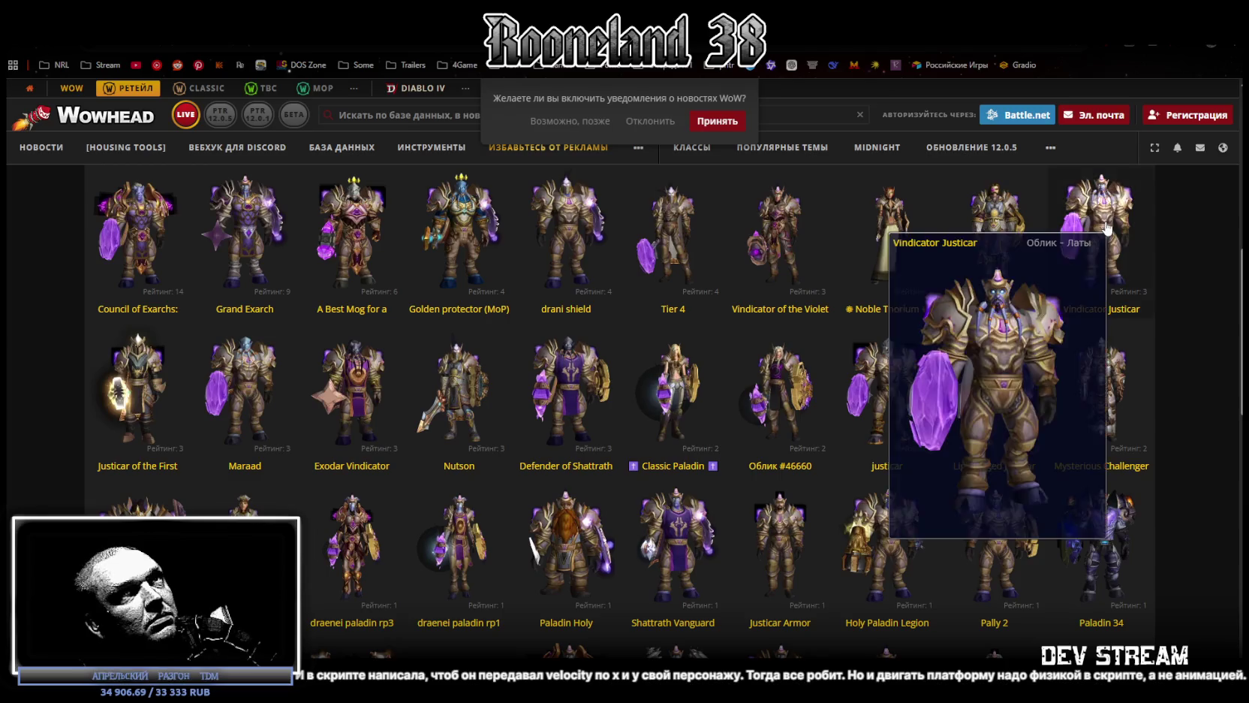
{"action": "scroll", "coordinate": [735, 448], "scroll_direction": "down", "scroll_amount": 4}
{"action": "scroll", "coordinate": [732, 448], "scroll_direction": "down", "scroll_amount": 1}
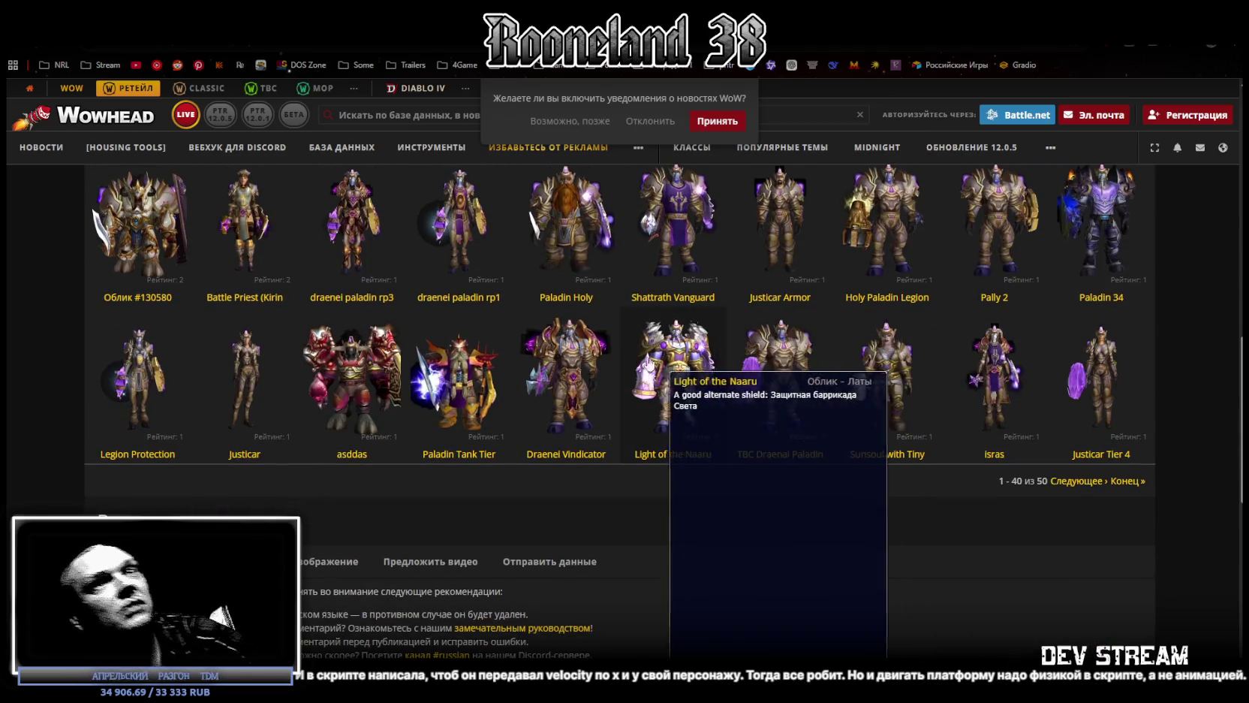
{"action": "key", "text": "alt+Tab"}
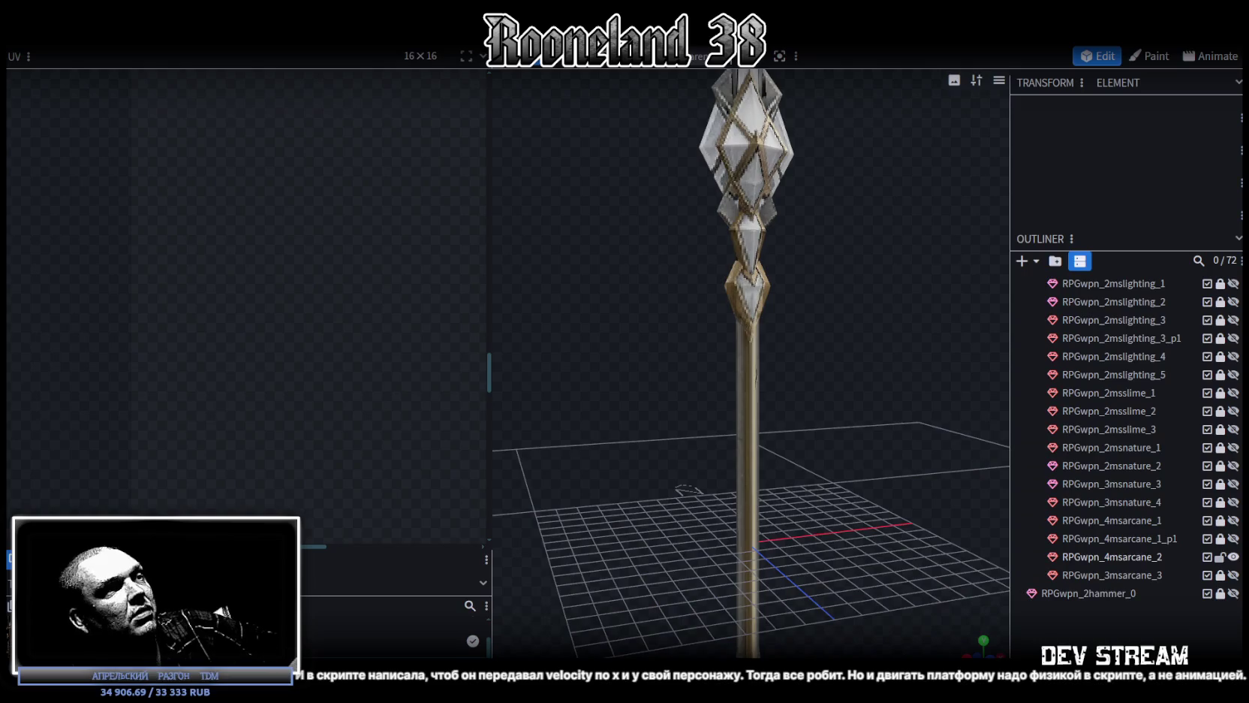
Select the staff mesh and box-select the ring of shaft vertices at height 8.675
{"action": "scroll", "coordinate": [616, 465], "scroll_direction": "down", "scroll_amount": 2}
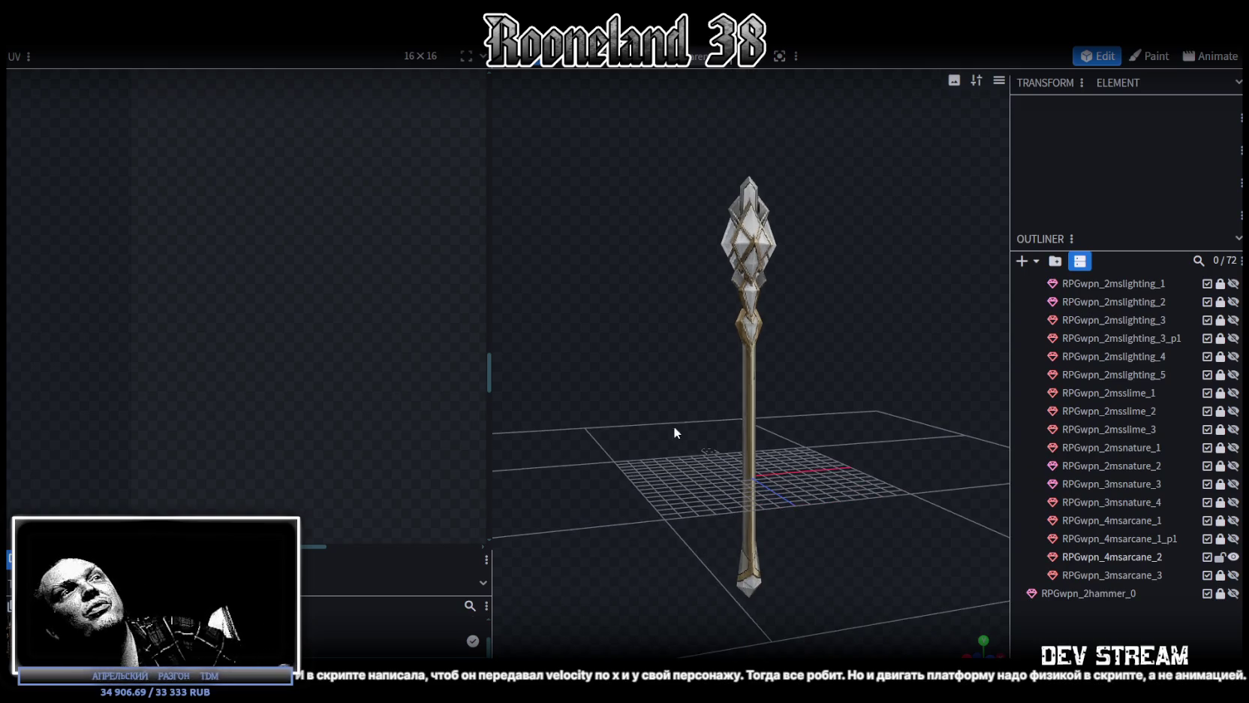
{"action": "left_click_drag", "start_coordinate": [669, 432], "coordinate": [769, 351]}
{"action": "scroll", "coordinate": [857, 348], "scroll_direction": "up", "scroll_amount": 3}
{"action": "scroll", "coordinate": [723, 247], "scroll_direction": "up", "scroll_amount": 2}
{"action": "left_click", "coordinate": [722, 246]}
{"action": "mouse_move", "coordinate": [732, 283]}
{"action": "left_mouse_down"}
{"action": "mouse_move", "coordinate": [845, 354]}
{"action": "mouse_move", "coordinate": [804, 345]}
{"action": "left_mouse_up"}
{"action": "scroll", "coordinate": [605, 339], "scroll_direction": "up", "scroll_amount": 3}
{"action": "left_click_drag", "start_coordinate": [605, 341], "coordinate": [811, 266]}
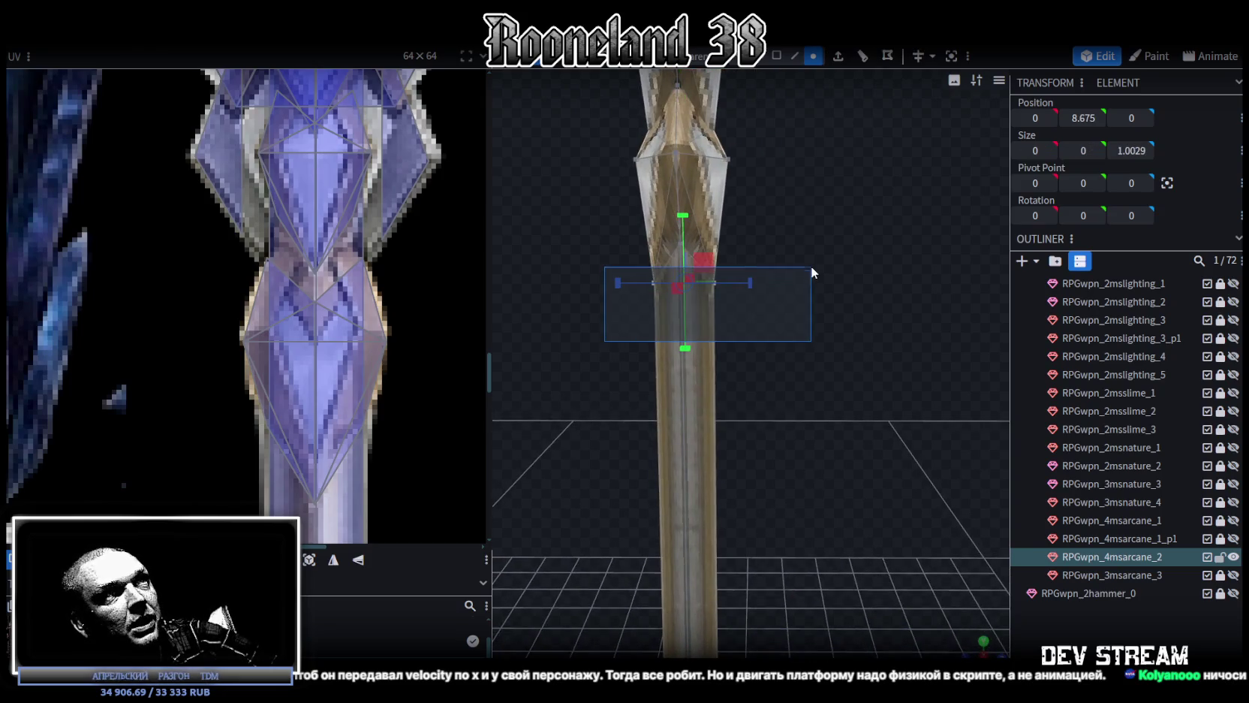
{"action": "mouse_move", "coordinate": [895, 289]}
{"action": "left_mouse_down"}
{"action": "mouse_move", "coordinate": [787, 328]}
{"action": "mouse_move", "coordinate": [825, 315]}
{"action": "mouse_move", "coordinate": [826, 303]}
{"action": "left_mouse_up"}
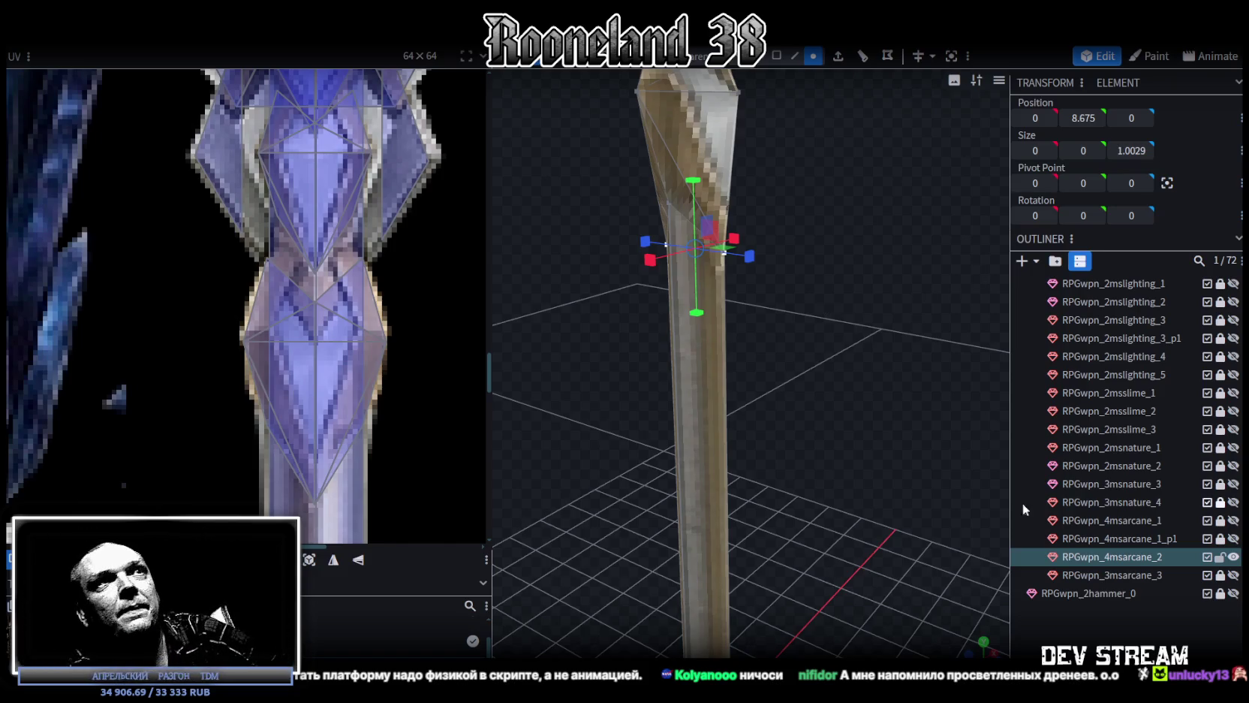
Orbit around the arcane crystal staff to inspect it from several angles
{"action": "scroll", "coordinate": [835, 484], "scroll_direction": "down", "scroll_amount": 5}
{"action": "left_click_drag", "start_coordinate": [839, 481], "coordinate": [772, 464]}
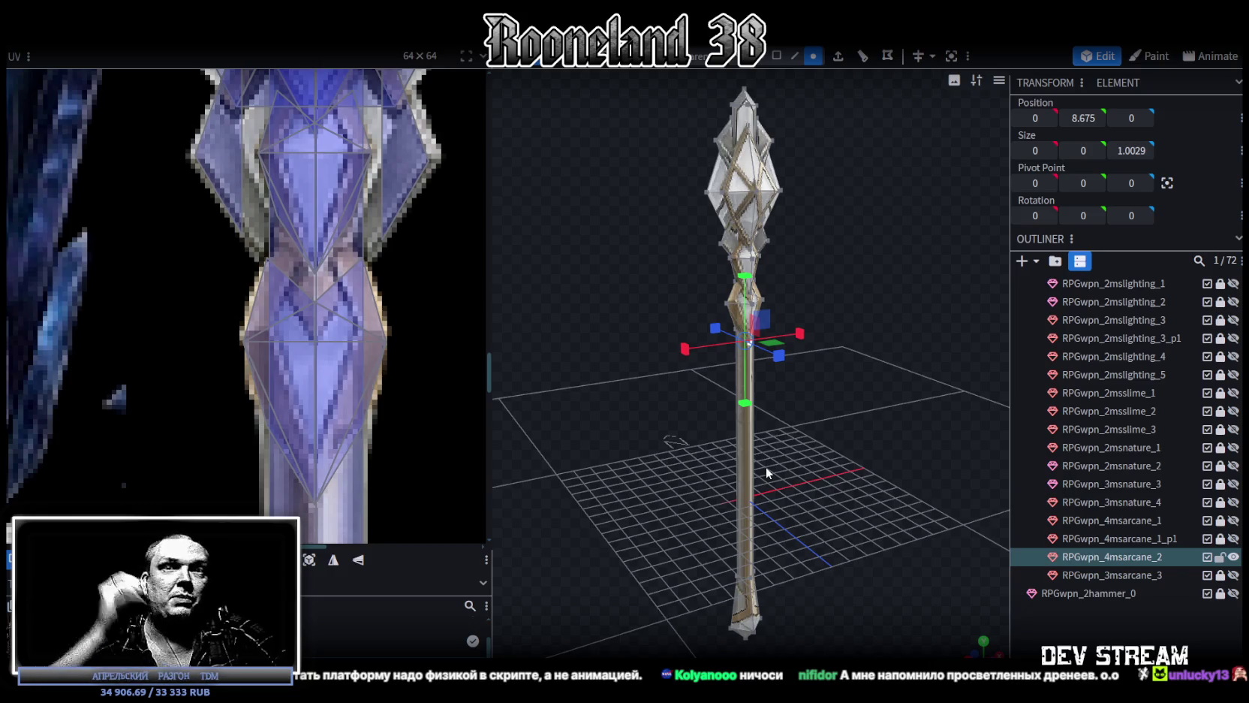
{"action": "scroll", "coordinate": [885, 238], "scroll_direction": "up", "scroll_amount": 3}
{"action": "mouse_move", "coordinate": [885, 238]}
{"action": "left_mouse_down"}
{"action": "mouse_move", "coordinate": [598, 341]}
{"action": "mouse_move", "coordinate": [778, 322]}
{"action": "left_mouse_up"}
{"action": "scroll", "coordinate": [778, 322], "scroll_direction": "up", "scroll_amount": 2}
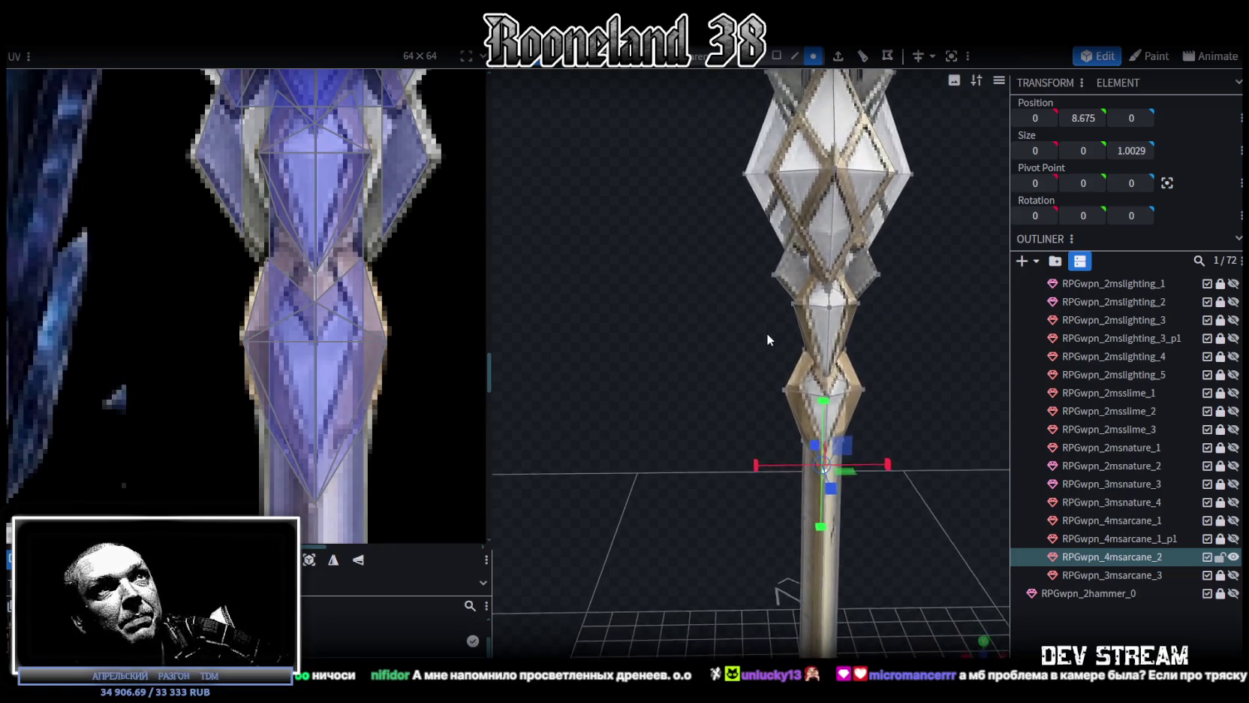
{"action": "scroll", "coordinate": [767, 332], "scroll_direction": "down", "scroll_amount": 2}
Hide RPGwpn_4msarcane_2 and show the RPGwpn_2mslighting_1 trident in the Outliner
{"action": "left_click_drag", "start_coordinate": [747, 336], "coordinate": [347, 356]}
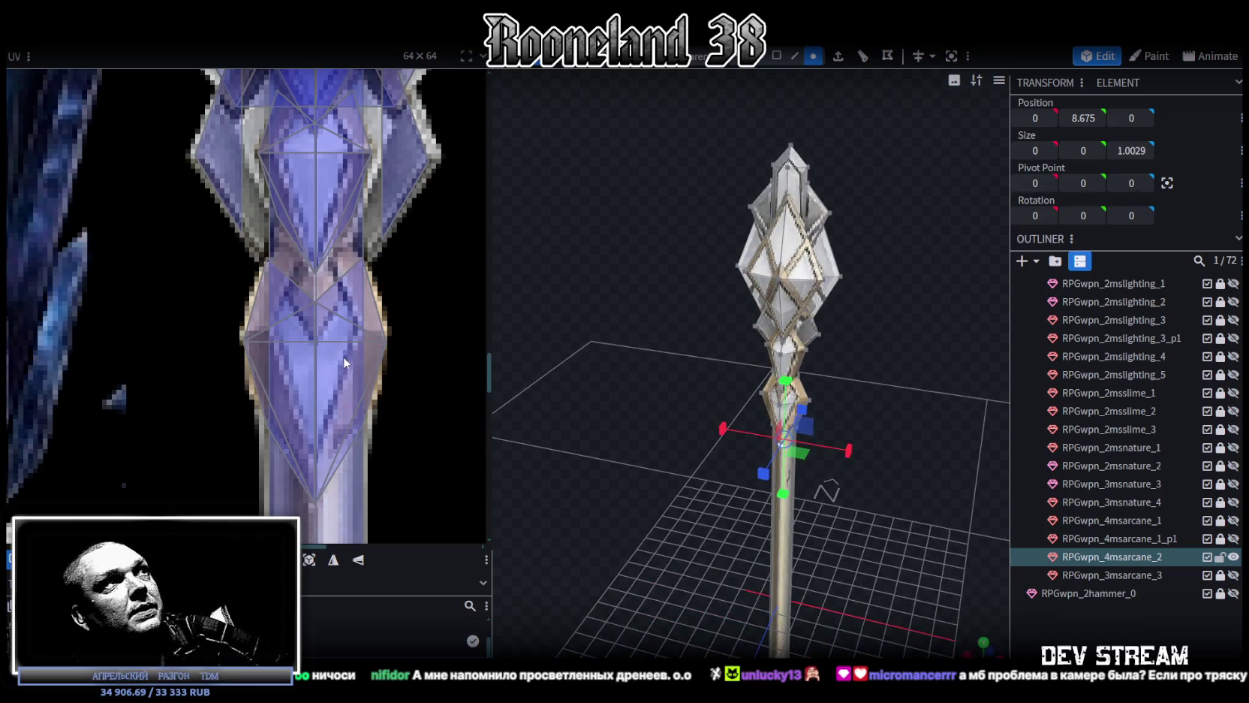
{"action": "scroll", "coordinate": [347, 356], "scroll_direction": "down", "scroll_amount": 3}
{"action": "scroll", "coordinate": [375, 356], "scroll_direction": "down", "scroll_amount": 3}
{"action": "scroll", "coordinate": [380, 330], "scroll_direction": "down", "scroll_amount": 2}
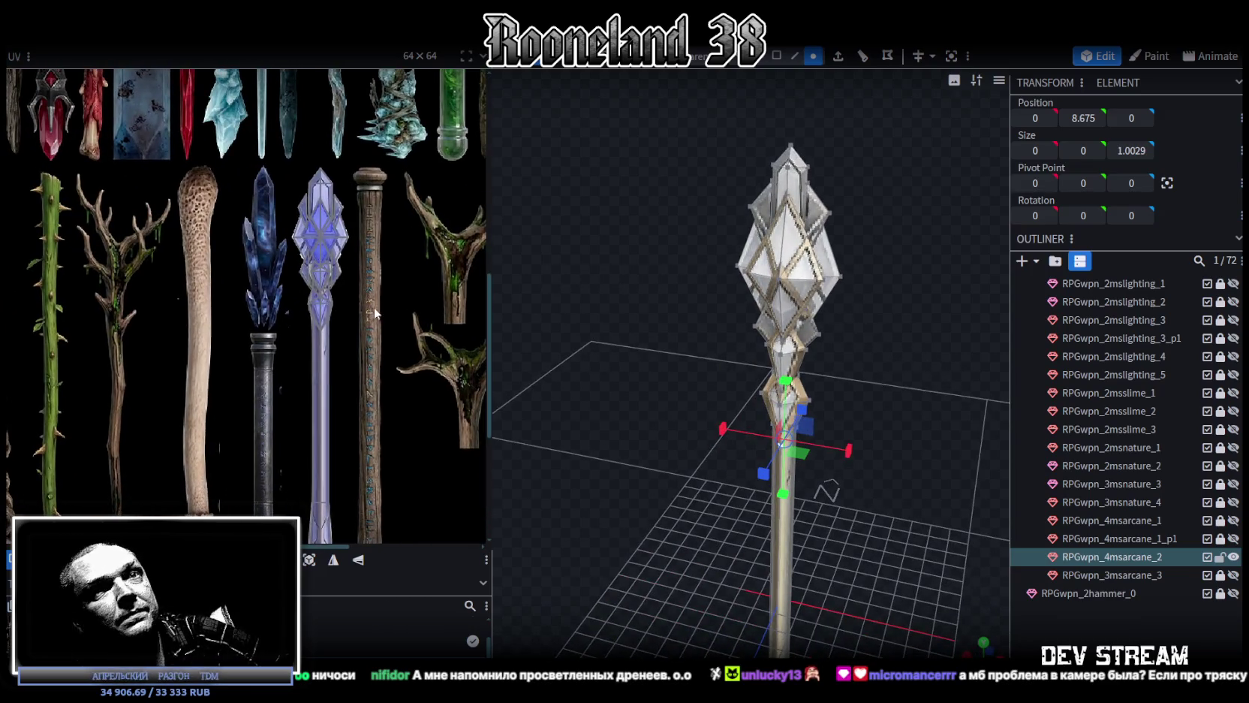
{"action": "scroll", "coordinate": [422, 498], "scroll_direction": "down", "scroll_amount": 3}
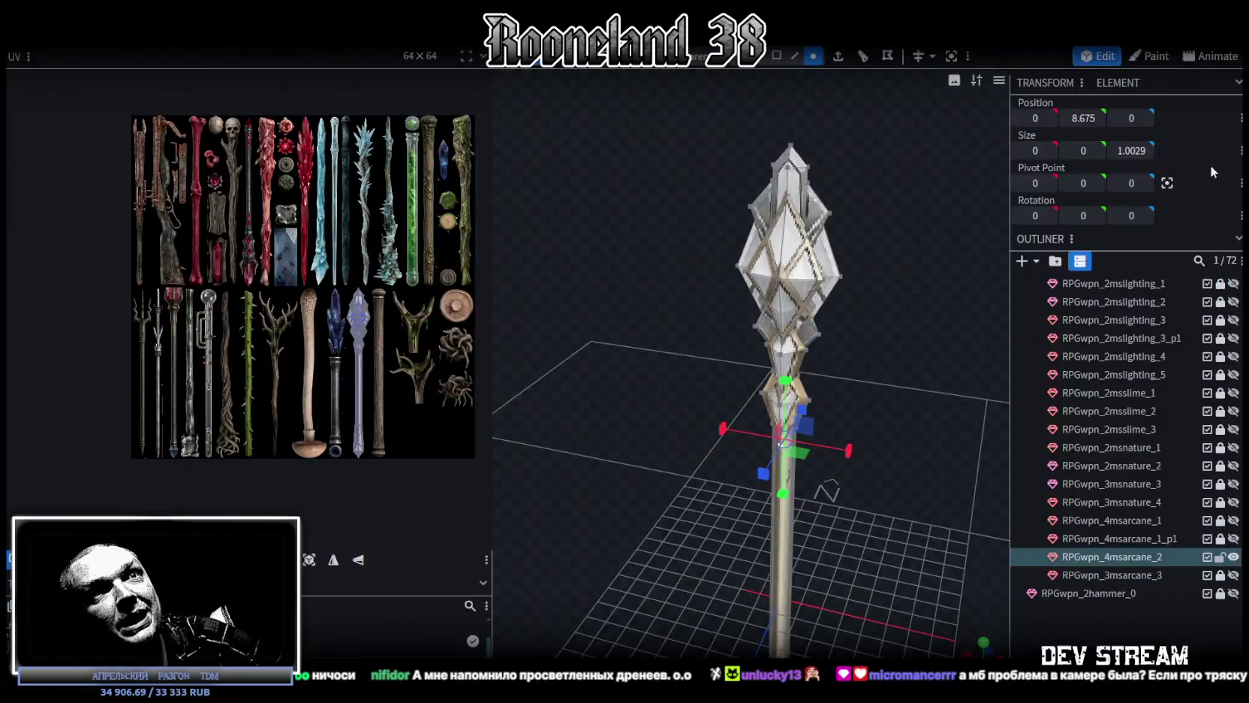
{"action": "scroll", "coordinate": [1138, 414], "scroll_direction": "up", "scroll_amount": 3}
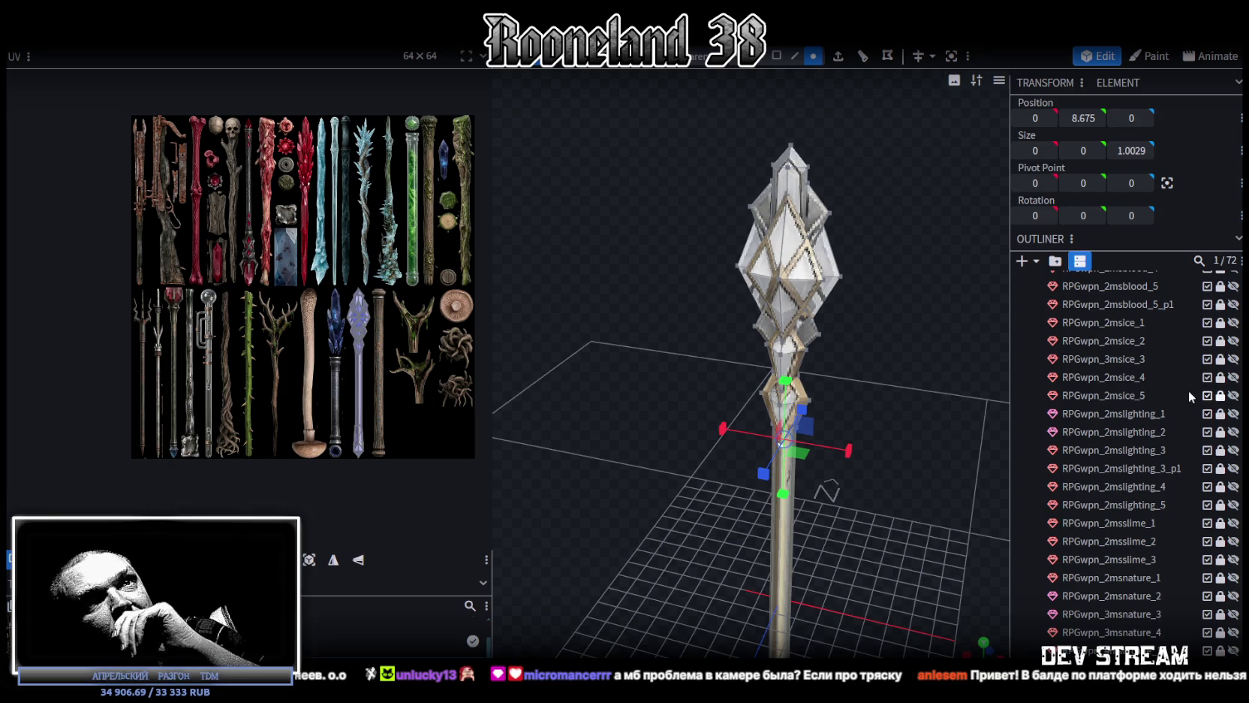
{"action": "scroll", "coordinate": [1208, 429], "scroll_direction": "down", "scroll_amount": 2}
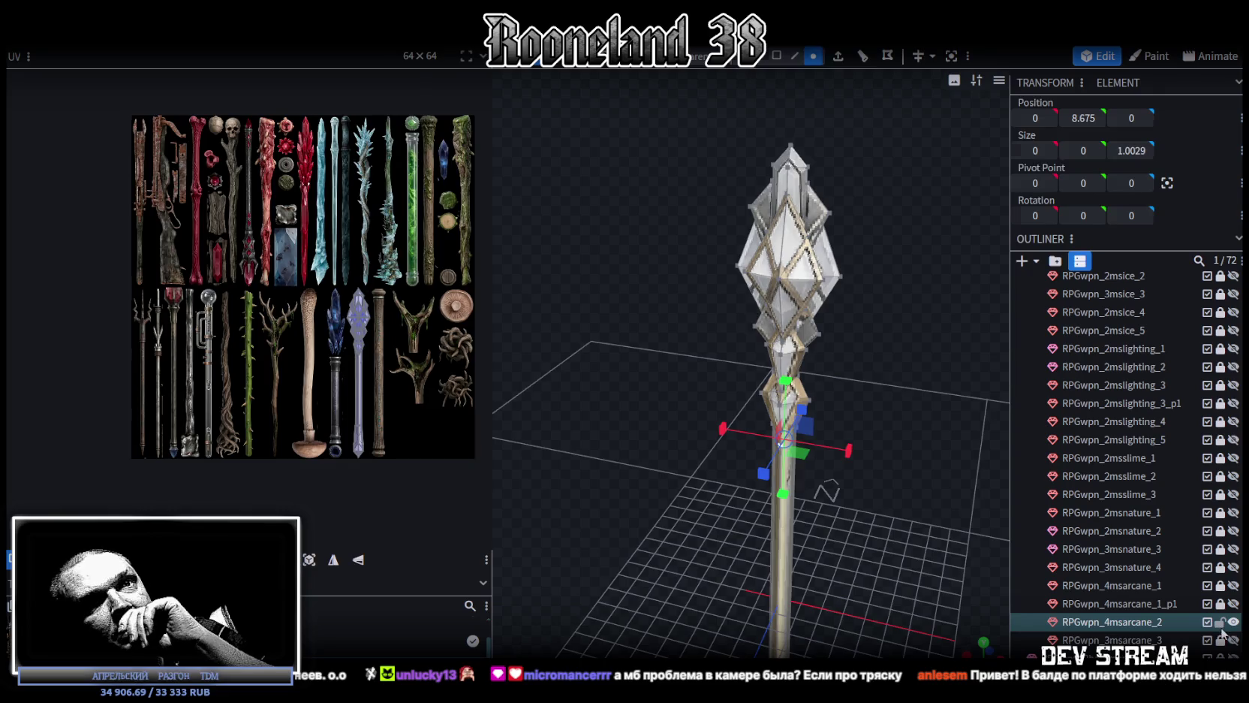
{"action": "left_click", "coordinate": [1233, 621]}
{"action": "left_click", "coordinate": [1233, 349]}
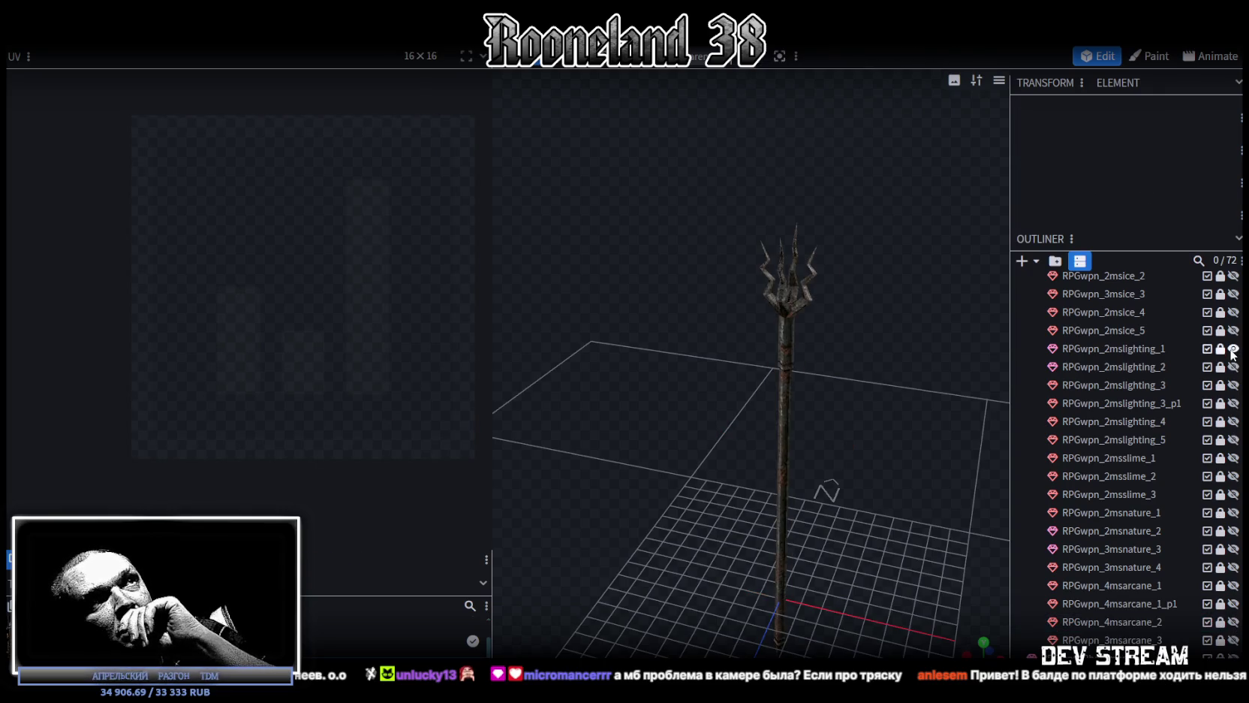
Cycle through the second and third lightning staff variants, viewing the crystal-topped one
{"action": "left_click", "coordinate": [1232, 349]}
{"action": "left_click", "coordinate": [1233, 367]}
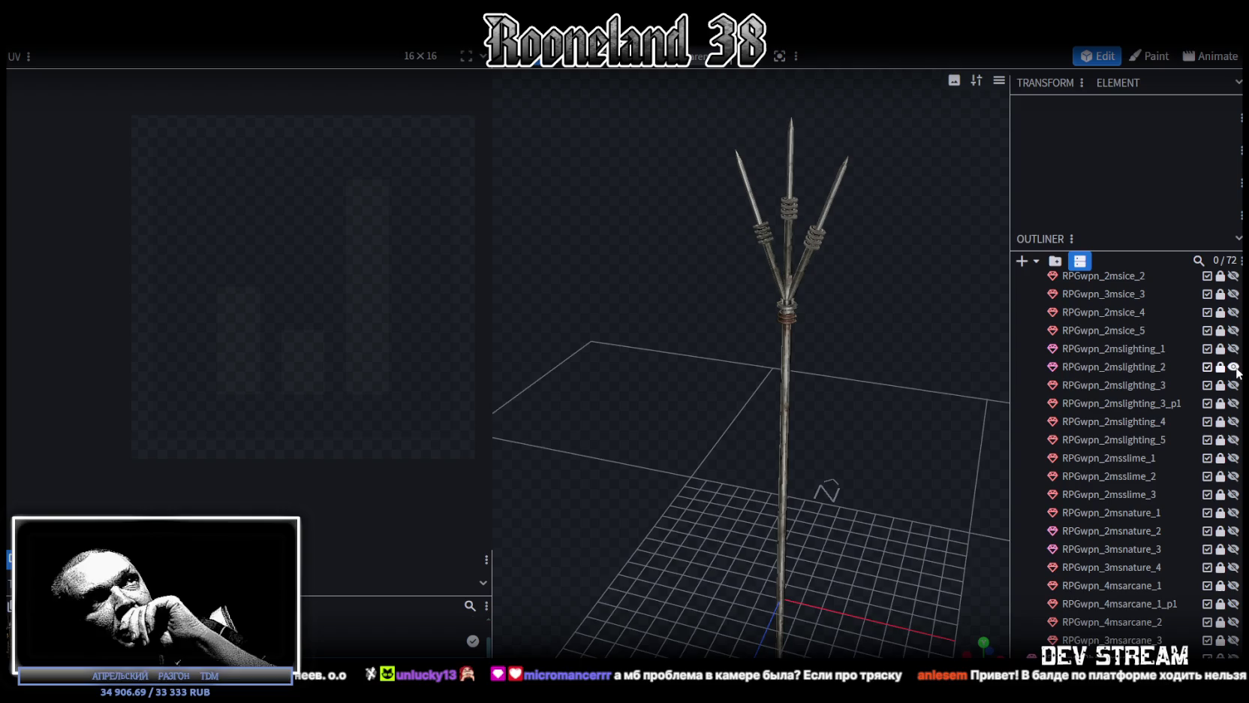
{"action": "left_click", "coordinate": [1234, 367]}
{"action": "left_click", "coordinate": [1234, 385]}
{"action": "left_click", "coordinate": [1234, 403]}
{"action": "mouse_move", "coordinate": [915, 381]}
{"action": "left_mouse_down"}
{"action": "mouse_move", "coordinate": [670, 405]}
{"action": "mouse_move", "coordinate": [578, 456]}
{"action": "mouse_move", "coordinate": [863, 347]}
{"action": "mouse_move", "coordinate": [888, 277]}
{"action": "mouse_move", "coordinate": [868, 244]}
{"action": "mouse_move", "coordinate": [854, 376]}
{"action": "left_mouse_up"}
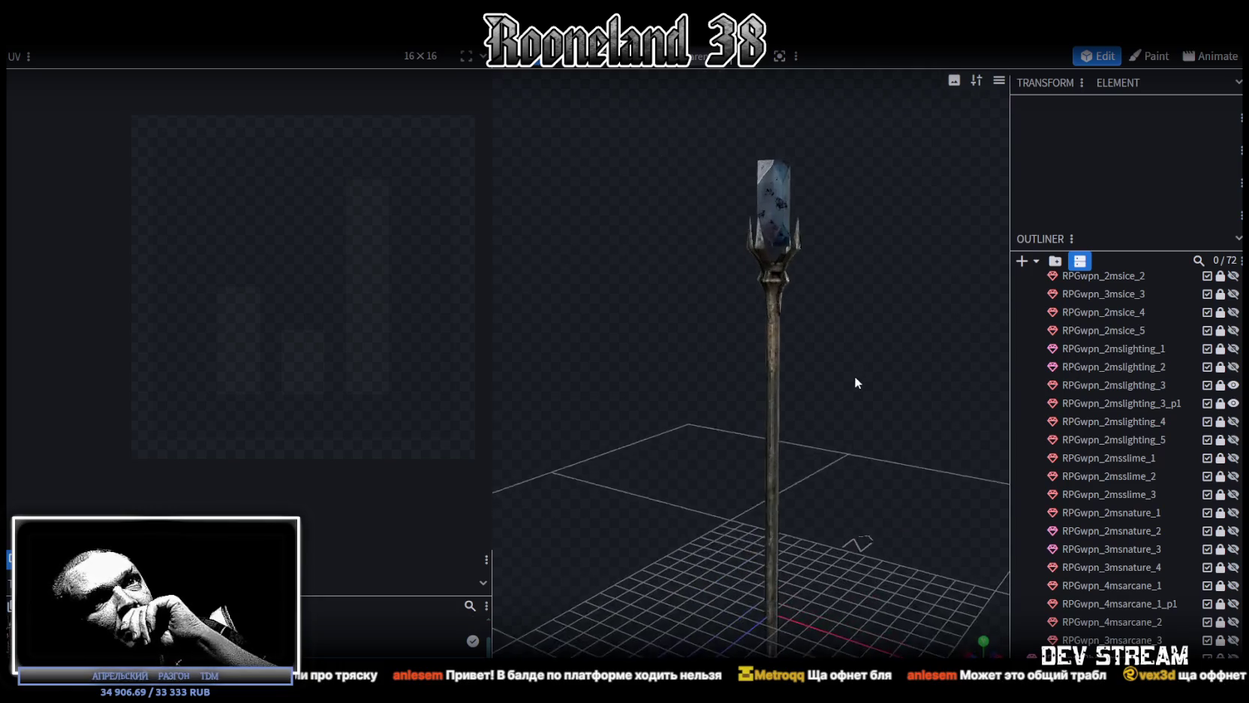
{"action": "left_click", "coordinate": [1234, 385]}
{"action": "left_click", "coordinate": [1234, 403]}
View the fourth lightning staff, then the glass-globe lightning staff
{"action": "left_click", "coordinate": [1233, 421]}
{"action": "mouse_move", "coordinate": [826, 420]}
{"action": "left_mouse_down"}
{"action": "mouse_move", "coordinate": [623, 471]}
{"action": "mouse_move", "coordinate": [807, 370]}
{"action": "mouse_move", "coordinate": [895, 415]}
{"action": "mouse_move", "coordinate": [885, 458]}
{"action": "left_mouse_up"}
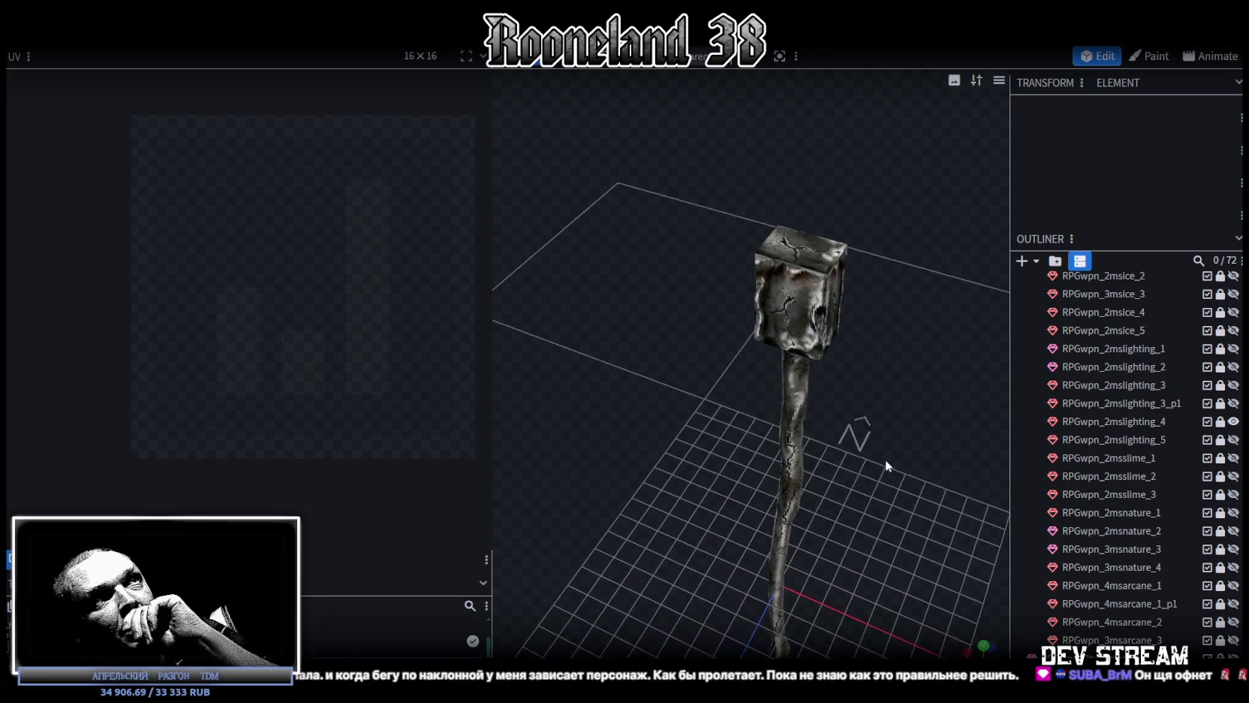
{"action": "left_click", "coordinate": [1233, 421]}
{"action": "left_click", "coordinate": [1234, 439]}
{"action": "mouse_move", "coordinate": [953, 431]}
{"action": "left_mouse_down"}
{"action": "mouse_move", "coordinate": [848, 453]}
{"action": "mouse_move", "coordinate": [925, 383]}
{"action": "mouse_move", "coordinate": [546, 413]}
{"action": "mouse_move", "coordinate": [564, 379]}
{"action": "mouse_move", "coordinate": [882, 377]}
{"action": "mouse_move", "coordinate": [897, 413]}
{"action": "mouse_move", "coordinate": [815, 504]}
{"action": "mouse_move", "coordinate": [828, 479]}
{"action": "left_mouse_up"}
{"action": "scroll", "coordinate": [833, 461], "scroll_direction": "up", "scroll_amount": 3}
{"action": "scroll", "coordinate": [850, 446], "scroll_direction": "up", "scroll_amount": 2}
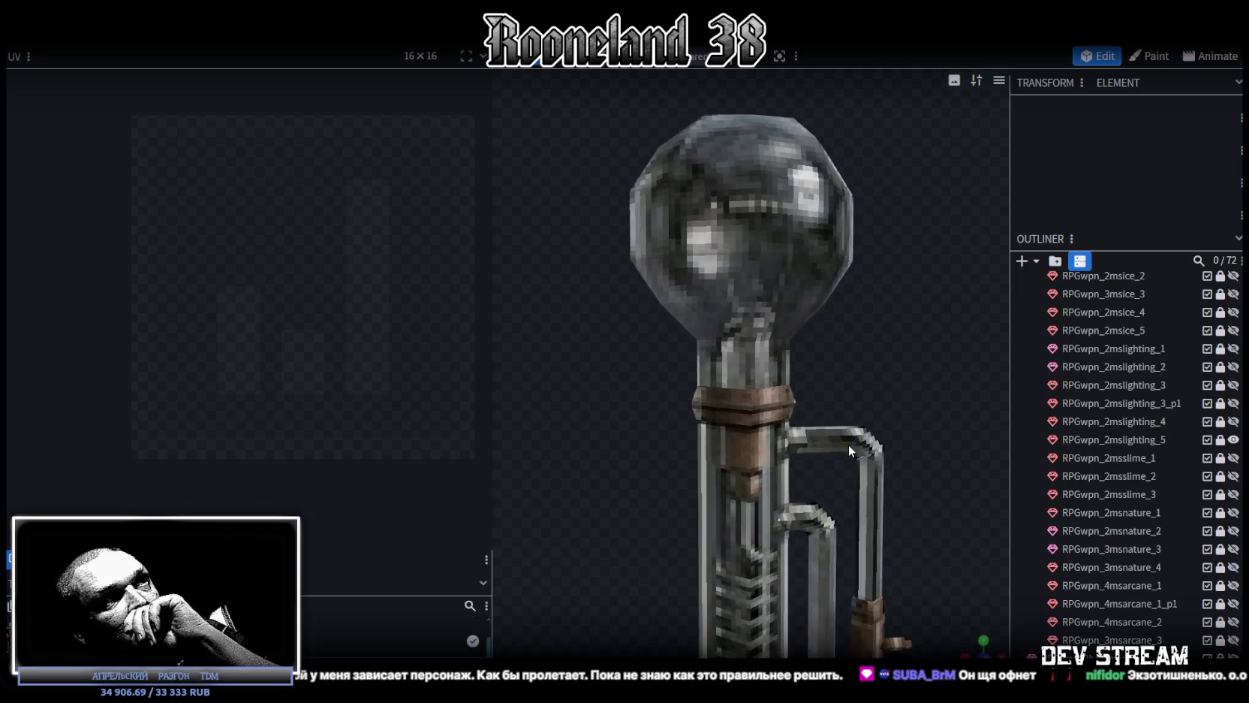
{"action": "scroll", "coordinate": [815, 442], "scroll_direction": "down", "scroll_amount": 5}
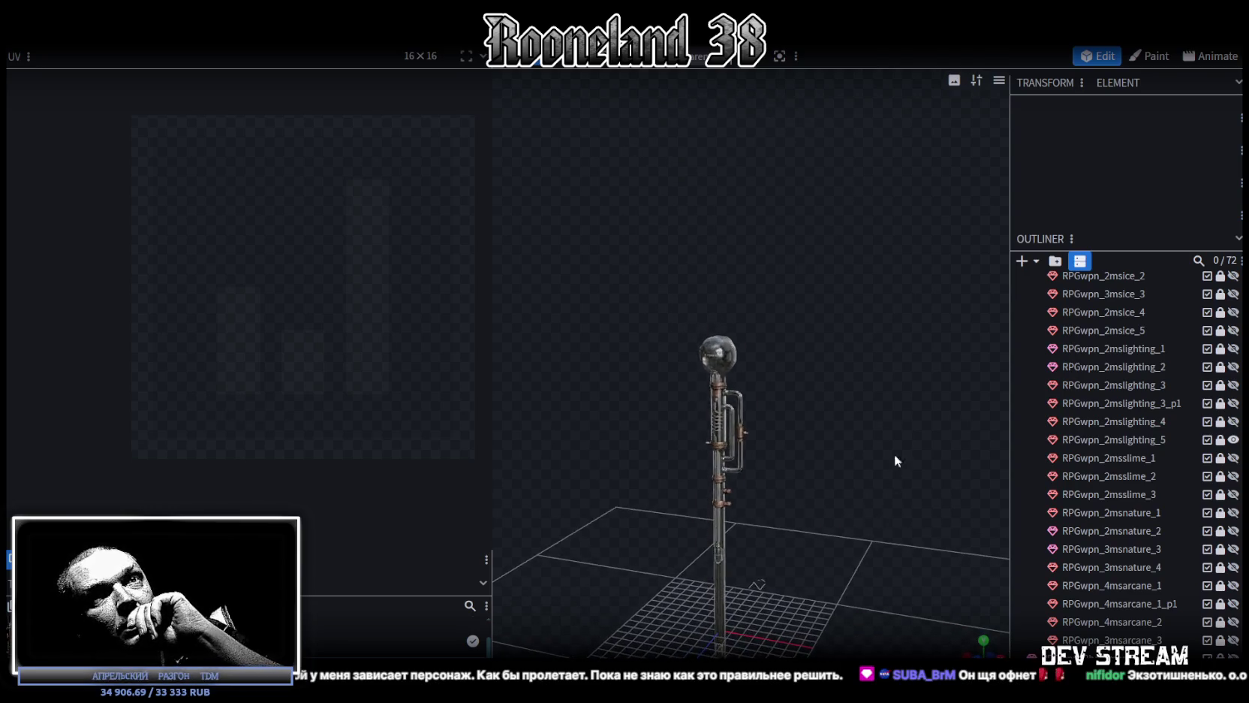
Step through the slime staffs, ending with a close view of the thorny third one
{"action": "left_click", "coordinate": [1234, 440]}
{"action": "left_click", "coordinate": [1234, 458]}
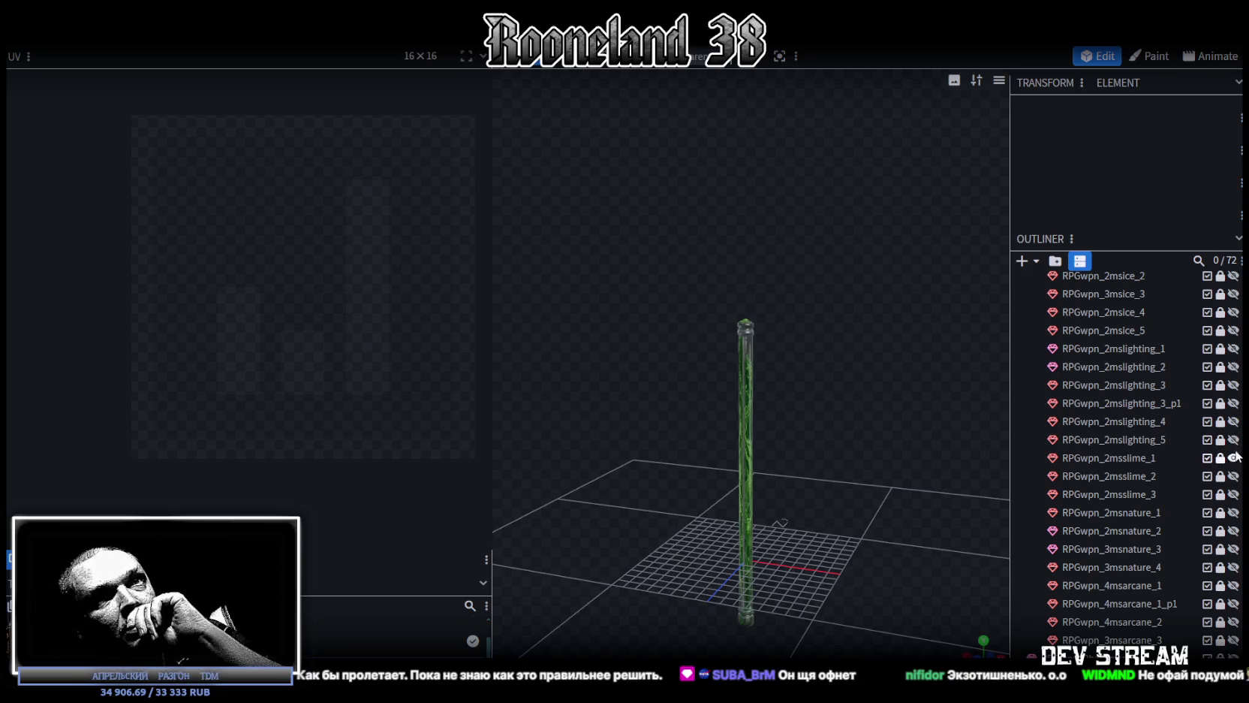
{"action": "left_click", "coordinate": [1233, 440]}
{"action": "left_click", "coordinate": [1234, 440]}
{"action": "left_click", "coordinate": [1234, 458]}
{"action": "left_click", "coordinate": [1234, 476]}
{"action": "left_click", "coordinate": [1234, 476]}
{"action": "left_click", "coordinate": [1234, 494]}
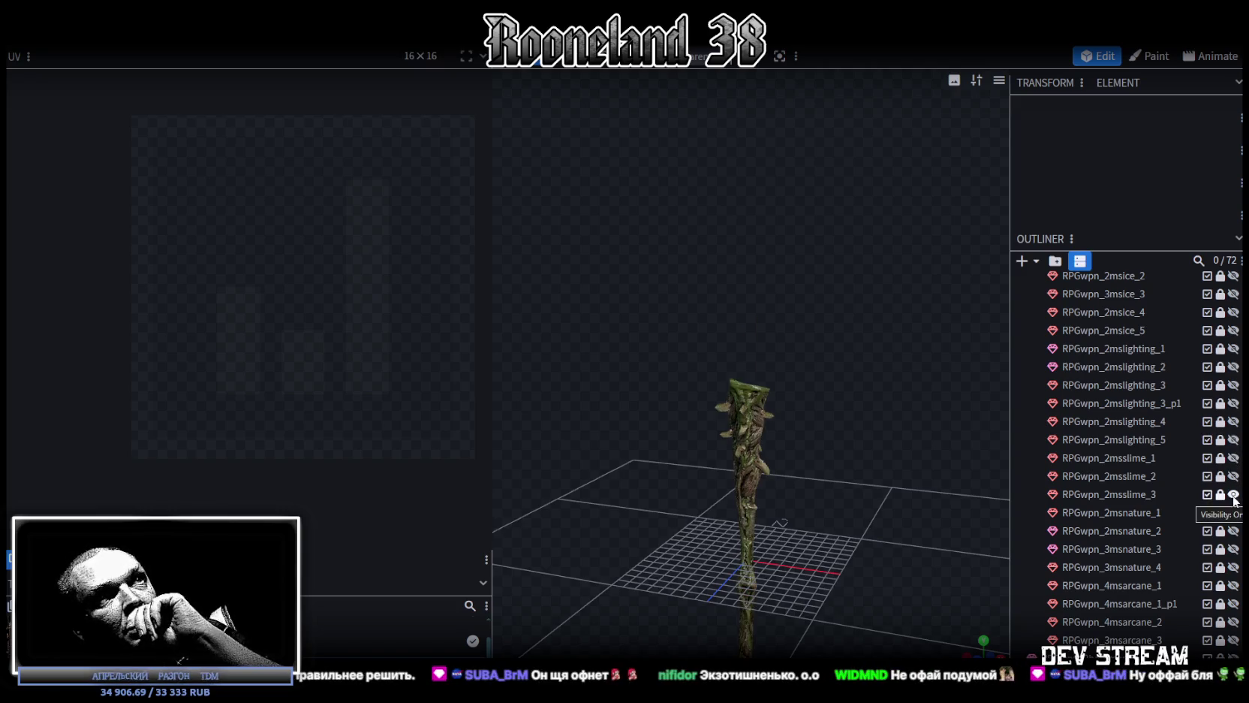
{"action": "mouse_move", "coordinate": [829, 523]}
{"action": "left_mouse_down"}
{"action": "mouse_move", "coordinate": [843, 375]}
{"action": "mouse_move", "coordinate": [629, 444]}
{"action": "mouse_move", "coordinate": [770, 404]}
{"action": "mouse_move", "coordinate": [1183, 447]}
{"action": "left_mouse_up"}
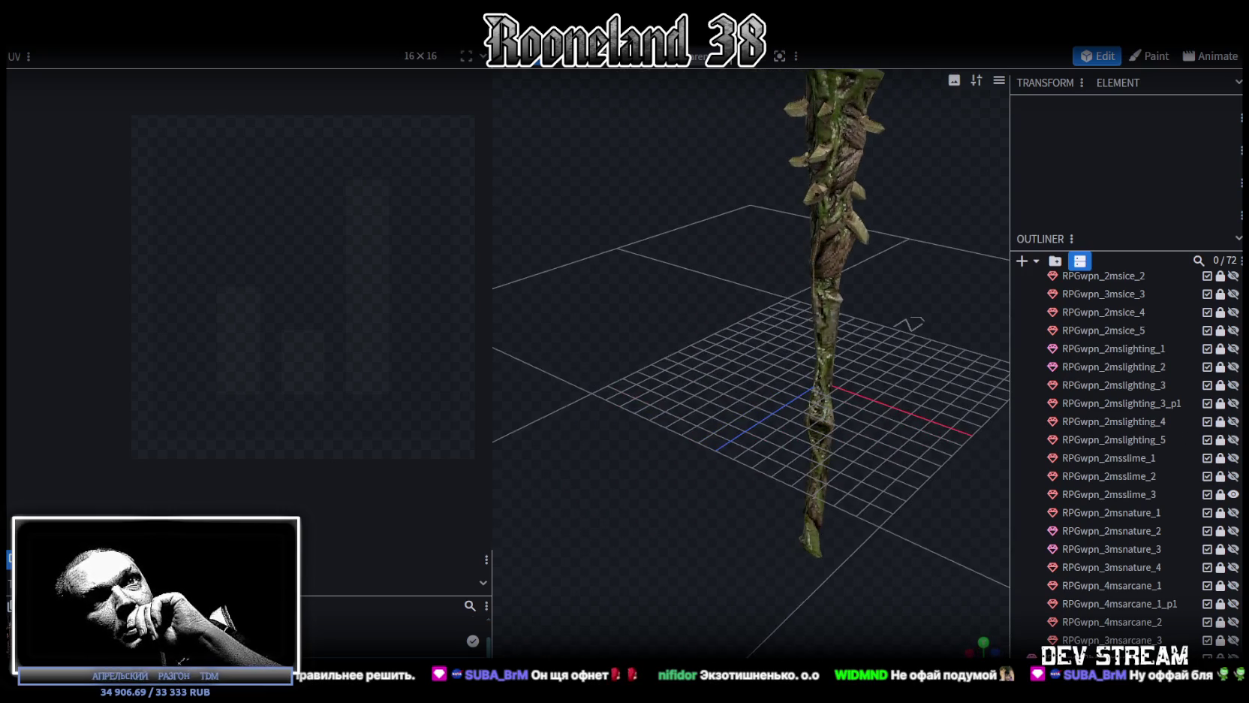
{"action": "left_click", "coordinate": [1234, 494]}
View the twisted wooden nature staff and the green thorny nature staff
{"action": "left_click", "coordinate": [1234, 513]}
{"action": "mouse_move", "coordinate": [845, 444]}
{"action": "left_mouse_down"}
{"action": "mouse_move", "coordinate": [771, 480]}
{"action": "mouse_move", "coordinate": [849, 443]}
{"action": "mouse_move", "coordinate": [837, 452]}
{"action": "mouse_move", "coordinate": [901, 480]}
{"action": "left_mouse_up"}
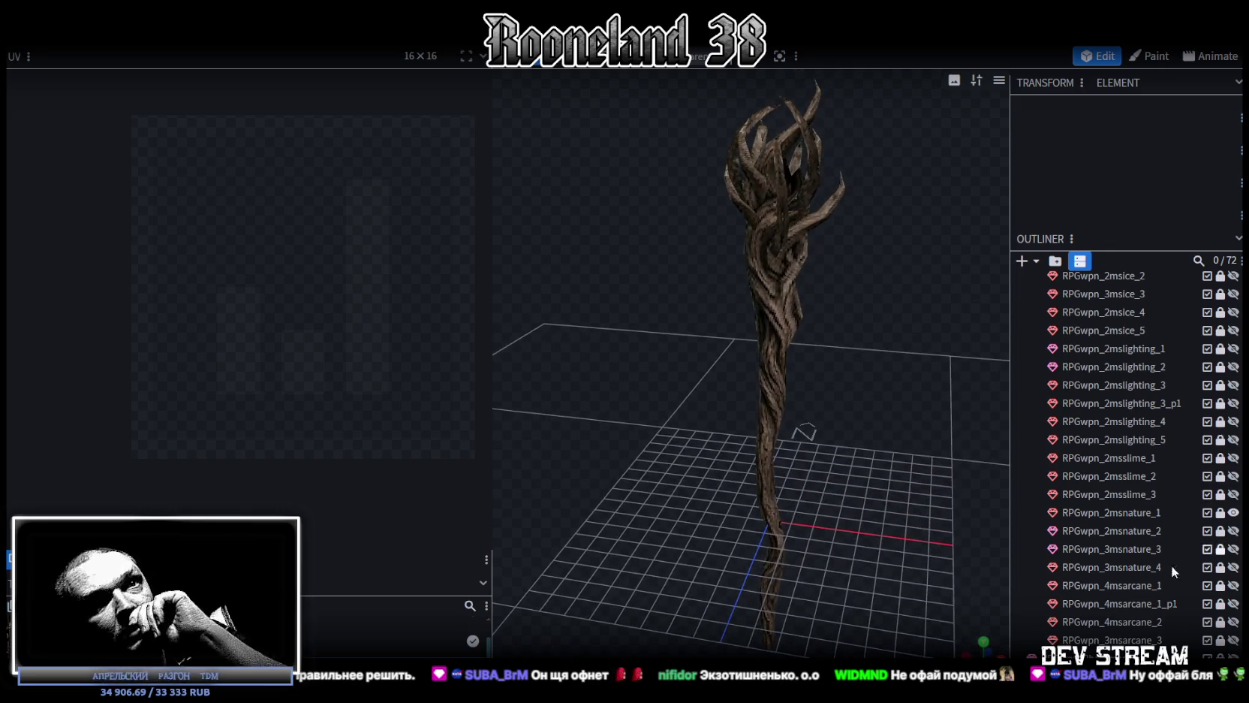
{"action": "left_click", "coordinate": [1234, 512]}
{"action": "left_click", "coordinate": [1233, 531]}
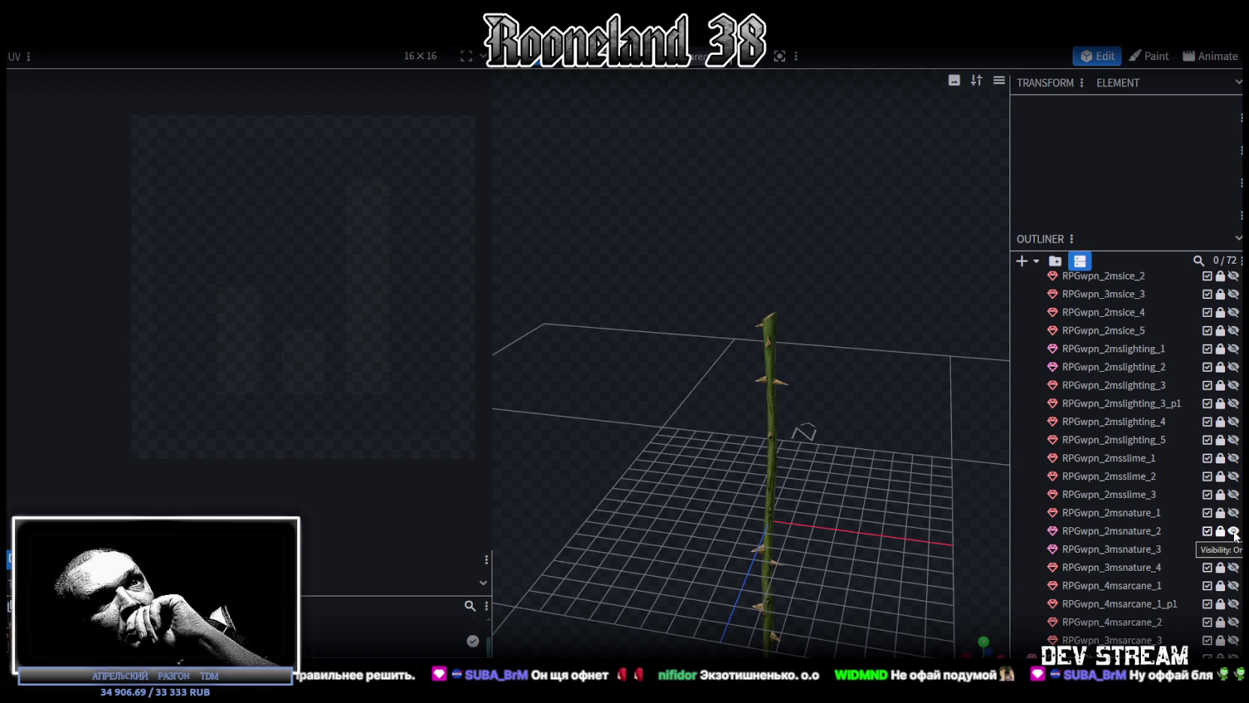
{"action": "mouse_move", "coordinate": [949, 541]}
{"action": "left_mouse_down"}
{"action": "mouse_move", "coordinate": [959, 471]}
{"action": "mouse_move", "coordinate": [935, 517]}
{"action": "left_mouse_up"}
{"action": "left_click", "coordinate": [1233, 531]}
Inspect the twisted branching nature staff, then the mushroom staff
{"action": "left_click", "coordinate": [1234, 549]}
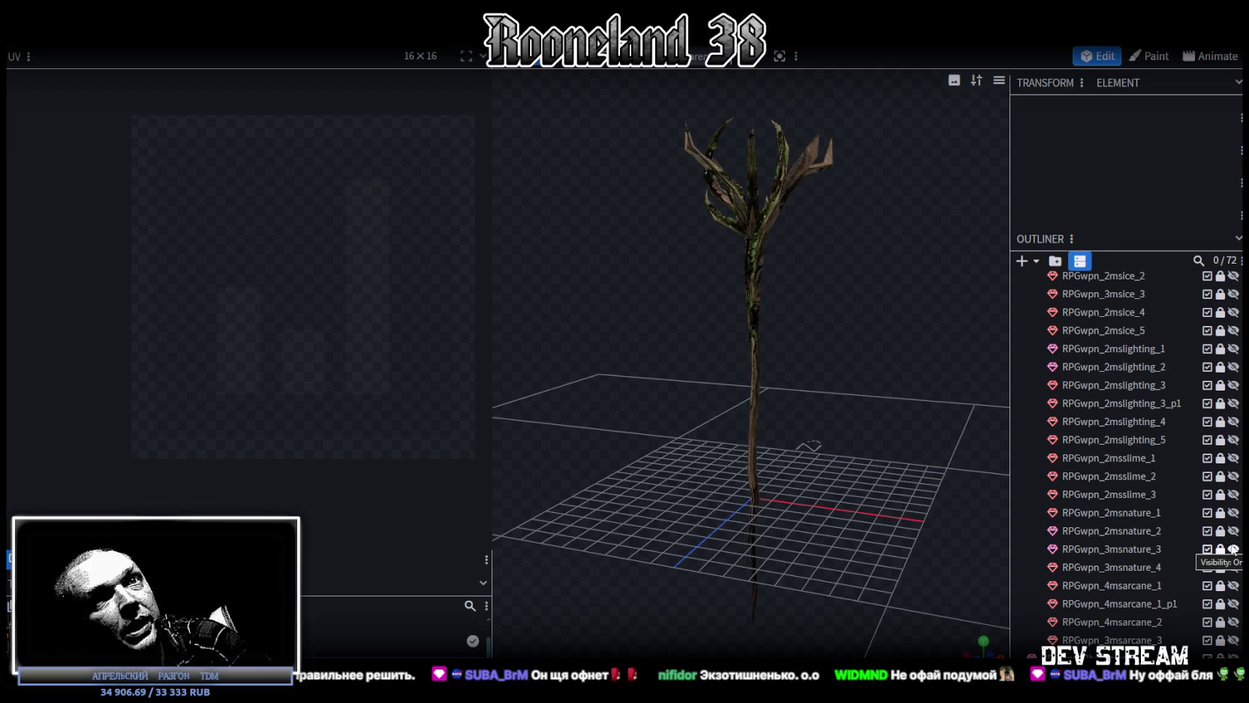
{"action": "left_click", "coordinate": [1233, 549]}
{"action": "left_click", "coordinate": [1234, 549]}
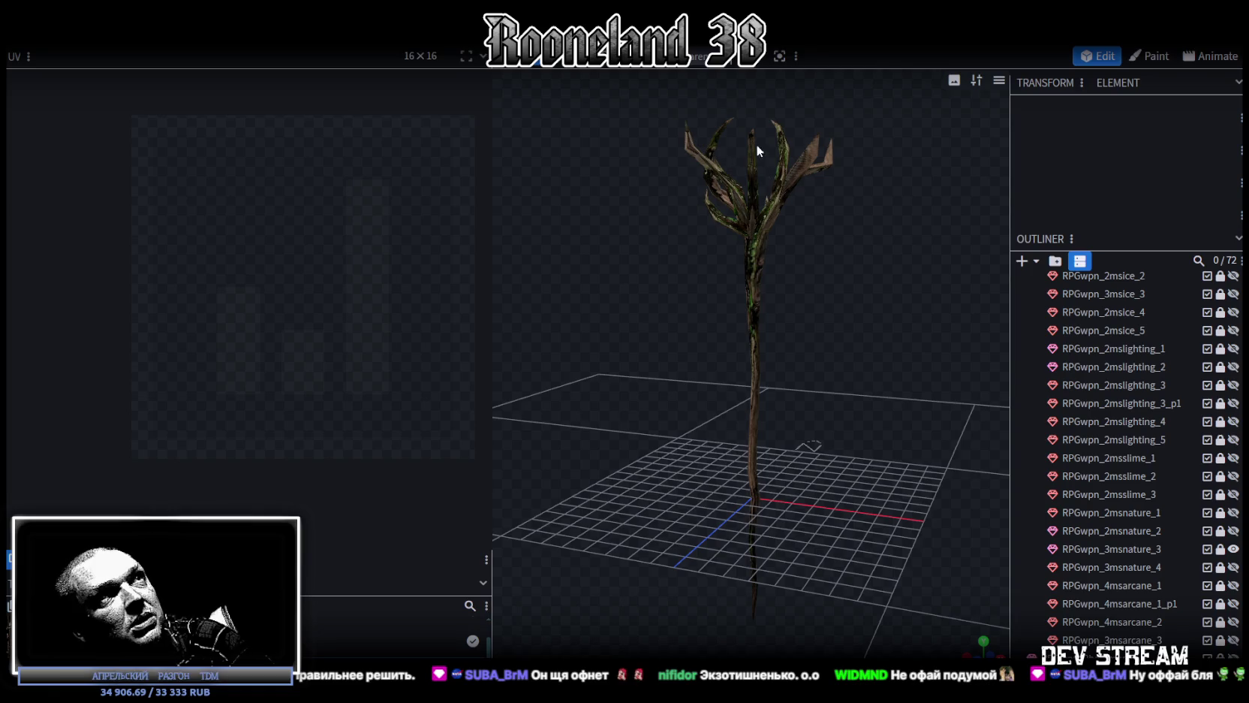
{"action": "mouse_move", "coordinate": [821, 217]}
{"action": "left_mouse_down"}
{"action": "mouse_move", "coordinate": [755, 360]}
{"action": "mouse_move", "coordinate": [800, 391]}
{"action": "mouse_move", "coordinate": [747, 468]}
{"action": "mouse_move", "coordinate": [934, 366]}
{"action": "mouse_move", "coordinate": [938, 321]}
{"action": "mouse_move", "coordinate": [872, 357]}
{"action": "mouse_move", "coordinate": [887, 326]}
{"action": "mouse_move", "coordinate": [1059, 470]}
{"action": "left_mouse_up"}
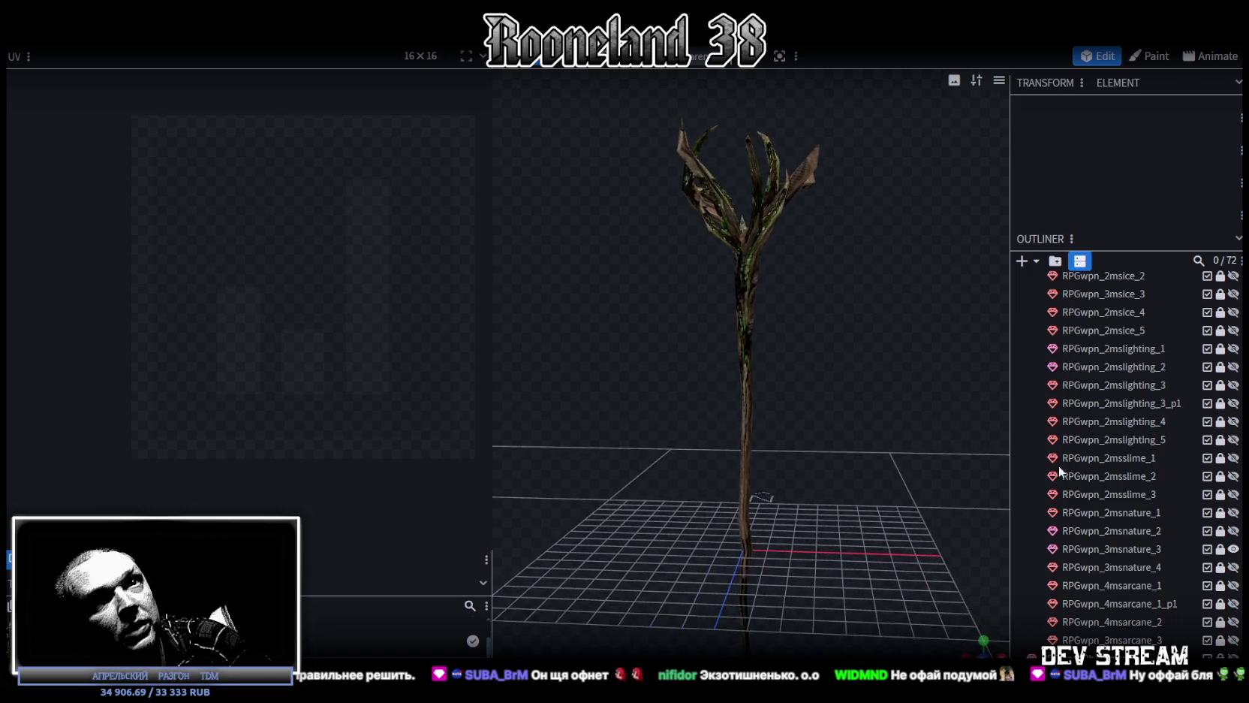
{"action": "left_click", "coordinate": [1233, 548]}
{"action": "left_click", "coordinate": [1234, 567]}
{"action": "mouse_move", "coordinate": [874, 349]}
{"action": "left_mouse_down"}
{"action": "mouse_move", "coordinate": [876, 365]}
{"action": "mouse_move", "coordinate": [871, 338]}
{"action": "mouse_move", "coordinate": [803, 342]}
{"action": "left_mouse_up"}
{"action": "scroll", "coordinate": [826, 347], "scroll_direction": "up", "scroll_amount": 2}
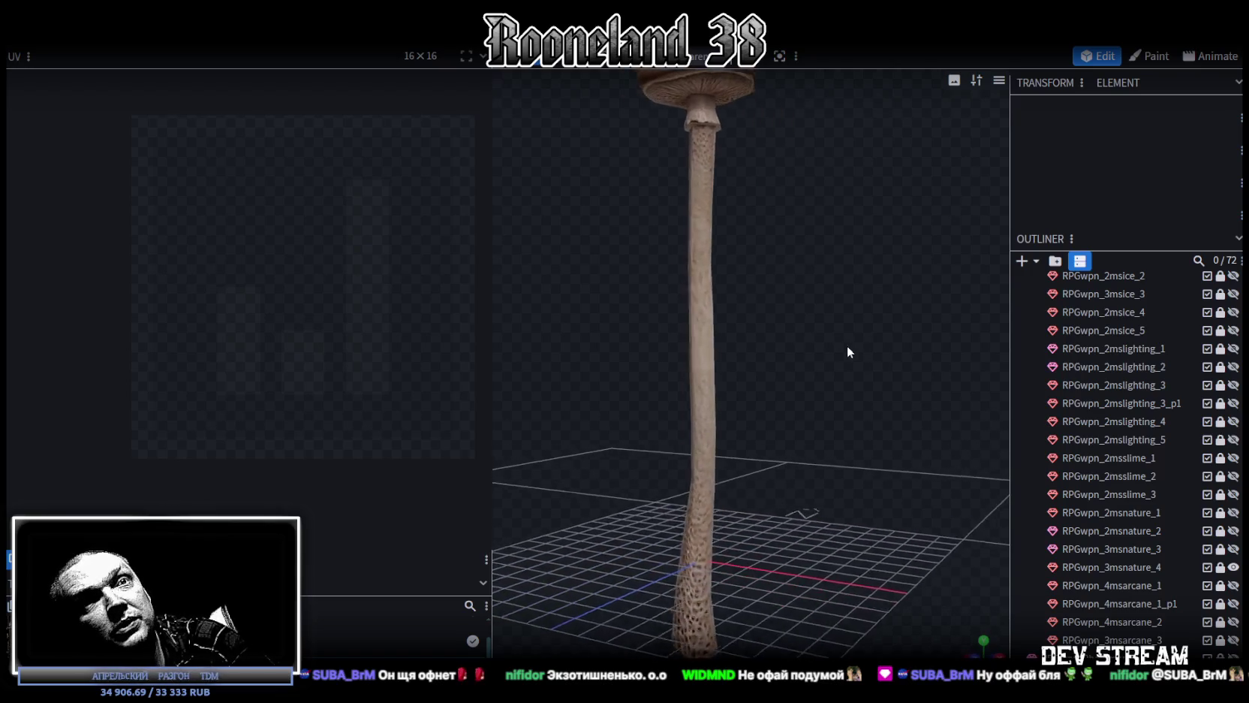
{"action": "left_click", "coordinate": [1234, 568]}
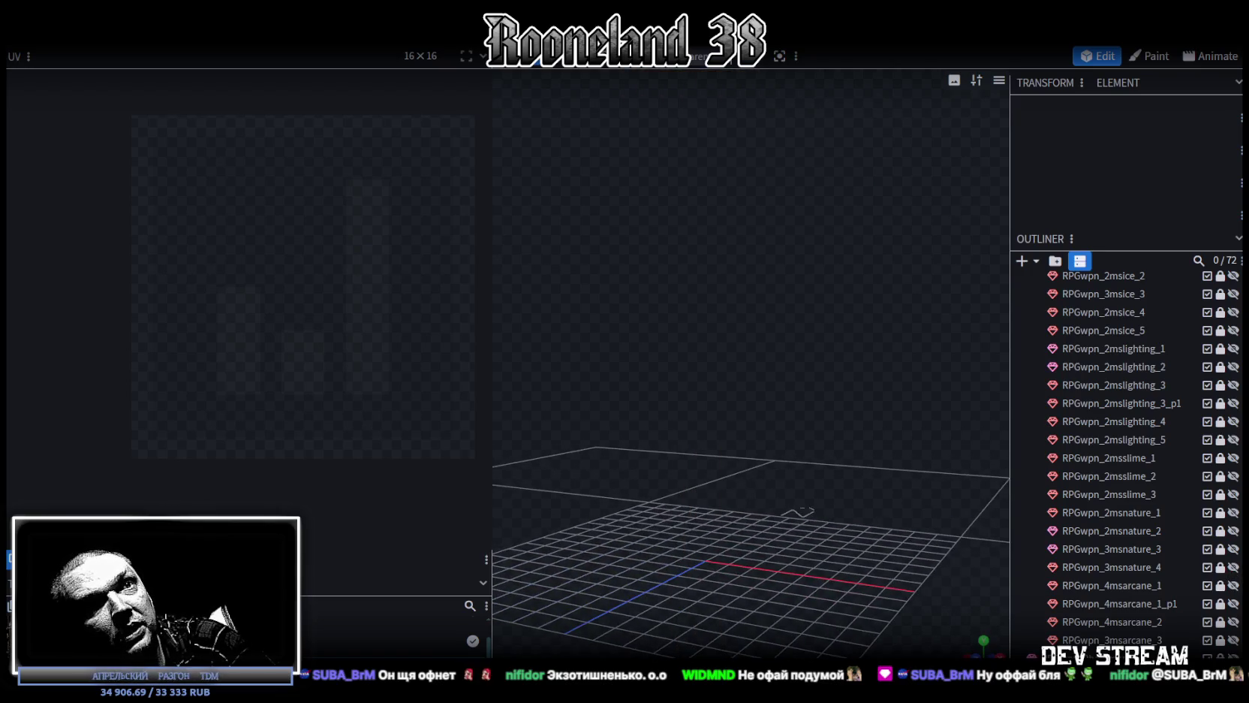
Review the blue-crystal and diamond-crystal arcane staffs, leaving plain wooden 3msarcane_3 visible
{"action": "left_click", "coordinate": [1234, 585]}
{"action": "mouse_move", "coordinate": [883, 451]}
{"action": "left_mouse_down"}
{"action": "mouse_move", "coordinate": [777, 492]}
{"action": "mouse_move", "coordinate": [1156, 577]}
{"action": "left_mouse_up"}
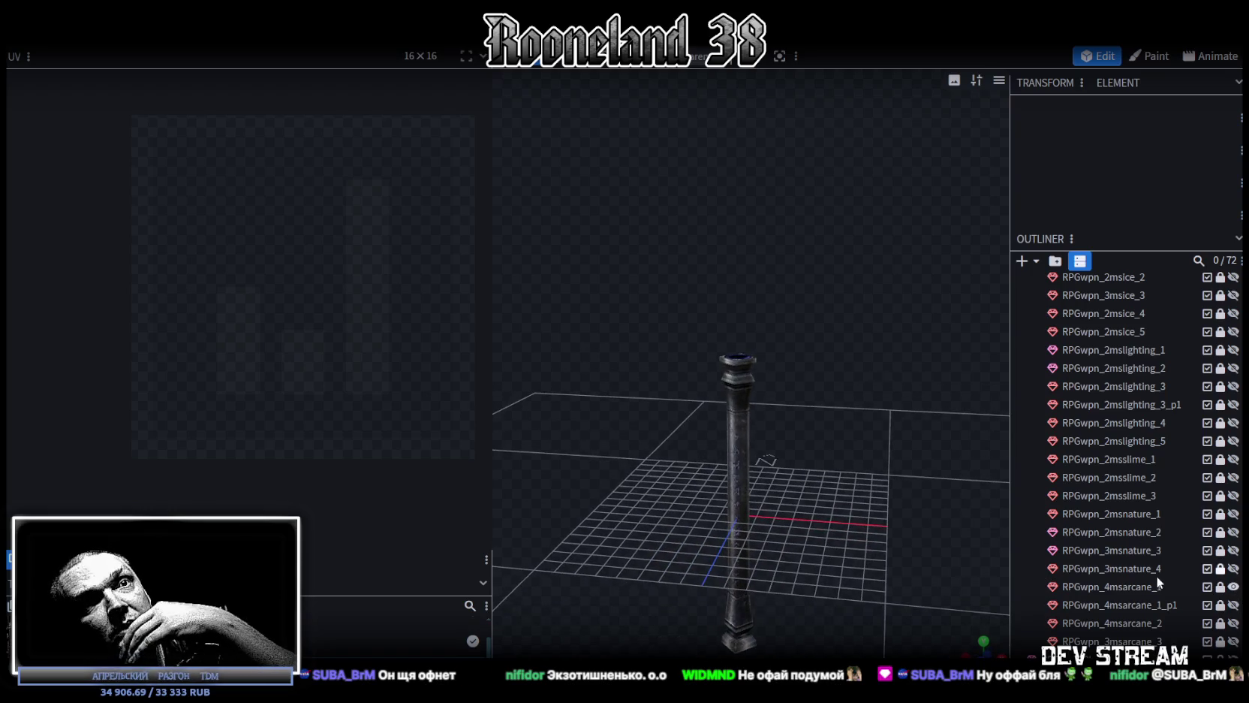
{"action": "left_click", "coordinate": [1234, 605]}
{"action": "mouse_move", "coordinate": [976, 499]}
{"action": "left_mouse_down"}
{"action": "mouse_move", "coordinate": [898, 482]}
{"action": "mouse_move", "coordinate": [933, 461]}
{"action": "mouse_move", "coordinate": [655, 422]}
{"action": "mouse_move", "coordinate": [649, 396]}
{"action": "mouse_move", "coordinate": [819, 431]}
{"action": "mouse_move", "coordinate": [854, 456]}
{"action": "left_mouse_up"}
{"action": "mouse_move", "coordinate": [1019, 489]}
{"action": "left_mouse_down"}
{"action": "mouse_move", "coordinate": [769, 430]}
{"action": "mouse_move", "coordinate": [692, 438]}
{"action": "mouse_move", "coordinate": [668, 484]}
{"action": "mouse_move", "coordinate": [668, 419]}
{"action": "mouse_move", "coordinate": [820, 424]}
{"action": "mouse_move", "coordinate": [969, 480]}
{"action": "left_mouse_up"}
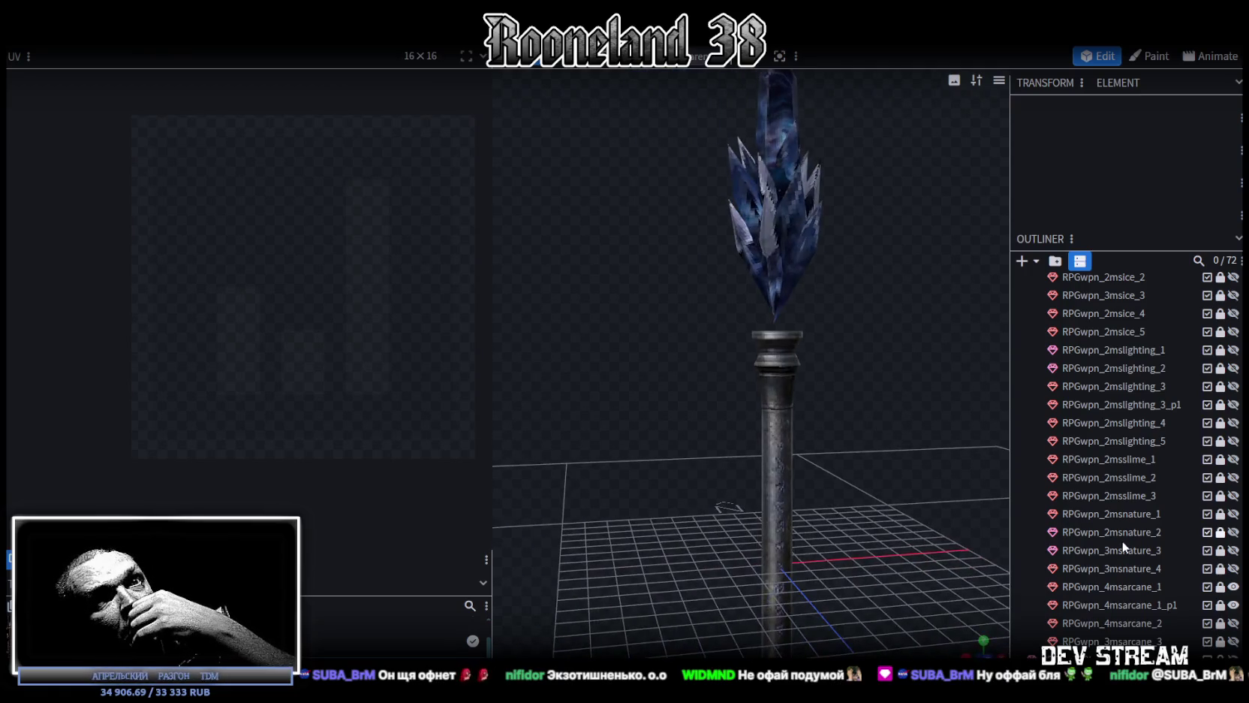
{"action": "left_click", "coordinate": [1234, 586]}
{"action": "left_click", "coordinate": [1234, 623]}
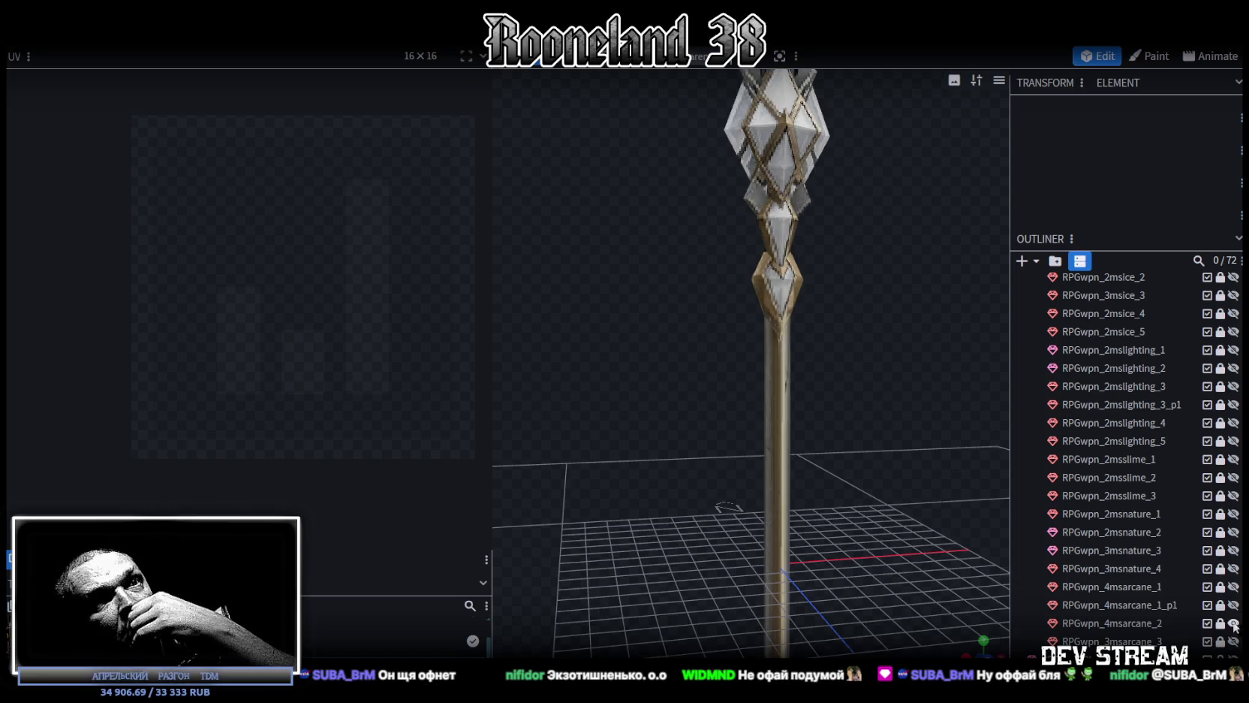
{"action": "mouse_move", "coordinate": [939, 450]}
{"action": "left_mouse_down"}
{"action": "mouse_move", "coordinate": [815, 526]}
{"action": "mouse_move", "coordinate": [867, 548]}
{"action": "left_mouse_up"}
{"action": "left_click", "coordinate": [1233, 641]}
{"action": "left_click", "coordinate": [1234, 622]}
{"action": "mouse_move", "coordinate": [773, 487]}
{"action": "left_mouse_down"}
{"action": "mouse_move", "coordinate": [702, 413]}
{"action": "mouse_move", "coordinate": [571, 454]}
{"action": "mouse_move", "coordinate": [806, 408]}
{"action": "mouse_move", "coordinate": [794, 300]}
{"action": "mouse_move", "coordinate": [808, 495]}
{"action": "mouse_move", "coordinate": [778, 495]}
{"action": "left_mouse_up"}
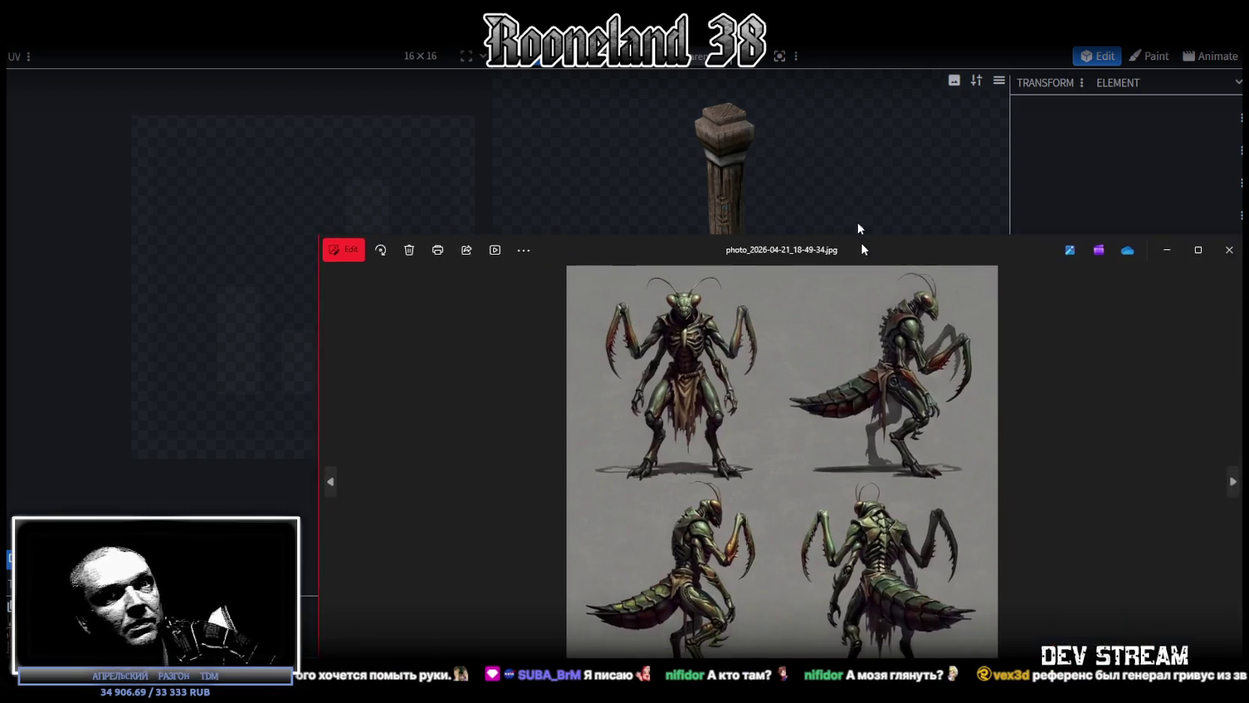
{"action": "left_click", "coordinate": [861, 242]}
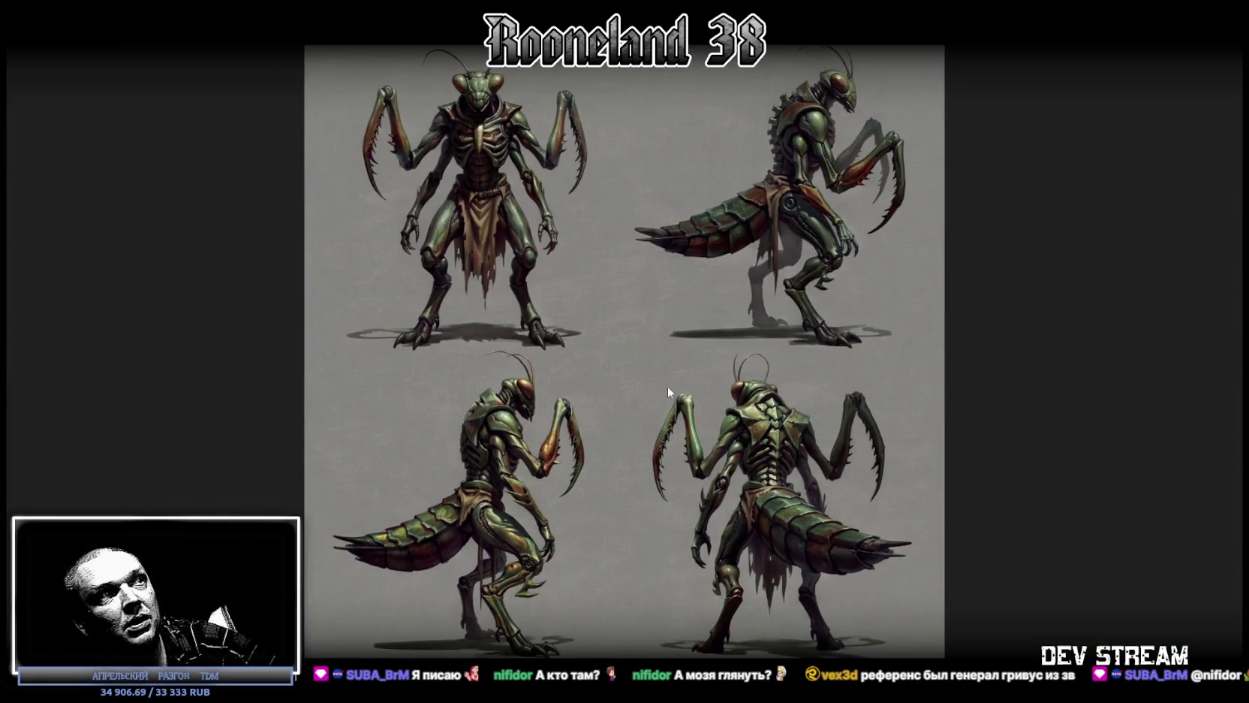
{"action": "scroll", "coordinate": [521, 594], "scroll_direction": "up", "scroll_amount": 3}
{"action": "scroll", "coordinate": [418, 517], "scroll_direction": "down", "scroll_amount": 3}
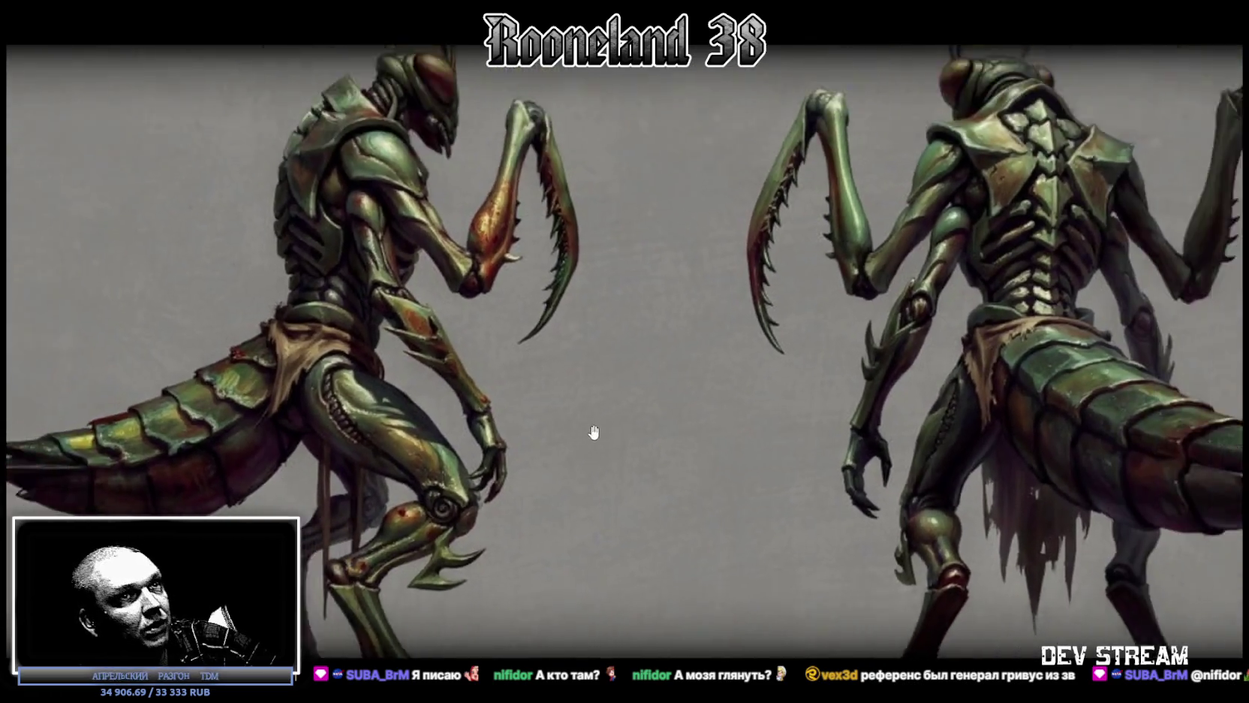
{"action": "scroll", "coordinate": [923, 189], "scroll_direction": "up", "scroll_amount": 3}
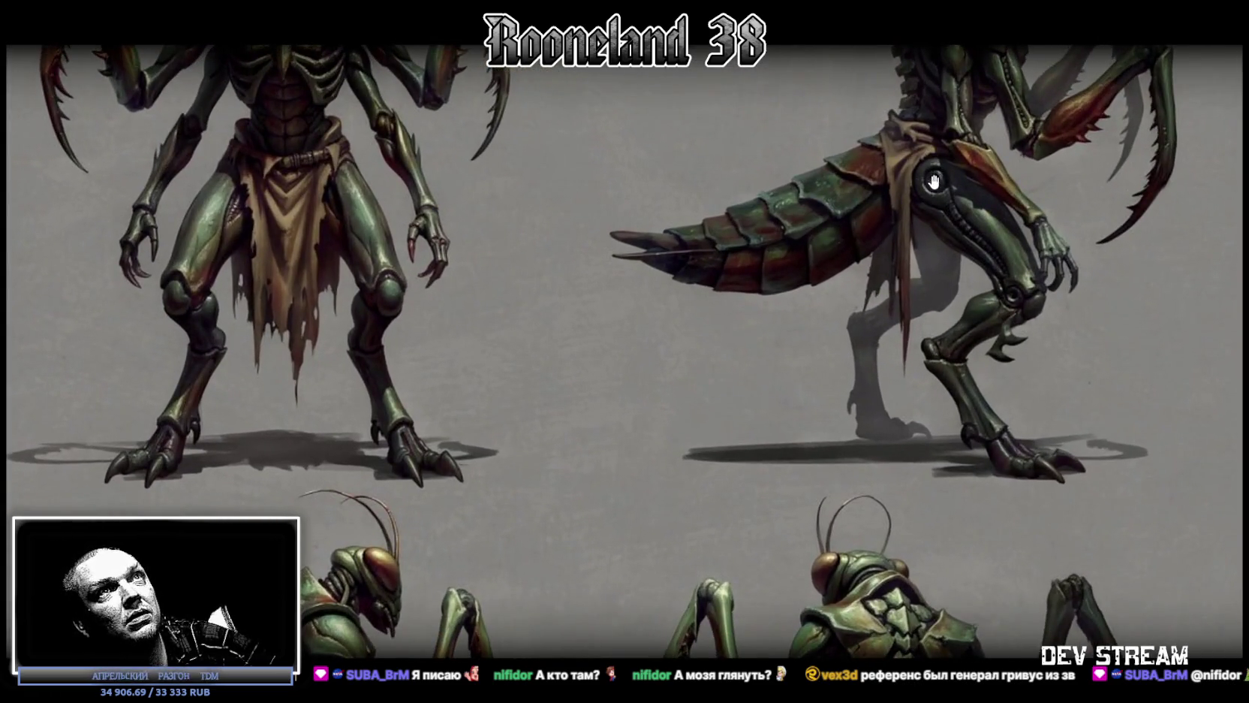
{"action": "scroll", "coordinate": [819, 346], "scroll_direction": "down", "scroll_amount": 2}
{"action": "scroll", "coordinate": [815, 345], "scroll_direction": "down", "scroll_amount": 2}
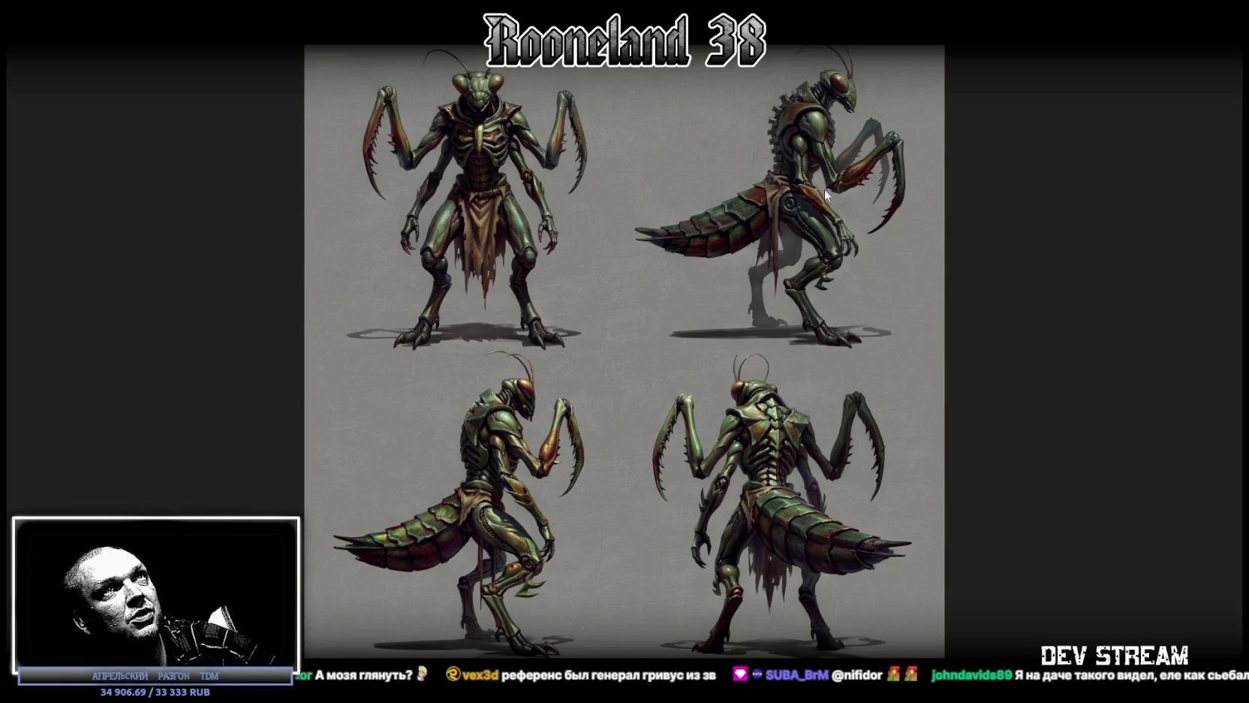
{"action": "key", "text": "Escape"}
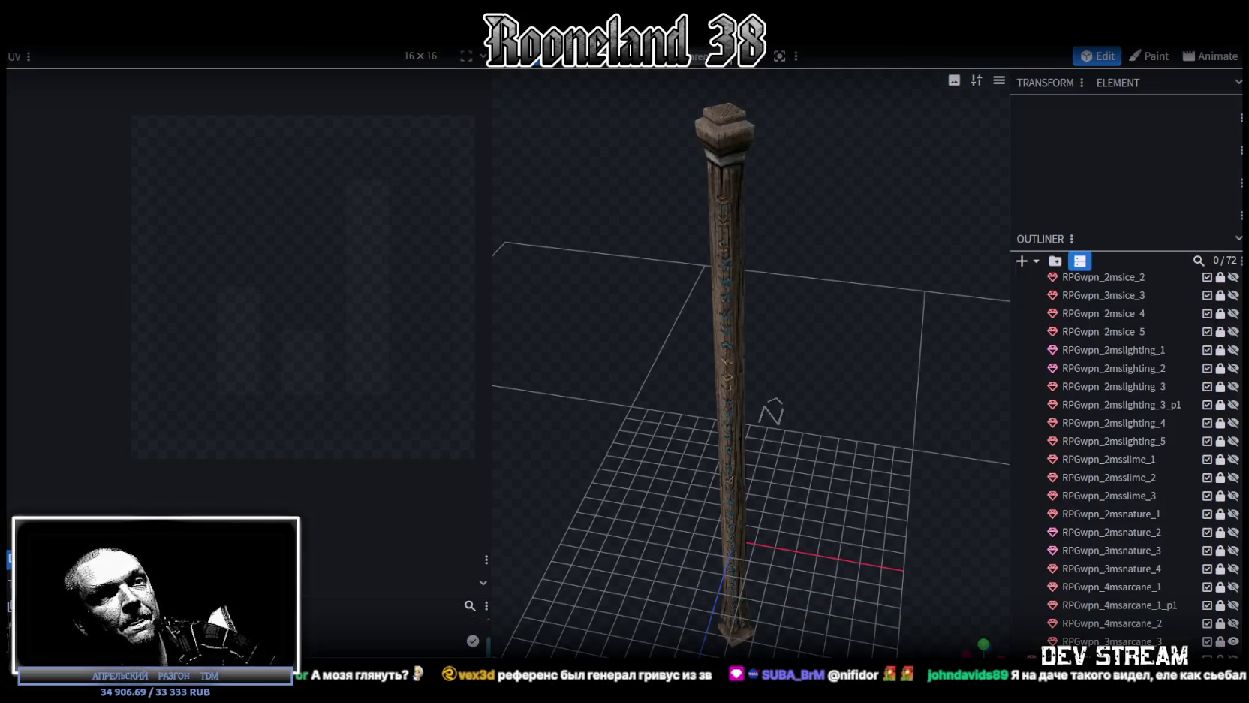